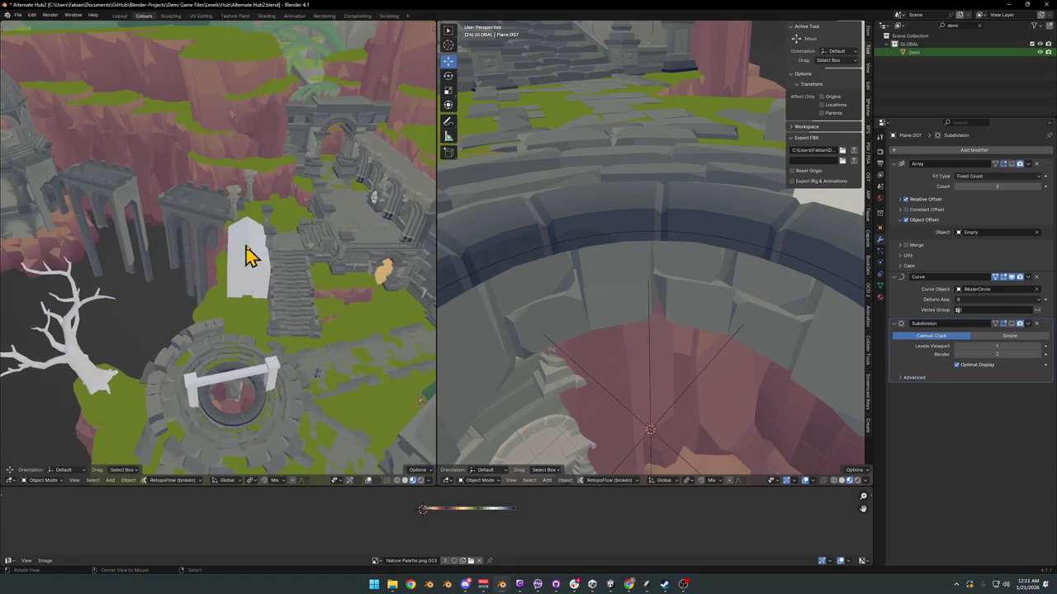
Step: Orbit and zoom around the level to bring the well ring and crossbeam into view
{"action": "scroll", "coordinate": [291, 224], "scroll_direction": "up", "scroll_amount": 3}
{"action": "scroll", "coordinate": [203, 255], "scroll_direction": "up", "scroll_amount": 3}
{"action": "scroll", "coordinate": [219, 252], "scroll_direction": "up", "scroll_amount": 2}
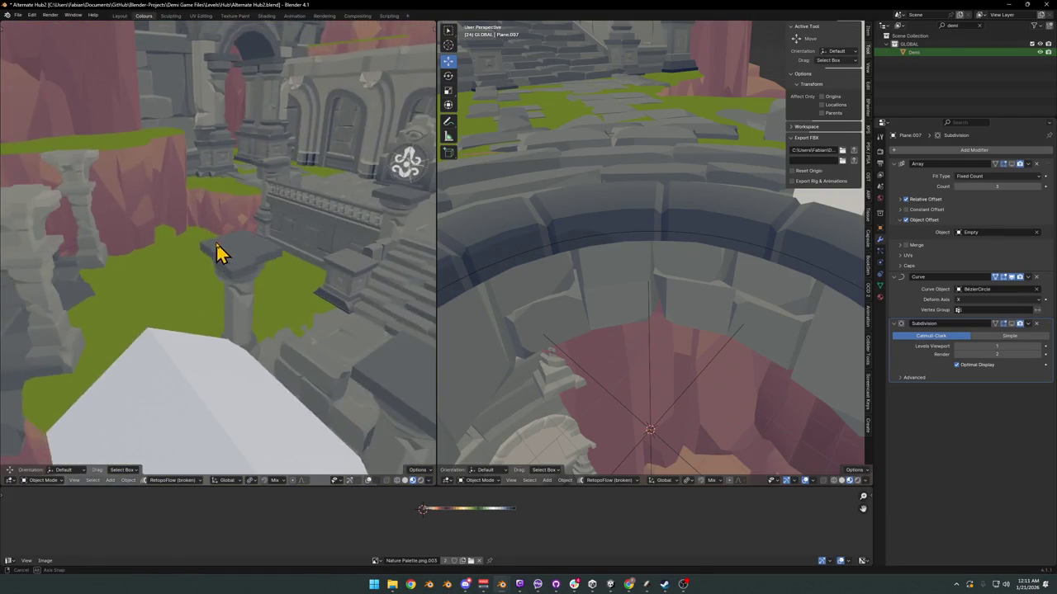
{"action": "scroll", "coordinate": [210, 259], "scroll_direction": "up", "scroll_amount": 2}
{"action": "mouse_move", "coordinate": [211, 248]}
{"action": "middle_mouse_down"}
{"action": "mouse_move", "coordinate": [262, 269]}
{"action": "mouse_move", "coordinate": [231, 252]}
{"action": "middle_mouse_up"}
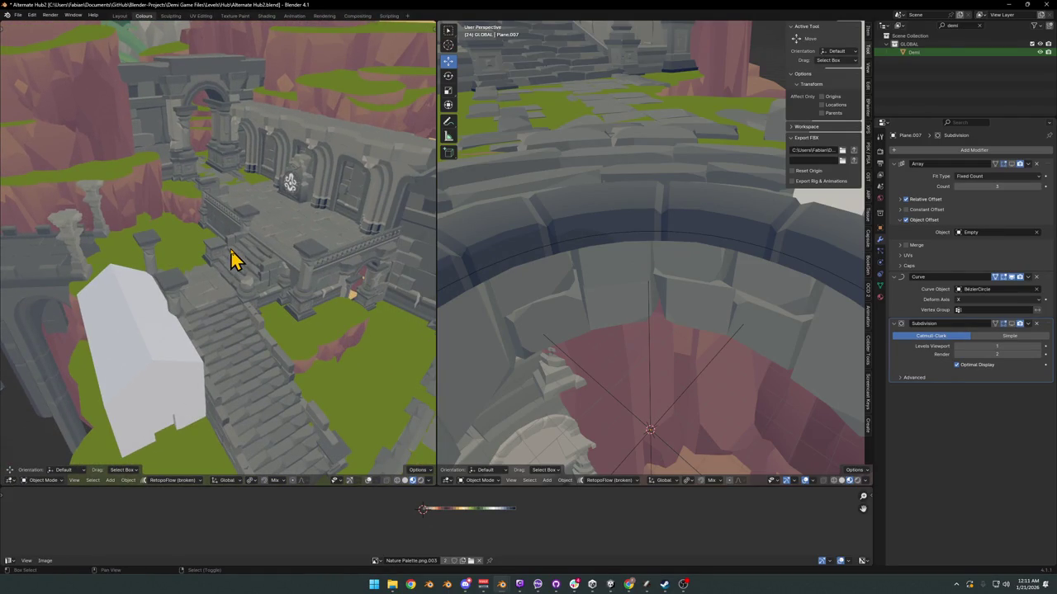
{"action": "scroll", "coordinate": [228, 240], "scroll_direction": "up", "scroll_amount": 3}
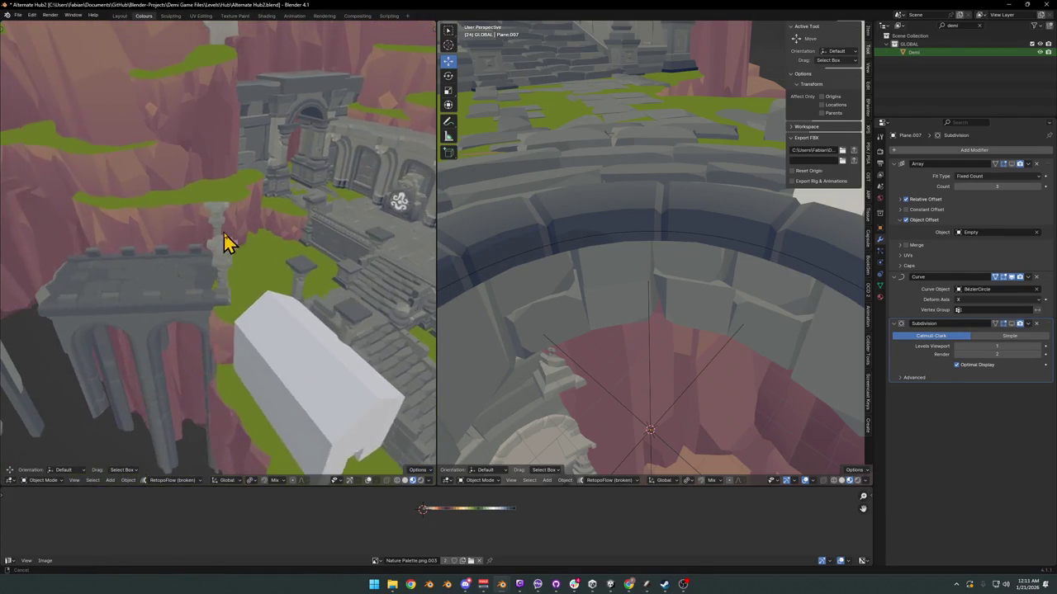
{"action": "scroll", "coordinate": [230, 254], "scroll_direction": "up", "scroll_amount": 1}
{"action": "mouse_move", "coordinate": [138, 202]}
{"action": "middle_mouse_down"}
{"action": "mouse_move", "coordinate": [198, 242]}
{"action": "mouse_move", "coordinate": [227, 221]}
{"action": "mouse_move", "coordinate": [210, 248]}
{"action": "mouse_move", "coordinate": [219, 239]}
{"action": "mouse_move", "coordinate": [273, 272]}
{"action": "mouse_move", "coordinate": [252, 268]}
{"action": "mouse_move", "coordinate": [350, 264]}
{"action": "middle_mouse_up"}
{"action": "scroll", "coordinate": [550, 295], "scroll_direction": "down", "scroll_amount": 3}
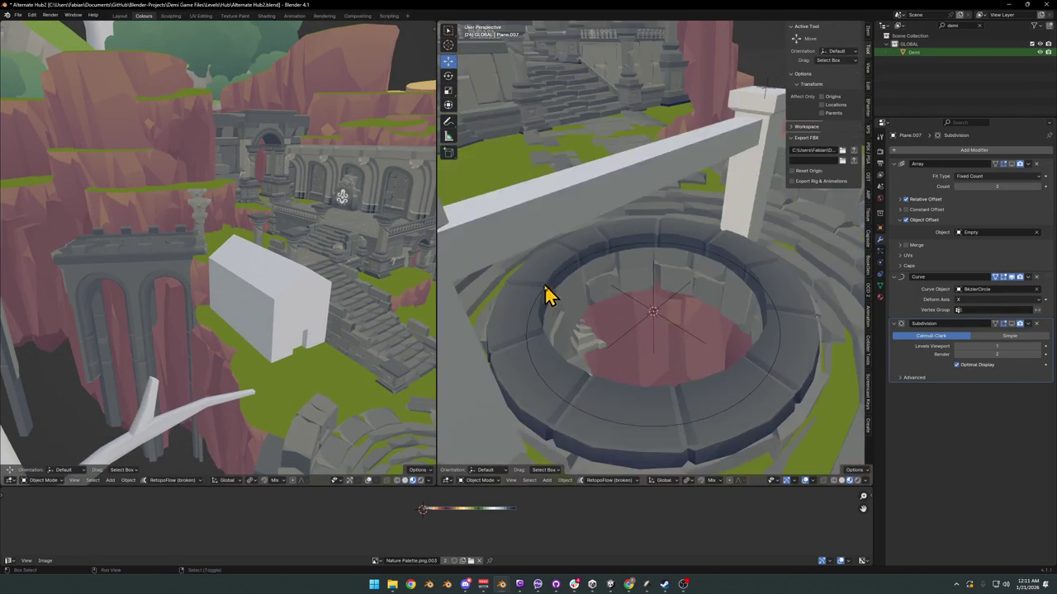
{"action": "scroll", "coordinate": [566, 366], "scroll_direction": "up", "scroll_amount": 2}
{"action": "scroll", "coordinate": [543, 275], "scroll_direction": "down", "scroll_amount": 3}
{"action": "middle_click_drag", "start_coordinate": [542, 274], "coordinate": [635, 314]}
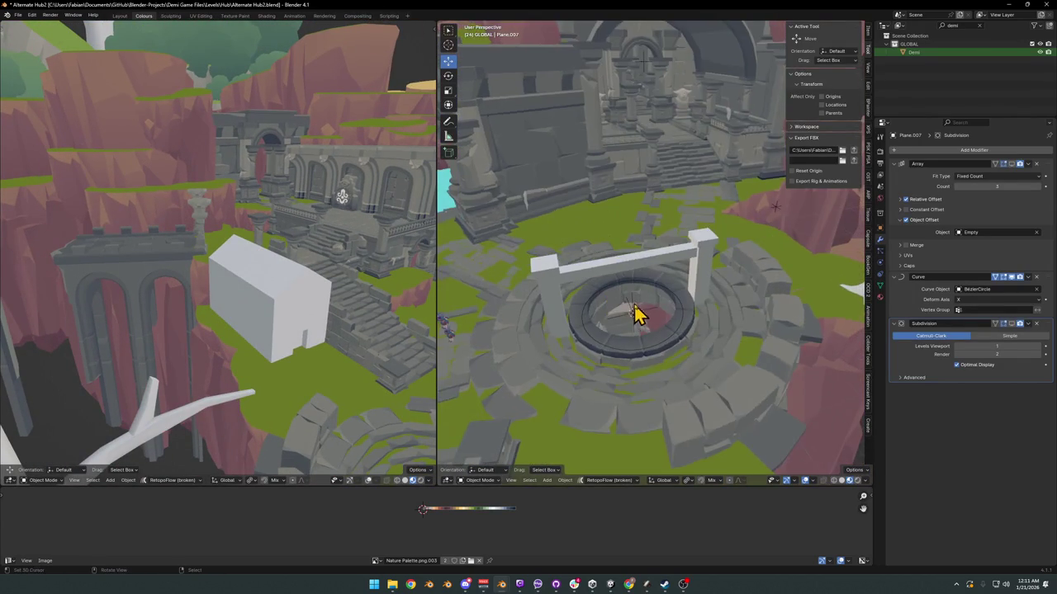
{"action": "scroll", "coordinate": [650, 311], "scroll_direction": "up", "scroll_amount": 4}
{"action": "scroll", "coordinate": [654, 277], "scroll_direction": "up", "scroll_amount": 1}
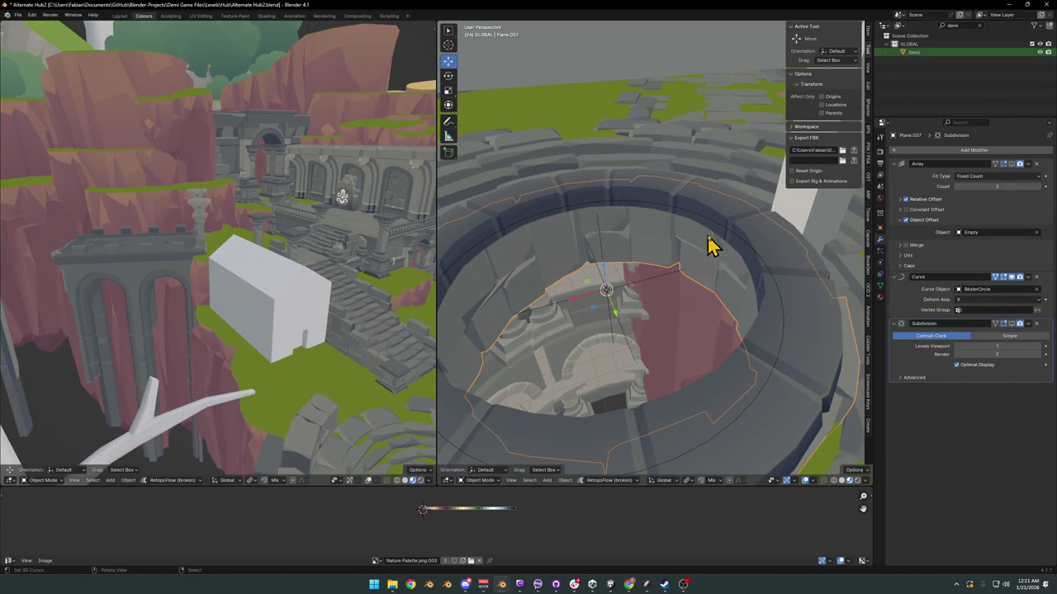
Step: Try duplicating the well's guide curve downward, then cancel and undo the copy
{"action": "left_click", "coordinate": [733, 239]}
{"action": "key", "text": "shift+d"}
{"action": "key", "text": "z"}
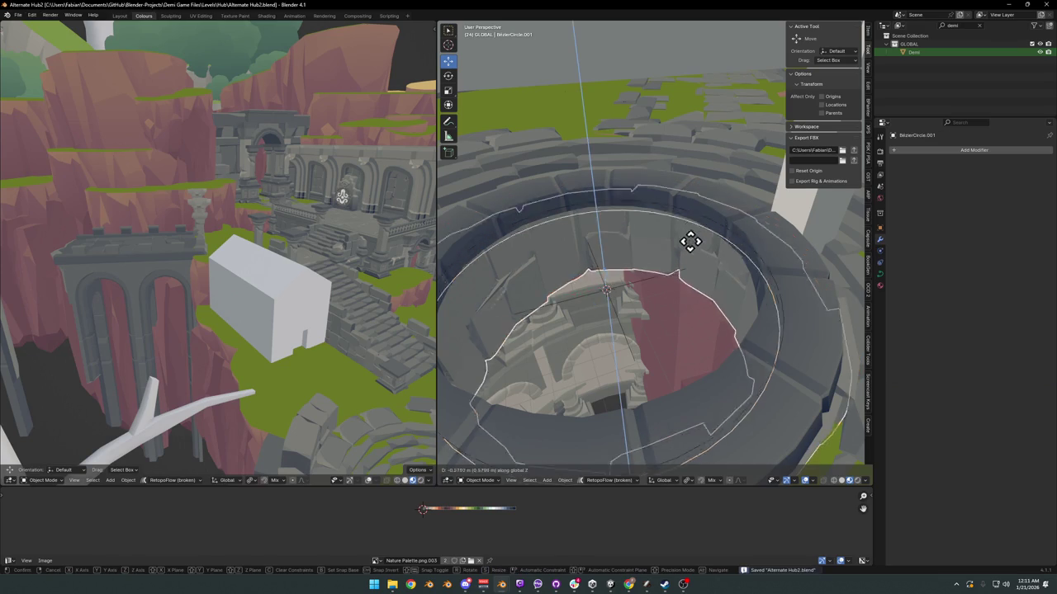
{"action": "left_click", "coordinate": [695, 293]}
{"action": "key", "text": "r"}
{"action": "key", "text": "z"}
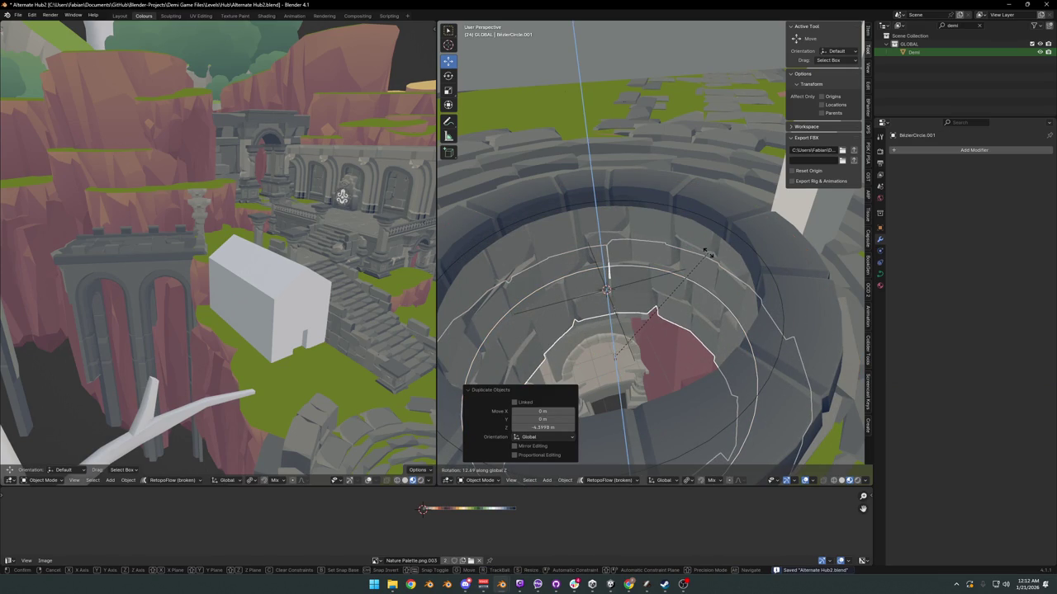
{"action": "right_click", "coordinate": [697, 252]}
{"action": "key", "text": "ctrl+z"}
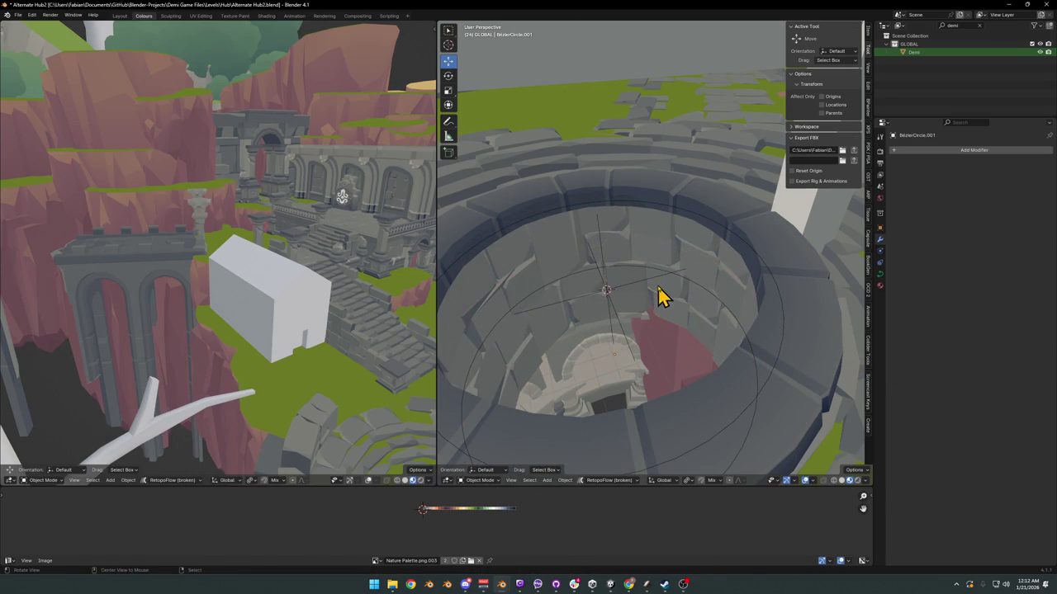
Step: Select the inner ring of stone blocks and adjust its height along Z
{"action": "scroll", "coordinate": [684, 264], "scroll_direction": "up", "scroll_amount": 5}
{"action": "scroll", "coordinate": [661, 265], "scroll_direction": "up", "scroll_amount": 2}
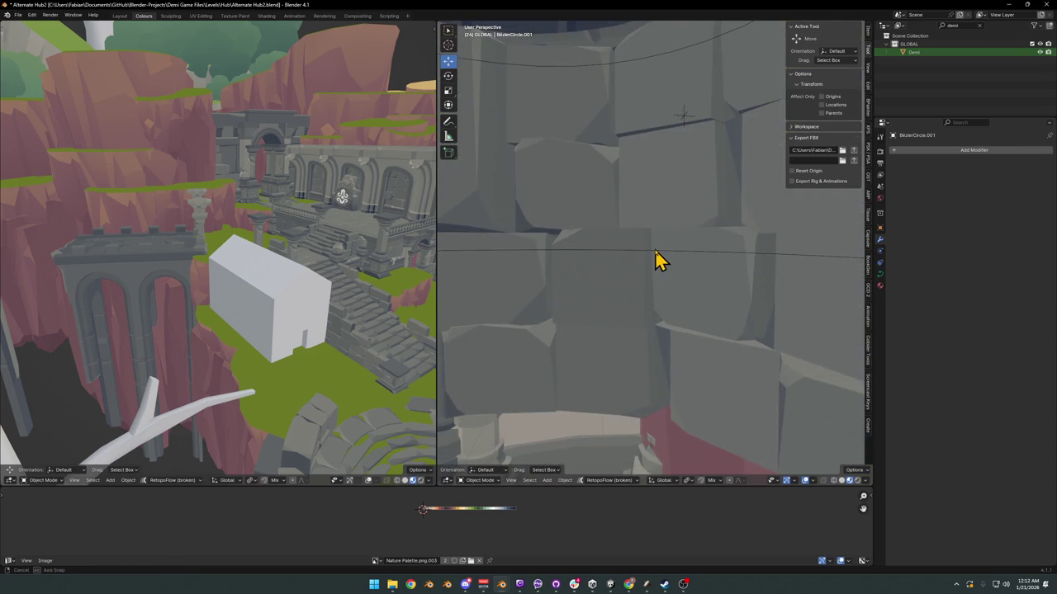
{"action": "middle_click_drag", "start_coordinate": [658, 264], "coordinate": [646, 299]}
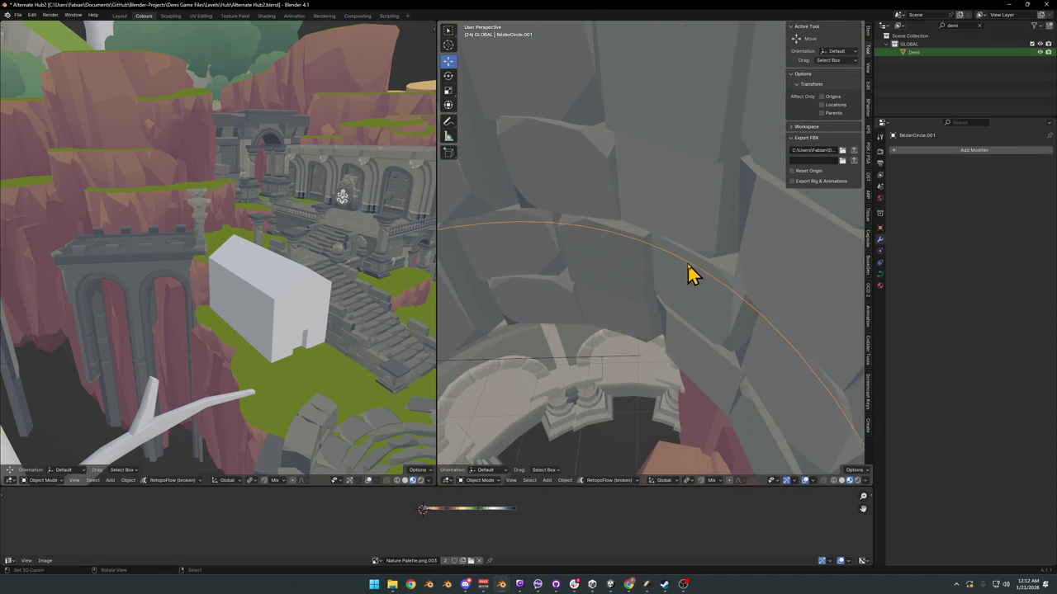
{"action": "left_click", "coordinate": [685, 299]}
{"action": "key", "text": "g"}
{"action": "key", "text": "z"}
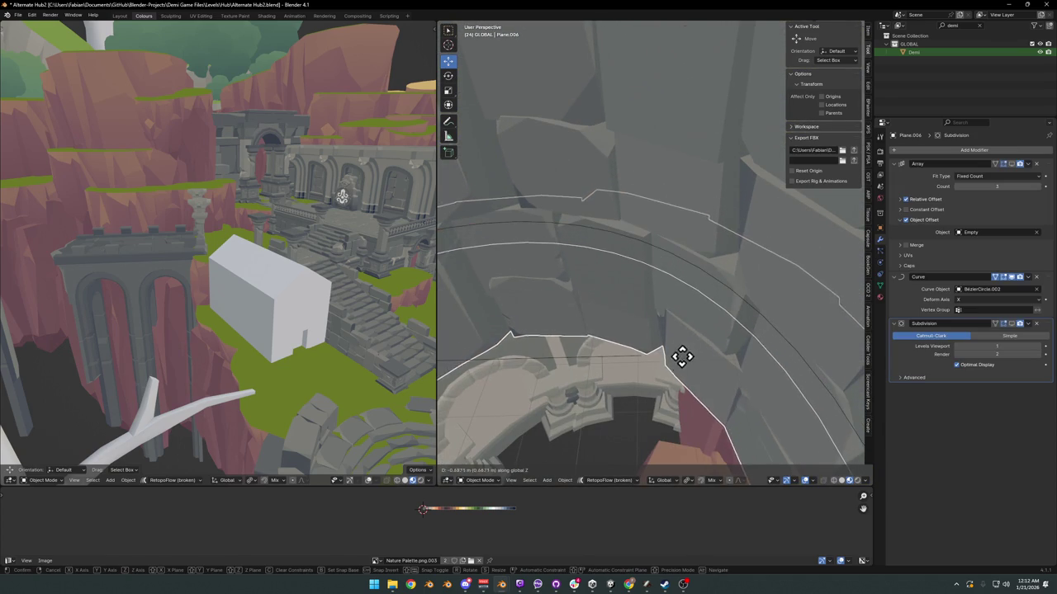
{"action": "left_click", "coordinate": [674, 339]}
Step: Duplicate the inner stone ring downward and rotate the copy 10.9° about Z
{"action": "key", "text": "shift+d"}
{"action": "key", "text": "z"}
{"action": "scroll", "coordinate": [689, 307], "scroll_direction": "down", "scroll_amount": 4}
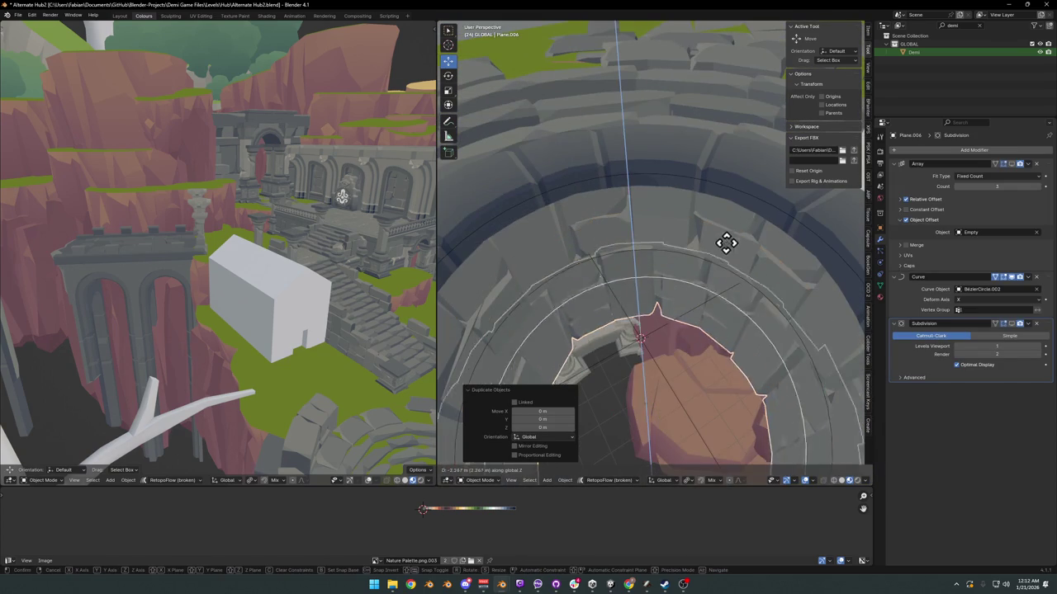
{"action": "scroll", "coordinate": [721, 262], "scroll_direction": "up", "scroll_amount": 2}
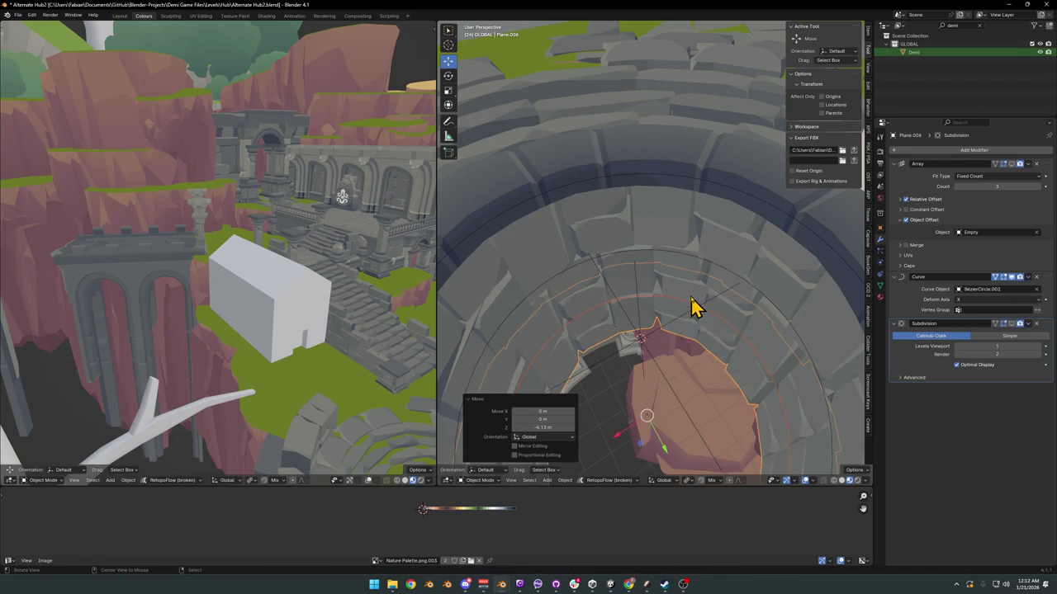
{"action": "scroll", "coordinate": [698, 306], "scroll_direction": "up", "scroll_amount": 2}
{"action": "scroll", "coordinate": [703, 300], "scroll_direction": "up", "scroll_amount": 3}
{"action": "key", "text": "r"}
{"action": "key", "text": "z"}
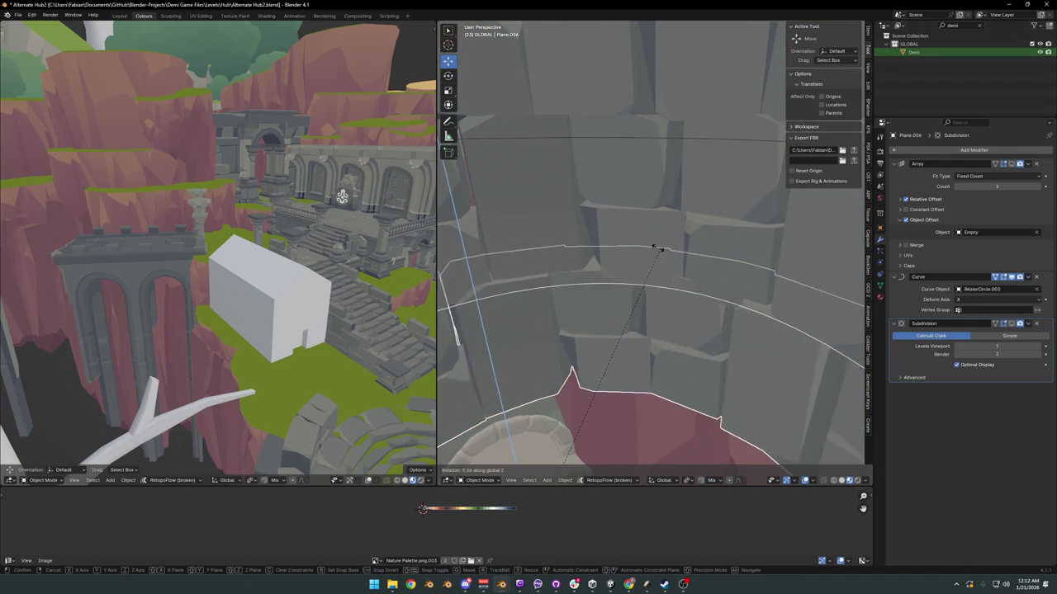
{"action": "left_click", "coordinate": [656, 263]}
Step: Lower the copied stone ring 0.24 m along Z
{"action": "key", "text": "g"}
{"action": "key", "text": "z"}
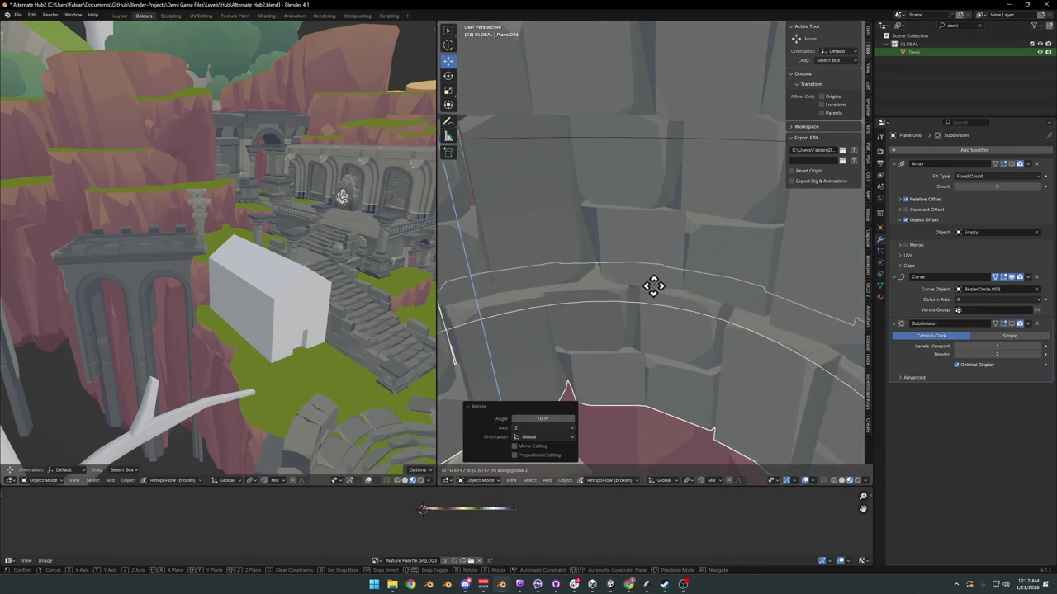
{"action": "left_click", "coordinate": [654, 271]}
{"action": "scroll", "coordinate": [652, 273], "scroll_direction": "down", "scroll_amount": 3}
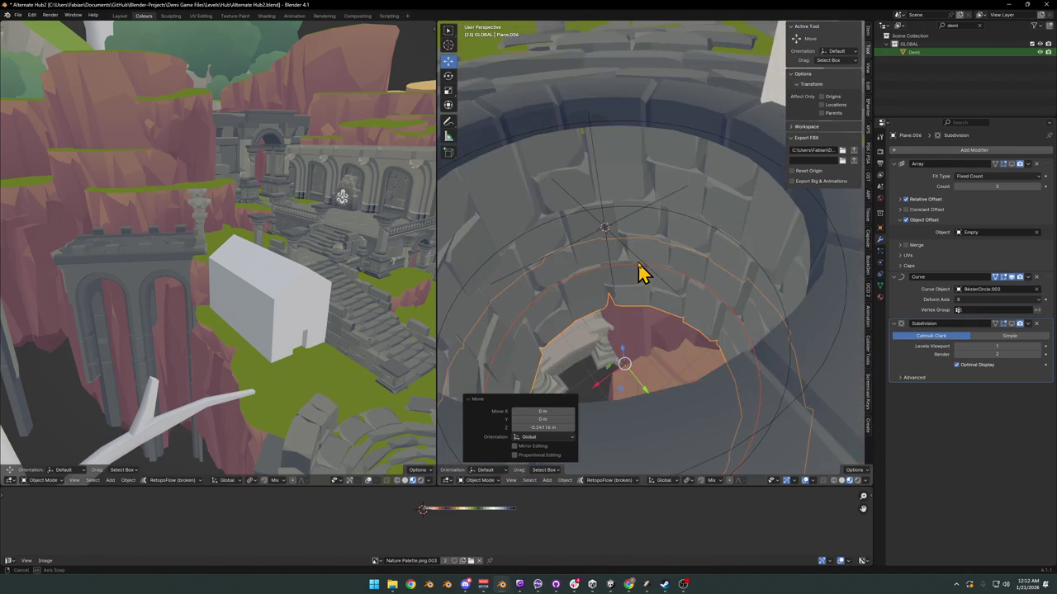
{"action": "scroll", "coordinate": [672, 272], "scroll_direction": "down", "scroll_amount": 2}
{"action": "key", "text": "g"}
{"action": "scroll", "coordinate": [660, 277], "scroll_direction": "up", "scroll_amount": 1}
{"action": "scroll", "coordinate": [652, 279], "scroll_direction": "down", "scroll_amount": 1}
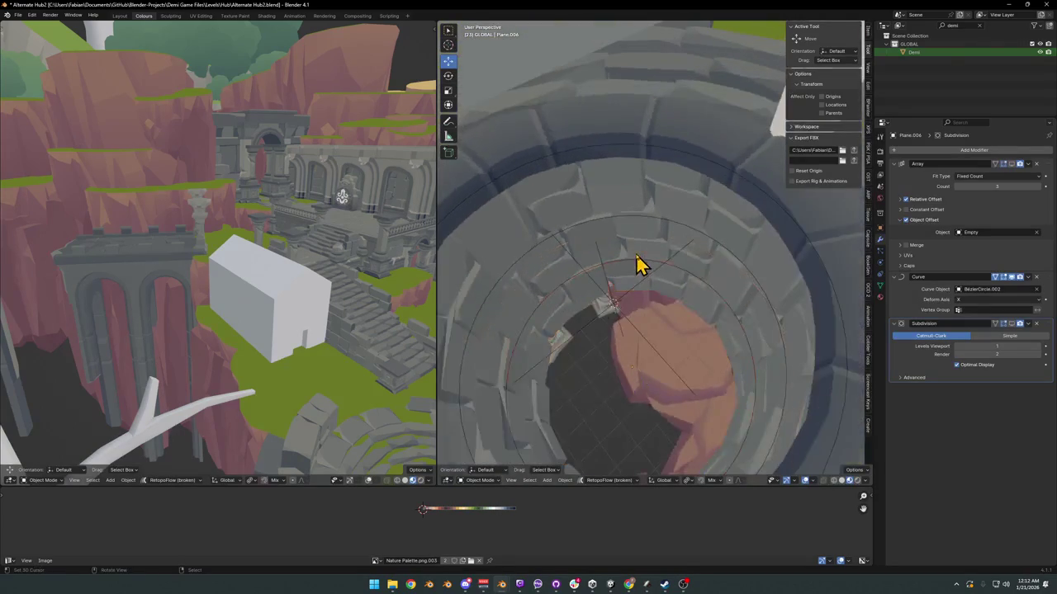
{"action": "scroll", "coordinate": [643, 273], "scroll_direction": "down", "scroll_amount": 3}
{"action": "scroll", "coordinate": [623, 274], "scroll_direction": "down", "scroll_amount": 2}
{"action": "mouse_move", "coordinate": [580, 248]}
{"action": "middle_mouse_down"}
{"action": "mouse_move", "coordinate": [618, 224]}
{"action": "mouse_move", "coordinate": [707, 290]}
{"action": "mouse_move", "coordinate": [652, 255]}
{"action": "mouse_move", "coordinate": [636, 266]}
{"action": "mouse_move", "coordinate": [661, 288]}
{"action": "mouse_move", "coordinate": [677, 272]}
{"action": "middle_mouse_up"}
Step: Move the frame's right post about 1.38 m outward along X
{"action": "scroll", "coordinate": [636, 272], "scroll_direction": "down", "scroll_amount": 2}
{"action": "scroll", "coordinate": [668, 276], "scroll_direction": "up", "scroll_amount": 2}
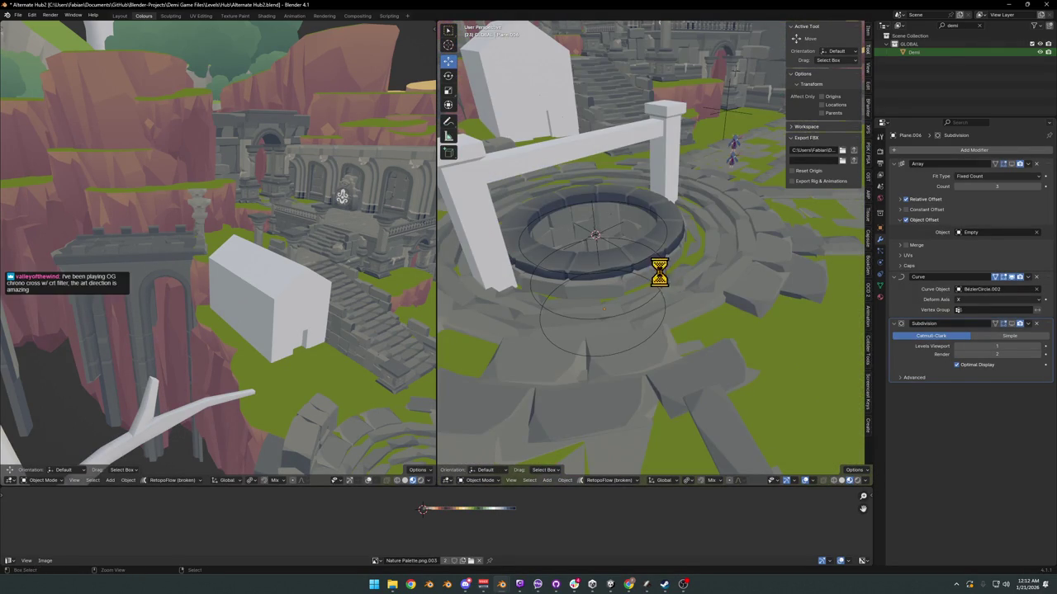
{"action": "scroll", "coordinate": [652, 284], "scroll_direction": "up", "scroll_amount": 2}
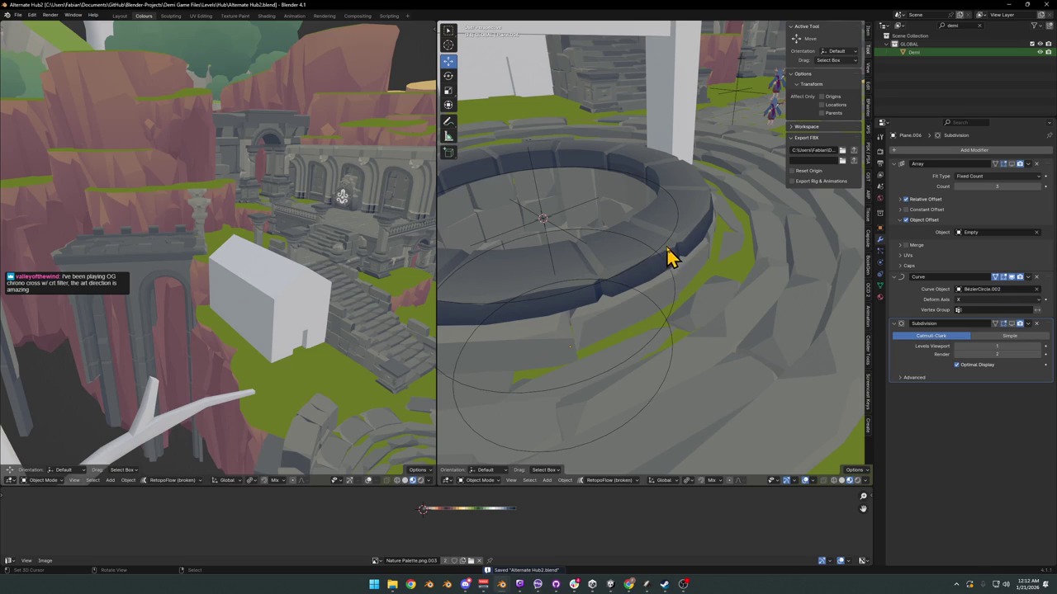
{"action": "left_click", "coordinate": [667, 252]}
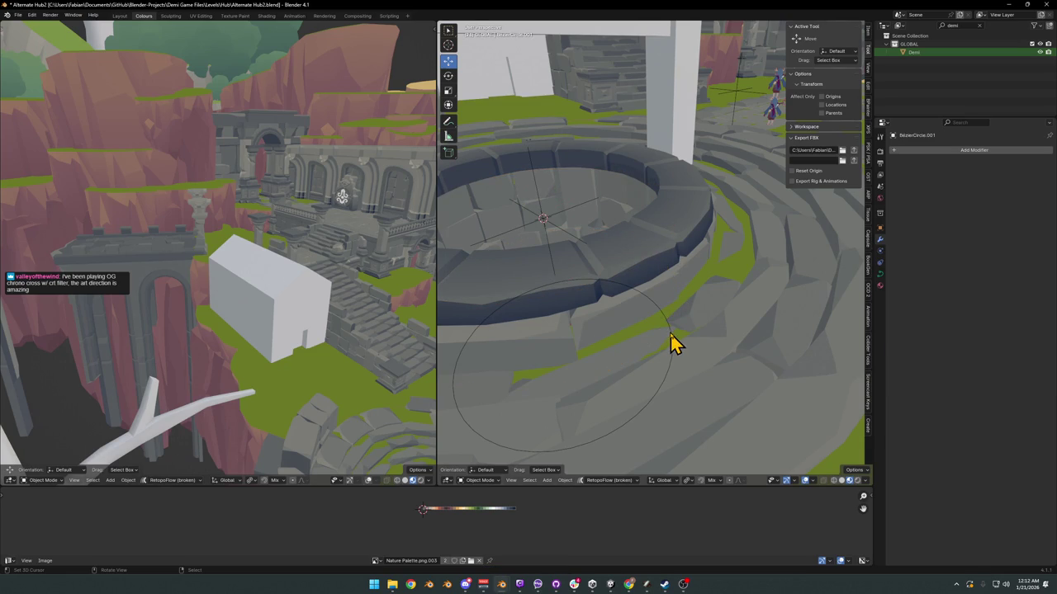
{"action": "scroll", "coordinate": [670, 343], "scroll_direction": "down", "scroll_amount": 4}
{"action": "scroll", "coordinate": [603, 281], "scroll_direction": "up", "scroll_amount": 2}
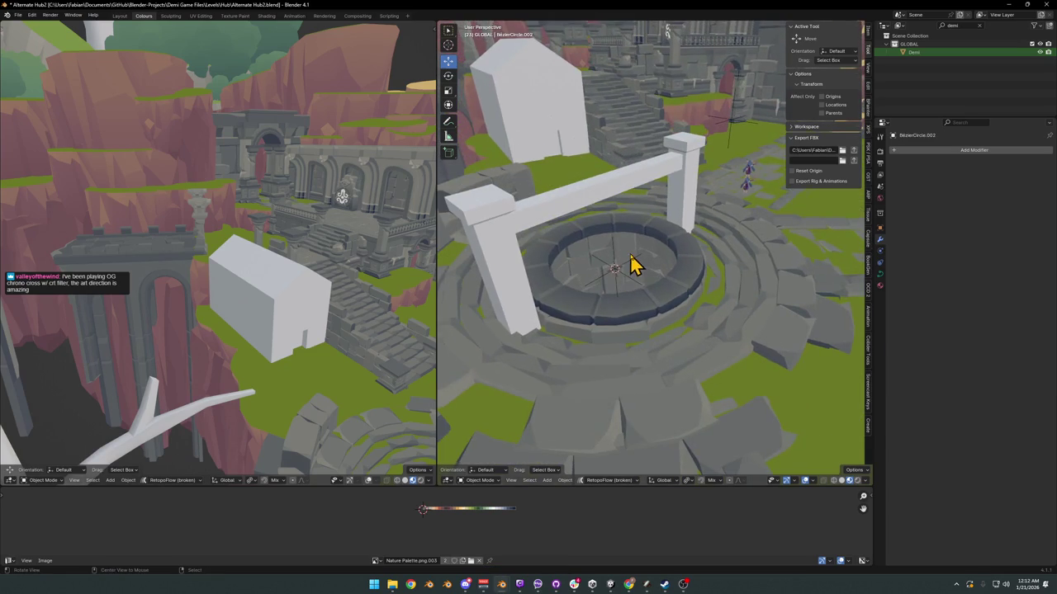
{"action": "scroll", "coordinate": [631, 264], "scroll_direction": "up", "scroll_amount": 3}
{"action": "left_click", "coordinate": [615, 317]}
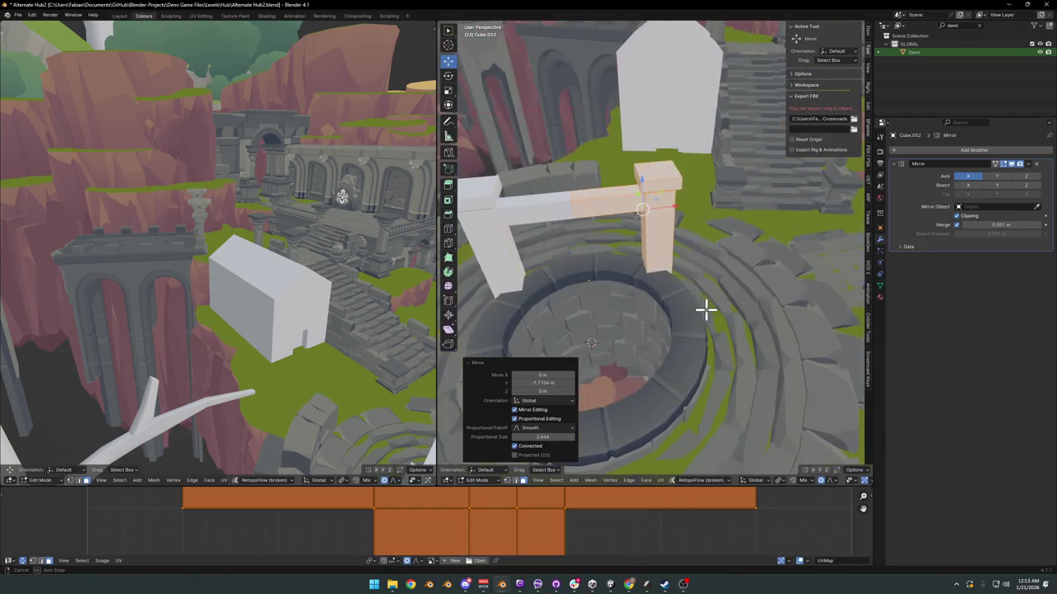
{"action": "left_click", "coordinate": [737, 303]}
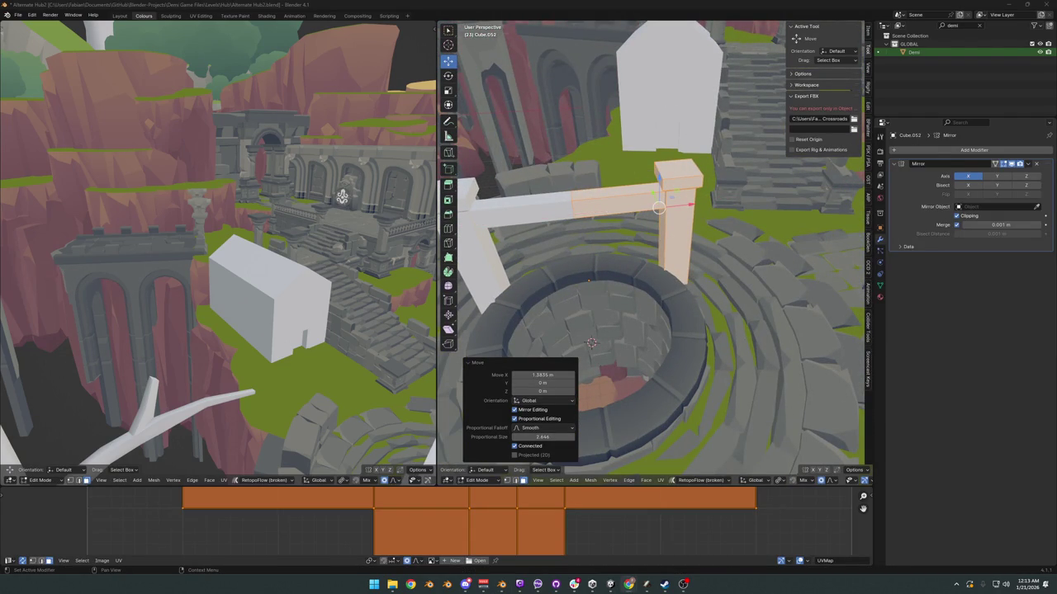
Step: Orbit around the frame to check the moved post, then return to Object Mode
{"action": "mouse_move", "coordinate": [599, 253]}
{"action": "middle_mouse_down"}
{"action": "mouse_move", "coordinate": [697, 261]}
{"action": "mouse_move", "coordinate": [683, 264]}
{"action": "mouse_move", "coordinate": [669, 257]}
{"action": "mouse_move", "coordinate": [767, 245]}
{"action": "mouse_move", "coordinate": [658, 267]}
{"action": "mouse_move", "coordinate": [687, 256]}
{"action": "middle_mouse_up"}
{"action": "mouse_move", "coordinate": [344, 266]}
{"action": "middle_mouse_down"}
{"action": "mouse_move", "coordinate": [355, 314]}
{"action": "mouse_move", "coordinate": [333, 289]}
{"action": "mouse_move", "coordinate": [312, 347]}
{"action": "mouse_move", "coordinate": [291, 331]}
{"action": "mouse_move", "coordinate": [272, 338]}
{"action": "mouse_move", "coordinate": [303, 335]}
{"action": "mouse_move", "coordinate": [307, 324]}
{"action": "middle_mouse_up"}
{"action": "scroll", "coordinate": [270, 317], "scroll_direction": "up", "scroll_amount": 5}
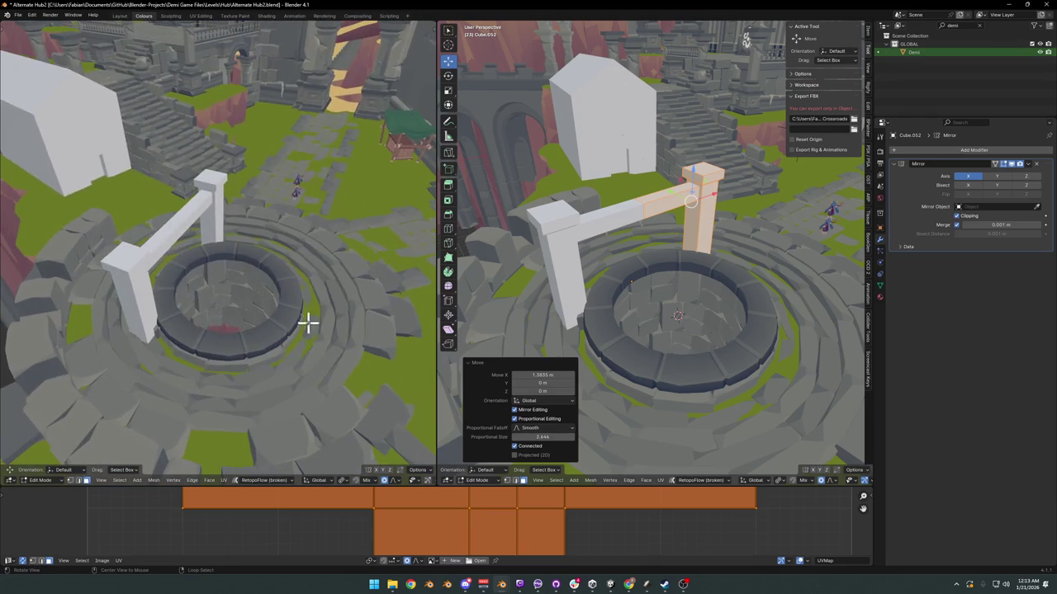
{"action": "middle_click_drag", "start_coordinate": [719, 297], "coordinate": [732, 316]}
{"action": "key", "text": "Tab"}
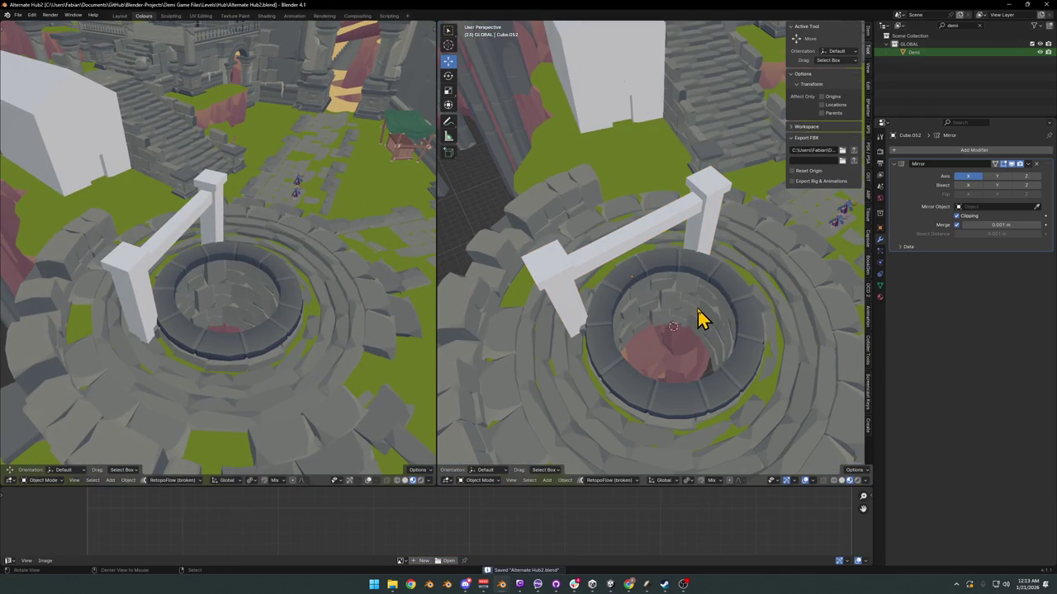
Step: Add a plane and move it down along Z into the well
{"action": "scroll", "coordinate": [698, 320], "scroll_direction": "up", "scroll_amount": 3}
{"action": "scroll", "coordinate": [696, 307], "scroll_direction": "up", "scroll_amount": 2}
{"action": "scroll", "coordinate": [644, 306], "scroll_direction": "up", "scroll_amount": 1}
{"action": "key", "text": "shift+a"}
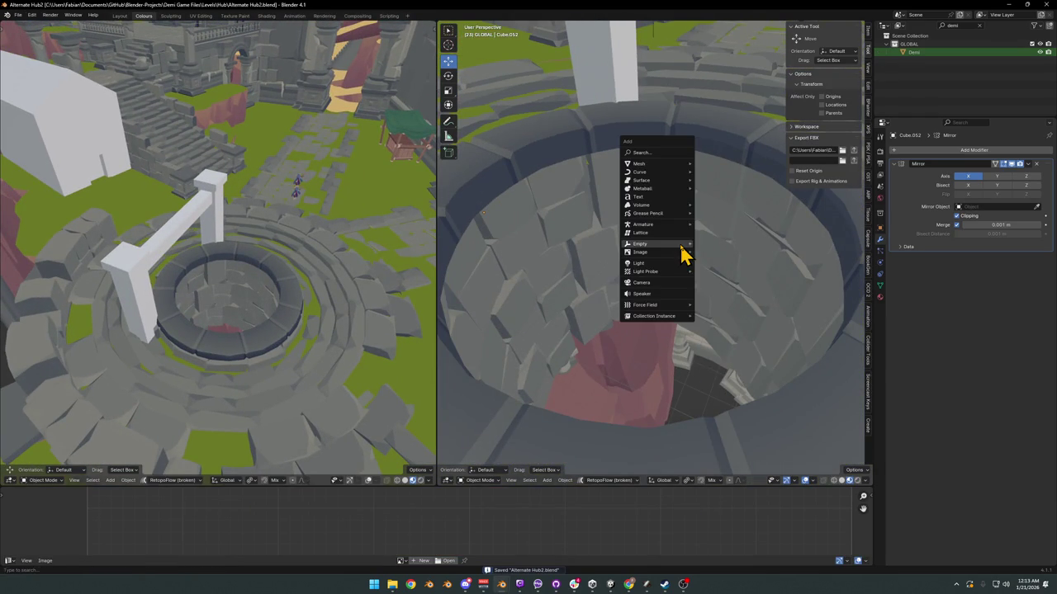
{"action": "mouse_move", "coordinate": [639, 163]}
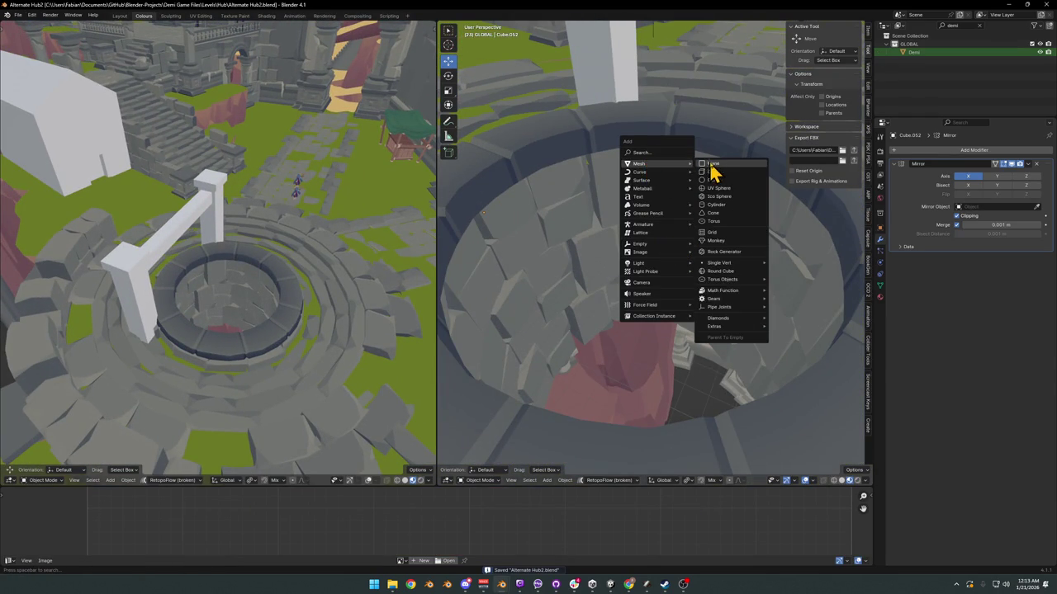
{"action": "left_click", "coordinate": [711, 164]}
{"action": "scroll", "coordinate": [699, 181], "scroll_direction": "down", "scroll_amount": 4}
{"action": "key", "text": "g"}
{"action": "key", "text": "z"}
{"action": "left_click", "coordinate": [691, 238]}
Step: Scale the plane to 9.385 and lower it to the bottom of the well
{"action": "key", "text": "s"}
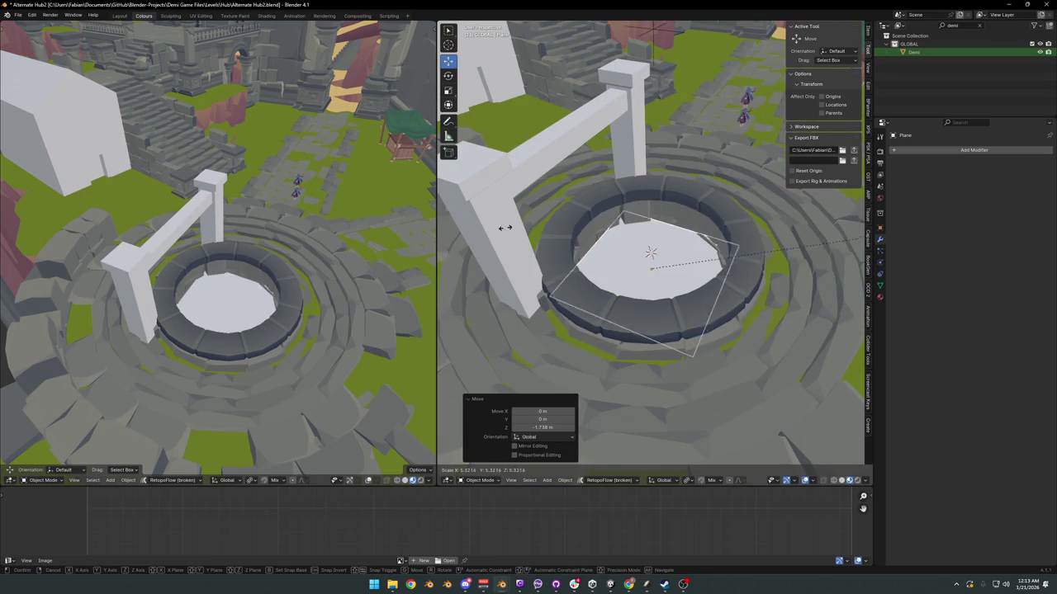
{"action": "left_click", "coordinate": [718, 242]}
{"action": "key", "text": "g"}
{"action": "key", "text": "z"}
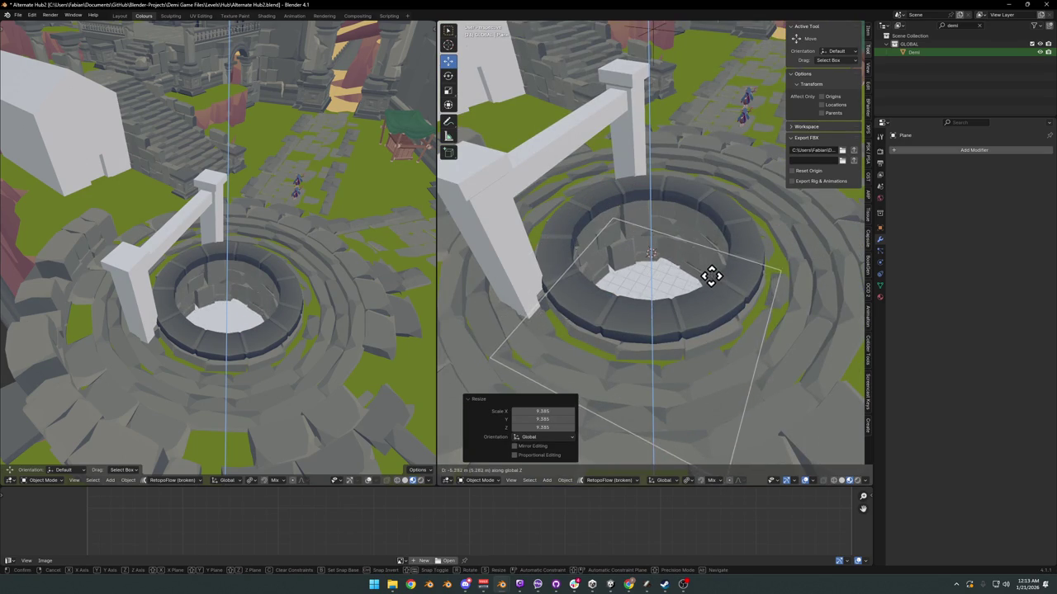
{"action": "left_click", "coordinate": [713, 285]}
{"action": "scroll", "coordinate": [676, 302], "scroll_direction": "up", "scroll_amount": 3}
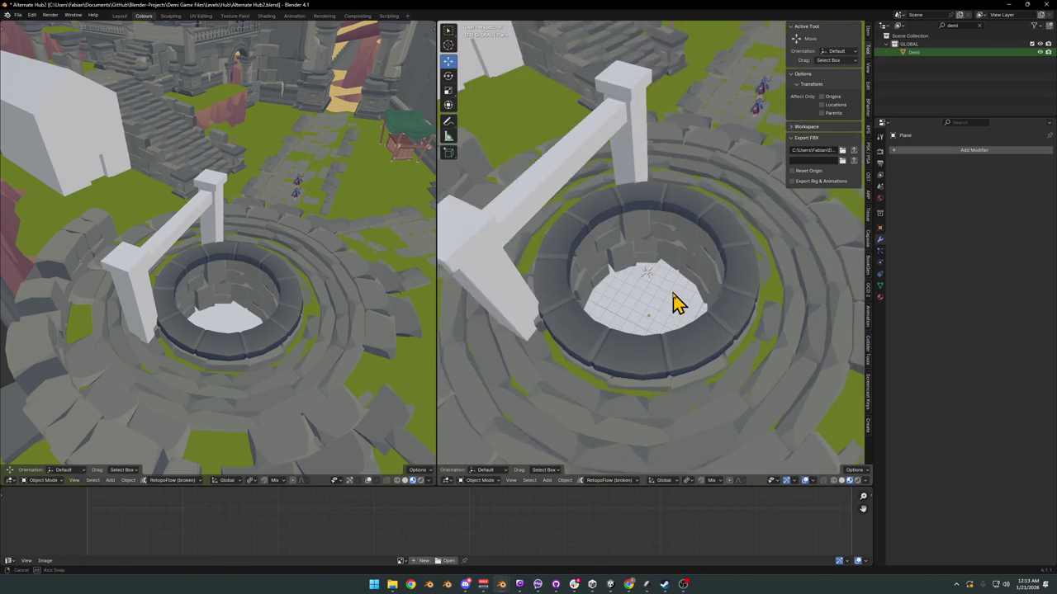
Step: Snap the character figures onto the well floor with Selection to Cursor
{"action": "key", "text": "shift+s"}
{"action": "left_click", "coordinate": [756, 99]}
{"action": "scroll", "coordinate": [660, 264], "scroll_direction": "up", "scroll_amount": 4}
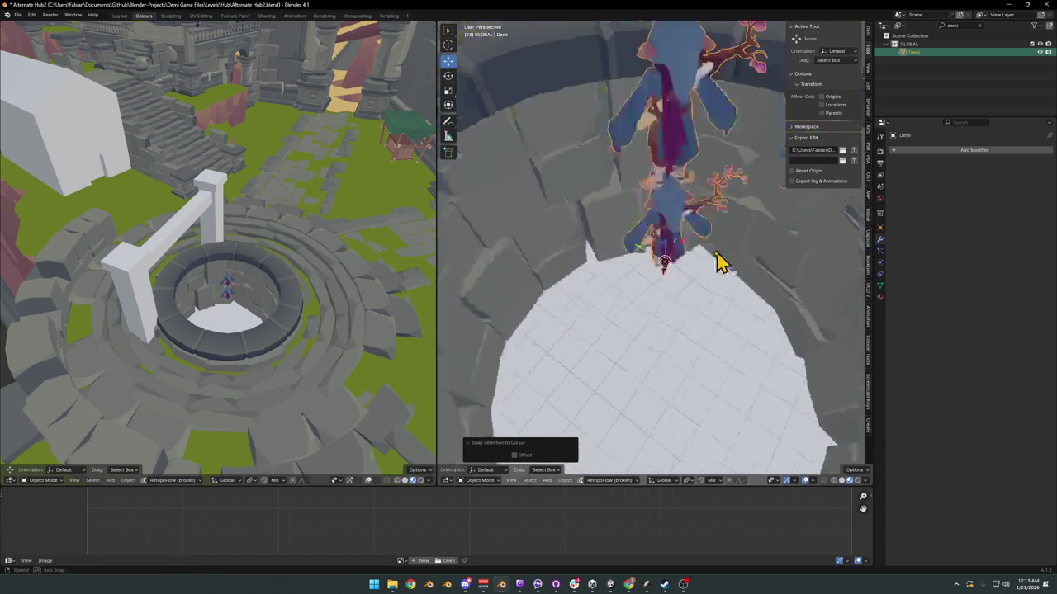
{"action": "scroll", "coordinate": [702, 248], "scroll_direction": "up", "scroll_amount": 2}
{"action": "scroll", "coordinate": [698, 245], "scroll_direction": "down", "scroll_amount": 5}
{"action": "mouse_move", "coordinate": [667, 286]}
{"action": "middle_mouse_down"}
{"action": "mouse_move", "coordinate": [672, 267]}
{"action": "mouse_move", "coordinate": [720, 270]}
{"action": "mouse_move", "coordinate": [671, 252]}
{"action": "middle_mouse_up"}
Step: Orbit down around the well to view the characters on the floor and the arch
{"action": "scroll", "coordinate": [672, 266], "scroll_direction": "up", "scroll_amount": 4}
{"action": "scroll", "coordinate": [672, 253], "scroll_direction": "down", "scroll_amount": 3}
{"action": "scroll", "coordinate": [698, 250], "scroll_direction": "down", "scroll_amount": 2}
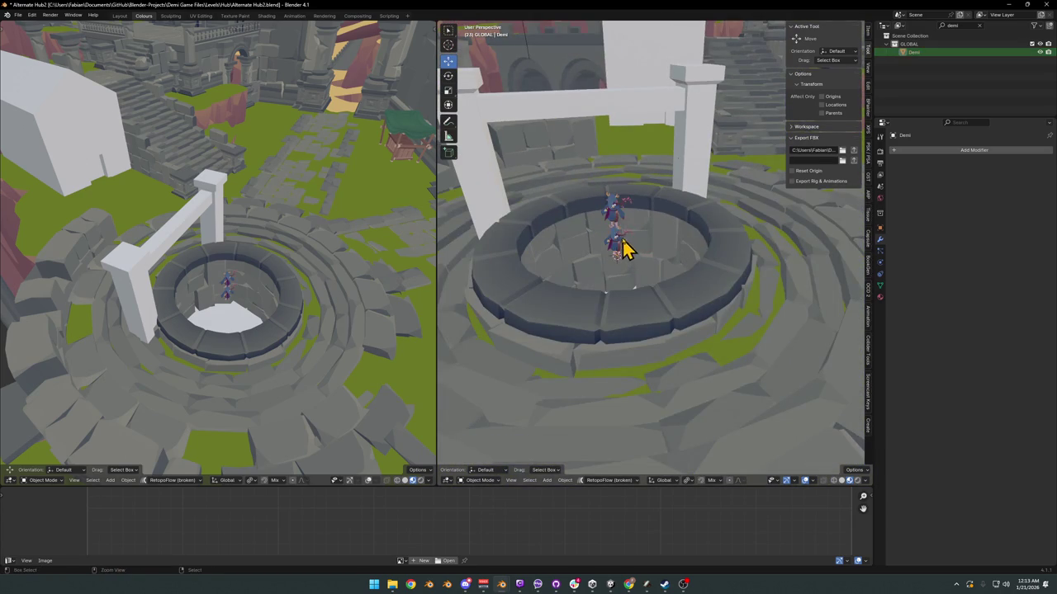
{"action": "scroll", "coordinate": [666, 243], "scroll_direction": "down", "scroll_amount": 2}
{"action": "scroll", "coordinate": [670, 267], "scroll_direction": "up", "scroll_amount": 3}
{"action": "mouse_move", "coordinate": [669, 267]}
{"action": "middle_mouse_down"}
{"action": "mouse_move", "coordinate": [602, 259]}
{"action": "mouse_move", "coordinate": [708, 267]}
{"action": "mouse_move", "coordinate": [698, 301]}
{"action": "middle_mouse_up"}
{"action": "scroll", "coordinate": [677, 281], "scroll_direction": "down", "scroll_amount": 3}
{"action": "scroll", "coordinate": [697, 302], "scroll_direction": "up", "scroll_amount": 3}
{"action": "mouse_move", "coordinate": [673, 384]}
{"action": "middle_mouse_down"}
{"action": "mouse_move", "coordinate": [660, 342]}
{"action": "mouse_move", "coordinate": [664, 354]}
{"action": "middle_mouse_up"}
Step: Widen the stone rim ring to 1.089 in X and Y and adjust its height
{"action": "key", "text": "s"}
{"action": "key", "text": "shift+z"}
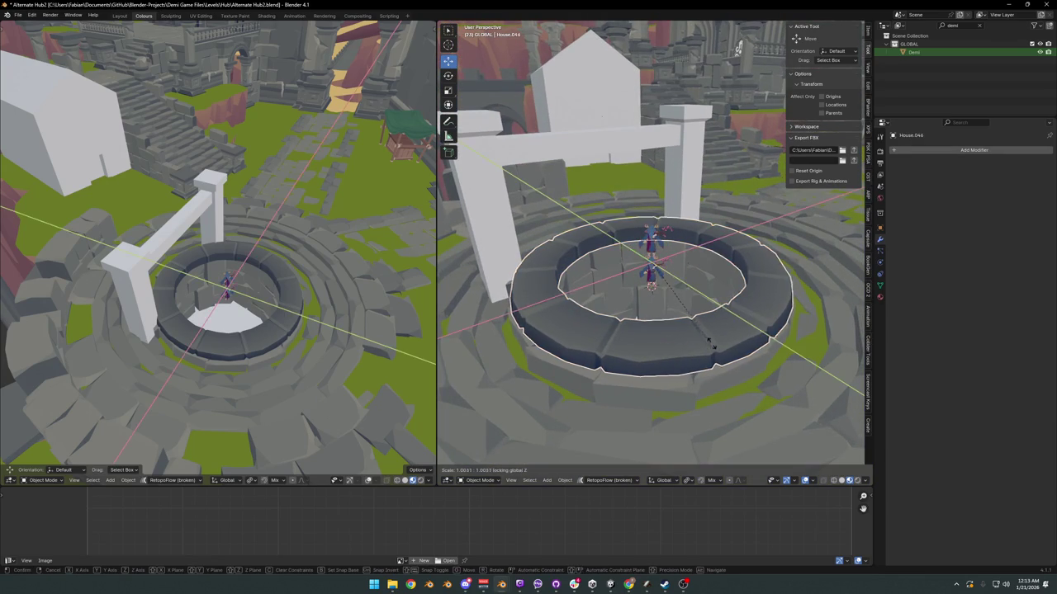
{"action": "left_click", "coordinate": [747, 363]}
{"action": "mouse_move", "coordinate": [747, 363]}
{"action": "middle_mouse_down"}
{"action": "mouse_move", "coordinate": [765, 367]}
{"action": "mouse_move", "coordinate": [764, 347]}
{"action": "middle_mouse_up"}
{"action": "key", "text": "g"}
{"action": "key", "text": "z"}
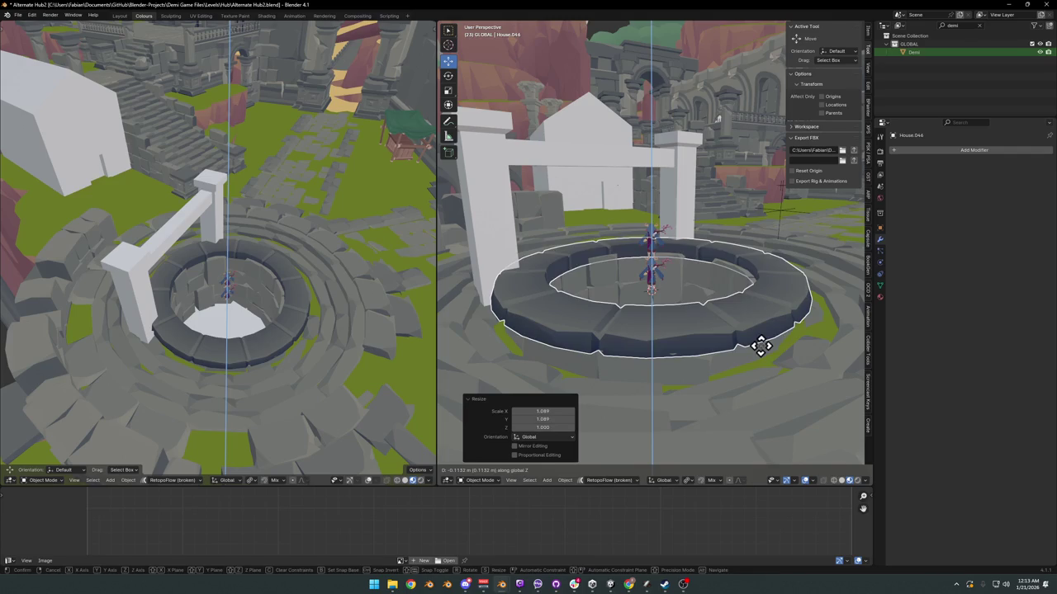
{"action": "left_click", "coordinate": [760, 345]}
Step: In Edit Mode, draw the rim's inner top edge inward to 0.955, then 0.965
{"action": "key", "text": "Tab"}
{"action": "scroll", "coordinate": [715, 302], "scroll_direction": "up", "scroll_amount": 3}
{"action": "middle_click_drag", "start_coordinate": [702, 314], "coordinate": [726, 223]}
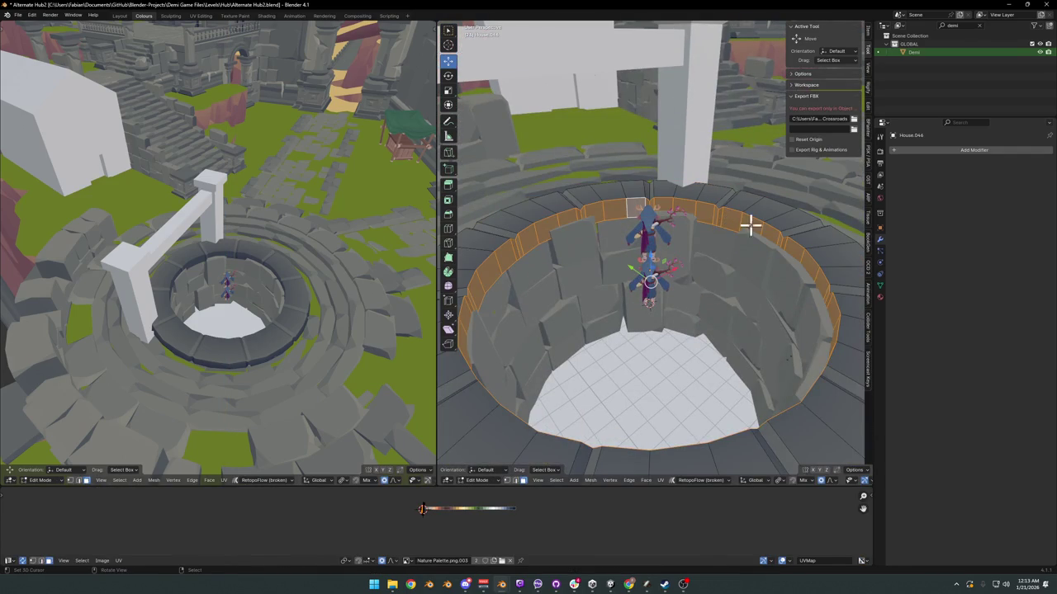
{"action": "key", "text": "s"}
{"action": "key", "text": "shift+z"}
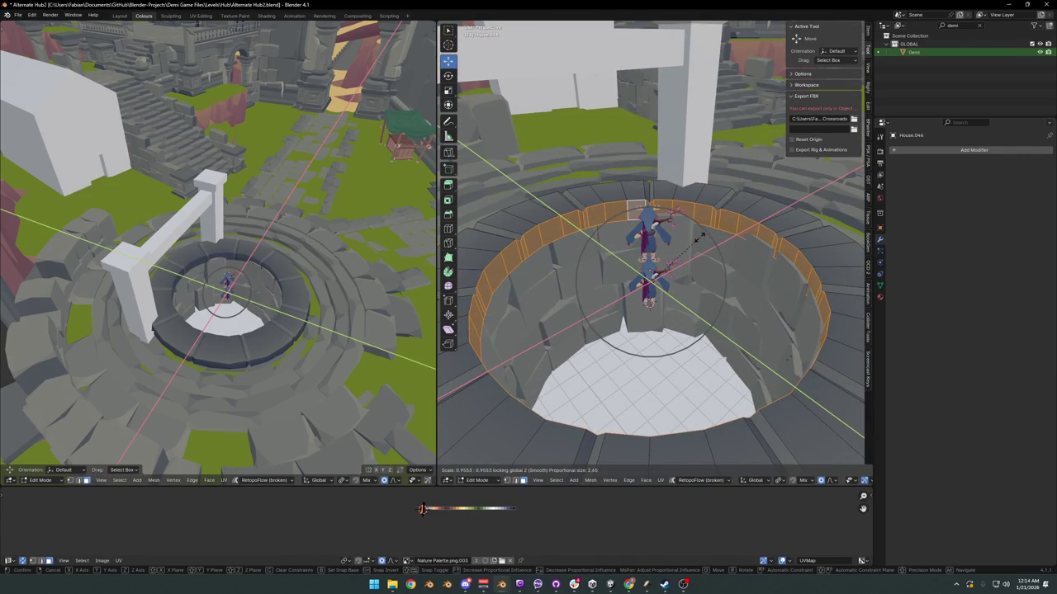
{"action": "left_click", "coordinate": [699, 237]}
{"action": "key", "text": "s"}
{"action": "key", "text": "shift+z"}
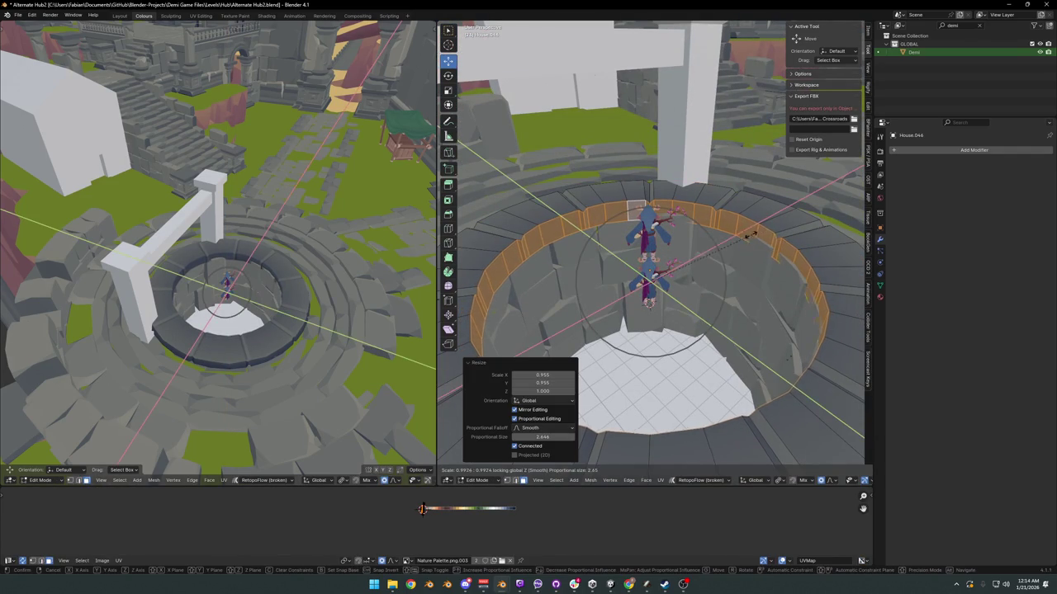
{"action": "left_click", "coordinate": [718, 237]}
Step: Return to Object Mode and select the inner stone wall ring
{"action": "scroll", "coordinate": [707, 248], "scroll_direction": "down", "scroll_amount": 3}
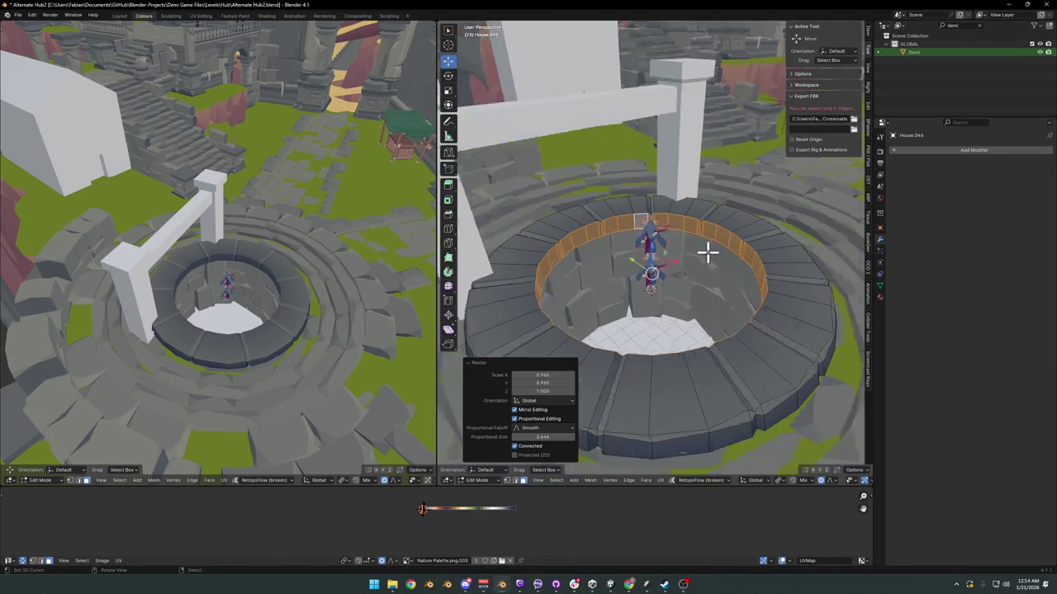
{"action": "middle_click_drag", "start_coordinate": [707, 247], "coordinate": [736, 264]}
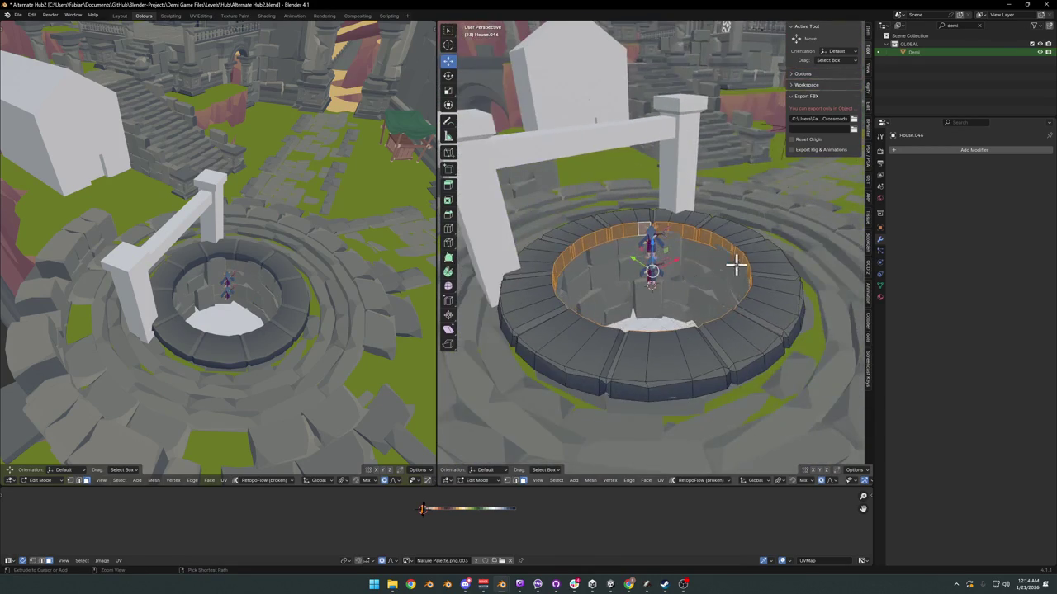
{"action": "scroll", "coordinate": [766, 266], "scroll_direction": "up", "scroll_amount": 3}
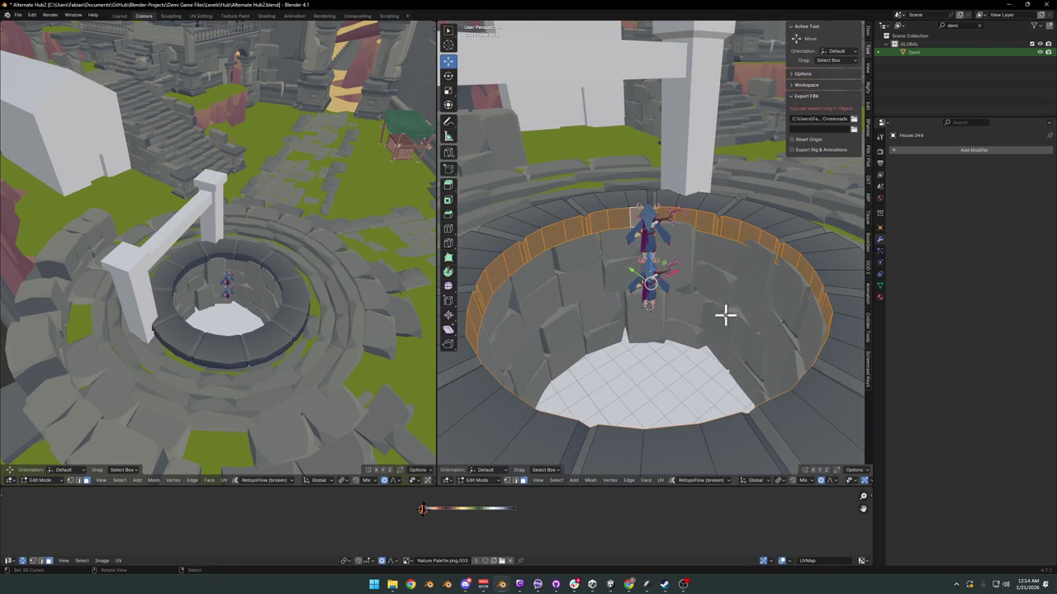
{"action": "scroll", "coordinate": [698, 319], "scroll_direction": "down", "scroll_amount": 3}
{"action": "scroll", "coordinate": [702, 302], "scroll_direction": "up", "scroll_amount": 2}
{"action": "scroll", "coordinate": [733, 297], "scroll_direction": "up", "scroll_amount": 3}
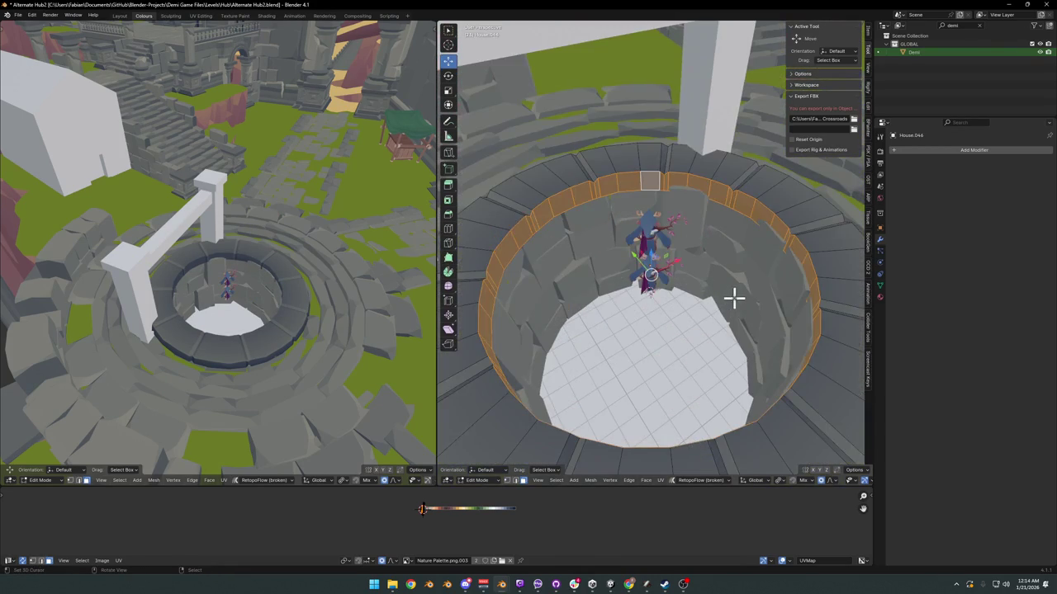
{"action": "key", "text": "Tab"}
{"action": "left_click", "coordinate": [753, 261]}
{"action": "scroll", "coordinate": [737, 265], "scroll_direction": "down", "scroll_amount": 4}
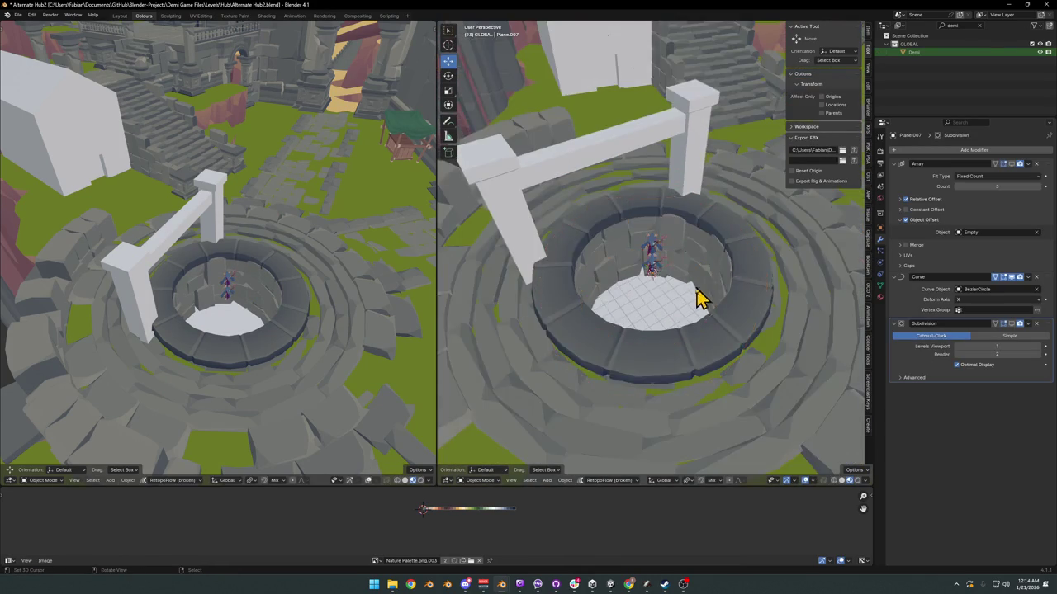
{"action": "scroll", "coordinate": [700, 299], "scroll_direction": "up", "scroll_amount": 1}
{"action": "scroll", "coordinate": [726, 274], "scroll_direction": "up", "scroll_amount": 1}
Step: Enter Edit Mode on the inner wall, try moving a face along X, then cancel
{"action": "key", "text": "Tab"}
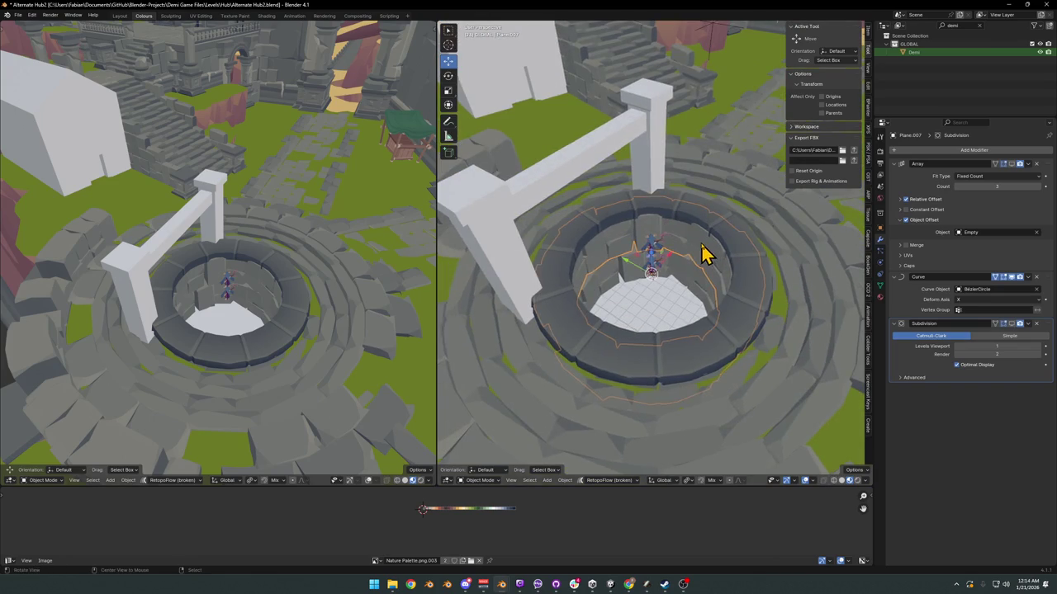
{"action": "scroll", "coordinate": [685, 260], "scroll_direction": "up", "scroll_amount": 5}
{"action": "left_click", "coordinate": [652, 251]}
{"action": "key", "text": "g"}
{"action": "key", "text": "x"}
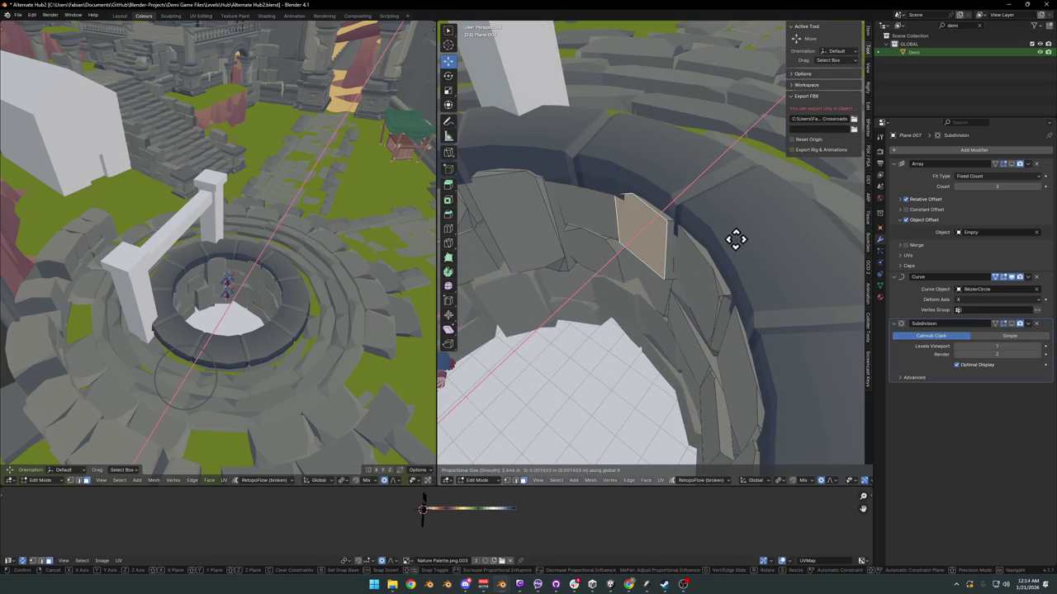
{"action": "key", "text": "Escape"}
{"action": "scroll", "coordinate": [653, 262], "scroll_direction": "down", "scroll_amount": 3}
{"action": "scroll", "coordinate": [668, 266], "scroll_direction": "down", "scroll_amount": 1}
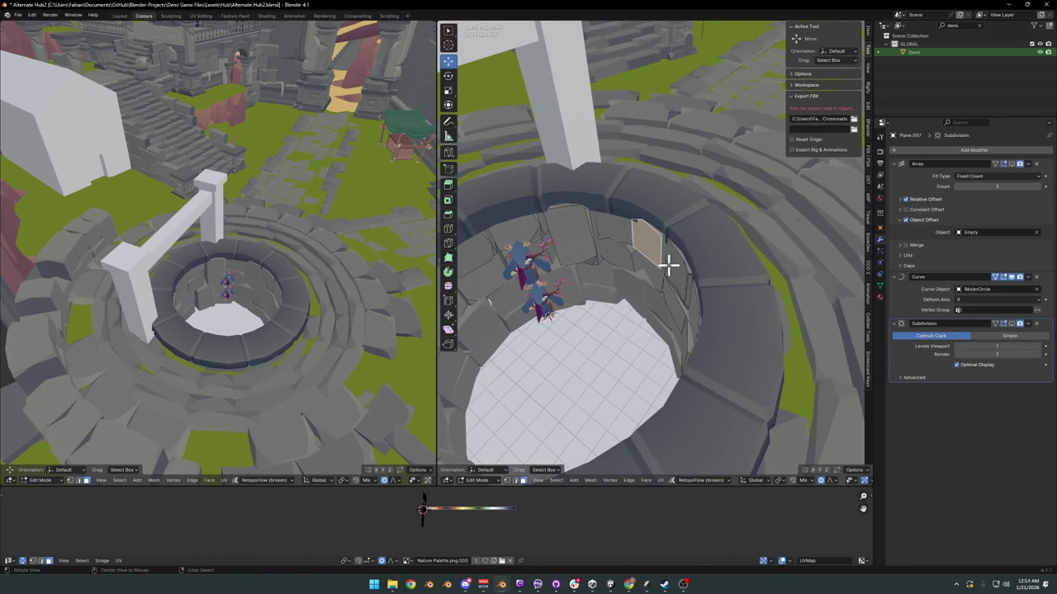
{"action": "scroll", "coordinate": [669, 264], "scroll_direction": "down", "scroll_amount": 3}
{"action": "middle_click_drag", "start_coordinate": [533, 262], "coordinate": [686, 264]}
Step: Toggle Curve and Subdivision on-cage display, then select all and start an edge crease
{"action": "left_click", "coordinate": [1013, 277]}
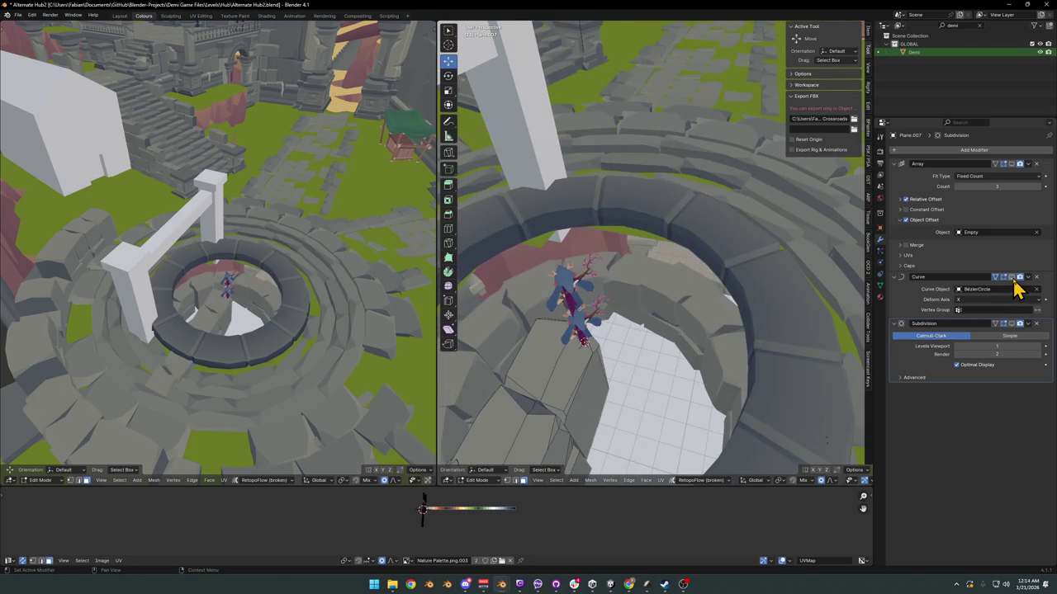
{"action": "mouse_move", "coordinate": [628, 347]}
{"action": "middle_mouse_down"}
{"action": "mouse_move", "coordinate": [611, 388]}
{"action": "mouse_move", "coordinate": [684, 353]}
{"action": "middle_mouse_up"}
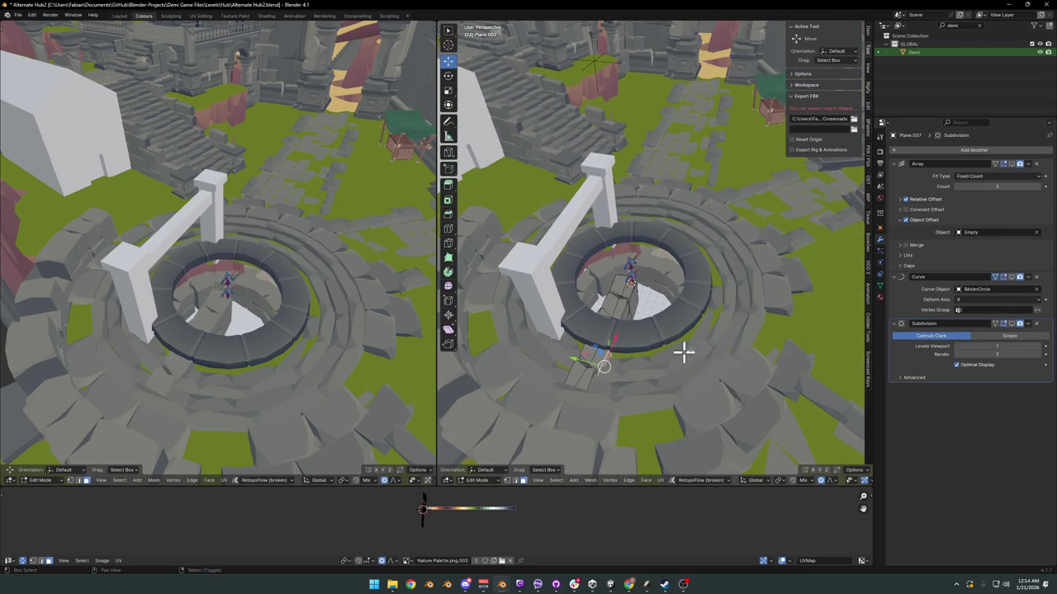
{"action": "left_click", "coordinate": [1013, 278]}
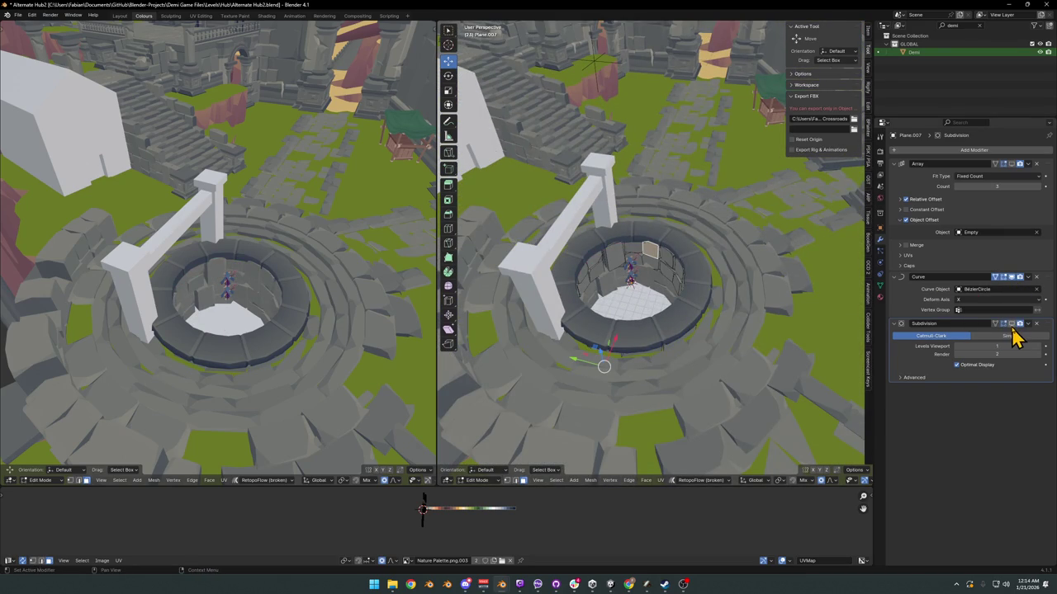
{"action": "left_click", "coordinate": [1012, 326]}
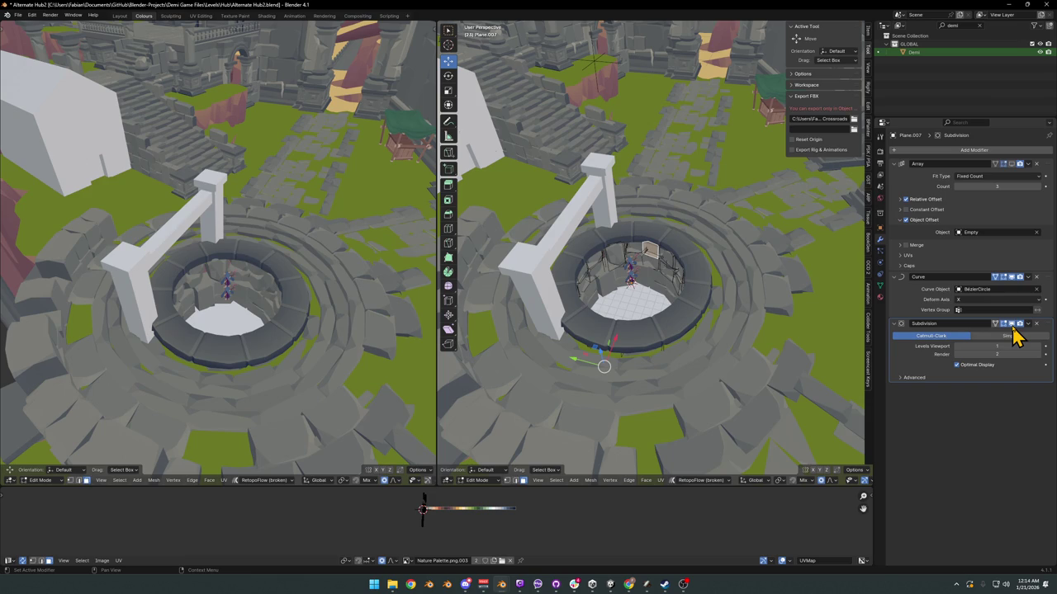
{"action": "middle_click_drag", "start_coordinate": [695, 280], "coordinate": [679, 267]}
{"action": "scroll", "coordinate": [679, 266], "scroll_direction": "up", "scroll_amount": 3}
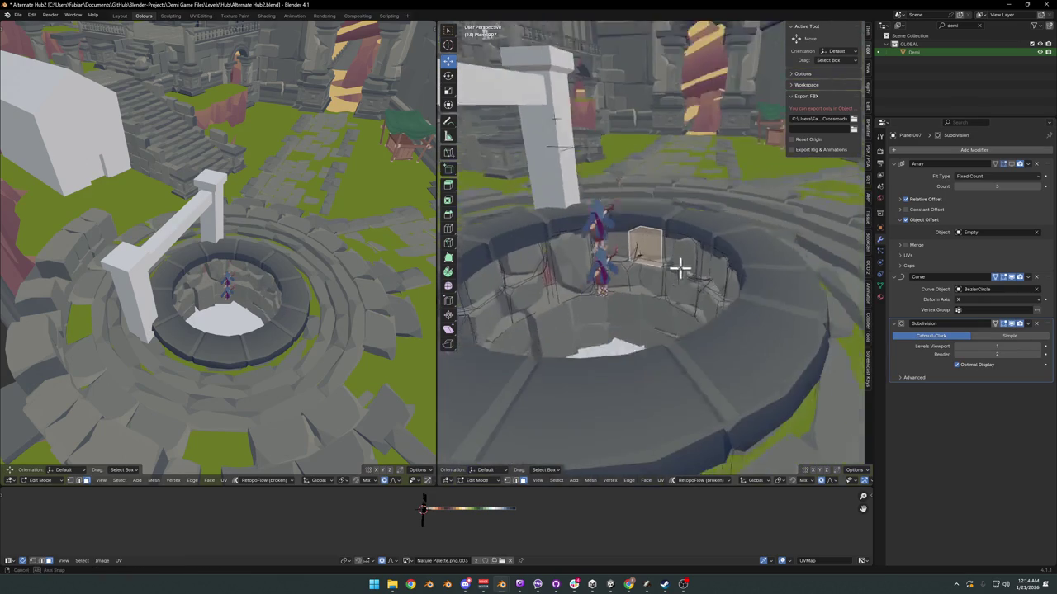
{"action": "key", "text": "a"}
{"action": "key", "text": "shift+e"}
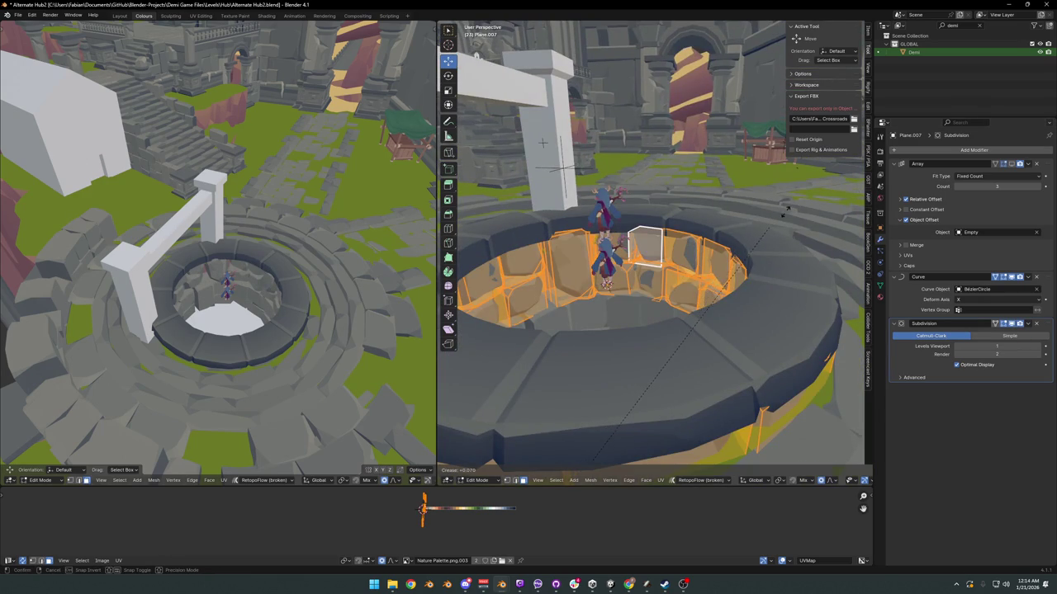
Step: Confirm the 0.339 edge crease, then select the inner ring faces of the well
{"action": "left_click", "coordinate": [490, 63]}
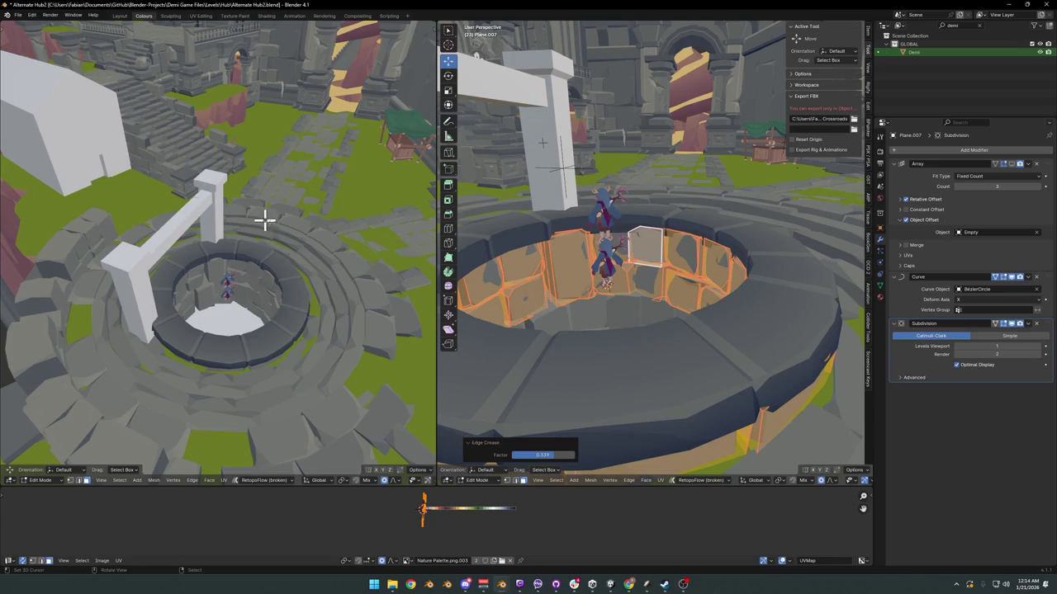
{"action": "scroll", "coordinate": [265, 219], "scroll_direction": "up", "scroll_amount": 3}
{"action": "mouse_move", "coordinate": [240, 283]}
{"action": "middle_mouse_down"}
{"action": "mouse_move", "coordinate": [227, 257]}
{"action": "mouse_move", "coordinate": [295, 262]}
{"action": "middle_mouse_up"}
{"action": "scroll", "coordinate": [272, 303], "scroll_direction": "up", "scroll_amount": 4}
{"action": "middle_click_drag", "start_coordinate": [275, 366], "coordinate": [261, 324], "text": "shift"}
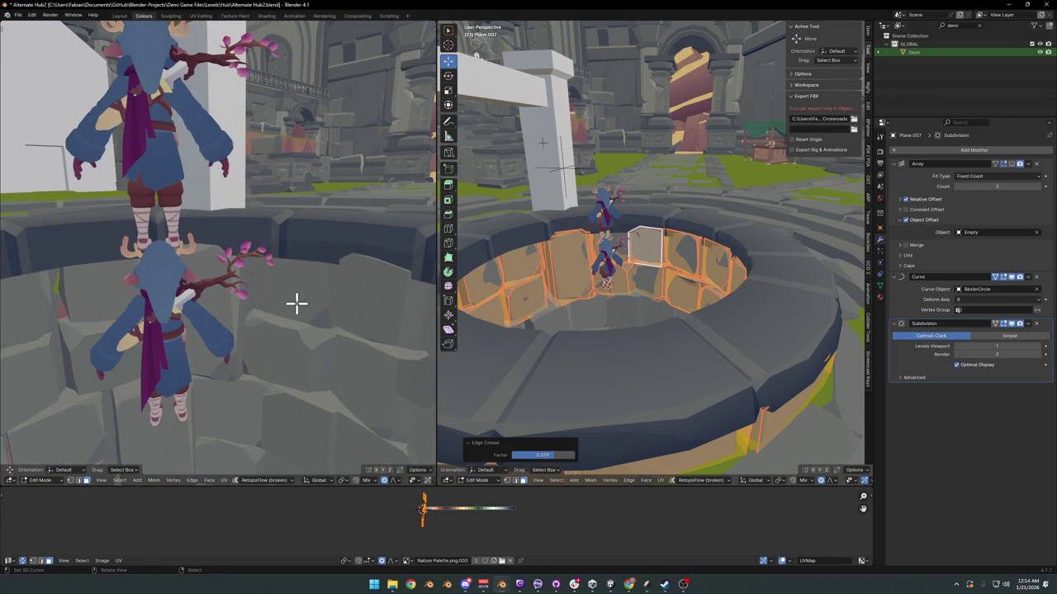
{"action": "left_click", "coordinate": [323, 264], "text": "ctrl"}
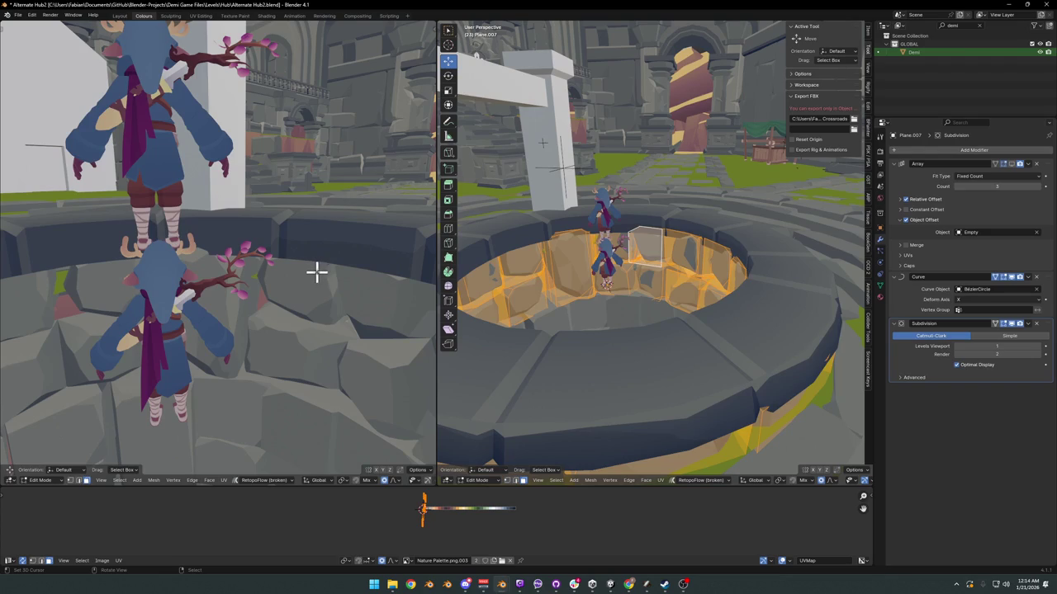
{"action": "key", "text": "alt+a"}
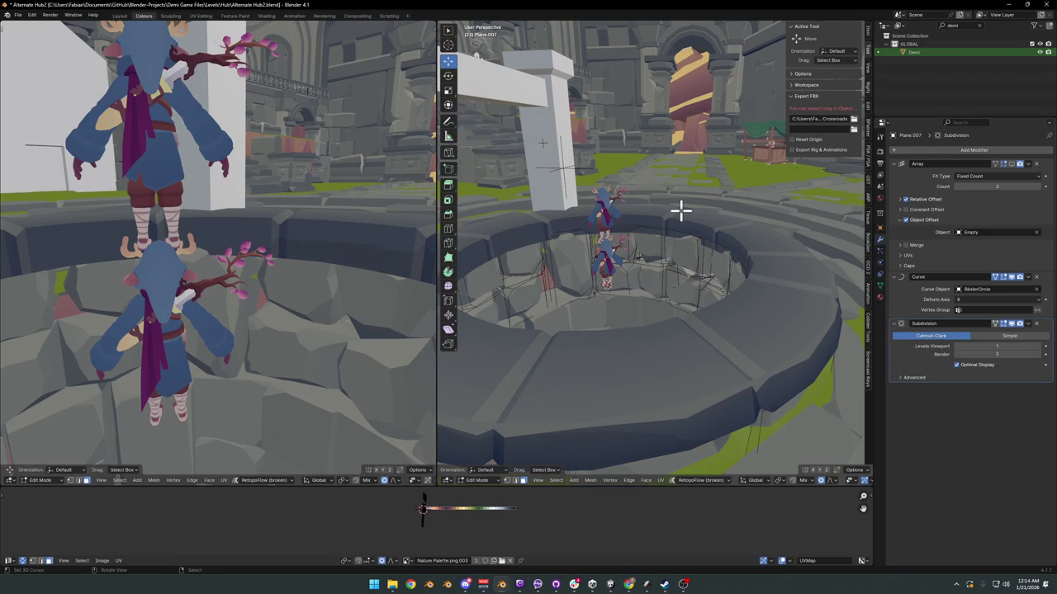
{"action": "left_click", "coordinate": [666, 217], "text": "alt"}
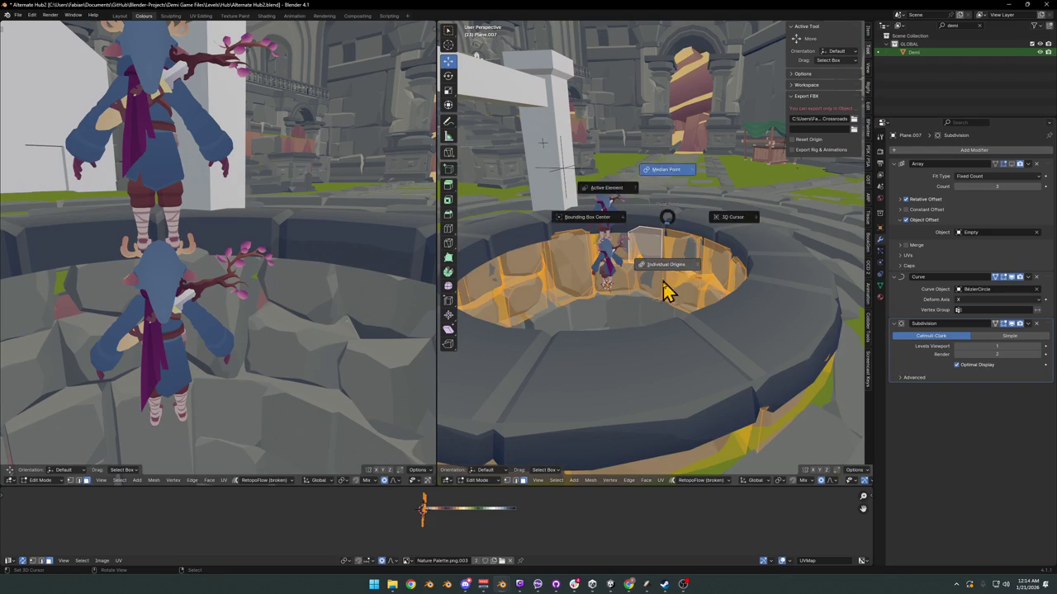
Step: Scale the rock ring to about 1.198 on X and Z, lower it slightly, and return to Object Mode
{"action": "key", "text": "s"}
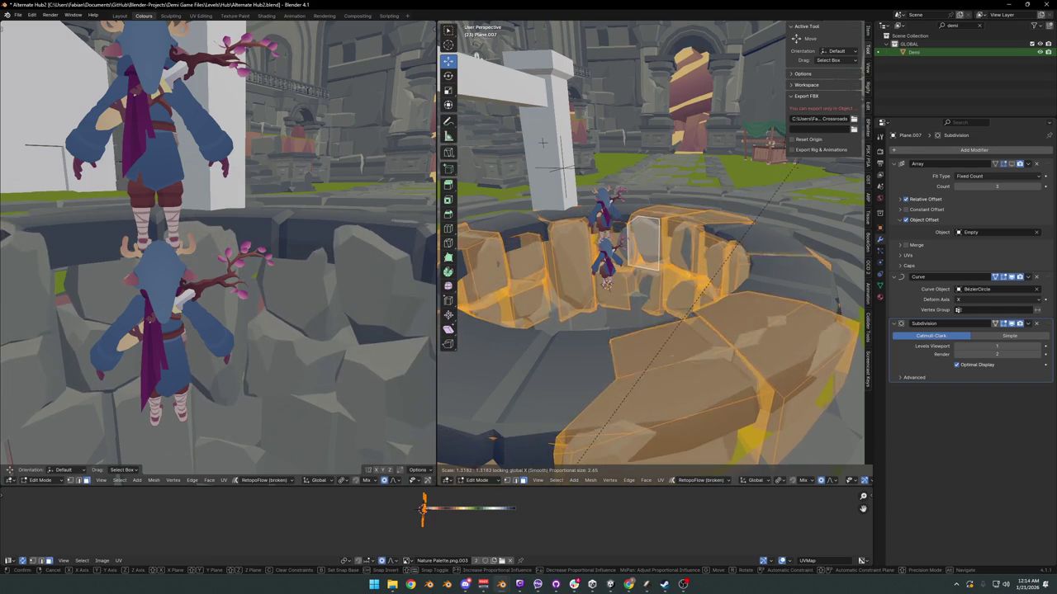
{"action": "key", "text": "Escape"}
{"action": "key", "text": "s"}
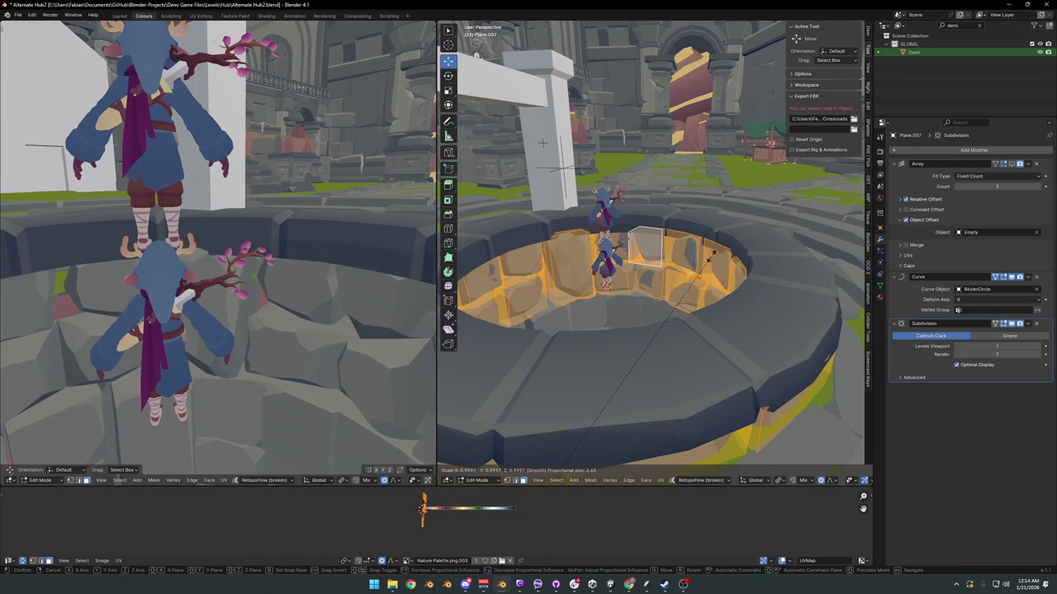
{"action": "key", "text": "y"}
{"action": "left_click", "coordinate": [484, 236]}
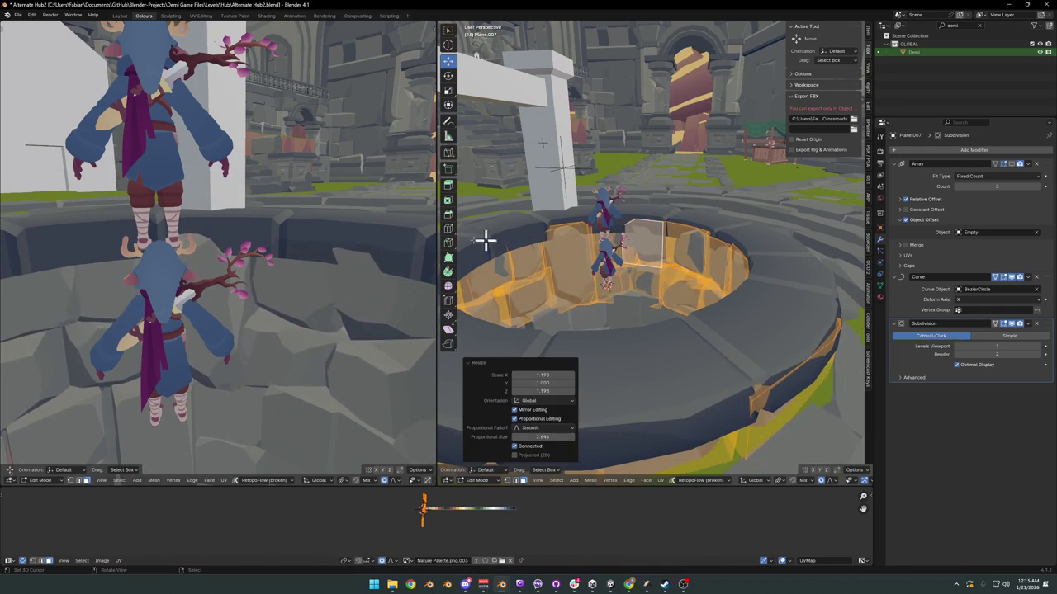
{"action": "middle_click_drag", "start_coordinate": [279, 293], "coordinate": [276, 296]}
{"action": "key", "text": "g"}
{"action": "key", "text": "z"}
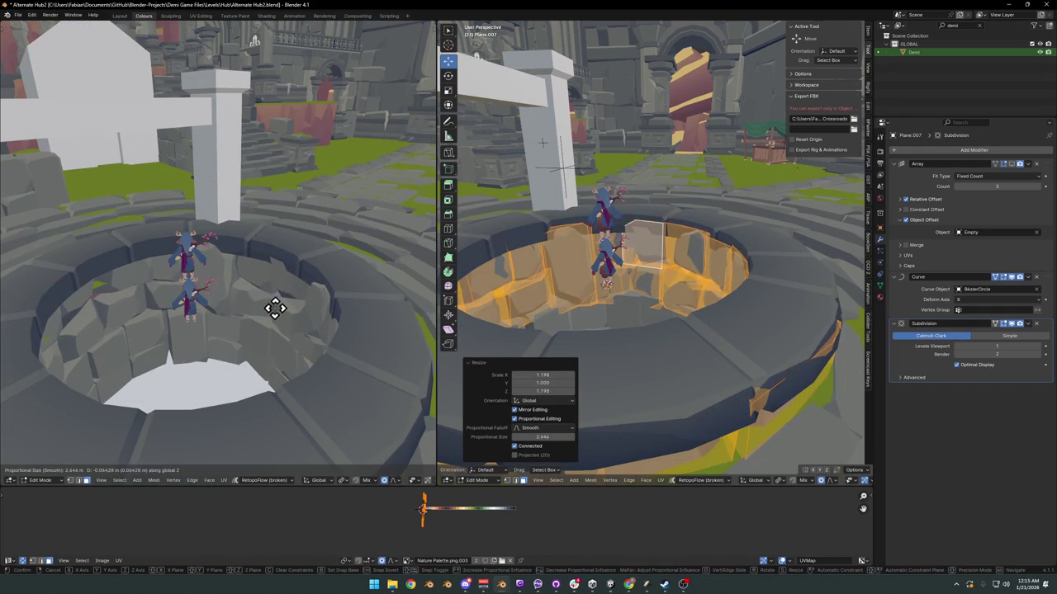
{"action": "left_click", "coordinate": [276, 313]}
{"action": "key", "text": "Tab"}
Step: Move the whole rock wall object vertically along Z
{"action": "key", "text": "g"}
{"action": "key", "text": "z"}
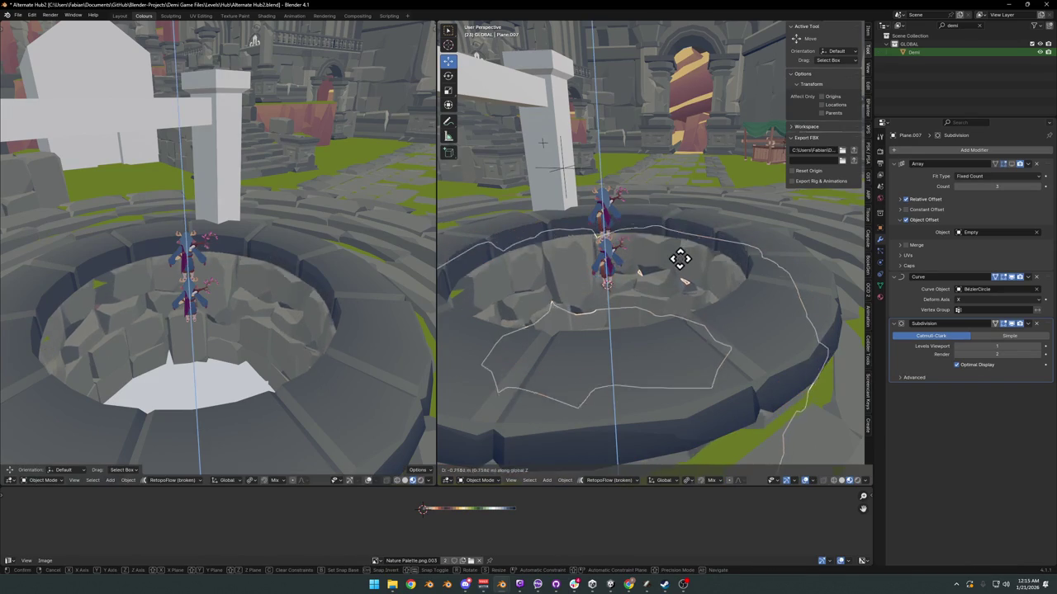
{"action": "left_click", "coordinate": [679, 248]}
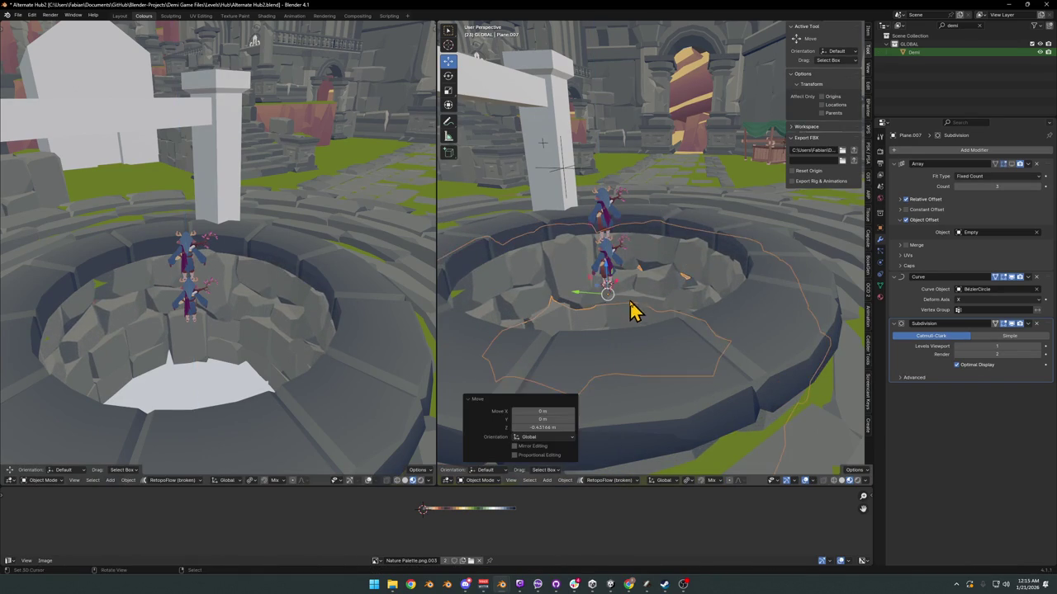
Step: Place a copy of the white floor plane about 4.22 m lower, under the well shaft
{"action": "left_click", "coordinate": [637, 322]}
{"action": "middle_click_drag", "start_coordinate": [637, 322], "coordinate": [660, 282]}
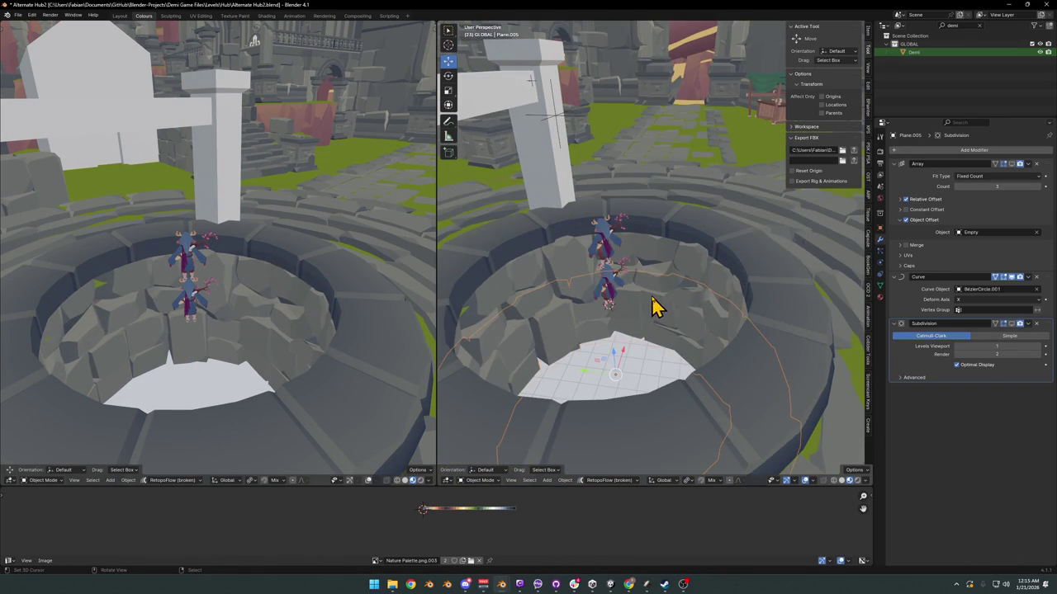
{"action": "key", "text": "ctrl+z"}
{"action": "key", "text": "ctrl+z"}
{"action": "key", "text": "g"}
{"action": "key", "text": "z"}
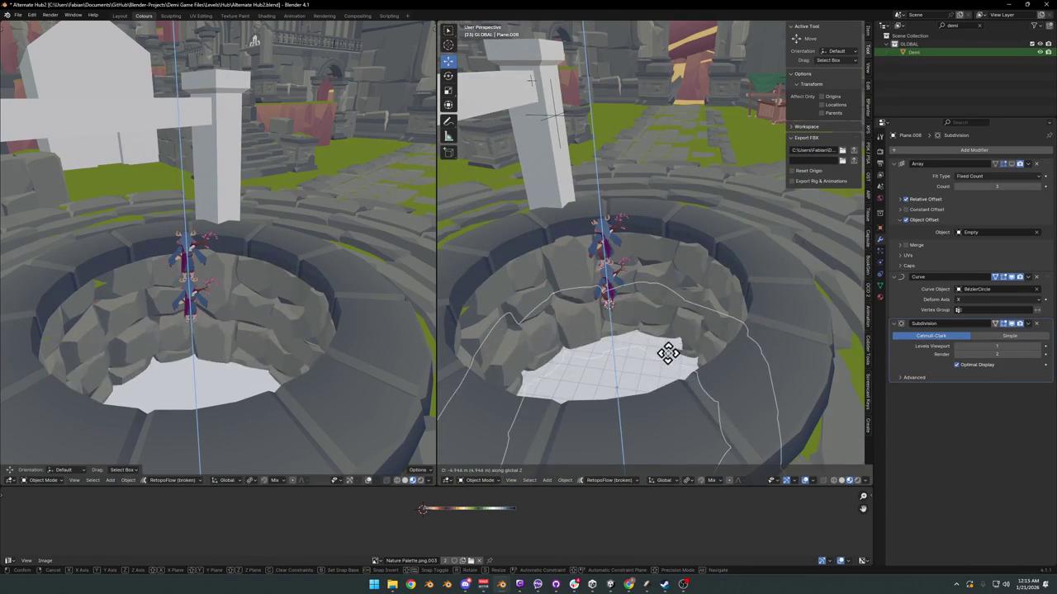
{"action": "left_click", "coordinate": [697, 331]}
{"action": "key", "text": "r"}
{"action": "key", "text": "z"}
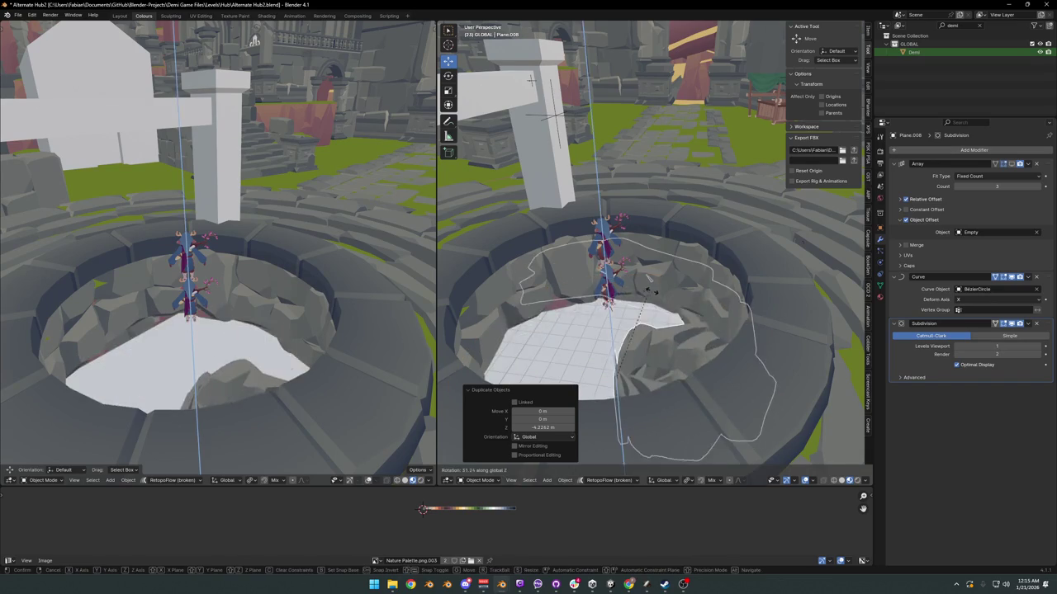
{"action": "key", "text": "Escape"}
Step: Orbit around the well and select its rocky inner wall, Plane.007
{"action": "scroll", "coordinate": [185, 312], "scroll_direction": "down", "scroll_amount": 4}
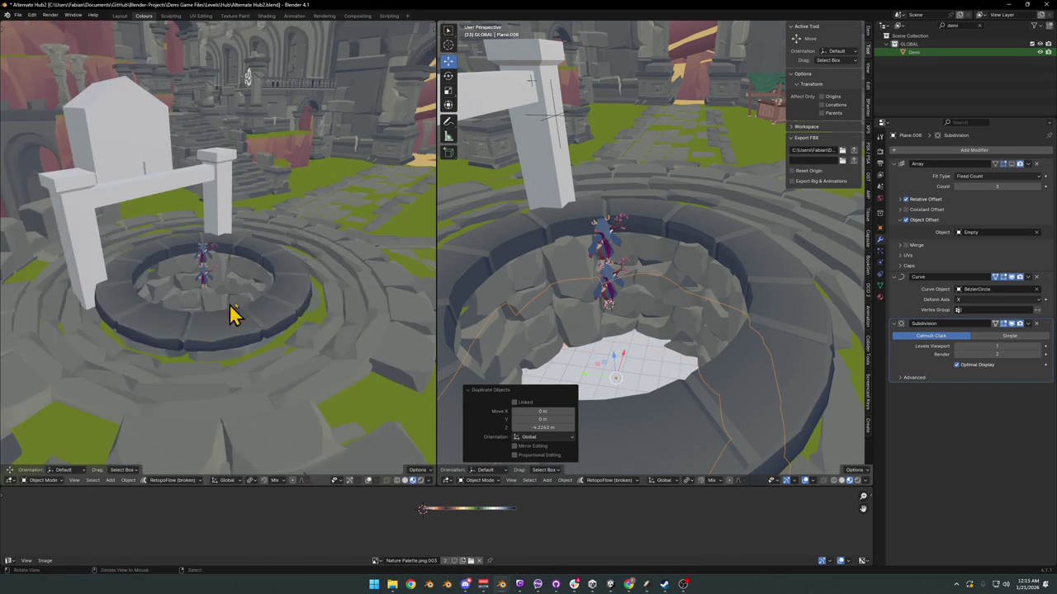
{"action": "middle_click_drag", "start_coordinate": [228, 308], "coordinate": [289, 291]}
{"action": "scroll", "coordinate": [266, 307], "scroll_direction": "up", "scroll_amount": 3}
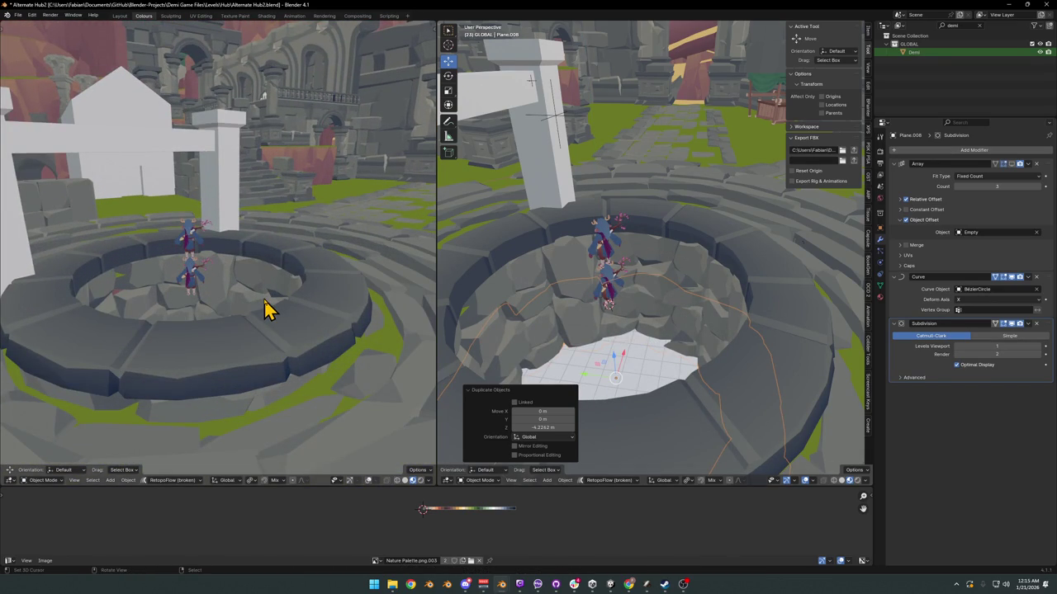
{"action": "scroll", "coordinate": [201, 236], "scroll_direction": "down", "scroll_amount": 4}
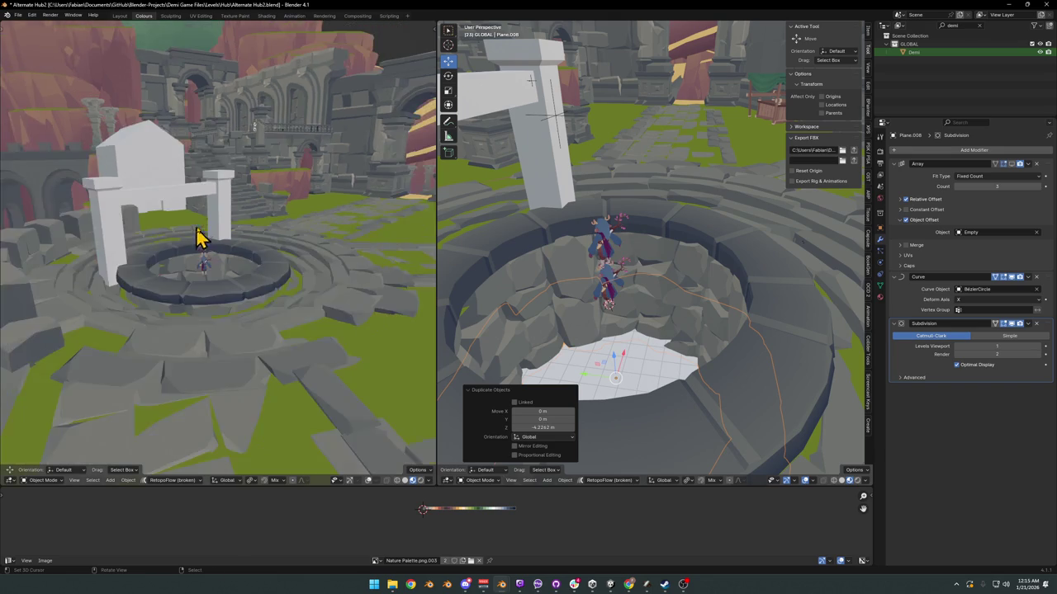
{"action": "mouse_move", "coordinate": [201, 236]}
{"action": "middle_mouse_down"}
{"action": "mouse_move", "coordinate": [278, 271]}
{"action": "mouse_move", "coordinate": [269, 254]}
{"action": "mouse_move", "coordinate": [273, 266]}
{"action": "middle_mouse_up"}
{"action": "scroll", "coordinate": [247, 254], "scroll_direction": "up", "scroll_amount": 3}
{"action": "scroll", "coordinate": [281, 268], "scroll_direction": "up", "scroll_amount": 3}
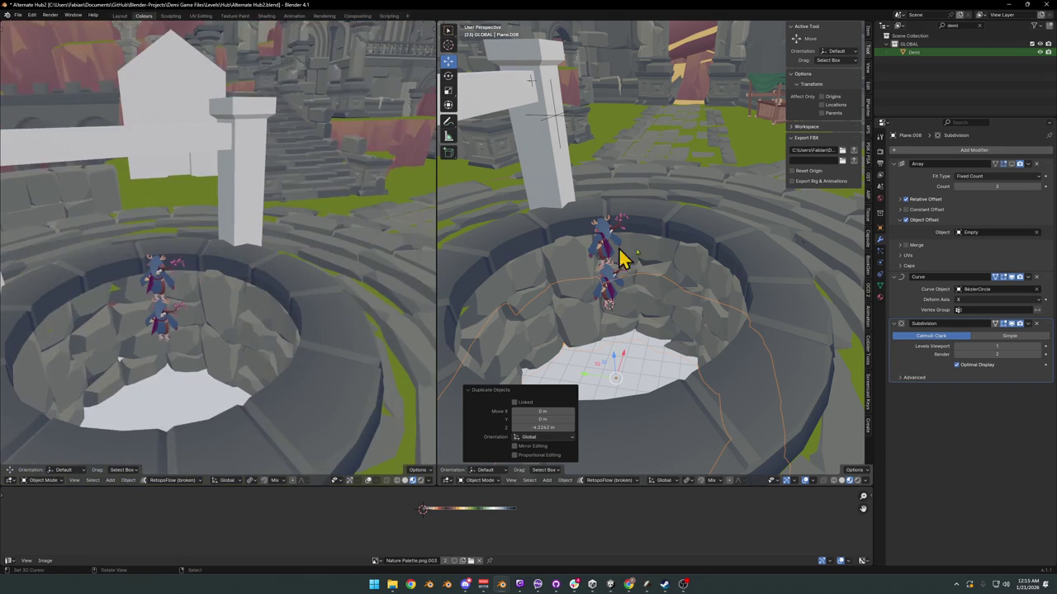
{"action": "left_click", "coordinate": [681, 276]}
Step: Add a Decimate modifier to the rock wall with ratio 0.5070
{"action": "left_click", "coordinate": [951, 157]}
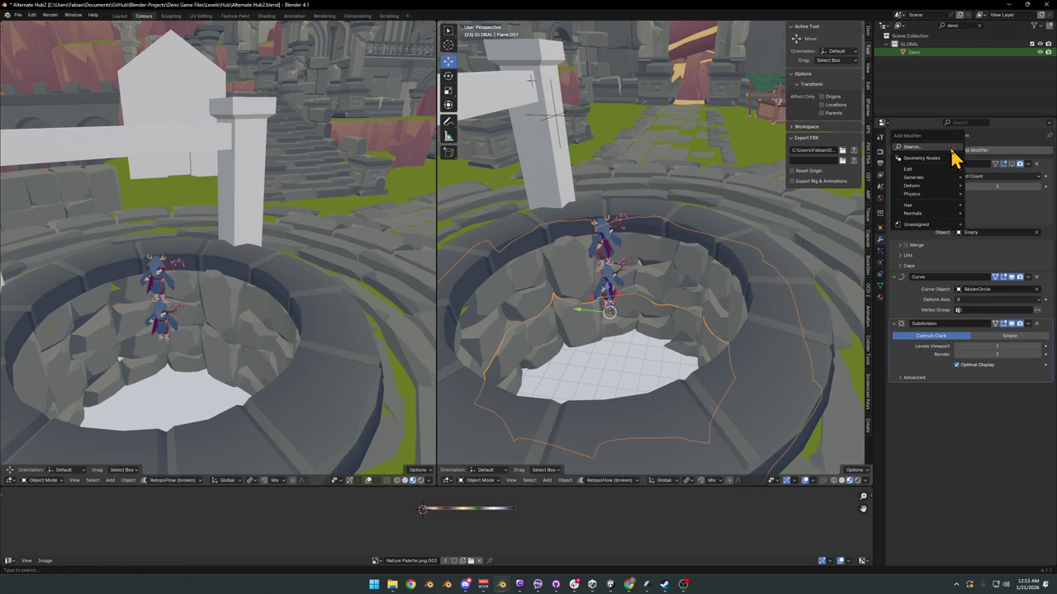
{"action": "type", "text": "dec"}
{"action": "left_click", "coordinate": [899, 216]}
{"action": "mouse_move", "coordinate": [1000, 413]}
{"action": "left_mouse_down"}
{"action": "mouse_move", "coordinate": [963, 413]}
{"action": "mouse_move", "coordinate": [1002, 419]}
{"action": "left_mouse_up"}
{"action": "middle_click_drag", "start_coordinate": [247, 265], "coordinate": [312, 266]}
{"action": "scroll", "coordinate": [278, 275], "scroll_direction": "up", "scroll_amount": 5}
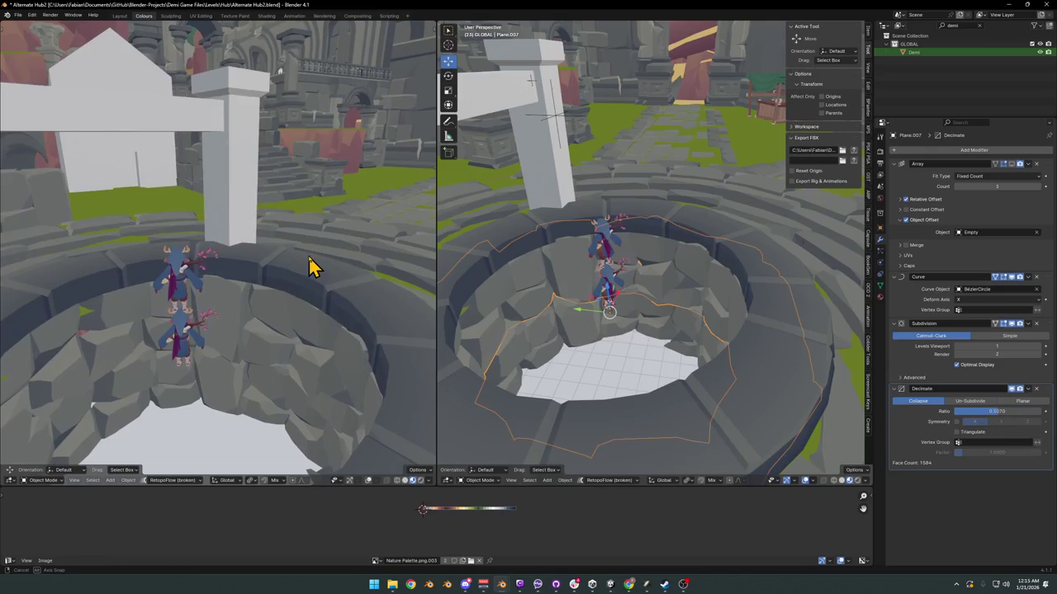
Step: Compare the decimated rock wall in wireframe with the modifier toggled, then return to solid shading
{"action": "key", "text": "z"}
{"action": "left_click", "coordinate": [665, 294]}
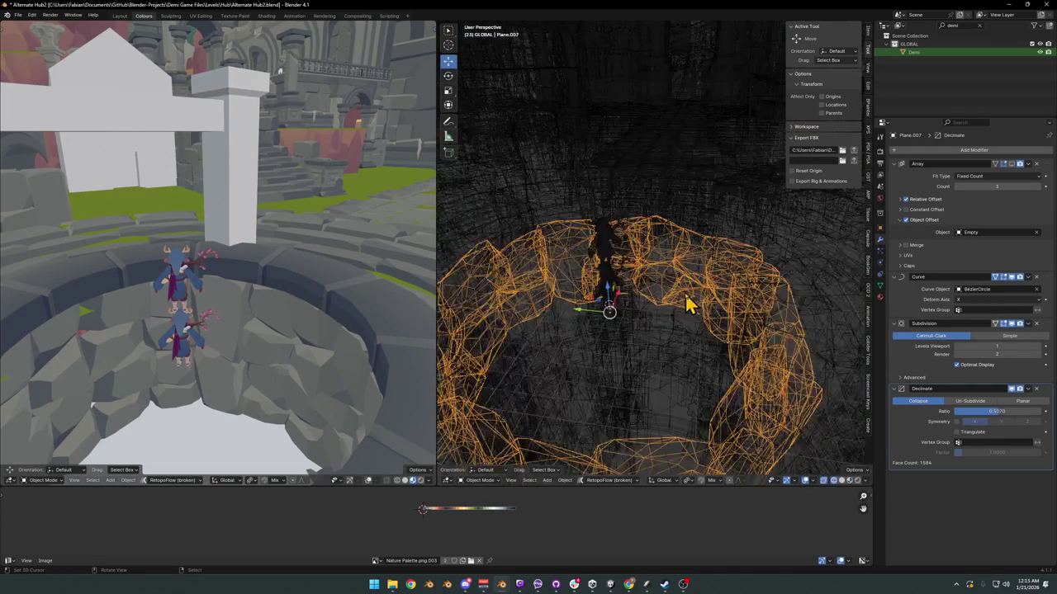
{"action": "middle_click_drag", "start_coordinate": [690, 305], "coordinate": [691, 303]}
{"action": "key", "text": "alt+z"}
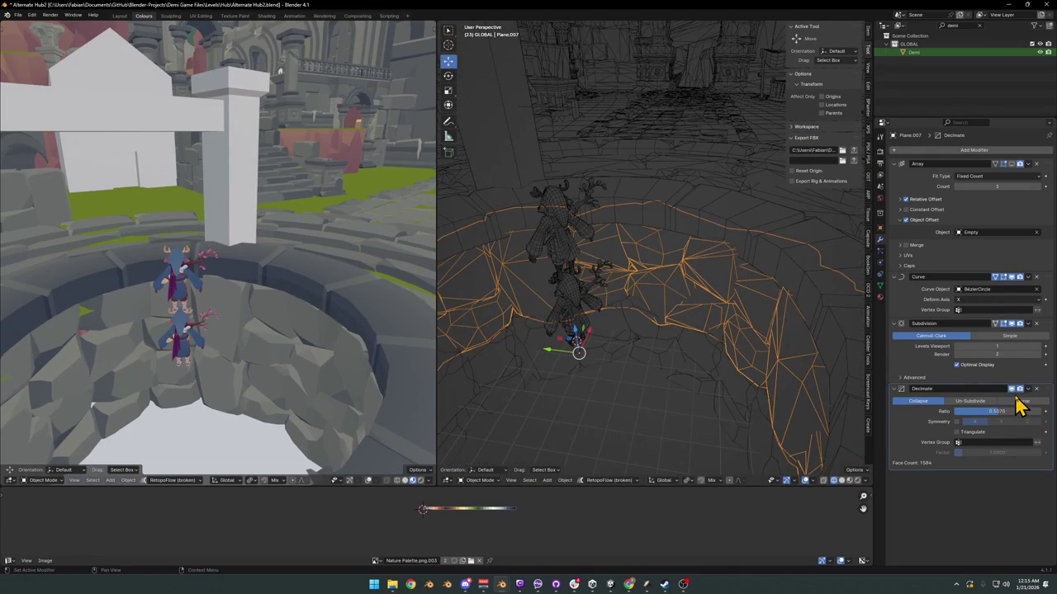
{"action": "left_click", "coordinate": [1015, 389]}
{"action": "left_click", "coordinate": [1014, 390]}
{"action": "key", "text": "z"}
{"action": "left_click", "coordinate": [614, 306]}
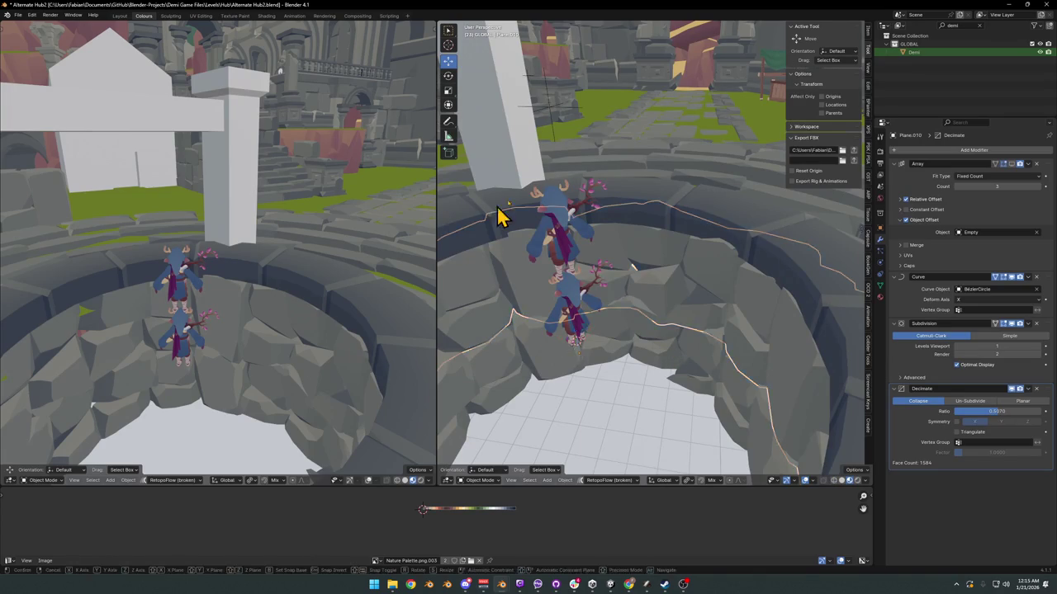
Step: Duplicate and delete a test copy of the rock wall, then apply its Curve modifier
{"action": "key", "text": "shift+d"}
{"action": "key", "text": "Escape"}
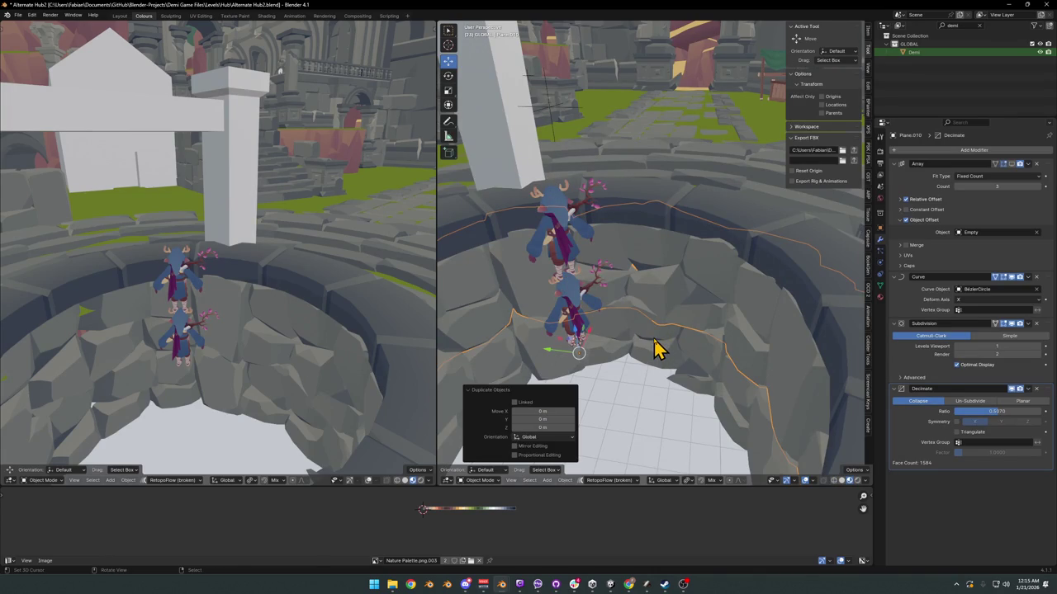
{"action": "key", "text": "Delete"}
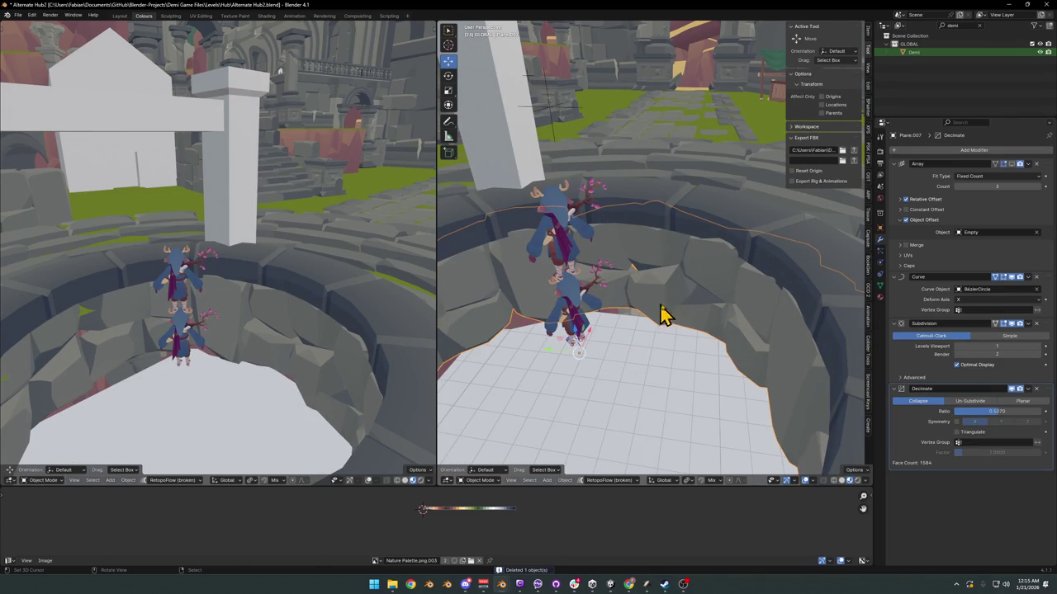
{"action": "key", "text": "ctrl+a"}
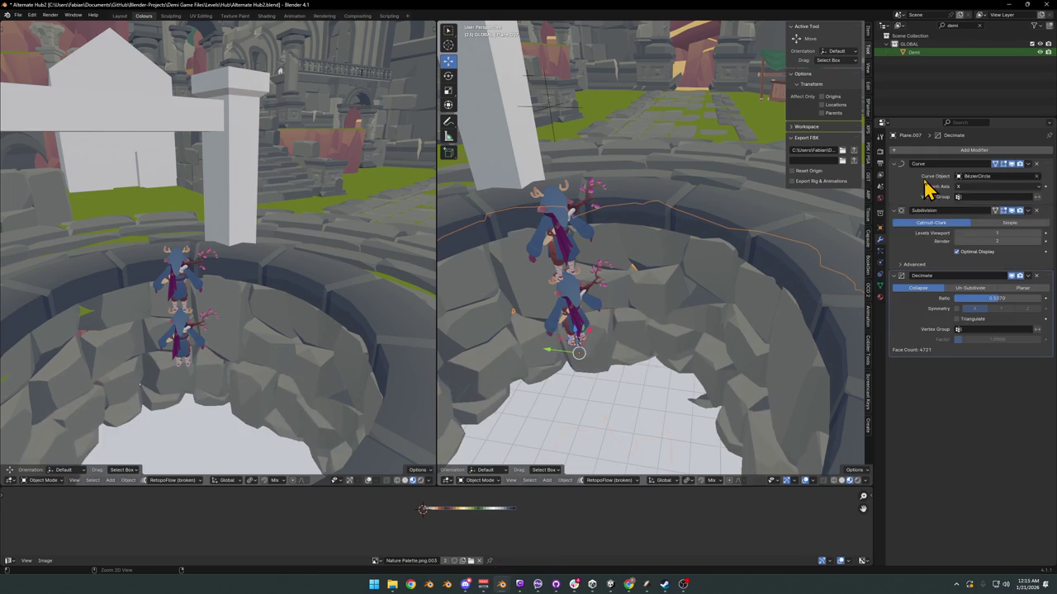
{"action": "key", "text": "ctrl+a"}
Step: Undo the Curve modifier application and show the Array modifier in the viewport again
{"action": "scroll", "coordinate": [665, 289], "scroll_direction": "down", "scroll_amount": 3}
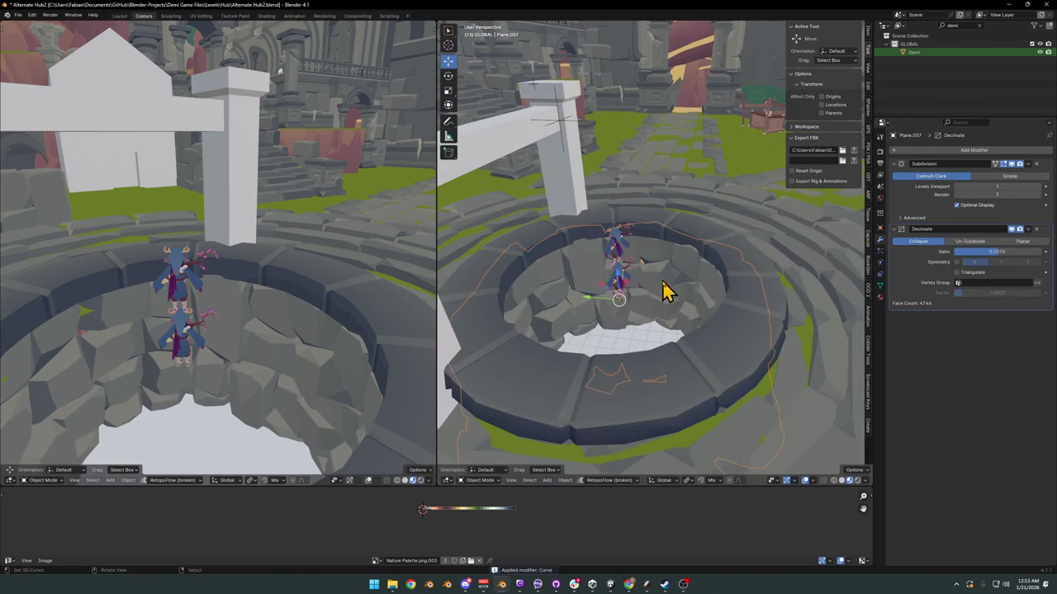
{"action": "mouse_move", "coordinate": [653, 307]}
{"action": "middle_mouse_down"}
{"action": "mouse_move", "coordinate": [636, 330]}
{"action": "mouse_move", "coordinate": [627, 297]}
{"action": "mouse_move", "coordinate": [636, 318]}
{"action": "middle_mouse_up"}
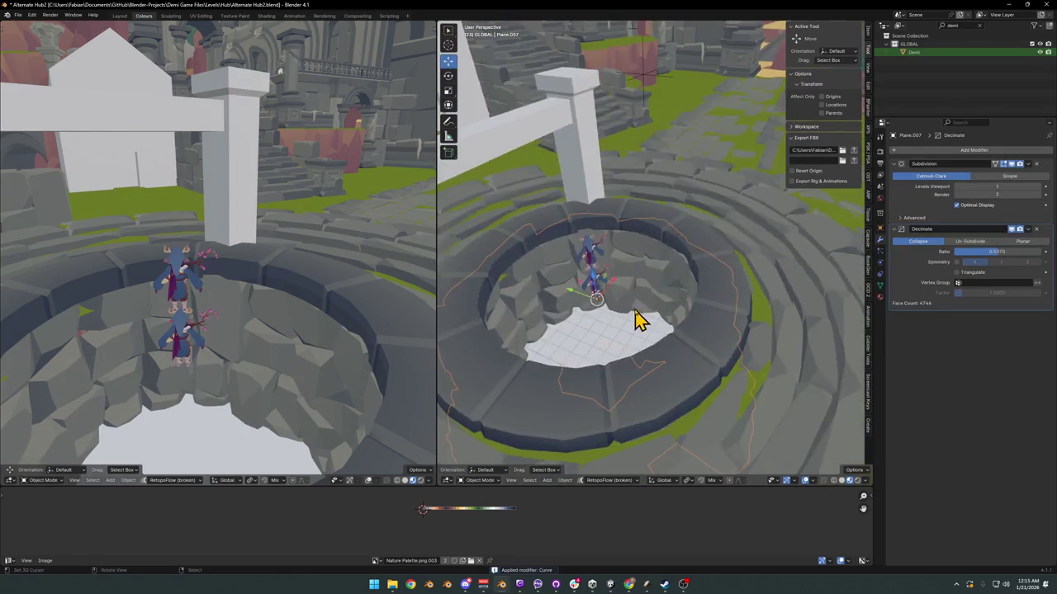
{"action": "scroll", "coordinate": [636, 318], "scroll_direction": "down", "scroll_amount": 2}
{"action": "key", "text": "ctrl+z"}
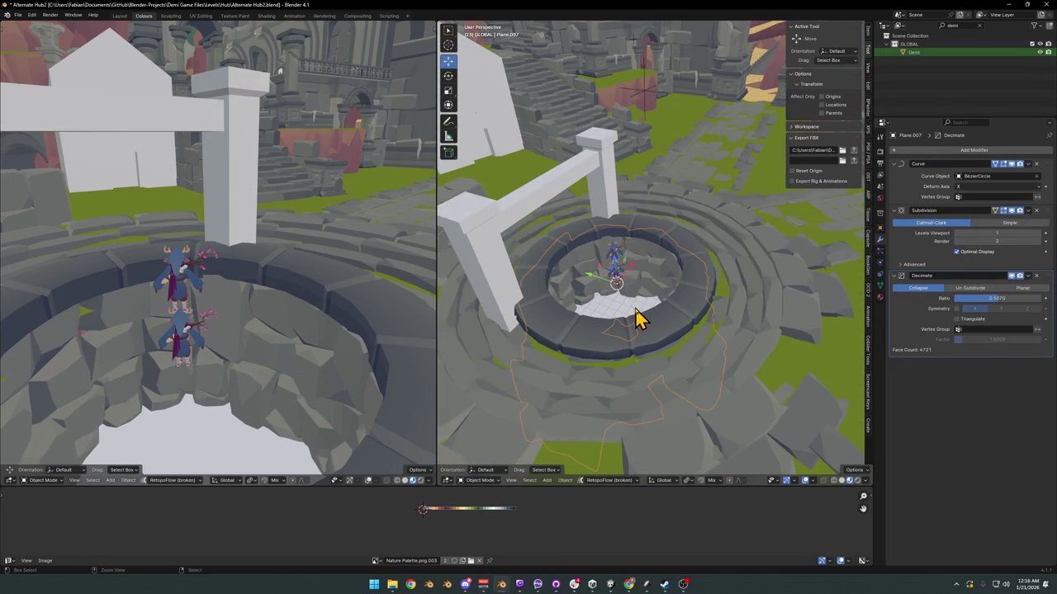
{"action": "key", "text": "ctrl+z"}
{"action": "scroll", "coordinate": [805, 256], "scroll_direction": "up", "scroll_amount": 4}
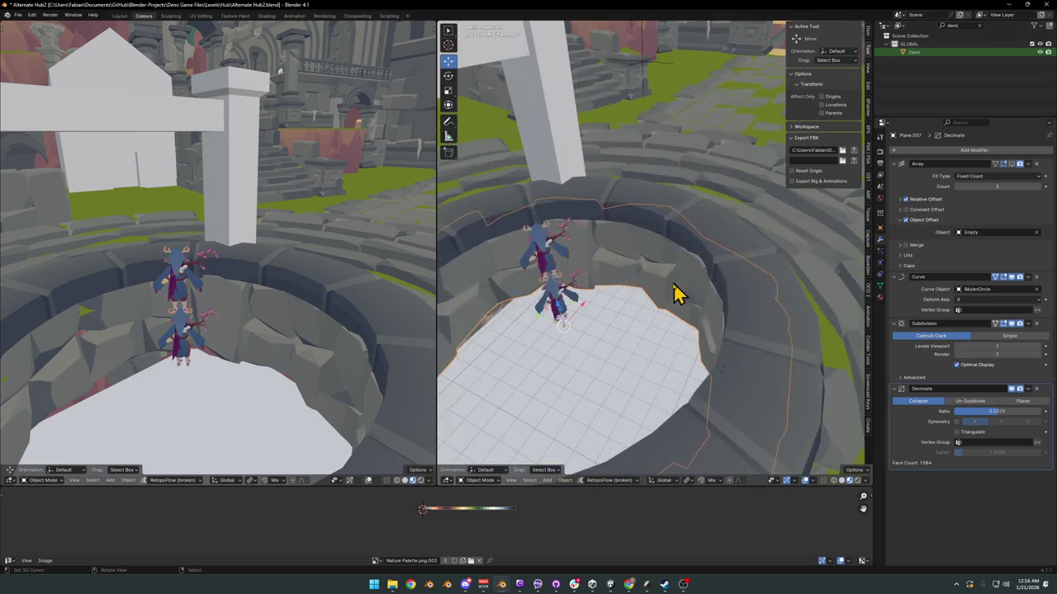
{"action": "key", "text": "ctrl+shift+z"}
{"action": "key", "text": "ctrl+z"}
{"action": "left_click", "coordinate": [1013, 163]}
{"action": "mouse_move", "coordinate": [648, 278]}
{"action": "middle_mouse_down"}
{"action": "mouse_move", "coordinate": [657, 293]}
{"action": "mouse_move", "coordinate": [684, 195]}
{"action": "middle_mouse_up"}
{"action": "key", "text": "KP_Divide"}
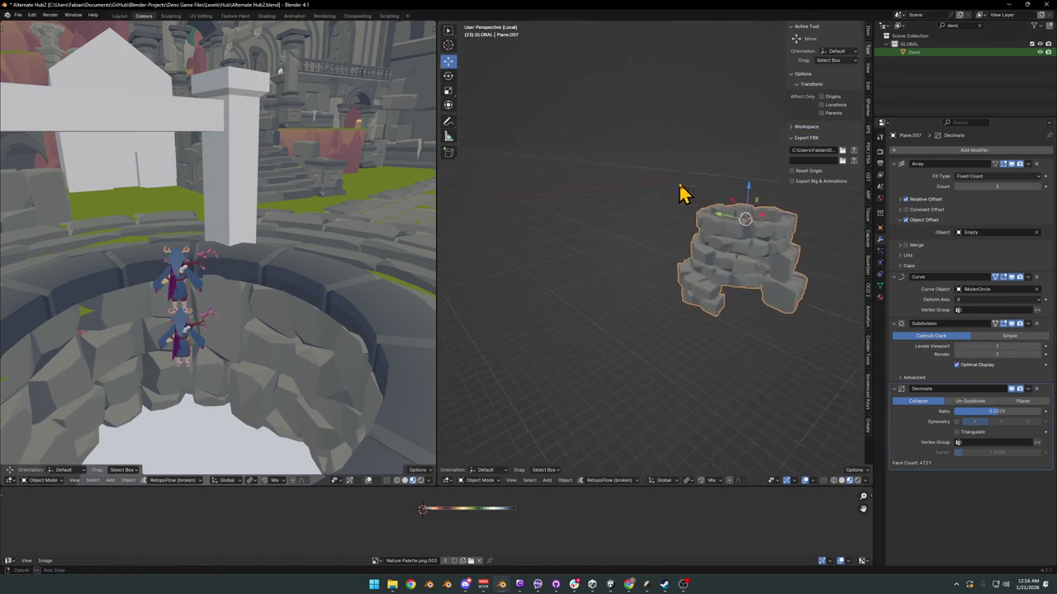
{"action": "scroll", "coordinate": [737, 280], "scroll_direction": "up", "scroll_amount": 4}
{"action": "mouse_move", "coordinate": [737, 281]}
{"action": "middle_mouse_down"}
{"action": "mouse_move", "coordinate": [558, 337]}
{"action": "mouse_move", "coordinate": [608, 314]}
{"action": "middle_mouse_up"}
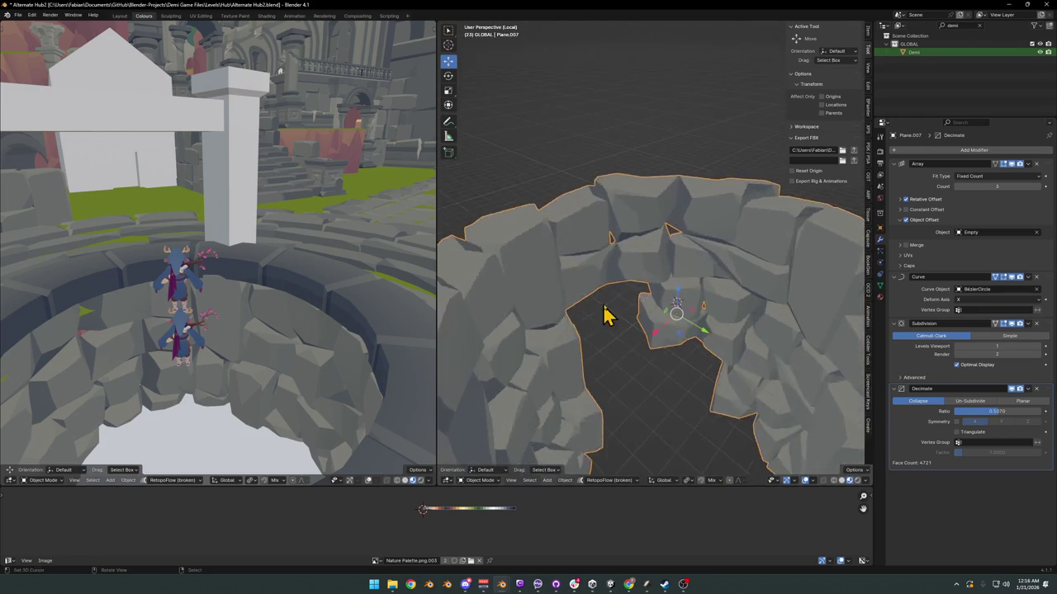
{"action": "scroll", "coordinate": [619, 330], "scroll_direction": "down", "scroll_amount": 3}
{"action": "mouse_move", "coordinate": [632, 353]}
{"action": "middle_mouse_down"}
{"action": "mouse_move", "coordinate": [558, 351]}
{"action": "mouse_move", "coordinate": [596, 306]}
{"action": "mouse_move", "coordinate": [766, 314]}
{"action": "mouse_move", "coordinate": [754, 330]}
{"action": "mouse_move", "coordinate": [714, 313]}
{"action": "middle_mouse_up"}
{"action": "scroll", "coordinate": [596, 272], "scroll_direction": "up", "scroll_amount": 2}
{"action": "scroll", "coordinate": [597, 272], "scroll_direction": "down", "scroll_amount": 4}
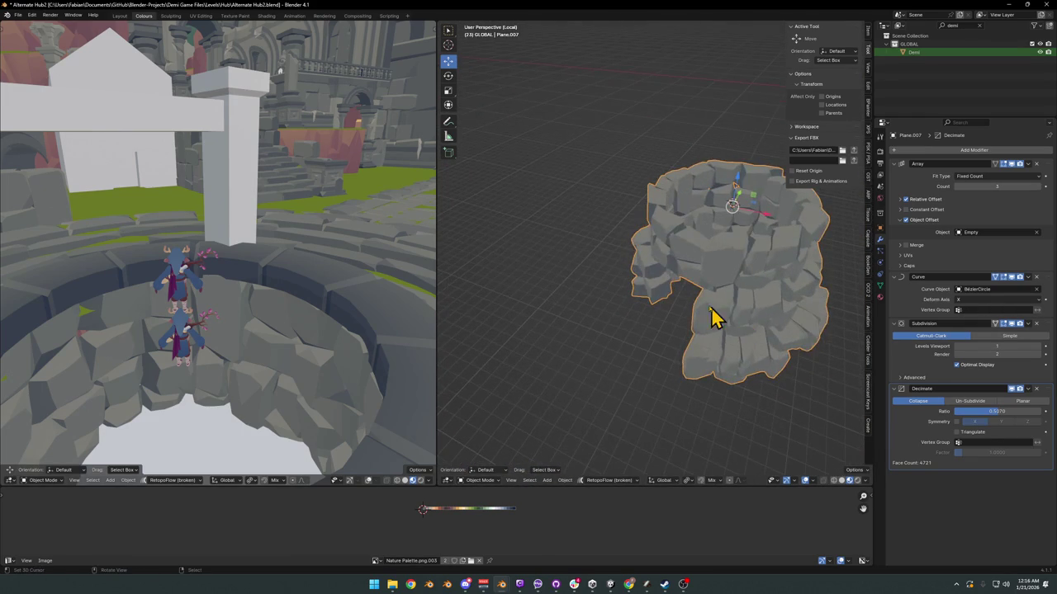
{"action": "scroll", "coordinate": [735, 233], "scroll_direction": "up", "scroll_amount": 2}
{"action": "scroll", "coordinate": [734, 233], "scroll_direction": "up", "scroll_amount": 3}
{"action": "scroll", "coordinate": [677, 260], "scroll_direction": "up", "scroll_amount": 1}
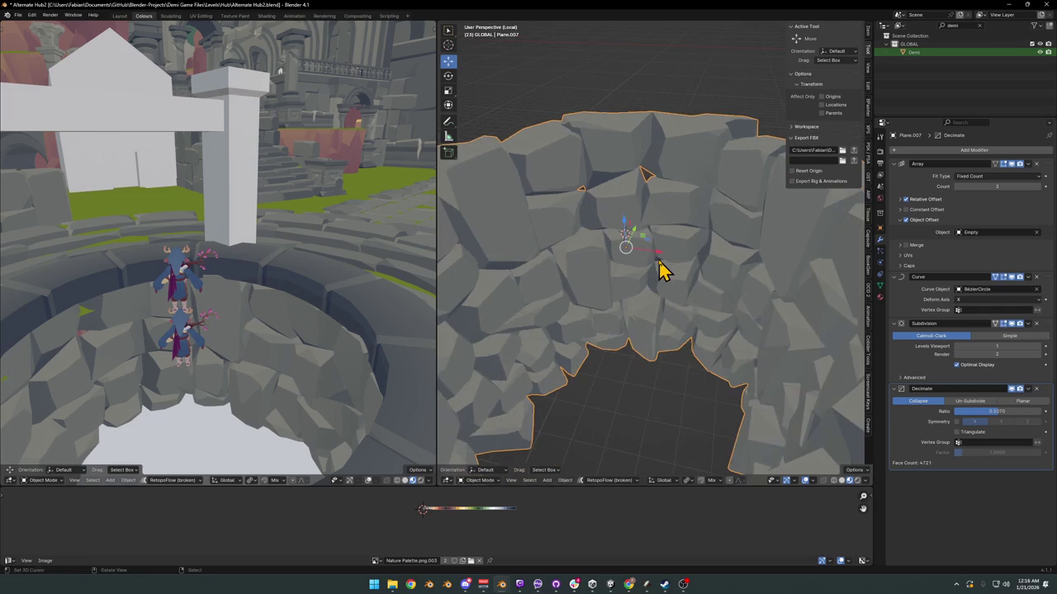
{"action": "key", "text": "KP_Divide"}
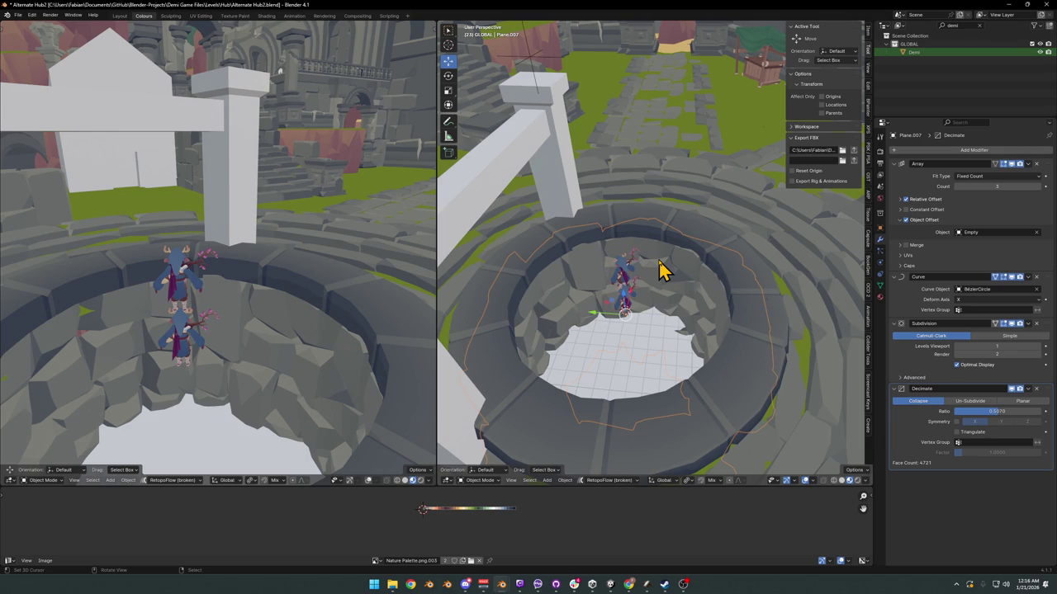
Step: Apply the Curve, Subdivision and Decimate modifiers to the well's rock wall
{"action": "scroll", "coordinate": [685, 252], "scroll_direction": "down", "scroll_amount": 2}
{"action": "scroll", "coordinate": [696, 243], "scroll_direction": "down", "scroll_amount": 2}
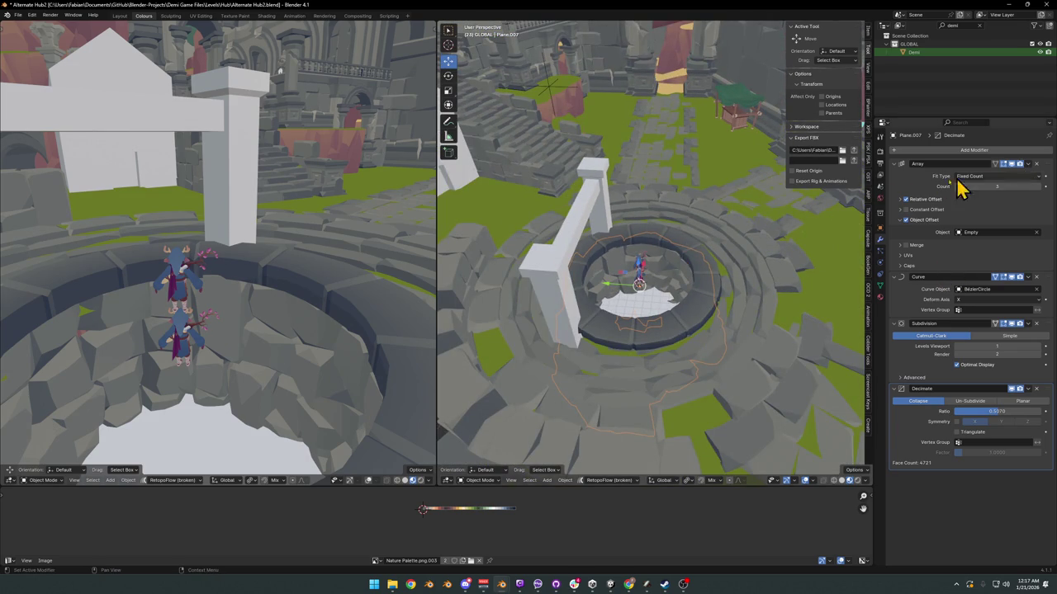
{"action": "left_click", "coordinate": [1016, 164]}
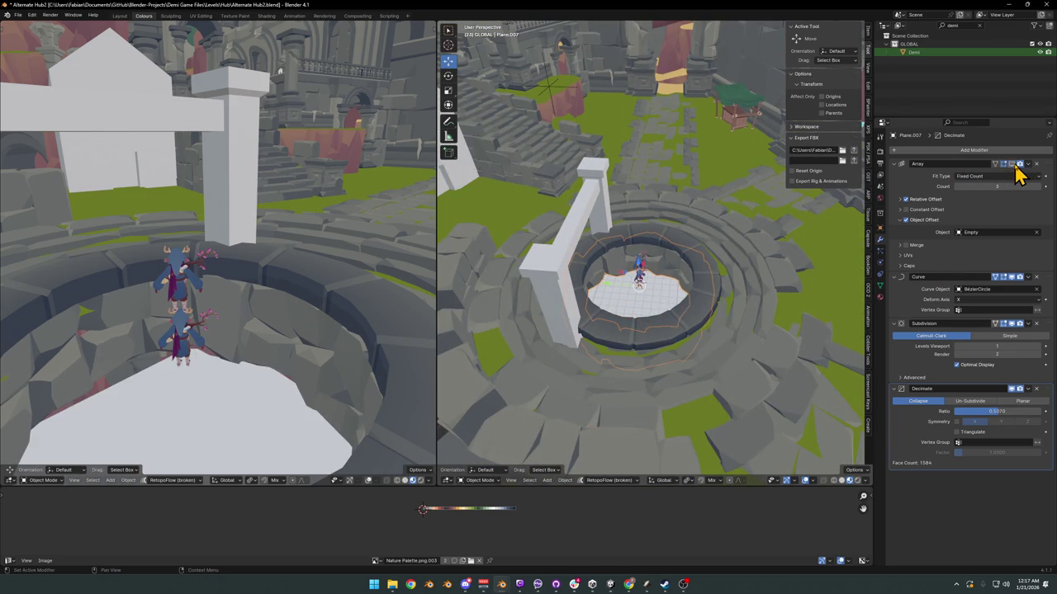
{"action": "scroll", "coordinate": [799, 255], "scroll_direction": "up", "scroll_amount": 2}
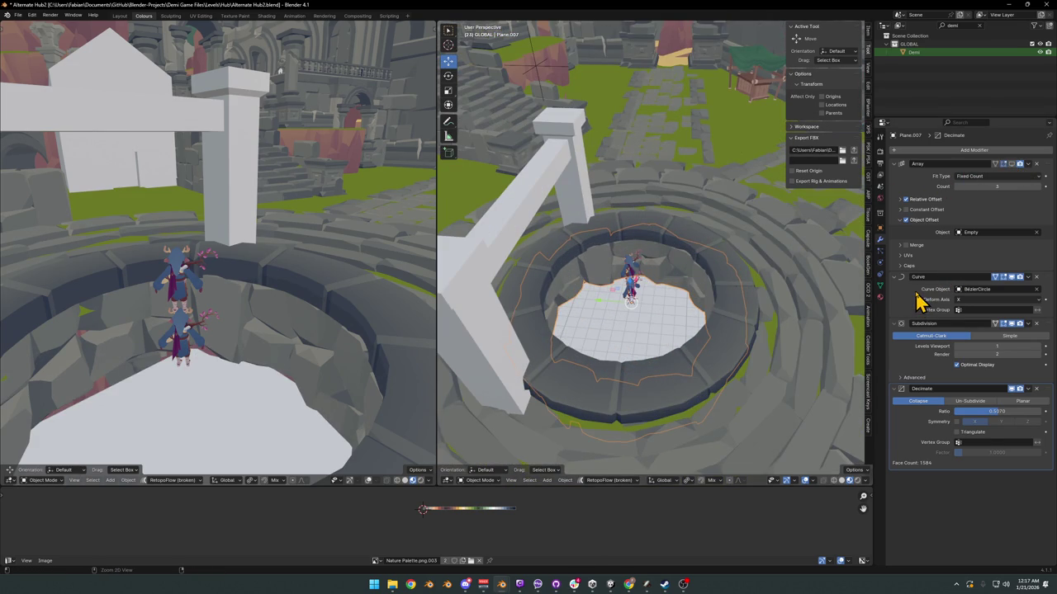
{"action": "key", "text": "ctrl+a"}
{"action": "key", "text": "ctrl+a"}
{"action": "key", "text": "ctrl+a"}
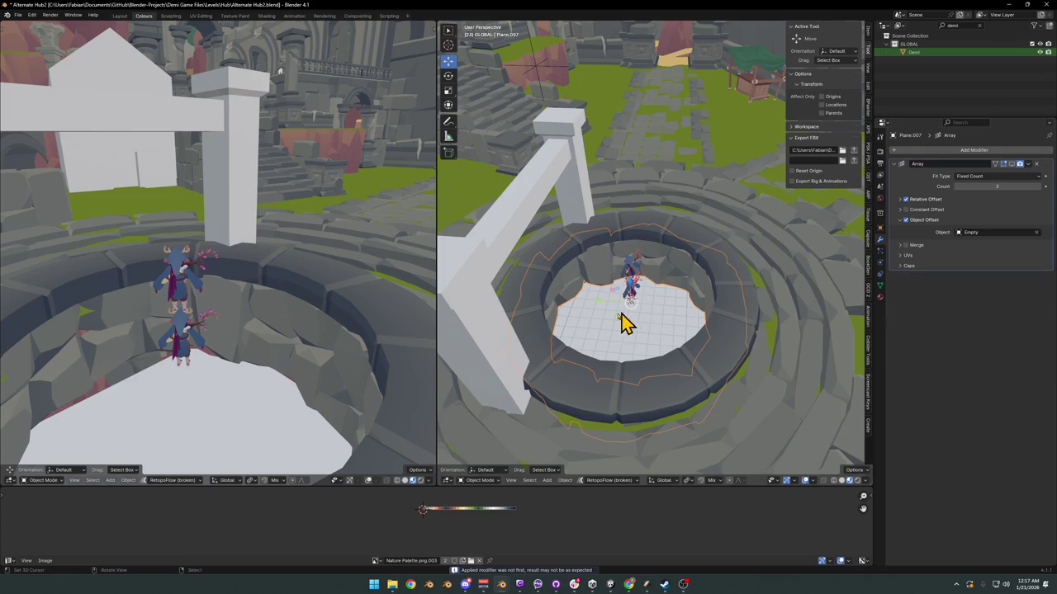
Step: Re-enable the array display to extend the stone ring and isolate it in Local View
{"action": "scroll", "coordinate": [623, 322], "scroll_direction": "up", "scroll_amount": 3}
{"action": "left_click", "coordinate": [1017, 164]}
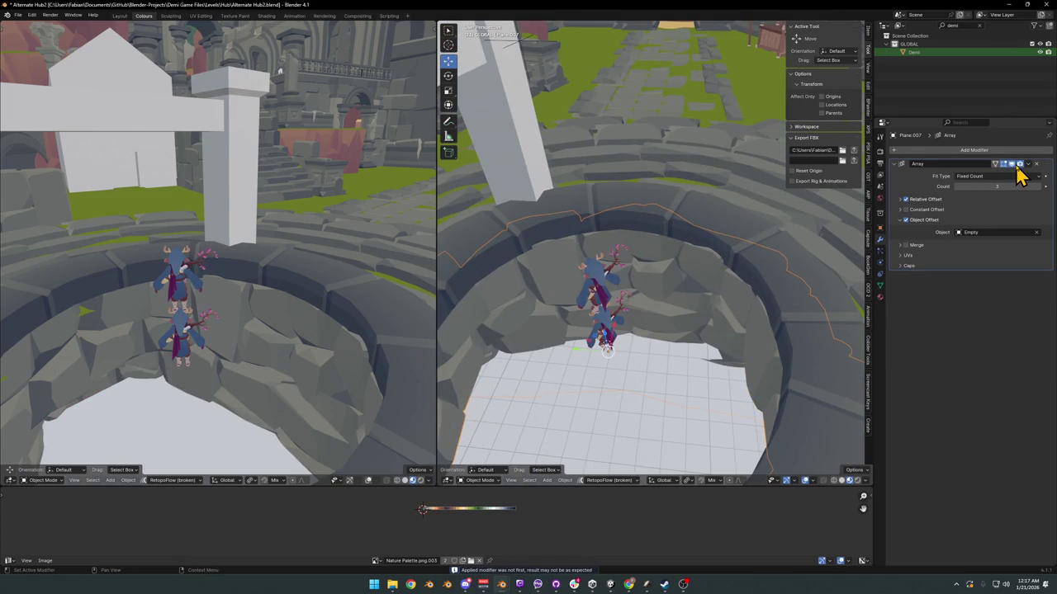
{"action": "key", "text": "KP_Divide"}
{"action": "mouse_move", "coordinate": [755, 243]}
{"action": "middle_mouse_down"}
{"action": "mouse_move", "coordinate": [719, 297]}
{"action": "mouse_move", "coordinate": [696, 288]}
{"action": "middle_mouse_up"}
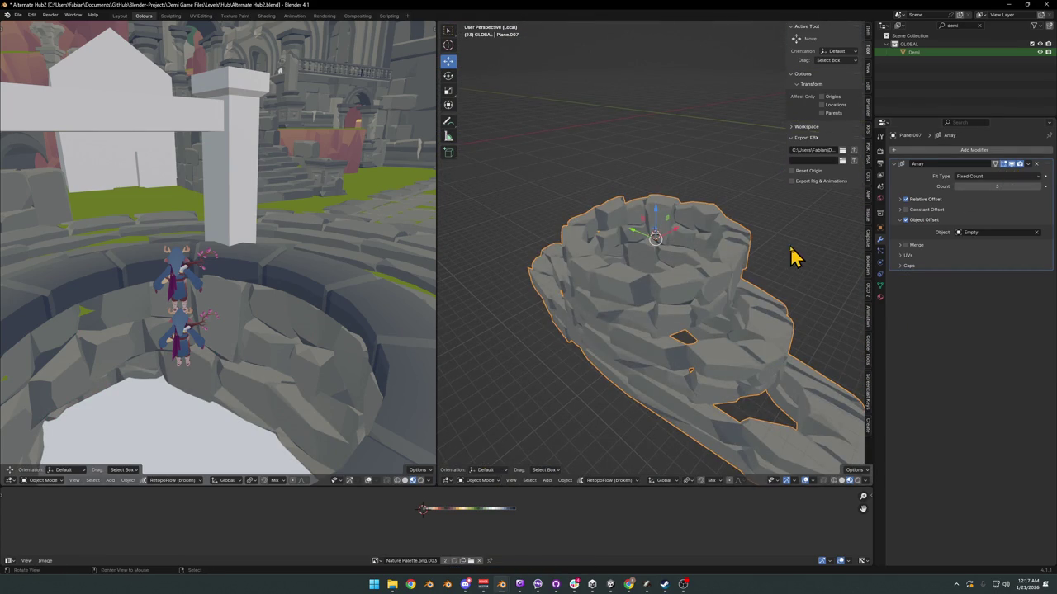
Step: Apply rotation and scale to the stone ring object
{"action": "key", "text": "alt+s"}
{"action": "key", "text": "ctrl+z"}
{"action": "key", "text": "ctrl+a"}
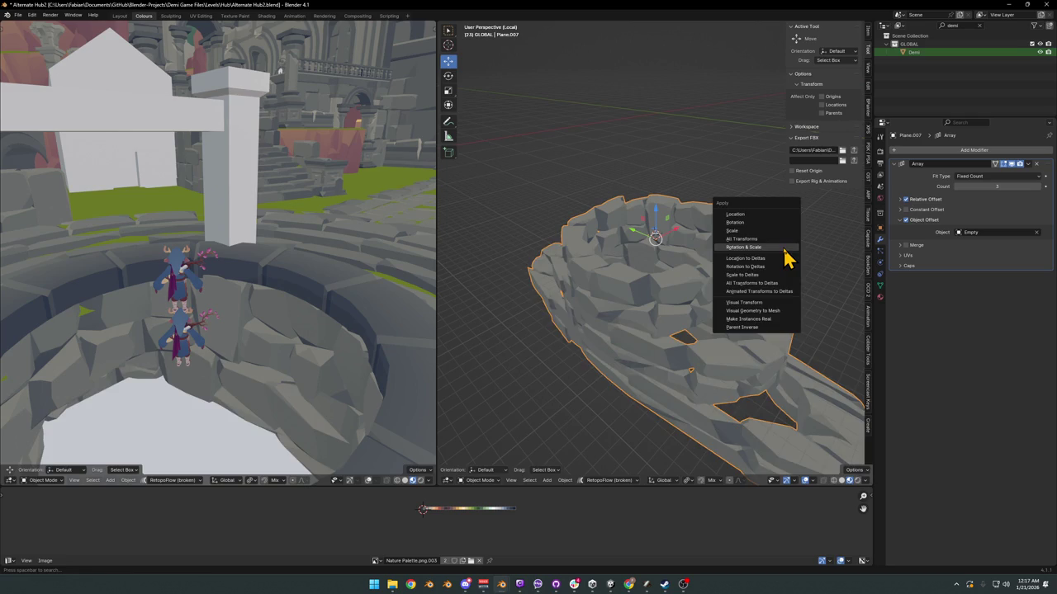
{"action": "left_click", "coordinate": [786, 260]}
{"action": "mouse_move", "coordinate": [759, 267]}
{"action": "middle_mouse_down"}
{"action": "mouse_move", "coordinate": [696, 324]}
{"action": "mouse_move", "coordinate": [672, 314]}
{"action": "mouse_move", "coordinate": [641, 234]}
{"action": "mouse_move", "coordinate": [706, 290]}
{"action": "mouse_move", "coordinate": [727, 326]}
{"action": "middle_mouse_up"}
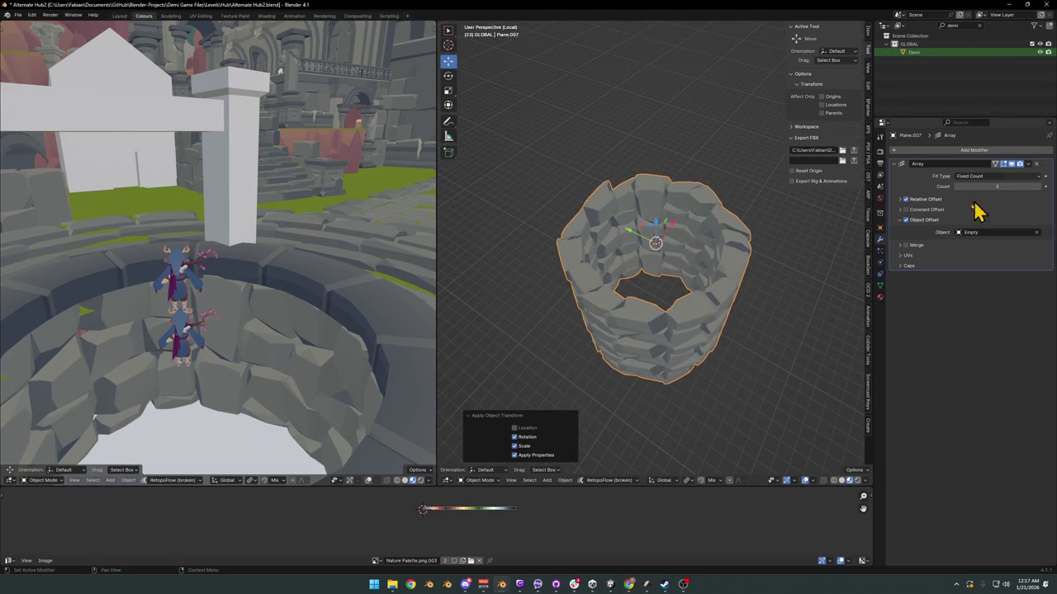
Step: Exit Local View and move the Demi character out of the well onto the steps
{"action": "scroll", "coordinate": [677, 258], "scroll_direction": "up", "scroll_amount": 4}
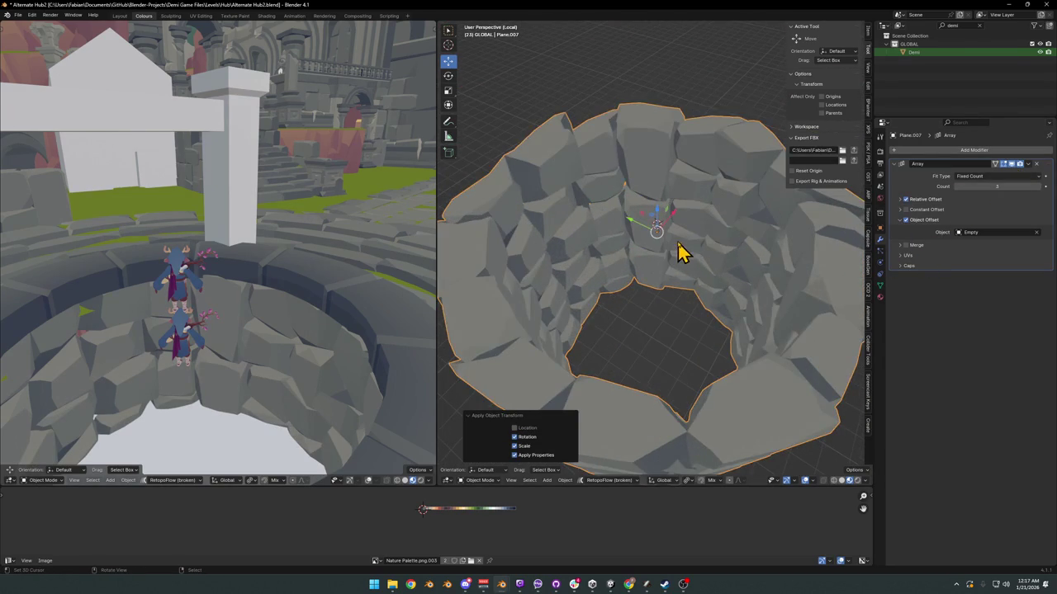
{"action": "key", "text": "KP_Divide"}
{"action": "middle_click_drag", "start_coordinate": [644, 335], "coordinate": [608, 325]}
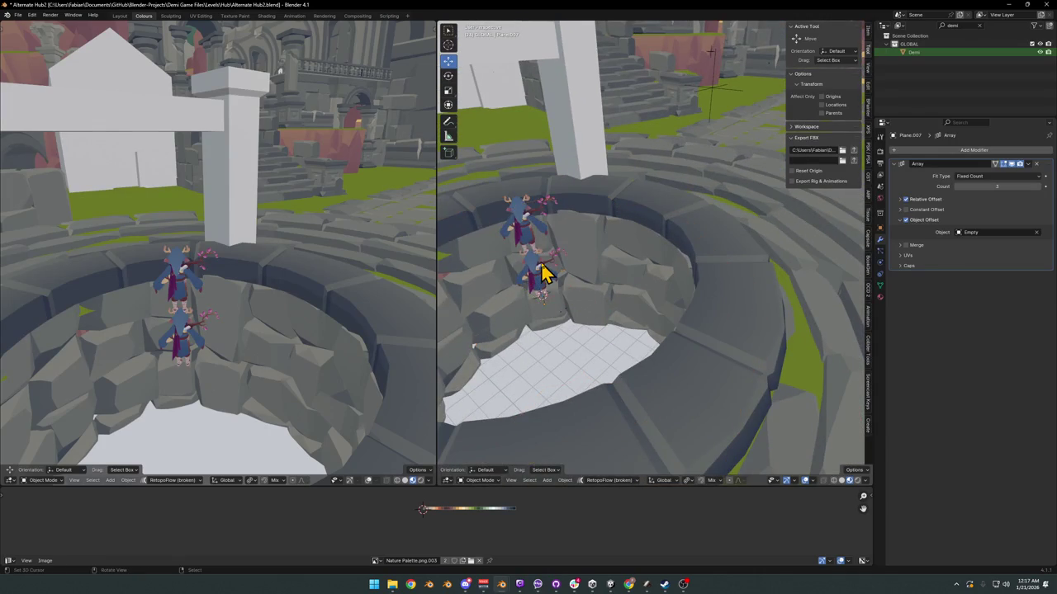
{"action": "mouse_move", "coordinate": [541, 272]}
{"action": "left_mouse_down"}
{"action": "mouse_move", "coordinate": [566, 241]}
{"action": "mouse_move", "coordinate": [751, 193]}
{"action": "left_mouse_up"}
{"action": "scroll", "coordinate": [726, 214], "scroll_direction": "down", "scroll_amount": 5}
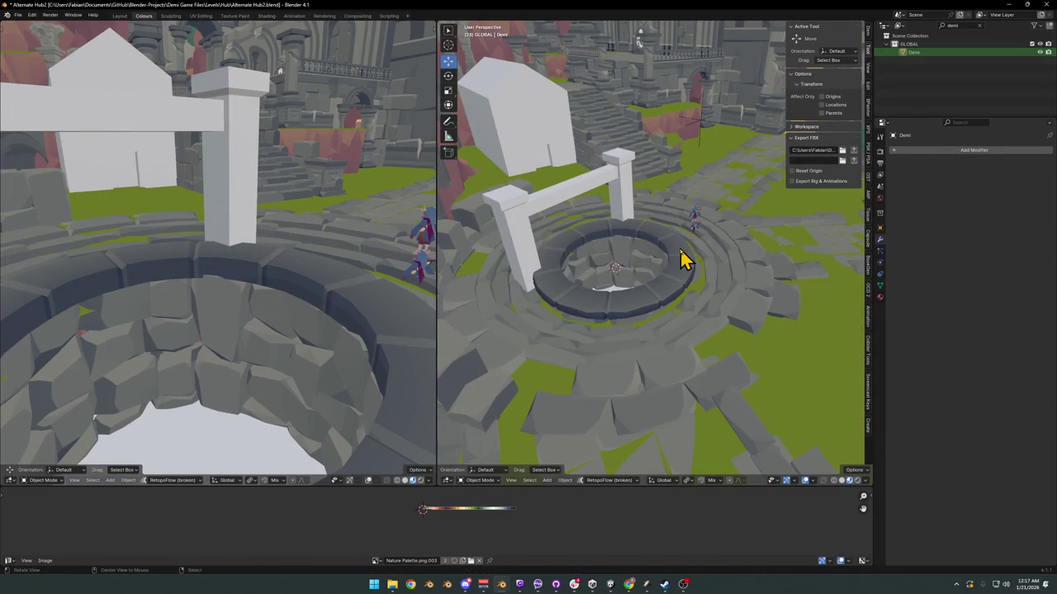
Step: Reveal hidden objects, select all collision objects sharing the material, and hide them again
{"action": "key", "text": "alt+h"}
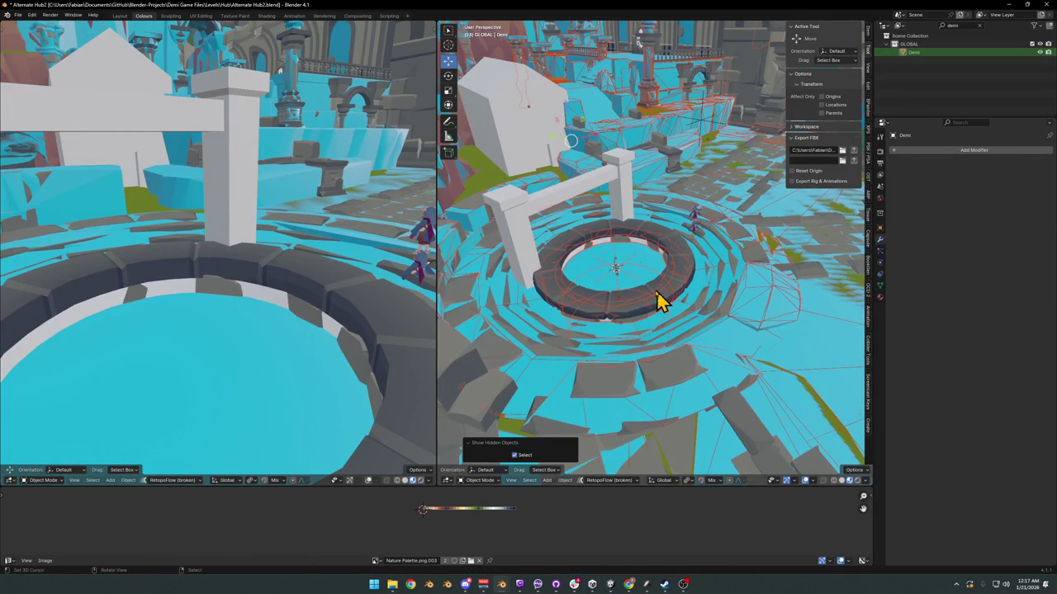
{"action": "left_click", "coordinate": [648, 285]}
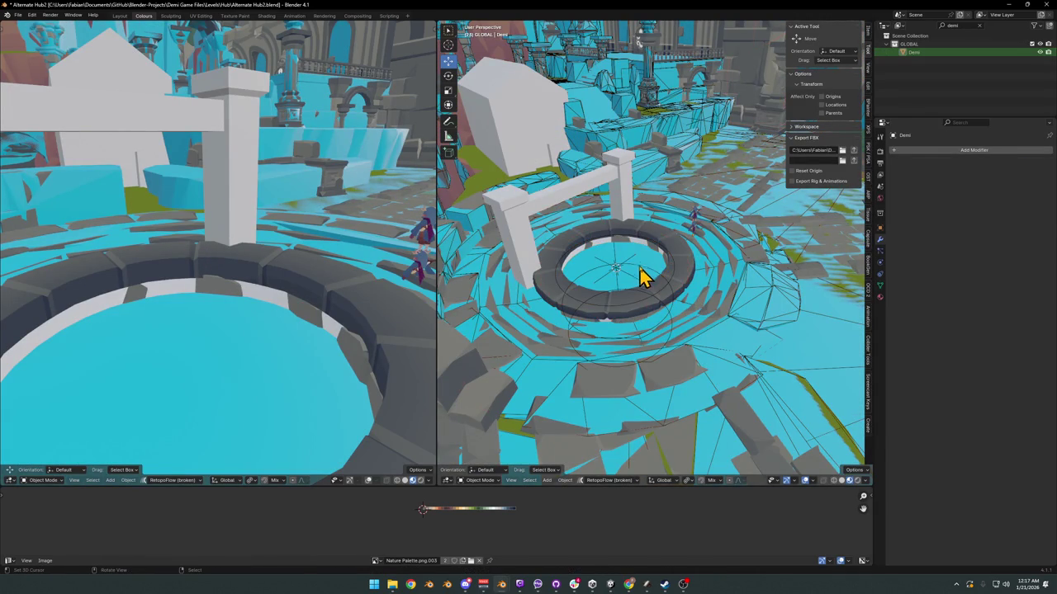
{"action": "left_click", "coordinate": [767, 361]}
{"action": "key", "text": "q"}
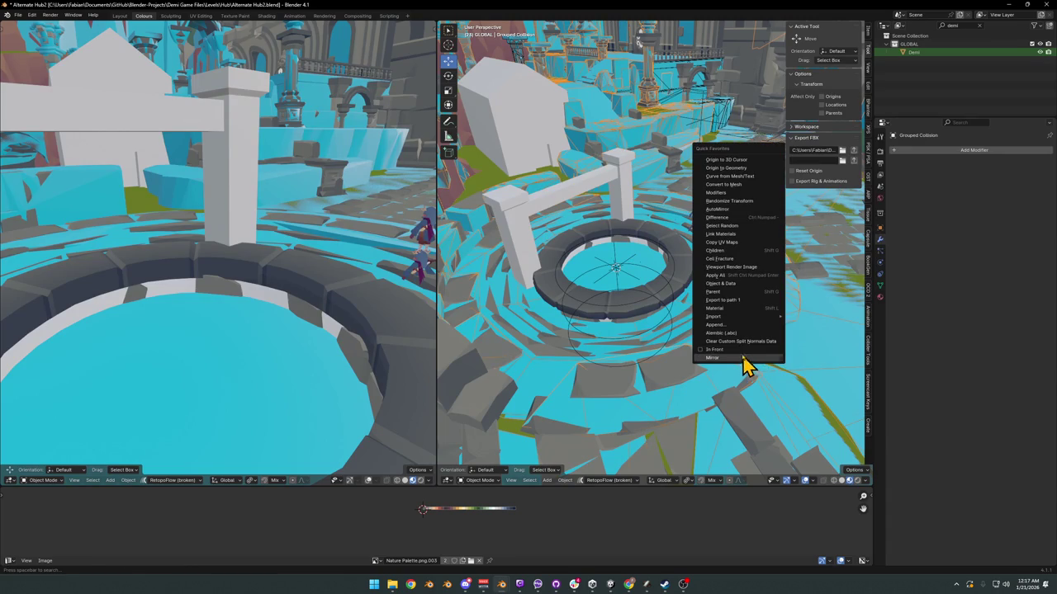
{"action": "left_click", "coordinate": [727, 309]}
{"action": "key", "text": "h"}
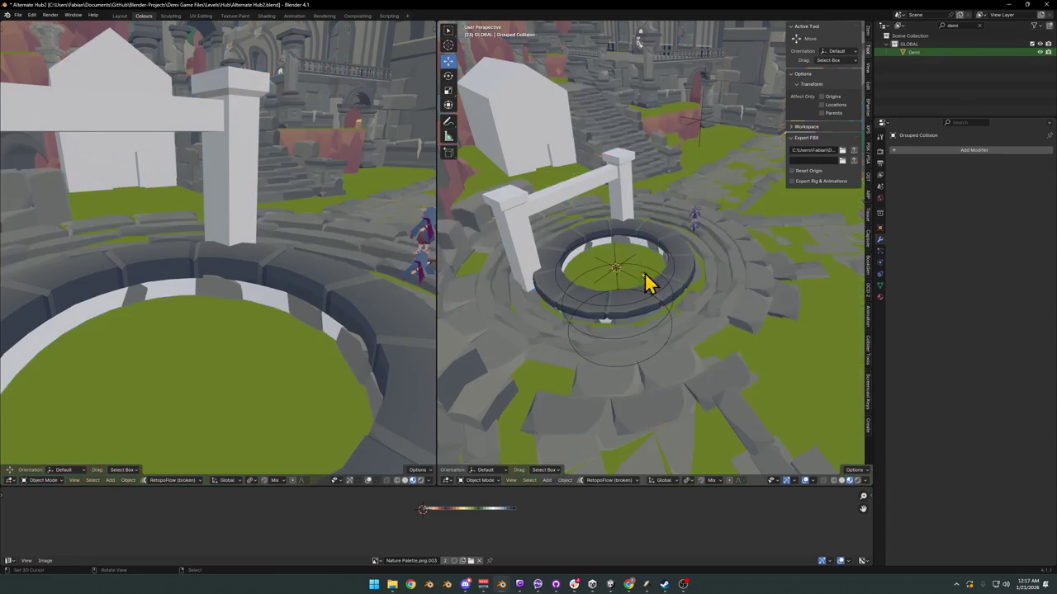
Step: Delete the green plane inside the well
{"action": "left_click", "coordinate": [629, 255]}
{"action": "key", "text": "KP_Decimal"}
{"action": "key", "text": "Delete"}
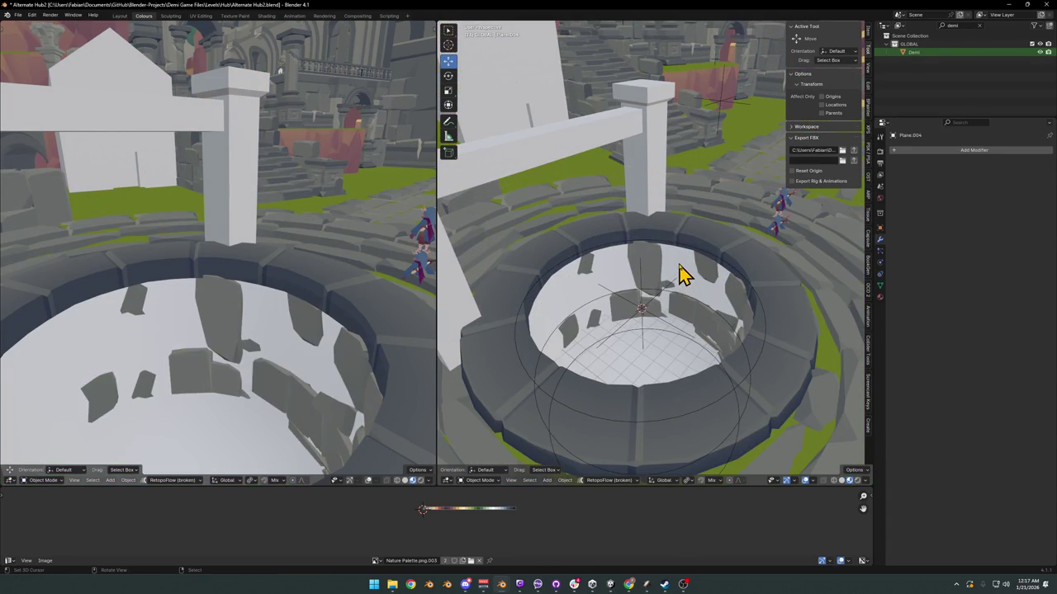
{"action": "mouse_move", "coordinate": [686, 295]}
{"action": "middle_mouse_down"}
{"action": "mouse_move", "coordinate": [670, 322]}
{"action": "mouse_move", "coordinate": [665, 307]}
{"action": "middle_mouse_up"}
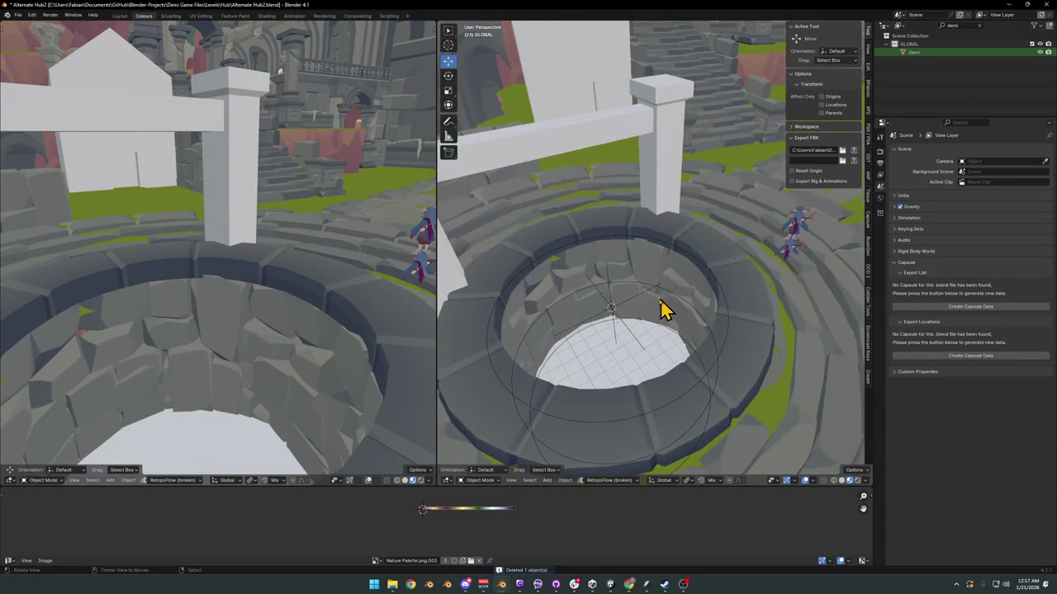
Step: Select the well object Plane.005 and undo several earlier well edits
{"action": "left_click", "coordinate": [684, 307]}
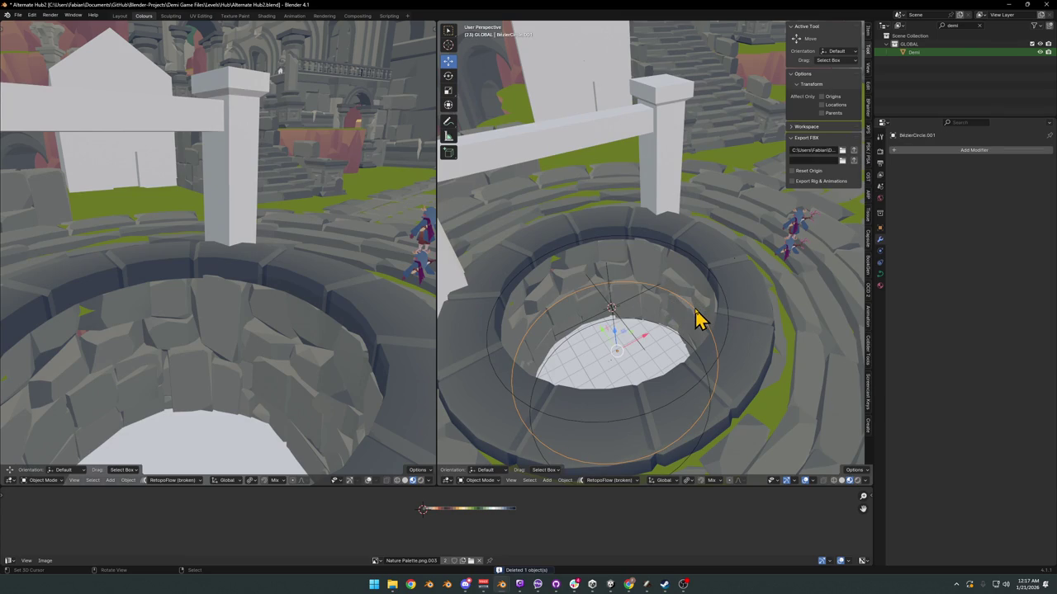
{"action": "key", "text": "alt+a"}
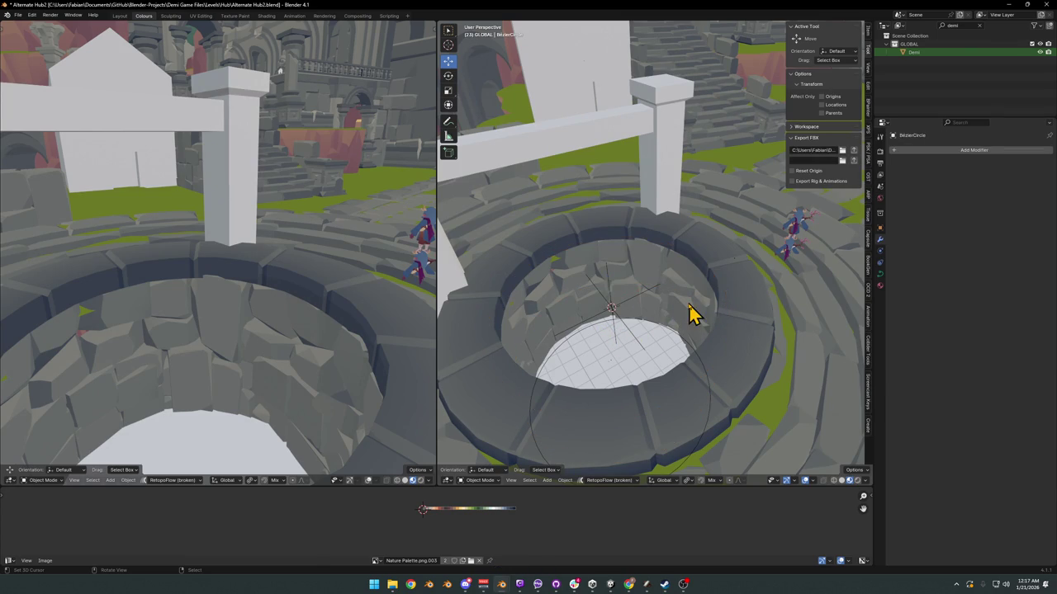
{"action": "left_click", "coordinate": [691, 311]}
{"action": "key", "text": "ctrl+z"}
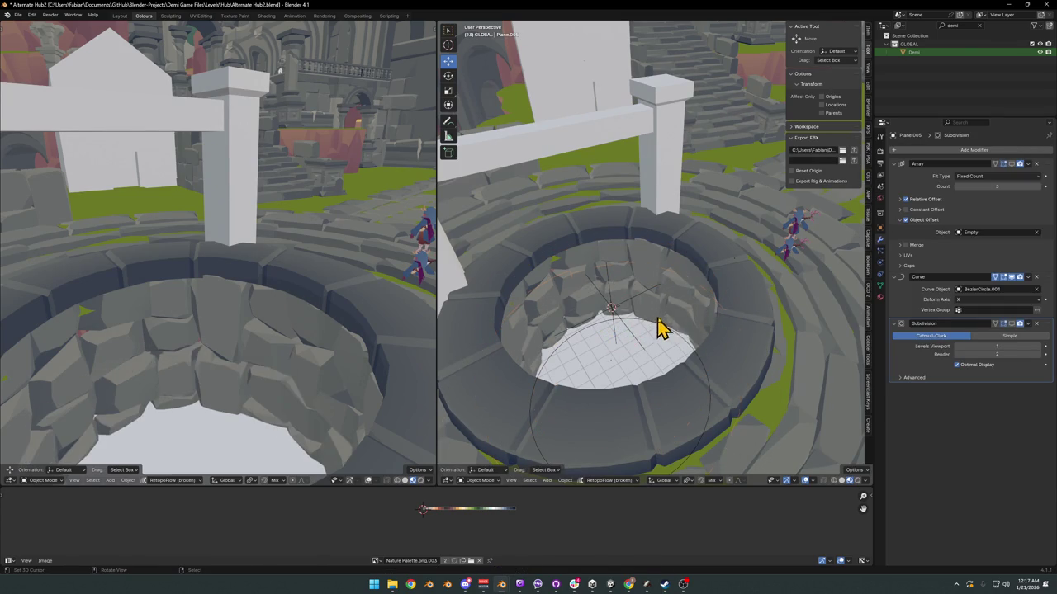
{"action": "key", "text": "ctrl+z"}
{"action": "key", "text": "ctrl+z"}
{"action": "key", "text": "ctrl+z"}
{"action": "key", "text": "ctrl+z"}
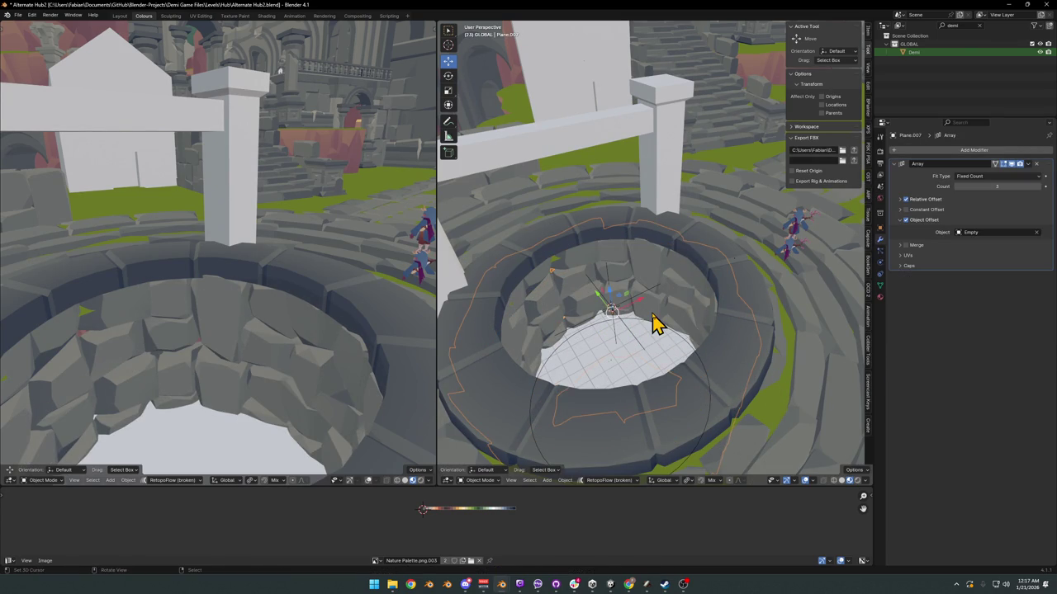
{"action": "key", "text": "ctrl+z"}
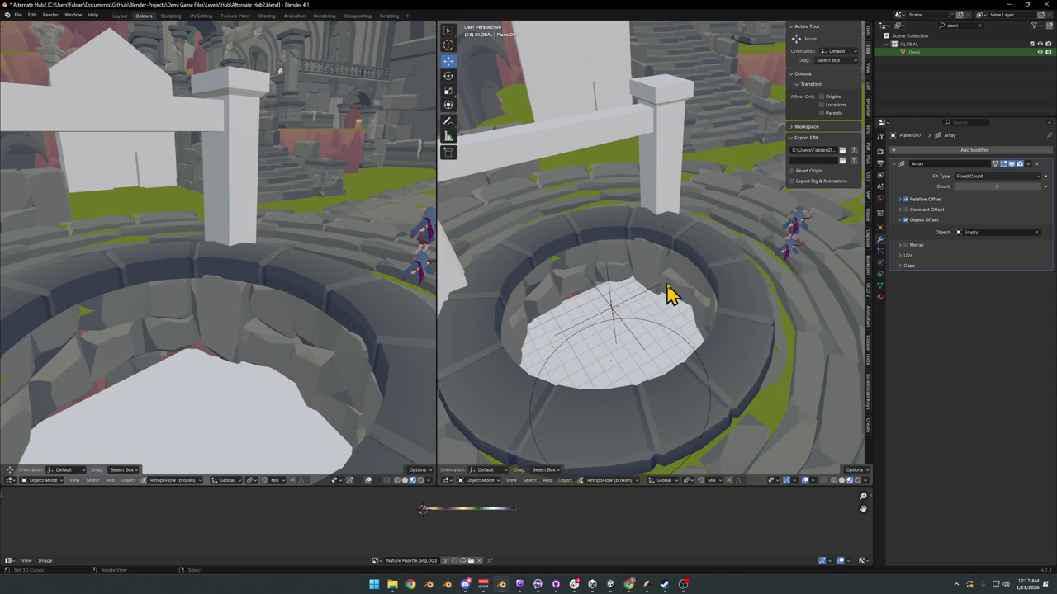
{"action": "key", "text": "ctrl+z"}
Step: Try and cancel moving the well, then isolate it together with its array Empty
{"action": "key", "text": "g"}
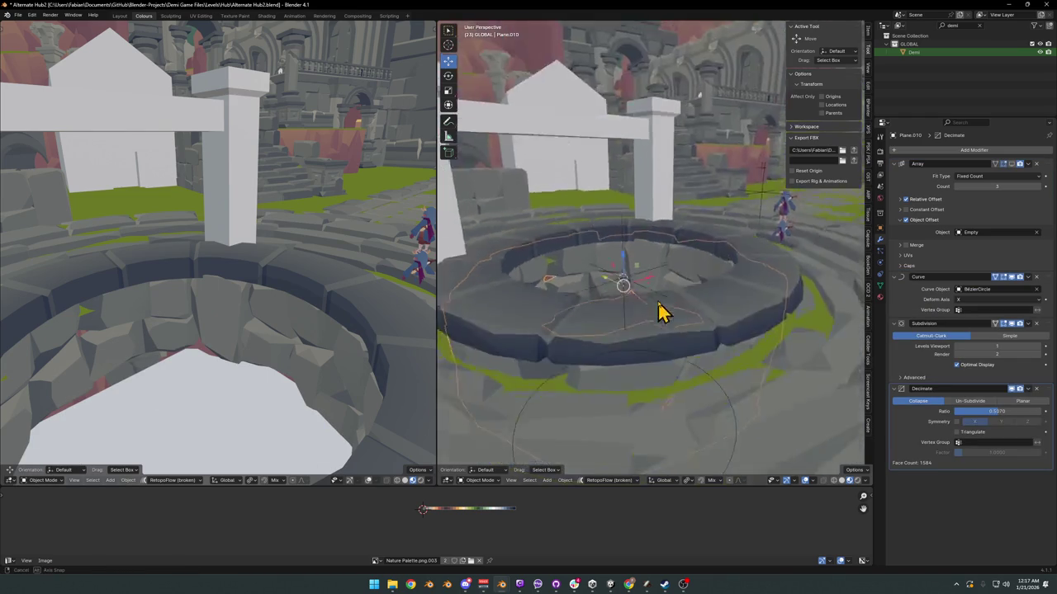
{"action": "right_click", "coordinate": [660, 322]}
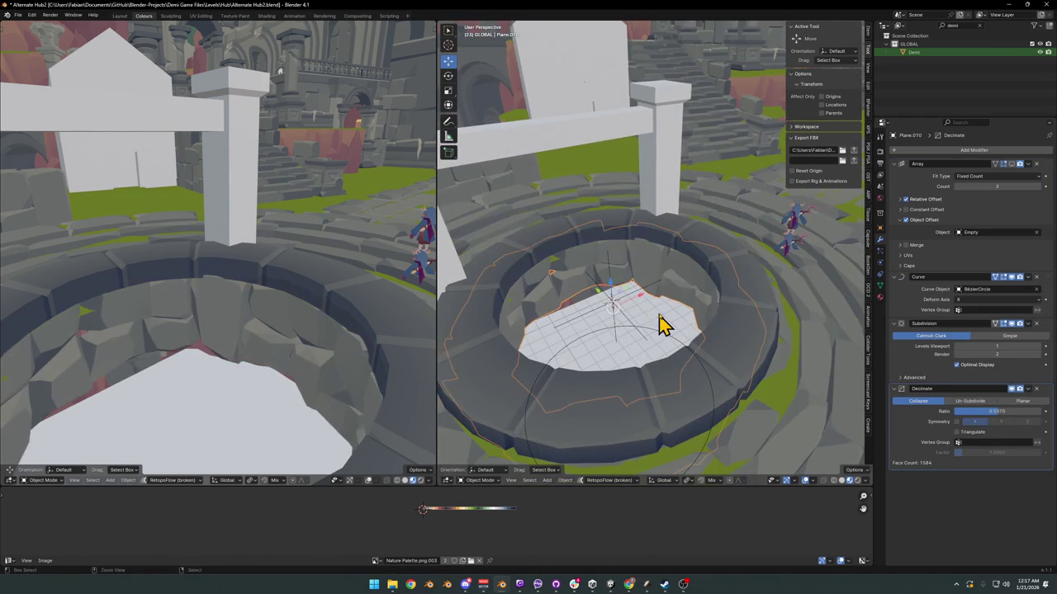
{"action": "key", "text": "ctrl+z"}
{"action": "key", "text": "ctrl+z"}
{"action": "key", "text": "ctrl+shift+z"}
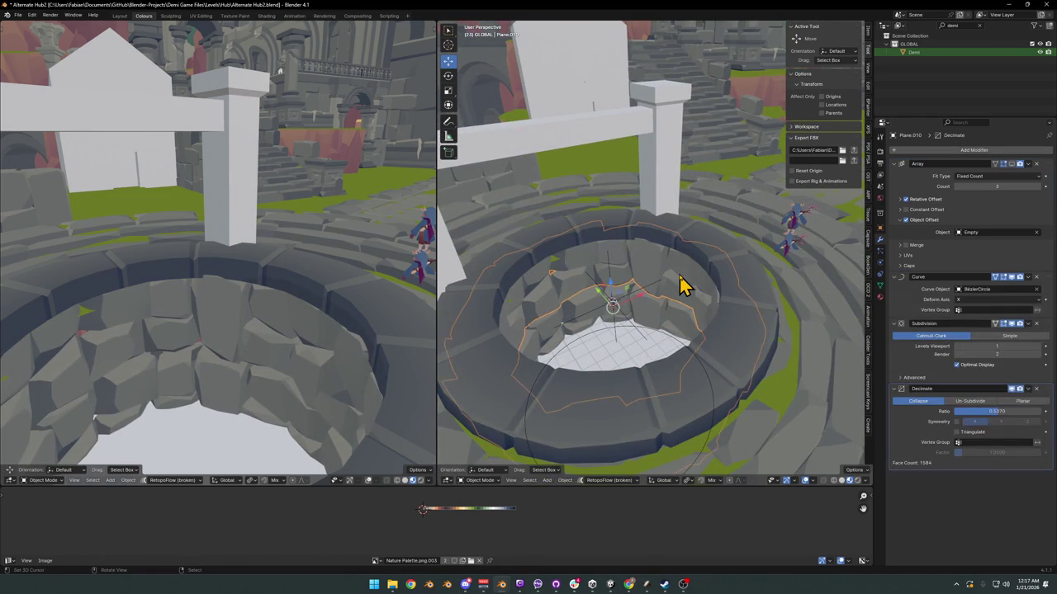
{"action": "key", "text": "ctrl+z"}
{"action": "key", "text": "g"}
{"action": "right_click", "coordinate": [686, 277]}
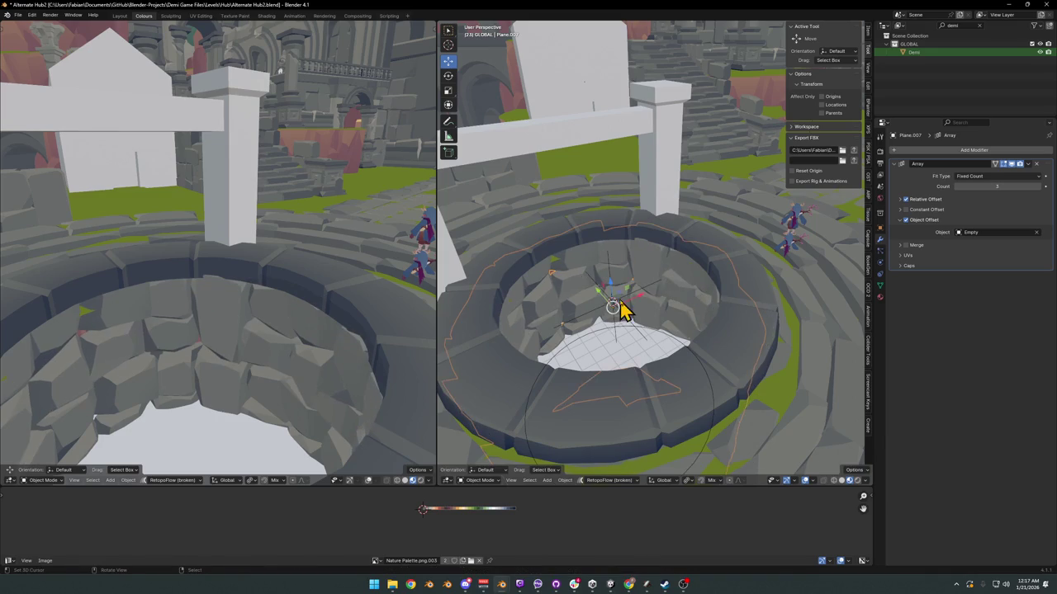
{"action": "left_click", "coordinate": [613, 310]}
{"action": "key", "text": "KP_Divide"}
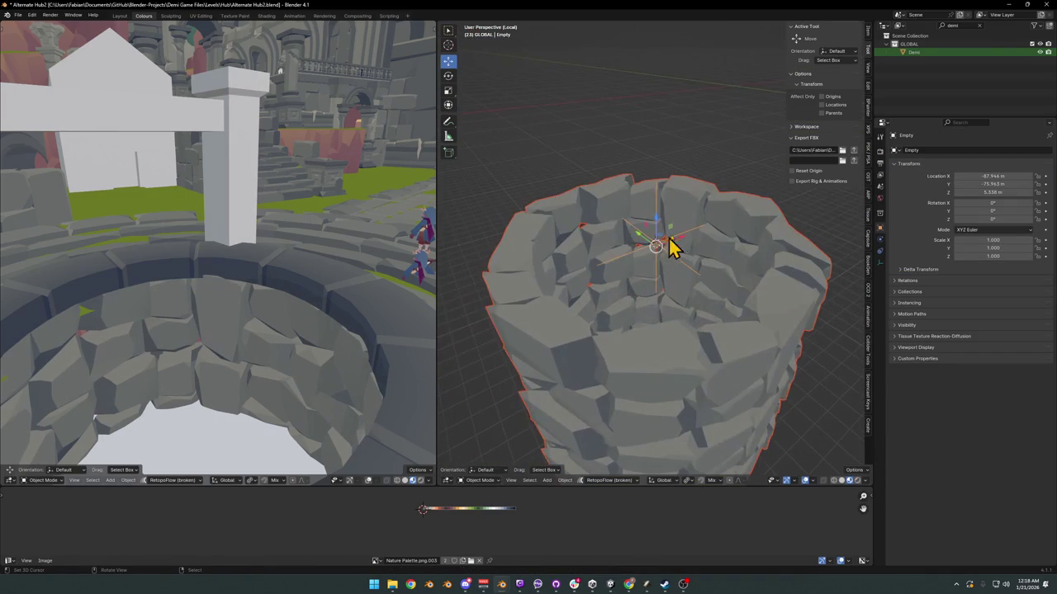
Step: Rotate the array Empty about 45° around Z
{"action": "middle_click_drag", "start_coordinate": [661, 254], "coordinate": [732, 288]}
{"action": "key", "text": "r"}
{"action": "key", "text": "z"}
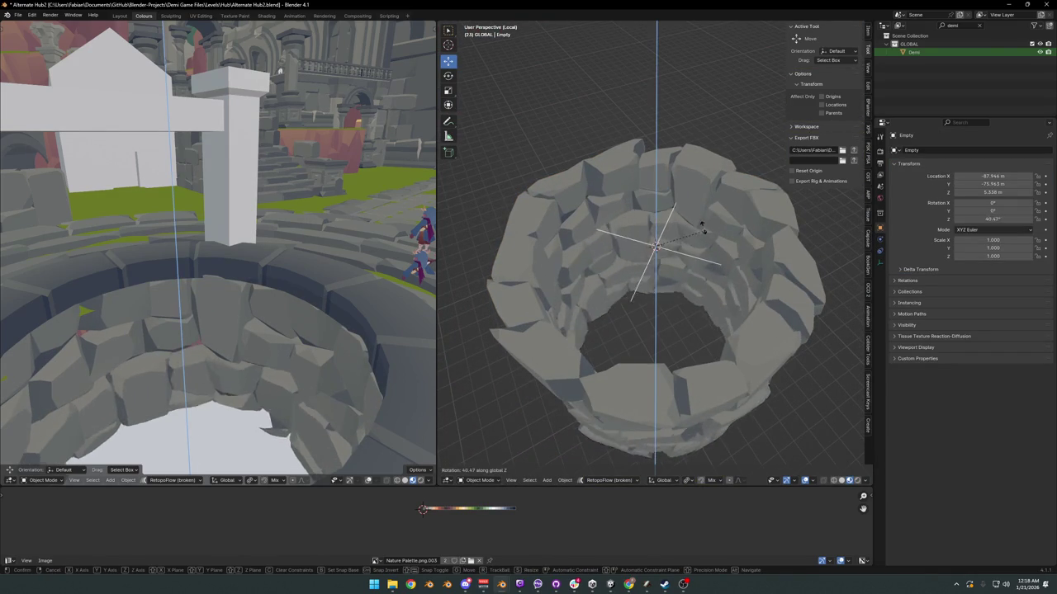
{"action": "left_click", "coordinate": [701, 231]}
{"action": "scroll", "coordinate": [706, 248], "scroll_direction": "up", "scroll_amount": 5}
{"action": "mouse_move", "coordinate": [713, 289]}
{"action": "middle_mouse_down"}
{"action": "mouse_move", "coordinate": [656, 243]}
{"action": "mouse_move", "coordinate": [691, 239]}
{"action": "middle_mouse_up"}
{"action": "left_click", "coordinate": [656, 243]}
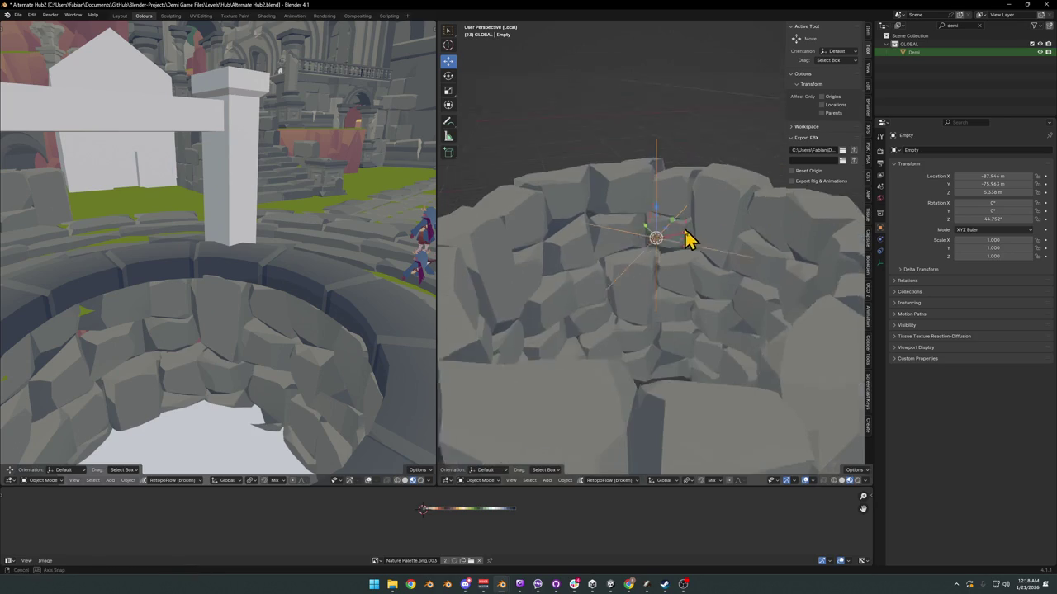
Step: Scale the Empty to 1.511 on Z and adjust its vertical position
{"action": "left_click_drag", "start_coordinate": [695, 232], "coordinate": [696, 231]}
{"action": "middle_click_drag", "start_coordinate": [696, 231], "coordinate": [699, 199]}
{"action": "key", "text": "z"}
{"action": "left_click", "coordinate": [699, 200]}
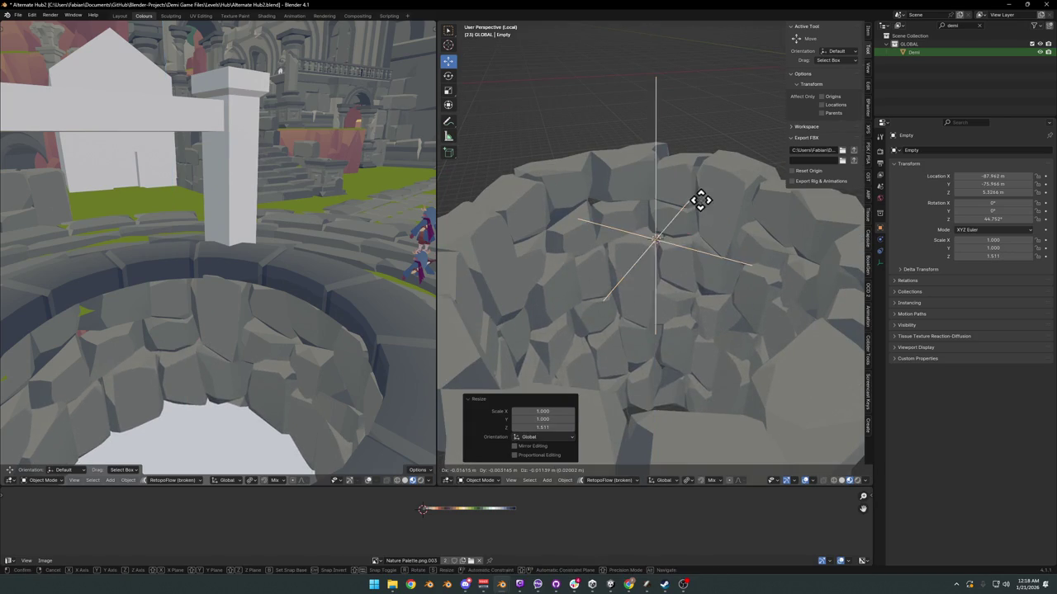
{"action": "key", "text": "g"}
{"action": "key", "text": "z"}
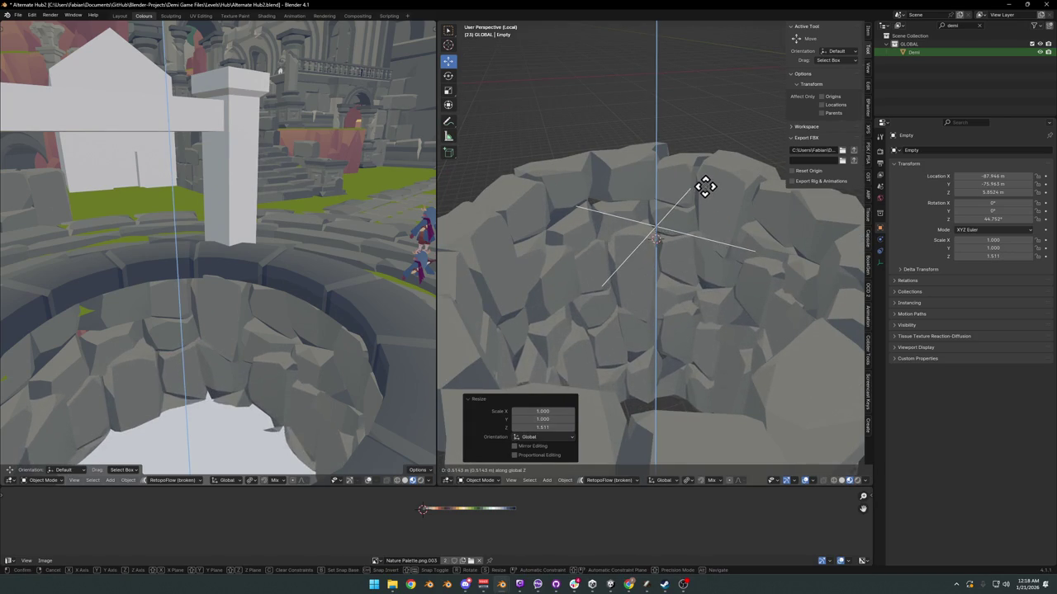
{"action": "left_click", "coordinate": [704, 195]}
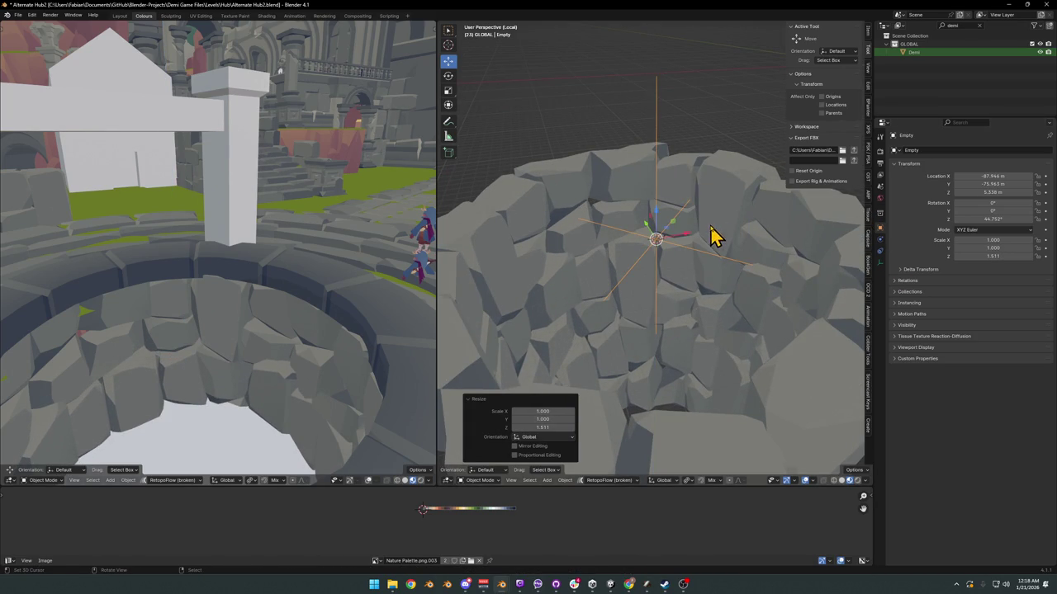
Step: Set the stone ring array's relative Z offset to -0.840 and enter Edit Mode
{"action": "middle_click_drag", "start_coordinate": [714, 237], "coordinate": [701, 245]}
{"action": "left_click", "coordinate": [734, 233]}
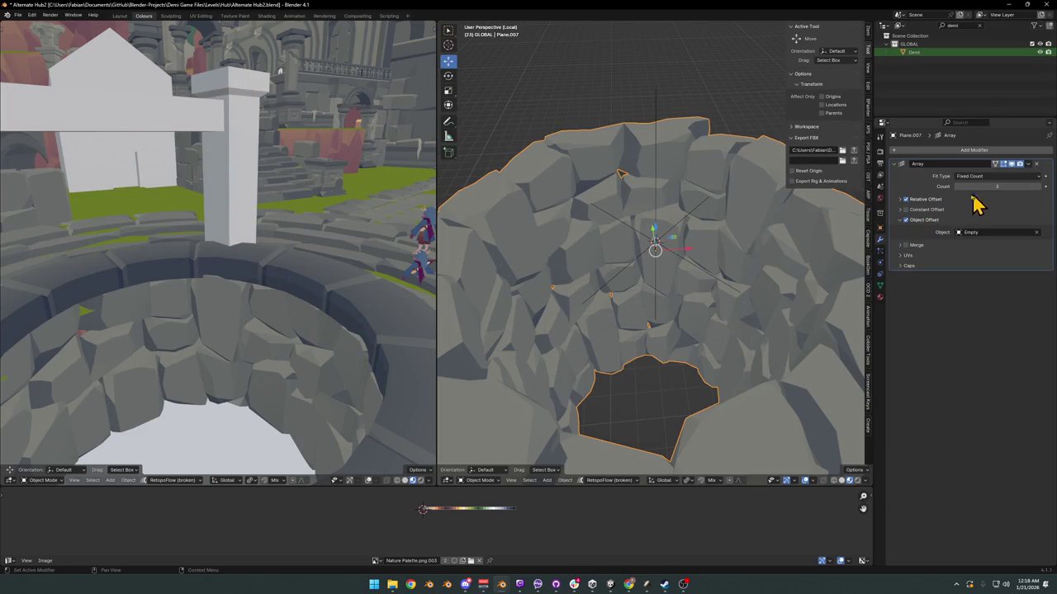
{"action": "left_click", "coordinate": [900, 199]}
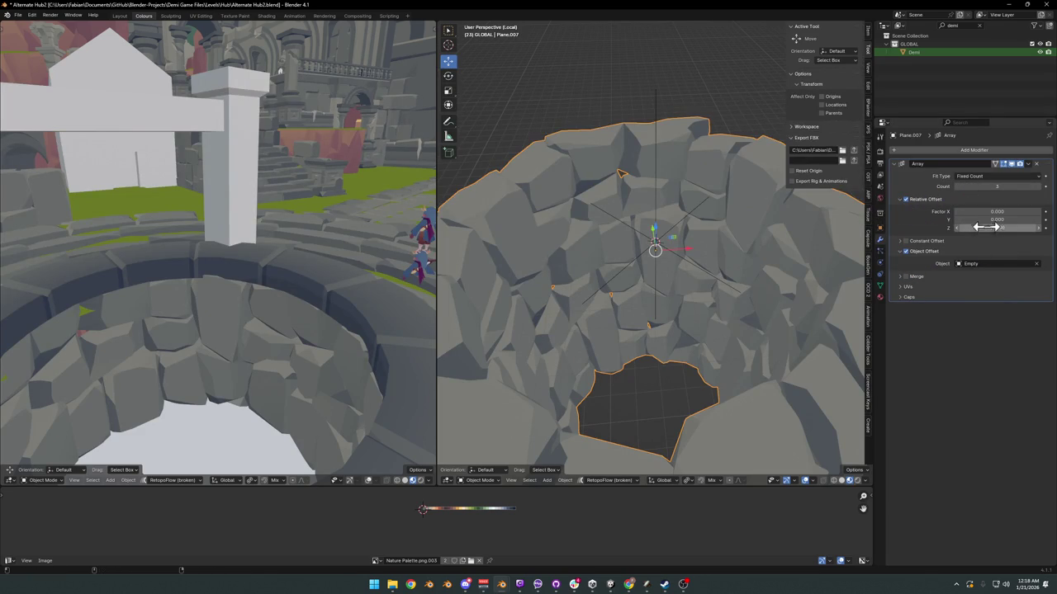
{"action": "left_click_drag", "start_coordinate": [996, 227], "coordinate": [978, 227]}
{"action": "mouse_move", "coordinate": [652, 276]}
{"action": "middle_mouse_down"}
{"action": "mouse_move", "coordinate": [587, 299]}
{"action": "mouse_move", "coordinate": [656, 278]}
{"action": "mouse_move", "coordinate": [679, 174]}
{"action": "mouse_move", "coordinate": [698, 190]}
{"action": "middle_mouse_up"}
{"action": "key", "text": "Tab"}
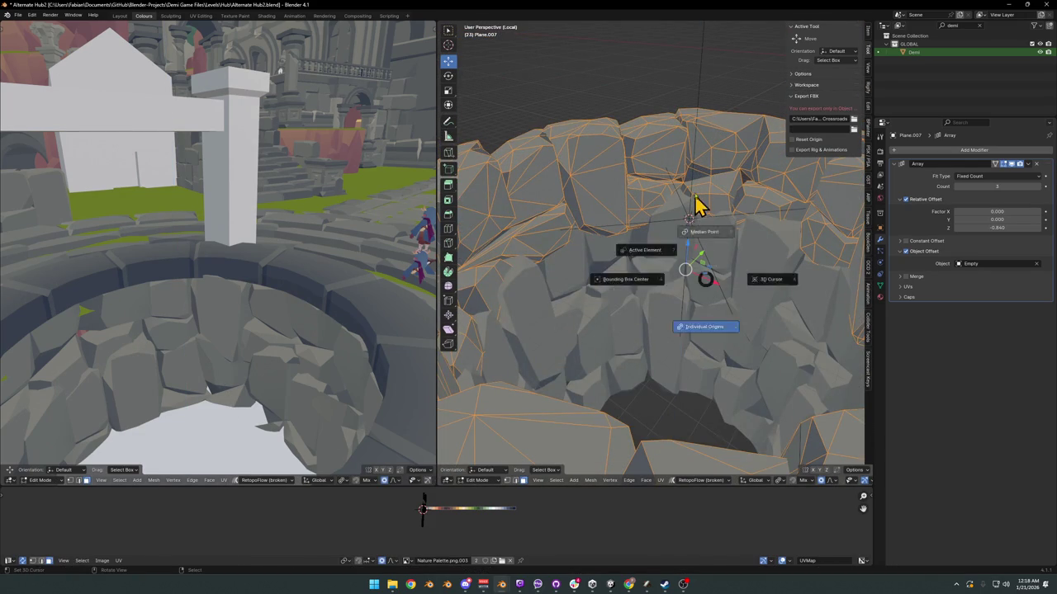
Step: Cancel the first vertical scale, pick a pivot point, and apply a slight uniform scale to the rock ring
{"action": "key", "text": "s"}
{"action": "key", "text": "z"}
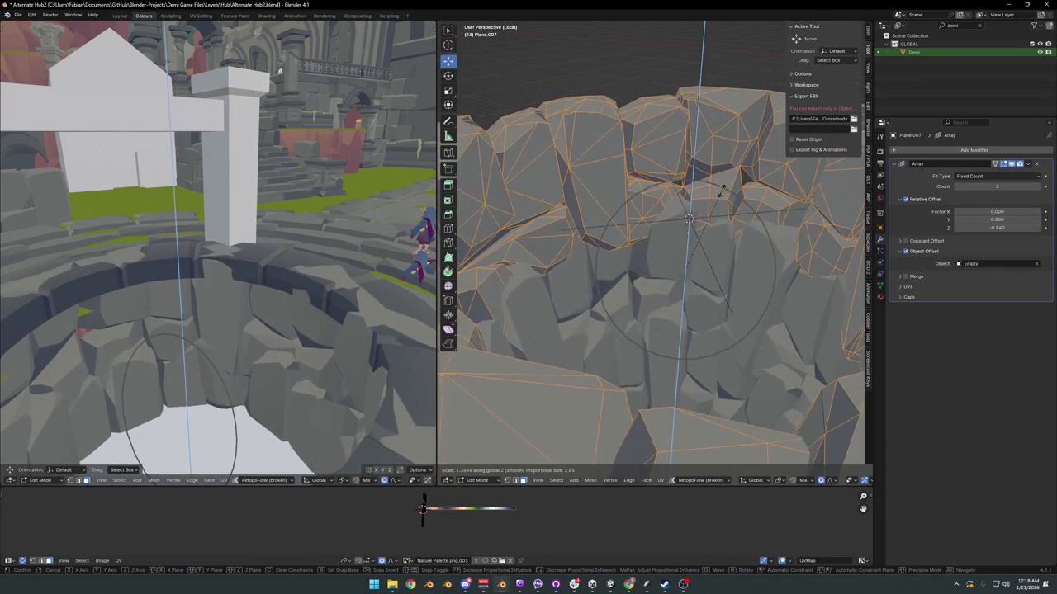
{"action": "right_click", "coordinate": [719, 190]}
{"action": "key", "text": "period"}
{"action": "left_click", "coordinate": [725, 283]}
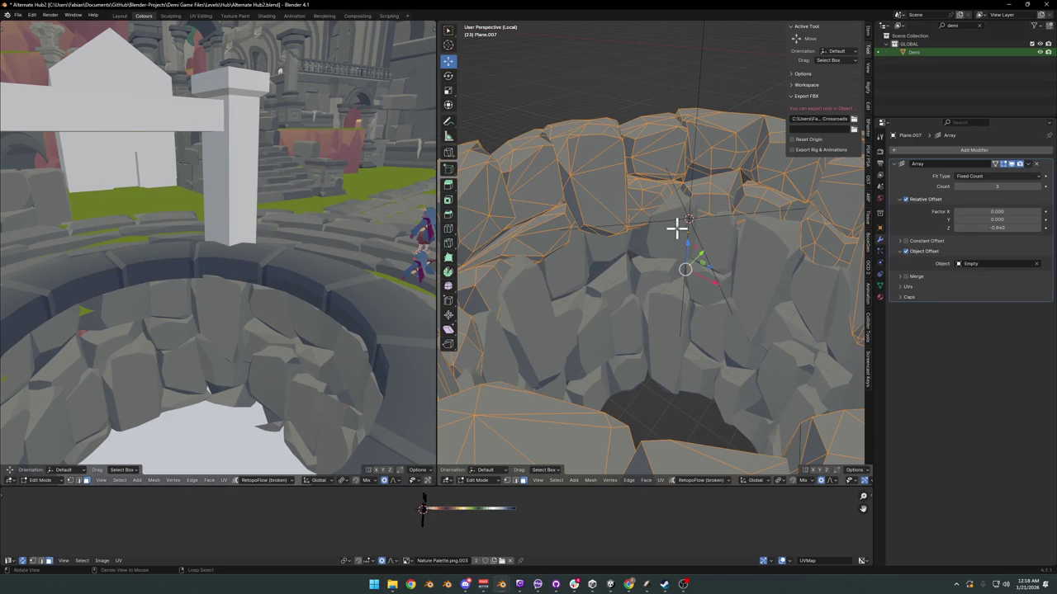
{"action": "scroll", "coordinate": [677, 229], "scroll_direction": "down", "scroll_amount": 3}
{"action": "scroll", "coordinate": [724, 229], "scroll_direction": "down", "scroll_amount": 3}
{"action": "key", "text": "s"}
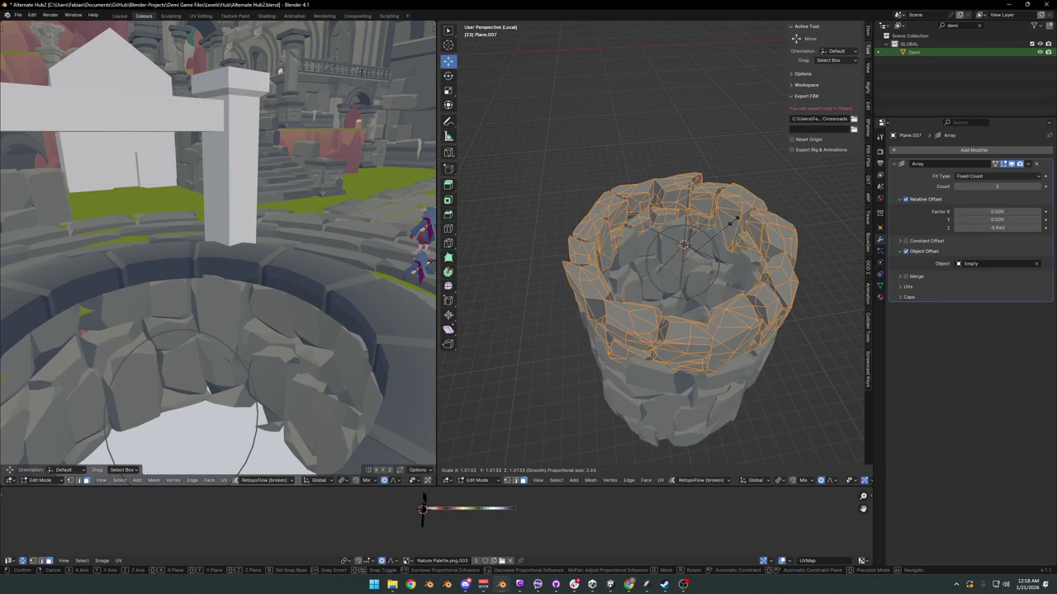
{"action": "left_click", "coordinate": [725, 213]}
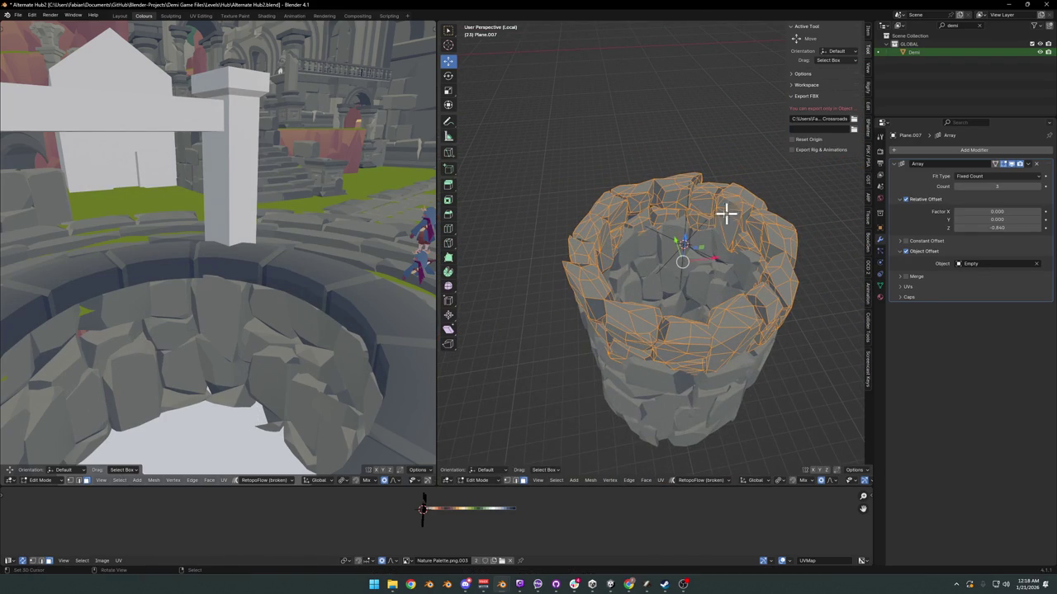
{"action": "scroll", "coordinate": [704, 225], "scroll_direction": "up", "scroll_amount": 5}
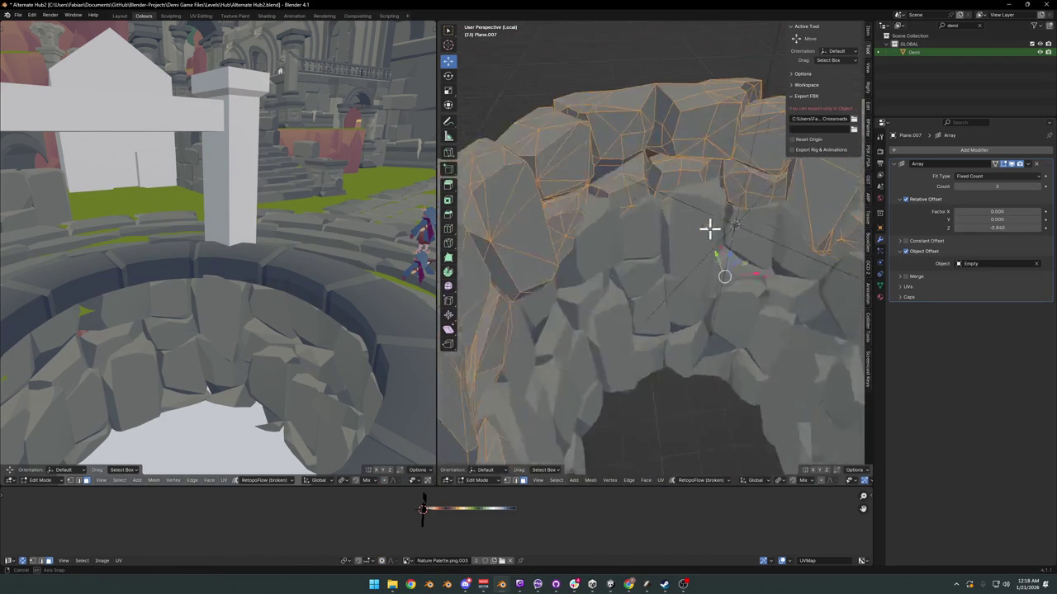
Step: Set the transform orientation to Global and the pivot point to Individual Origins
{"action": "key", "text": "period"}
{"action": "key", "text": "comma"}
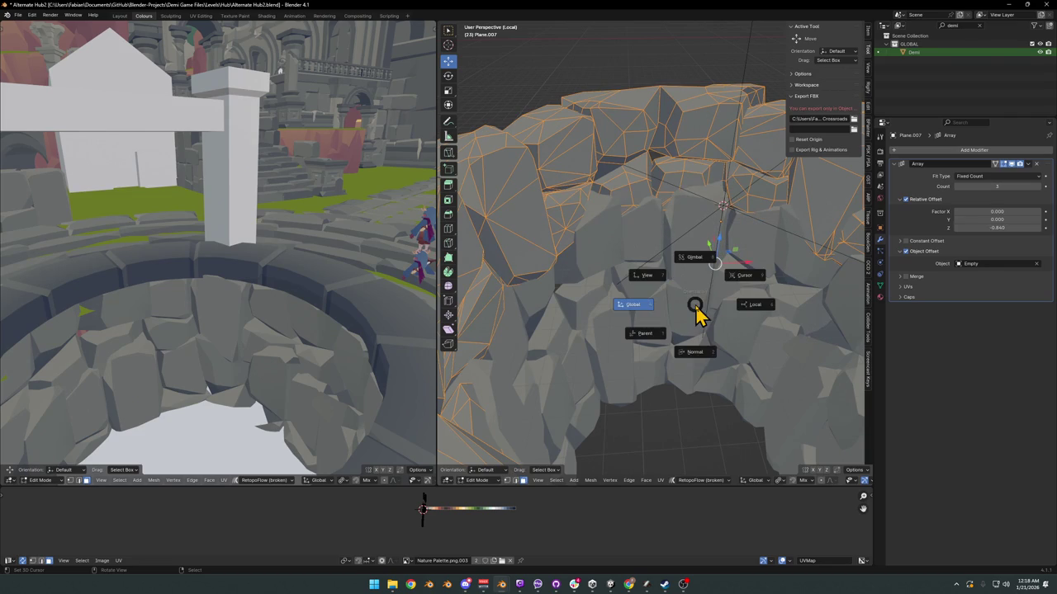
{"action": "left_click", "coordinate": [631, 306]}
{"action": "key", "text": "grave"}
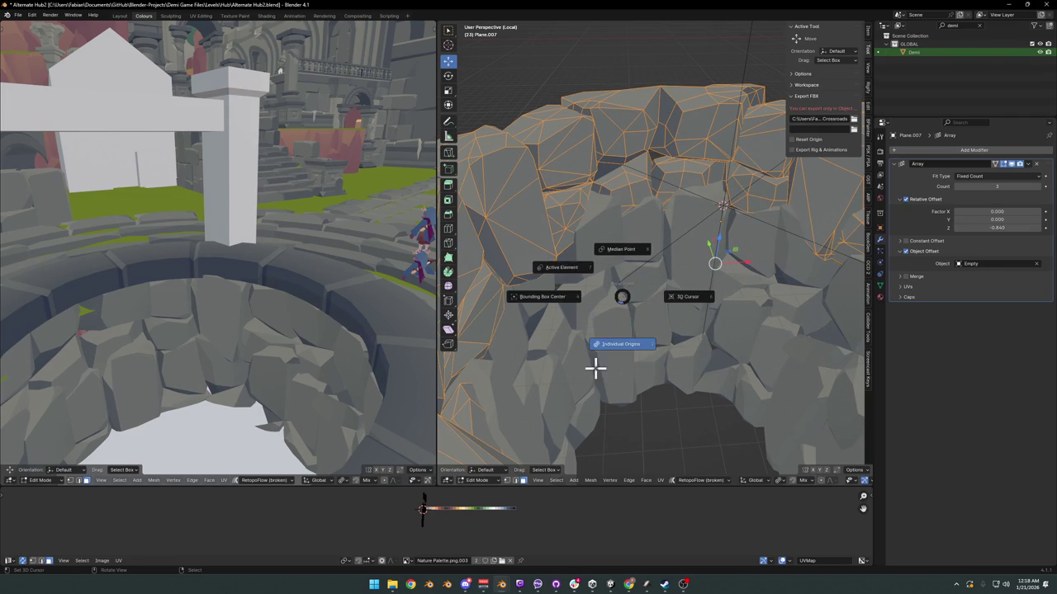
{"action": "left_click", "coordinate": [595, 365]}
Step: Select all rocks and stretch them about 1.4 times along global Z
{"action": "key", "text": "a"}
{"action": "key", "text": "s"}
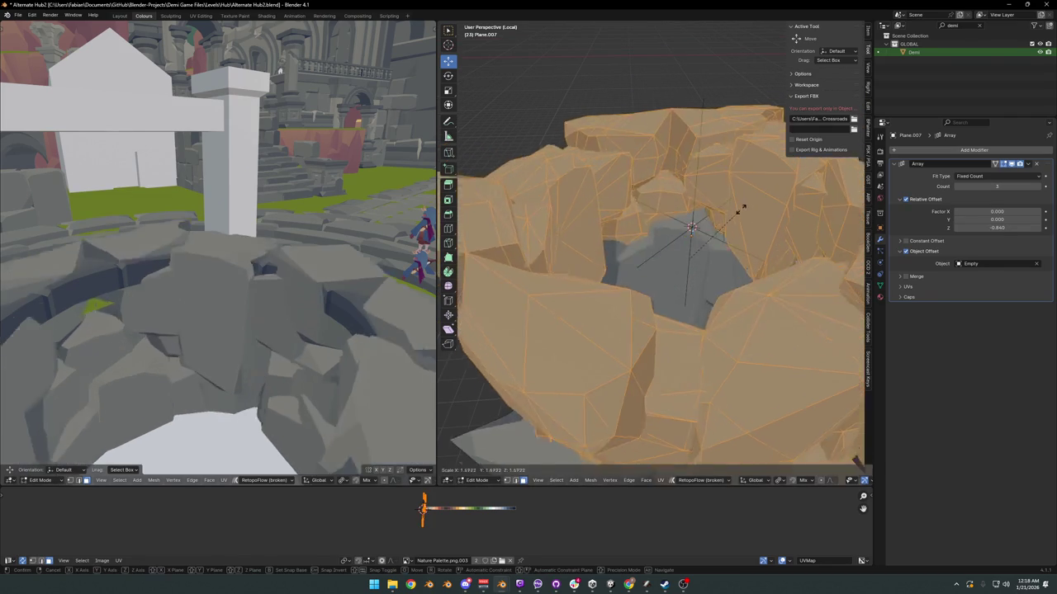
{"action": "key", "text": "z"}
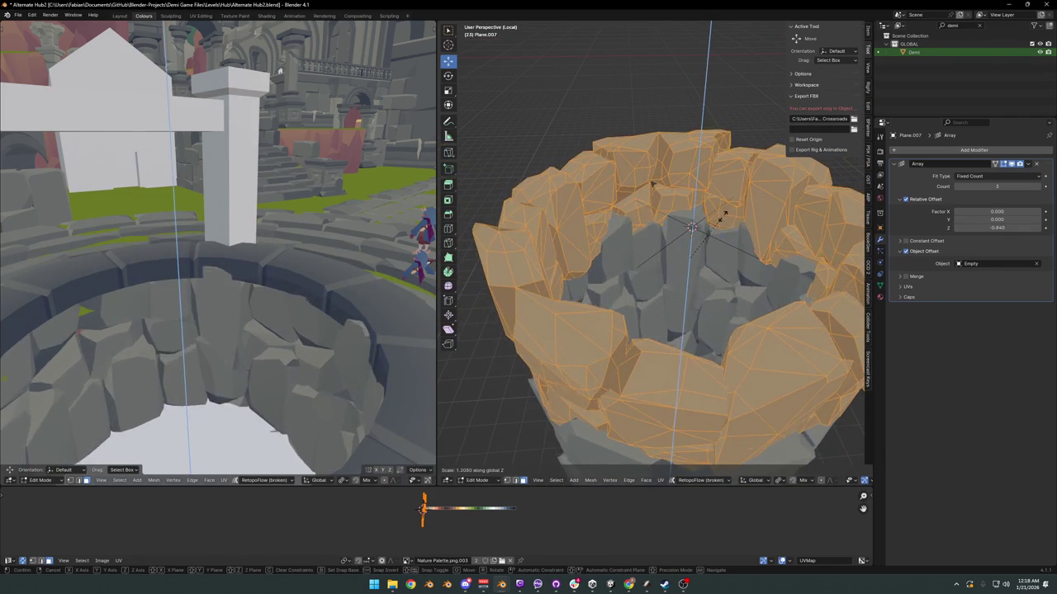
{"action": "left_click", "coordinate": [722, 213]}
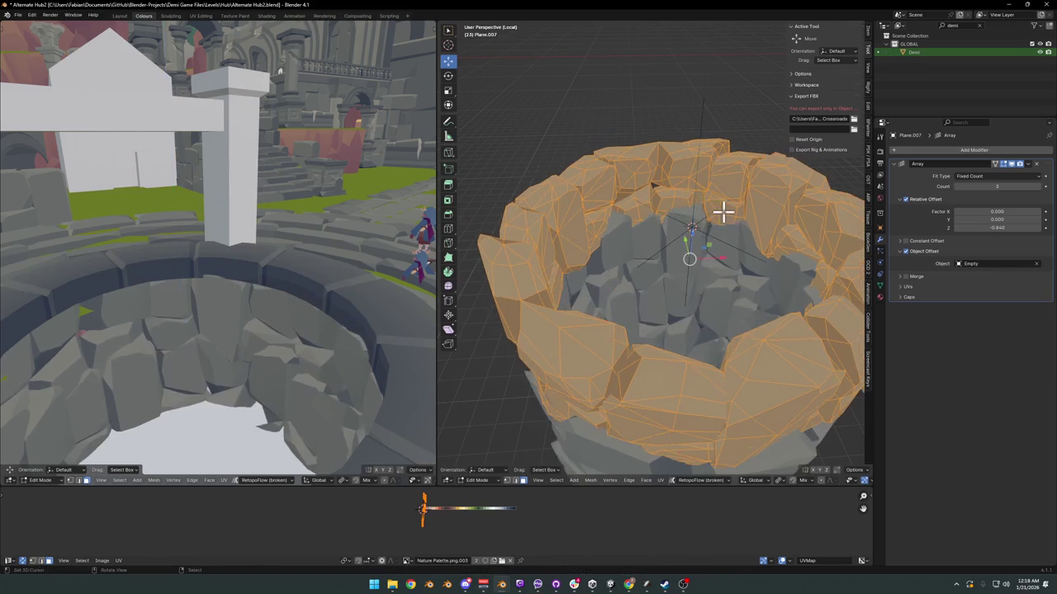
{"action": "scroll", "coordinate": [719, 212], "scroll_direction": "up", "scroll_amount": 4}
Step: Deselect all, then select the connected stray rock patch and remove it
{"action": "key", "text": "alt+a"}
{"action": "key", "text": "l"}
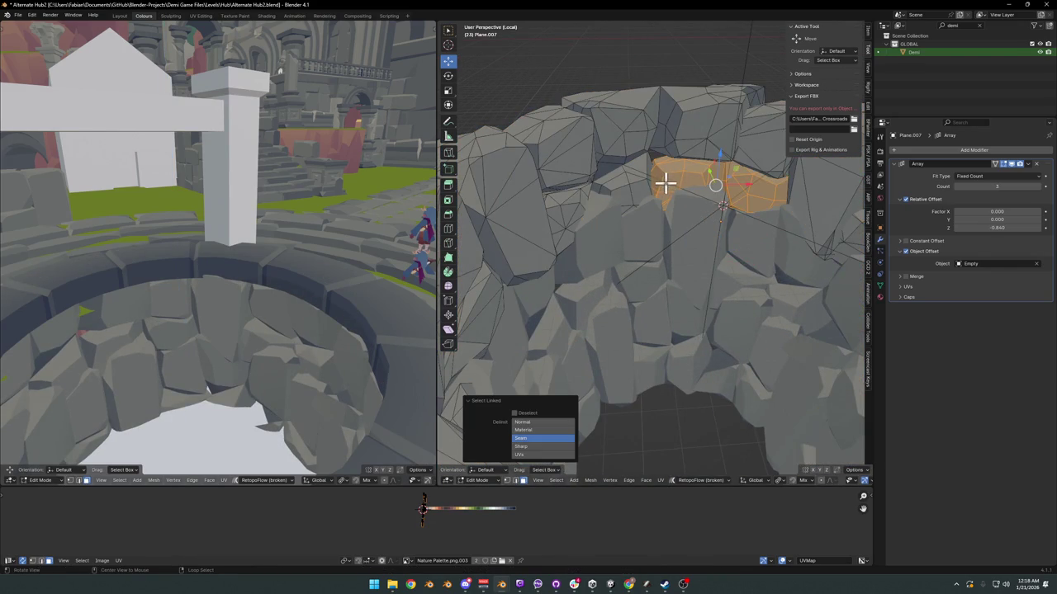
{"action": "scroll", "coordinate": [665, 184], "scroll_direction": "up", "scroll_amount": 3}
{"action": "key", "text": "h"}
Step: Move a vertex with proportional falloff to close a gap between the stones
{"action": "key", "text": "g"}
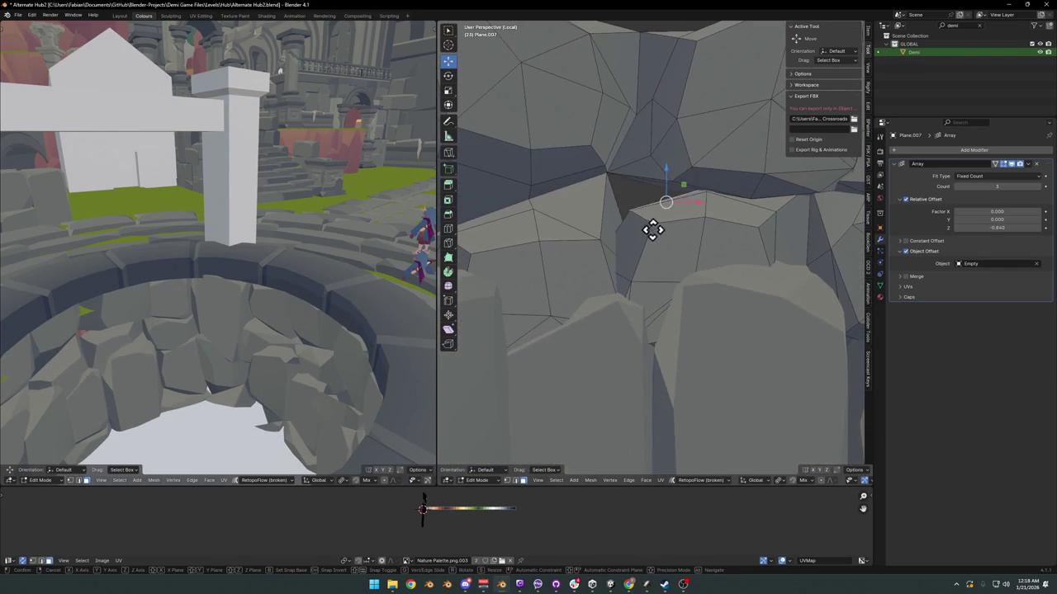
{"action": "scroll", "coordinate": [660, 223], "scroll_direction": "down", "scroll_amount": 5}
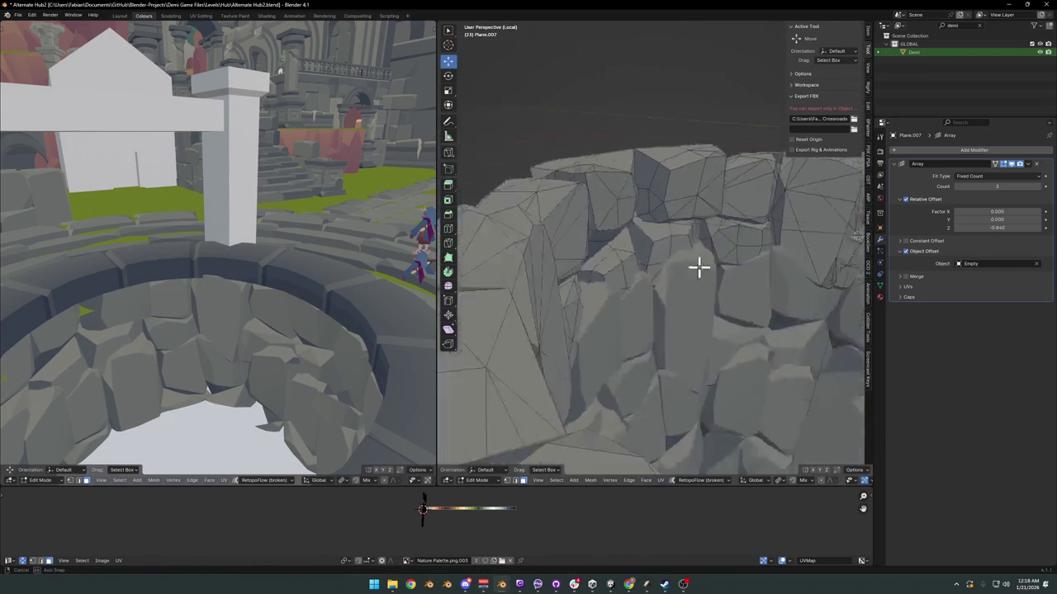
{"action": "mouse_move", "coordinate": [699, 266]}
{"action": "middle_mouse_down"}
{"action": "mouse_move", "coordinate": [608, 276]}
{"action": "mouse_move", "coordinate": [686, 242]}
{"action": "mouse_move", "coordinate": [686, 214]}
{"action": "middle_mouse_up"}
{"action": "scroll", "coordinate": [686, 214], "scroll_direction": "up", "scroll_amount": 5}
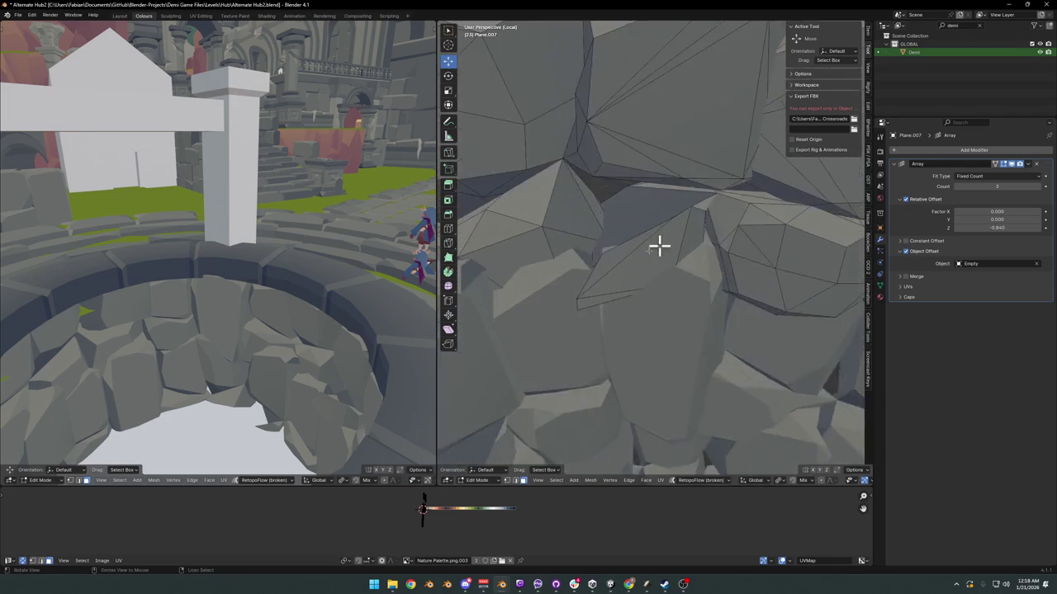
{"action": "left_click_drag", "start_coordinate": [624, 219], "coordinate": [615, 180]}
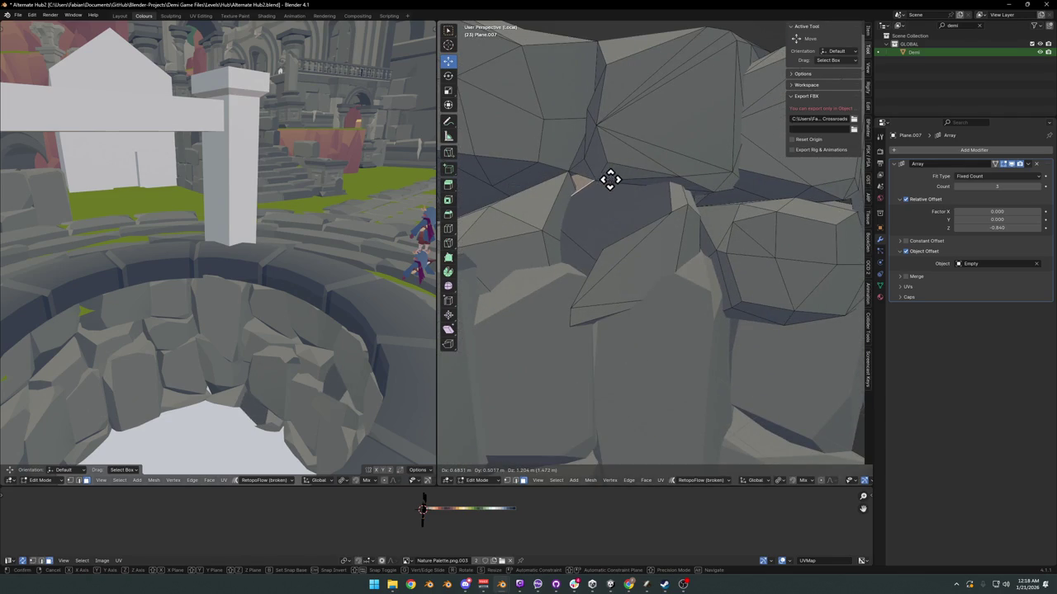
{"action": "right_click", "coordinate": [609, 179]}
{"action": "key", "text": "g"}
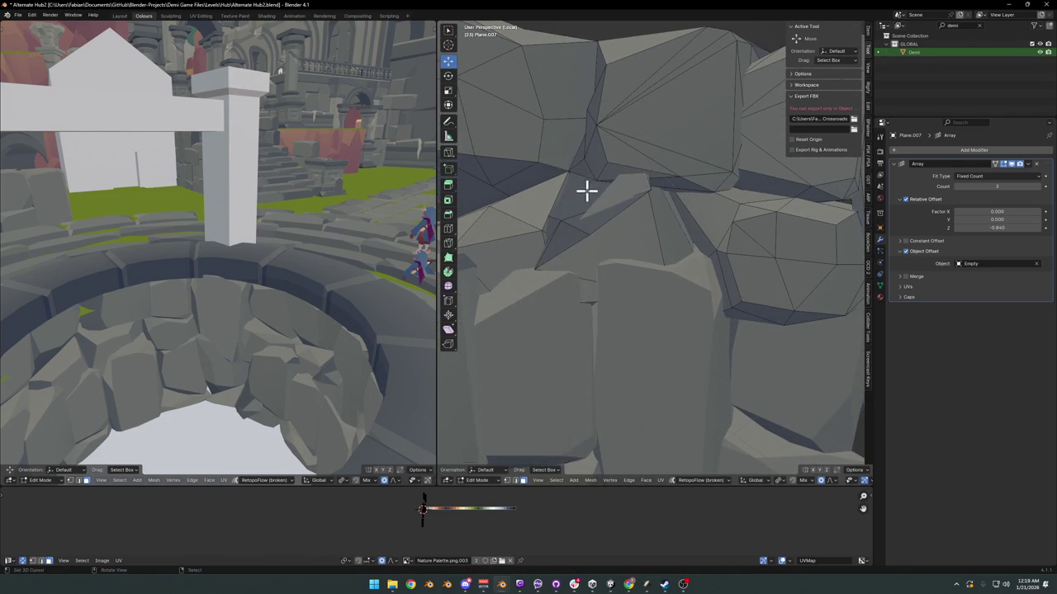
{"action": "left_click", "coordinate": [585, 188]}
{"action": "scroll", "coordinate": [630, 252], "scroll_direction": "down", "scroll_amount": 3}
{"action": "mouse_move", "coordinate": [633, 259]}
{"action": "middle_mouse_down"}
{"action": "mouse_move", "coordinate": [704, 263]}
{"action": "mouse_move", "coordinate": [556, 222]}
{"action": "mouse_move", "coordinate": [707, 229]}
{"action": "middle_mouse_up"}
Step: Turn off the Array modifier's viewport display and confirm the moved vertex's position
{"action": "left_click", "coordinate": [1010, 164]}
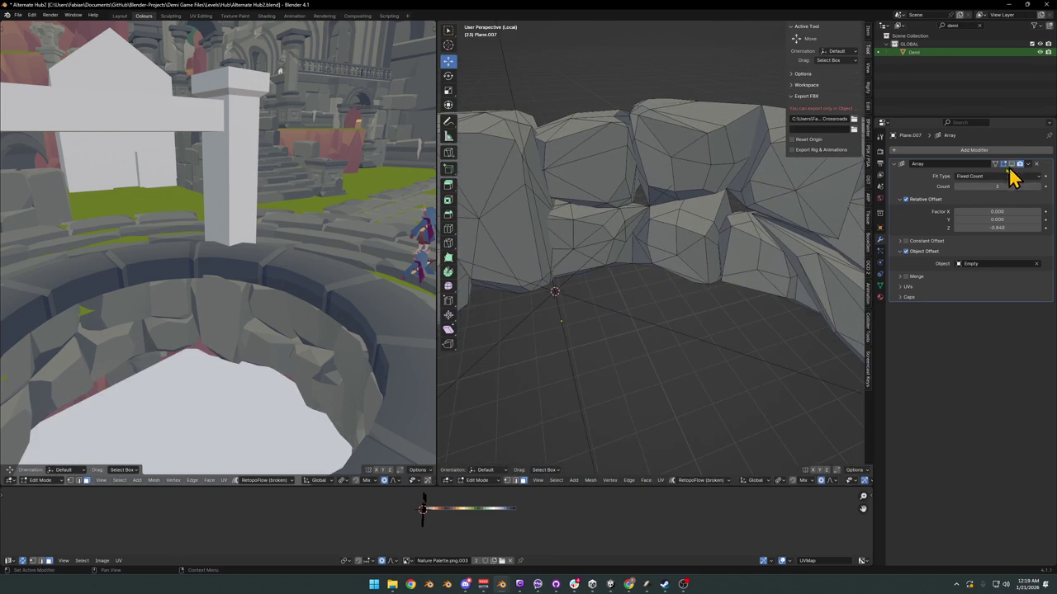
{"action": "scroll", "coordinate": [691, 229], "scroll_direction": "up", "scroll_amount": 5}
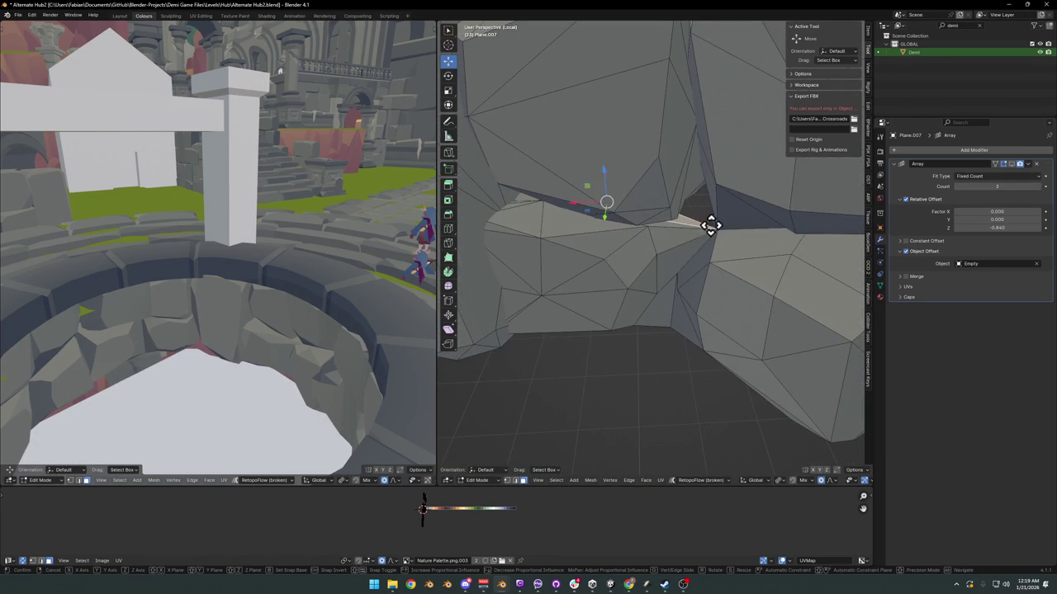
{"action": "mouse_move", "coordinate": [715, 176]}
{"action": "middle_mouse_down"}
{"action": "mouse_move", "coordinate": [609, 255]}
{"action": "mouse_move", "coordinate": [710, 245]}
{"action": "middle_mouse_up"}
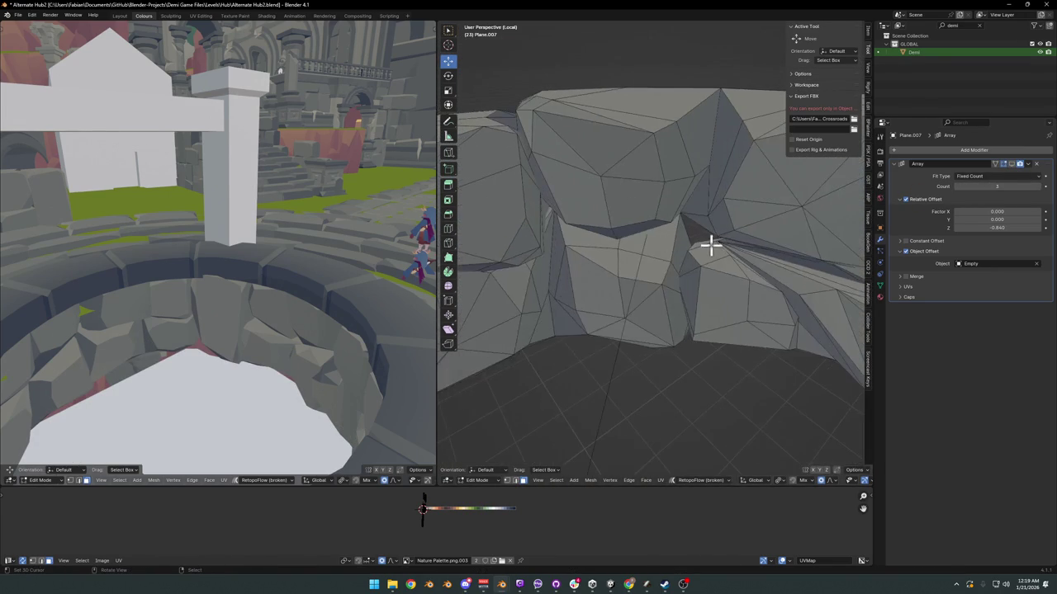
{"action": "left_click", "coordinate": [709, 200]}
Step: Close another gap with a vertex move, then return to Object Mode
{"action": "mouse_move", "coordinate": [785, 272]}
{"action": "middle_mouse_down"}
{"action": "mouse_move", "coordinate": [644, 245]}
{"action": "mouse_move", "coordinate": [766, 264]}
{"action": "mouse_move", "coordinate": [673, 258]}
{"action": "middle_mouse_up"}
{"action": "key", "text": "g"}
{"action": "left_click", "coordinate": [703, 219]}
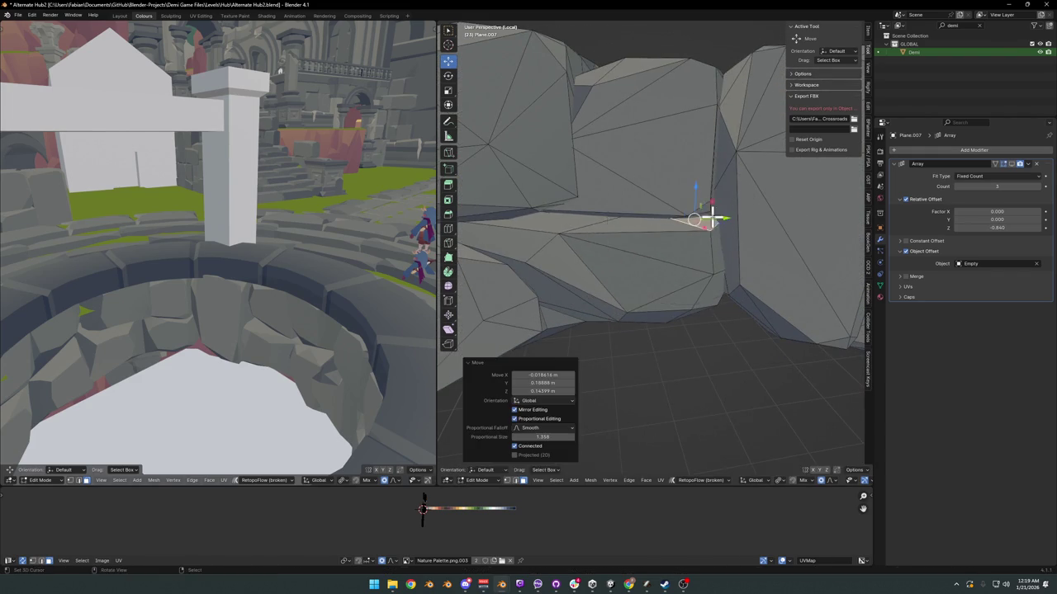
{"action": "scroll", "coordinate": [702, 219], "scroll_direction": "down", "scroll_amount": 5}
{"action": "middle_click_drag", "start_coordinate": [602, 245], "coordinate": [743, 285]}
{"action": "scroll", "coordinate": [704, 289], "scroll_direction": "up", "scroll_amount": 5}
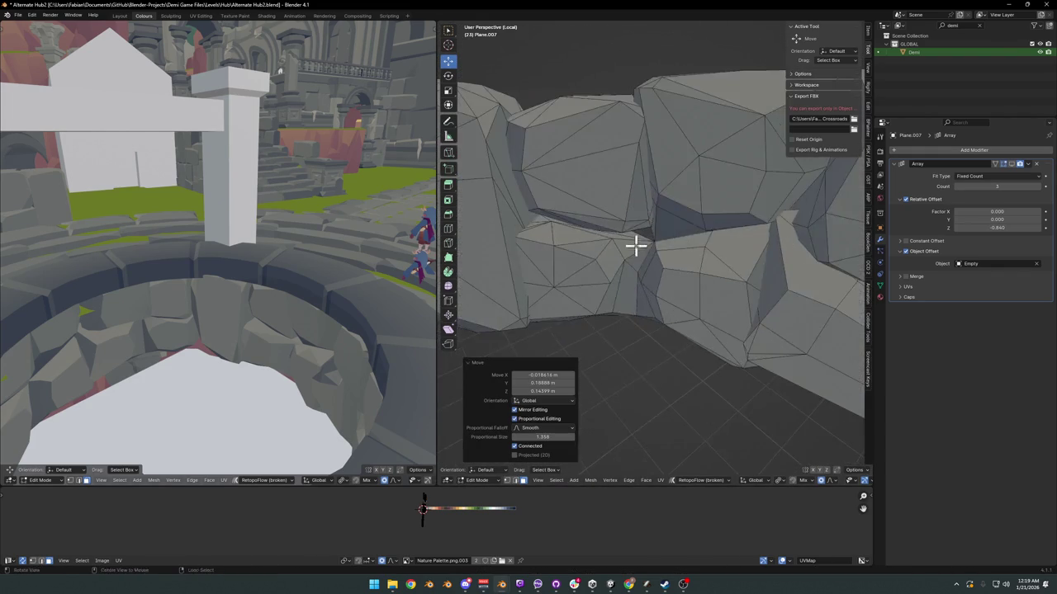
{"action": "left_click", "coordinate": [639, 238], "text": "alt"}
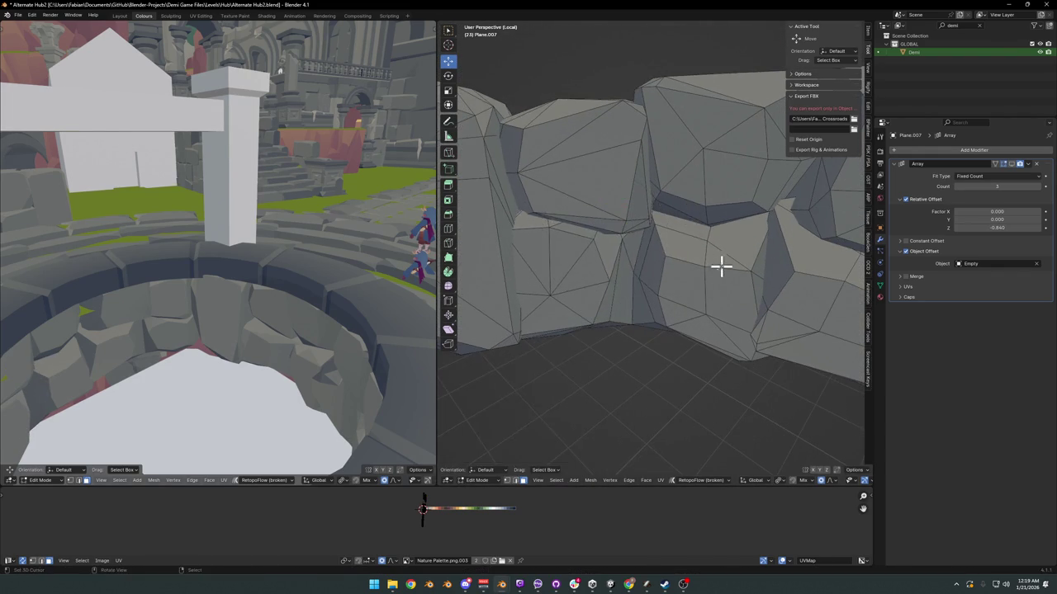
{"action": "key", "text": "Tab"}
{"action": "scroll", "coordinate": [679, 276], "scroll_direction": "down", "scroll_amount": 5}
{"action": "middle_click_drag", "start_coordinate": [680, 276], "coordinate": [667, 273]}
Step: Re-enter Edit Mode, confirm a final vertex tweak, and return to Object Mode
{"action": "scroll", "coordinate": [713, 295], "scroll_direction": "down", "scroll_amount": 2}
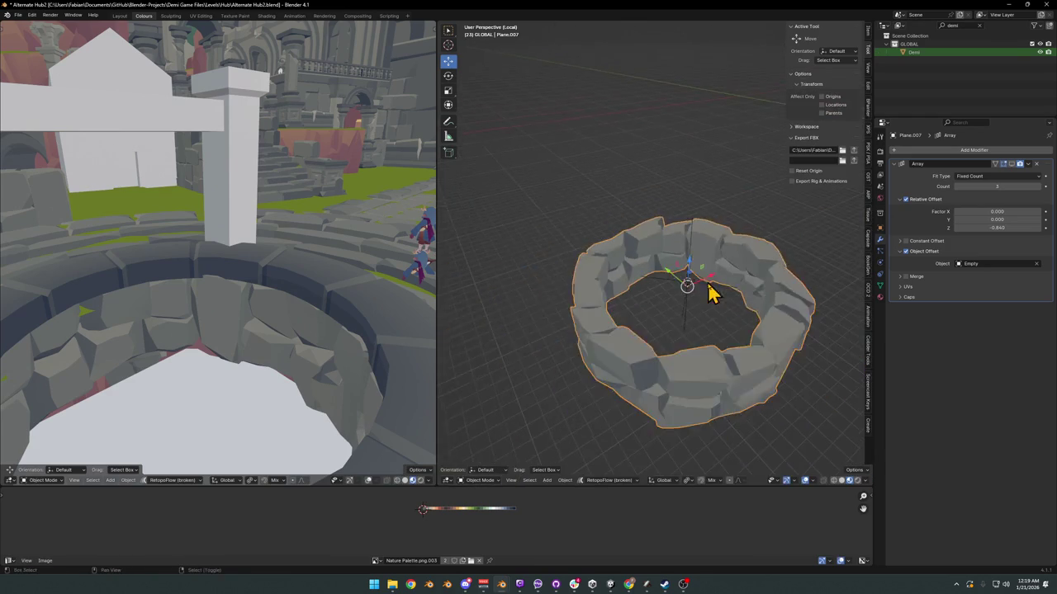
{"action": "scroll", "coordinate": [714, 289], "scroll_direction": "up", "scroll_amount": 4}
{"action": "scroll", "coordinate": [721, 274], "scroll_direction": "up", "scroll_amount": 2}
{"action": "scroll", "coordinate": [730, 274], "scroll_direction": "down", "scroll_amount": 2}
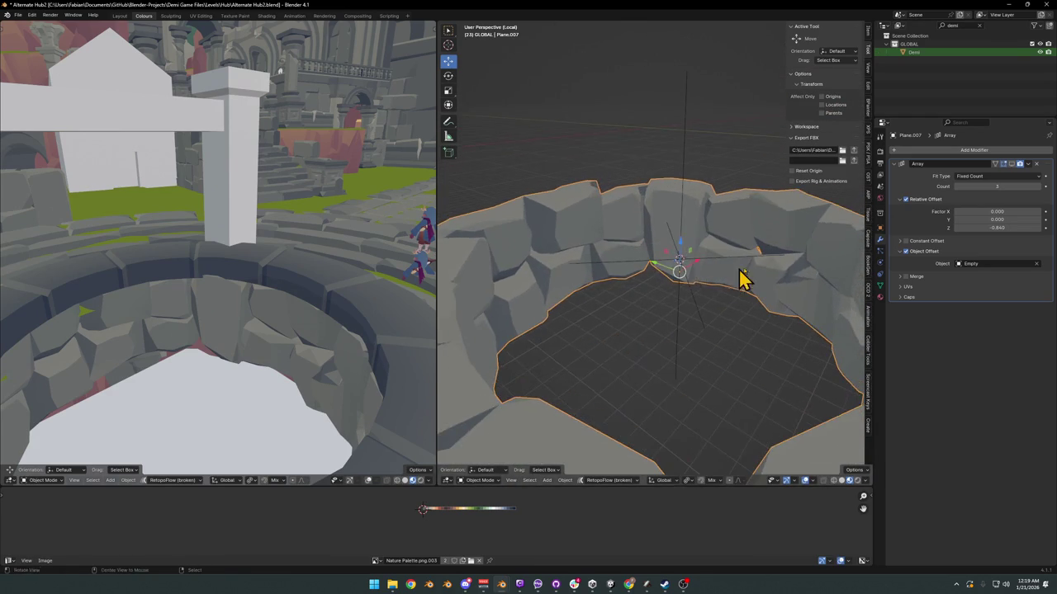
{"action": "scroll", "coordinate": [653, 267], "scroll_direction": "up", "scroll_amount": 5}
{"action": "scroll", "coordinate": [647, 261], "scroll_direction": "down", "scroll_amount": 1}
{"action": "key", "text": "Tab"}
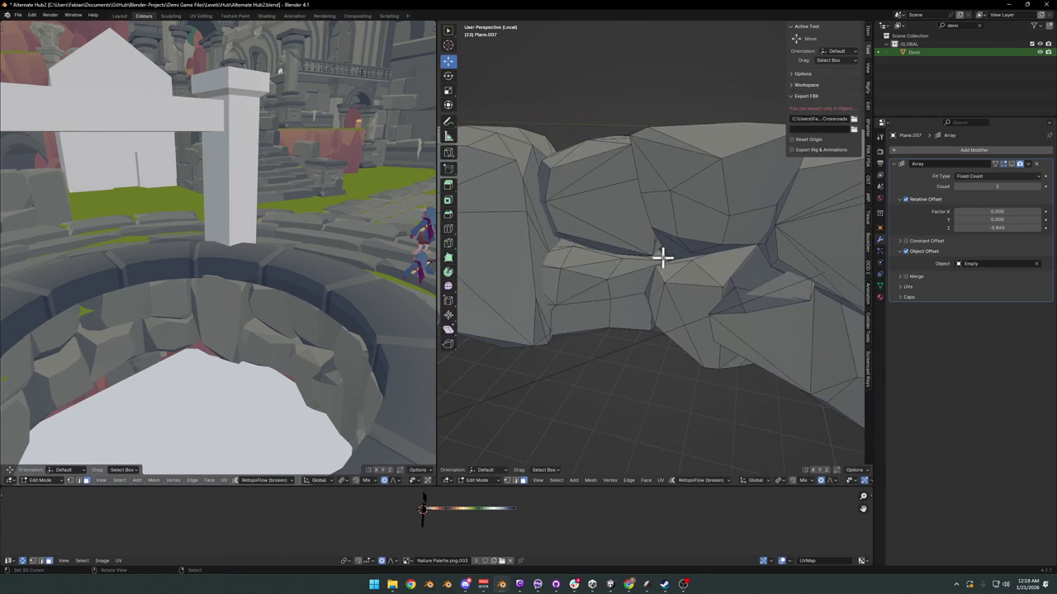
{"action": "left_click", "coordinate": [693, 232]}
{"action": "scroll", "coordinate": [679, 242], "scroll_direction": "down", "scroll_amount": 3}
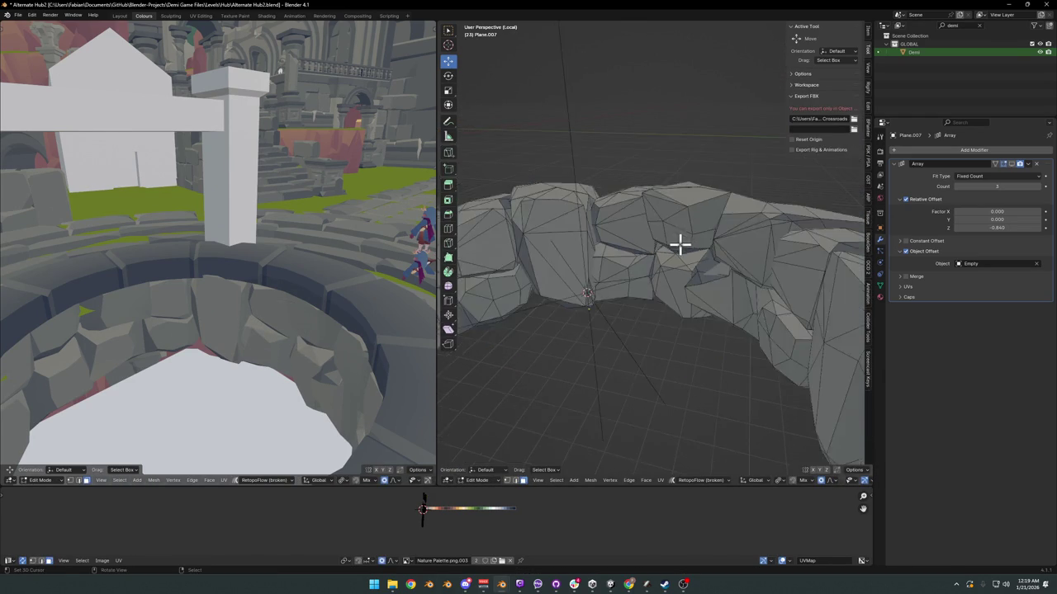
{"action": "key", "text": "Tab"}
Step: Walk and orbit the view up to the rock wall to inspect the stacked rings
{"action": "scroll", "coordinate": [691, 276], "scroll_direction": "down", "scroll_amount": 2}
{"action": "mouse_move", "coordinate": [690, 275]}
{"action": "middle_mouse_down"}
{"action": "mouse_move", "coordinate": [647, 289]}
{"action": "mouse_move", "coordinate": [691, 267]}
{"action": "mouse_move", "coordinate": [705, 278]}
{"action": "mouse_move", "coordinate": [715, 250]}
{"action": "middle_mouse_up"}
{"action": "scroll", "coordinate": [719, 295], "scroll_direction": "down", "scroll_amount": 3}
{"action": "scroll", "coordinate": [746, 261], "scroll_direction": "down", "scroll_amount": 1}
{"action": "scroll", "coordinate": [749, 261], "scroll_direction": "up", "scroll_amount": 4}
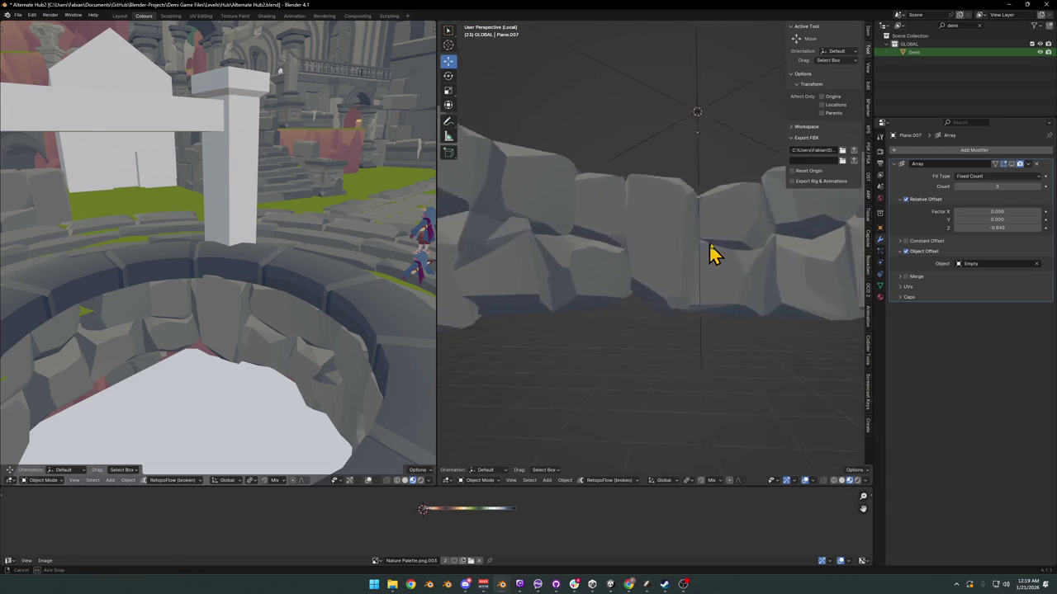
{"action": "scroll", "coordinate": [715, 250], "scroll_direction": "up", "scroll_amount": 4}
{"action": "middle_click_drag", "start_coordinate": [760, 286], "coordinate": [570, 311], "text": "shift"}
{"action": "key", "text": "shift+grave"}
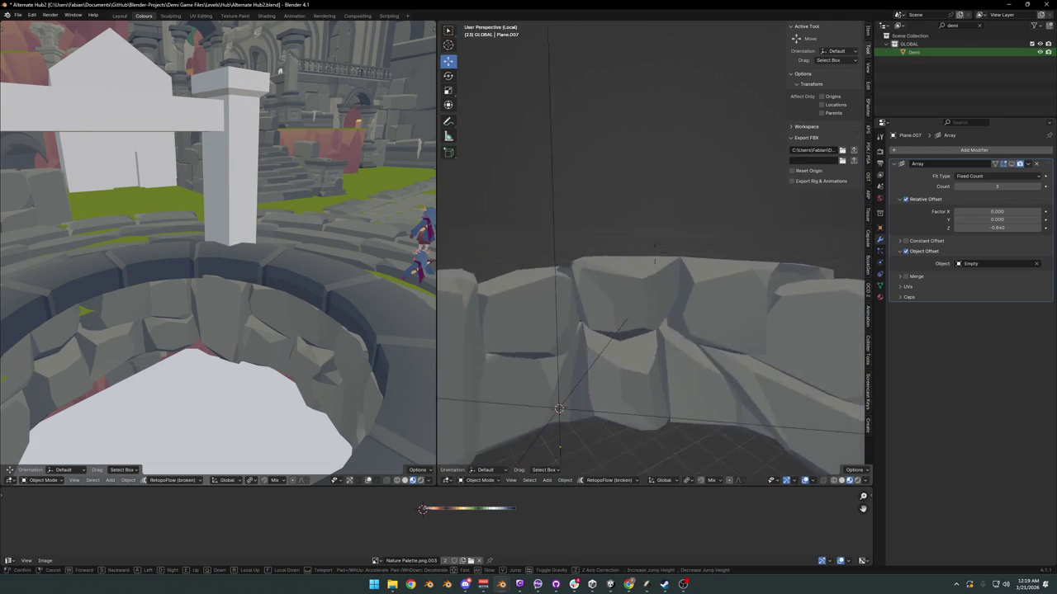
{"action": "key", "text": "w"}
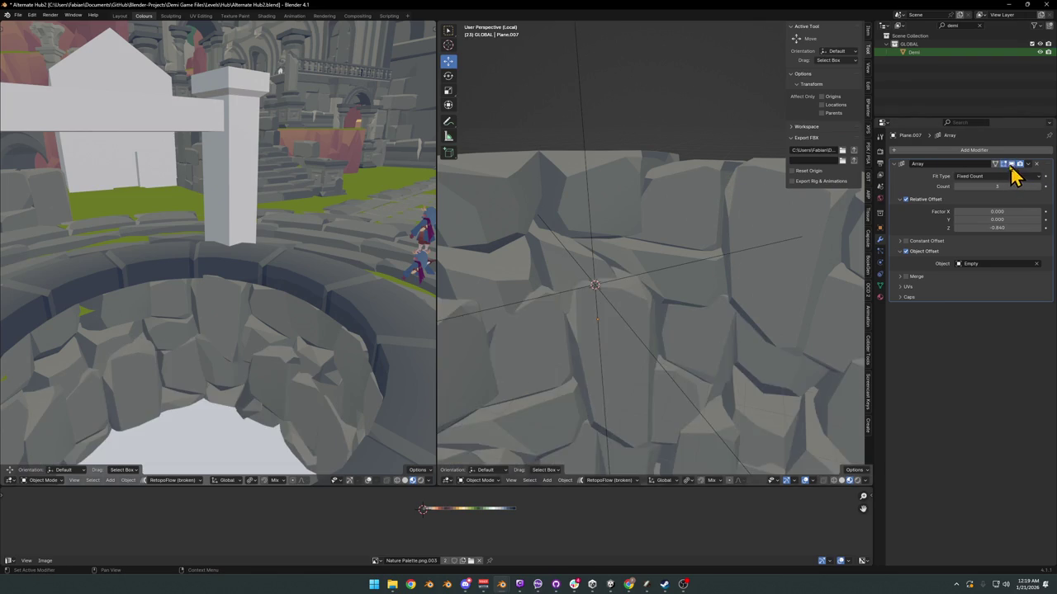
{"action": "mouse_move", "coordinate": [648, 259]}
{"action": "middle_mouse_down"}
{"action": "mouse_move", "coordinate": [669, 221]}
{"action": "mouse_move", "coordinate": [690, 310]}
{"action": "middle_mouse_up"}
Step: Clear the Empty's scale and rotate it about Z to roughly 67° so the ring closes
{"action": "left_click", "coordinate": [671, 292]}
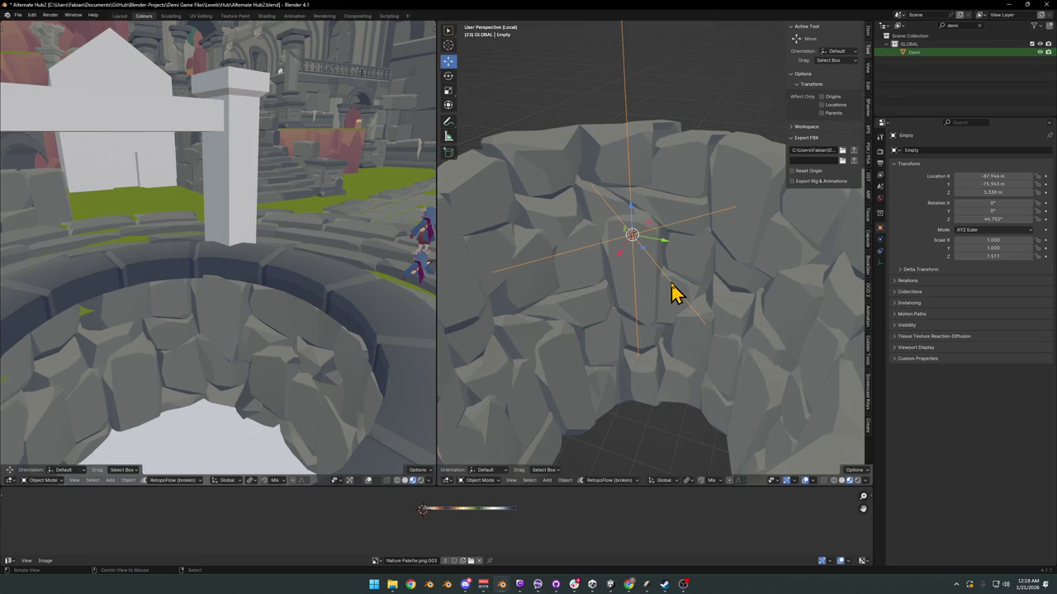
{"action": "key", "text": "alt+s"}
{"action": "middle_click_drag", "start_coordinate": [674, 228], "coordinate": [678, 223]}
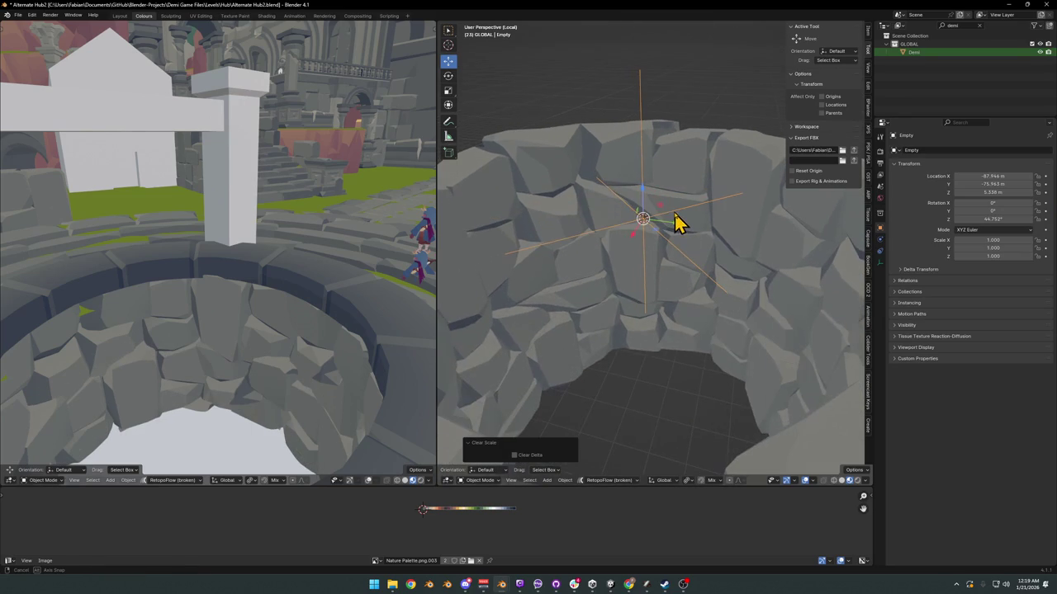
{"action": "key", "text": "r"}
{"action": "key", "text": "z"}
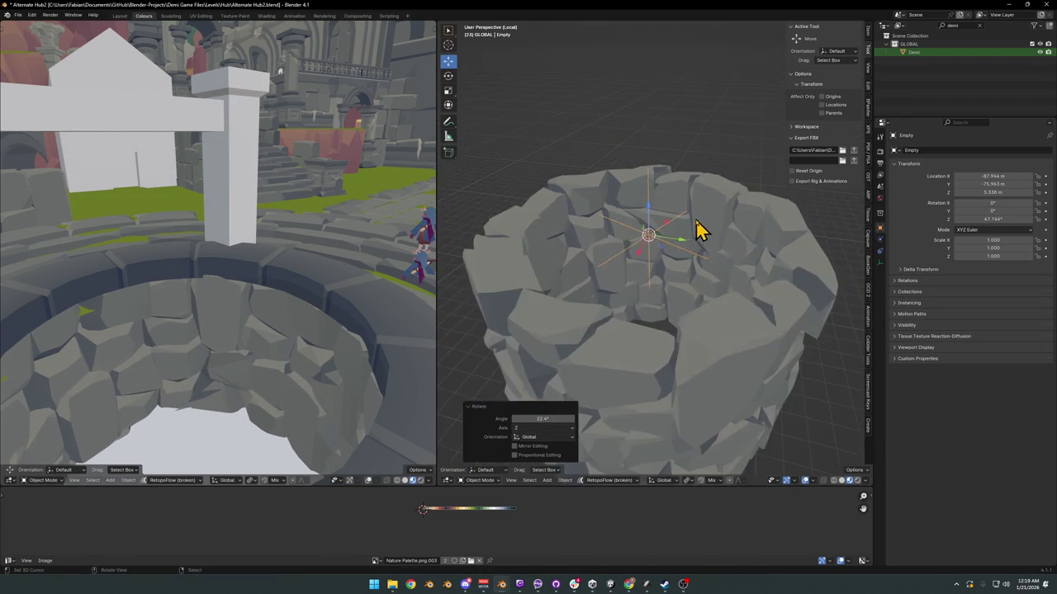
{"action": "left_click", "coordinate": [711, 240]}
{"action": "mouse_move", "coordinate": [712, 240]}
{"action": "middle_mouse_down"}
{"action": "mouse_move", "coordinate": [717, 165]}
{"action": "mouse_move", "coordinate": [677, 295]}
{"action": "mouse_move", "coordinate": [672, 255]}
{"action": "middle_mouse_up"}
Step: Save the hub file and exit Local view to show the full scene
{"action": "key", "text": "ctrl+s"}
{"action": "scroll", "coordinate": [685, 261], "scroll_direction": "down", "scroll_amount": 5}
{"action": "scroll", "coordinate": [696, 278], "scroll_direction": "up", "scroll_amount": 3}
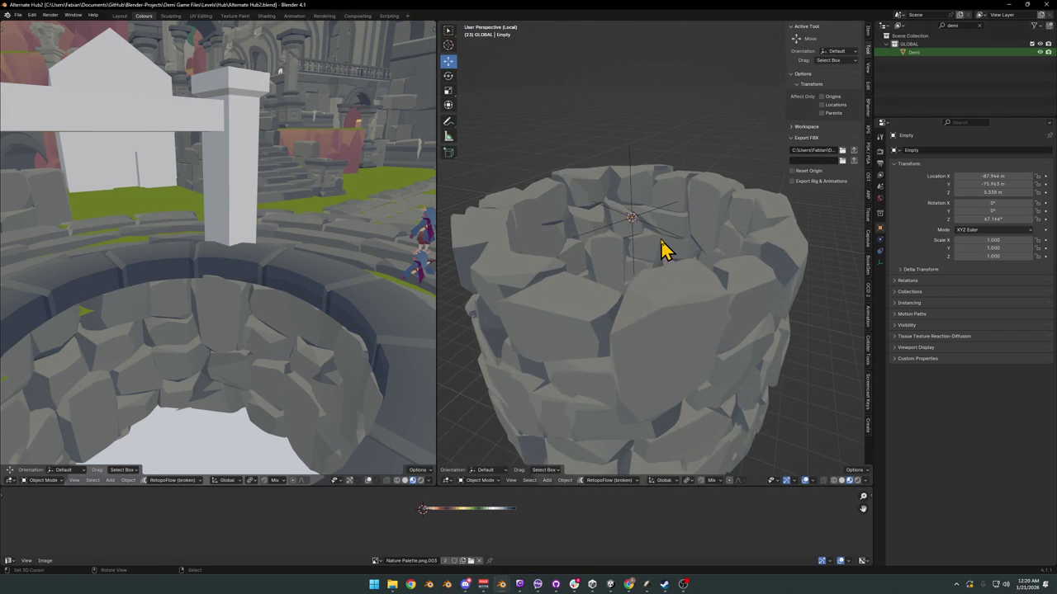
{"action": "key", "text": "KP_Divide"}
{"action": "mouse_move", "coordinate": [670, 289]}
{"action": "middle_mouse_down"}
{"action": "mouse_move", "coordinate": [667, 309]}
{"action": "mouse_move", "coordinate": [677, 292]}
{"action": "mouse_move", "coordinate": [649, 312]}
{"action": "middle_mouse_up"}
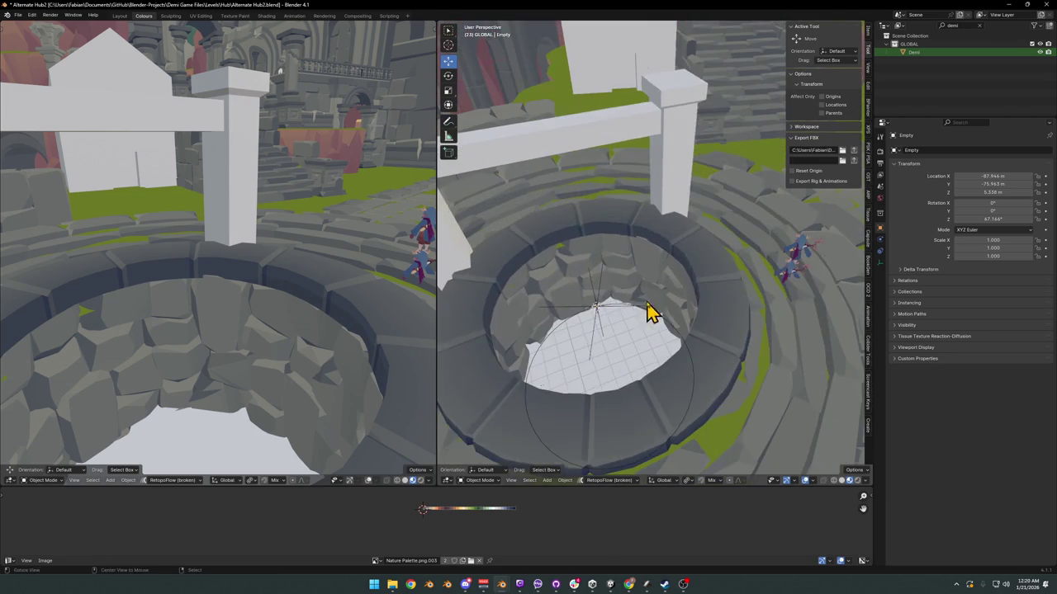
Step: On the Plane.043 rim, edge-slide the inner edge loop to a new position and leave Edit Mode
{"action": "left_click", "coordinate": [562, 259]}
{"action": "scroll", "coordinate": [702, 283], "scroll_direction": "up", "scroll_amount": 3}
{"action": "mouse_move", "coordinate": [703, 283]}
{"action": "middle_mouse_down"}
{"action": "mouse_move", "coordinate": [667, 248]}
{"action": "mouse_move", "coordinate": [665, 280]}
{"action": "middle_mouse_up"}
{"action": "key", "text": "Tab"}
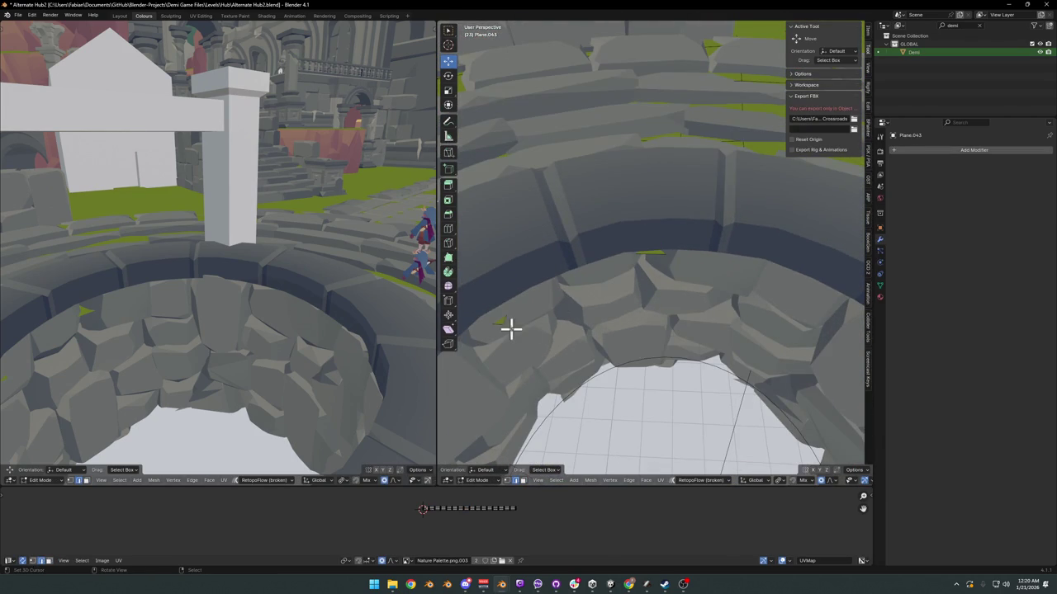
{"action": "left_click", "coordinate": [693, 254]}
{"action": "scroll", "coordinate": [695, 247], "scroll_direction": "down", "scroll_amount": 3}
{"action": "mouse_move", "coordinate": [684, 283]}
{"action": "middle_mouse_down"}
{"action": "mouse_move", "coordinate": [715, 286]}
{"action": "mouse_move", "coordinate": [733, 329]}
{"action": "mouse_move", "coordinate": [682, 245]}
{"action": "mouse_move", "coordinate": [713, 278]}
{"action": "mouse_move", "coordinate": [782, 264]}
{"action": "middle_mouse_up"}
{"action": "scroll", "coordinate": [706, 254], "scroll_direction": "up", "scroll_amount": 2}
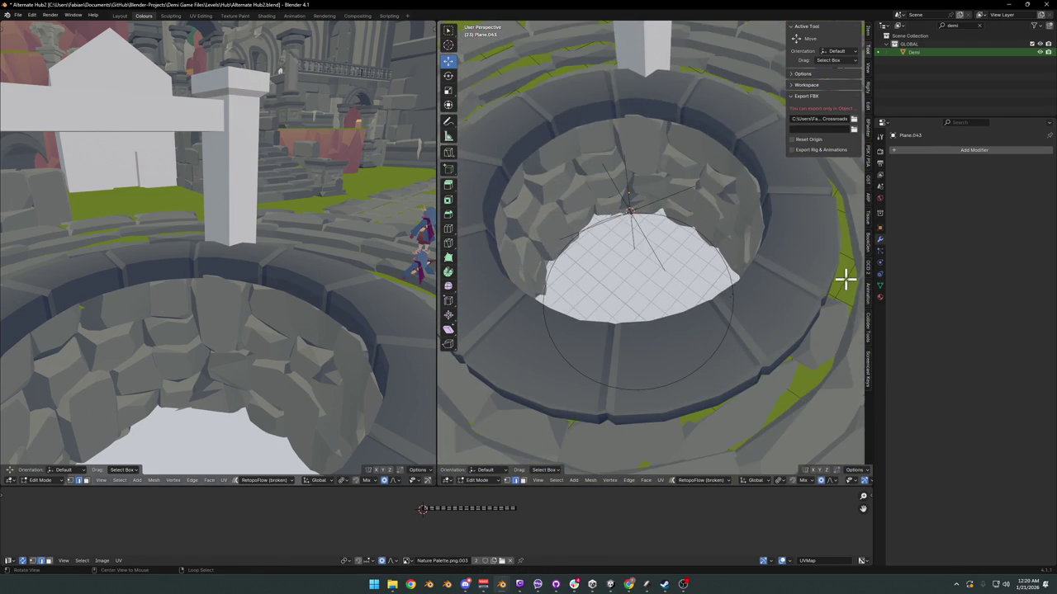
{"action": "mouse_move", "coordinate": [844, 281]}
{"action": "middle_mouse_down"}
{"action": "mouse_move", "coordinate": [722, 289]}
{"action": "mouse_move", "coordinate": [842, 243]}
{"action": "mouse_move", "coordinate": [839, 300]}
{"action": "mouse_move", "coordinate": [701, 296]}
{"action": "mouse_move", "coordinate": [644, 279]}
{"action": "mouse_move", "coordinate": [757, 253]}
{"action": "mouse_move", "coordinate": [696, 290]}
{"action": "mouse_move", "coordinate": [676, 320]}
{"action": "mouse_move", "coordinate": [727, 310]}
{"action": "mouse_move", "coordinate": [690, 302]}
{"action": "mouse_move", "coordinate": [707, 278]}
{"action": "mouse_move", "coordinate": [672, 282]}
{"action": "mouse_move", "coordinate": [719, 267]}
{"action": "mouse_move", "coordinate": [670, 290]}
{"action": "middle_mouse_up"}
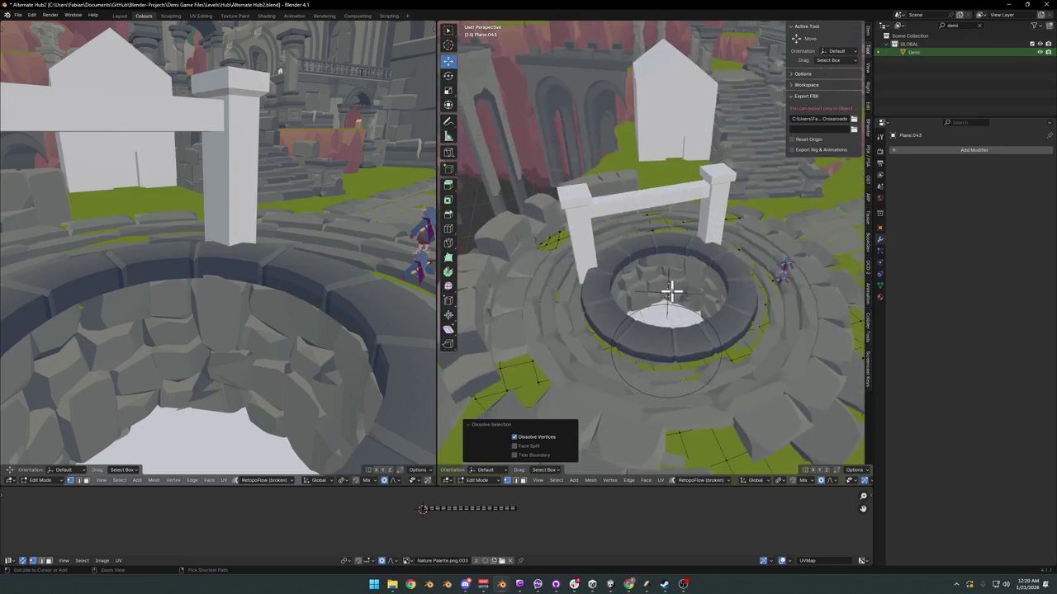
{"action": "key", "text": "Tab"}
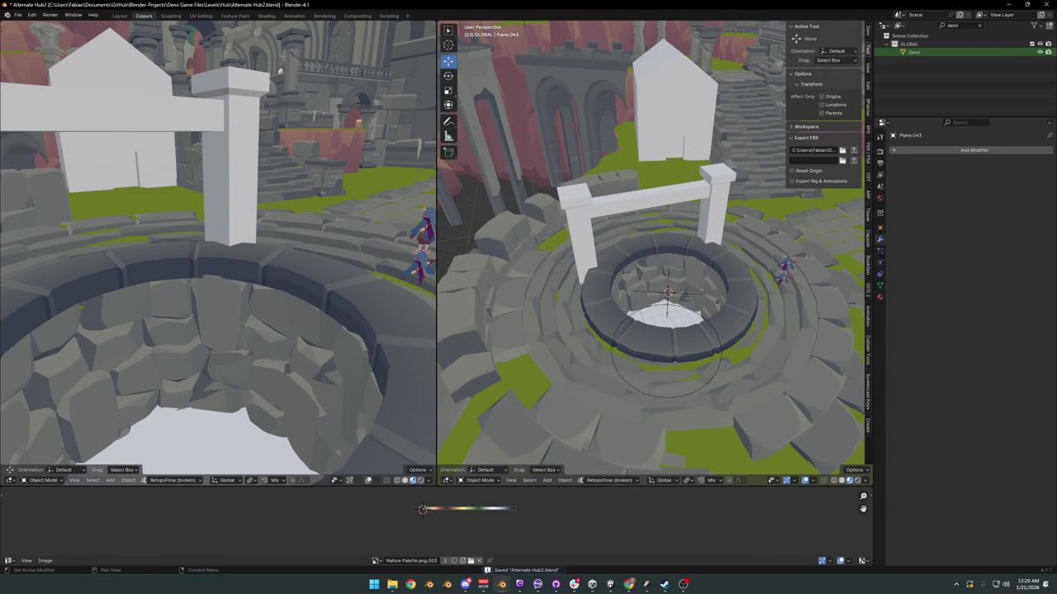
Step: Orbit around the well, then select the white arch frame Cube.052 and frame it in view
{"action": "key", "text": "alt+Tab"}
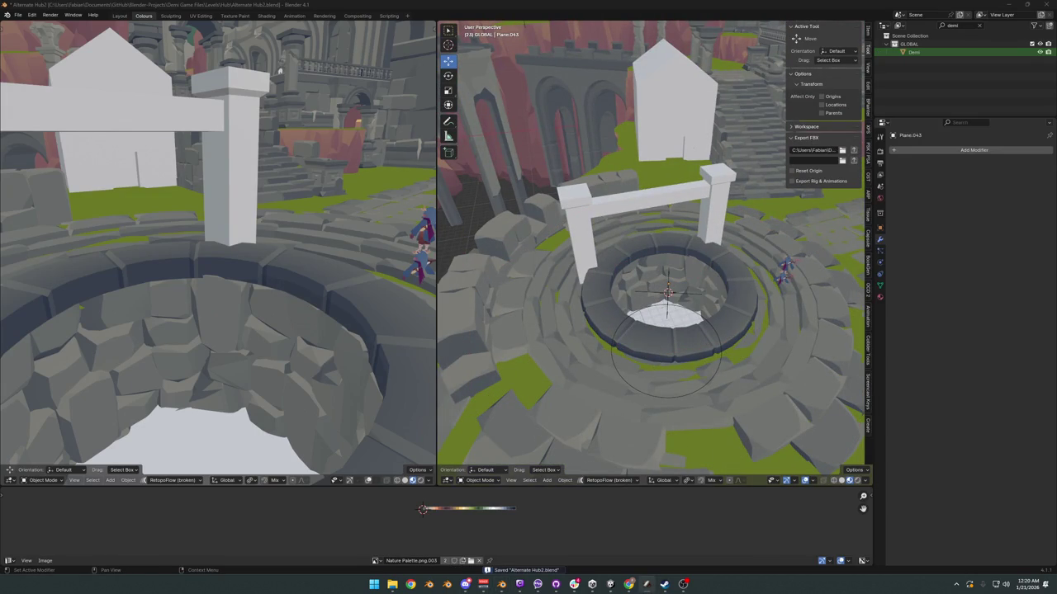
{"action": "middle_click_drag", "start_coordinate": [685, 273], "coordinate": [692, 269]}
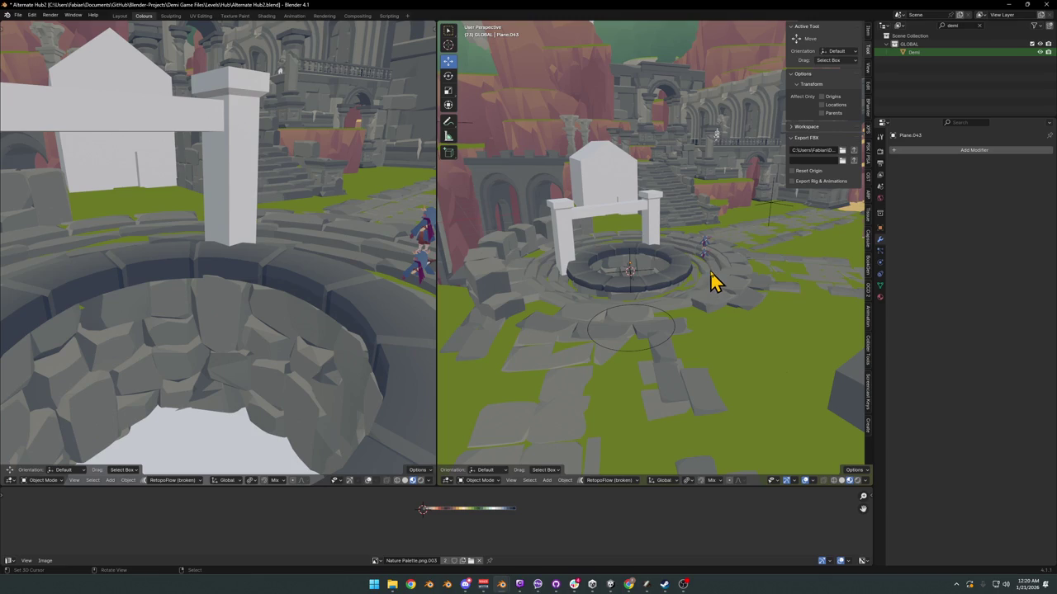
{"action": "mouse_move", "coordinate": [688, 285]}
{"action": "middle_mouse_down"}
{"action": "mouse_move", "coordinate": [655, 270]}
{"action": "mouse_move", "coordinate": [658, 310]}
{"action": "middle_mouse_up"}
{"action": "middle_click", "coordinate": [578, 219], "text": "alt"}
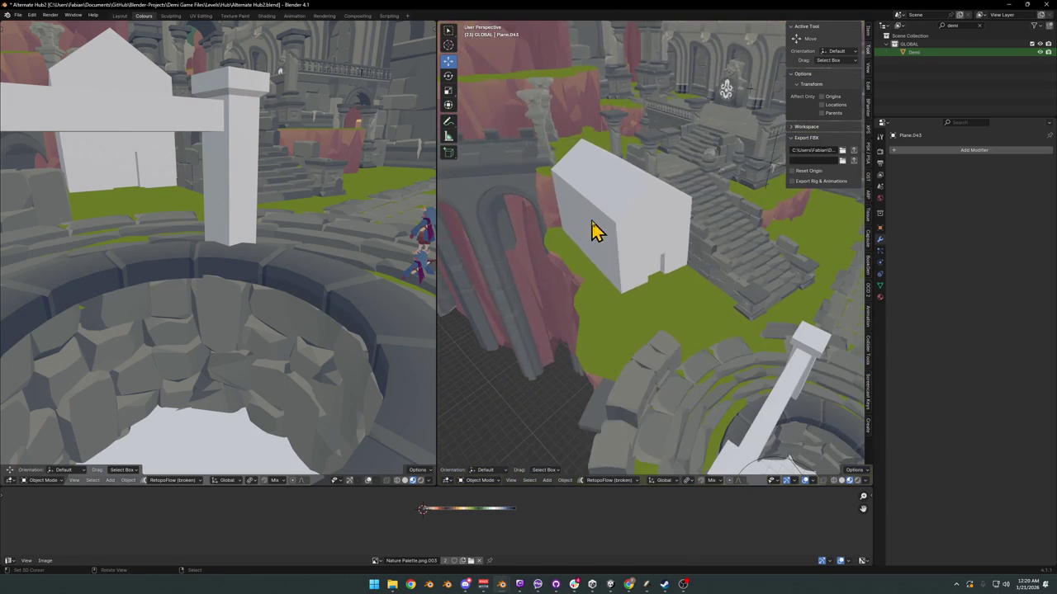
{"action": "mouse_move", "coordinate": [615, 235]}
{"action": "middle_mouse_down"}
{"action": "mouse_move", "coordinate": [660, 235]}
{"action": "mouse_move", "coordinate": [767, 322]}
{"action": "mouse_move", "coordinate": [693, 271]}
{"action": "middle_mouse_up"}
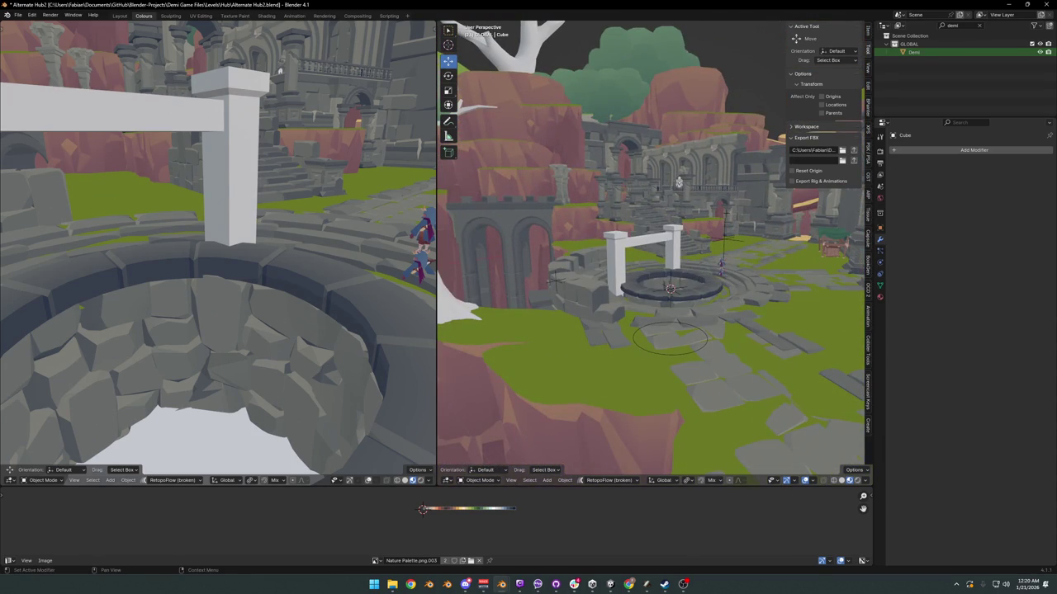
{"action": "left_click", "coordinate": [680, 258]}
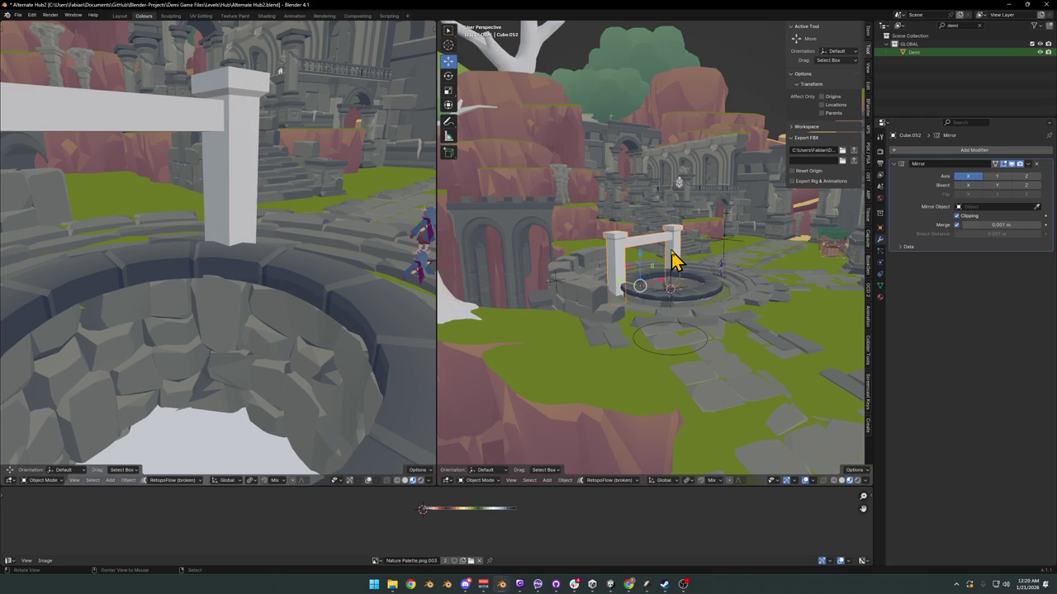
{"action": "key", "text": "KP_Decimal"}
{"action": "mouse_move", "coordinate": [684, 255]}
{"action": "middle_mouse_down"}
{"action": "mouse_move", "coordinate": [691, 269]}
{"action": "mouse_move", "coordinate": [616, 276]}
{"action": "mouse_move", "coordinate": [650, 322]}
{"action": "middle_mouse_up"}
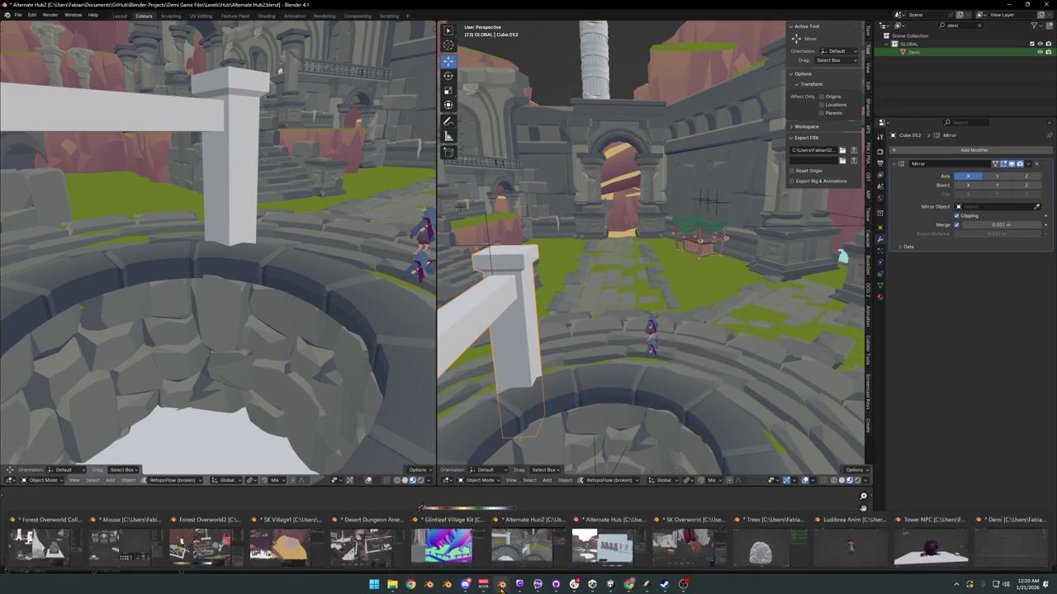
{"action": "mouse_move", "coordinate": [501, 584]}
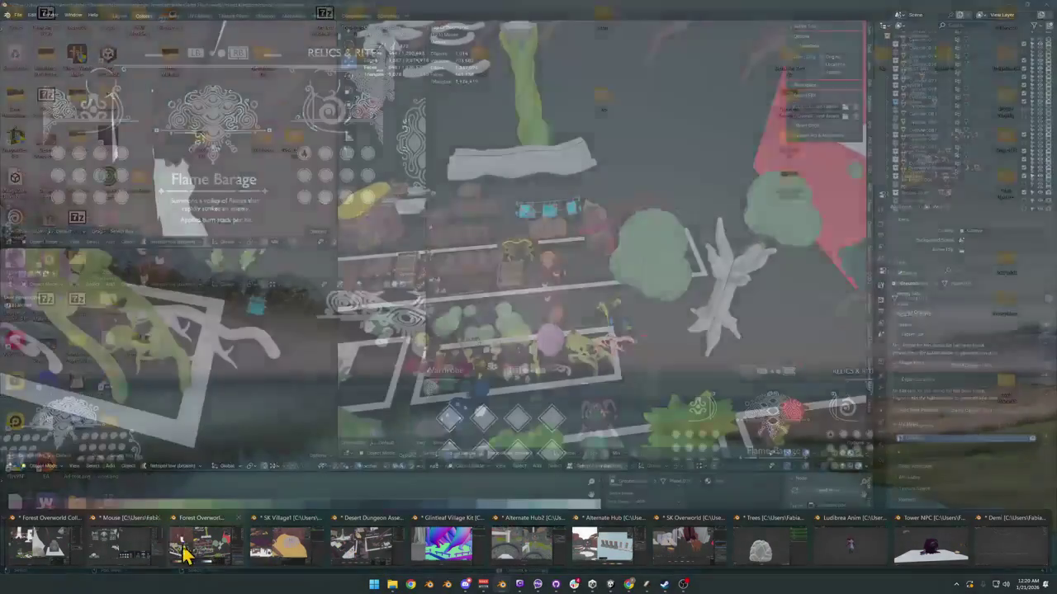
Step: Switch to the Forest Overworld2 file and orbit past the wooden bridge to the table
{"action": "left_click", "coordinate": [184, 551]}
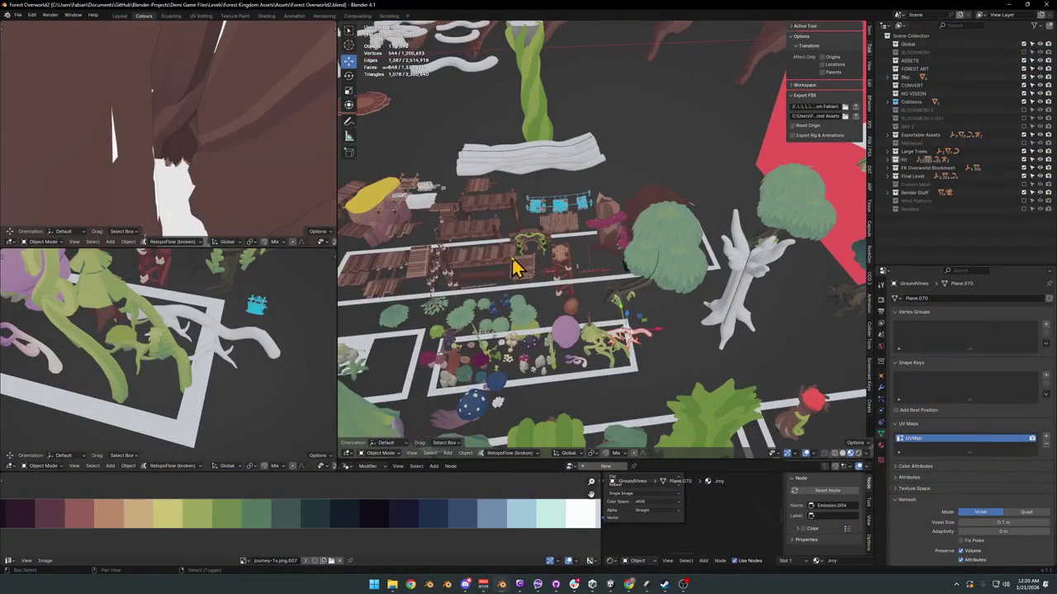
{"action": "scroll", "coordinate": [516, 221], "scroll_direction": "up", "scroll_amount": 5}
{"action": "scroll", "coordinate": [594, 236], "scroll_direction": "up", "scroll_amount": 3}
{"action": "mouse_move", "coordinate": [609, 248]}
{"action": "middle_mouse_down"}
{"action": "mouse_move", "coordinate": [467, 236]}
{"action": "mouse_move", "coordinate": [625, 232]}
{"action": "mouse_move", "coordinate": [615, 237]}
{"action": "middle_mouse_up"}
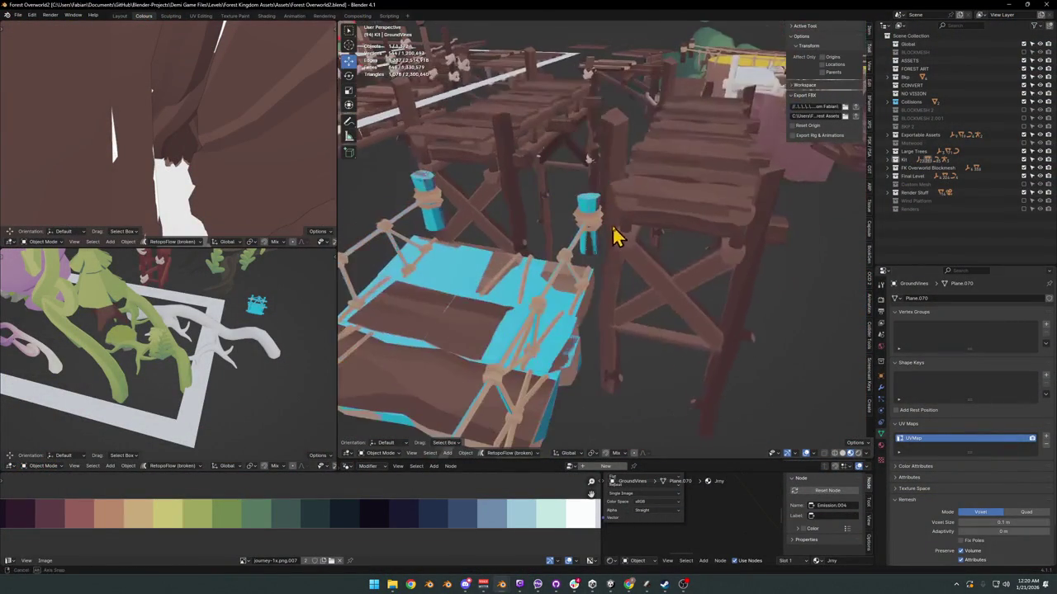
{"action": "mouse_move", "coordinate": [597, 196]}
{"action": "middle_mouse_down"}
{"action": "mouse_move", "coordinate": [608, 207]}
{"action": "mouse_move", "coordinate": [663, 208]}
{"action": "middle_mouse_up"}
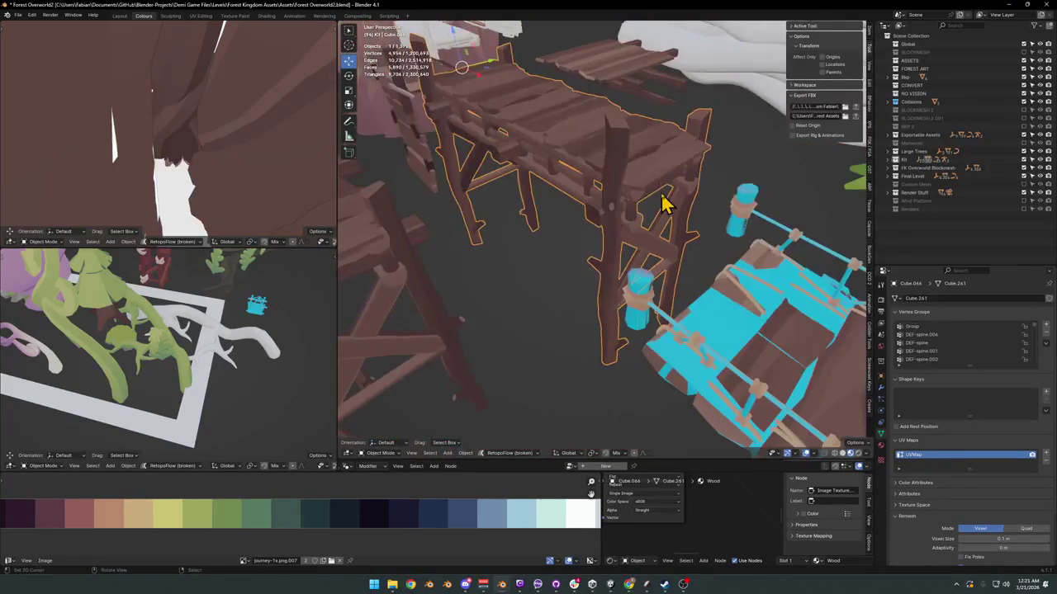
Step: Select one whole wooden leg of the table in Edit Mode, then leave Edit Mode
{"action": "left_click", "coordinate": [636, 196]}
{"action": "key", "text": "Tab"}
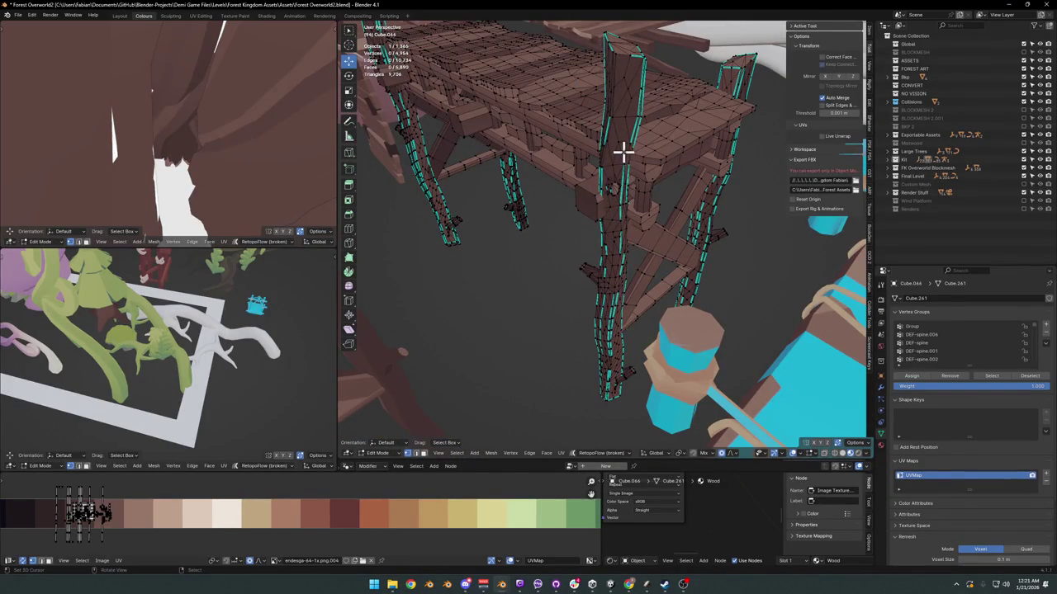
{"action": "key", "text": "l"}
{"action": "key", "text": "ctrl+z"}
{"action": "key", "text": "l"}
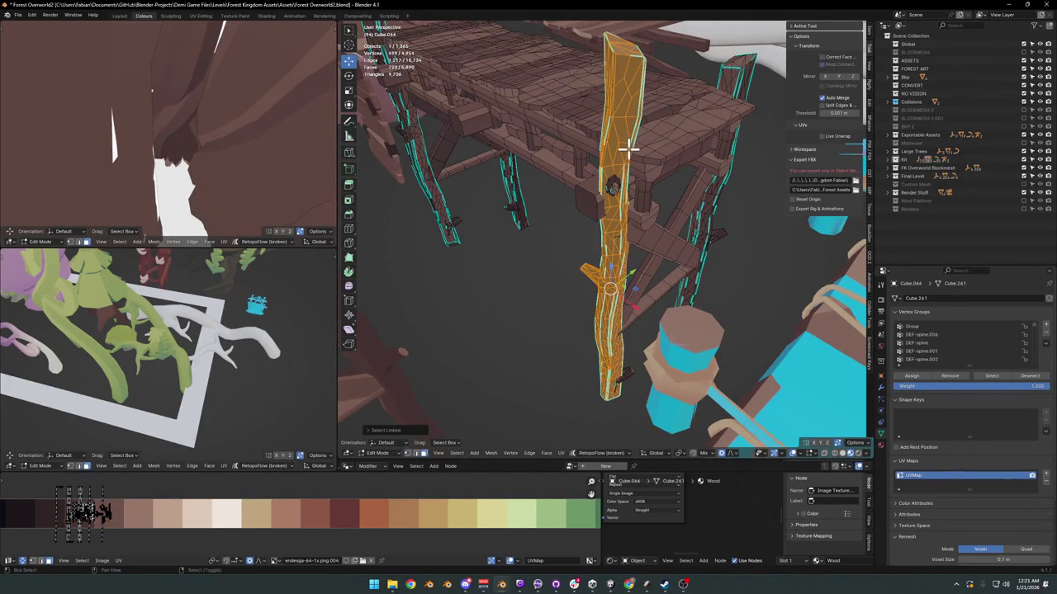
{"action": "scroll", "coordinate": [627, 149], "scroll_direction": "down", "scroll_amount": 5}
{"action": "middle_click_drag", "start_coordinate": [627, 148], "coordinate": [632, 216]}
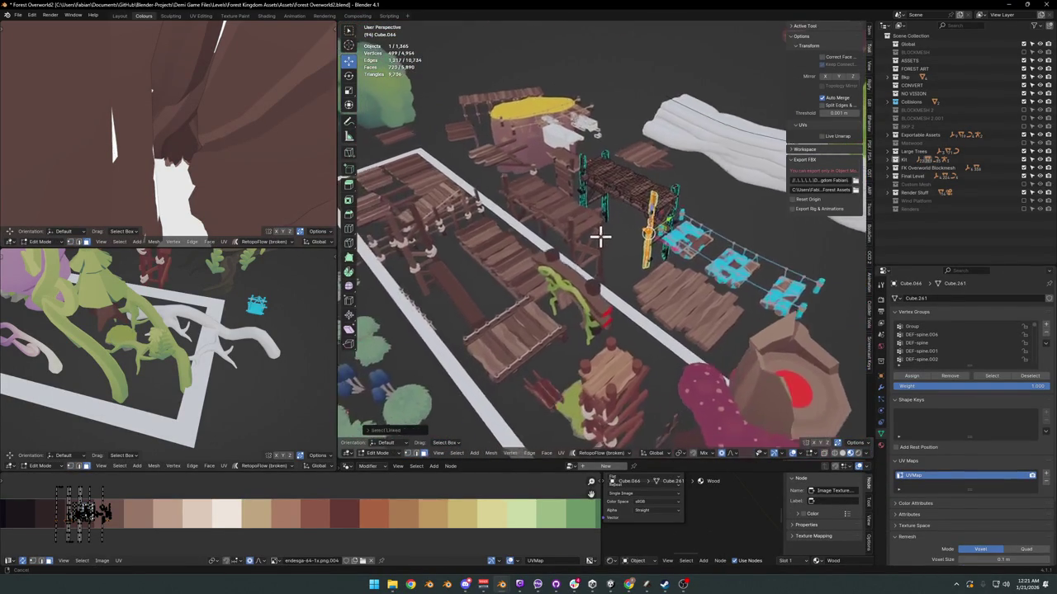
{"action": "scroll", "coordinate": [598, 263], "scroll_direction": "down", "scroll_amount": 3}
{"action": "scroll", "coordinate": [598, 256], "scroll_direction": "down", "scroll_amount": 2}
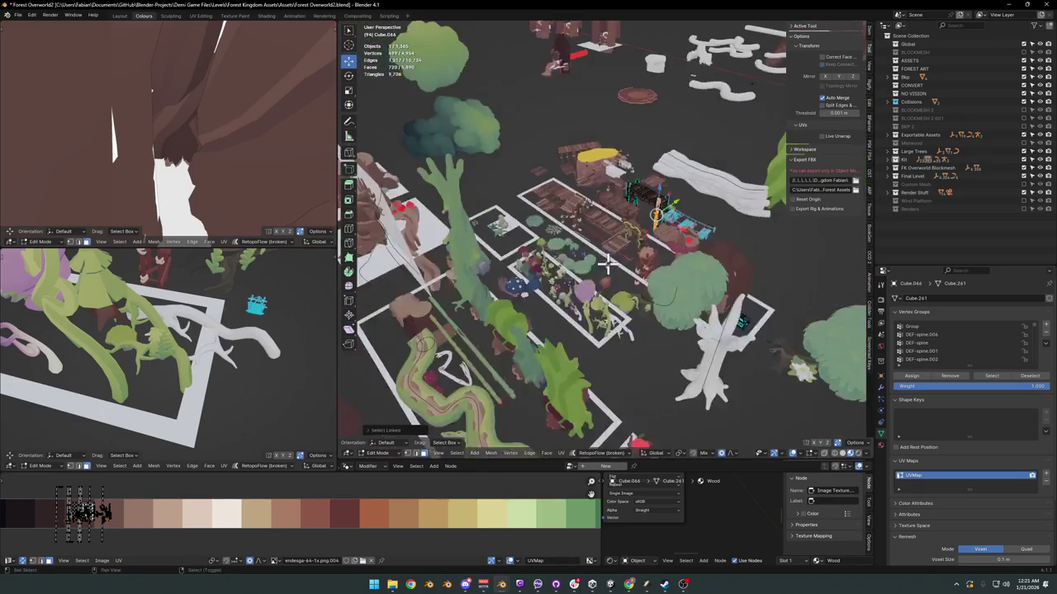
{"action": "scroll", "coordinate": [599, 252], "scroll_direction": "down", "scroll_amount": 2}
{"action": "key", "text": "Tab"}
Step: Pan and tilt to a lower view over the wooden props
{"action": "middle_click_drag", "start_coordinate": [618, 207], "coordinate": [609, 226], "text": "shift"}
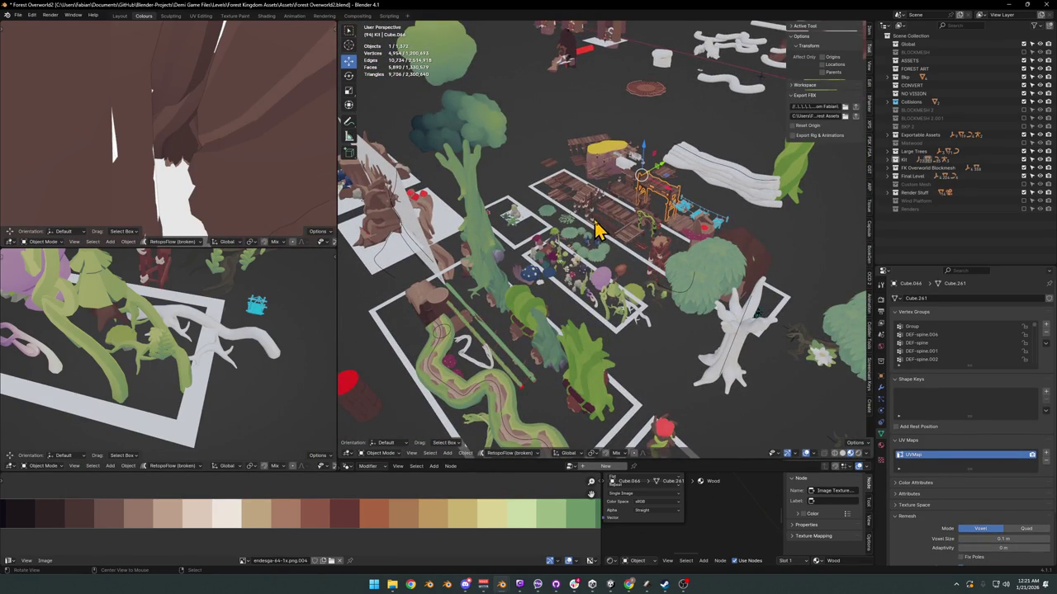
{"action": "scroll", "coordinate": [611, 217], "scroll_direction": "up", "scroll_amount": 2}
{"action": "scroll", "coordinate": [615, 223], "scroll_direction": "up", "scroll_amount": 2}
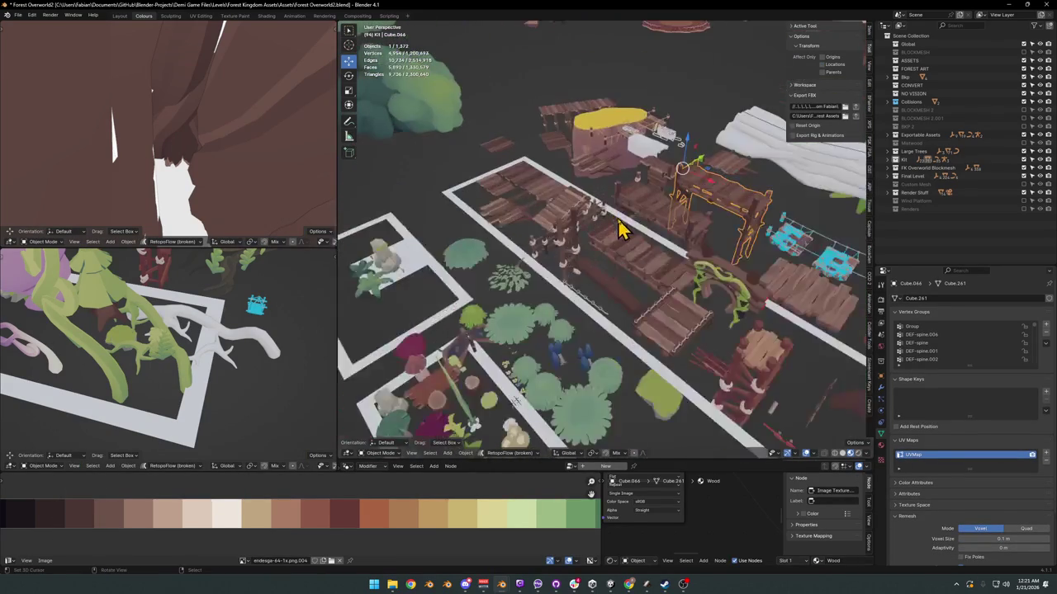
{"action": "scroll", "coordinate": [615, 227], "scroll_direction": "up", "scroll_amount": 2}
{"action": "mouse_move", "coordinate": [611, 227]}
{"action": "middle_mouse_down"}
{"action": "mouse_move", "coordinate": [607, 236]}
{"action": "mouse_move", "coordinate": [625, 242]}
{"action": "mouse_move", "coordinate": [576, 299]}
{"action": "middle_mouse_up"}
{"action": "scroll", "coordinate": [607, 235], "scroll_direction": "down", "scroll_amount": 2}
{"action": "scroll", "coordinate": [584, 257], "scroll_direction": "down", "scroll_amount": 2}
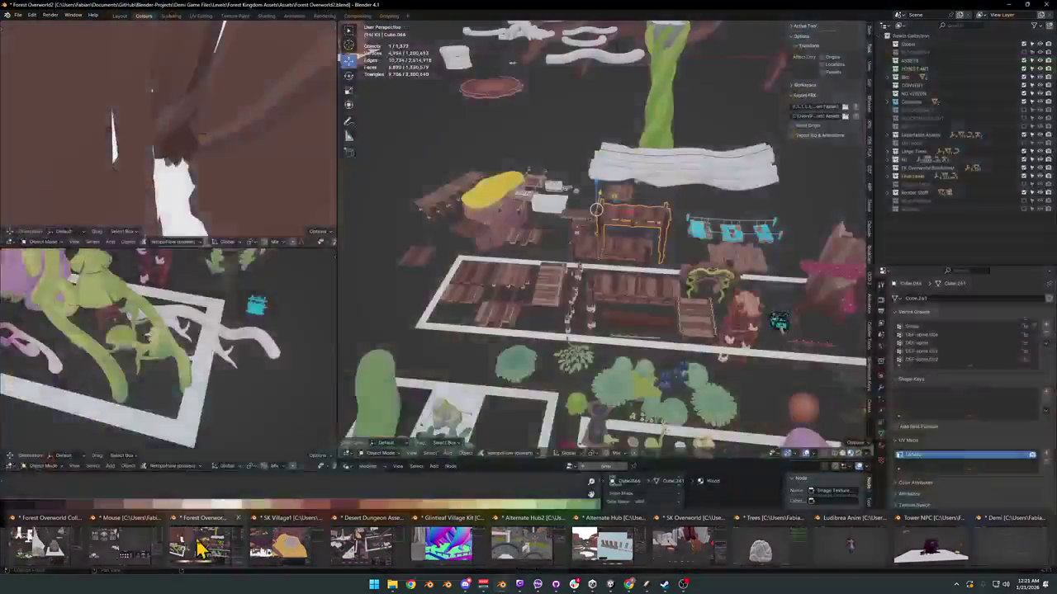
{"action": "mouse_move", "coordinate": [501, 585]}
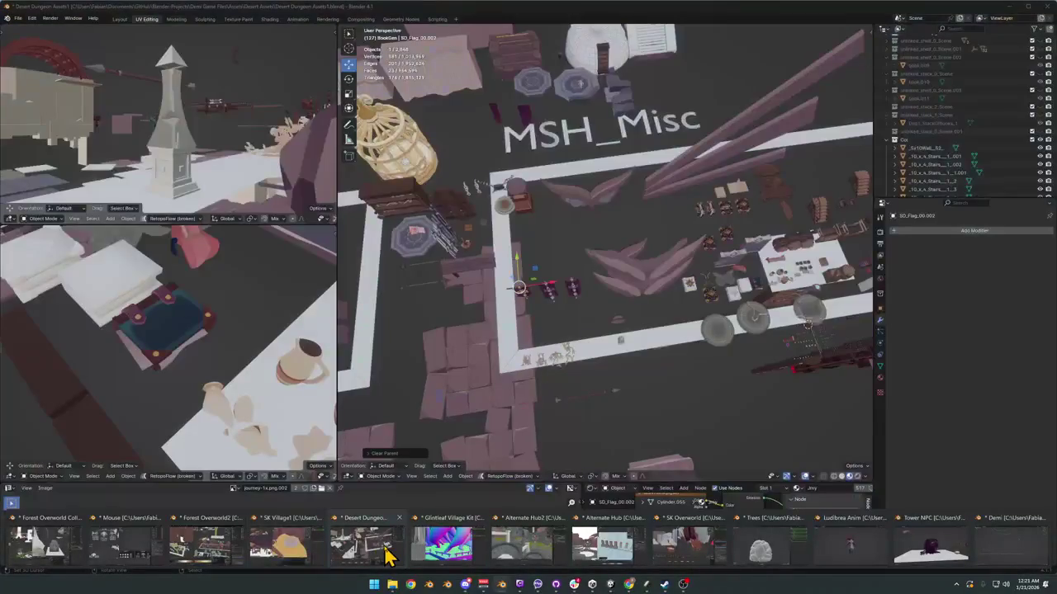
Step: In the Desert Dungeon Assets file, select a whole vertical plank of the wooden crate in Edit Mode
{"action": "left_click", "coordinate": [388, 557]}
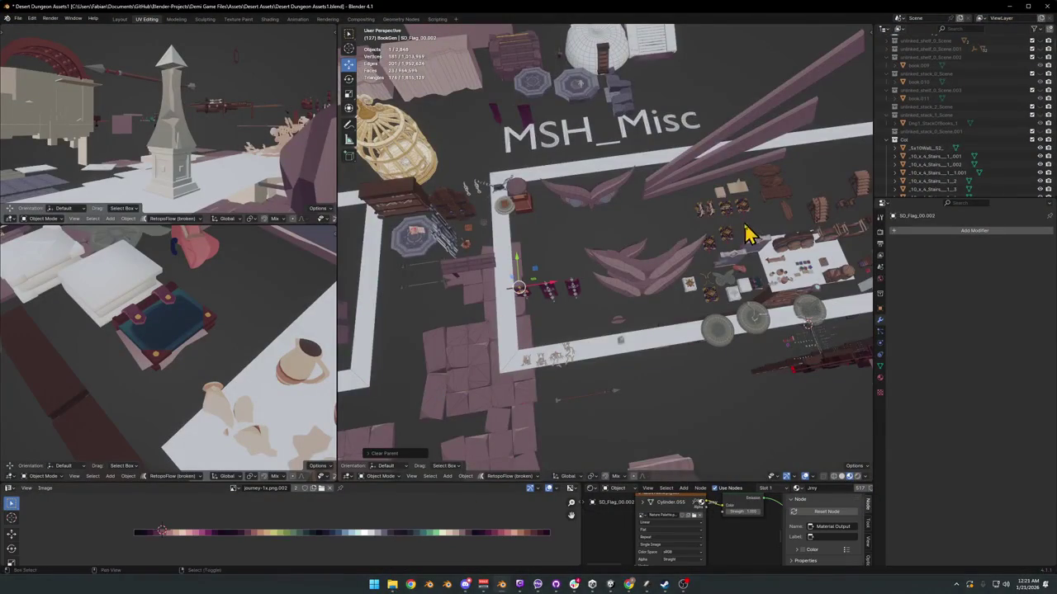
{"action": "mouse_move", "coordinate": [745, 231]}
{"action": "middle_mouse_down"}
{"action": "mouse_move", "coordinate": [719, 272]}
{"action": "mouse_move", "coordinate": [636, 322]}
{"action": "mouse_move", "coordinate": [627, 344]}
{"action": "mouse_move", "coordinate": [632, 292]}
{"action": "mouse_move", "coordinate": [615, 312]}
{"action": "mouse_move", "coordinate": [641, 302]}
{"action": "mouse_move", "coordinate": [606, 295]}
{"action": "middle_mouse_up"}
{"action": "scroll", "coordinate": [710, 274], "scroll_direction": "up", "scroll_amount": 5}
{"action": "scroll", "coordinate": [639, 283], "scroll_direction": "up", "scroll_amount": 3}
{"action": "scroll", "coordinate": [661, 279], "scroll_direction": "up", "scroll_amount": 3}
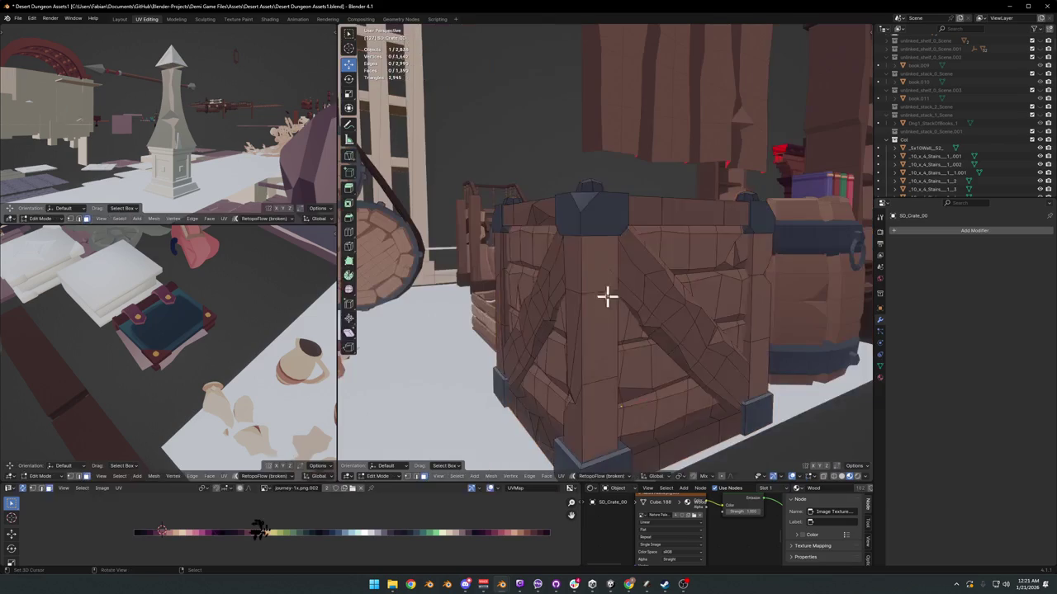
{"action": "left_click", "coordinate": [589, 295]}
{"action": "key", "text": "Tab"}
{"action": "key", "text": "l"}
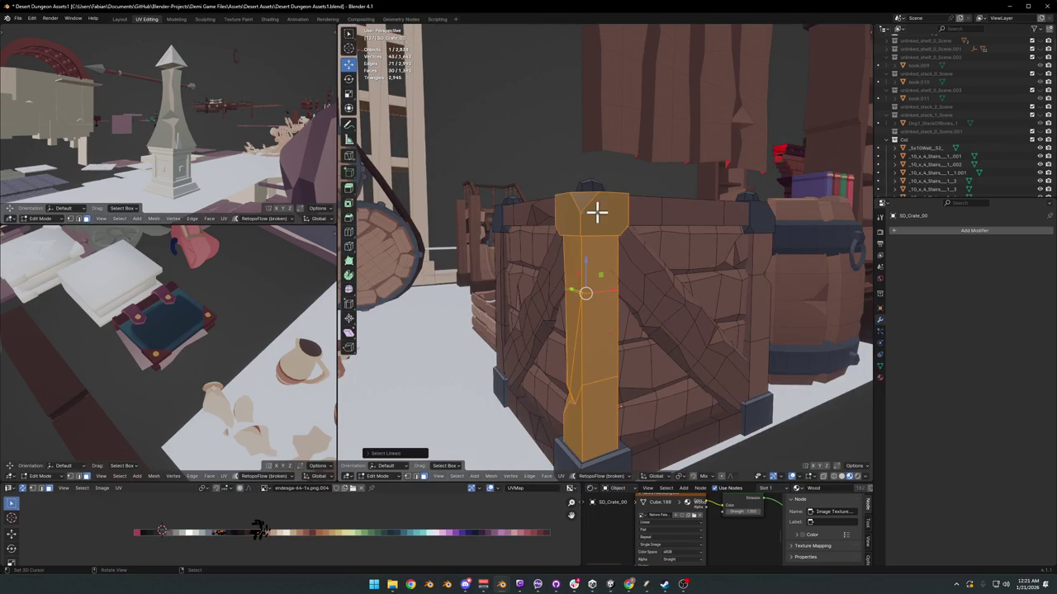
{"action": "mouse_move", "coordinate": [589, 213]}
{"action": "middle_mouse_down"}
{"action": "mouse_move", "coordinate": [590, 252]}
{"action": "mouse_move", "coordinate": [637, 270]}
{"action": "mouse_move", "coordinate": [603, 292]}
{"action": "middle_mouse_up"}
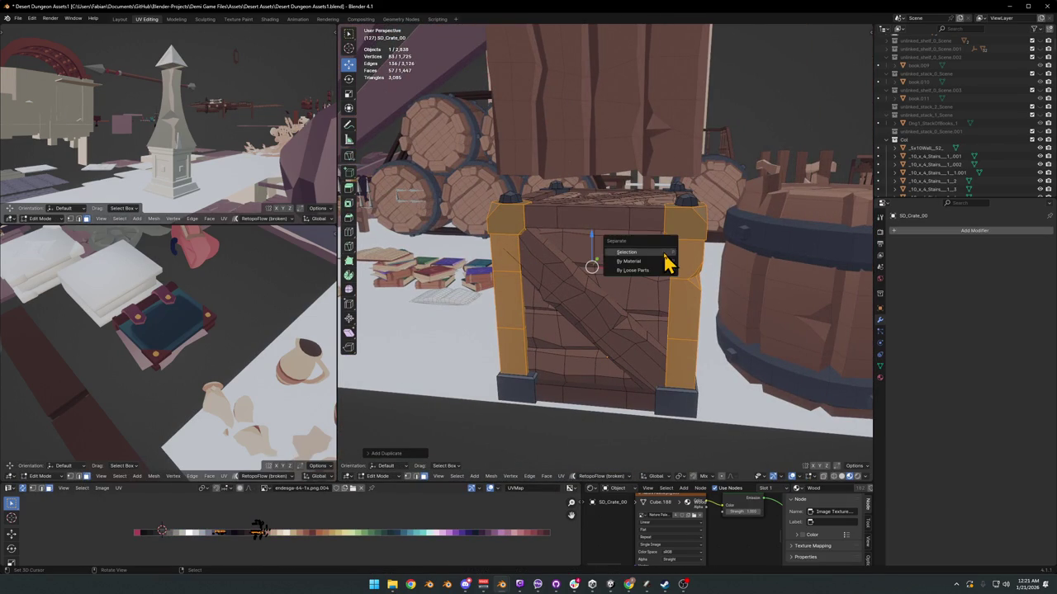
Step: Separate the crate by loose parts, copy the corner posts SD_Crate_00.004, and minimize the window
{"action": "left_click", "coordinate": [666, 262]}
{"action": "key", "text": "Tab"}
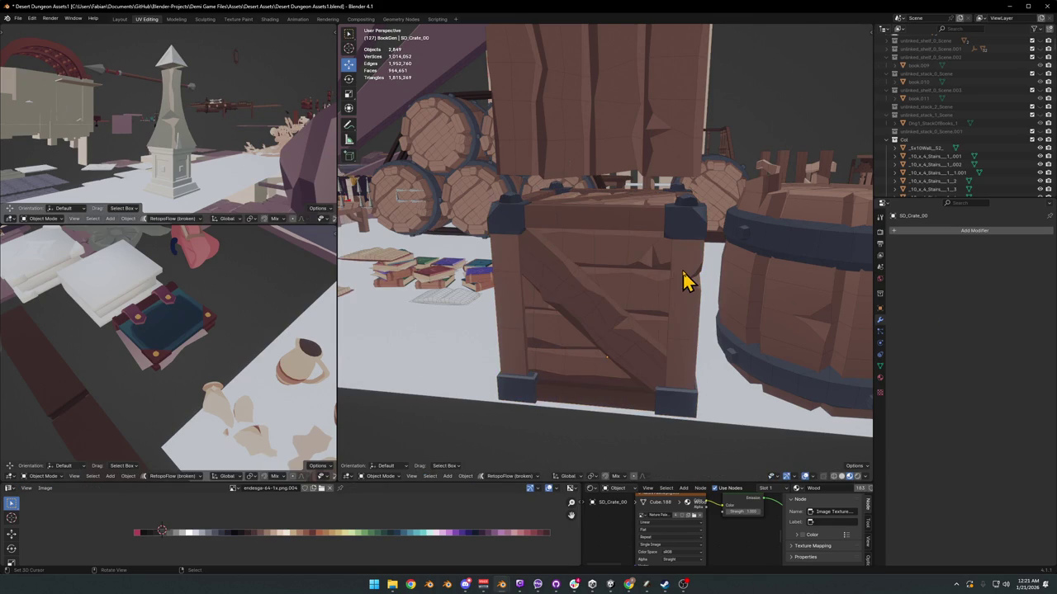
{"action": "scroll", "coordinate": [683, 280], "scroll_direction": "down", "scroll_amount": 3}
{"action": "left_click", "coordinate": [588, 287]}
{"action": "key", "text": "ctrl+c"}
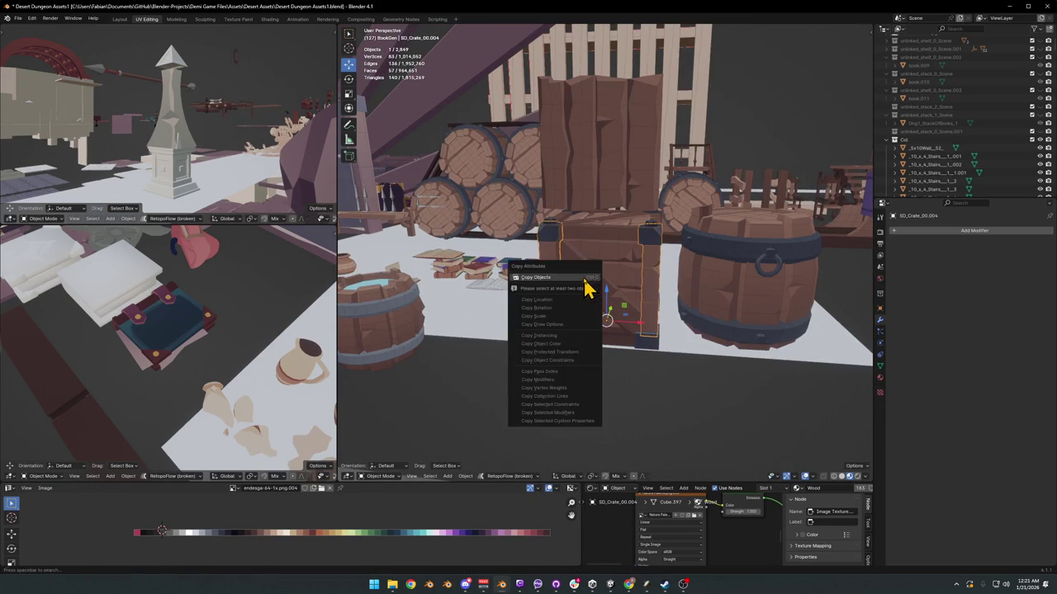
{"action": "left_click", "coordinate": [584, 278]}
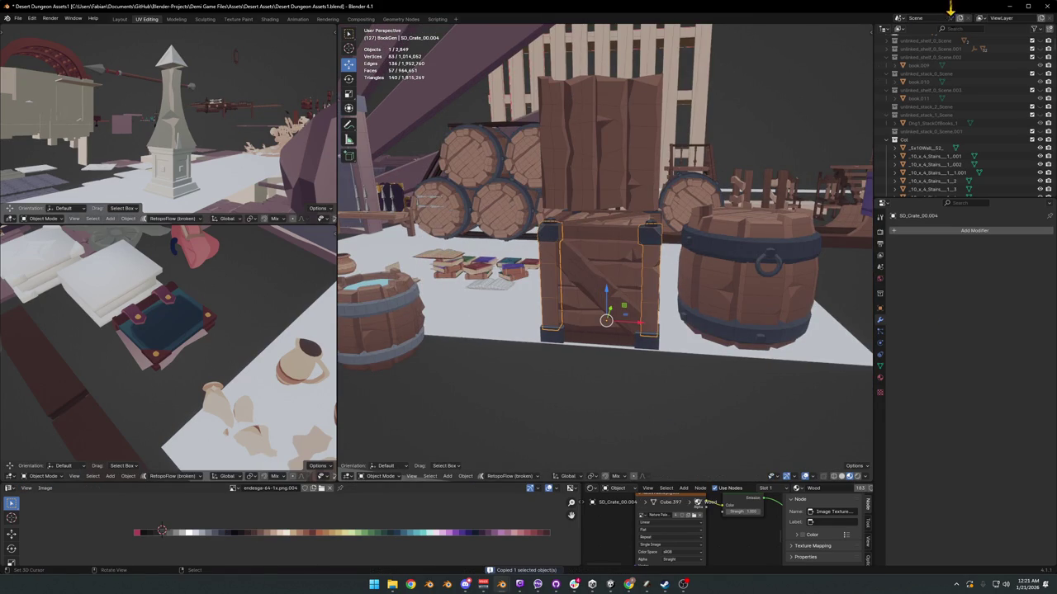
{"action": "left_click", "coordinate": [1008, 8]}
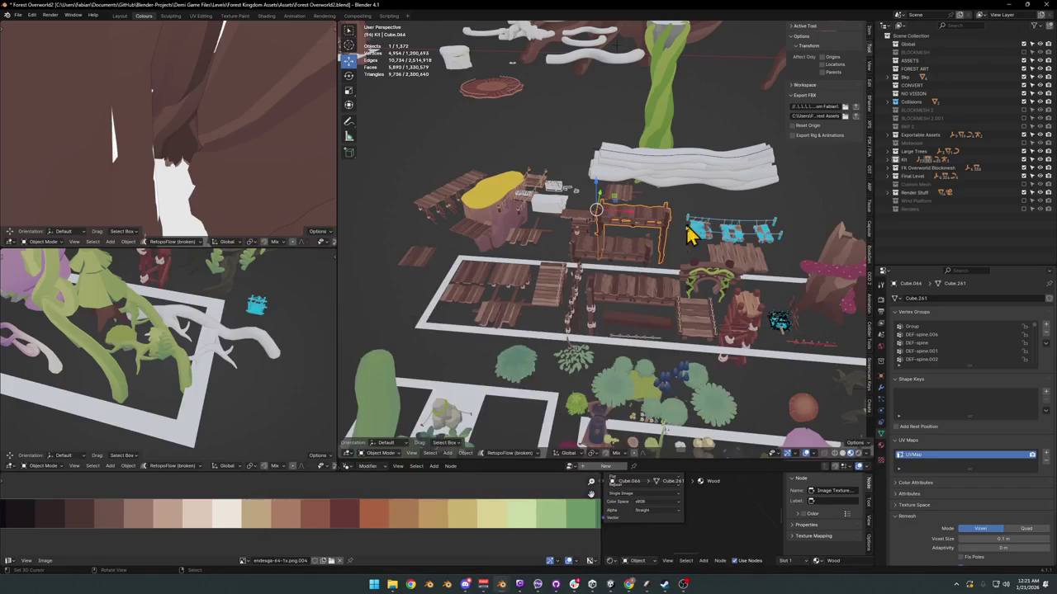
Step: Paste the crate's two wooden posts into the hub level, snap them to the cursor and enlarge them
{"action": "left_click", "coordinate": [1006, 9]}
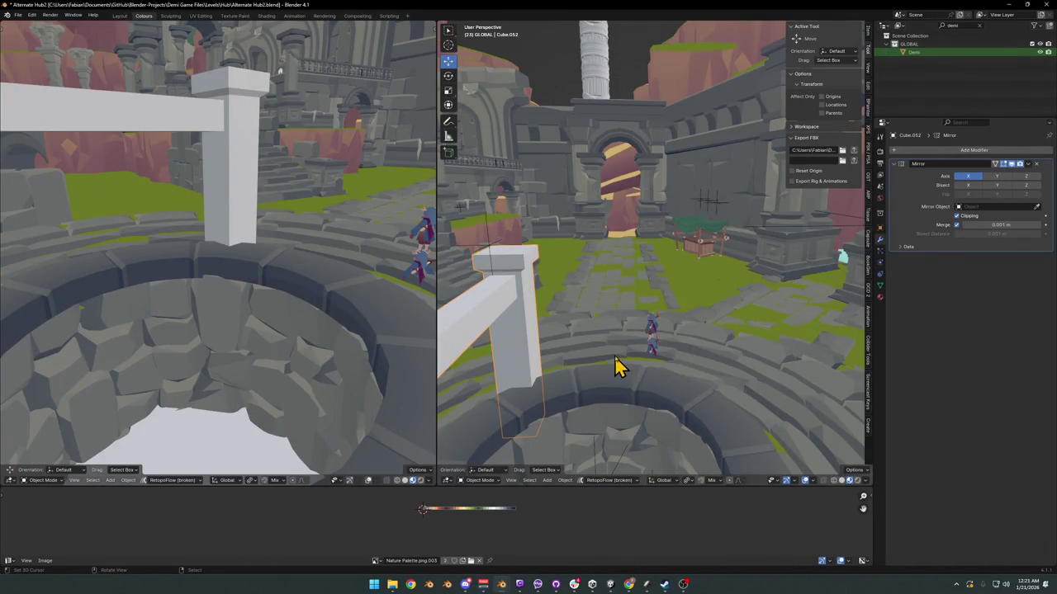
{"action": "middle_click_drag", "start_coordinate": [618, 366], "coordinate": [608, 330]}
{"action": "scroll", "coordinate": [677, 278], "scroll_direction": "down", "scroll_amount": 3}
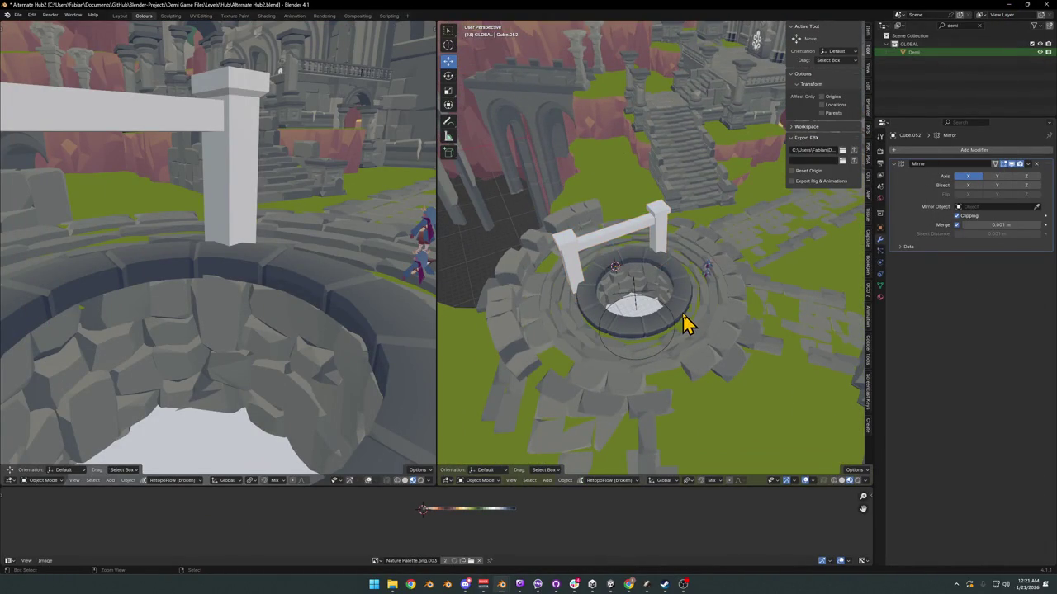
{"action": "key", "text": "shift+s"}
{"action": "scroll", "coordinate": [685, 266], "scroll_direction": "up", "scroll_amount": 3}
{"action": "key", "text": "s"}
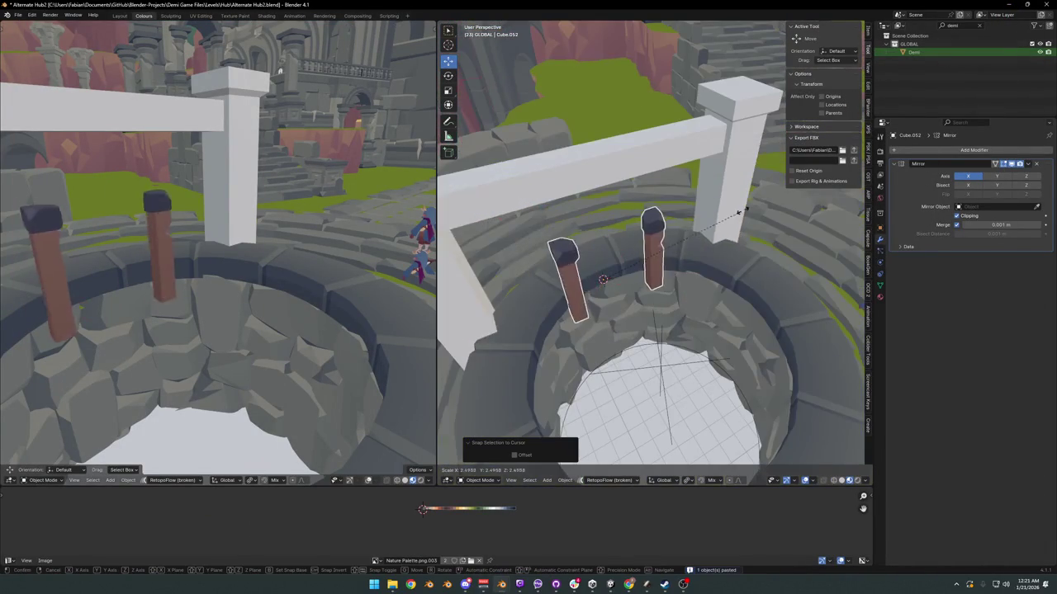
{"action": "left_click", "coordinate": [448, 161]}
Step: Mirror the posts along Y, shift them forward on Y and resize them
{"action": "mouse_move", "coordinate": [578, 229]}
{"action": "middle_mouse_down"}
{"action": "mouse_move", "coordinate": [619, 229]}
{"action": "mouse_move", "coordinate": [650, 252]}
{"action": "middle_mouse_up"}
{"action": "key", "text": "g"}
{"action": "key", "text": "shift+z"}
{"action": "right_click", "coordinate": [622, 238]}
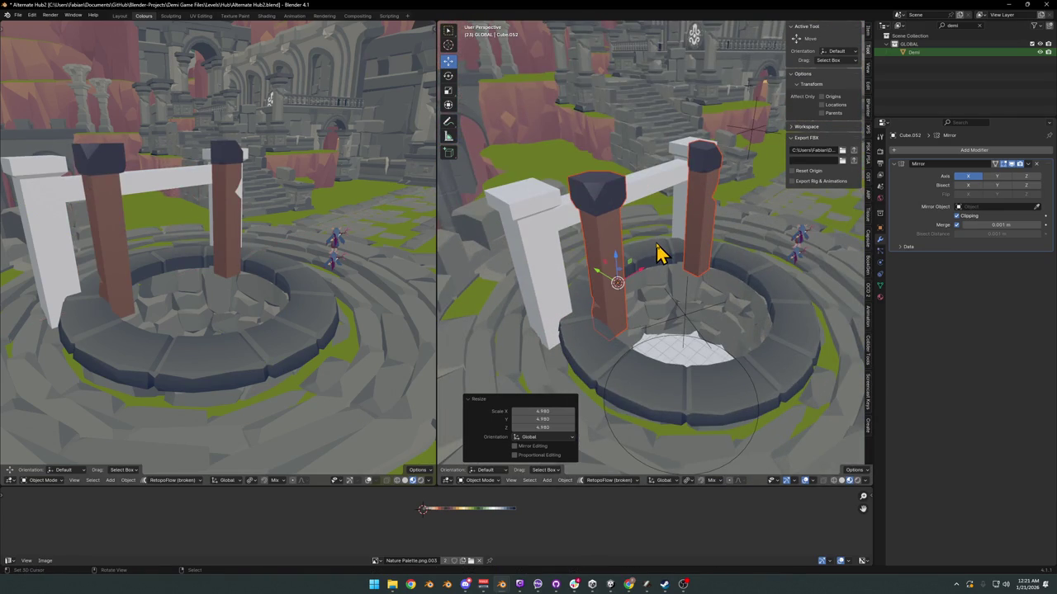
{"action": "key", "text": "ctrl+m"}
{"action": "key", "text": "y"}
{"action": "key", "text": "Return"}
{"action": "key", "text": "g"}
{"action": "key", "text": "y"}
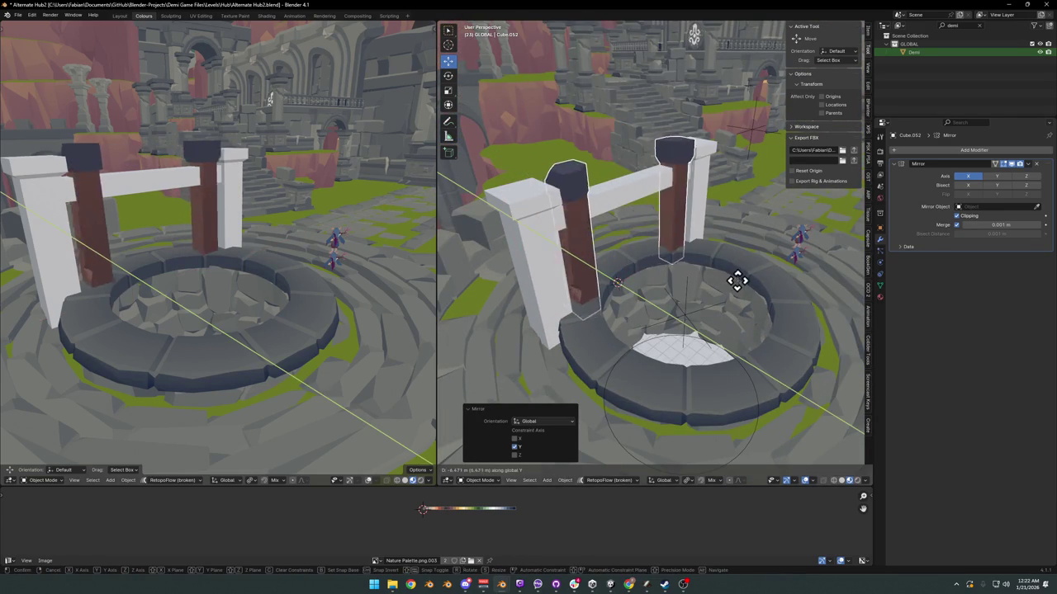
{"action": "left_click", "coordinate": [734, 277]}
{"action": "key", "text": "s"}
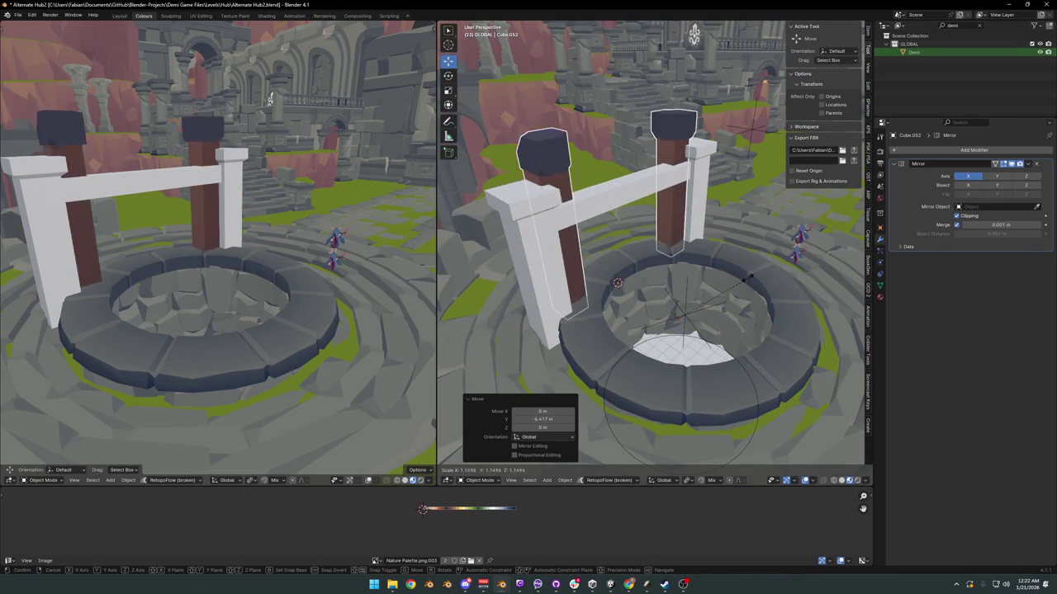
{"action": "left_click", "coordinate": [693, 246]}
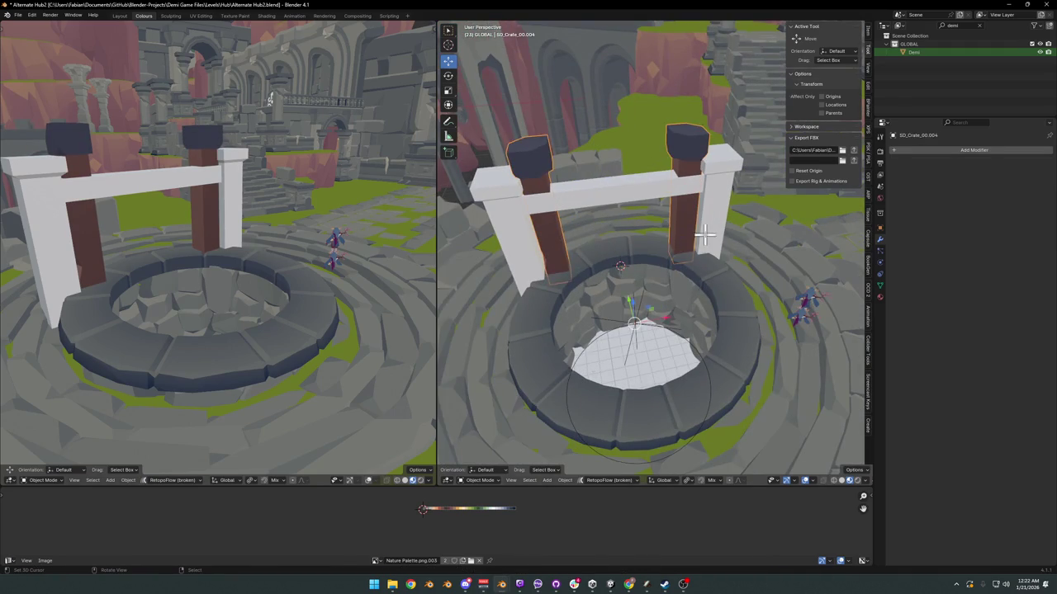
Step: In Edit Mode, select the whole right post and place it under the crossbeam's end
{"action": "key", "text": "Tab"}
{"action": "key", "text": "3"}
{"action": "key", "text": "l"}
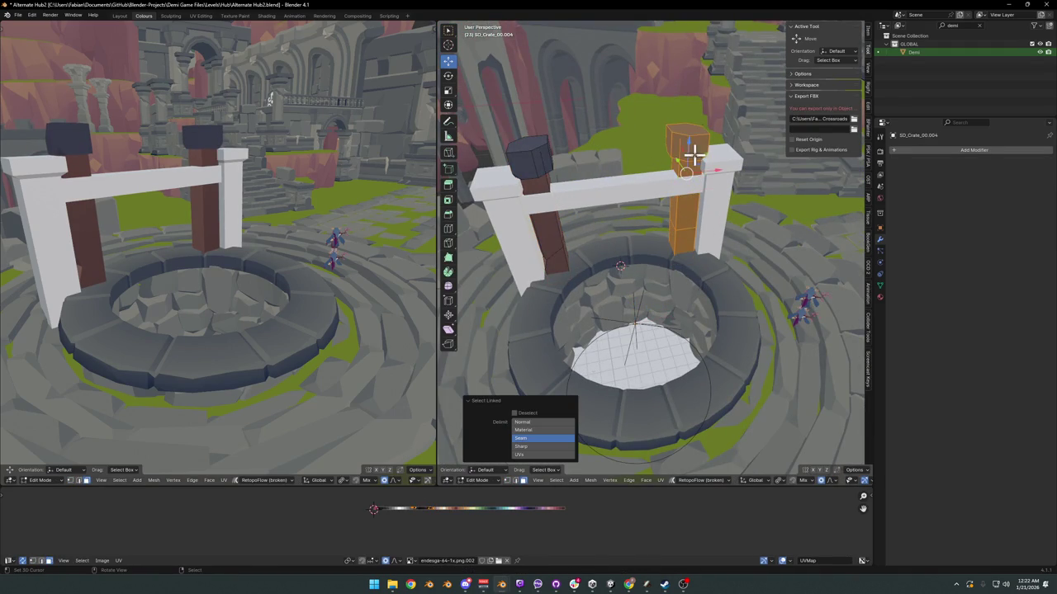
{"action": "key", "text": "g"}
{"action": "key", "text": "shift+z"}
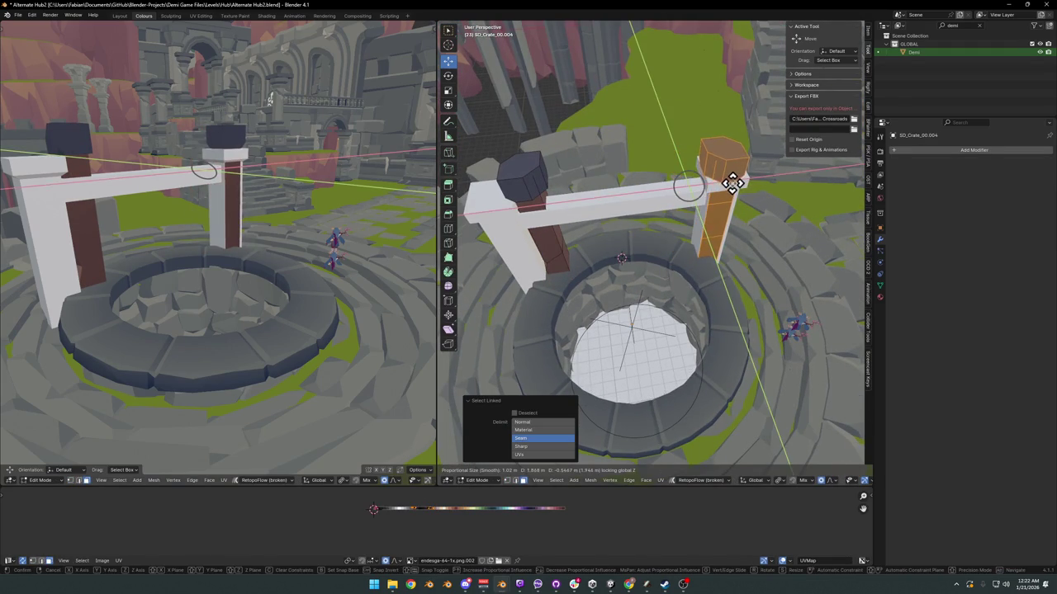
{"action": "right_click", "coordinate": [732, 183]}
{"action": "left_click", "coordinate": [626, 213]}
Step: Move the left post under the other crossbeam end, then return to Object Mode
{"action": "left_click", "coordinate": [556, 255]}
{"action": "key", "text": "ctrl+l"}
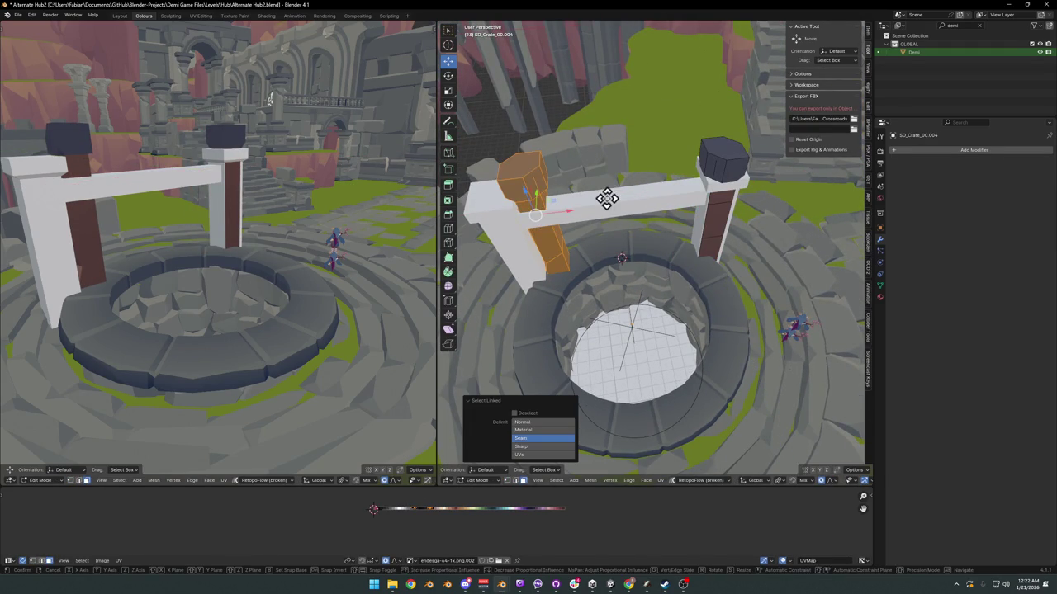
{"action": "key", "text": "g"}
{"action": "key", "text": "shift+z"}
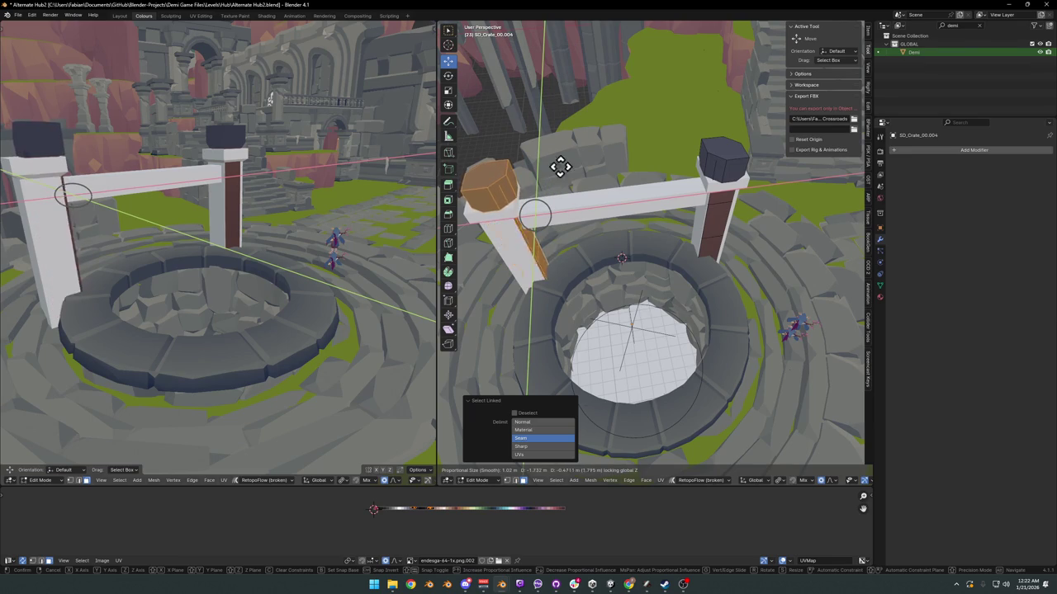
{"action": "right_click", "coordinate": [552, 174]}
{"action": "key", "text": "Tab"}
{"action": "left_click", "coordinate": [608, 221]}
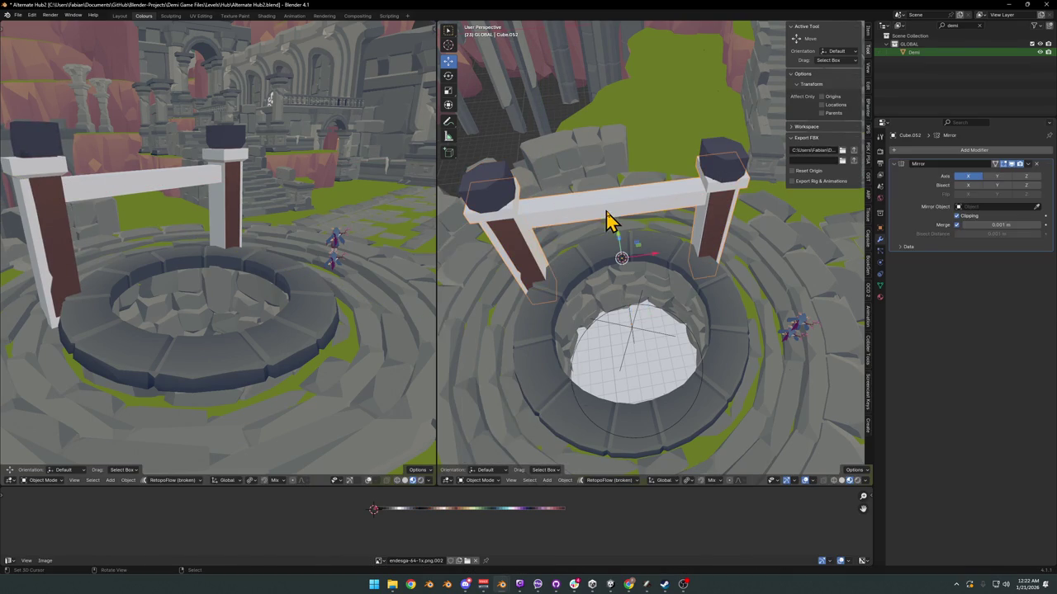
{"action": "scroll", "coordinate": [627, 248], "scroll_direction": "down", "scroll_amount": 6}
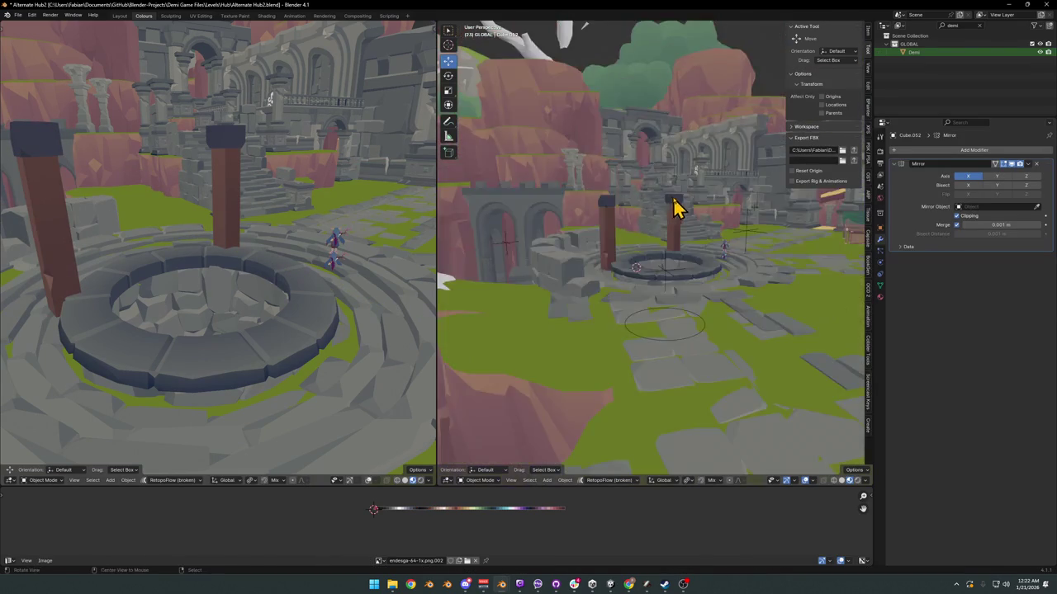
Step: Select the near pillar in Edit Mode and bevel one of its vertical edges
{"action": "mouse_move", "coordinate": [677, 207]}
{"action": "middle_mouse_down"}
{"action": "mouse_move", "coordinate": [735, 231]}
{"action": "mouse_move", "coordinate": [656, 249]}
{"action": "mouse_move", "coordinate": [523, 241]}
{"action": "mouse_move", "coordinate": [706, 237]}
{"action": "middle_mouse_up"}
{"action": "scroll", "coordinate": [706, 237], "scroll_direction": "up", "scroll_amount": 5}
{"action": "left_click", "coordinate": [655, 251]}
{"action": "key", "text": "Tab"}
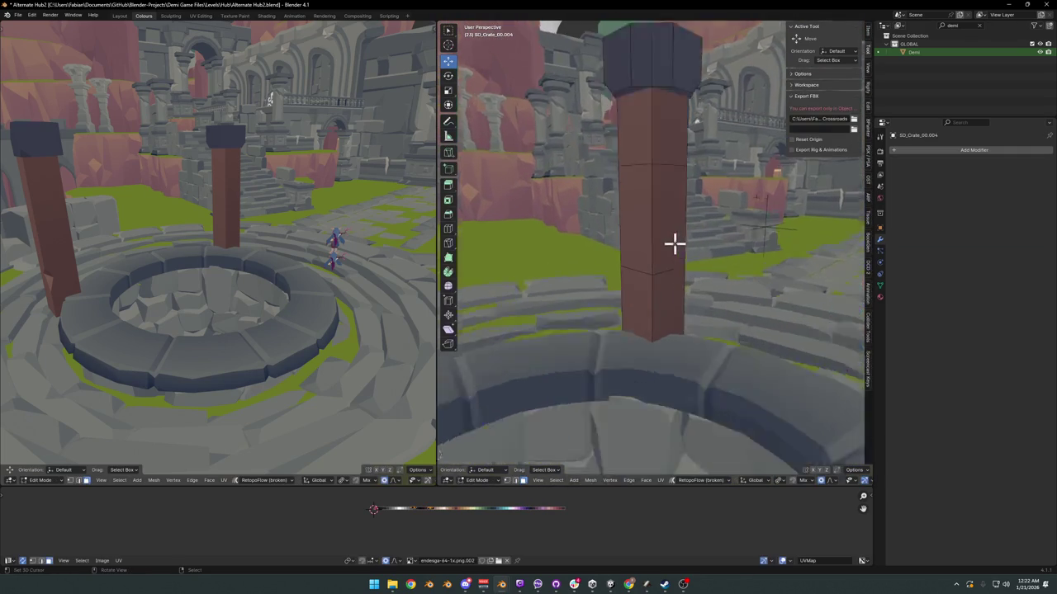
{"action": "key", "text": "a"}
{"action": "key", "text": "alt+a"}
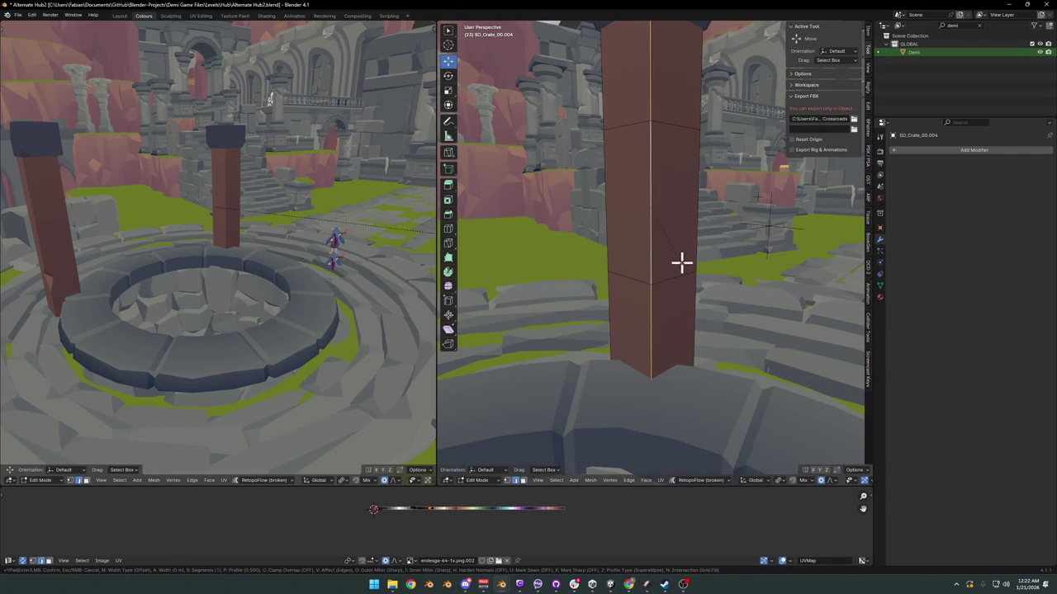
{"action": "key", "text": "ctrl+b"}
{"action": "left_click", "coordinate": [695, 262]}
{"action": "left_click", "coordinate": [667, 261]}
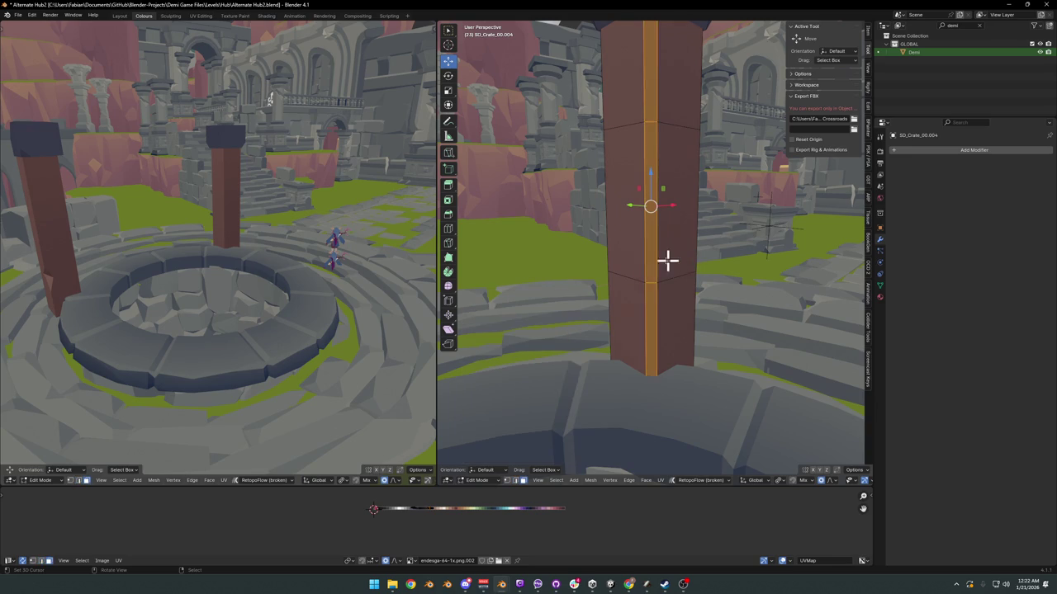
Step: Try nudging the edge along X and adding loop cuts on the pillar, undoing them
{"action": "key", "text": "g"}
{"action": "key", "text": "x"}
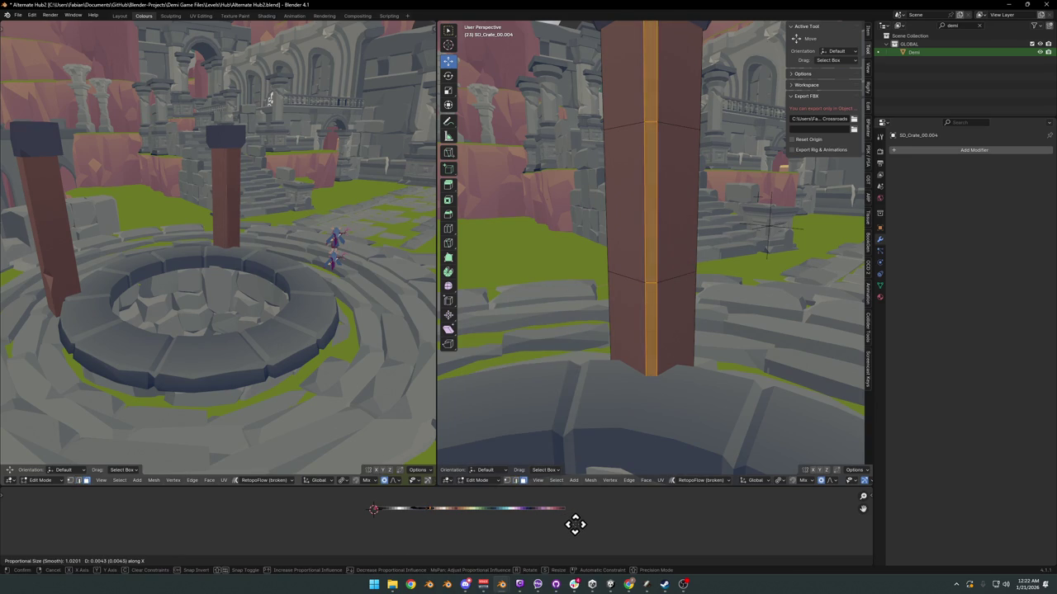
{"action": "left_click", "coordinate": [583, 523]}
{"action": "key", "text": "alt+a"}
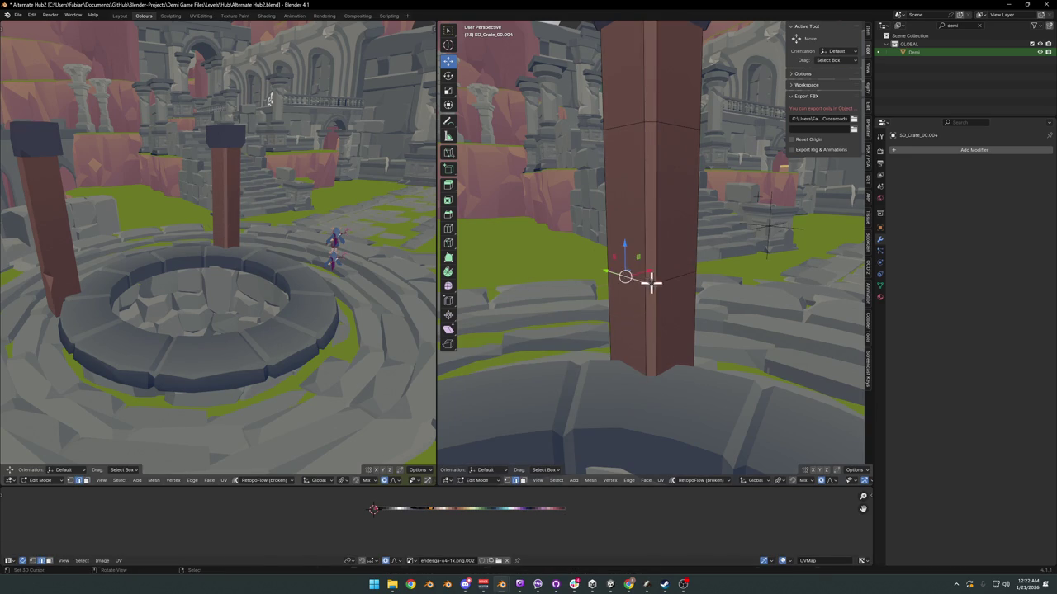
{"action": "key", "text": "ctrl+z"}
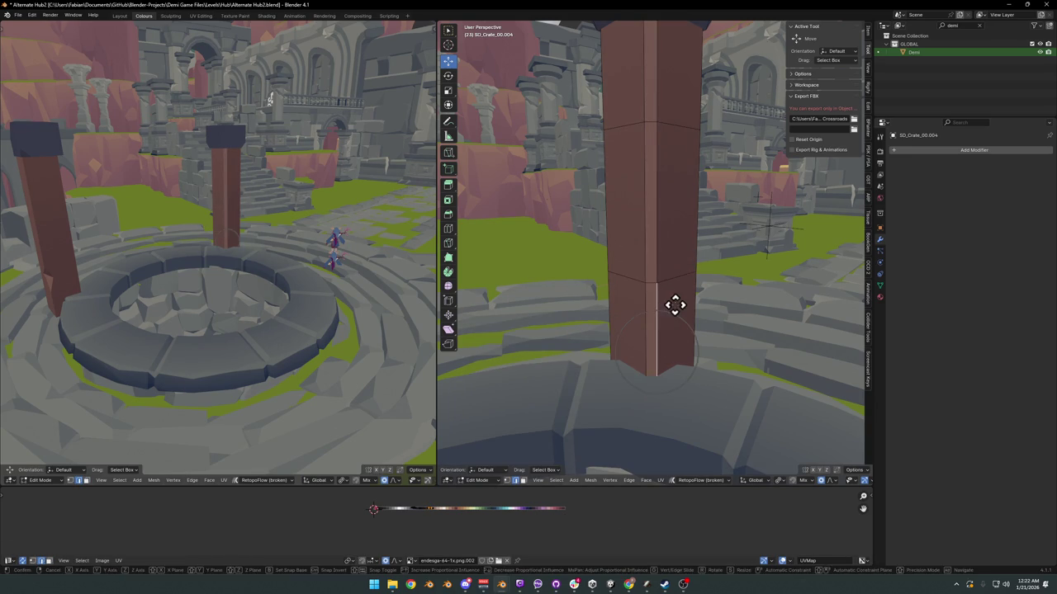
{"action": "key", "text": "ctrl+z"}
{"action": "key", "text": "ctrl+z"}
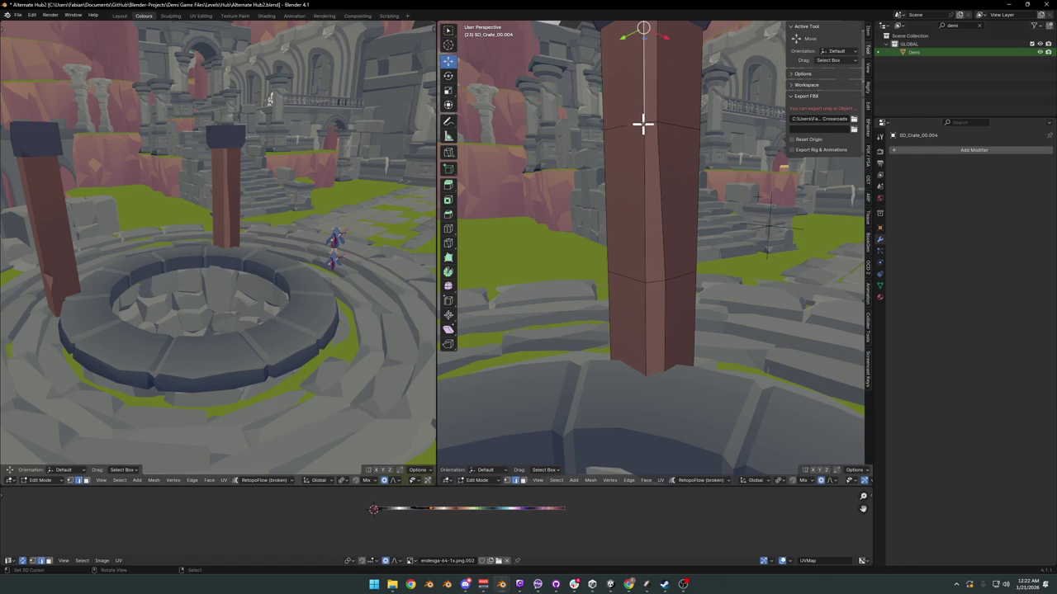
{"action": "left_click", "coordinate": [658, 179]}
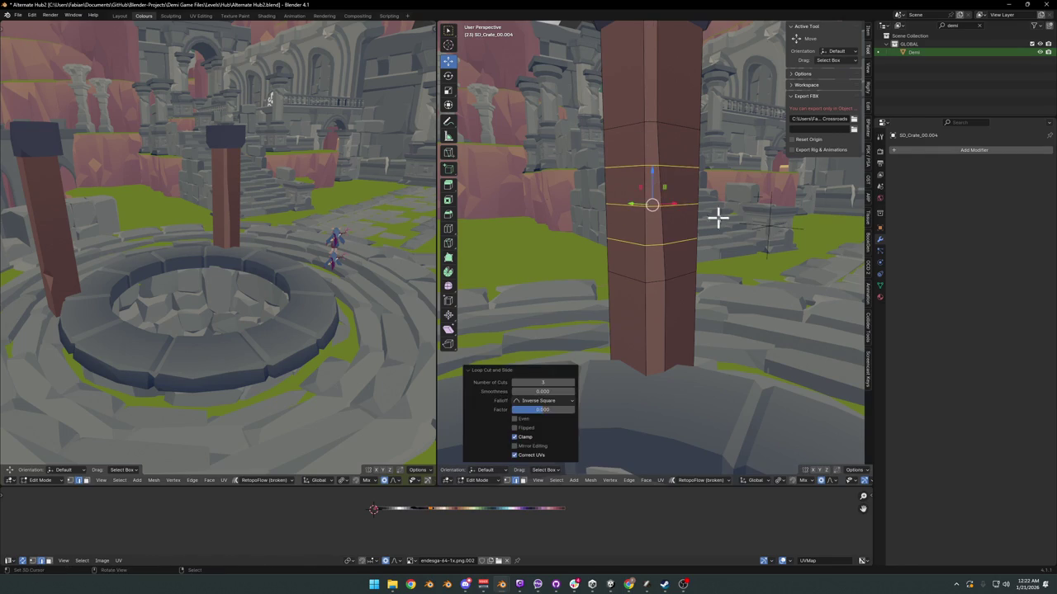
{"action": "key", "text": "ctrl+z"}
{"action": "left_click", "coordinate": [665, 229]}
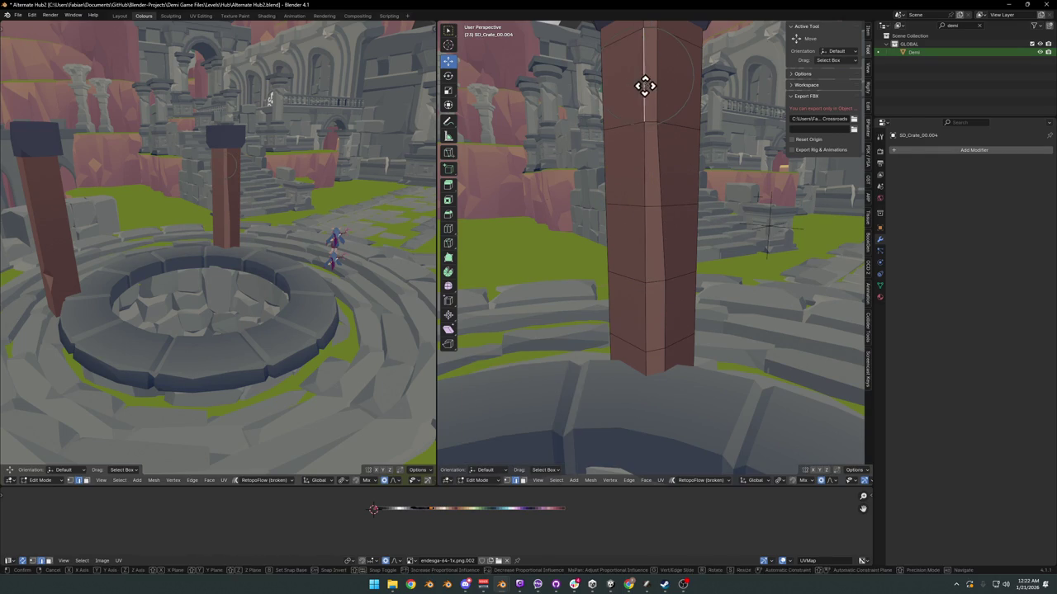
{"action": "key", "text": "ctrl+z"}
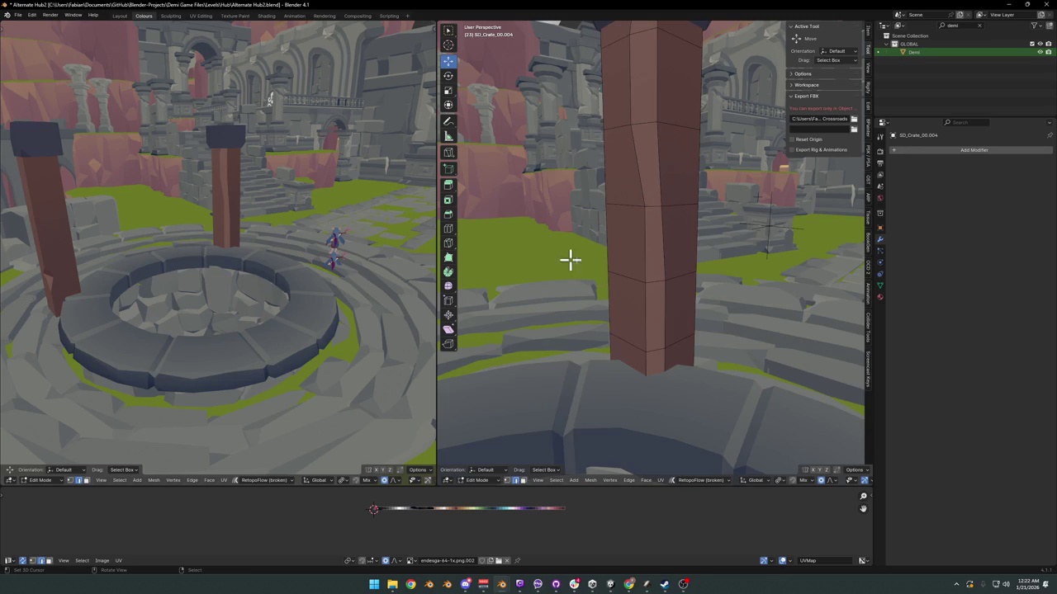
Step: Inspect the pillar from other angles, cancelling a loop move and a base-face bevel
{"action": "scroll", "coordinate": [658, 266], "scroll_direction": "down", "scroll_amount": 2}
{"action": "middle_click_drag", "start_coordinate": [645, 270], "coordinate": [714, 272]}
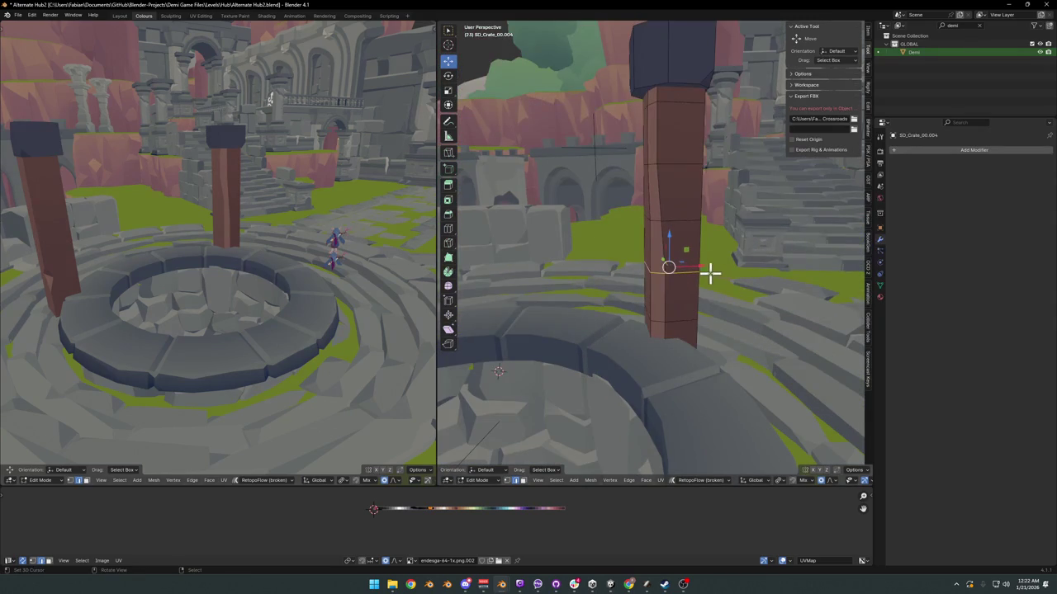
{"action": "left_click", "coordinate": [685, 168], "text": "alt"}
{"action": "key", "text": "g"}
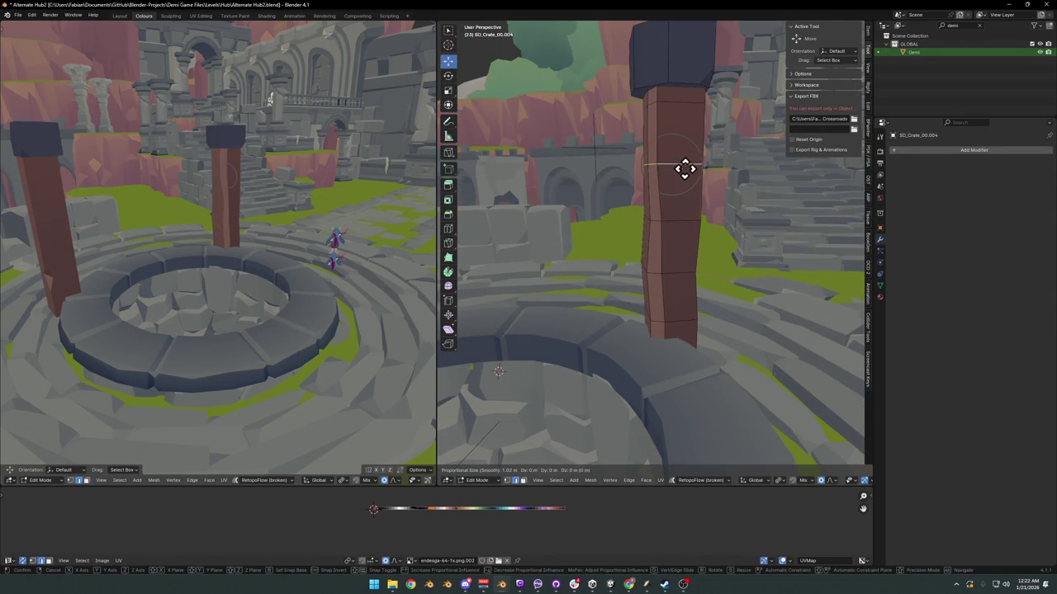
{"action": "key", "text": "Escape"}
{"action": "middle_click_drag", "start_coordinate": [656, 172], "coordinate": [672, 262]}
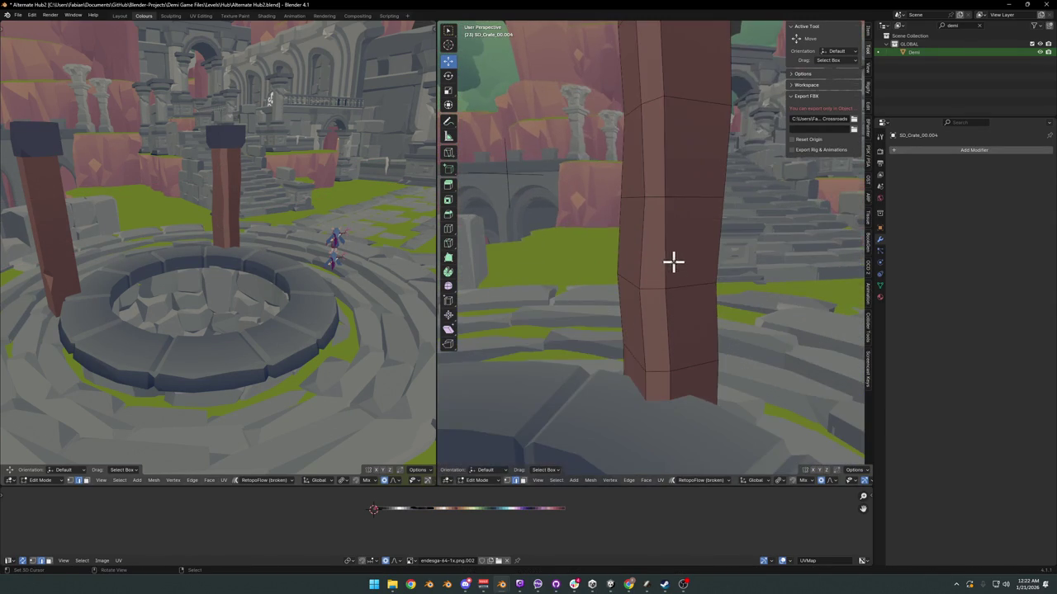
{"action": "right_click", "coordinate": [657, 374], "text": "shift"}
{"action": "mouse_move", "coordinate": [657, 374]}
{"action": "middle_mouse_down"}
{"action": "mouse_move", "coordinate": [665, 354]}
{"action": "mouse_move", "coordinate": [675, 356]}
{"action": "middle_mouse_up"}
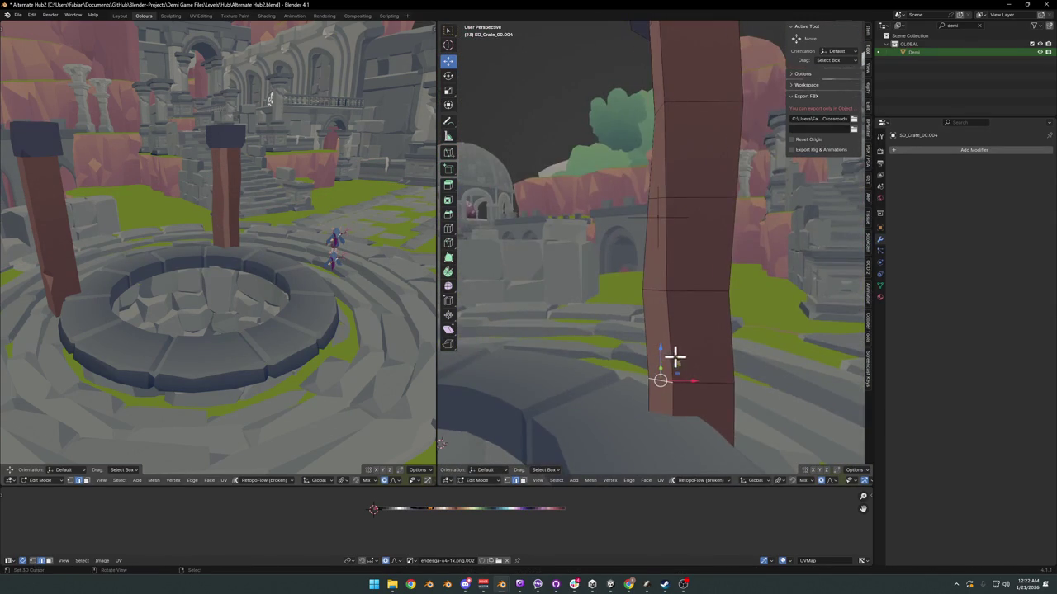
{"action": "left_click", "coordinate": [682, 369]}
{"action": "key", "text": "ctrl+b"}
{"action": "key", "text": "Escape"}
Step: Bevel a face partway up the pillar and scale it into a diamond-shaped notch
{"action": "right_click", "coordinate": [652, 285], "text": "shift"}
{"action": "mouse_move", "coordinate": [652, 286]}
{"action": "middle_mouse_down"}
{"action": "mouse_move", "coordinate": [674, 299]}
{"action": "mouse_move", "coordinate": [650, 291]}
{"action": "middle_mouse_up"}
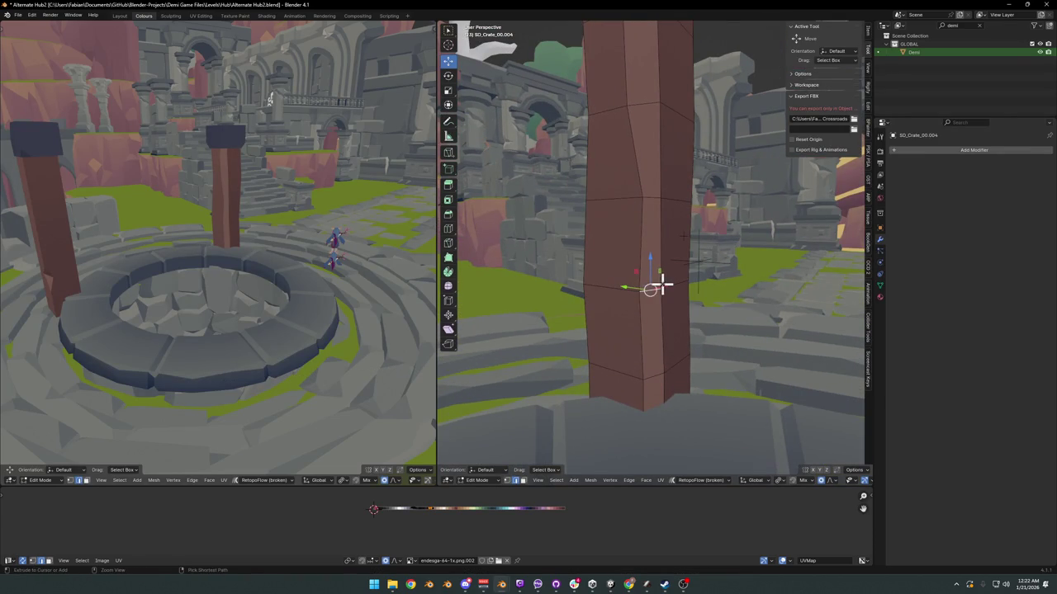
{"action": "left_click", "coordinate": [663, 285]}
{"action": "key", "text": "ctrl+b"}
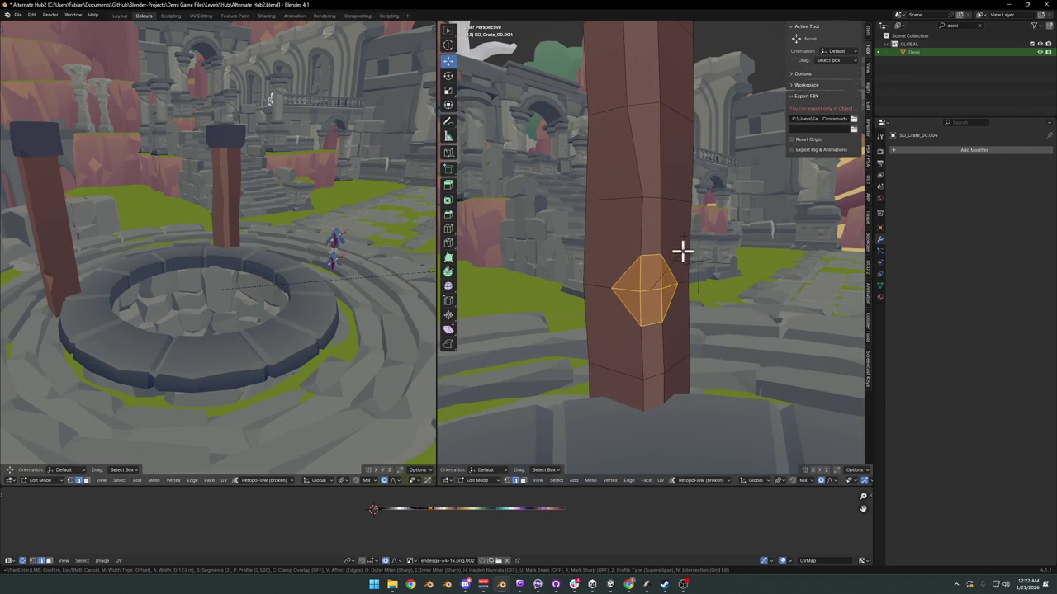
{"action": "left_click", "coordinate": [679, 250]}
{"action": "key", "text": "ctrl+z"}
{"action": "key", "text": "ctrl+z"}
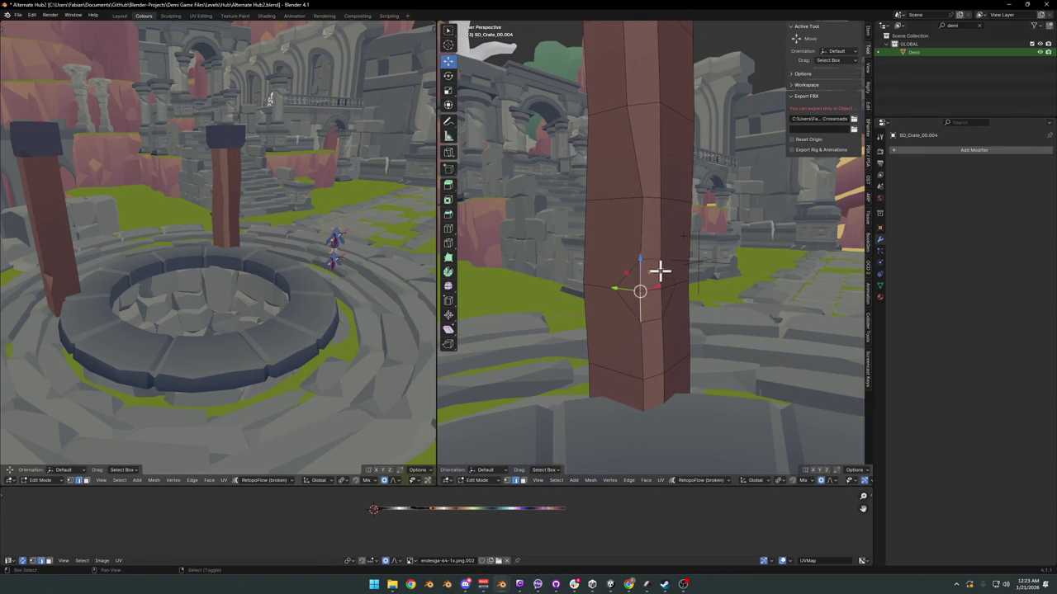
{"action": "key", "text": "s"}
{"action": "left_click", "coordinate": [649, 280]}
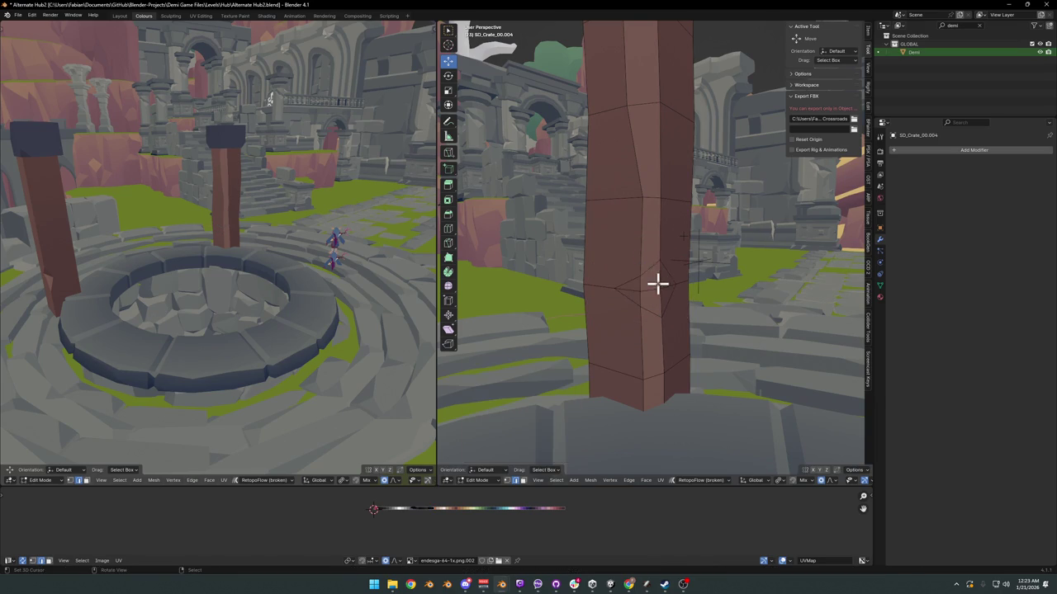
Step: Move the notch's centre vertex to deepen the chip
{"action": "right_click", "coordinate": [664, 288], "text": "shift"}
{"action": "mouse_move", "coordinate": [651, 293]}
{"action": "middle_mouse_down"}
{"action": "mouse_move", "coordinate": [666, 294]}
{"action": "mouse_move", "coordinate": [645, 285]}
{"action": "middle_mouse_up"}
{"action": "key", "text": "g"}
{"action": "key", "text": "shift+z"}
{"action": "left_click", "coordinate": [669, 288]}
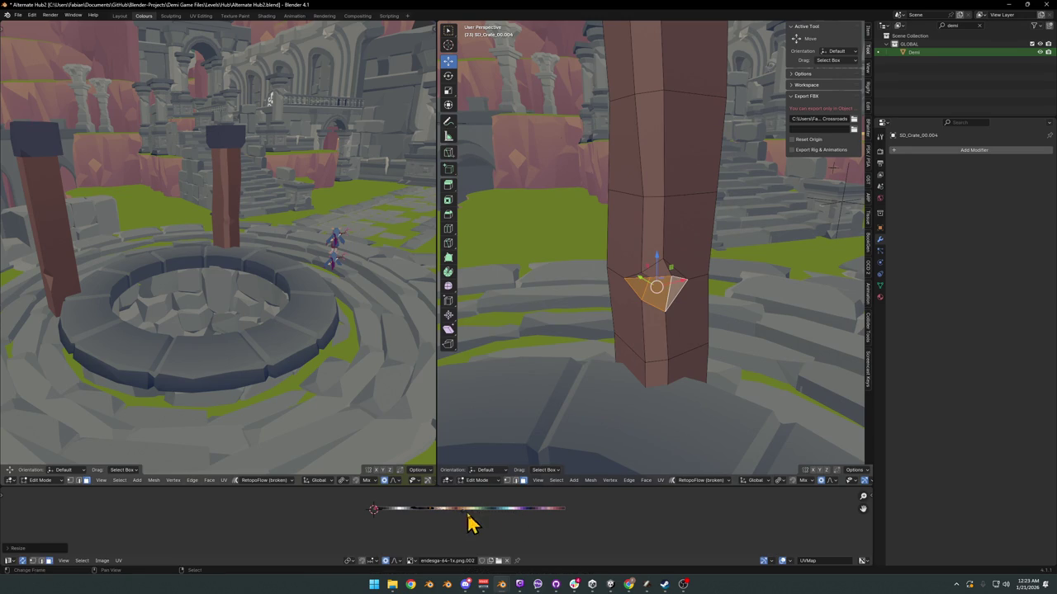
{"action": "middle_click", "coordinate": [281, 227], "text": "alt"}
{"action": "middle_click_drag", "start_coordinate": [244, 195], "coordinate": [253, 192]}
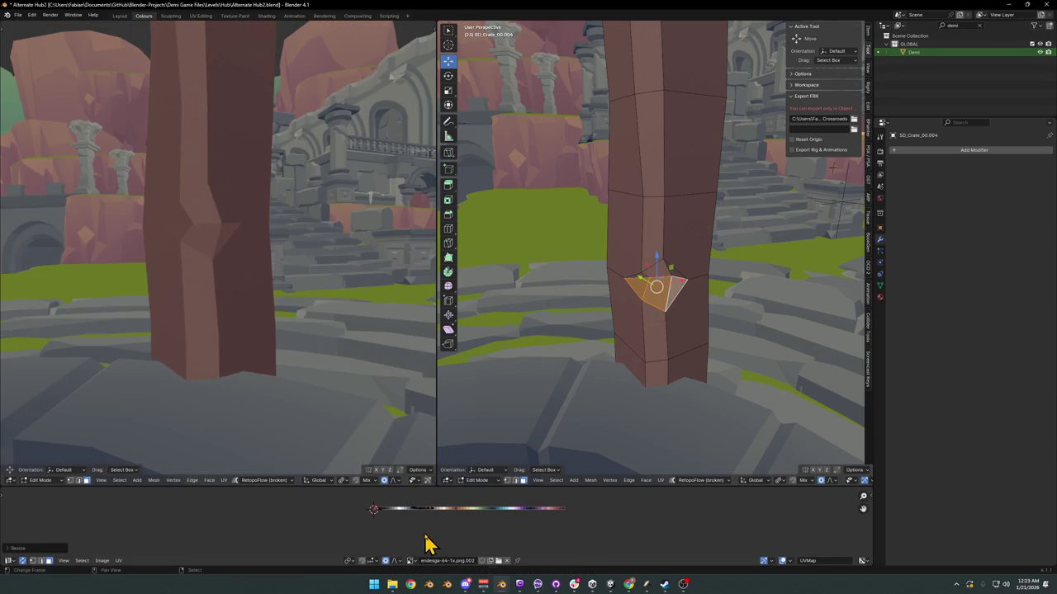
Step: Shade the two upper diamond faces darker by shifting their UVs along the palette
{"action": "key", "text": "alt+a"}
{"action": "middle_click_drag", "start_coordinate": [669, 312], "coordinate": [662, 278]}
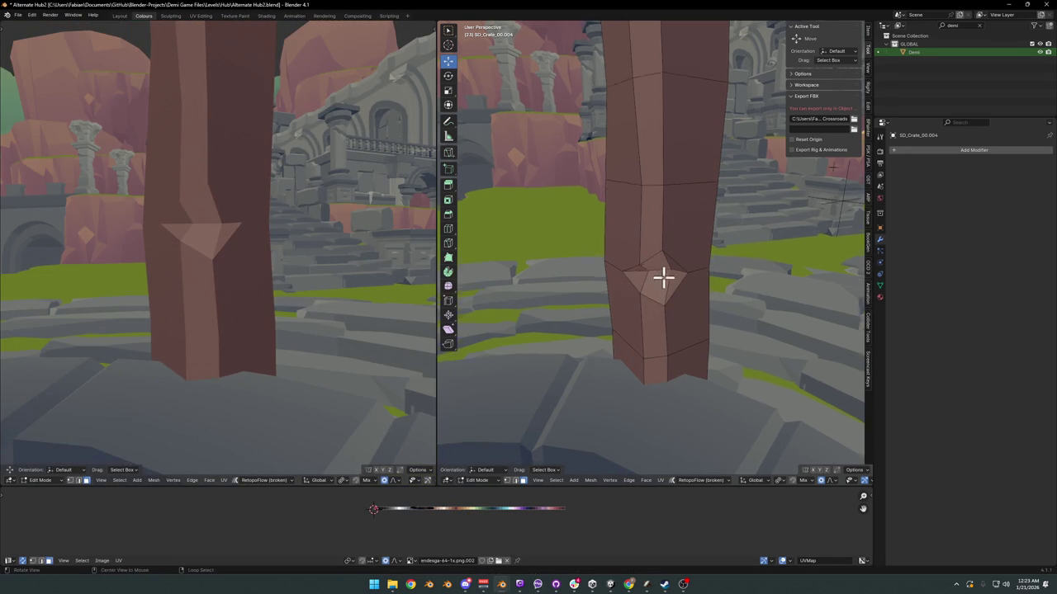
{"action": "scroll", "coordinate": [662, 278], "scroll_direction": "up", "scroll_amount": 4}
{"action": "left_click", "coordinate": [652, 238]}
{"action": "left_click", "coordinate": [668, 231], "text": "shift"}
{"action": "key", "text": "g"}
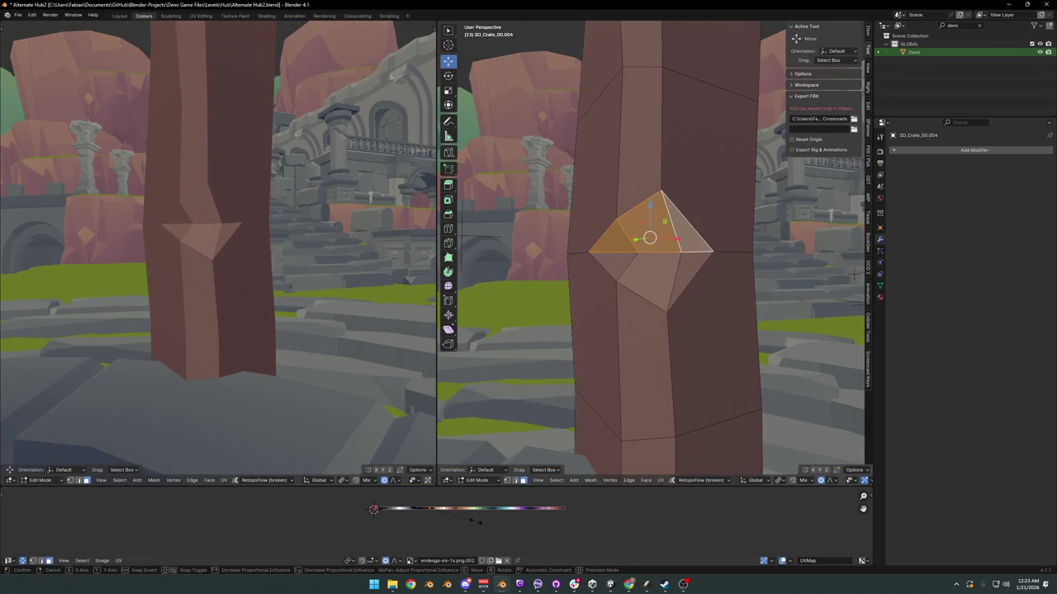
{"action": "left_click", "coordinate": [434, 516]}
{"action": "key", "text": "g"}
{"action": "key", "text": "x"}
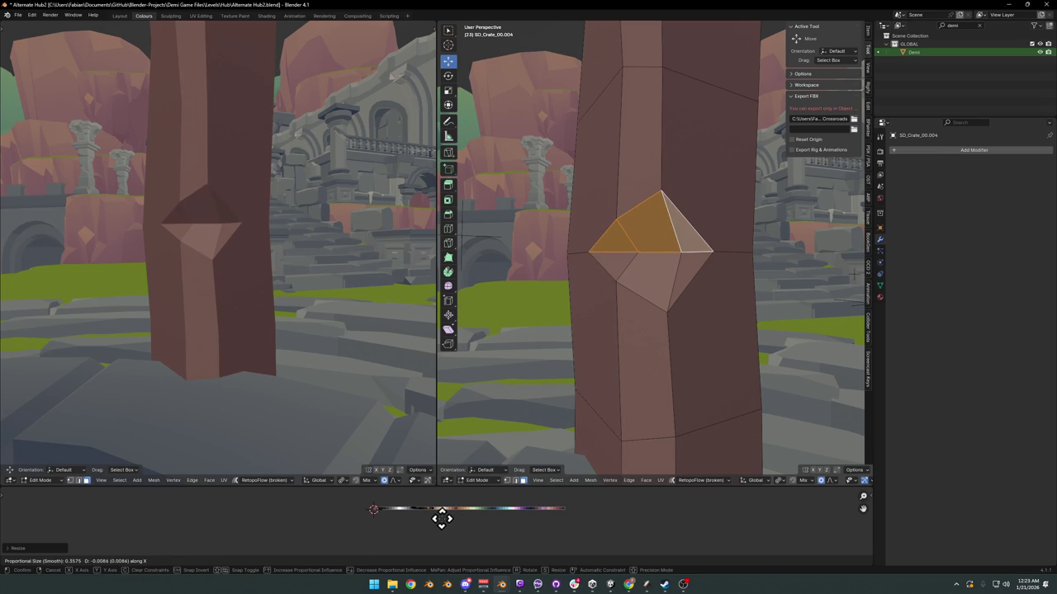
{"action": "left_click", "coordinate": [434, 518]}
{"action": "key", "text": "alt+a"}
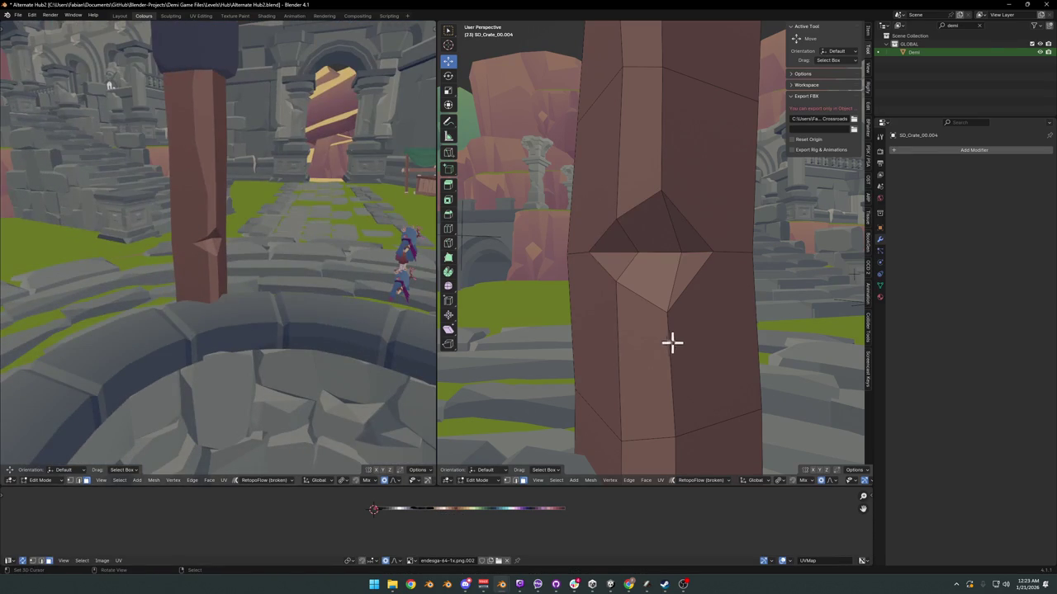
Step: Shade the two lower diamond faces lighter by resizing and moving their UVs on the palette
{"action": "left_click", "coordinate": [643, 272]}
{"action": "key", "text": "s"}
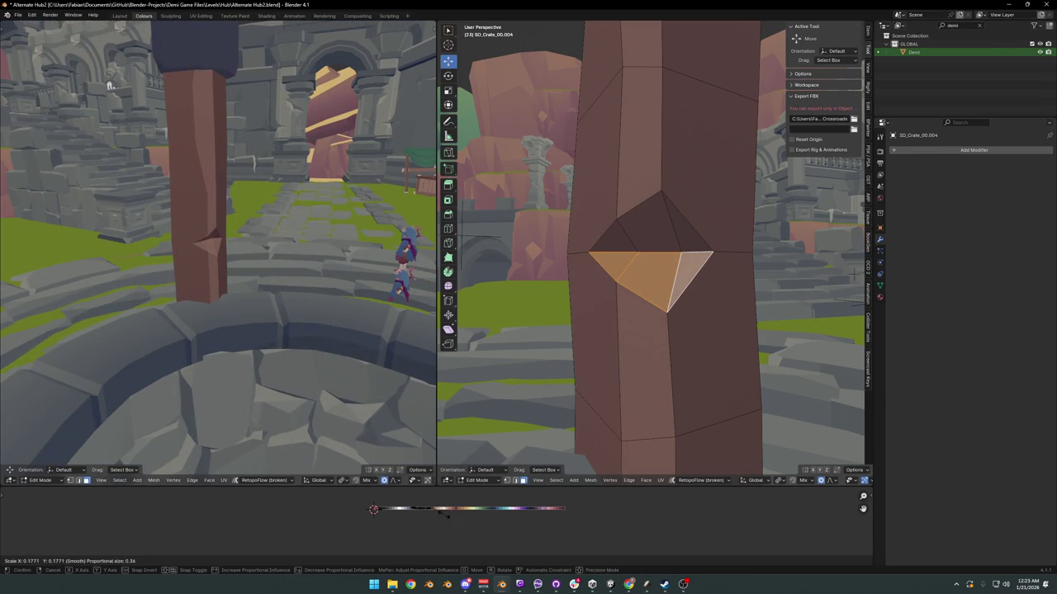
{"action": "left_click", "coordinate": [446, 513]}
{"action": "key", "text": "g"}
{"action": "key", "text": "x"}
{"action": "left_click", "coordinate": [436, 514]}
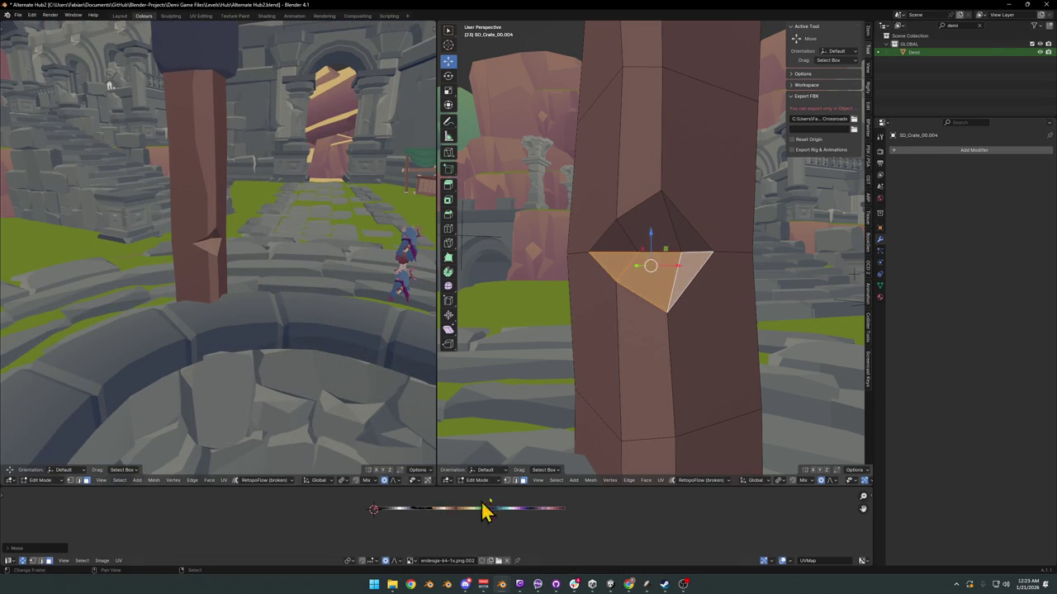
Step: In vertex mode, move the diamond's top tip vertex vertically
{"action": "key", "text": "1"}
{"action": "left_click", "coordinate": [615, 296]}
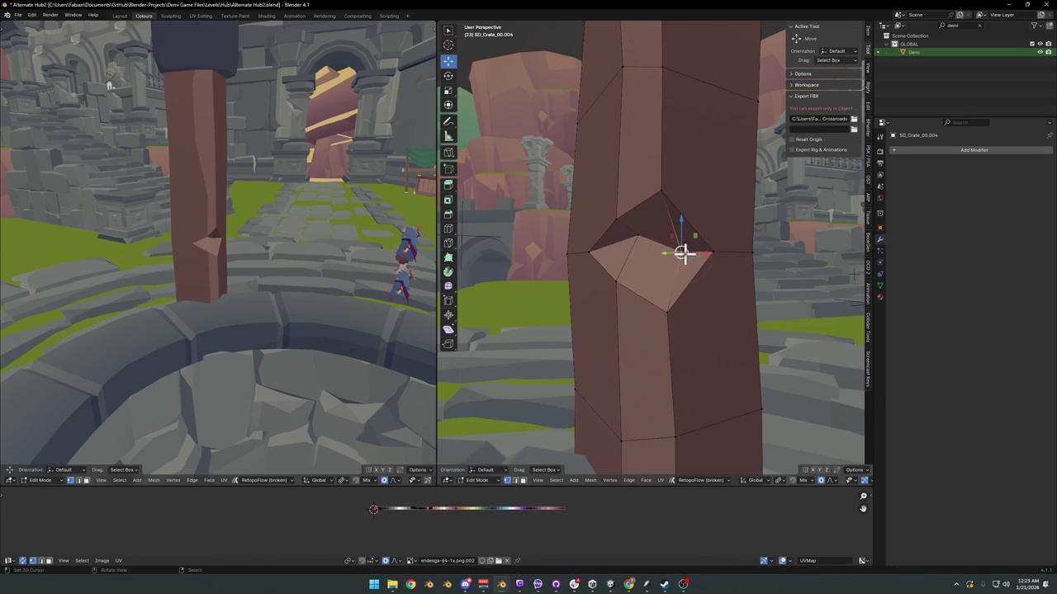
{"action": "left_click", "coordinate": [615, 219]}
{"action": "key", "text": "g"}
{"action": "key", "text": "z"}
{"action": "left_click", "coordinate": [627, 203]}
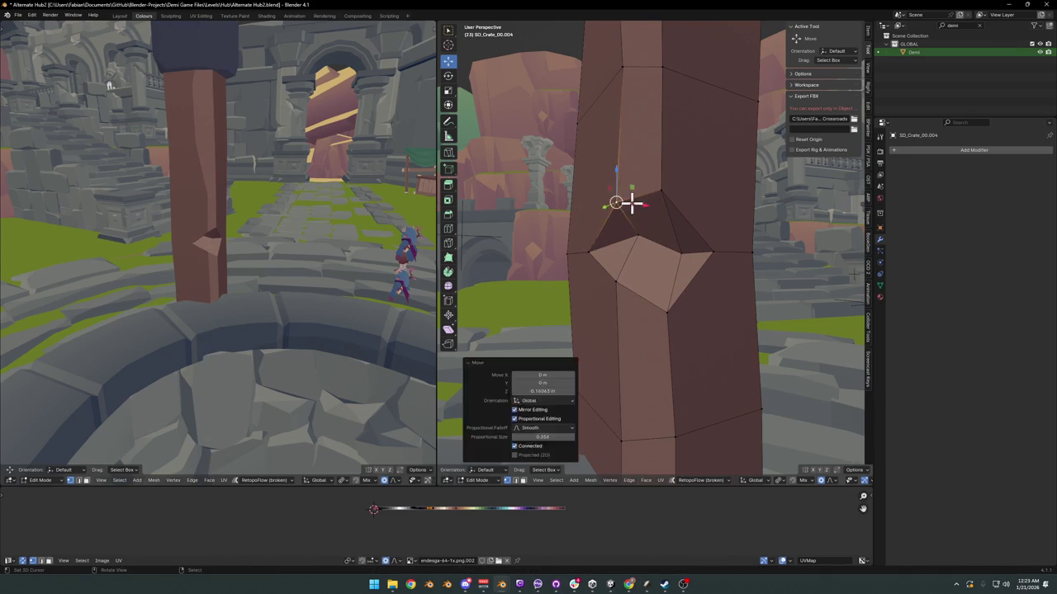
Step: Slide the tip vertex along its edge and fine-tune its height on Z twice
{"action": "middle_click_drag", "start_coordinate": [583, 252], "coordinate": [643, 304]}
{"action": "key", "text": "g"}
{"action": "key", "text": "g"}
{"action": "left_click", "coordinate": [575, 217]}
{"action": "key", "text": "g"}
{"action": "key", "text": "z"}
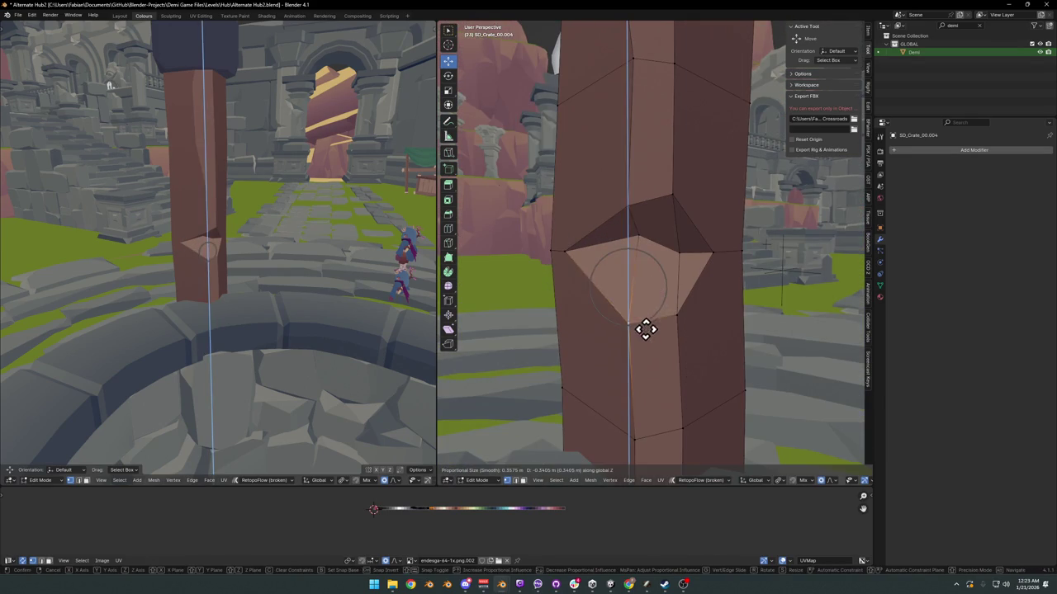
{"action": "left_click", "coordinate": [693, 281]}
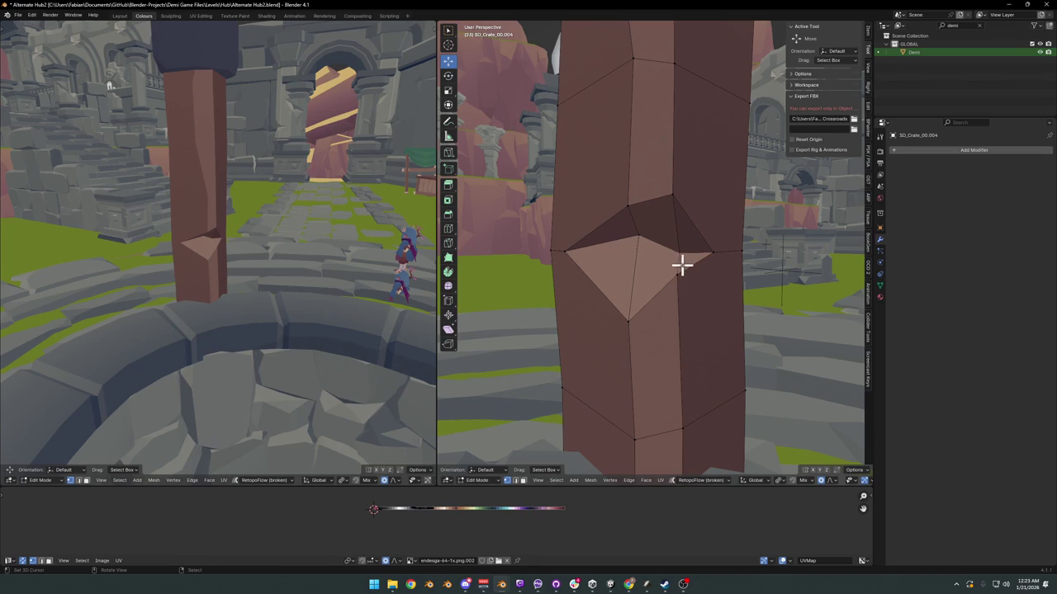
{"action": "key", "text": "g"}
{"action": "key", "text": "z"}
{"action": "left_click", "coordinate": [690, 229]}
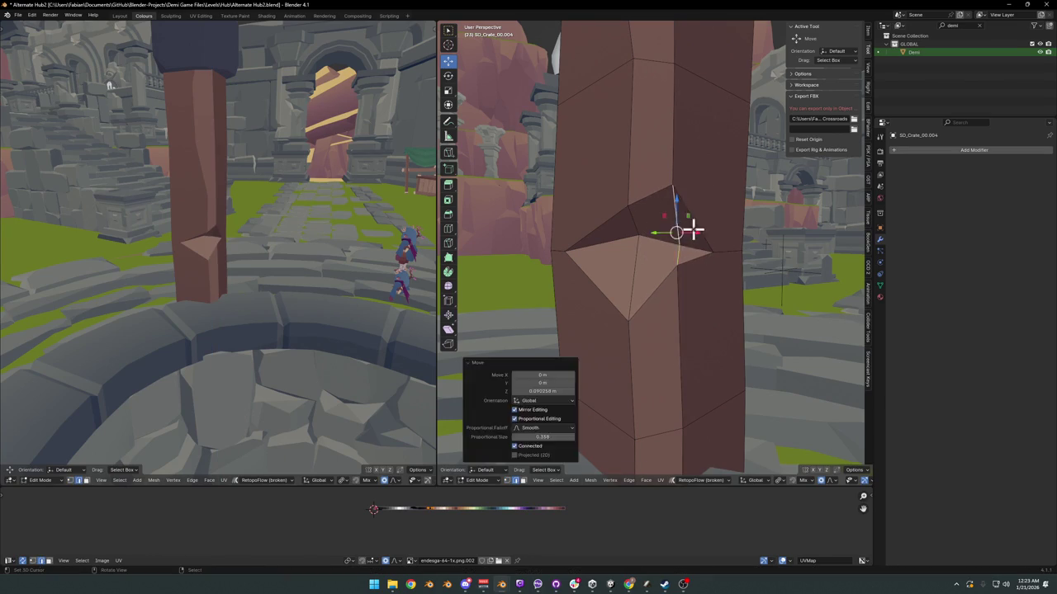
Step: Reposition more notch vertices, sliding one along its edge and lowering another about 0.159 m on Z
{"action": "left_click", "coordinate": [633, 224]}
{"action": "key", "text": "g"}
{"action": "key", "text": "z"}
{"action": "left_click", "coordinate": [653, 222]}
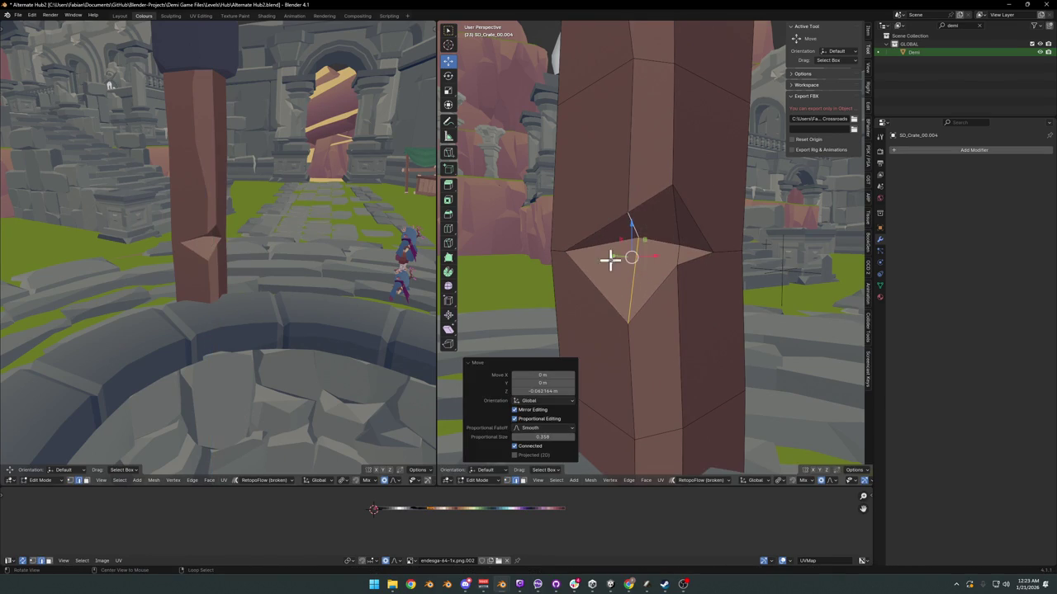
{"action": "middle_click_drag", "start_coordinate": [609, 255], "coordinate": [617, 267]}
{"action": "mouse_move", "coordinate": [347, 273]}
{"action": "middle_mouse_down"}
{"action": "mouse_move", "coordinate": [299, 293]}
{"action": "mouse_move", "coordinate": [285, 284]}
{"action": "mouse_move", "coordinate": [446, 318]}
{"action": "middle_mouse_up"}
{"action": "key", "text": "shift+v"}
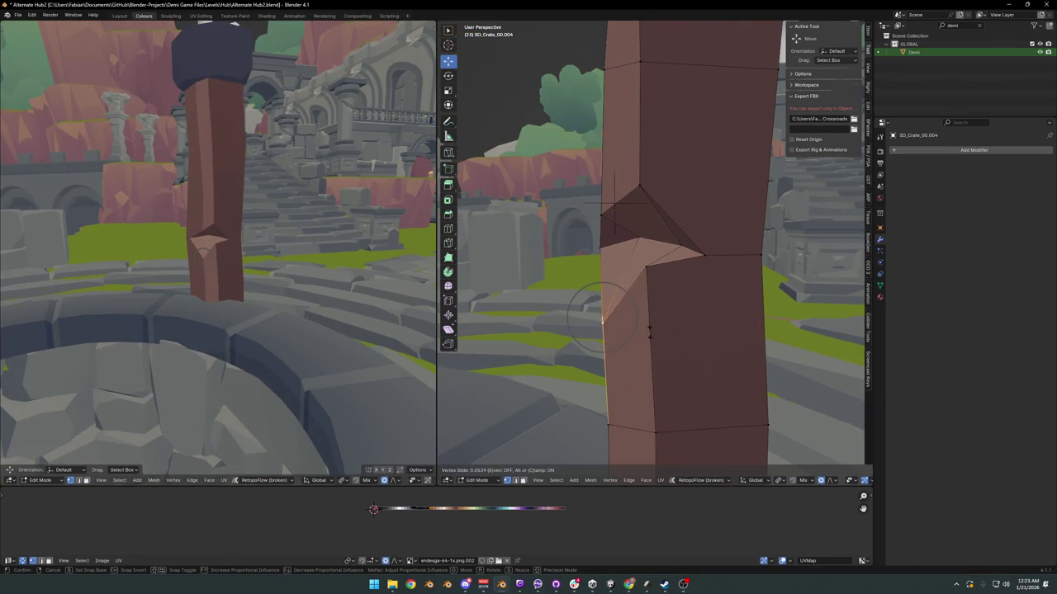
{"action": "left_click", "coordinate": [648, 363]}
{"action": "left_click", "coordinate": [652, 270]}
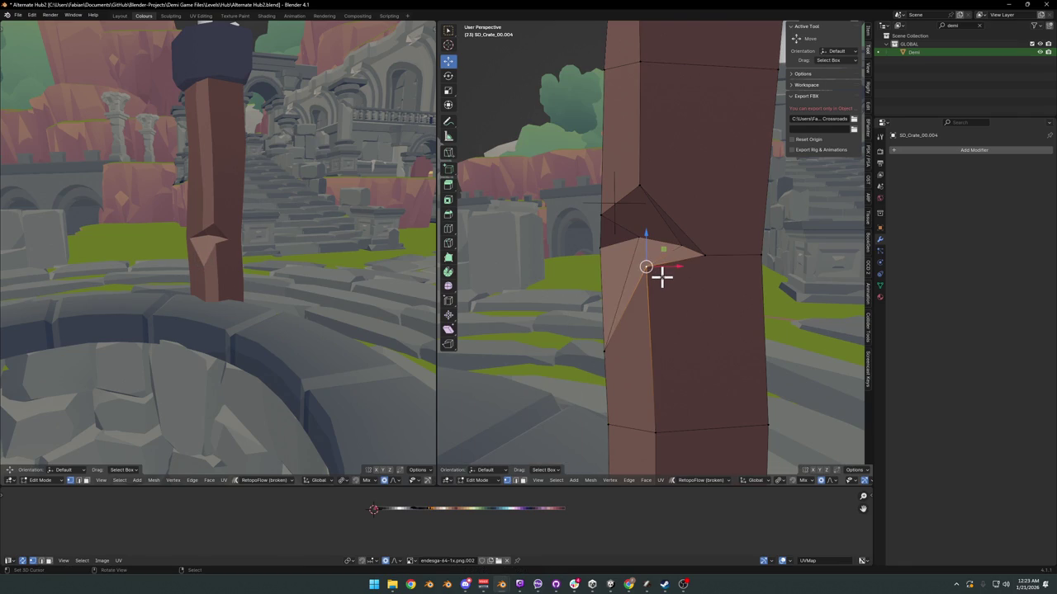
{"action": "key", "text": "g"}
{"action": "key", "text": "z"}
{"action": "left_click", "coordinate": [668, 292]}
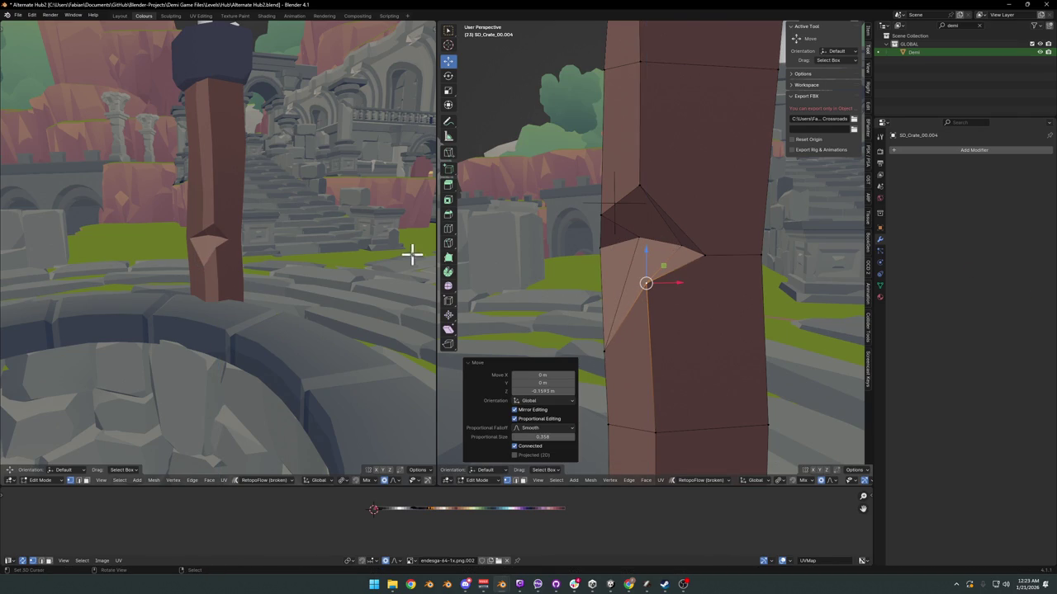
Step: Orbit and zoom out to view the chipped pillars and look into the well
{"action": "mouse_move", "coordinate": [411, 254]}
{"action": "middle_mouse_down"}
{"action": "mouse_move", "coordinate": [245, 231]}
{"action": "mouse_move", "coordinate": [352, 231]}
{"action": "mouse_move", "coordinate": [288, 238]}
{"action": "mouse_move", "coordinate": [303, 230]}
{"action": "middle_mouse_up"}
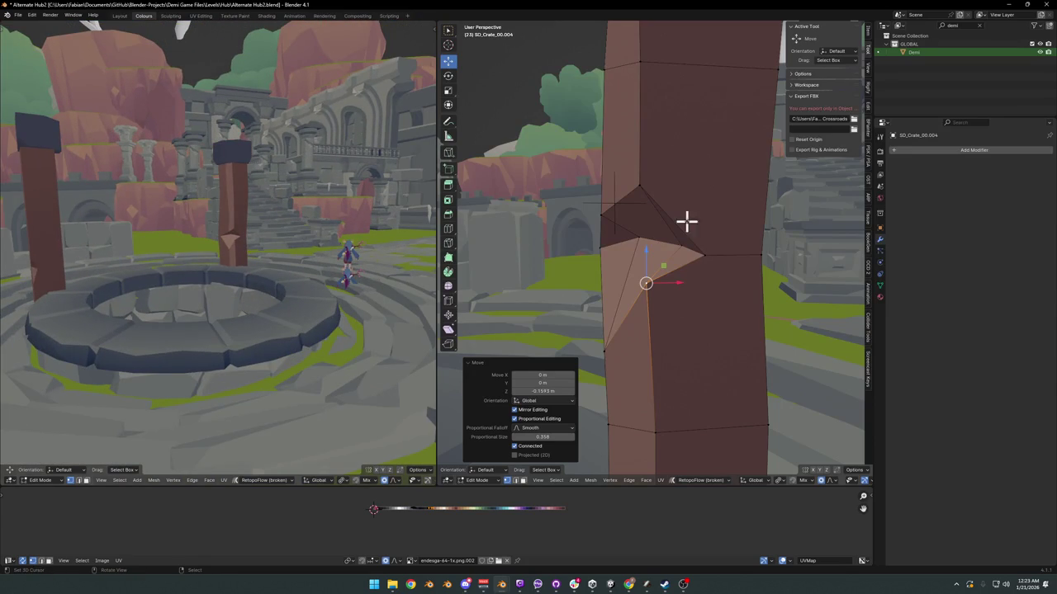
{"action": "scroll", "coordinate": [686, 222], "scroll_direction": "down", "scroll_amount": 2}
{"action": "scroll", "coordinate": [707, 209], "scroll_direction": "down", "scroll_amount": 3}
{"action": "scroll", "coordinate": [667, 275], "scroll_direction": "down", "scroll_amount": 3}
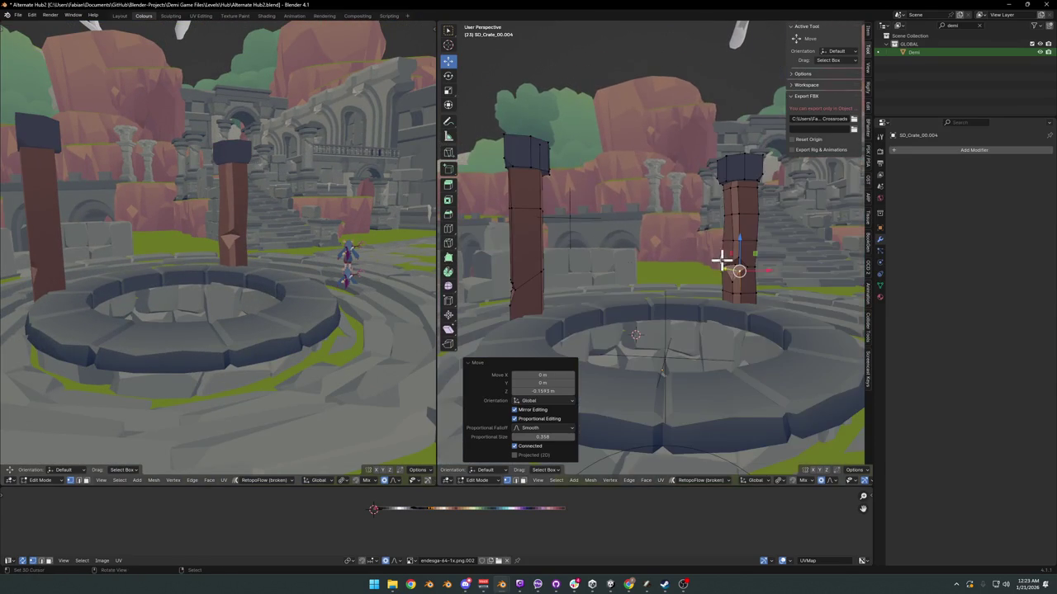
{"action": "middle_click_drag", "start_coordinate": [300, 245], "coordinate": [312, 238]}
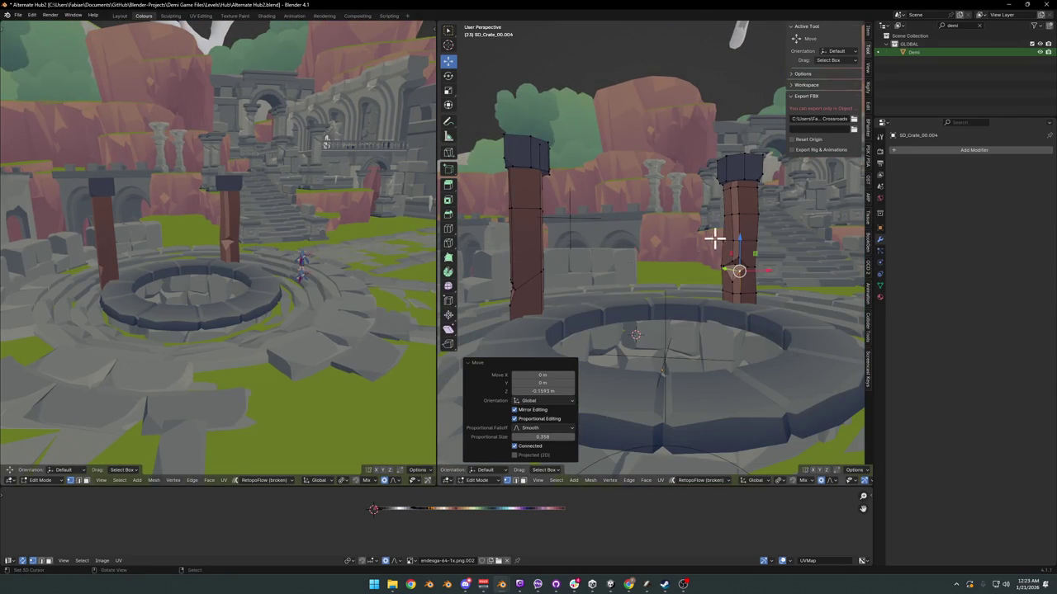
{"action": "middle_click_drag", "start_coordinate": [715, 239], "coordinate": [739, 257]}
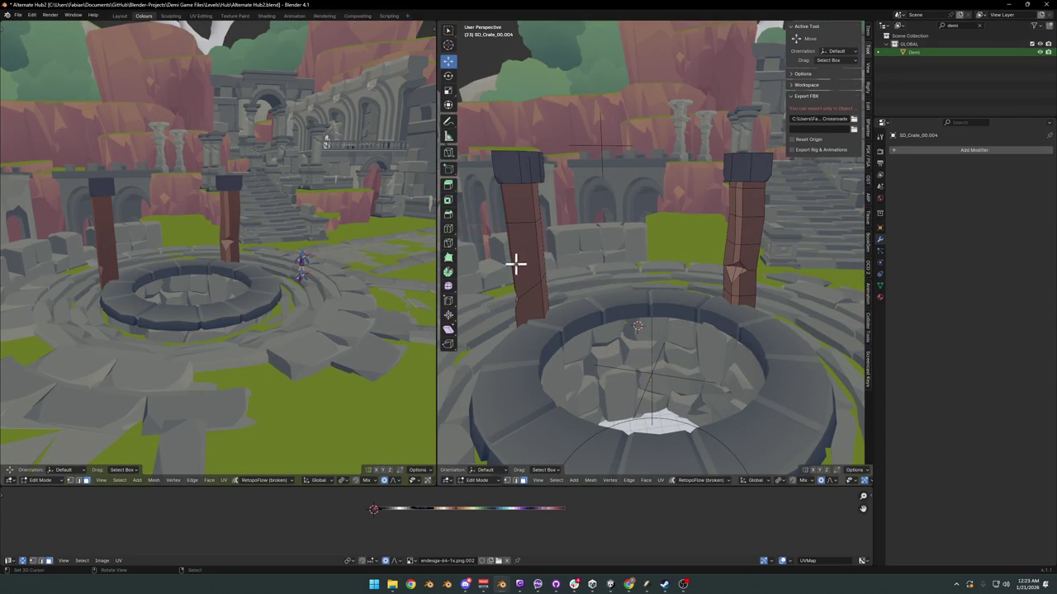
Step: Duplicate the left pillar and rotate the copy 90° about Y so it lies horizontal
{"action": "key", "text": "l"}
{"action": "key", "text": "shift+d"}
{"action": "key", "text": "Escape"}
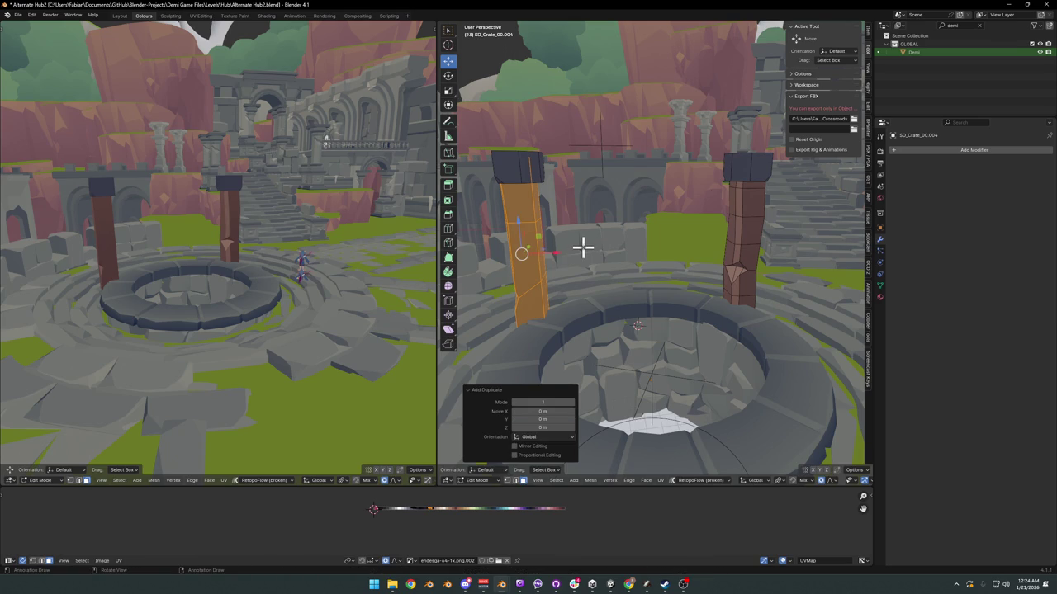
{"action": "type", "text": "ry90"}
{"action": "key", "text": "Return"}
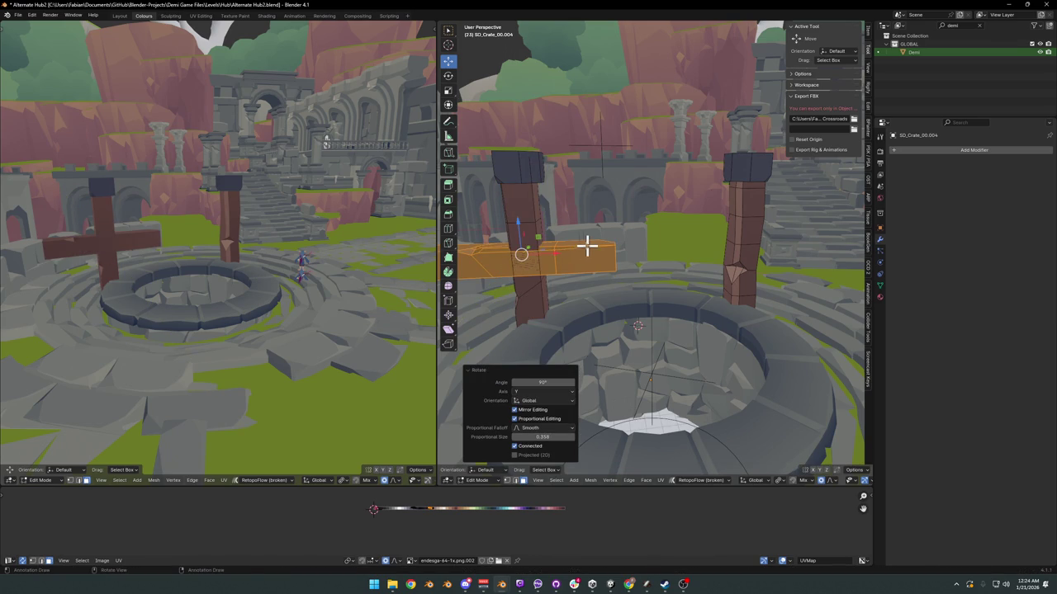
Step: Shrink the beam, centre it between the pillars along X, then stretch it along X to span both
{"action": "middle_click_drag", "start_coordinate": [587, 245], "coordinate": [630, 243]}
{"action": "key", "text": "s"}
{"action": "left_click", "coordinate": [600, 247]}
{"action": "key", "text": "g"}
{"action": "key", "text": "x"}
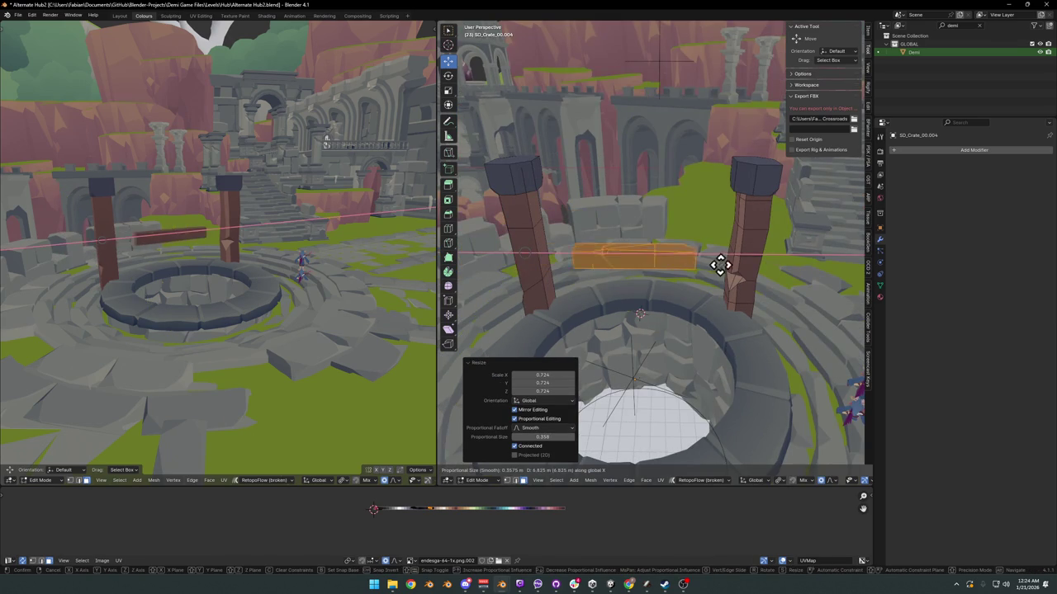
{"action": "left_click", "coordinate": [716, 265]}
{"action": "key", "text": "s"}
{"action": "key", "text": "x"}
{"action": "left_click", "coordinate": [715, 264]}
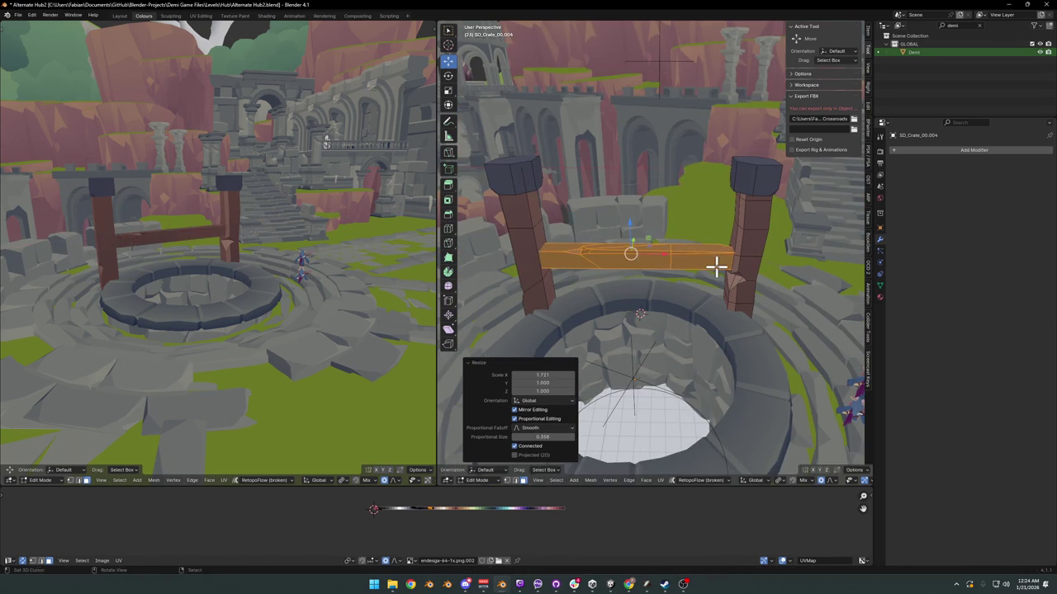
Step: Raise the beam along Z to sit on top of the two pillars
{"action": "key", "text": "g"}
{"action": "key", "text": "z"}
{"action": "left_click", "coordinate": [697, 214]}
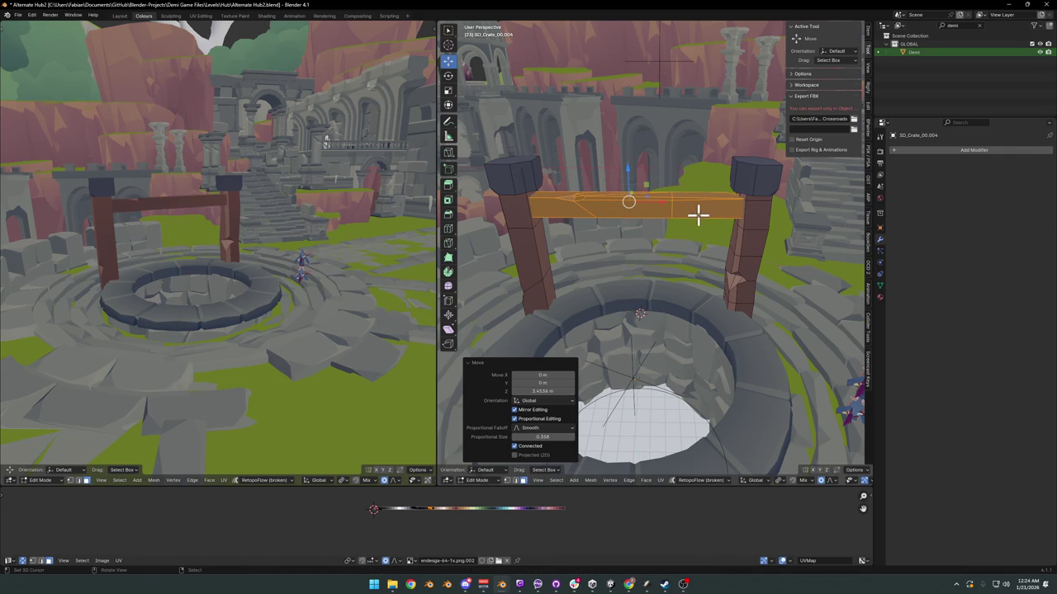
{"action": "middle_click_drag", "start_coordinate": [198, 240], "coordinate": [381, 240]}
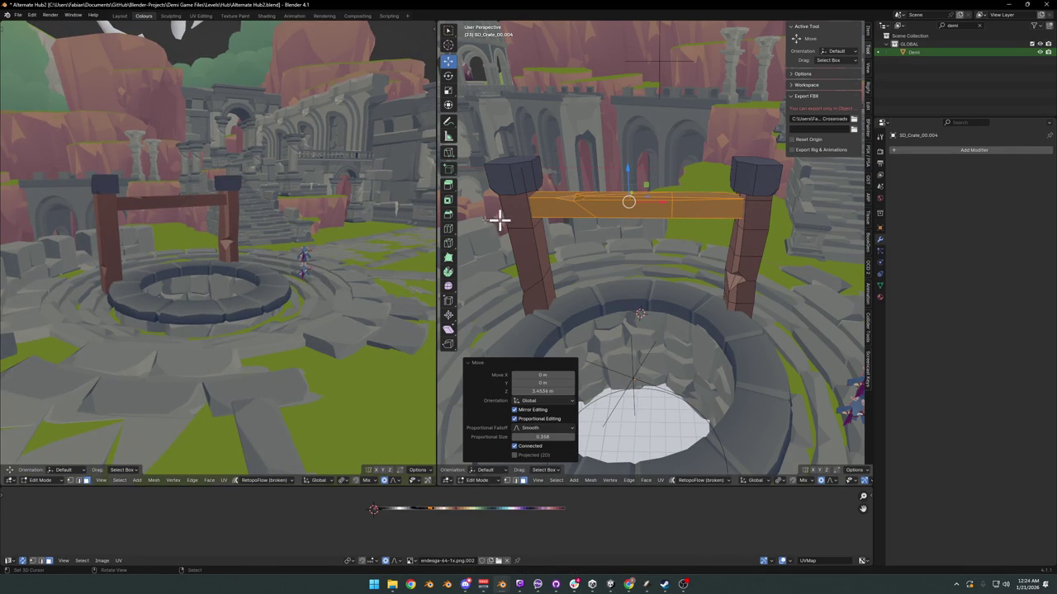
{"action": "mouse_move", "coordinate": [183, 206]}
{"action": "middle_mouse_down"}
{"action": "mouse_move", "coordinate": [313, 215]}
{"action": "mouse_move", "coordinate": [231, 215]}
{"action": "mouse_move", "coordinate": [219, 231]}
{"action": "mouse_move", "coordinate": [240, 233]}
{"action": "middle_mouse_up"}
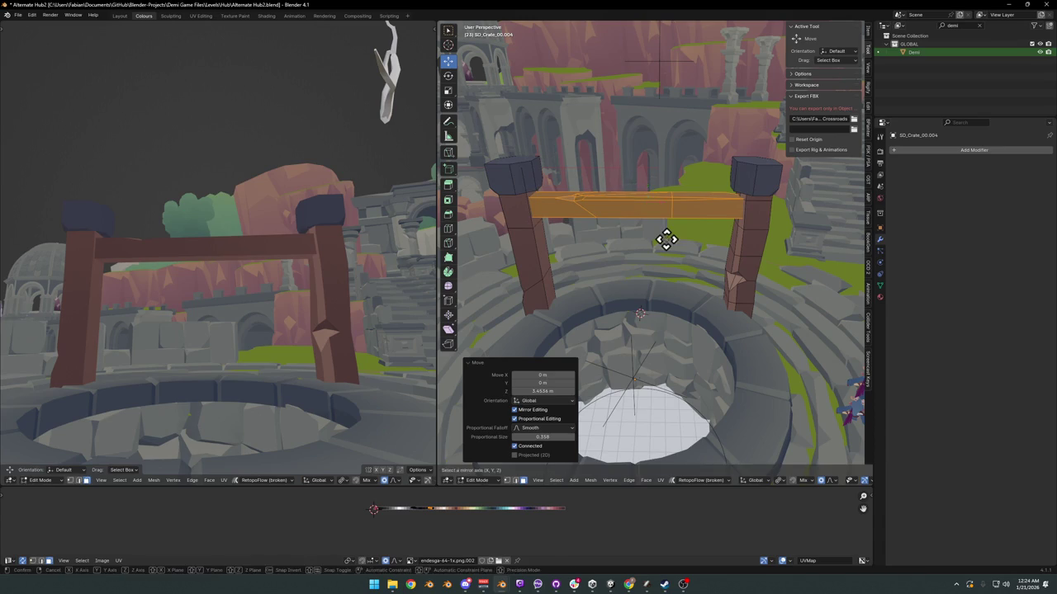
Step: Mirror the beam along Z with Ctrl+M, undo the mirror, and deselect the geometry
{"action": "key", "text": "ctrl+m"}
{"action": "key", "text": "z"}
{"action": "key", "text": "Return"}
{"action": "key", "text": "ctrl+m"}
{"action": "key", "text": "z"}
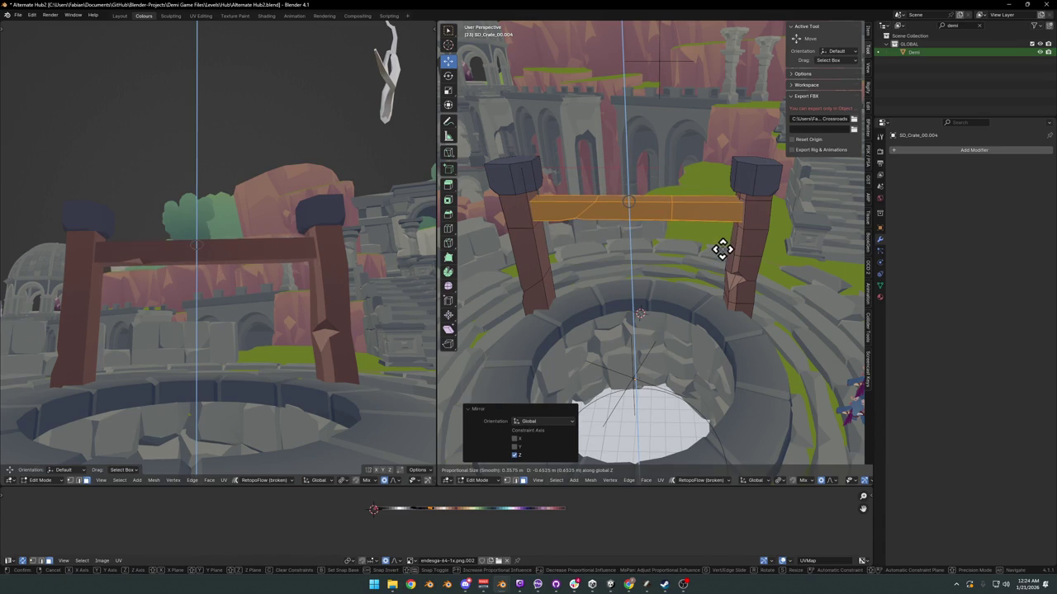
{"action": "key", "text": "Return"}
{"action": "key", "text": "ctrl+z"}
{"action": "middle_click_drag", "start_coordinate": [689, 230], "coordinate": [668, 217]}
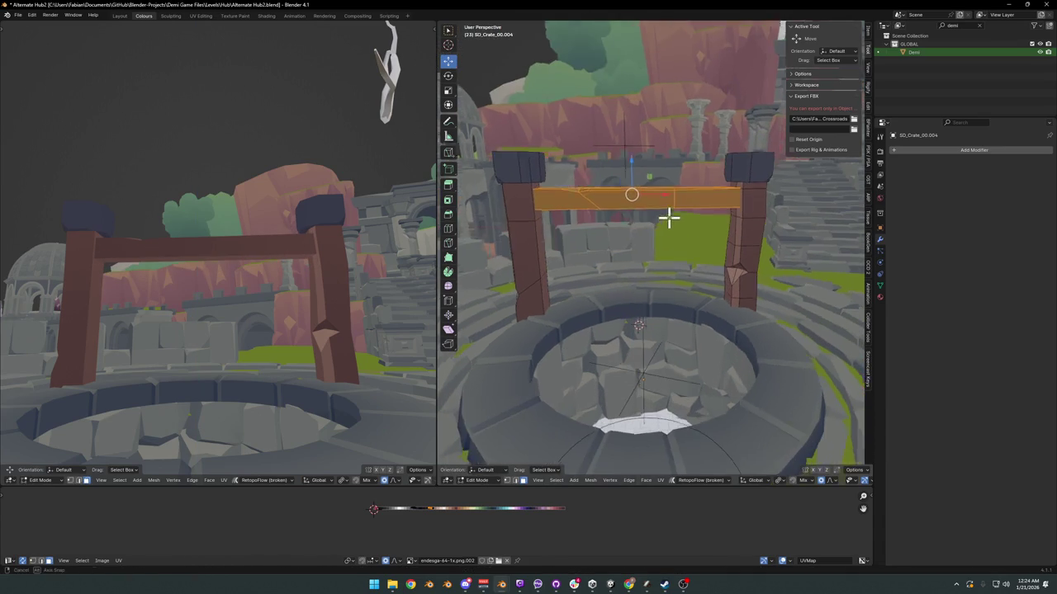
{"action": "key", "text": "alt+a"}
Step: Bevel an edge of the beam and slide the new edge along the beam
{"action": "scroll", "coordinate": [648, 206], "scroll_direction": "up", "scroll_amount": 2}
{"action": "scroll", "coordinate": [665, 255], "scroll_direction": "up", "scroll_amount": 3}
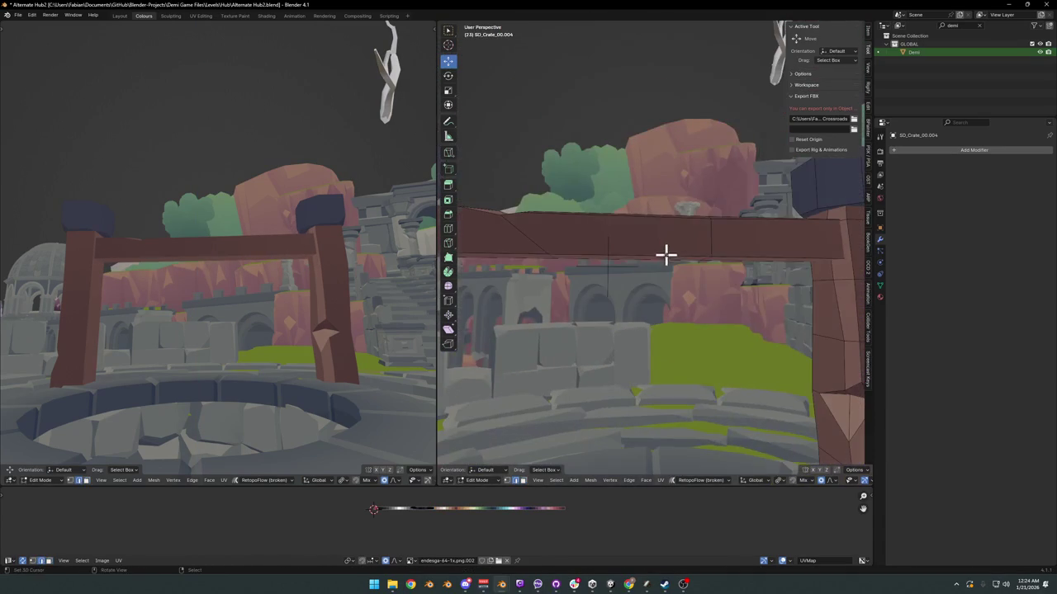
{"action": "key", "text": "ctrl+b"}
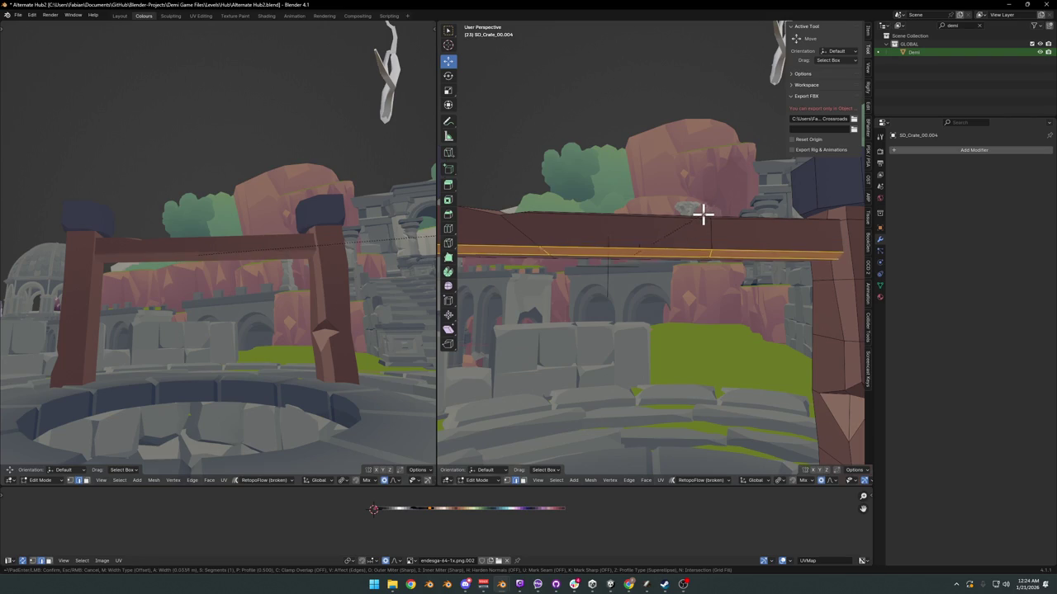
{"action": "left_click", "coordinate": [699, 213]}
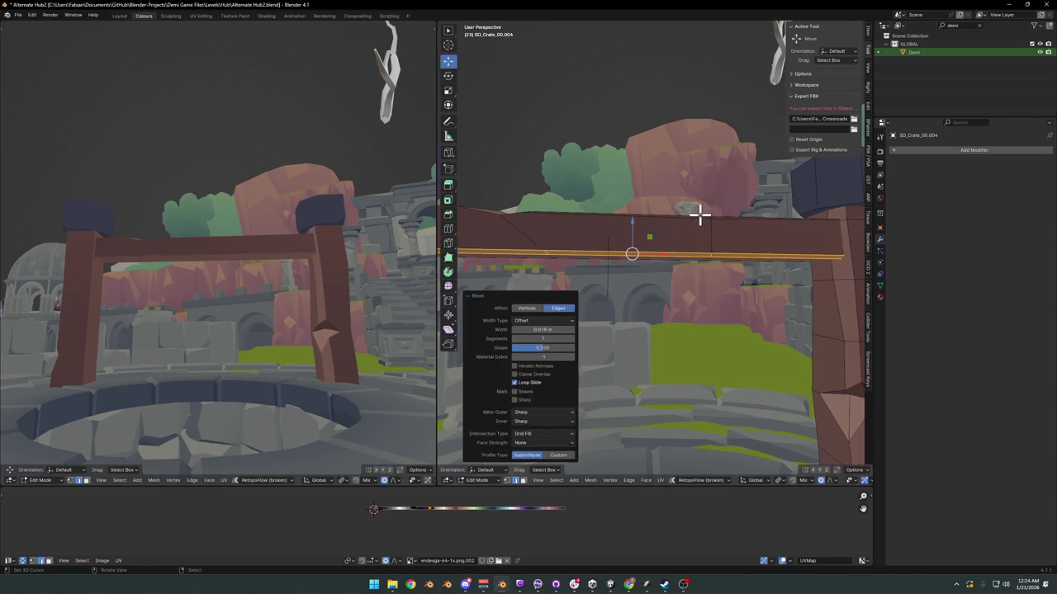
{"action": "key", "text": "g"}
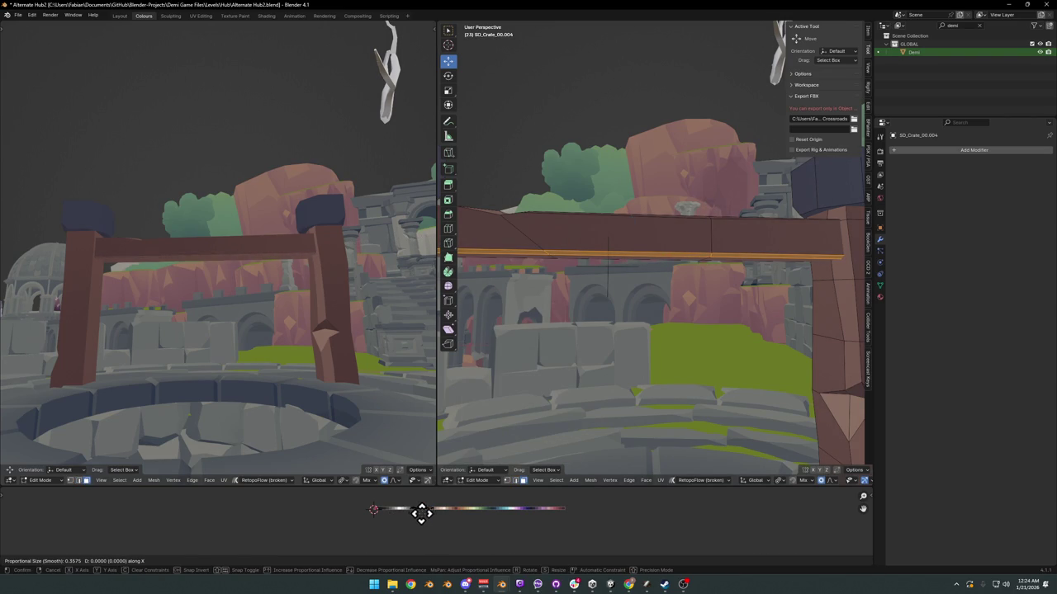
{"action": "key", "text": "g"}
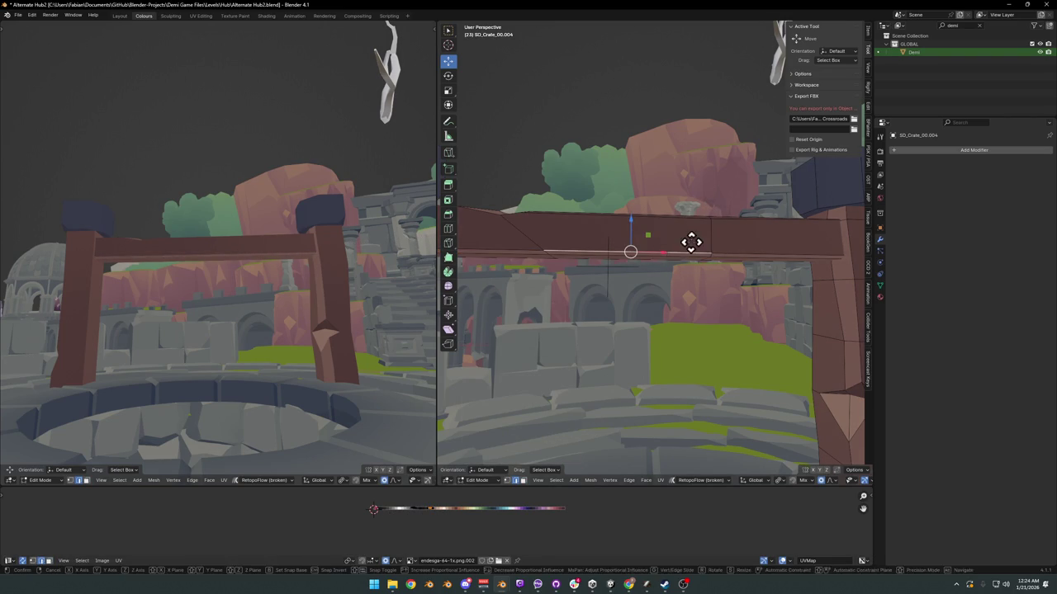
{"action": "left_click", "coordinate": [691, 239]}
Step: Pick a single vertex on the beam and move it vertically along Z
{"action": "mouse_move", "coordinate": [173, 267]}
{"action": "middle_mouse_down"}
{"action": "mouse_move", "coordinate": [207, 259]}
{"action": "mouse_move", "coordinate": [254, 271]}
{"action": "middle_mouse_up"}
{"action": "scroll", "coordinate": [251, 257], "scroll_direction": "down", "scroll_amount": 3}
{"action": "middle_click_drag", "start_coordinate": [665, 245], "coordinate": [691, 271]}
{"action": "key", "text": "a"}
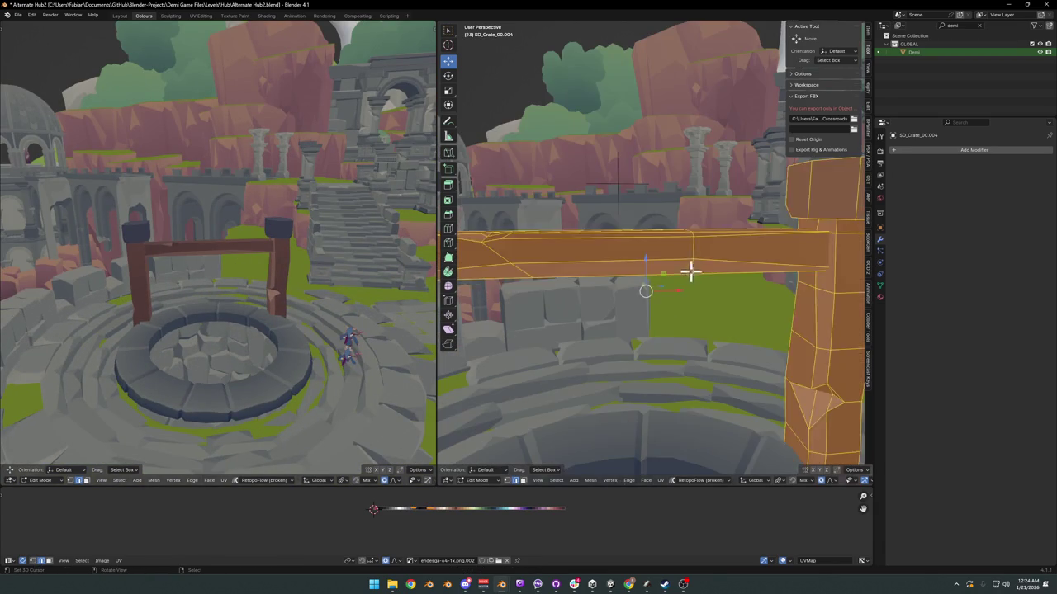
{"action": "left_click", "coordinate": [694, 250]}
{"action": "key", "text": "g"}
{"action": "key", "text": "z"}
{"action": "left_click", "coordinate": [717, 252]}
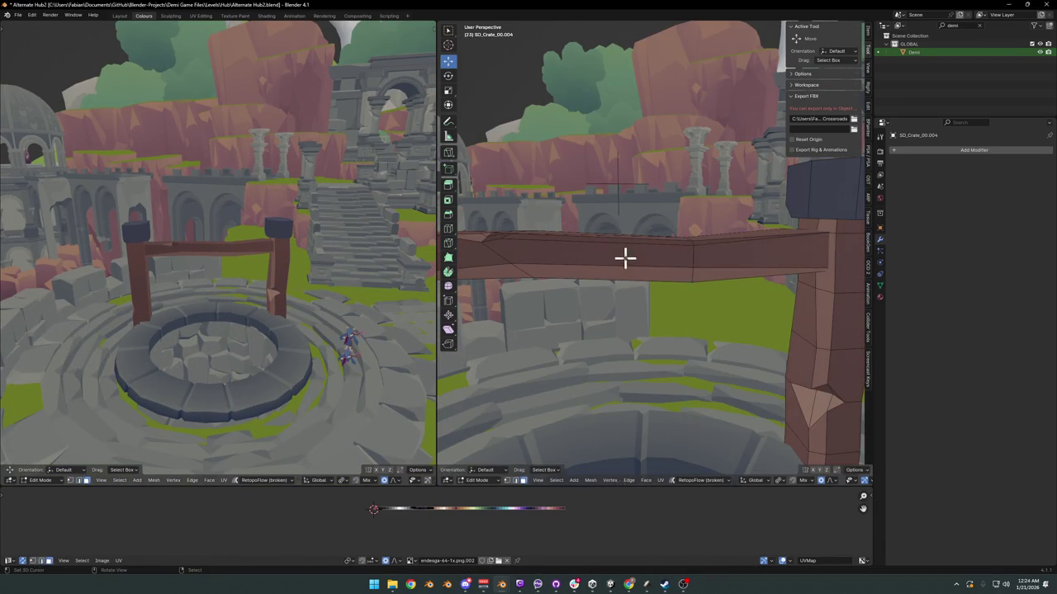
Step: Add a centred loop cut across the beam, raise it 0.403 m and shift it 2.208 m along X
{"action": "key", "text": "ctrl+r"}
{"action": "left_click", "coordinate": [618, 248]}
{"action": "right_click", "coordinate": [618, 247]}
{"action": "key", "text": "g"}
{"action": "key", "text": "z"}
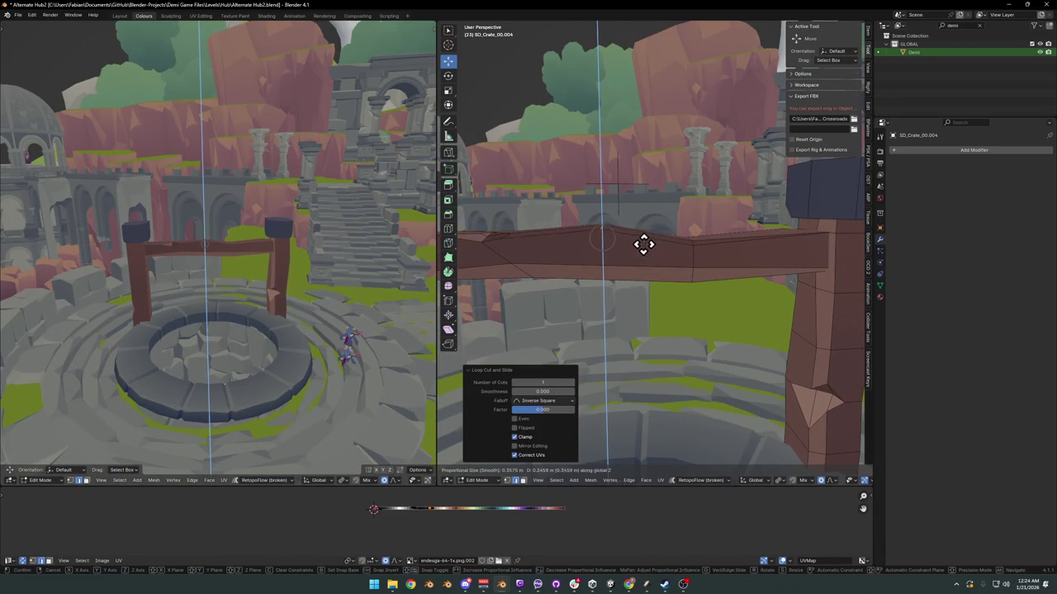
{"action": "left_click", "coordinate": [643, 244]}
{"action": "middle_click_drag", "start_coordinate": [649, 245], "coordinate": [688, 242]}
{"action": "key", "text": "g"}
{"action": "key", "text": "x"}
{"action": "left_click", "coordinate": [733, 246]}
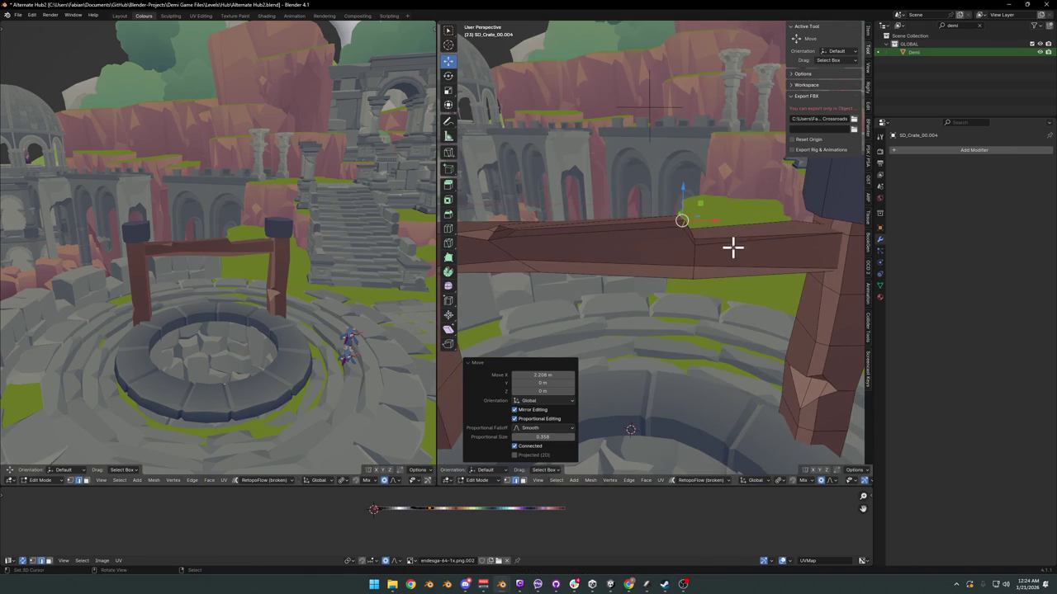
Step: Save the blend file
{"action": "mouse_move", "coordinate": [299, 281]}
{"action": "middle_mouse_down"}
{"action": "mouse_move", "coordinate": [295, 266]}
{"action": "mouse_move", "coordinate": [385, 262]}
{"action": "middle_mouse_up"}
{"action": "scroll", "coordinate": [385, 263], "scroll_direction": "up", "scroll_amount": 3}
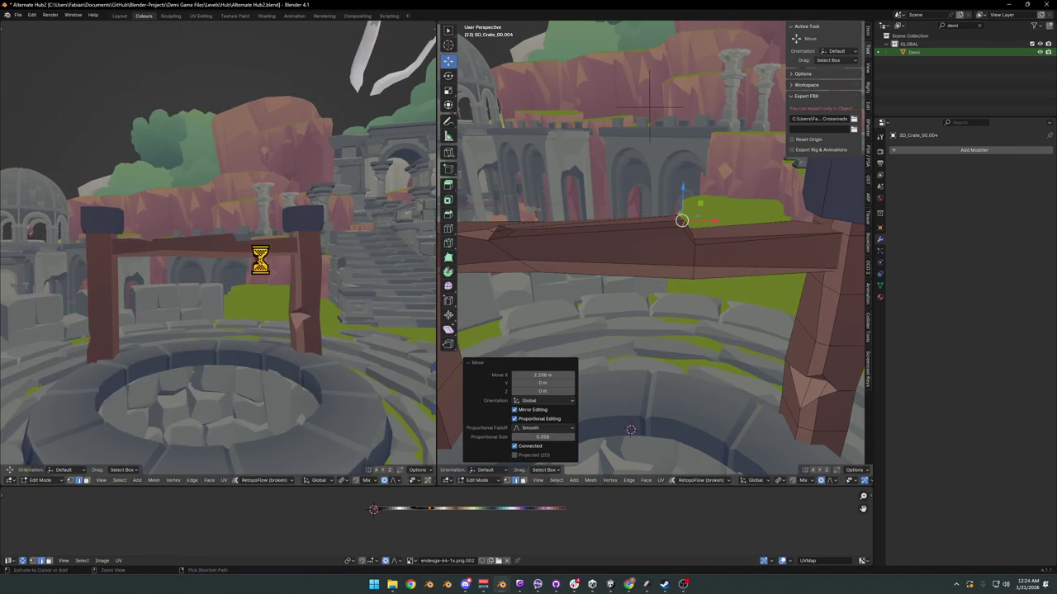
{"action": "key", "text": "ctrl+s"}
Step: Try a second centred loop cut across the beam, then undo it
{"action": "mouse_move", "coordinate": [702, 248]}
{"action": "middle_mouse_down"}
{"action": "mouse_move", "coordinate": [719, 253]}
{"action": "mouse_move", "coordinate": [685, 271]}
{"action": "middle_mouse_up"}
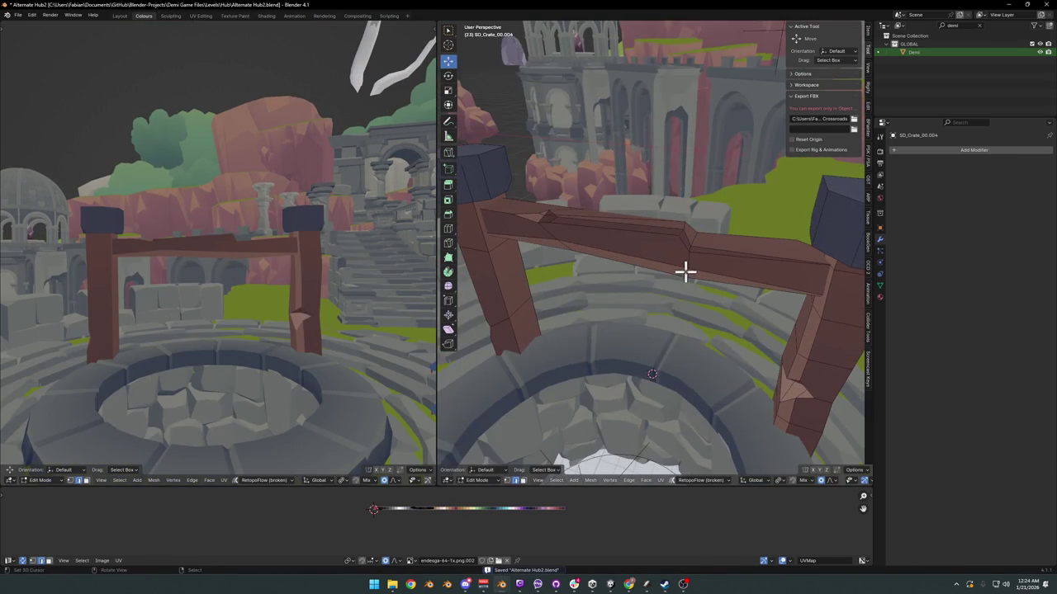
{"action": "middle_click_drag", "start_coordinate": [644, 332], "coordinate": [620, 267]}
{"action": "scroll", "coordinate": [615, 272], "scroll_direction": "up", "scroll_amount": 2}
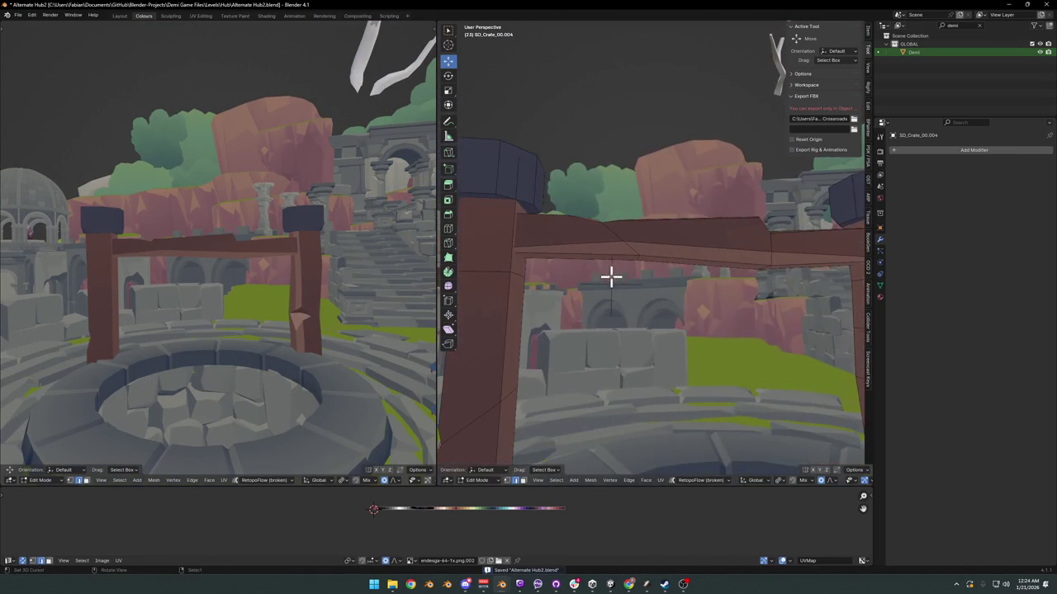
{"action": "key", "text": "ctrl+r"}
{"action": "left_click", "coordinate": [611, 277]}
{"action": "right_click", "coordinate": [612, 277]}
{"action": "key", "text": "g"}
{"action": "right_click", "coordinate": [616, 275]}
{"action": "key", "text": "ctrl+z"}
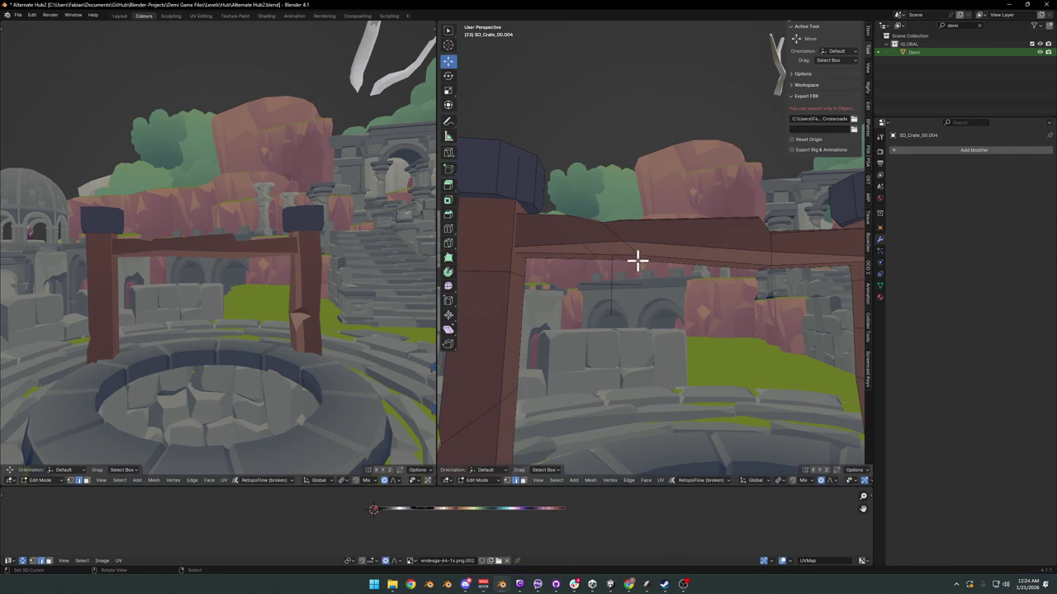
{"action": "middle_click_drag", "start_coordinate": [637, 259], "coordinate": [658, 257]}
Step: Lower a beam vertex 0.377 m on Z, then undo the vertex moves
{"action": "key", "text": "g"}
{"action": "key", "text": "z"}
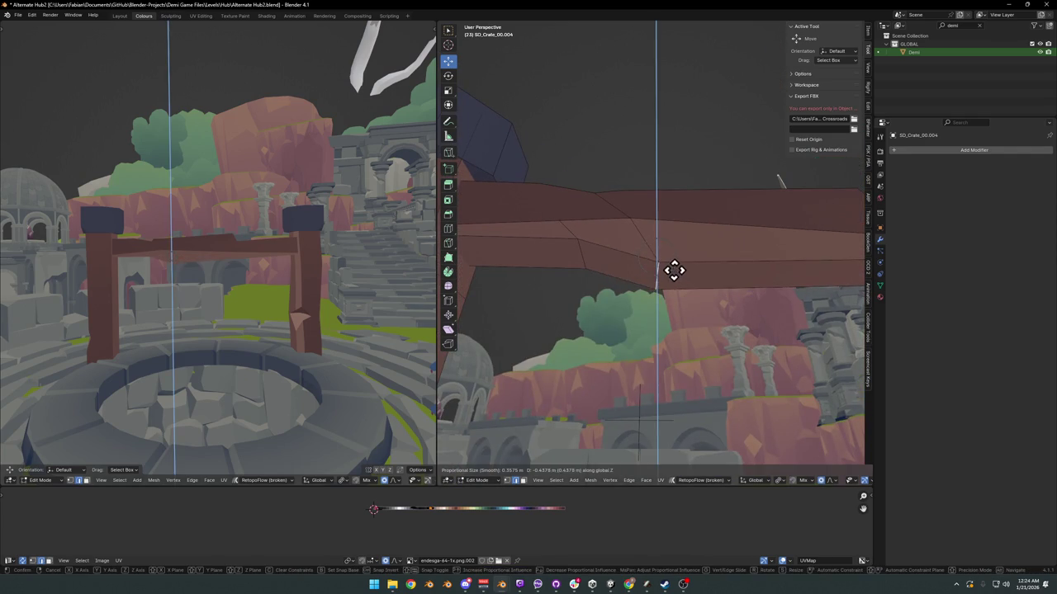
{"action": "left_click", "coordinate": [681, 273]}
{"action": "key", "text": "g"}
{"action": "key", "text": "x"}
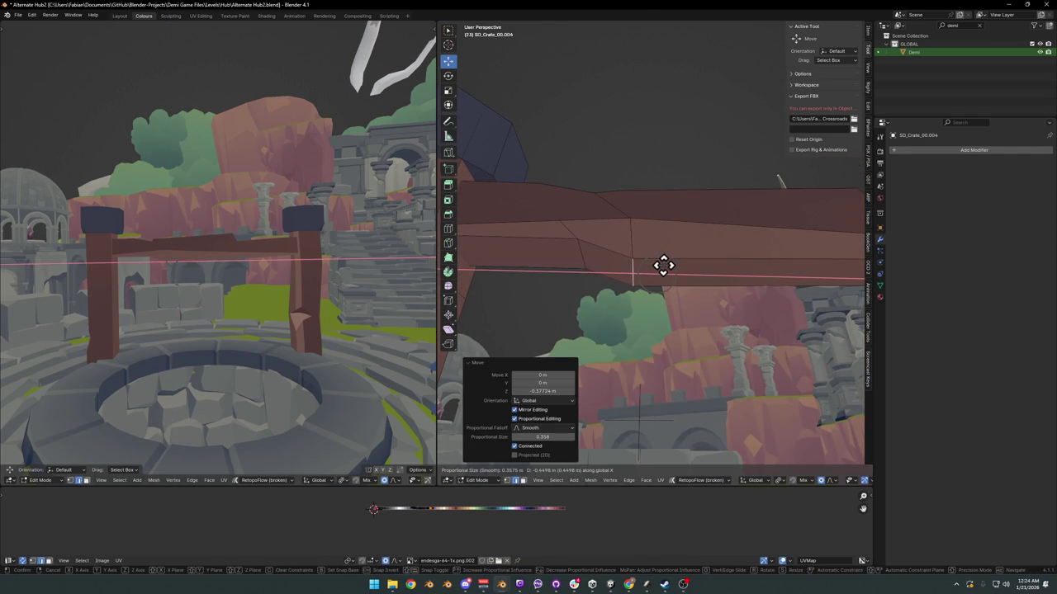
{"action": "right_click", "coordinate": [663, 264]}
{"action": "key", "text": "ctrl+z"}
Step: Lower the beam vertex 0.236 m on Z and shift it 0.555 m along X
{"action": "key", "text": "g"}
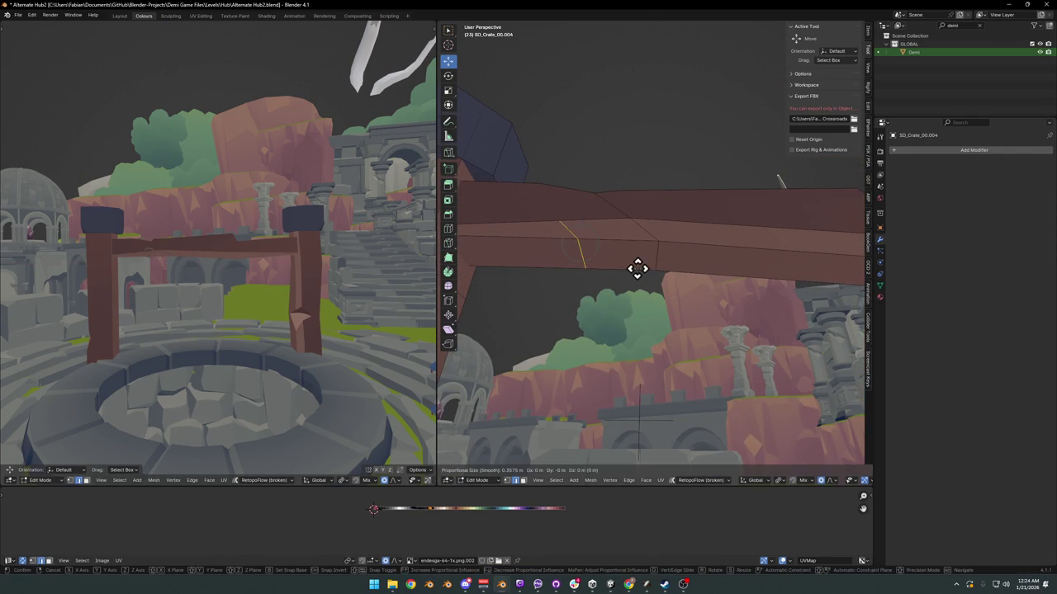
{"action": "key", "text": "z"}
{"action": "left_click", "coordinate": [637, 278]}
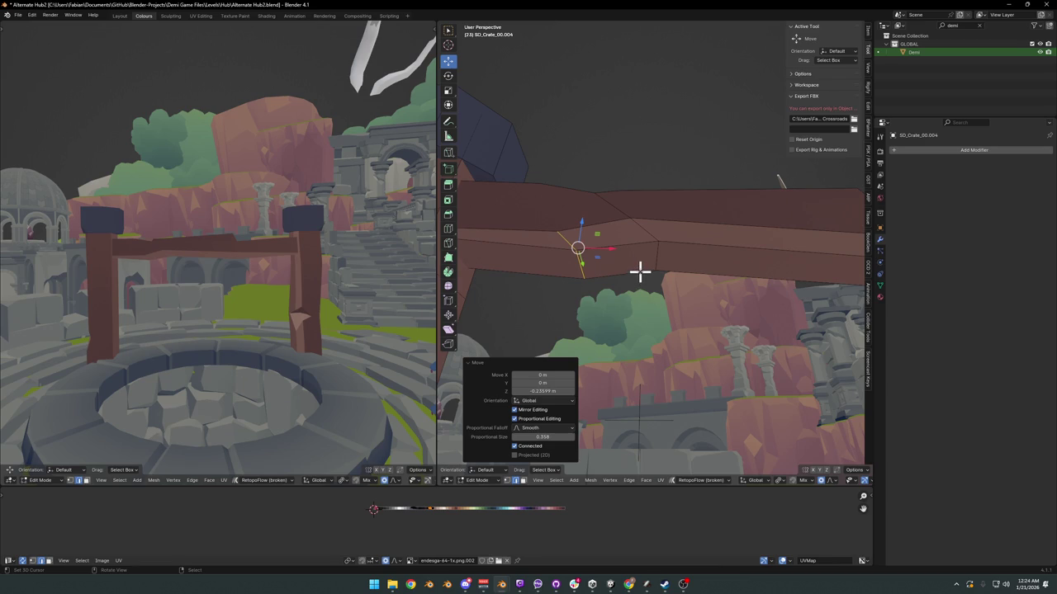
{"action": "key", "text": "g"}
{"action": "key", "text": "x"}
{"action": "left_click", "coordinate": [672, 269]}
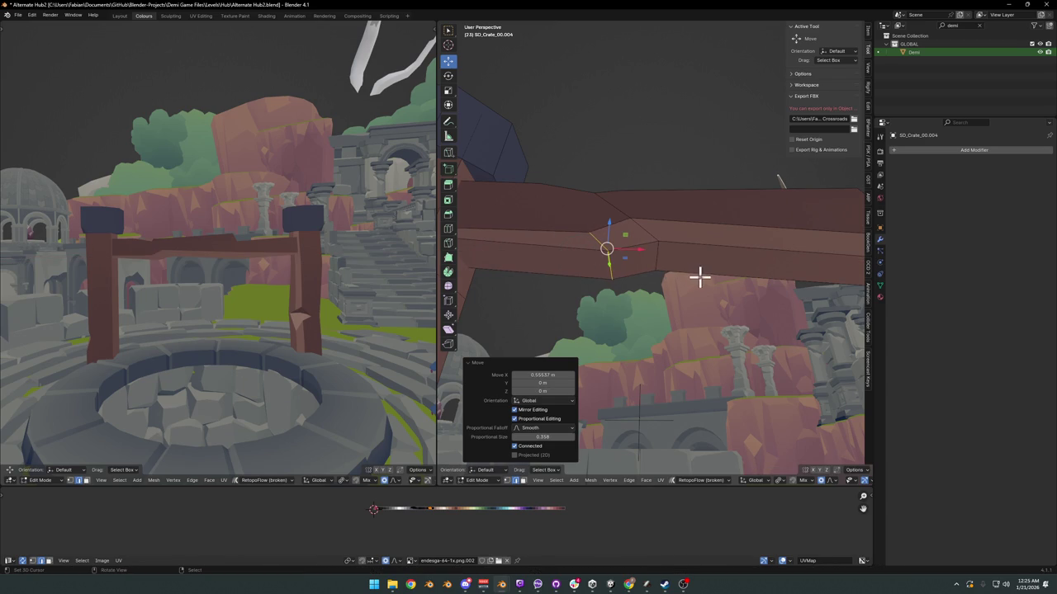
{"action": "mouse_move", "coordinate": [299, 259]}
{"action": "middle_mouse_down"}
{"action": "mouse_move", "coordinate": [311, 245]}
{"action": "mouse_move", "coordinate": [302, 253]}
{"action": "mouse_move", "coordinate": [326, 260]}
{"action": "middle_mouse_up"}
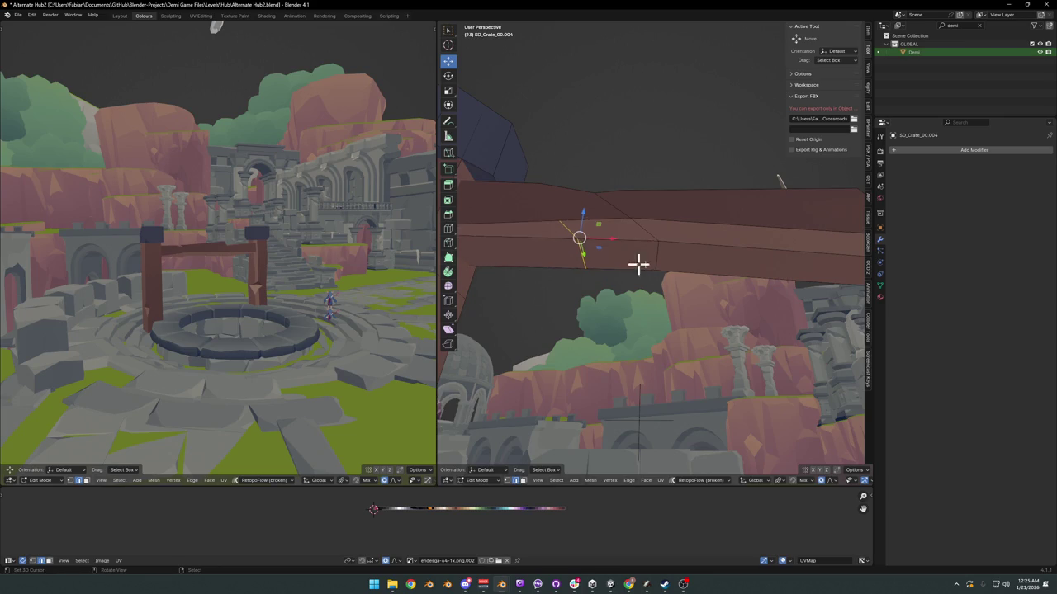
{"action": "key", "text": "KP_Decimal"}
Step: Slide an edge on the left pillar slightly and shift it along X
{"action": "middle_click_drag", "start_coordinate": [664, 292], "coordinate": [717, 311]}
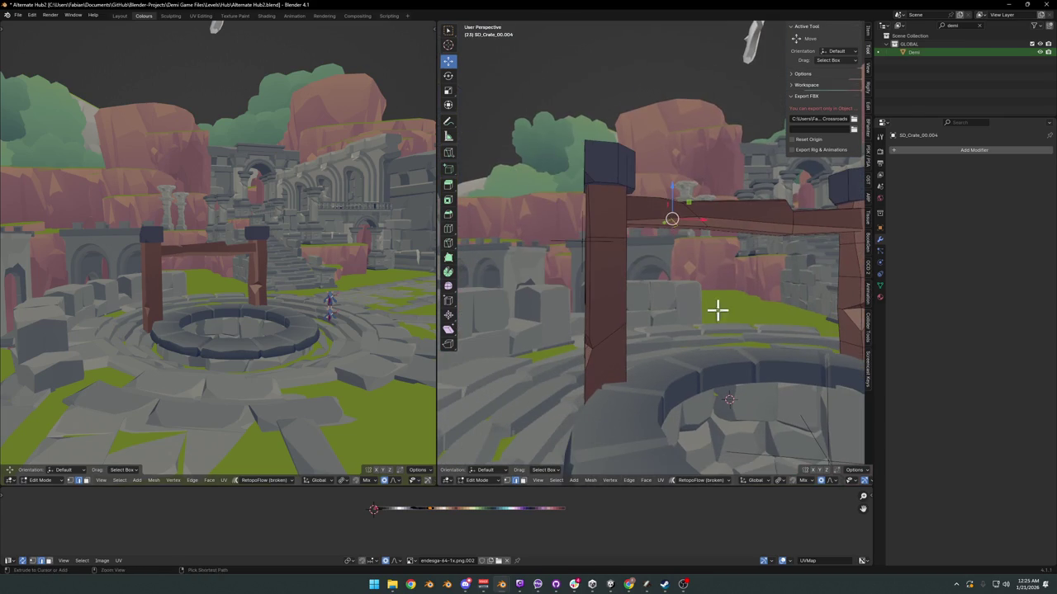
{"action": "left_click", "coordinate": [620, 303]}
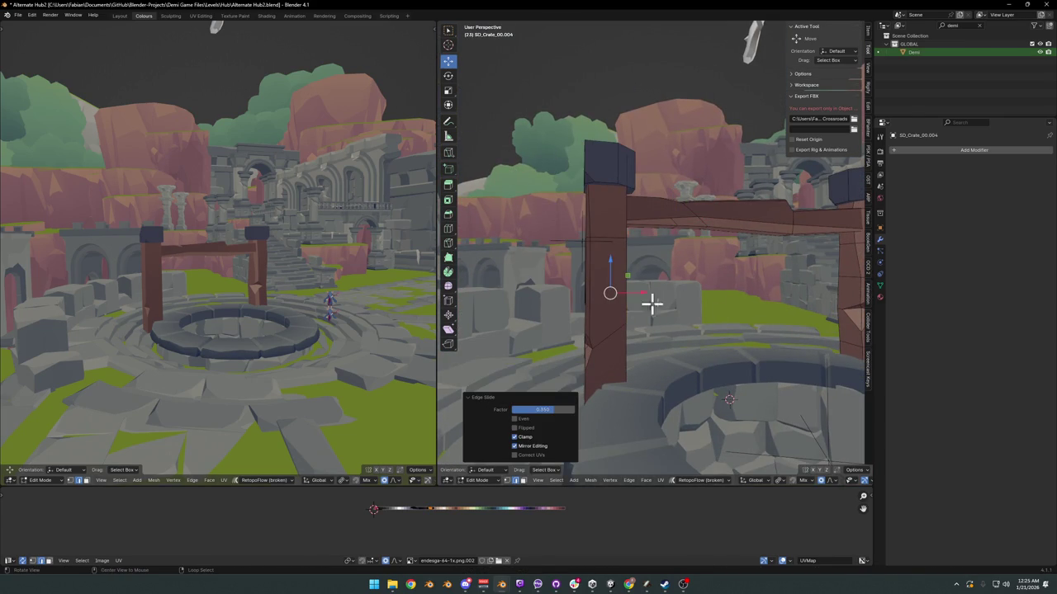
{"action": "mouse_move", "coordinate": [652, 304]}
{"action": "middle_mouse_down"}
{"action": "mouse_move", "coordinate": [677, 305]}
{"action": "mouse_move", "coordinate": [602, 332]}
{"action": "mouse_move", "coordinate": [644, 311]}
{"action": "middle_mouse_up"}
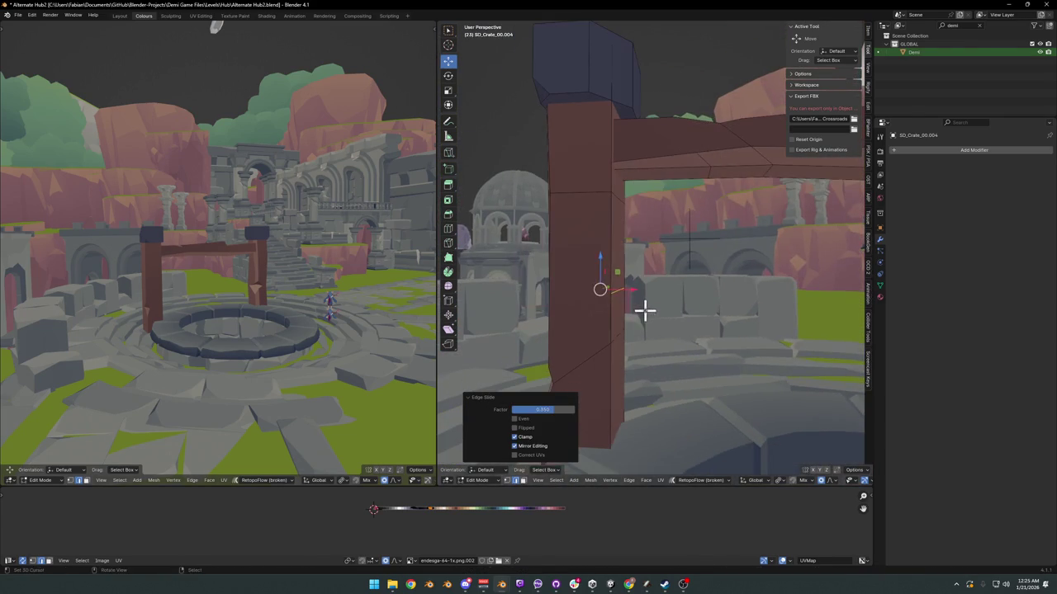
{"action": "key", "text": "g"}
{"action": "key", "text": "x"}
{"action": "left_click", "coordinate": [654, 305]}
{"action": "key", "text": "g"}
{"action": "key", "text": "z"}
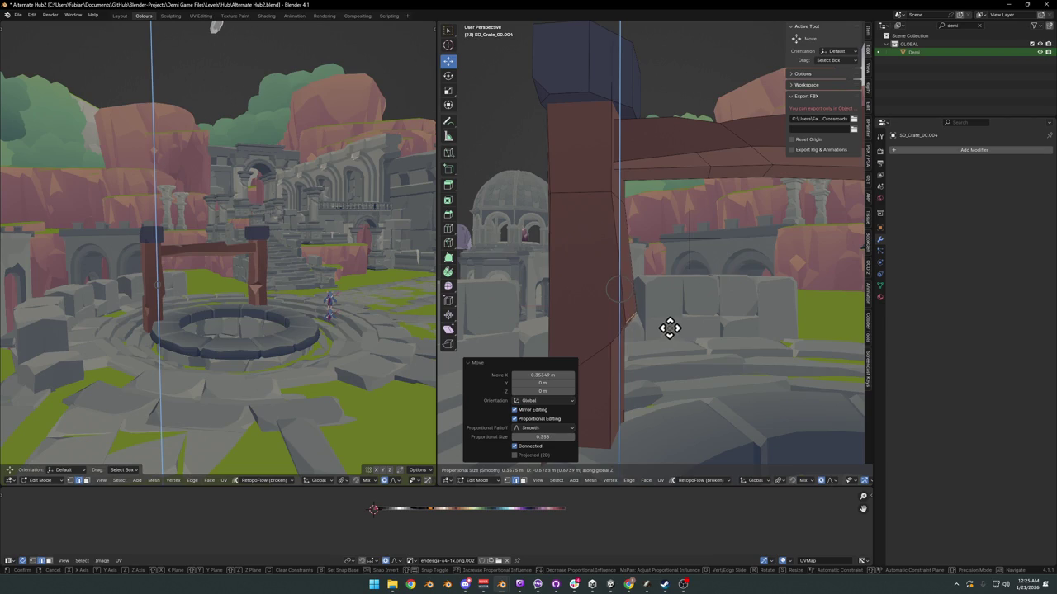
{"action": "right_click", "coordinate": [669, 317]}
Step: Add a centred loop cut across the right pillar
{"action": "scroll", "coordinate": [652, 310], "scroll_direction": "down", "scroll_amount": 4}
{"action": "mouse_move", "coordinate": [743, 299]}
{"action": "middle_mouse_down"}
{"action": "mouse_move", "coordinate": [778, 295]}
{"action": "mouse_move", "coordinate": [706, 291]}
{"action": "mouse_move", "coordinate": [748, 273]}
{"action": "middle_mouse_up"}
{"action": "scroll", "coordinate": [649, 253], "scroll_direction": "up", "scroll_amount": 5}
{"action": "key", "text": "ctrl+r"}
{"action": "mouse_move", "coordinate": [649, 252]}
{"action": "middle_mouse_down"}
{"action": "mouse_move", "coordinate": [627, 212]}
{"action": "mouse_move", "coordinate": [682, 224]}
{"action": "mouse_move", "coordinate": [694, 240]}
{"action": "mouse_move", "coordinate": [620, 236]}
{"action": "mouse_move", "coordinate": [727, 236]}
{"action": "mouse_move", "coordinate": [614, 221]}
{"action": "middle_mouse_up"}
{"action": "left_click", "coordinate": [628, 212]}
{"action": "right_click", "coordinate": [628, 233]}
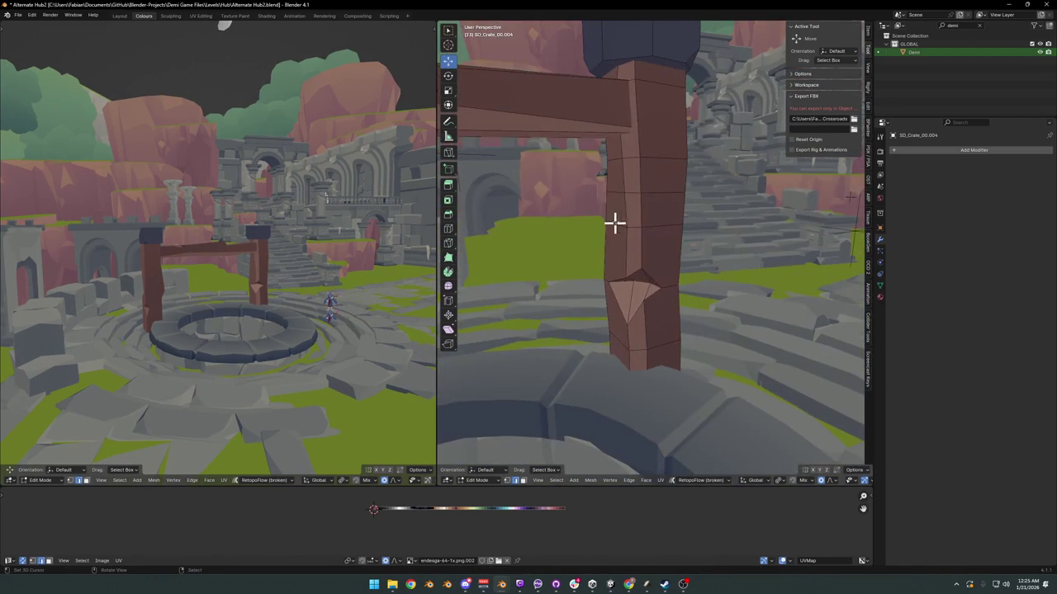
Step: Shift the new post vertices along X and lower them on Z
{"action": "middle_click_drag", "start_coordinate": [618, 159], "coordinate": [641, 173]}
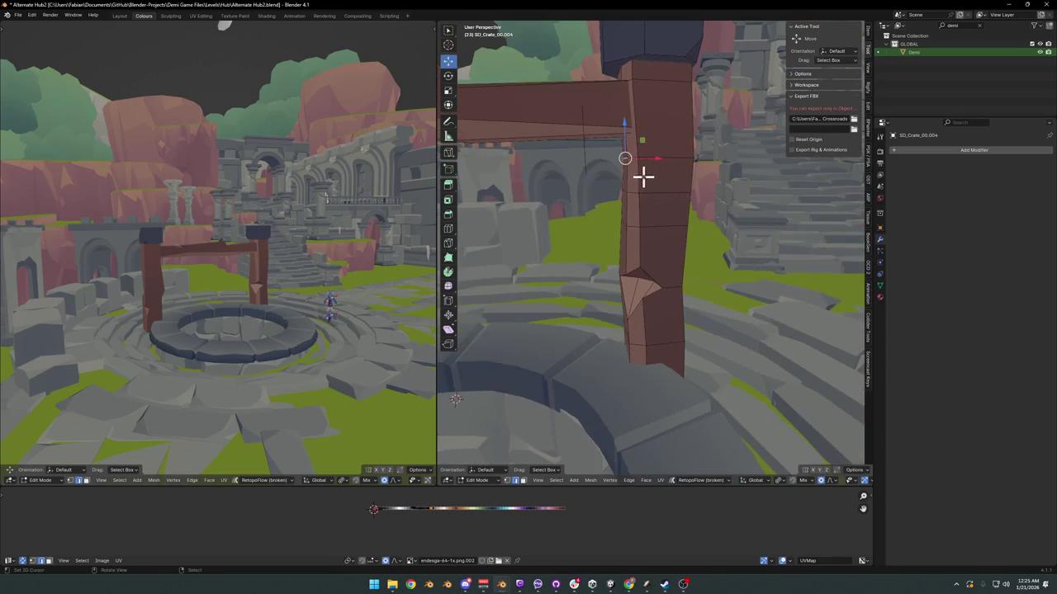
{"action": "key", "text": "g"}
{"action": "key", "text": "x"}
{"action": "left_click", "coordinate": [653, 182]}
{"action": "key", "text": "g"}
{"action": "key", "text": "z"}
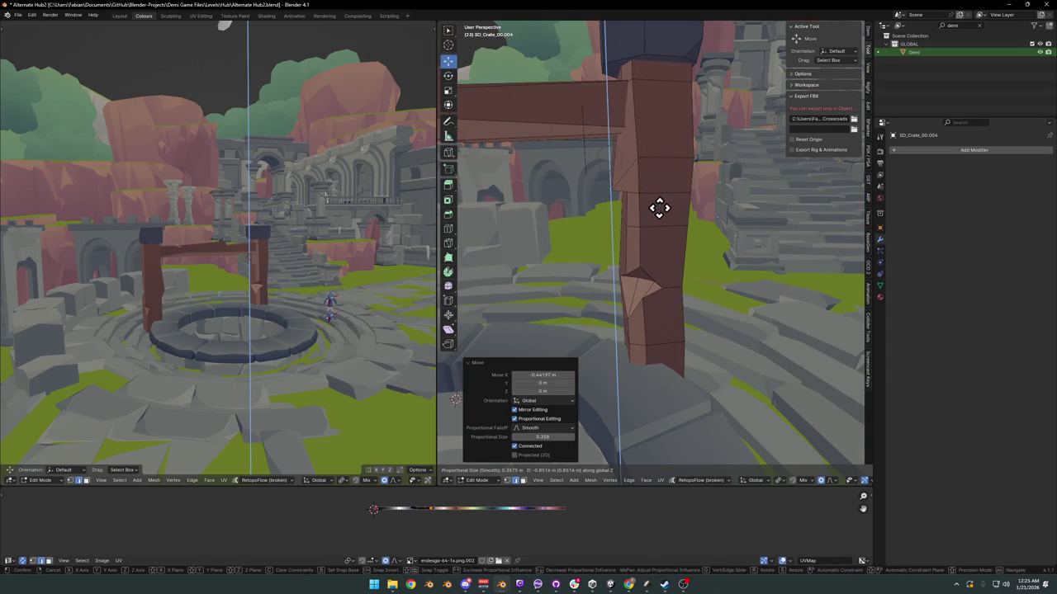
{"action": "left_click", "coordinate": [661, 205]}
Step: Nudge the post vertices twice more along X to bend the post's profile
{"action": "key", "text": "KP_Decimal"}
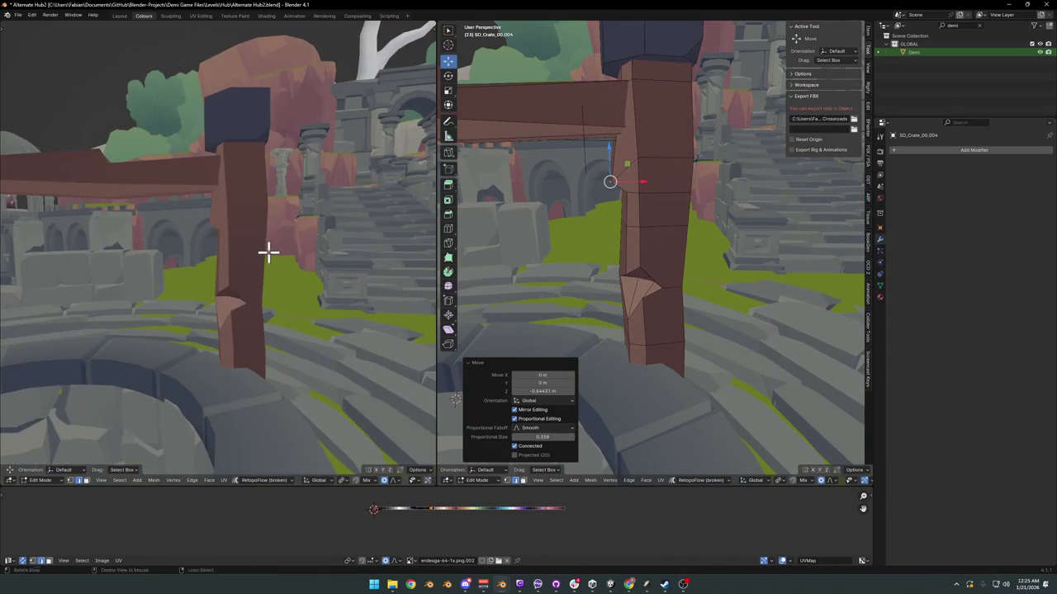
{"action": "left_click", "coordinate": [267, 248]}
{"action": "middle_click_drag", "start_coordinate": [556, 184], "coordinate": [660, 170]}
{"action": "key", "text": "g"}
{"action": "key", "text": "x"}
{"action": "left_click", "coordinate": [669, 170]}
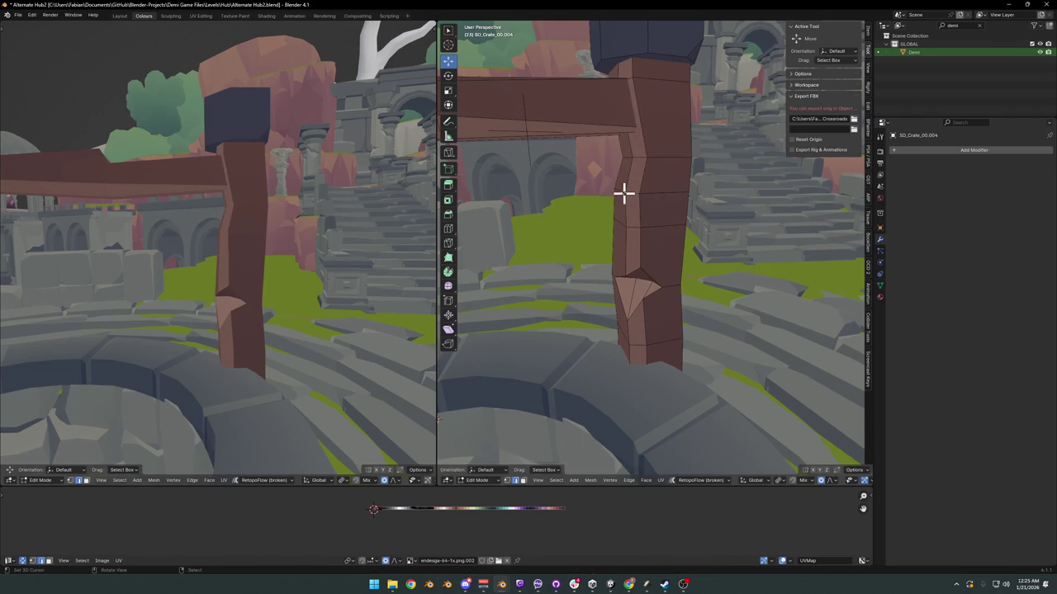
{"action": "key", "text": "g"}
{"action": "key", "text": "x"}
{"action": "left_click", "coordinate": [666, 189]}
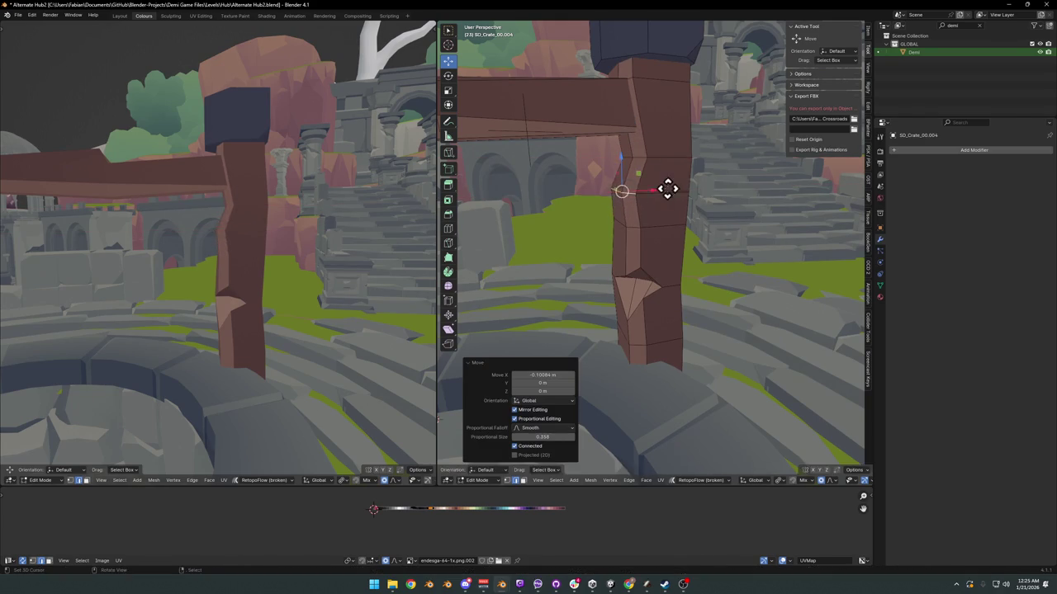
{"action": "key", "text": "g"}
{"action": "key", "text": "z"}
{"action": "key", "text": "Escape"}
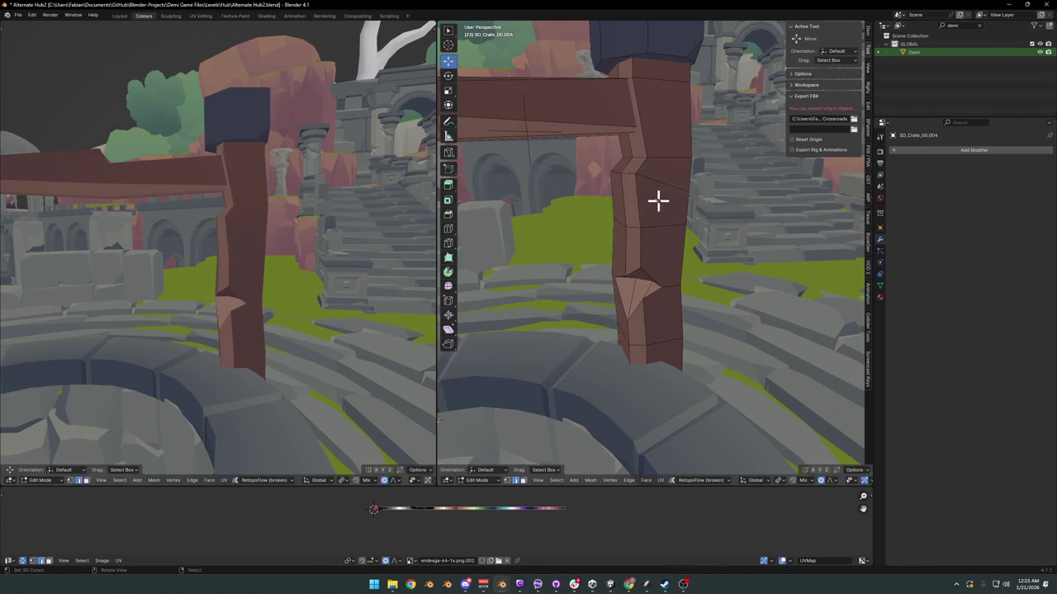
Step: Adjust post edges along X and slide an edge near the beam corner
{"action": "left_click", "coordinate": [638, 186]}
{"action": "key", "text": "g"}
{"action": "key", "text": "x"}
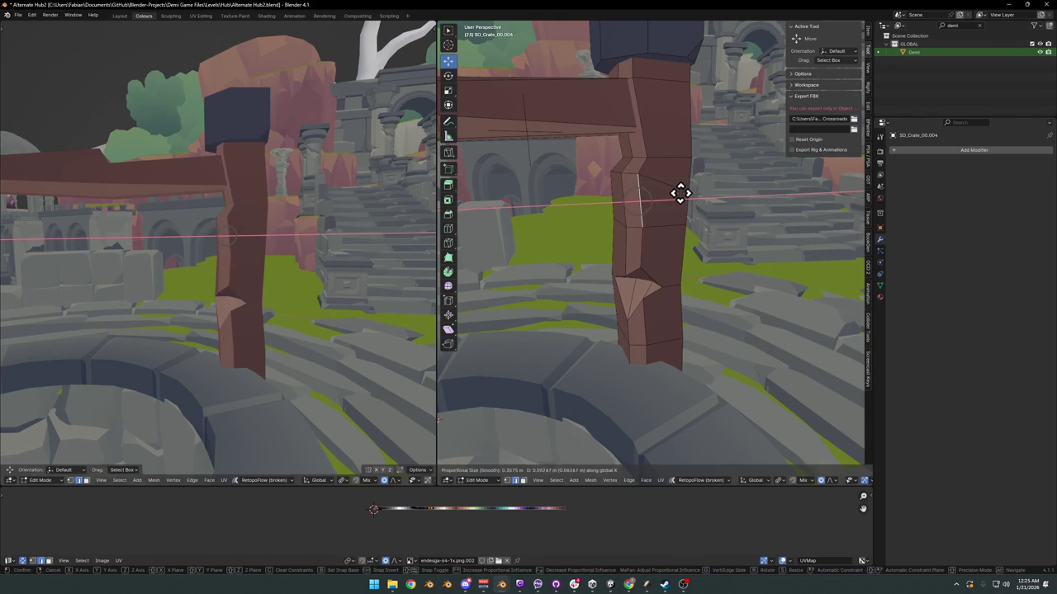
{"action": "key", "text": "Escape"}
{"action": "left_click", "coordinate": [641, 116]}
{"action": "key", "text": "g"}
{"action": "key", "text": "g"}
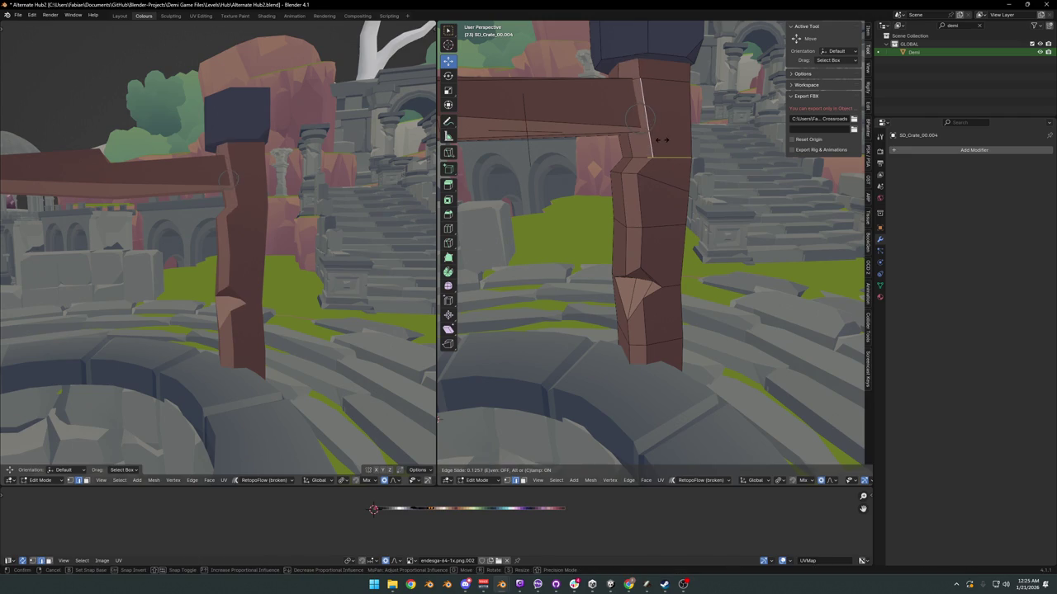
{"action": "key", "text": "Escape"}
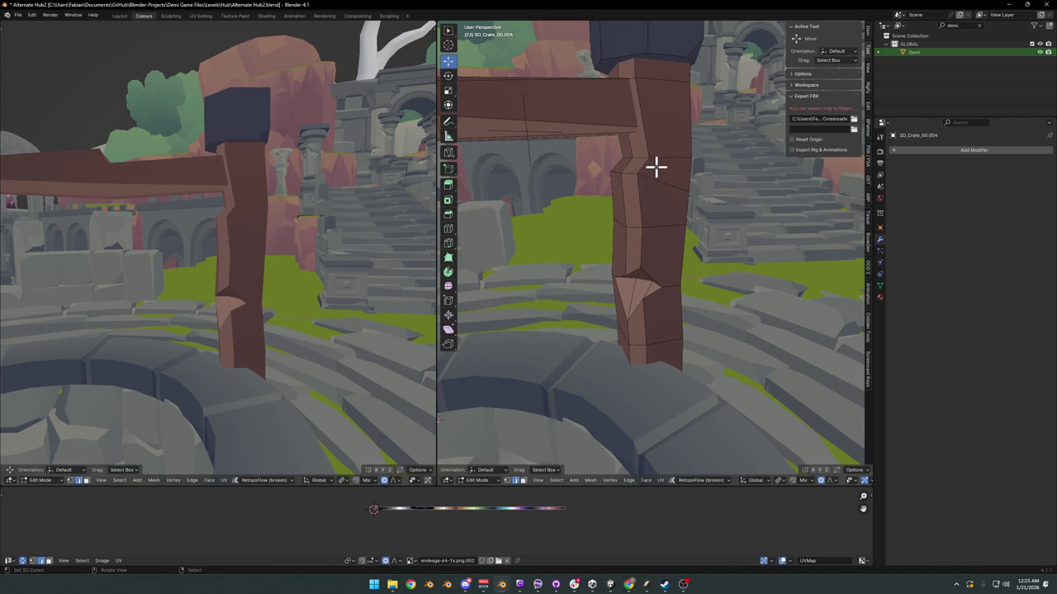
Step: Shift the corner vertex along X and slide it along its edge where the post meets the beam
{"action": "key", "text": "1"}
{"action": "left_click", "coordinate": [658, 156]}
{"action": "key", "text": "ctrl+shift+b"}
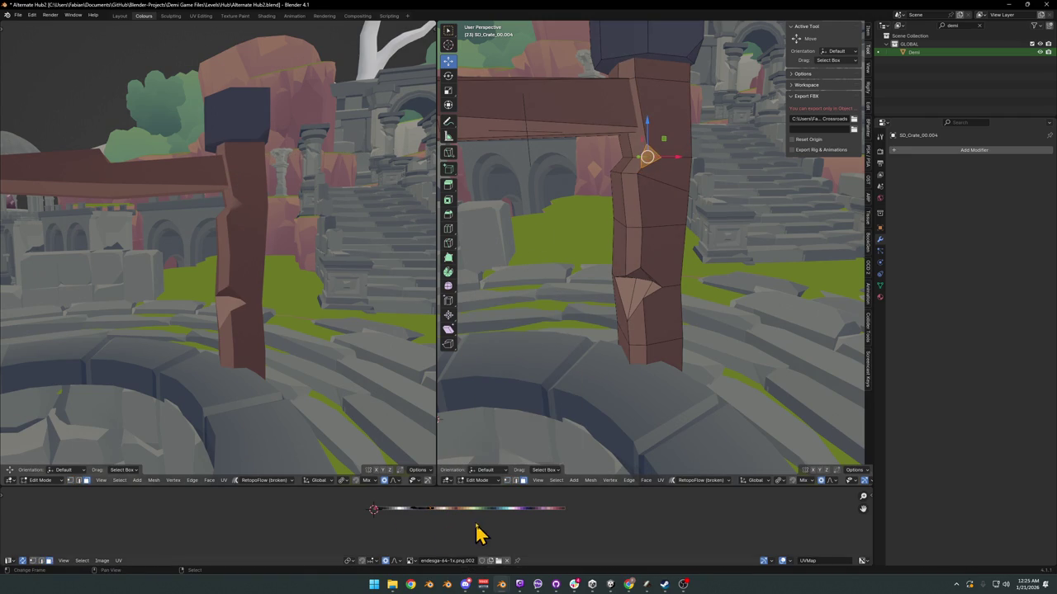
{"action": "key", "text": "Escape"}
{"action": "key", "text": "g"}
{"action": "key", "text": "x"}
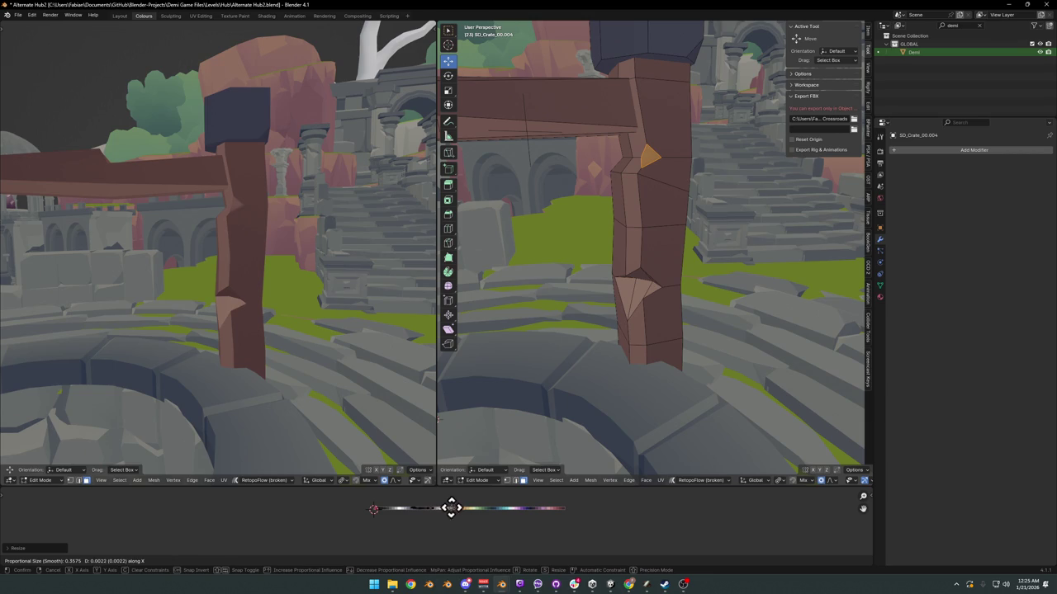
{"action": "left_click", "coordinate": [481, 505]}
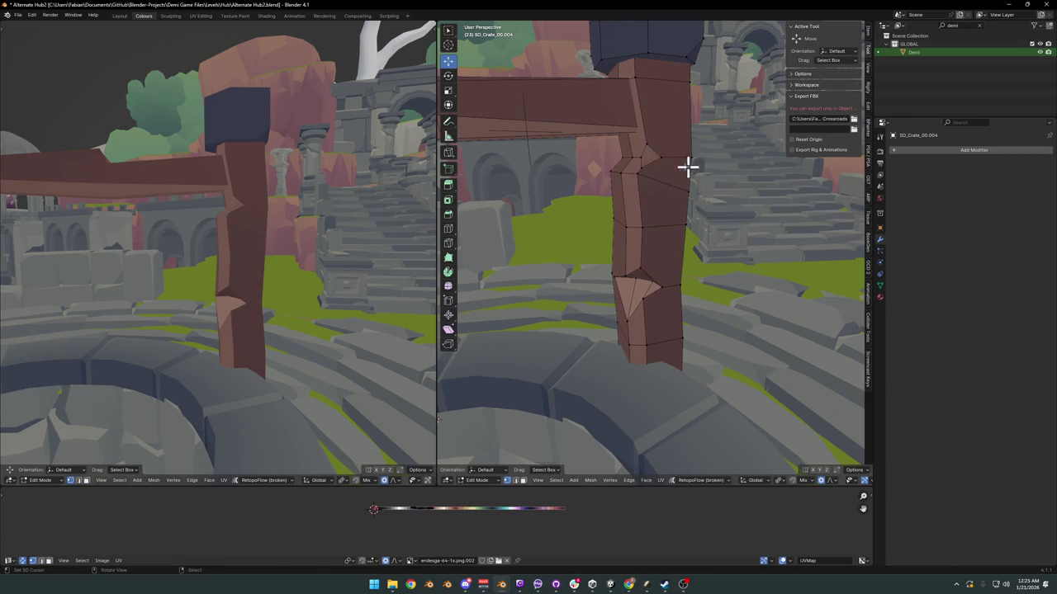
{"action": "key", "text": "shift+v"}
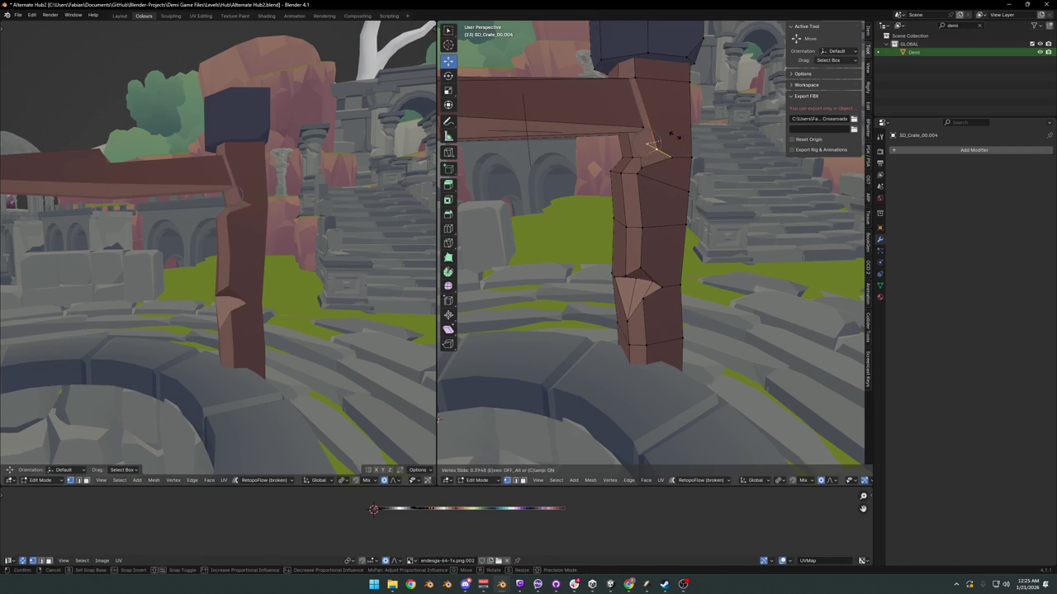
{"action": "left_click", "coordinate": [652, 147]}
Step: Select the whole wooden frame mesh and box-select its UVs on the palette texture
{"action": "mouse_move", "coordinate": [253, 240]}
{"action": "middle_mouse_down"}
{"action": "mouse_move", "coordinate": [335, 261]}
{"action": "mouse_move", "coordinate": [270, 262]}
{"action": "mouse_move", "coordinate": [255, 248]}
{"action": "mouse_move", "coordinate": [231, 267]}
{"action": "mouse_move", "coordinate": [147, 275]}
{"action": "mouse_move", "coordinate": [215, 248]}
{"action": "mouse_move", "coordinate": [313, 245]}
{"action": "mouse_move", "coordinate": [269, 232]}
{"action": "mouse_move", "coordinate": [616, 189]}
{"action": "mouse_move", "coordinate": [571, 207]}
{"action": "mouse_move", "coordinate": [253, 245]}
{"action": "mouse_move", "coordinate": [286, 247]}
{"action": "mouse_move", "coordinate": [344, 238]}
{"action": "mouse_move", "coordinate": [167, 239]}
{"action": "mouse_move", "coordinate": [216, 236]}
{"action": "middle_mouse_up"}
{"action": "mouse_move", "coordinate": [291, 217]}
{"action": "middle_mouse_down"}
{"action": "mouse_move", "coordinate": [342, 207]}
{"action": "mouse_move", "coordinate": [251, 239]}
{"action": "mouse_move", "coordinate": [295, 229]}
{"action": "mouse_move", "coordinate": [266, 243]}
{"action": "mouse_move", "coordinate": [287, 253]}
{"action": "mouse_move", "coordinate": [316, 243]}
{"action": "middle_mouse_up"}
{"action": "key", "text": "a"}
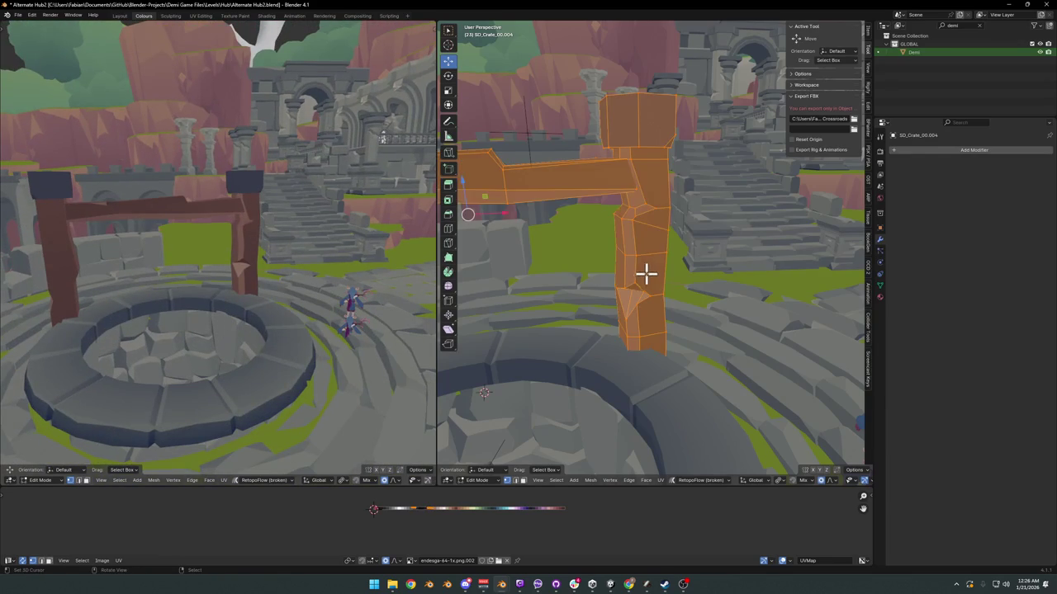
{"action": "left_click", "coordinate": [450, 526]}
{"action": "left_click_drag", "start_coordinate": [442, 500], "coordinate": [427, 530]}
Step: Shrink the frame's UVs and shift them along X onto a different brown, then inspect the frame
{"action": "key", "text": "s"}
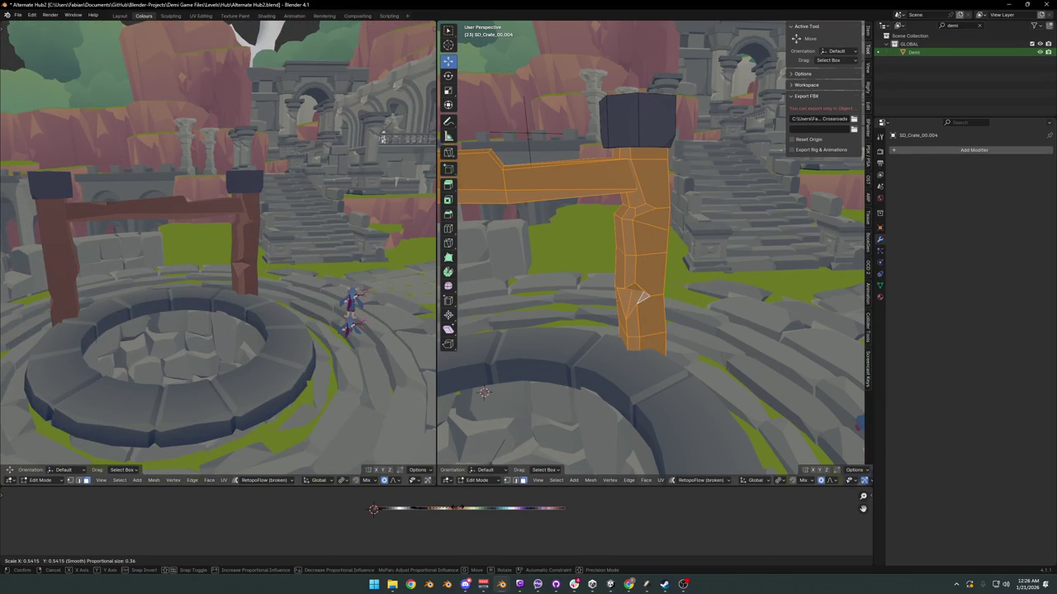
{"action": "left_click", "coordinate": [460, 513]}
{"action": "key", "text": "g"}
{"action": "key", "text": "x"}
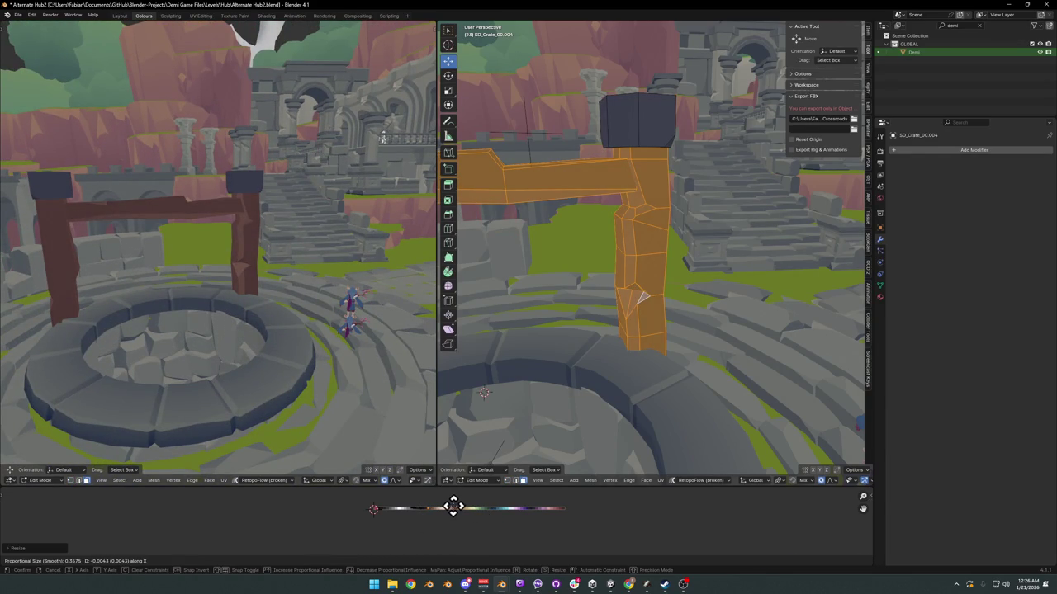
{"action": "left_click", "coordinate": [454, 506]}
{"action": "mouse_move", "coordinate": [306, 297]}
{"action": "middle_mouse_down"}
{"action": "mouse_move", "coordinate": [366, 293]}
{"action": "mouse_move", "coordinate": [332, 302]}
{"action": "mouse_move", "coordinate": [226, 288]}
{"action": "mouse_move", "coordinate": [331, 286]}
{"action": "mouse_move", "coordinate": [250, 299]}
{"action": "mouse_move", "coordinate": [275, 302]}
{"action": "middle_mouse_up"}
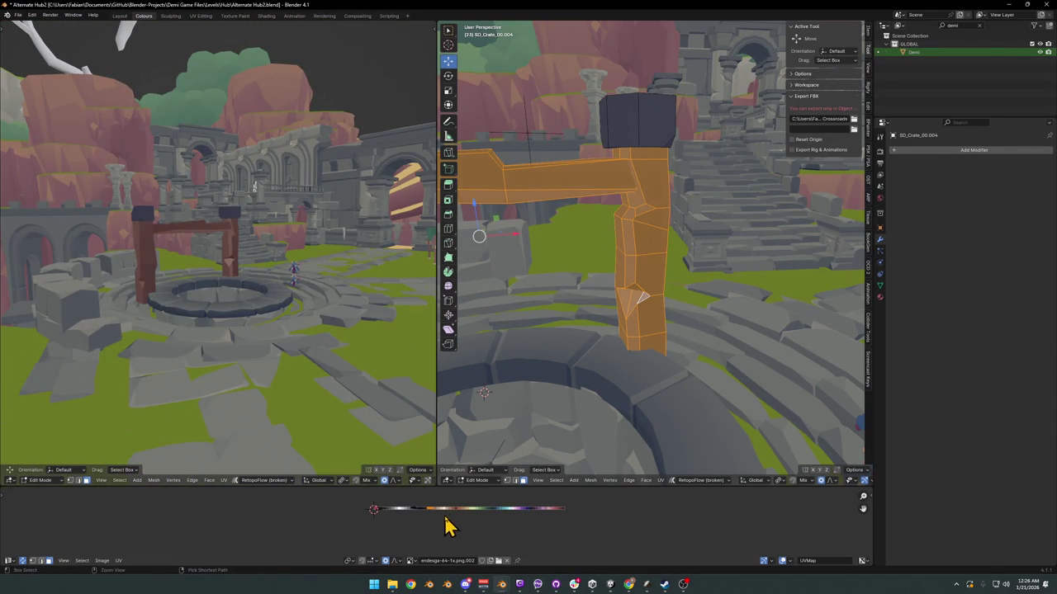
{"action": "mouse_move", "coordinate": [302, 276]}
{"action": "middle_mouse_down"}
{"action": "mouse_move", "coordinate": [268, 288]}
{"action": "mouse_move", "coordinate": [277, 301]}
{"action": "middle_mouse_up"}
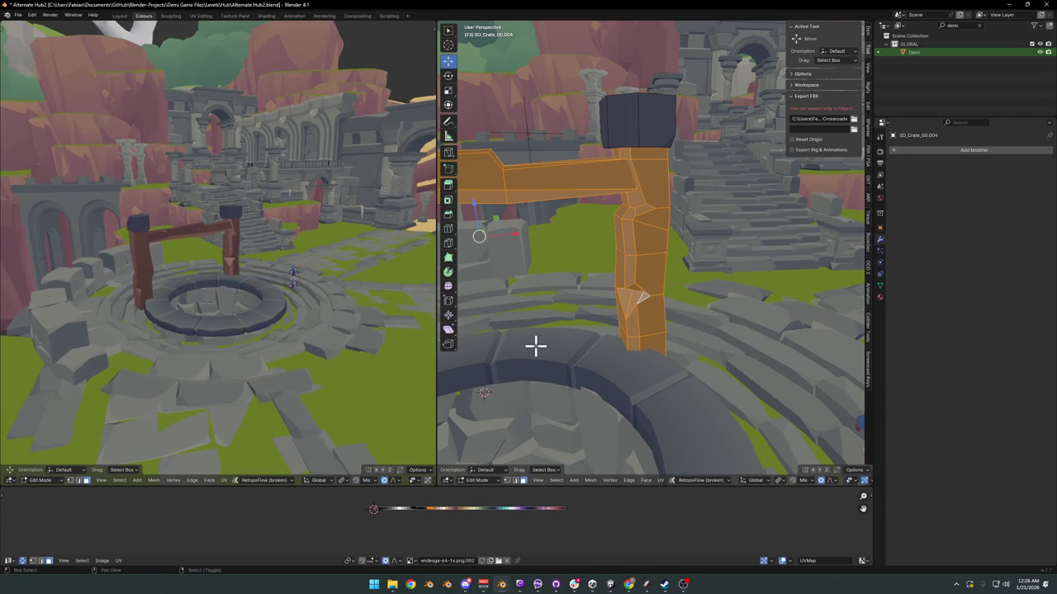
{"action": "middle_click_drag", "start_coordinate": [534, 346], "coordinate": [589, 318]}
Step: Switch to the well's stone rim and shift all its UVs along X on the palette
{"action": "key", "text": "alt+q"}
{"action": "key", "text": "ctrl+s"}
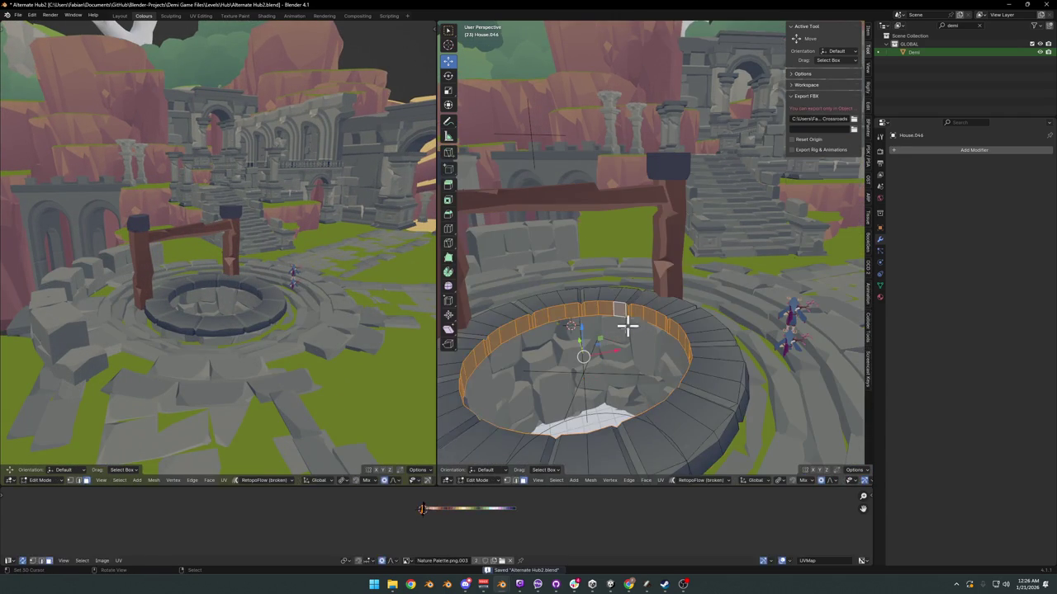
{"action": "key", "text": "a"}
{"action": "key", "text": "g"}
{"action": "key", "text": "x"}
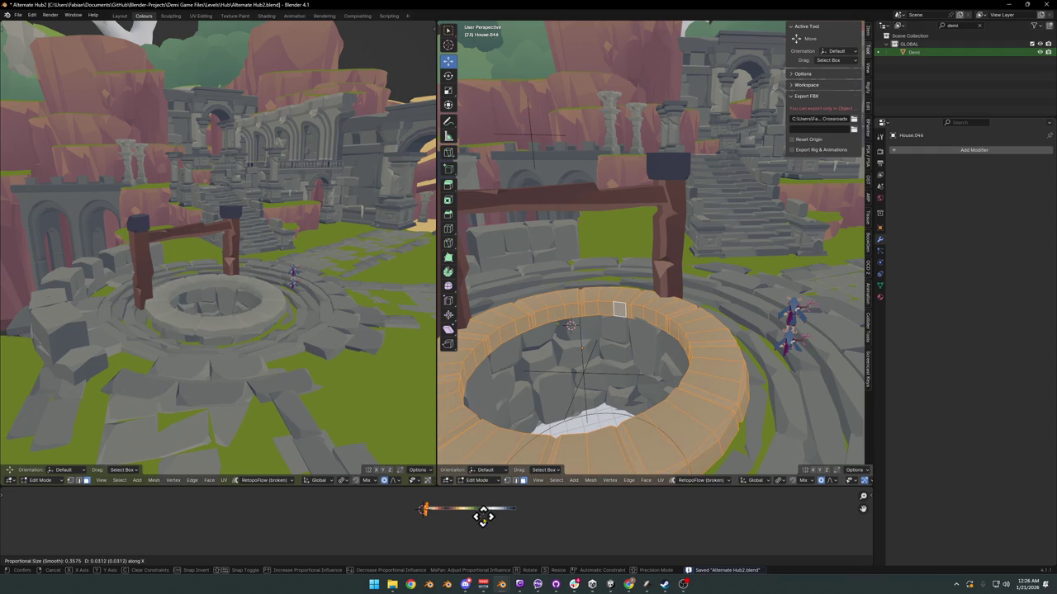
{"action": "left_click", "coordinate": [487, 516]}
Step: Mirror the rim UVs on X and slide them onto a lighter stone tone
{"action": "key", "text": "ctrl+m"}
{"action": "key", "text": "x"}
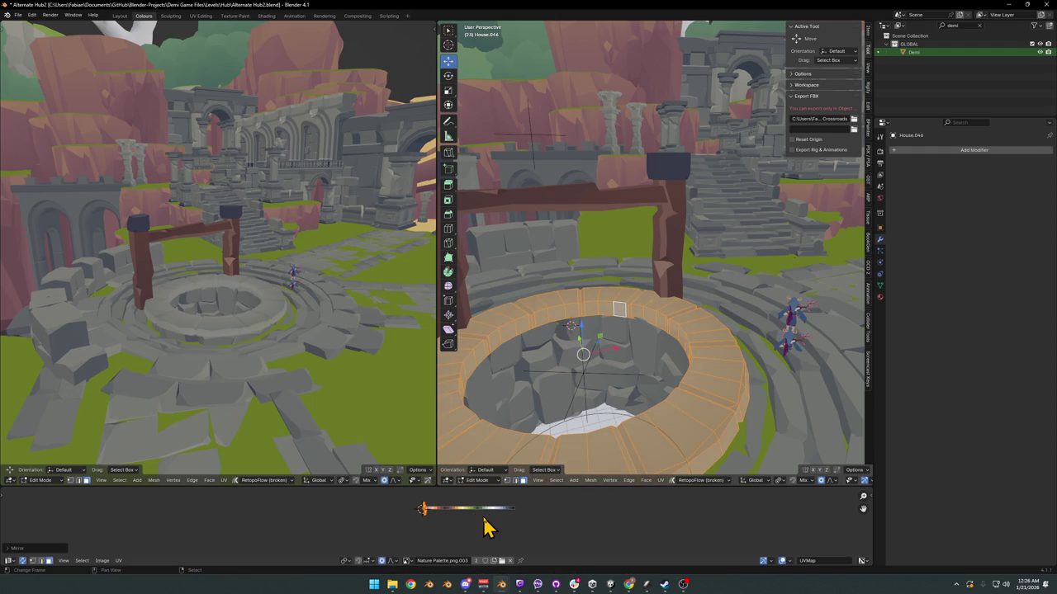
{"action": "key", "text": "g"}
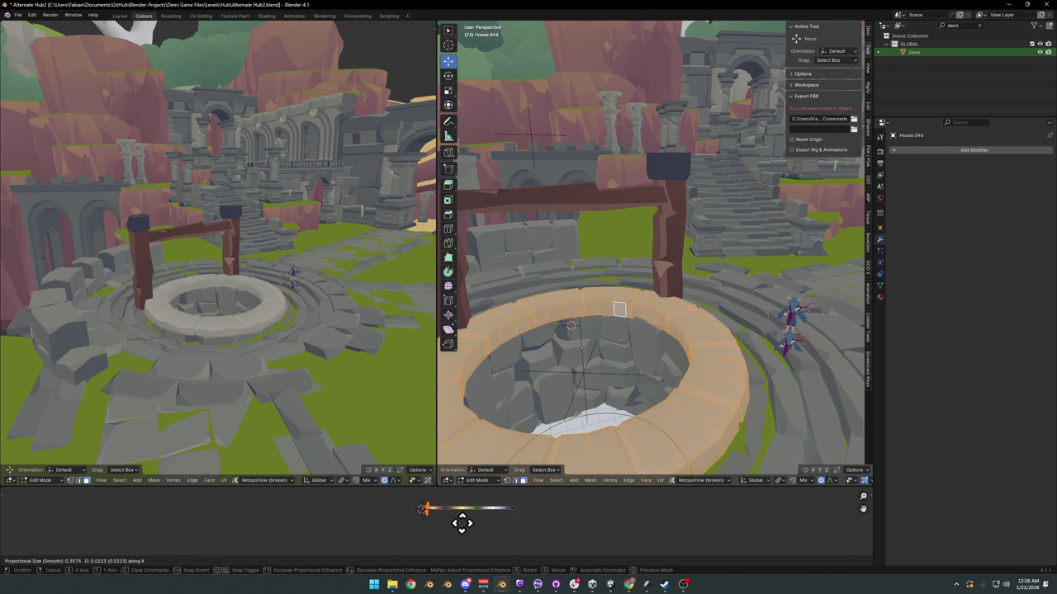
{"action": "left_click", "coordinate": [454, 523]}
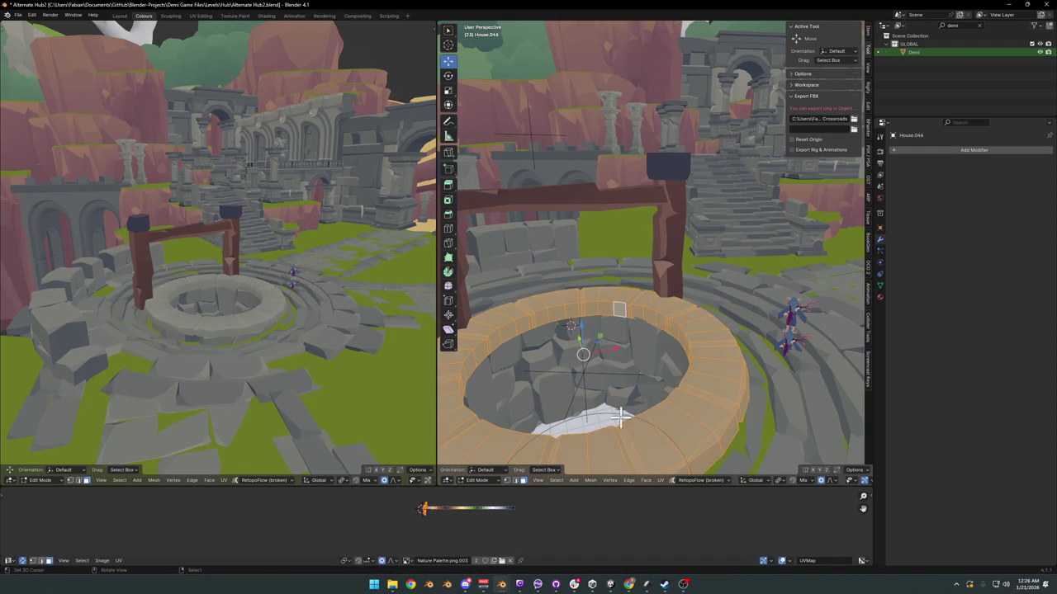
Step: Select one ring loop of the rim and shift its UVs along X to adjust its colour
{"action": "left_click", "coordinate": [611, 438]}
{"action": "left_click", "coordinate": [621, 446], "text": "alt"}
{"action": "key", "text": "g"}
{"action": "key", "text": "x"}
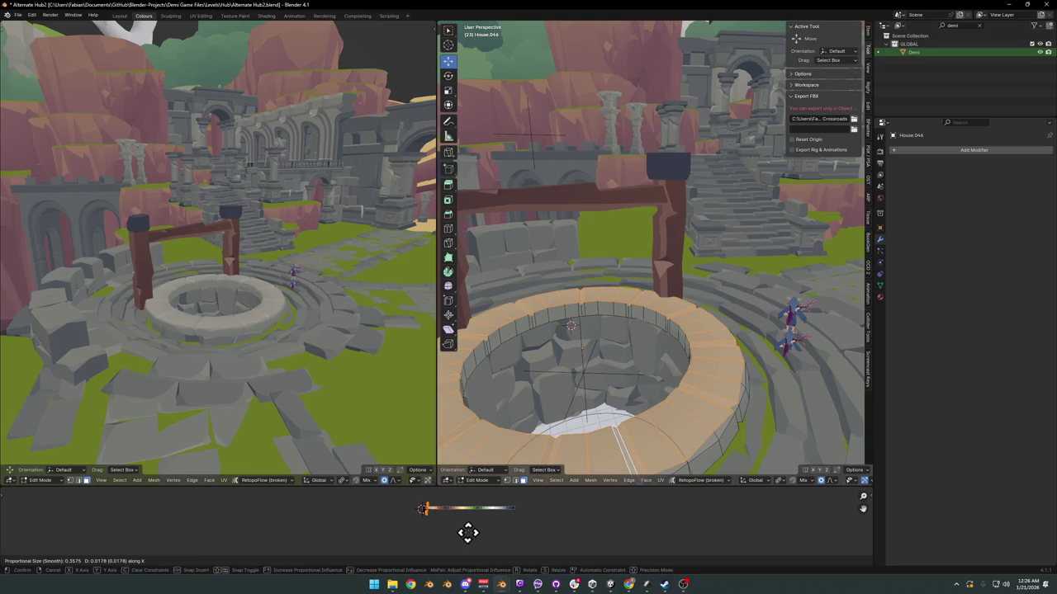
{"action": "left_click", "coordinate": [467, 531]}
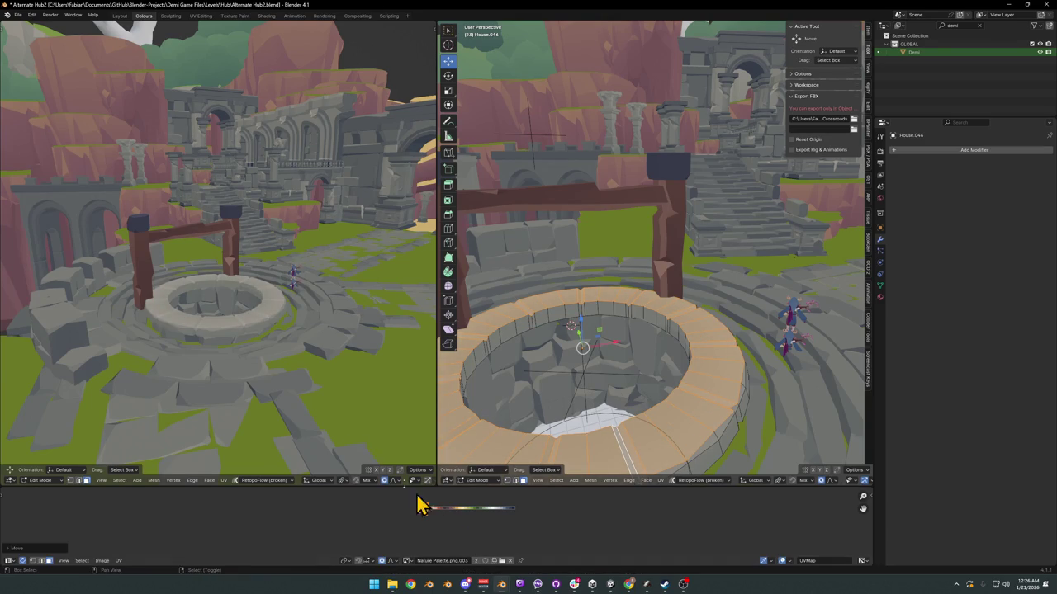
Step: Review the finished well in the left view and save Alternate Hub2.blend
{"action": "mouse_move", "coordinate": [231, 302]}
{"action": "middle_mouse_down"}
{"action": "mouse_move", "coordinate": [286, 299]}
{"action": "mouse_move", "coordinate": [342, 332]}
{"action": "mouse_move", "coordinate": [313, 311]}
{"action": "mouse_move", "coordinate": [326, 319]}
{"action": "mouse_move", "coordinate": [255, 297]}
{"action": "middle_mouse_up"}
{"action": "scroll", "coordinate": [279, 297], "scroll_direction": "up", "scroll_amount": 2}
{"action": "scroll", "coordinate": [288, 302], "scroll_direction": "up", "scroll_amount": 3}
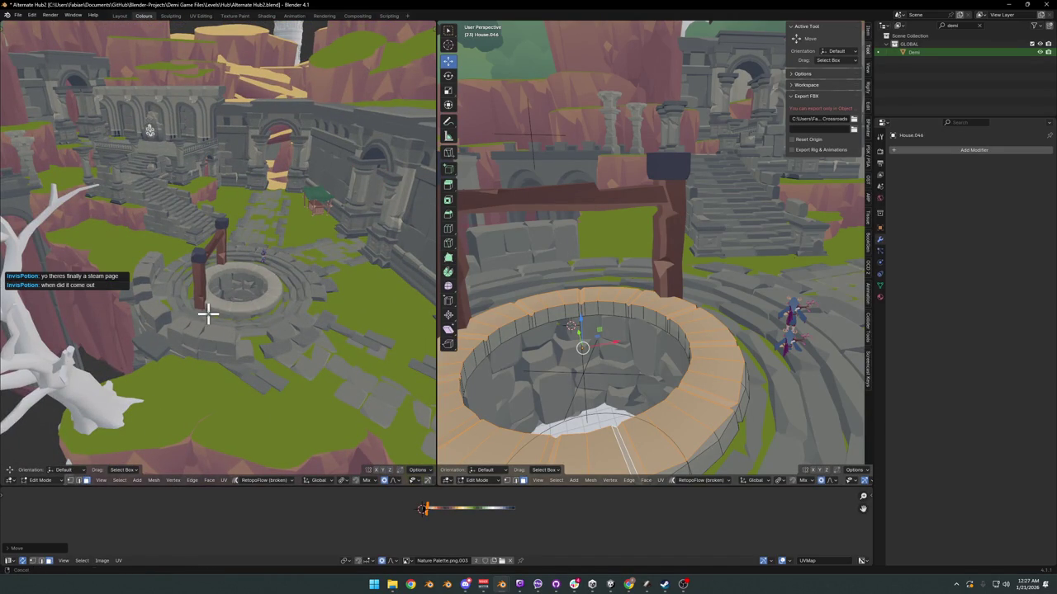
{"action": "middle_click_drag", "start_coordinate": [249, 305], "coordinate": [211, 304]}
{"action": "key", "text": "ctrl+s"}
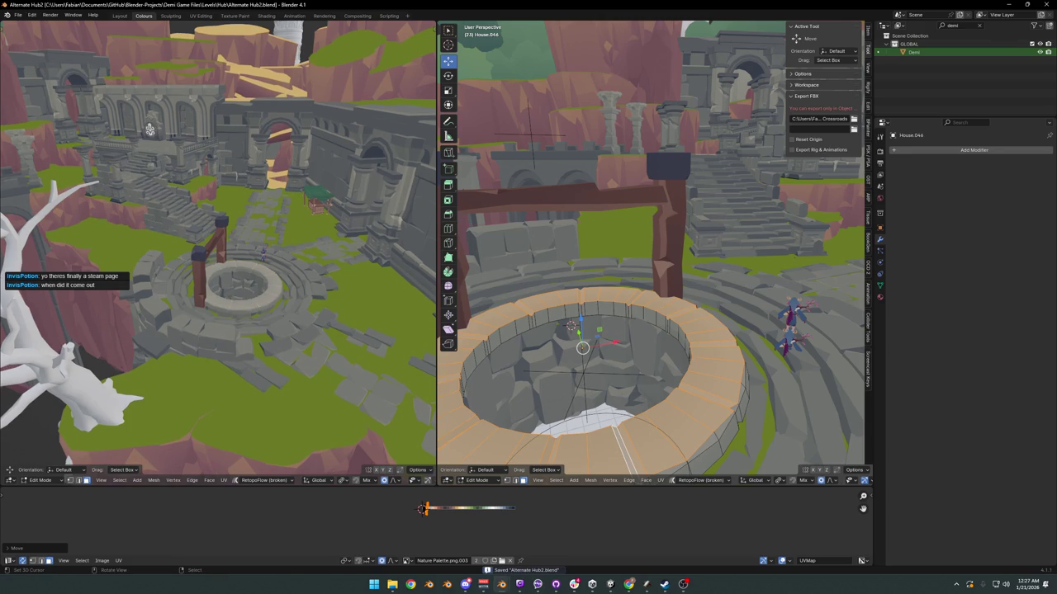
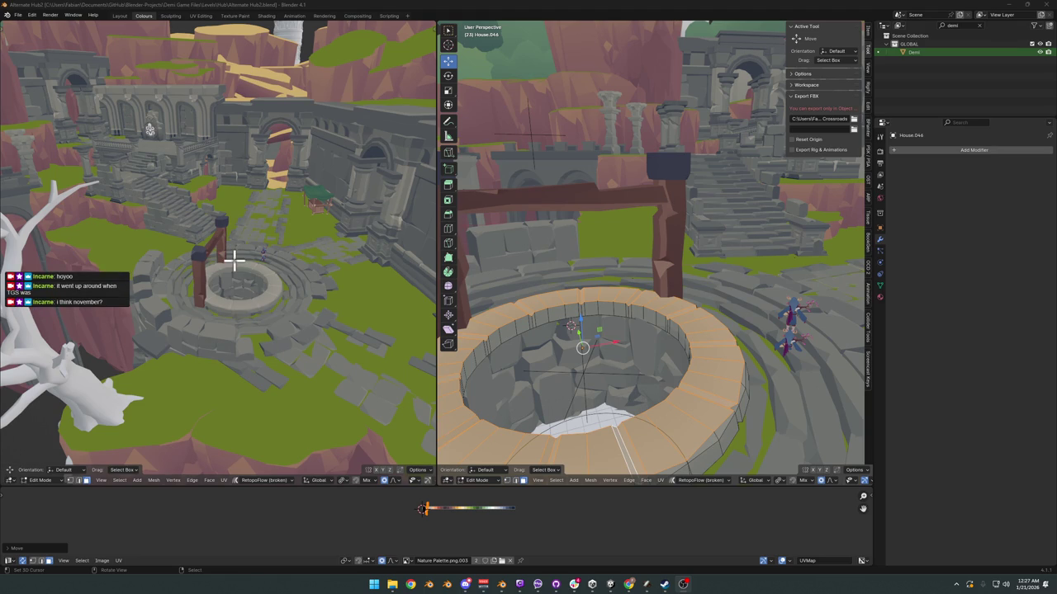
Step: Shift the rim block face beside the post slightly out of line
{"action": "scroll", "coordinate": [233, 260], "scroll_direction": "up", "scroll_amount": 2}
{"action": "scroll", "coordinate": [239, 259], "scroll_direction": "up", "scroll_amount": 3}
{"action": "scroll", "coordinate": [256, 256], "scroll_direction": "up", "scroll_amount": 2}
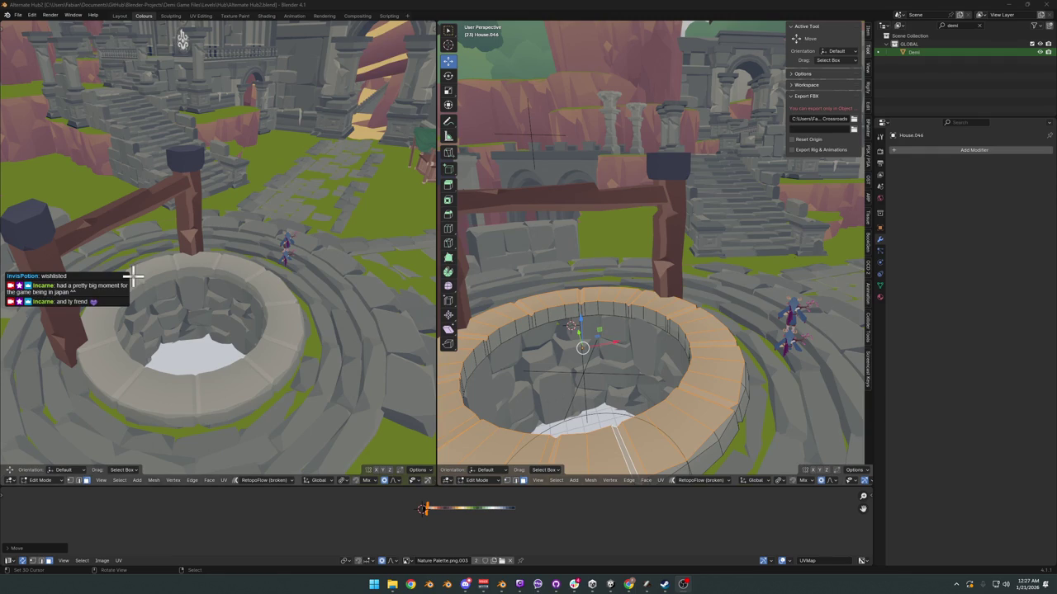
{"action": "scroll", "coordinate": [292, 285], "scroll_direction": "up", "scroll_amount": 2}
{"action": "scroll", "coordinate": [267, 255], "scroll_direction": "up", "scroll_amount": 1}
{"action": "mouse_move", "coordinate": [267, 255]}
{"action": "middle_mouse_down"}
{"action": "mouse_move", "coordinate": [248, 282]}
{"action": "mouse_move", "coordinate": [332, 250]}
{"action": "middle_mouse_up"}
{"action": "middle_click_drag", "start_coordinate": [551, 314], "coordinate": [666, 322]}
{"action": "left_click", "coordinate": [735, 322]}
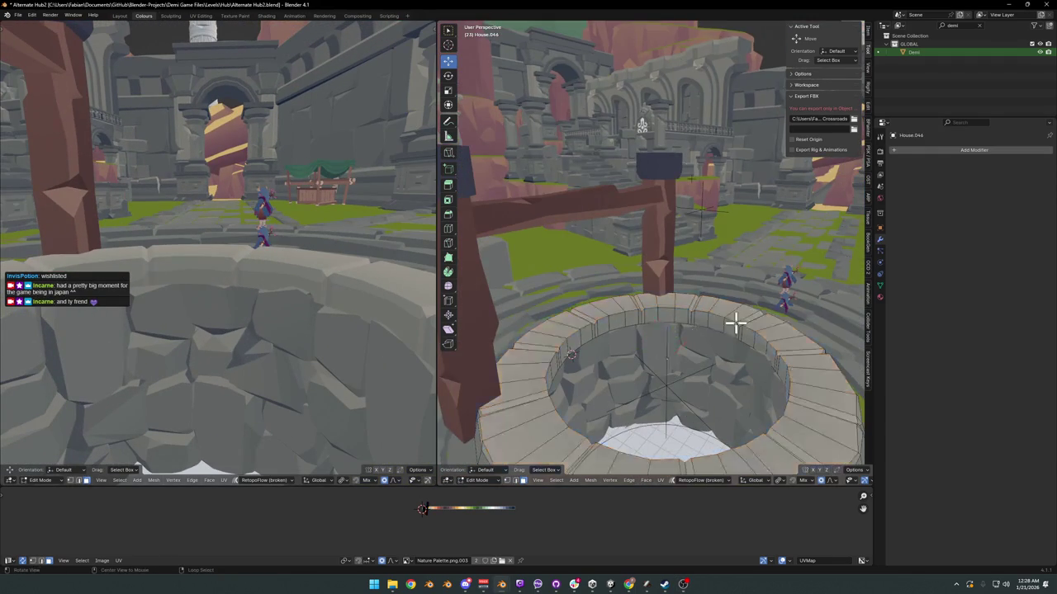
{"action": "mouse_move", "coordinate": [736, 322]}
{"action": "middle_mouse_down"}
{"action": "mouse_move", "coordinate": [703, 307]}
{"action": "mouse_move", "coordinate": [714, 304]}
{"action": "middle_mouse_up"}
{"action": "left_click", "coordinate": [655, 273], "text": "alt"}
{"action": "middle_click_drag", "start_coordinate": [655, 273], "coordinate": [686, 297]}
{"action": "key", "text": "s"}
{"action": "key", "text": "shift+z"}
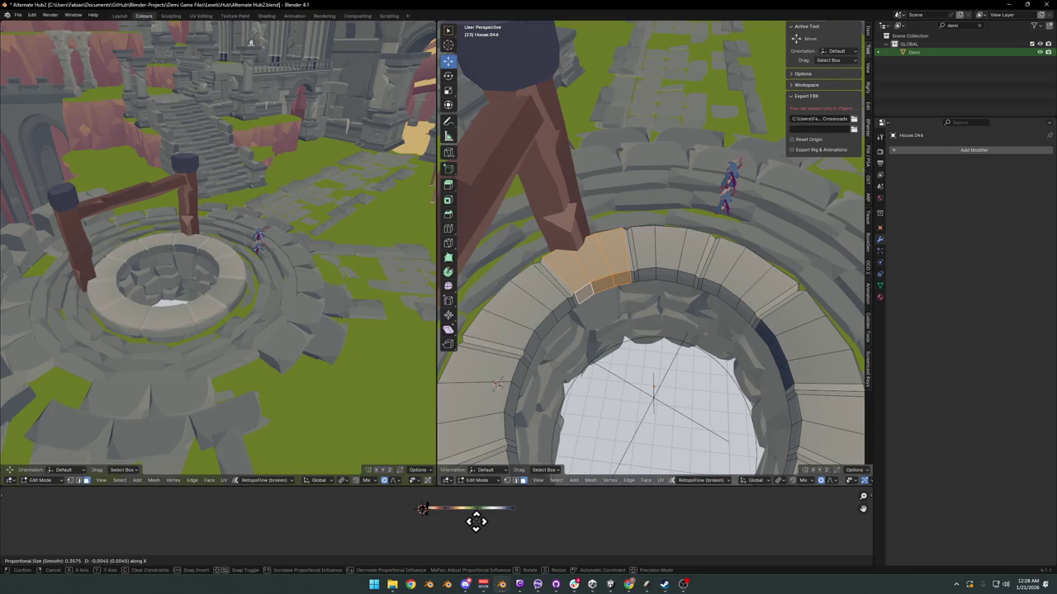
{"action": "left_click", "coordinate": [472, 520]}
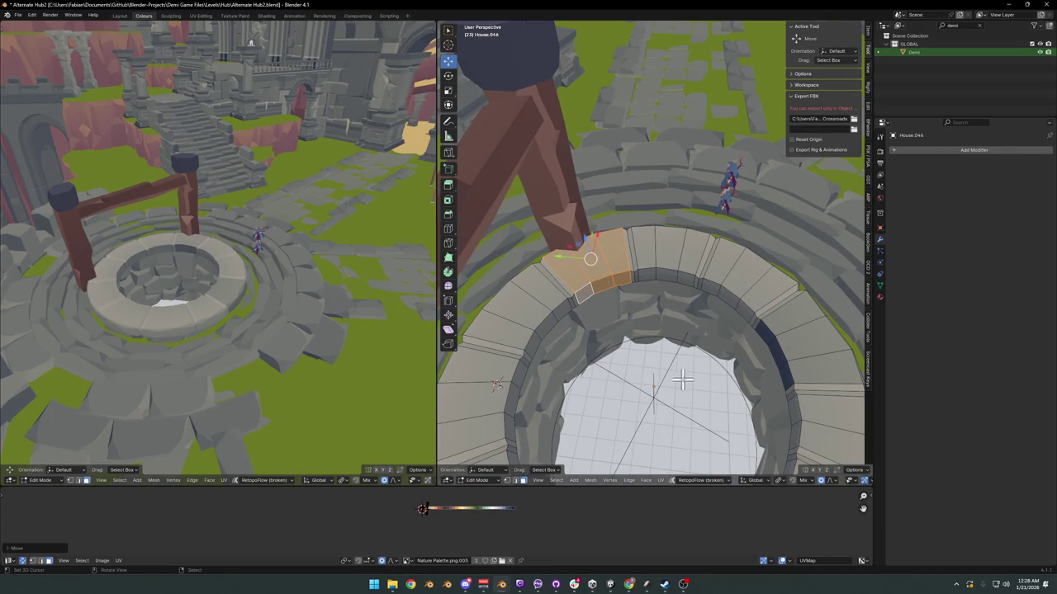
Step: Nudge four front rim faces beside the front post along X
{"action": "mouse_move", "coordinate": [592, 274]}
{"action": "middle_mouse_down"}
{"action": "mouse_move", "coordinate": [575, 349]}
{"action": "mouse_move", "coordinate": [616, 368]}
{"action": "middle_mouse_up"}
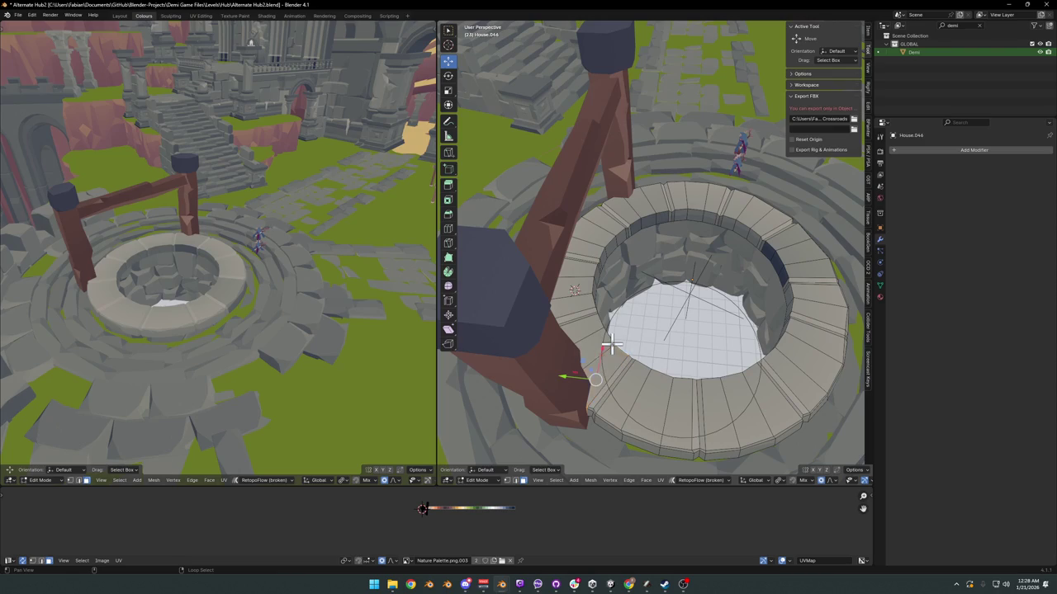
{"action": "left_click", "coordinate": [620, 355], "text": "shift"}
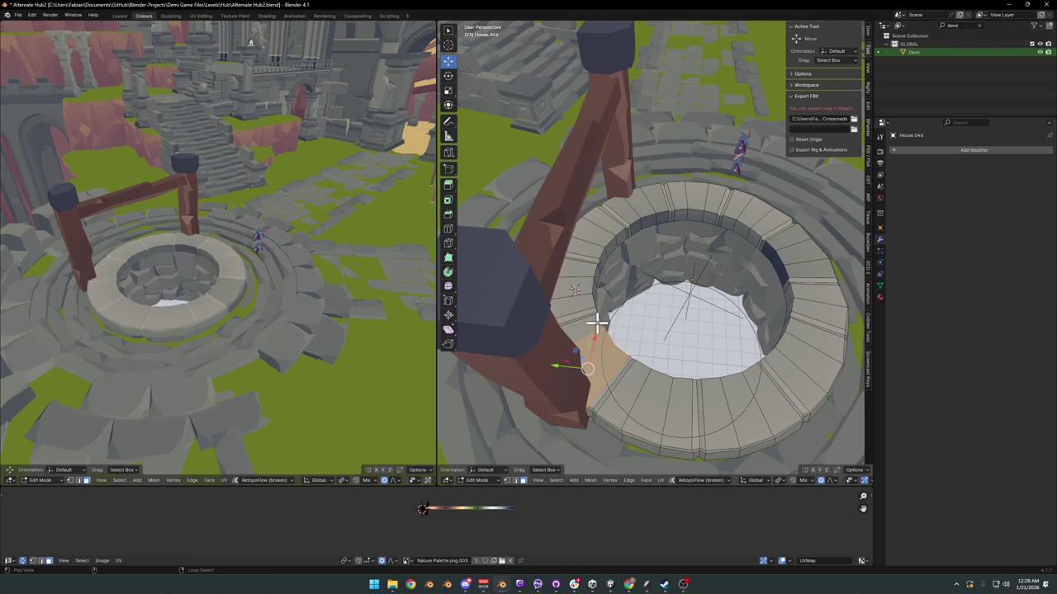
{"action": "left_click", "coordinate": [640, 370], "text": "shift"}
{"action": "left_click", "coordinate": [659, 375], "text": "shift"}
{"action": "left_click", "coordinate": [681, 378], "text": "shift"}
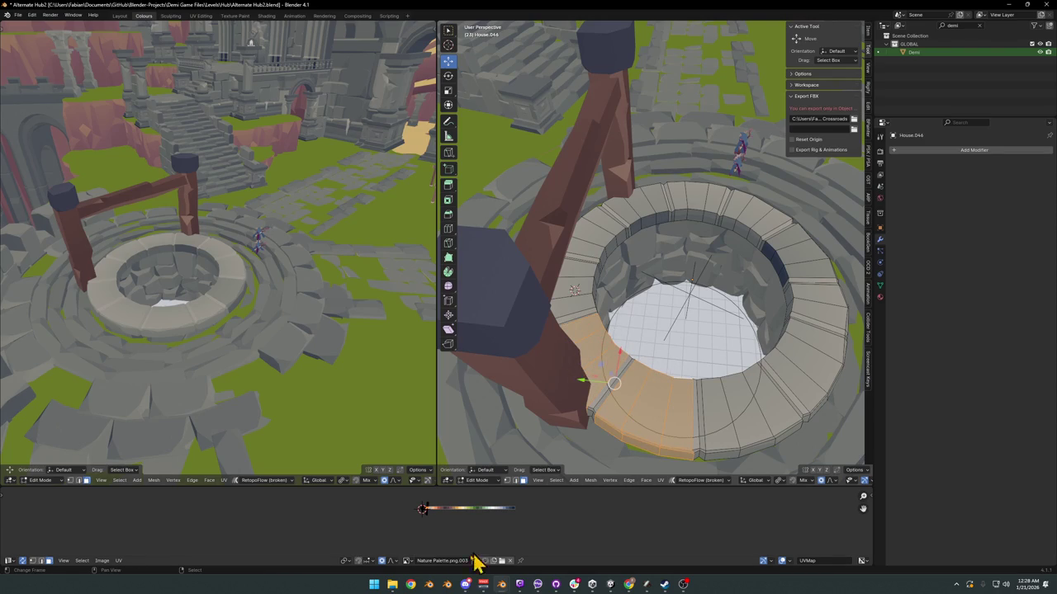
{"action": "key", "text": "g"}
{"action": "key", "text": "x"}
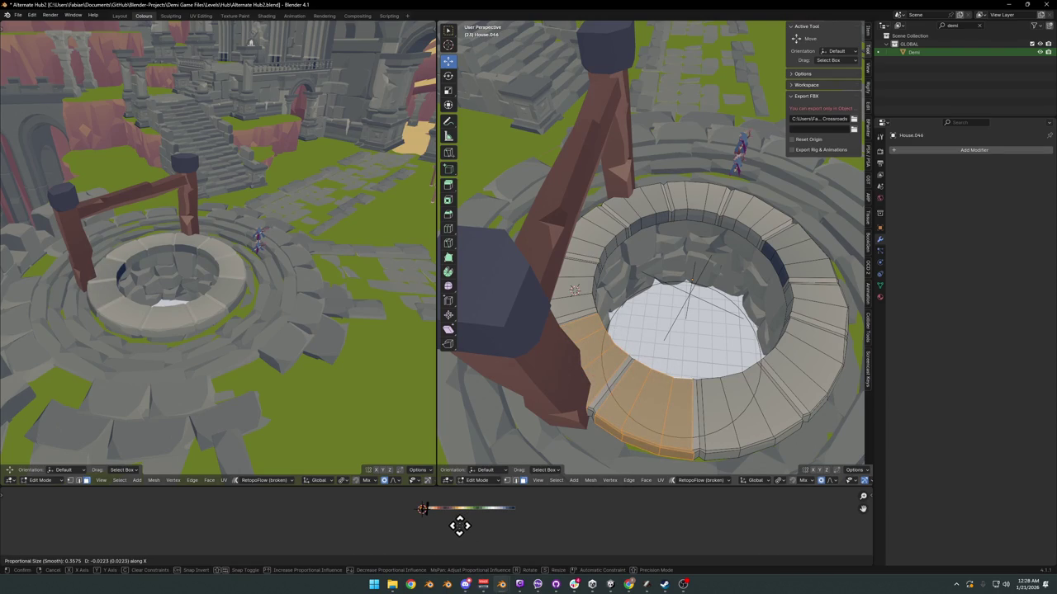
{"action": "left_click", "coordinate": [458, 528]}
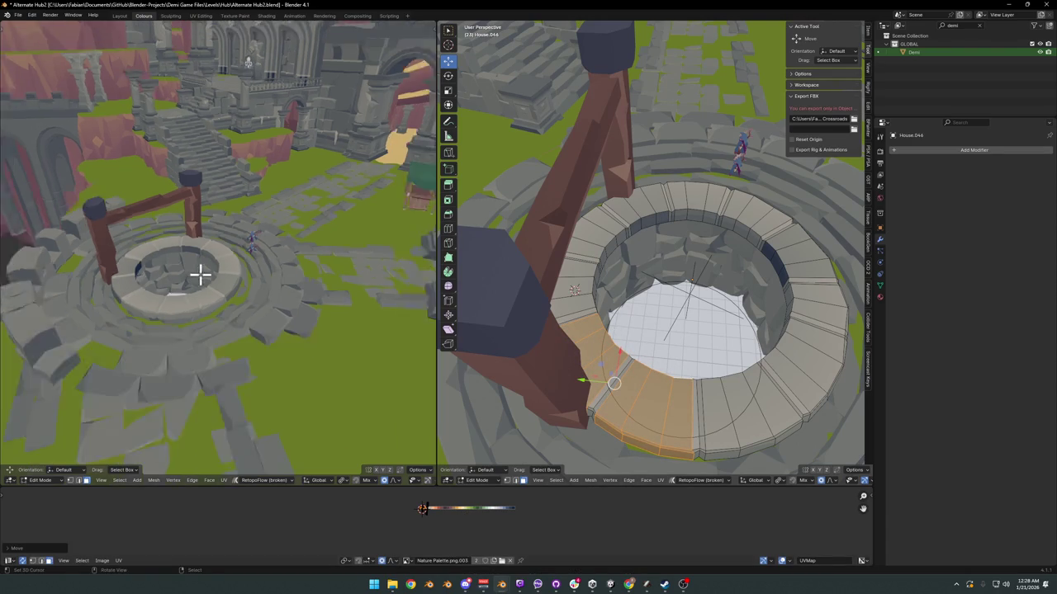
Step: Nudge two neighbouring rim faces on the right side along X
{"action": "mouse_move", "coordinate": [200, 271]}
{"action": "middle_mouse_down"}
{"action": "mouse_move", "coordinate": [245, 283]}
{"action": "mouse_move", "coordinate": [266, 251]}
{"action": "mouse_move", "coordinate": [283, 255]}
{"action": "middle_mouse_up"}
{"action": "scroll", "coordinate": [245, 277], "scroll_direction": "up", "scroll_amount": 3}
{"action": "scroll", "coordinate": [265, 251], "scroll_direction": "down", "scroll_amount": 3}
{"action": "scroll", "coordinate": [292, 260], "scroll_direction": "up", "scroll_amount": 3}
{"action": "key", "text": "alt+a"}
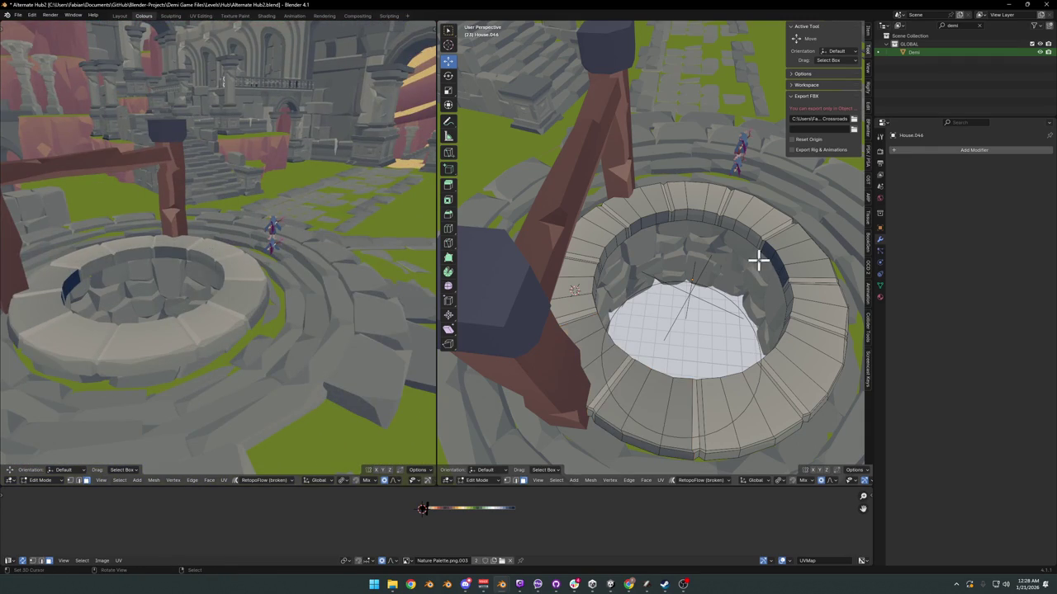
{"action": "left_click", "coordinate": [764, 250], "text": "alt"}
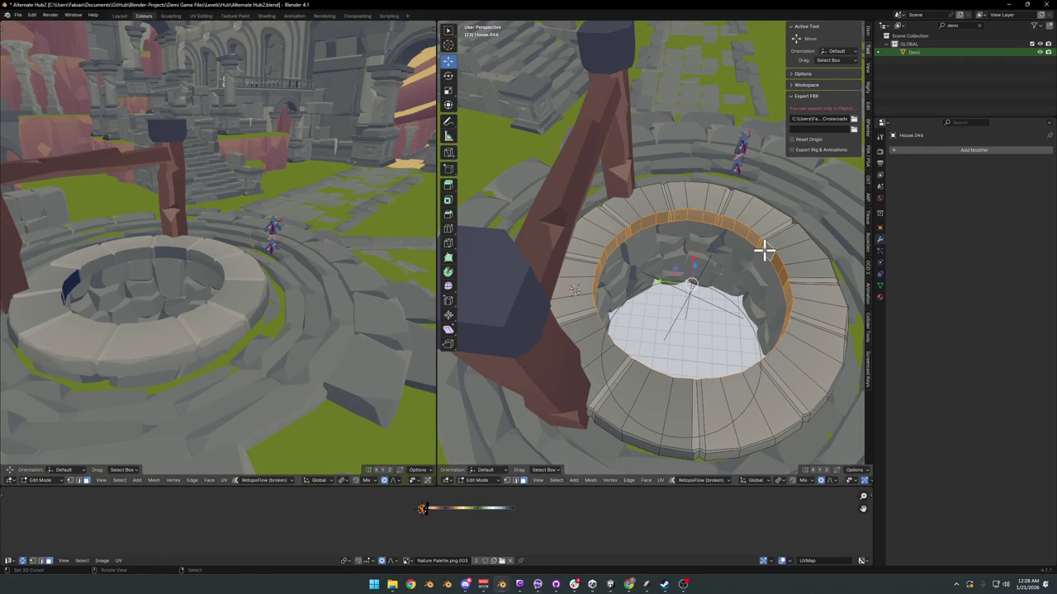
{"action": "key", "text": "alt+a"}
{"action": "left_click", "coordinate": [768, 248]}
{"action": "left_click", "coordinate": [778, 277], "text": "ctrl"}
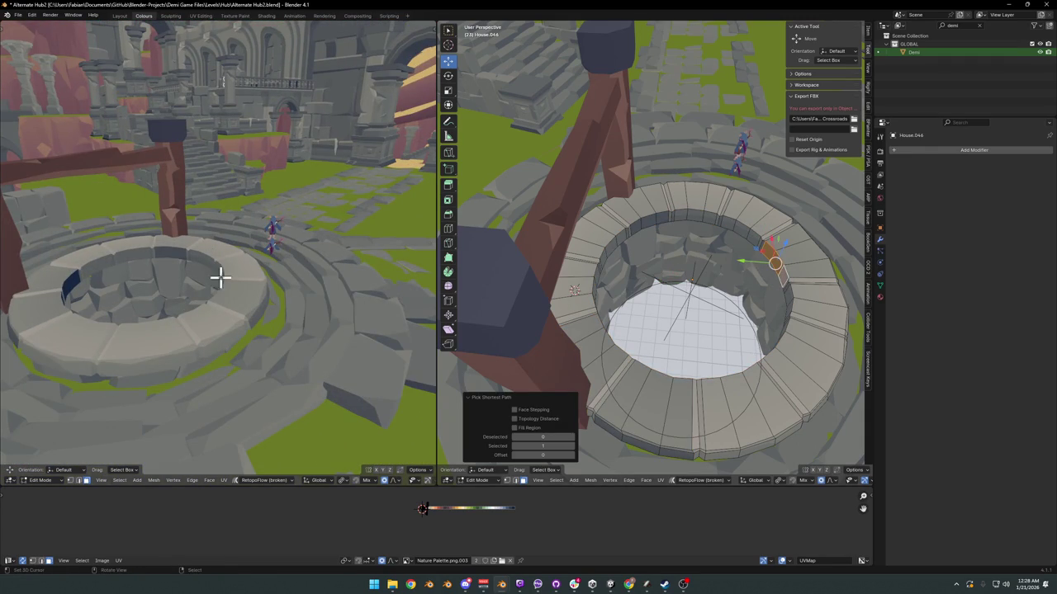
{"action": "middle_click_drag", "start_coordinate": [220, 278], "coordinate": [275, 276]}
{"action": "scroll", "coordinate": [276, 276], "scroll_direction": "up", "scroll_amount": 3}
{"action": "key", "text": "g"}
{"action": "key", "text": "x"}
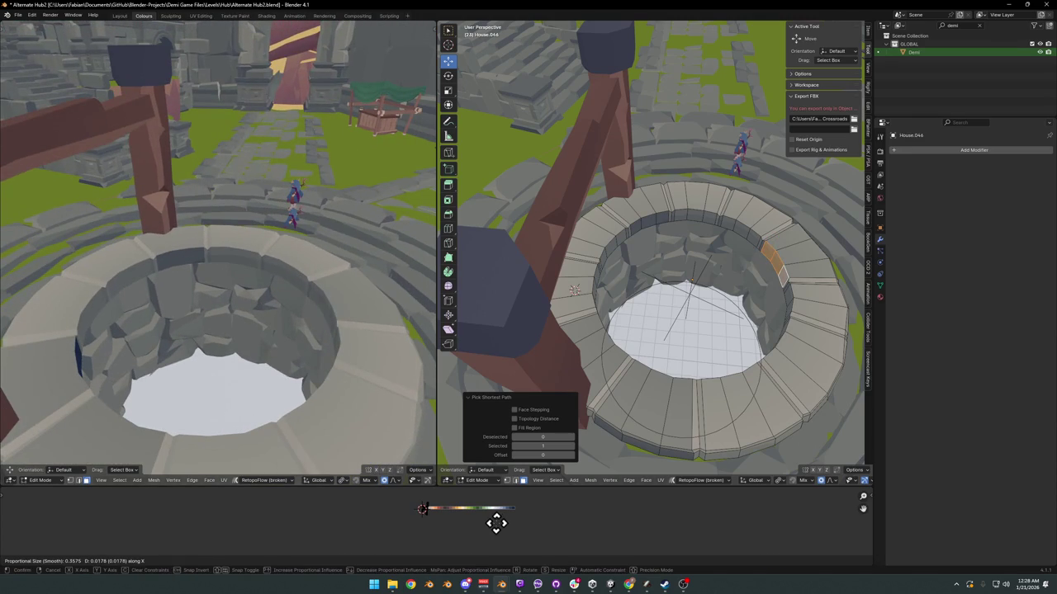
{"action": "left_click", "coordinate": [495, 522]}
Step: Nudge a pair of back-left rim faces along X
{"action": "left_click", "coordinate": [635, 226]}
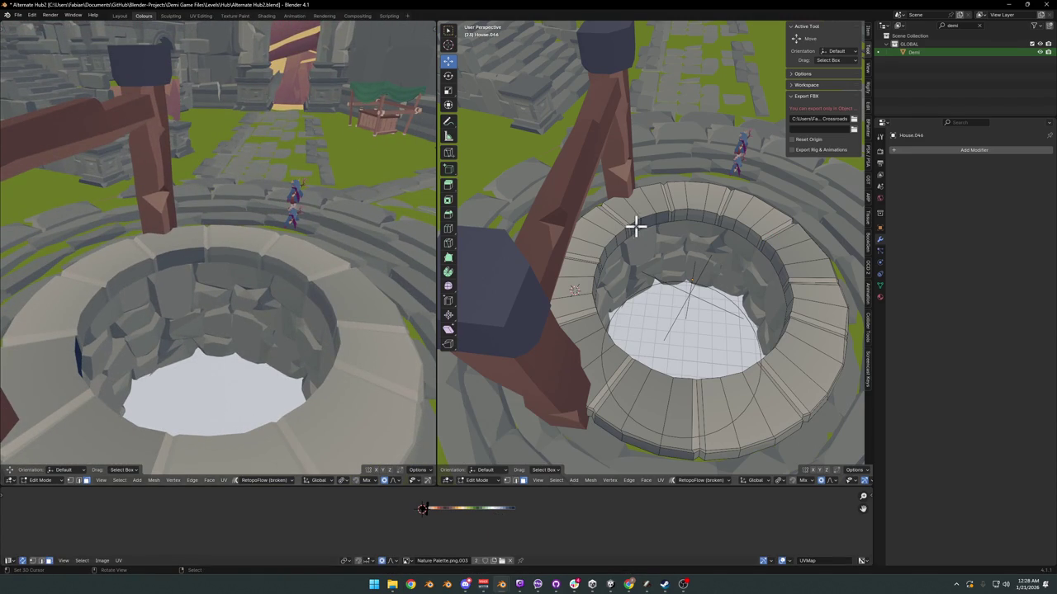
{"action": "left_click", "coordinate": [664, 217], "text": "ctrl"}
{"action": "mouse_move", "coordinate": [347, 273]}
{"action": "middle_mouse_down"}
{"action": "mouse_move", "coordinate": [249, 303]}
{"action": "mouse_move", "coordinate": [306, 314]}
{"action": "middle_mouse_up"}
{"action": "middle_click_drag", "start_coordinate": [512, 305], "coordinate": [584, 299]}
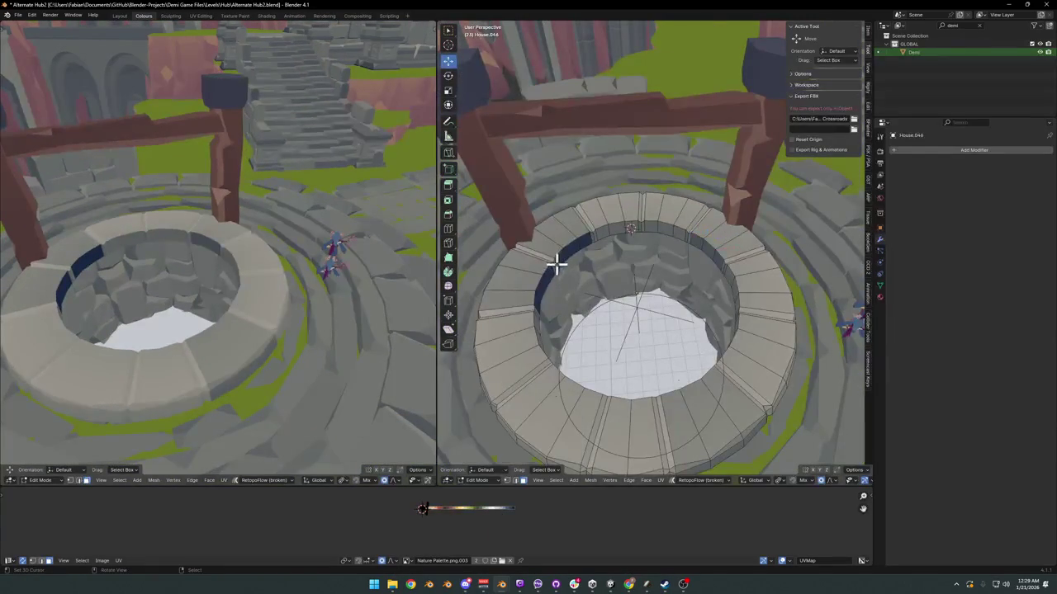
{"action": "left_click", "coordinate": [576, 251]}
{"action": "left_click", "coordinate": [582, 242], "text": "ctrl"}
{"action": "key", "text": "g"}
{"action": "key", "text": "x"}
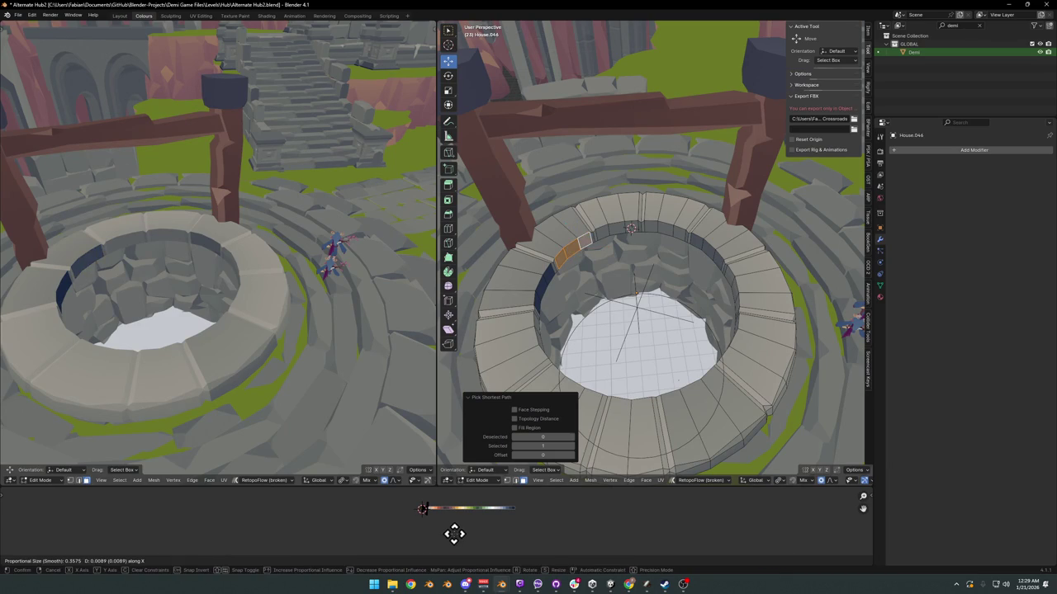
{"action": "left_click", "coordinate": [456, 534]}
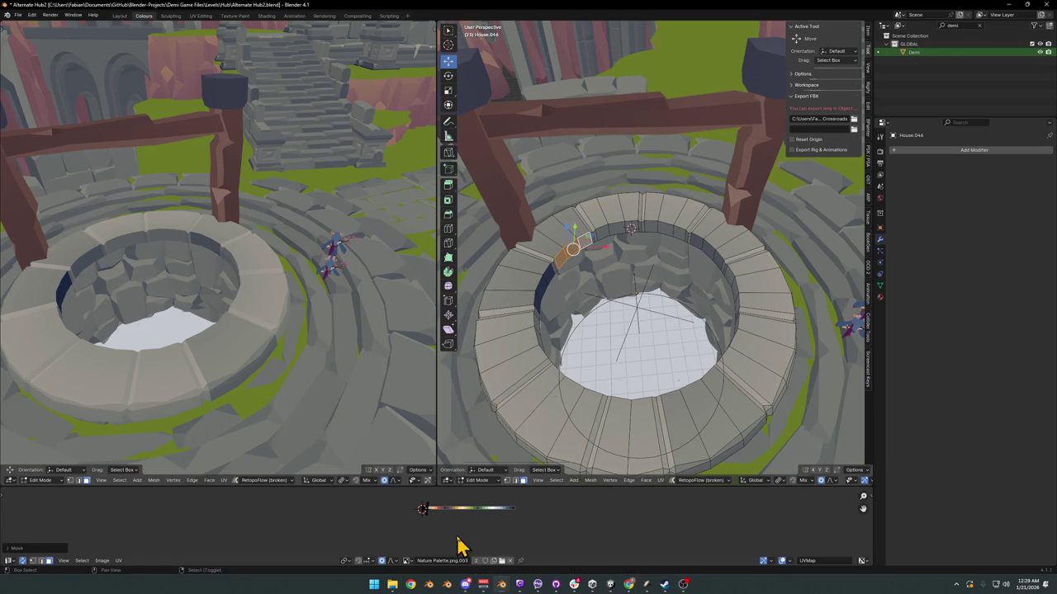
Step: Nudge another pair of back-left rim faces along X and save as Alternate Hub2.blend
{"action": "mouse_move", "coordinate": [583, 262]}
{"action": "middle_mouse_down"}
{"action": "mouse_move", "coordinate": [601, 266]}
{"action": "mouse_move", "coordinate": [555, 247]}
{"action": "mouse_move", "coordinate": [566, 267]}
{"action": "middle_mouse_up"}
{"action": "left_click", "coordinate": [566, 267]}
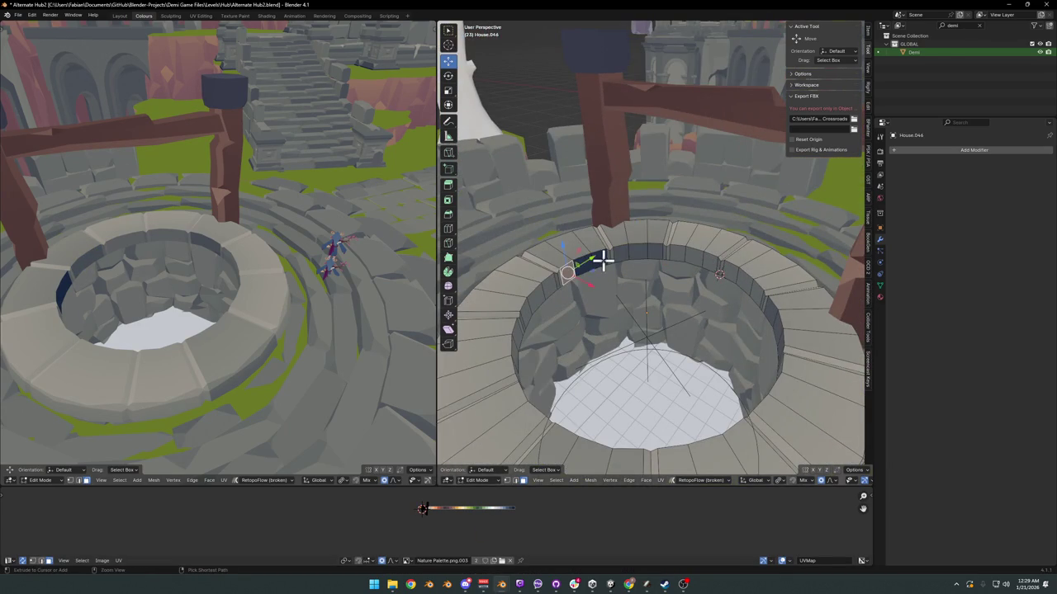
{"action": "left_click", "coordinate": [604, 255], "text": "ctrl"}
{"action": "key", "text": "g"}
{"action": "key", "text": "x"}
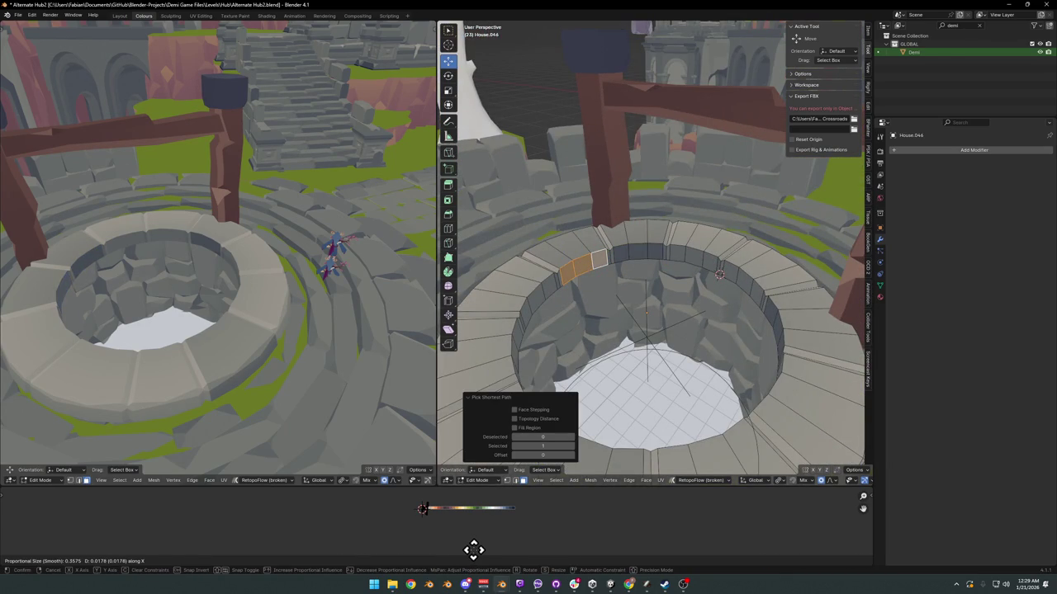
{"action": "left_click", "coordinate": [469, 550]}
{"action": "mouse_move", "coordinate": [330, 347]}
{"action": "middle_mouse_down"}
{"action": "mouse_move", "coordinate": [240, 272]}
{"action": "mouse_move", "coordinate": [306, 273]}
{"action": "mouse_move", "coordinate": [288, 278]}
{"action": "mouse_move", "coordinate": [273, 262]}
{"action": "middle_mouse_up"}
{"action": "key", "text": "ctrl+s"}
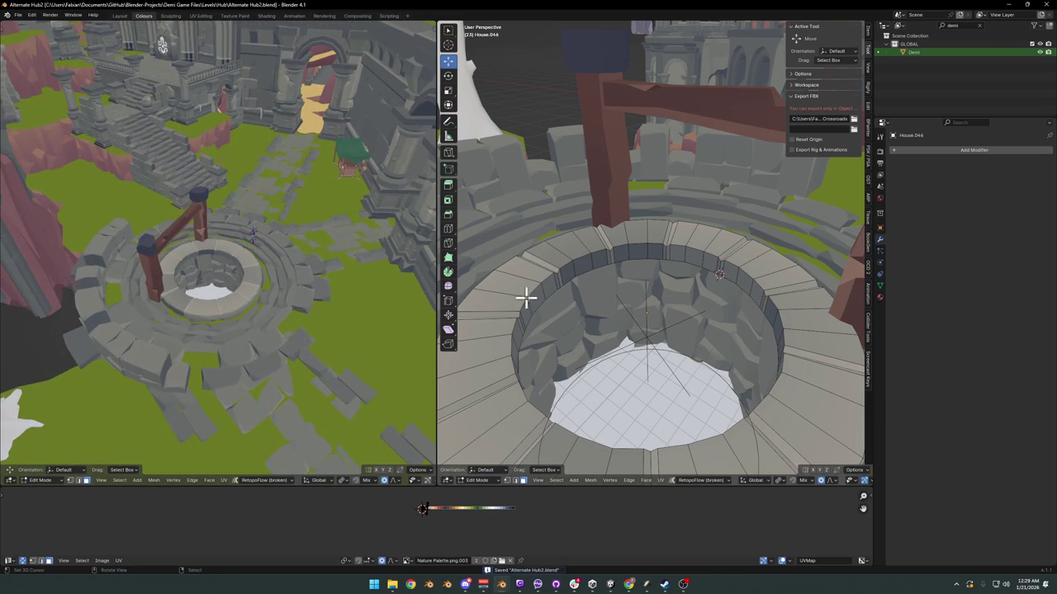
Step: Add two loop cuts around the well rim ring
{"action": "middle_click_drag", "start_coordinate": [285, 308], "coordinate": [272, 313]}
{"action": "mouse_move", "coordinate": [702, 347]}
{"action": "middle_mouse_down"}
{"action": "mouse_move", "coordinate": [734, 369]}
{"action": "mouse_move", "coordinate": [676, 300]}
{"action": "middle_mouse_up"}
{"action": "key", "text": "ctrl+r"}
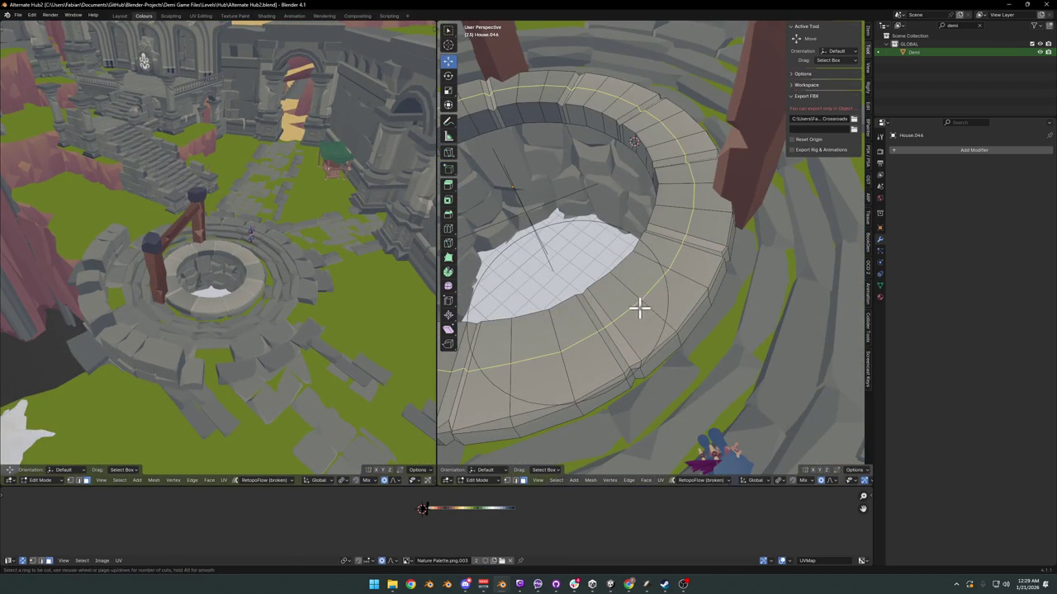
{"action": "left_click", "coordinate": [637, 306]}
{"action": "right_click", "coordinate": [636, 306]}
{"action": "key", "text": "ctrl+r"}
{"action": "scroll", "coordinate": [643, 321], "scroll_direction": "up", "scroll_amount": 1}
{"action": "left_click", "coordinate": [643, 321]}
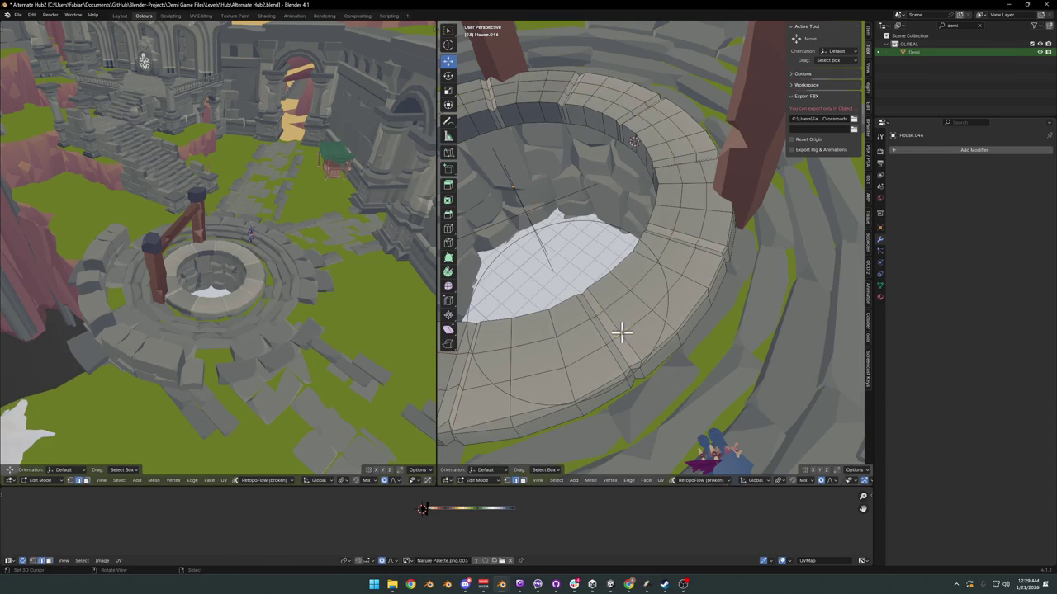
{"action": "left_click", "coordinate": [648, 314]}
Step: Move the new edge loop to a new spot along the rim
{"action": "scroll", "coordinate": [306, 278], "scroll_direction": "up", "scroll_amount": 5}
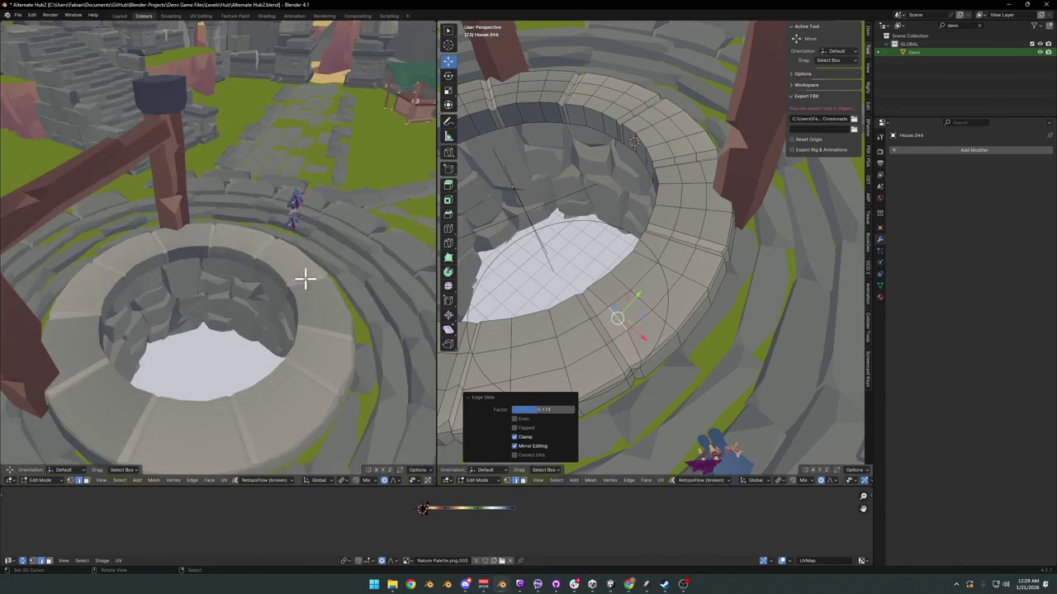
{"action": "scroll", "coordinate": [278, 260], "scroll_direction": "up", "scroll_amount": 2}
{"action": "scroll", "coordinate": [287, 306], "scroll_direction": "up", "scroll_amount": 2}
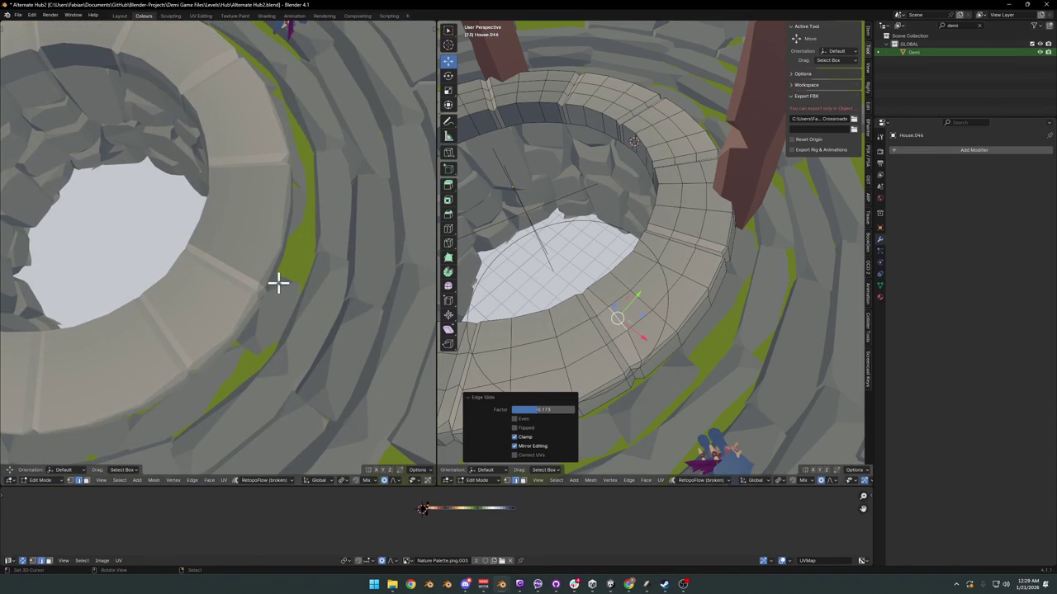
{"action": "scroll", "coordinate": [278, 283], "scroll_direction": "up", "scroll_amount": 2}
{"action": "scroll", "coordinate": [284, 269], "scroll_direction": "up", "scroll_amount": 2}
{"action": "scroll", "coordinate": [317, 263], "scroll_direction": "down", "scroll_amount": 3}
{"action": "scroll", "coordinate": [316, 262], "scroll_direction": "down", "scroll_amount": 3}
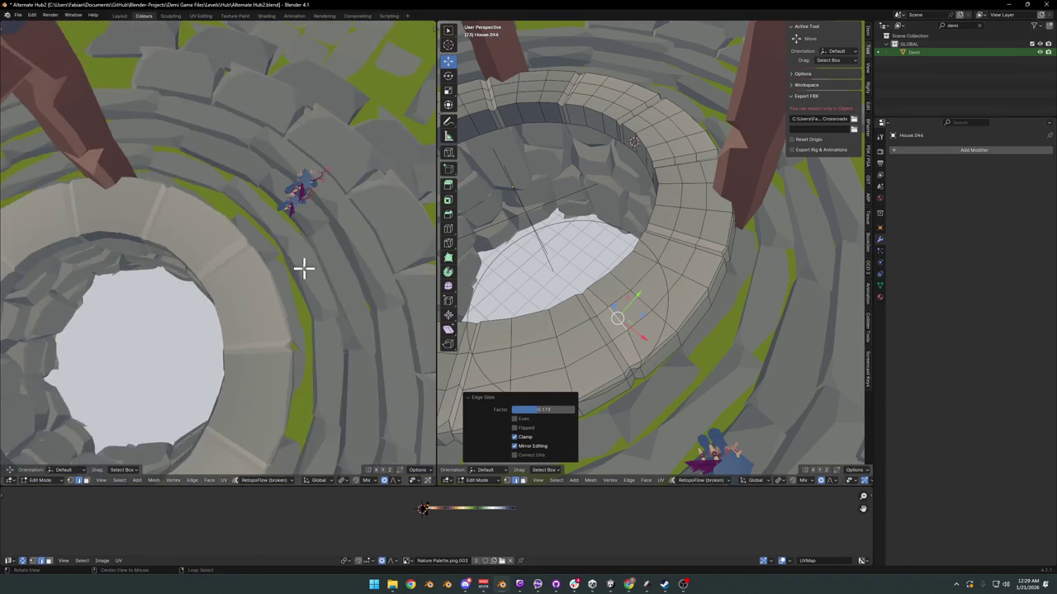
{"action": "scroll", "coordinate": [302, 267], "scroll_direction": "down", "scroll_amount": 2}
{"action": "key", "text": "g"}
{"action": "key", "text": "g"}
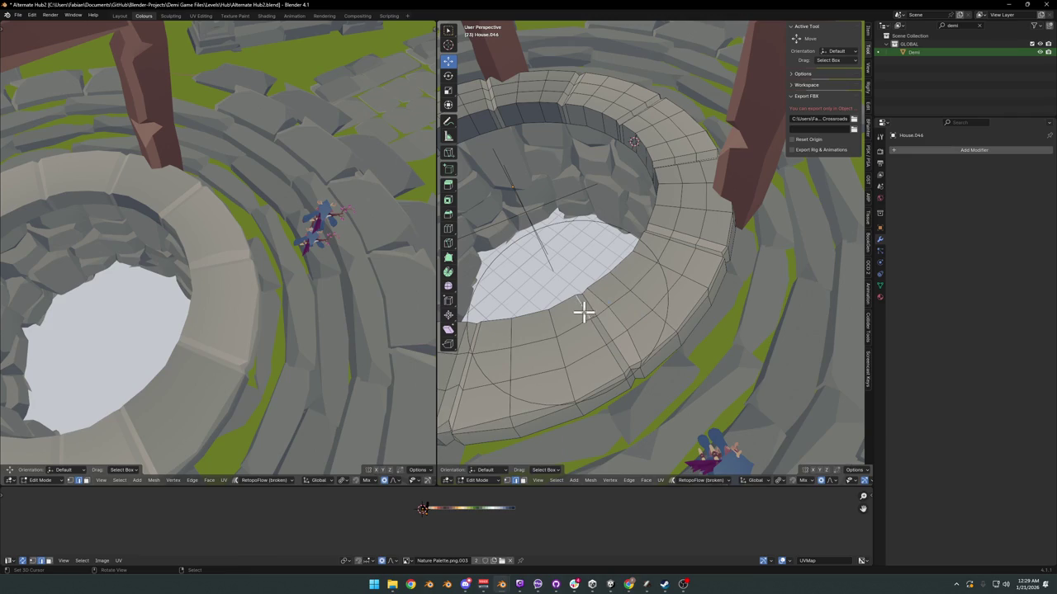
{"action": "left_click", "coordinate": [613, 276]}
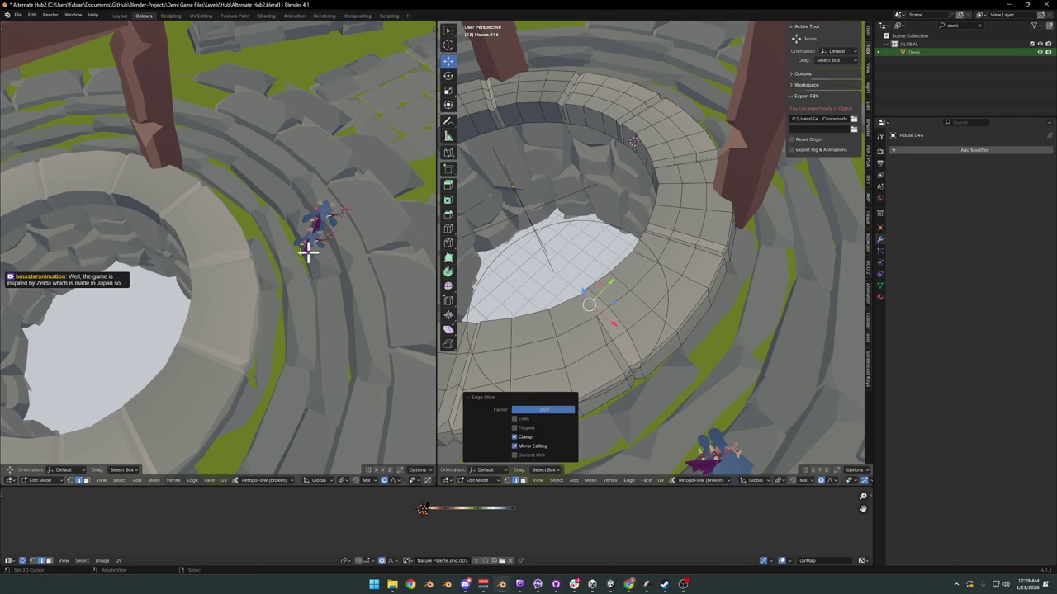
Step: Select a rim edge loop and shift it slightly
{"action": "middle_click_drag", "start_coordinate": [212, 269], "coordinate": [259, 259]}
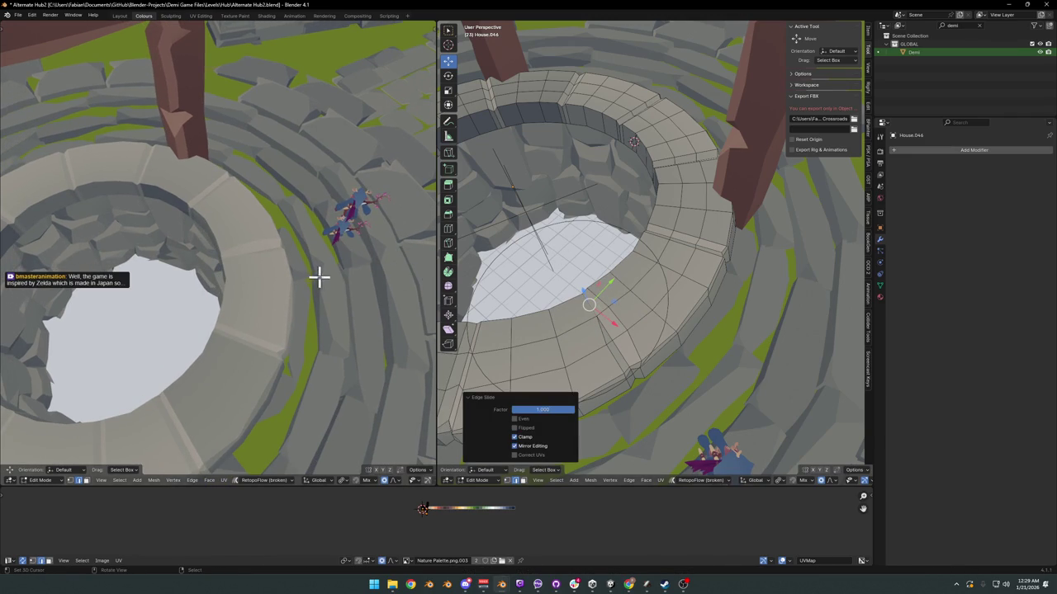
{"action": "left_click", "coordinate": [615, 376], "text": "alt"}
{"action": "key", "text": "g"}
{"action": "key", "text": "g"}
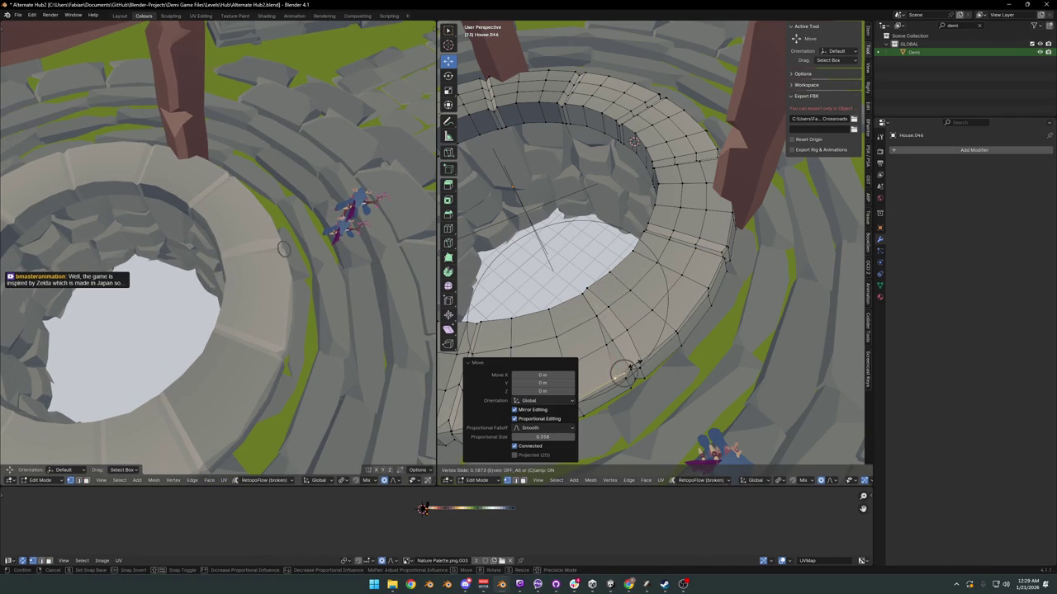
{"action": "left_click", "coordinate": [625, 373]}
Step: Move two outer rim vertices along X, then inspect the well from both viewports
{"action": "mouse_move", "coordinate": [585, 358]}
{"action": "middle_mouse_down"}
{"action": "mouse_move", "coordinate": [569, 373]}
{"action": "mouse_move", "coordinate": [646, 329]}
{"action": "middle_mouse_up"}
{"action": "left_click", "coordinate": [650, 386]}
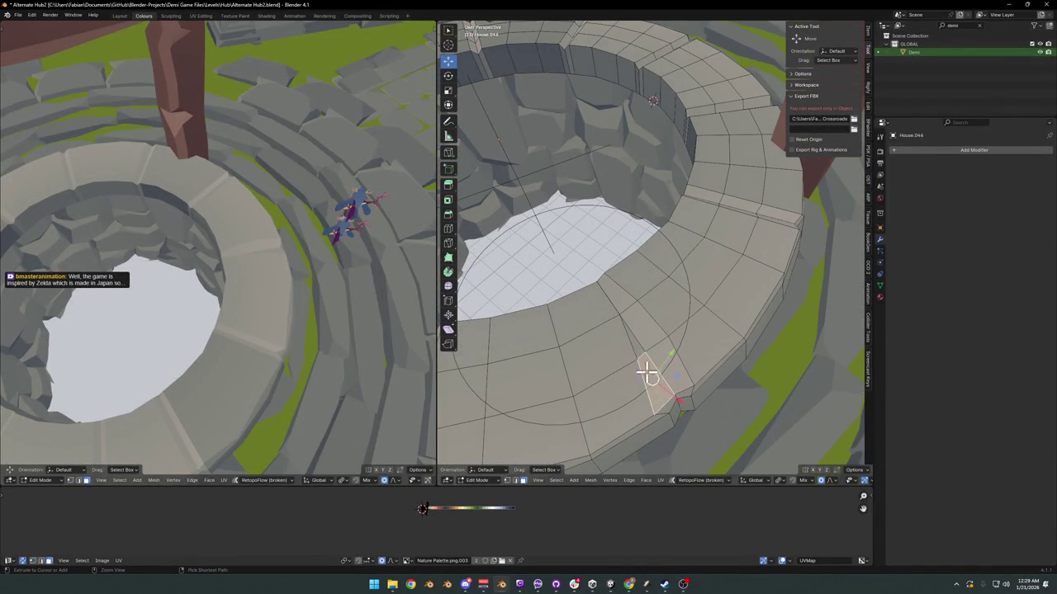
{"action": "left_click", "coordinate": [639, 351], "text": "ctrl"}
{"action": "key", "text": "g"}
{"action": "key", "text": "x"}
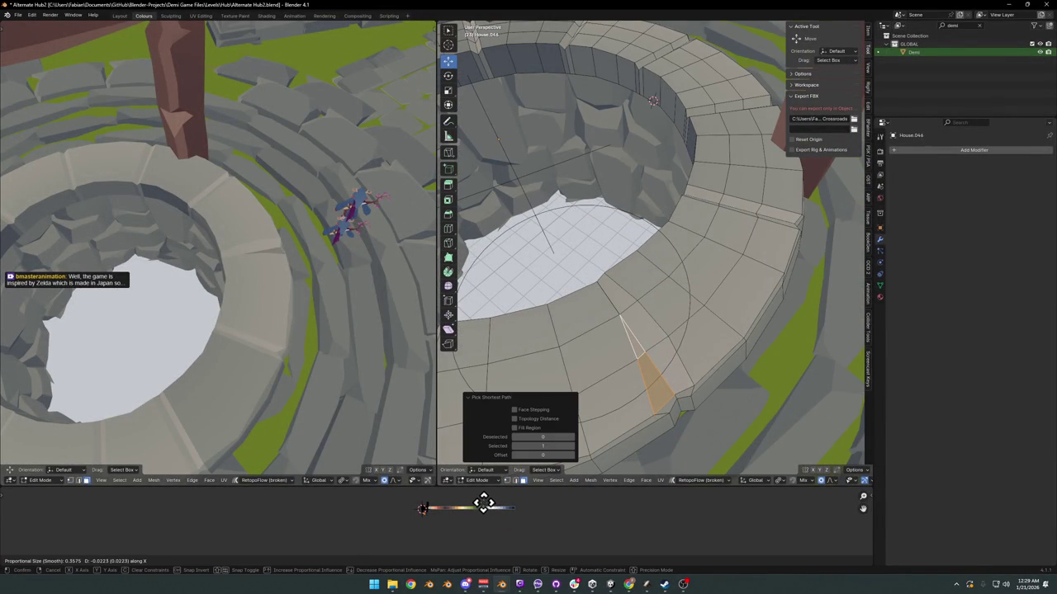
{"action": "left_click", "coordinate": [483, 504]}
{"action": "scroll", "coordinate": [273, 284], "scroll_direction": "down", "scroll_amount": 5}
{"action": "middle_click_drag", "start_coordinate": [290, 295], "coordinate": [323, 267]}
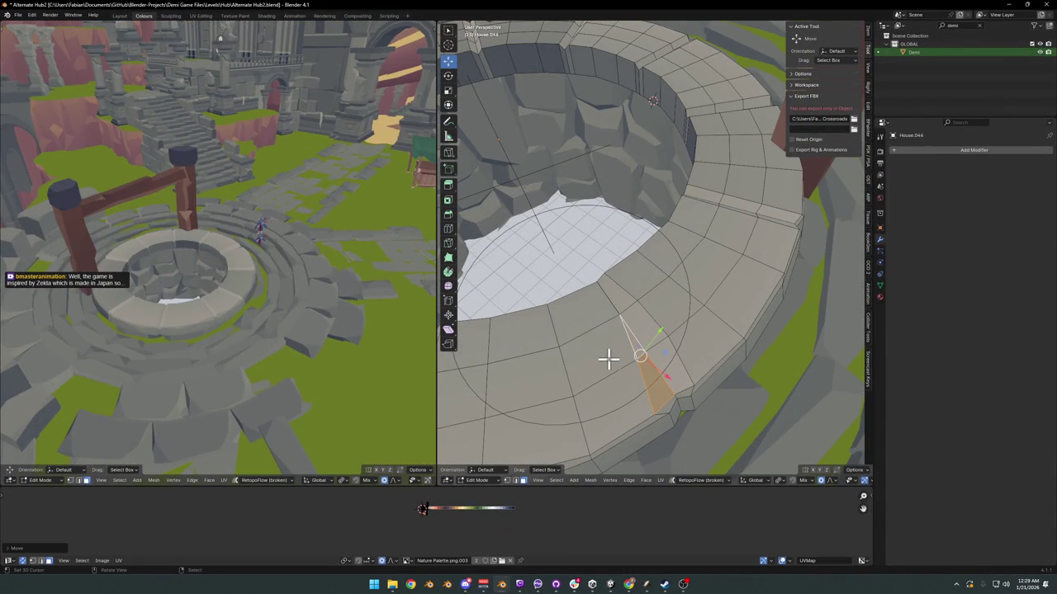
{"action": "mouse_move", "coordinate": [607, 357]}
{"action": "middle_mouse_down"}
{"action": "mouse_move", "coordinate": [738, 278]}
{"action": "mouse_move", "coordinate": [679, 311]}
{"action": "middle_mouse_up"}
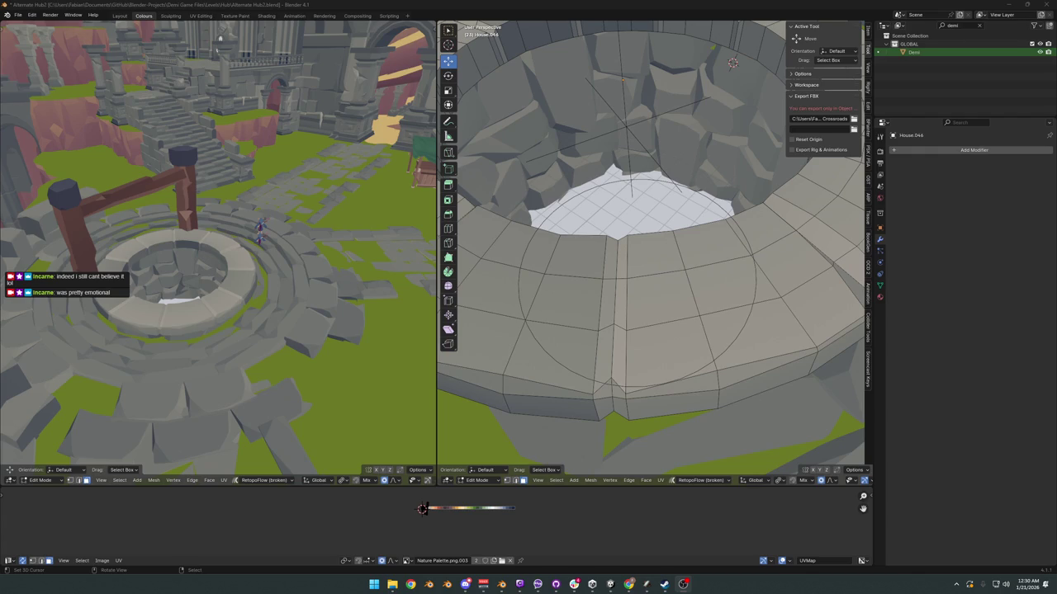
Step: Select a rim face strip and shift its UVs horizontally along X
{"action": "middle_click_drag", "start_coordinate": [236, 298], "coordinate": [389, 285]}
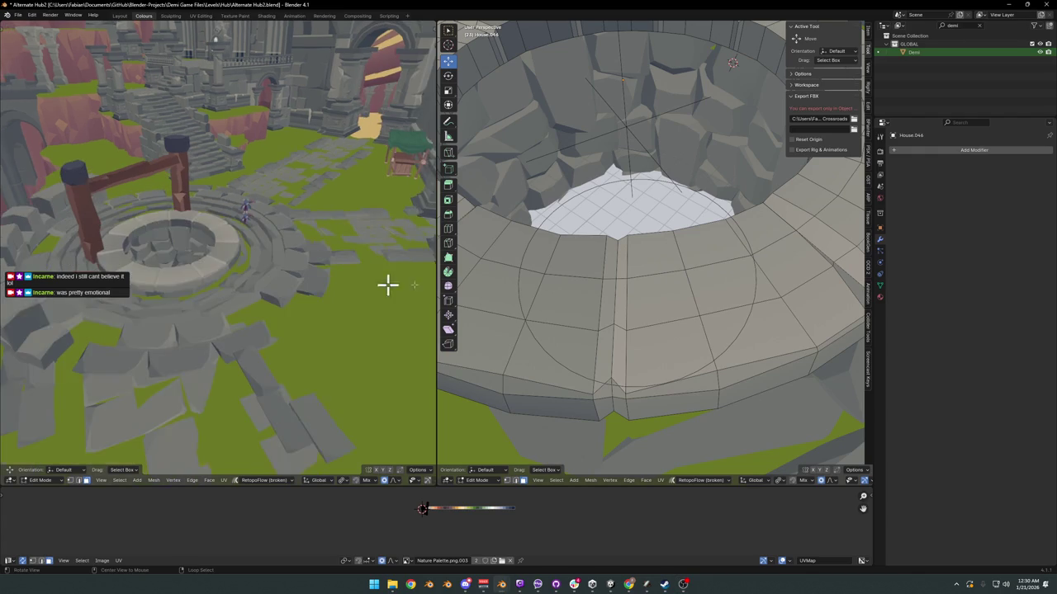
{"action": "middle_click_drag", "start_coordinate": [668, 345], "coordinate": [610, 367]}
{"action": "left_click", "coordinate": [610, 367]}
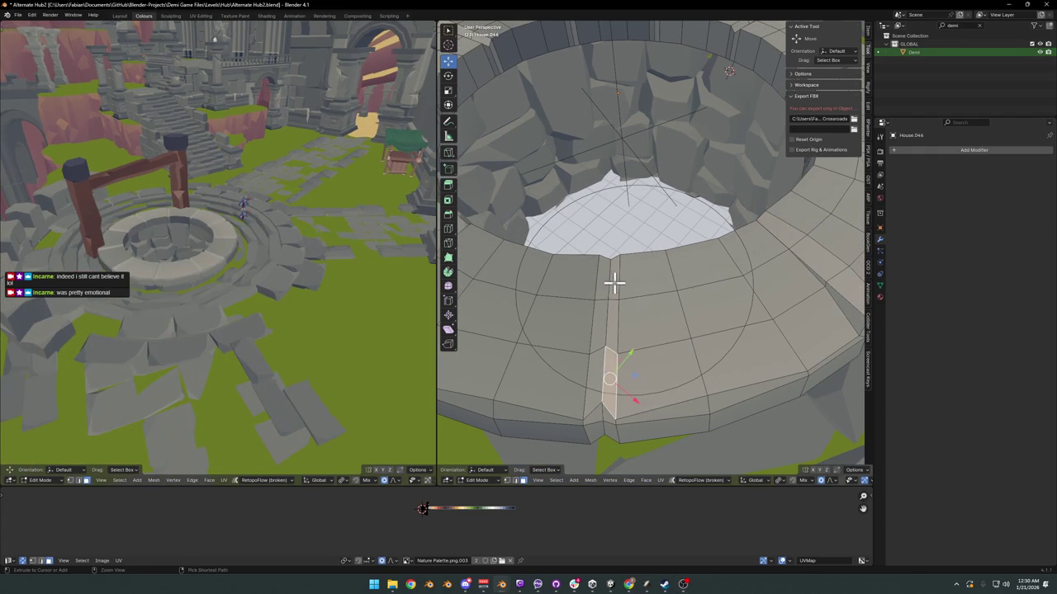
{"action": "left_click", "coordinate": [614, 283], "text": "ctrl"}
{"action": "middle_click_drag", "start_coordinate": [143, 296], "coordinate": [253, 453]}
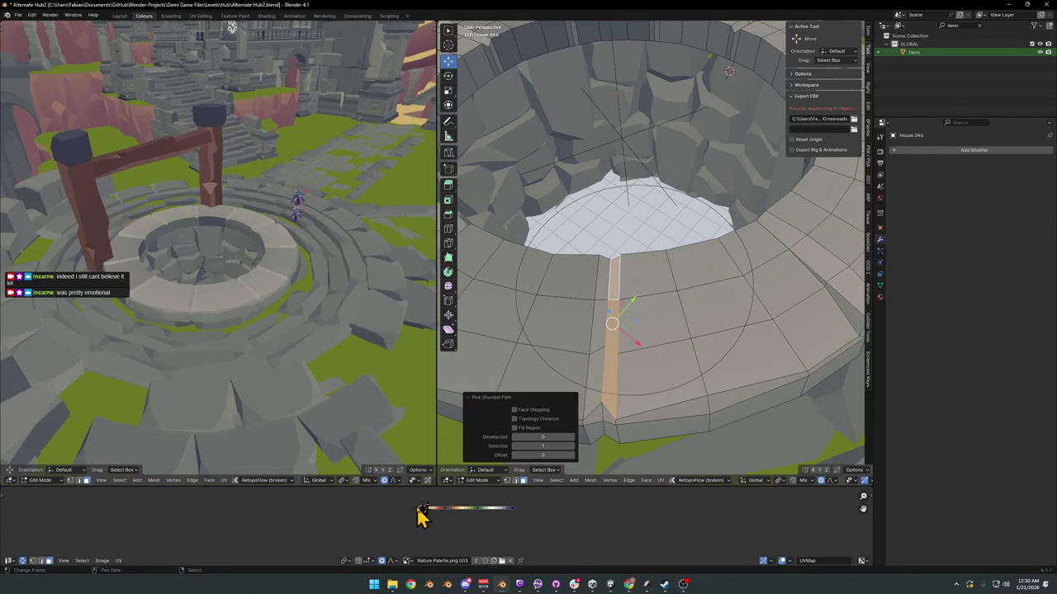
{"action": "key", "text": "g"}
{"action": "key", "text": "x"}
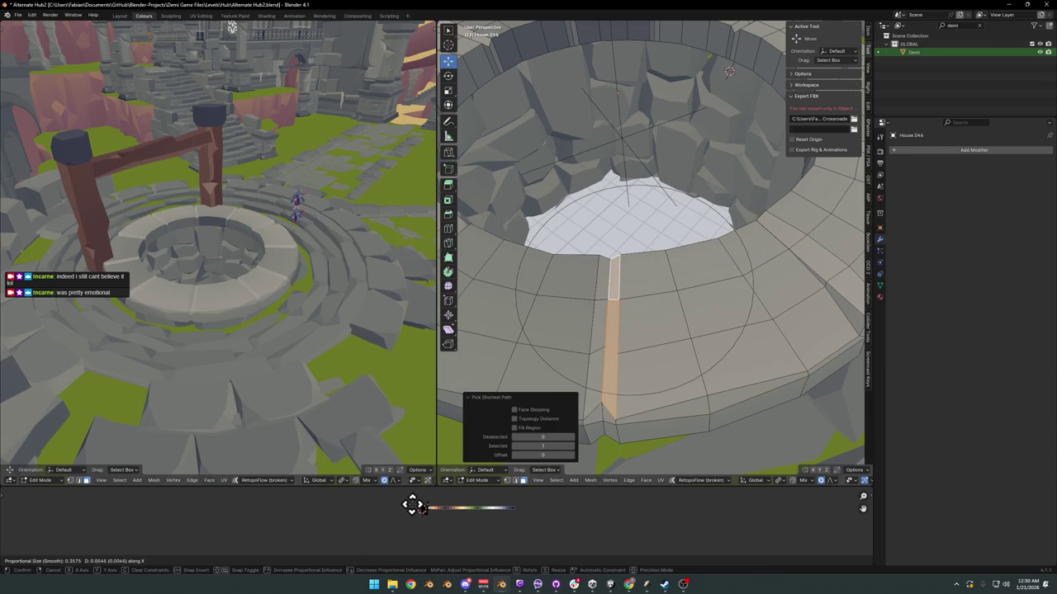
{"action": "left_click", "coordinate": [412, 505]}
Step: Slide the first rim edge loops along the ring to vary the stone widths
{"action": "mouse_move", "coordinate": [302, 273]}
{"action": "middle_mouse_down"}
{"action": "mouse_move", "coordinate": [319, 309]}
{"action": "mouse_move", "coordinate": [306, 317]}
{"action": "mouse_move", "coordinate": [291, 290]}
{"action": "middle_mouse_up"}
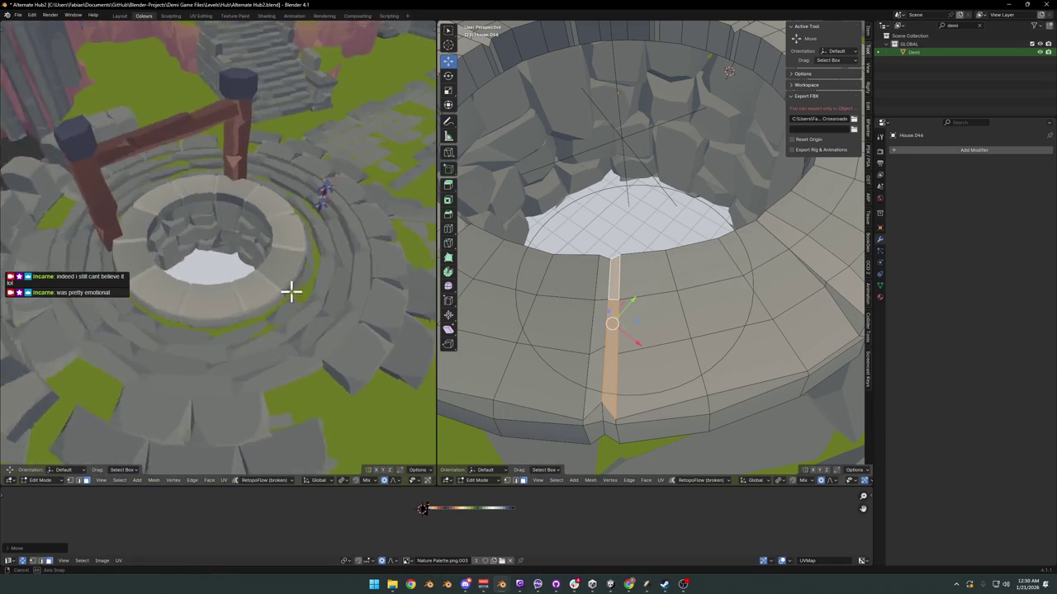
{"action": "scroll", "coordinate": [611, 318], "scroll_direction": "down", "scroll_amount": 5}
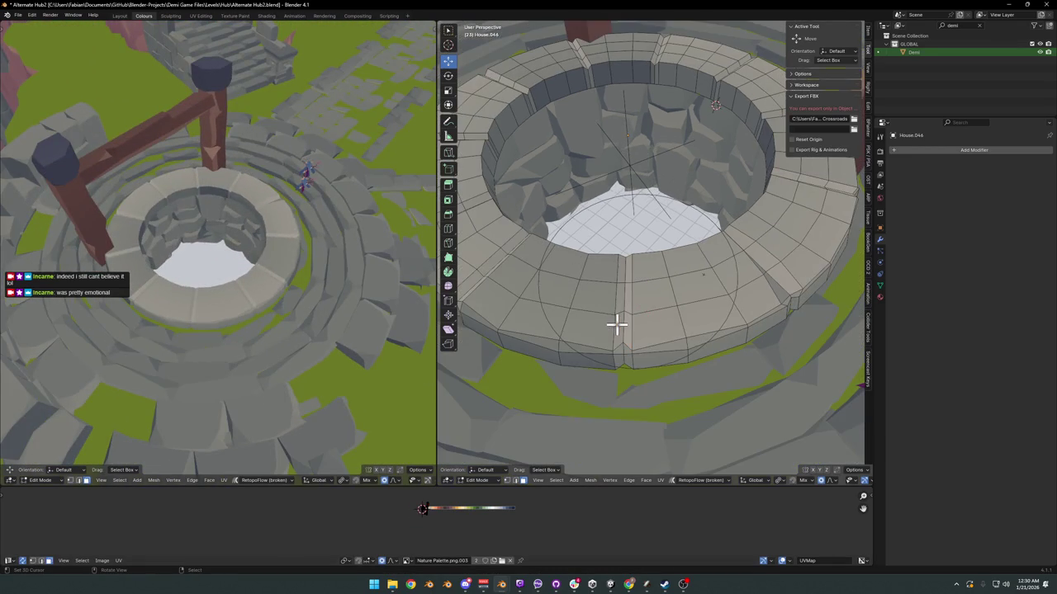
{"action": "key", "text": "g"}
{"action": "key", "text": "g"}
{"action": "right_click", "coordinate": [498, 262]}
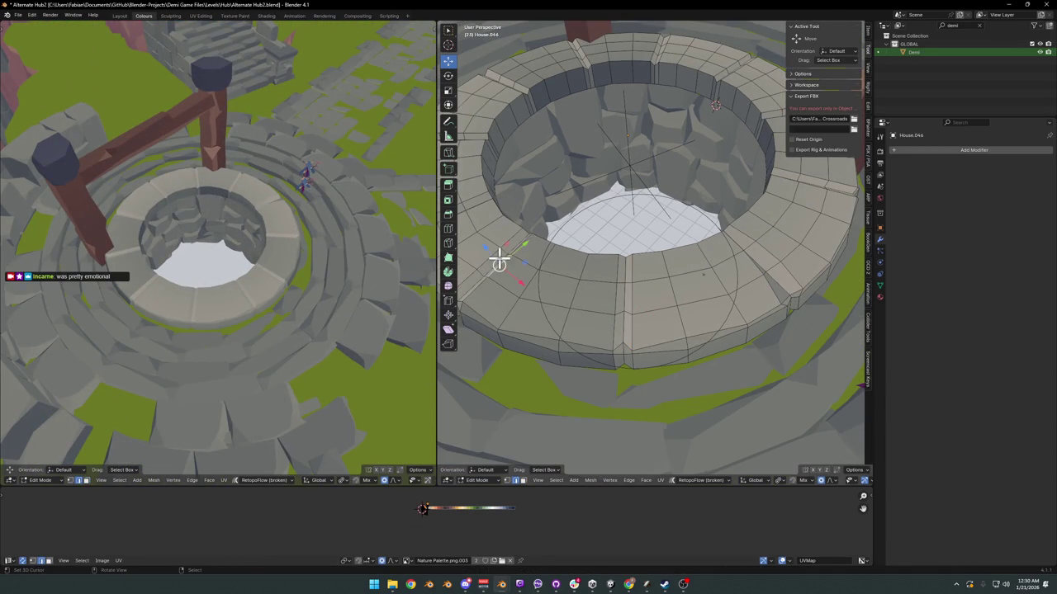
{"action": "mouse_move", "coordinate": [487, 263]}
{"action": "middle_mouse_down"}
{"action": "mouse_move", "coordinate": [542, 292]}
{"action": "mouse_move", "coordinate": [644, 308]}
{"action": "middle_mouse_up"}
{"action": "key", "text": "g"}
{"action": "key", "text": "g"}
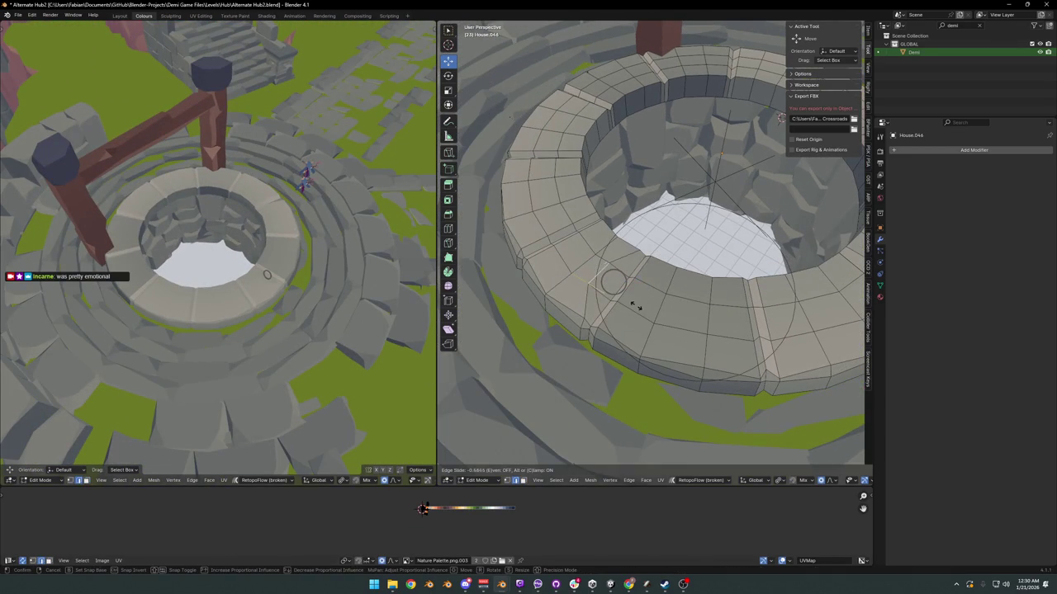
{"action": "left_click", "coordinate": [637, 307]}
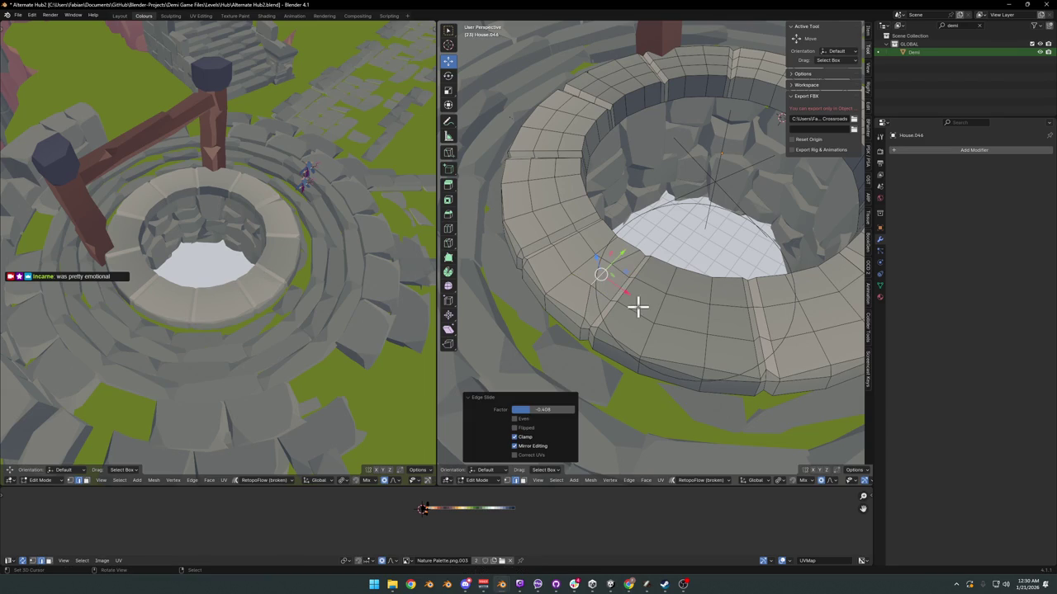
{"action": "left_click", "coordinate": [562, 223], "text": "alt"}
{"action": "key", "text": "g"}
{"action": "key", "text": "g"}
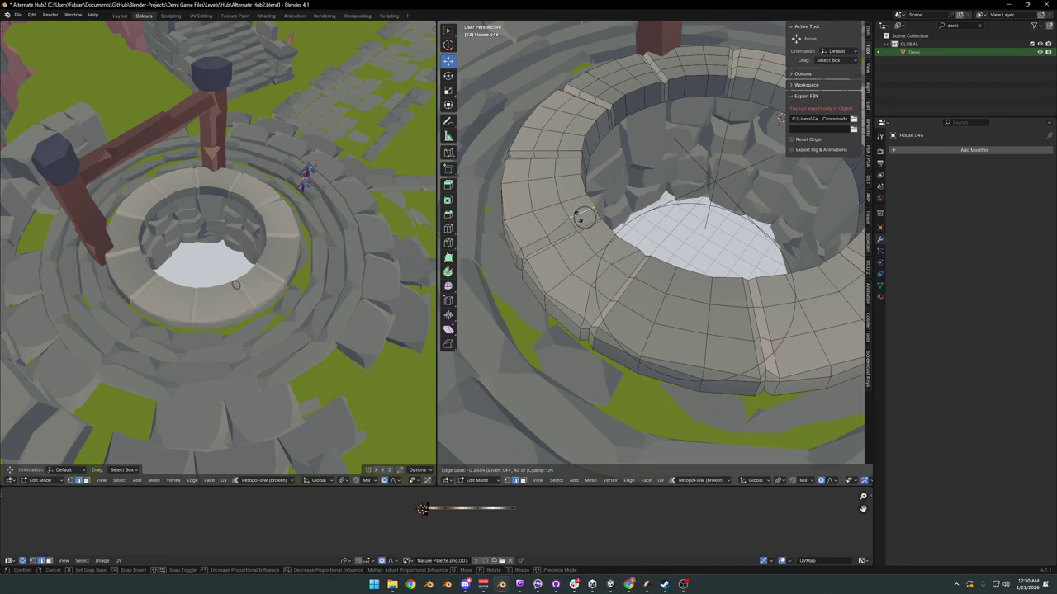
{"action": "left_click", "coordinate": [578, 215]}
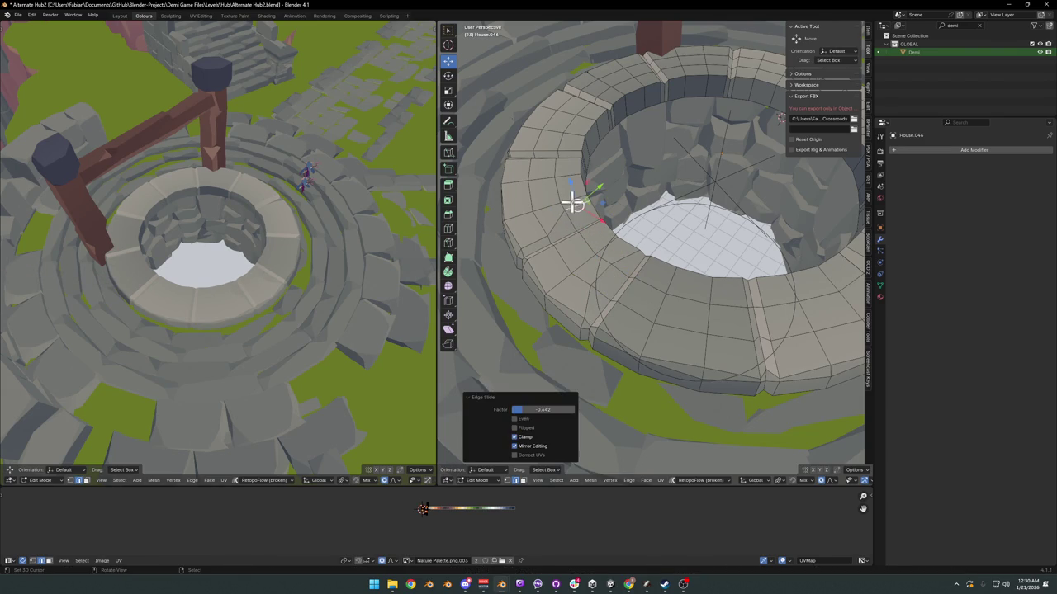
{"action": "key", "text": "g"}
{"action": "key", "text": "g"}
{"action": "left_click", "coordinate": [521, 165]}
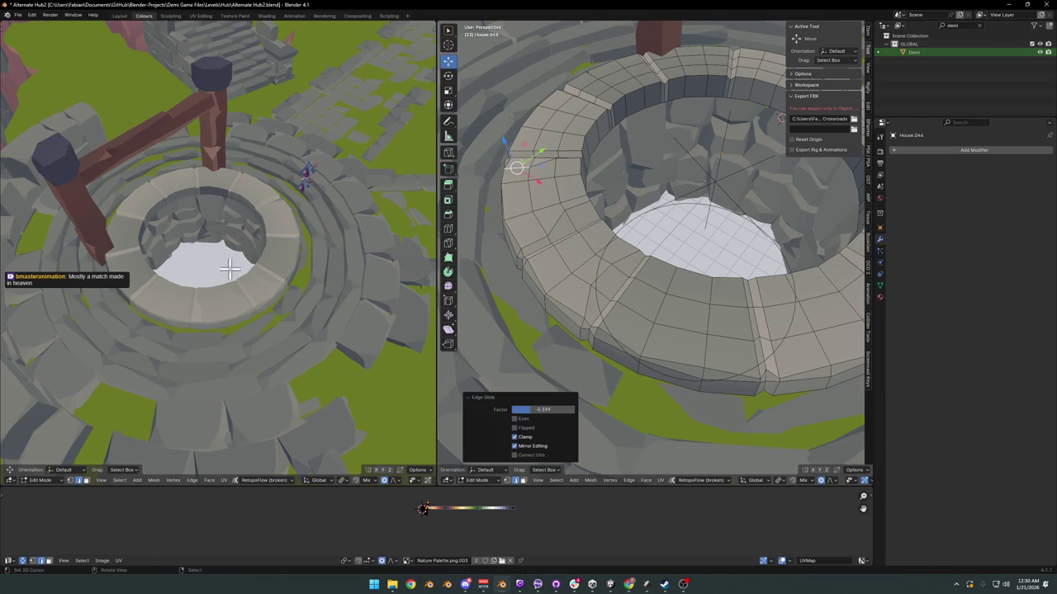
Step: Slide an edge loop across the rim and another edge near the wall corner
{"action": "middle_click_drag", "start_coordinate": [247, 302], "coordinate": [259, 322]}
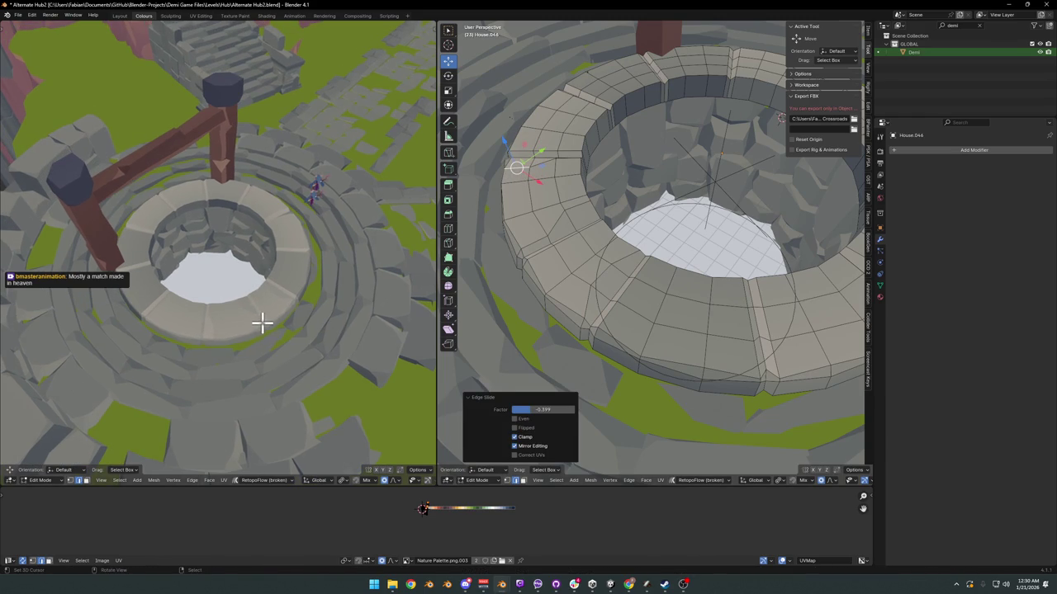
{"action": "scroll", "coordinate": [569, 239], "scroll_direction": "up", "scroll_amount": 3}
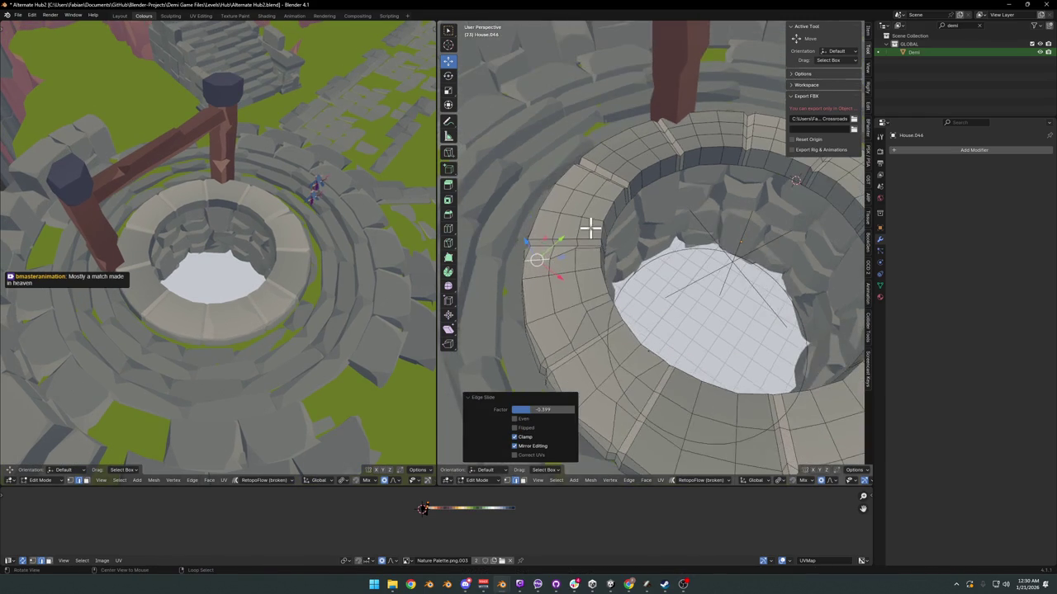
{"action": "mouse_move", "coordinate": [568, 233]}
{"action": "middle_mouse_down"}
{"action": "mouse_move", "coordinate": [609, 235]}
{"action": "mouse_move", "coordinate": [616, 273]}
{"action": "middle_mouse_up"}
{"action": "left_click", "coordinate": [663, 273]}
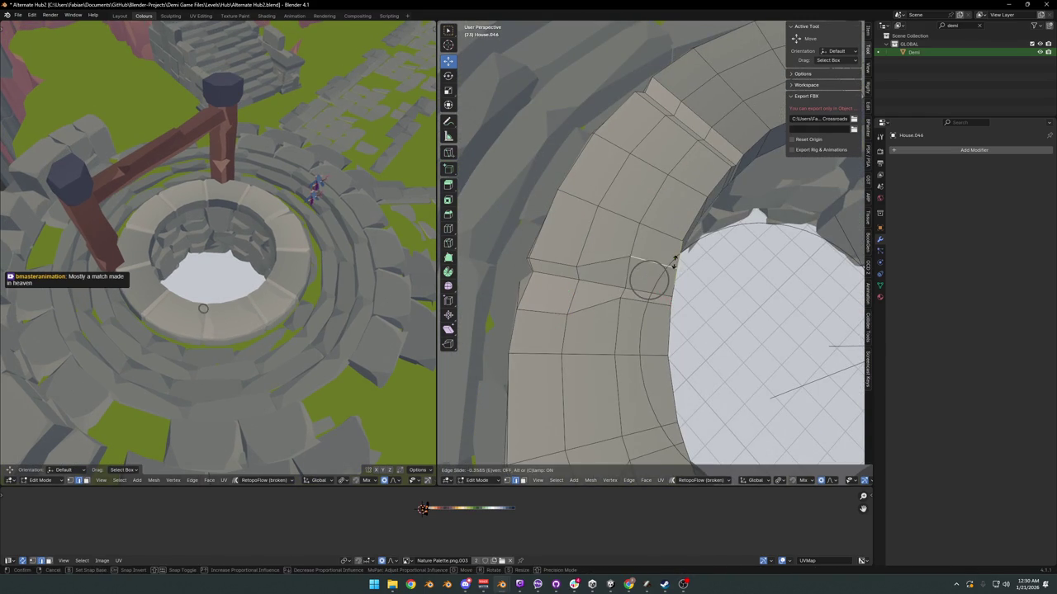
{"action": "middle_click_drag", "start_coordinate": [674, 240], "coordinate": [594, 300]}
{"action": "left_click", "coordinate": [621, 215], "text": "alt"}
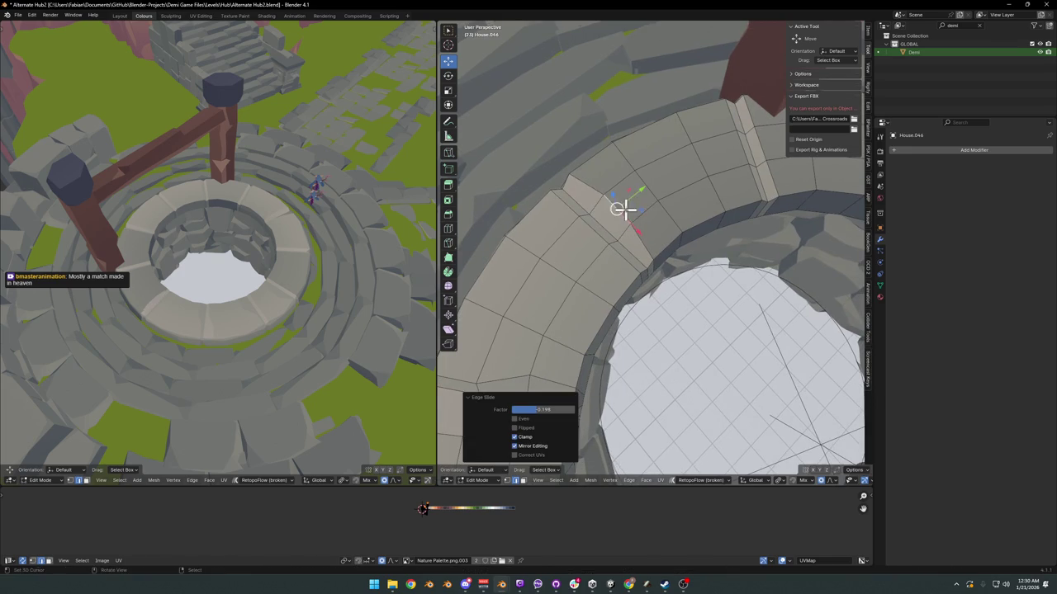
{"action": "mouse_move", "coordinate": [624, 207]}
{"action": "middle_mouse_down"}
{"action": "mouse_move", "coordinate": [592, 267]}
{"action": "mouse_move", "coordinate": [524, 297]}
{"action": "middle_mouse_up"}
{"action": "key", "text": "g"}
{"action": "key", "text": "g"}
{"action": "left_click", "coordinate": [531, 295]}
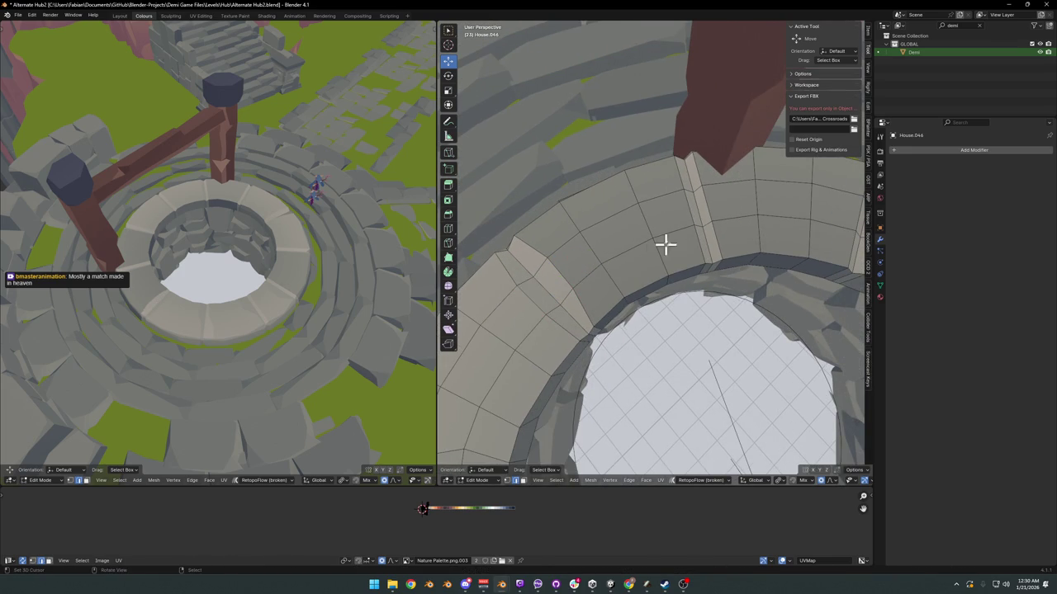
{"action": "left_click", "coordinate": [682, 198]}
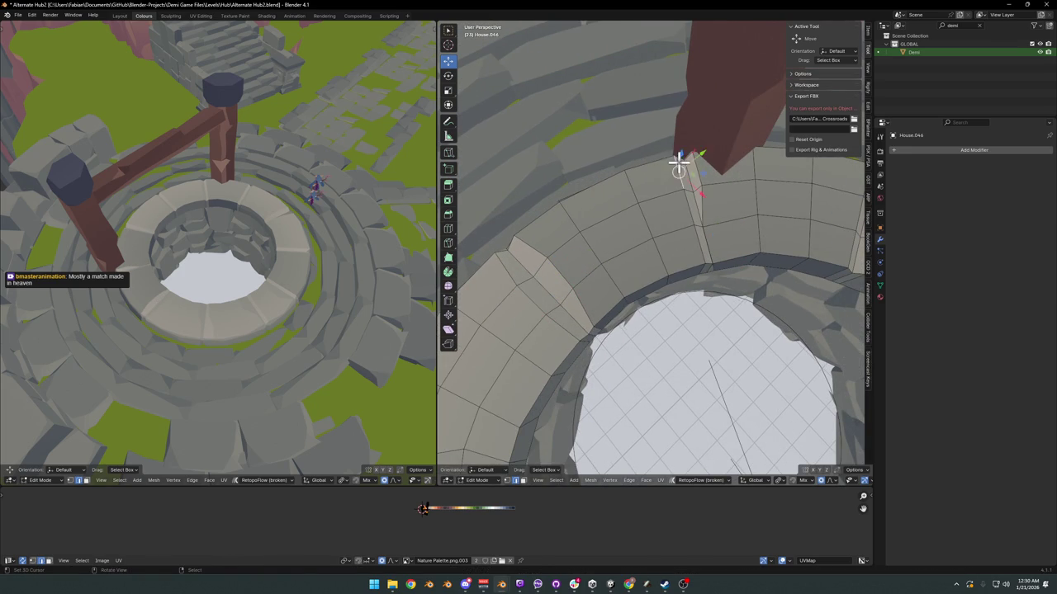
{"action": "key", "text": "g"}
{"action": "key", "text": "g"}
{"action": "left_click", "coordinate": [717, 157]}
{"action": "mouse_move", "coordinate": [719, 156]}
{"action": "middle_mouse_down"}
{"action": "mouse_move", "coordinate": [695, 233]}
{"action": "mouse_move", "coordinate": [620, 252]}
{"action": "mouse_move", "coordinate": [771, 255]}
{"action": "mouse_move", "coordinate": [680, 227]}
{"action": "middle_mouse_up"}
Step: Slide two more rim edges along the ring beside the red wall
{"action": "left_click", "coordinate": [776, 262]}
{"action": "key", "text": "g"}
{"action": "left_click", "coordinate": [778, 276]}
{"action": "key", "text": "g"}
{"action": "key", "text": "g"}
{"action": "left_click", "coordinate": [708, 222]}
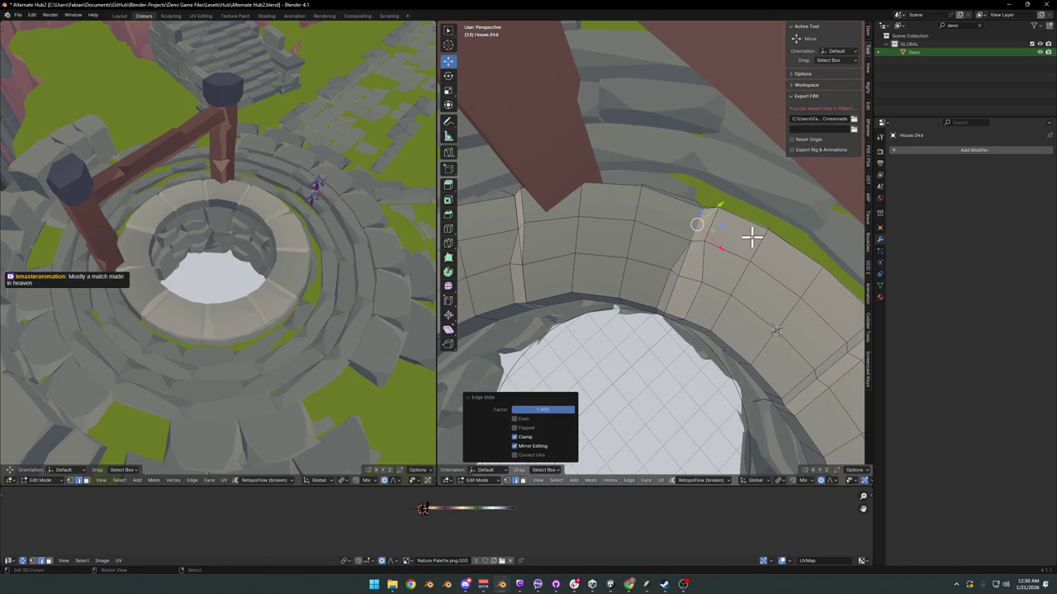
{"action": "mouse_move", "coordinate": [751, 236]}
{"action": "middle_mouse_down"}
{"action": "mouse_move", "coordinate": [669, 261]}
{"action": "mouse_move", "coordinate": [604, 177]}
{"action": "mouse_move", "coordinate": [715, 224]}
{"action": "middle_mouse_up"}
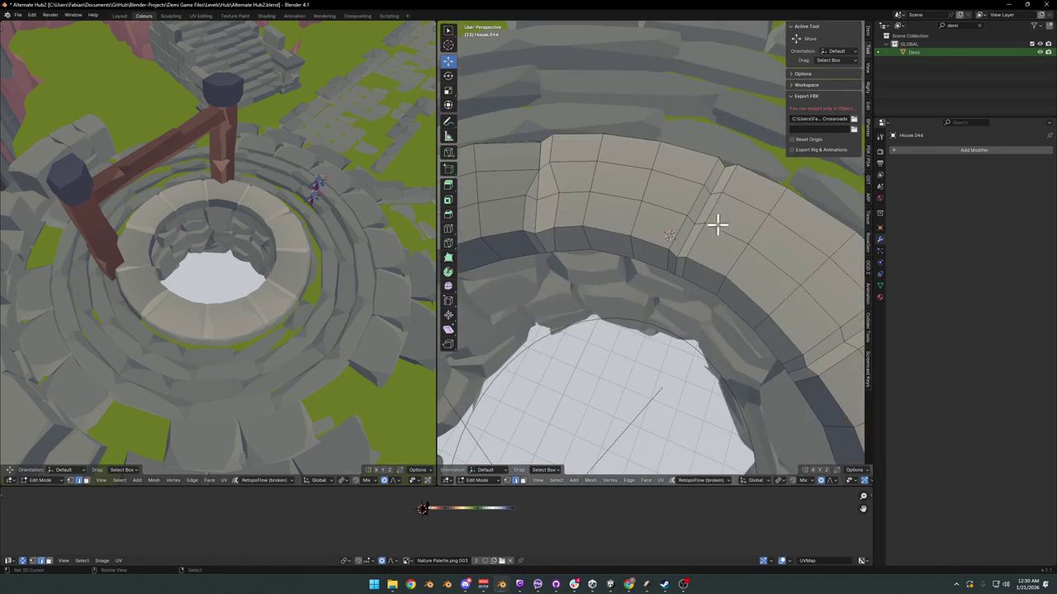
{"action": "key", "text": "g"}
{"action": "left_click", "coordinate": [731, 222]}
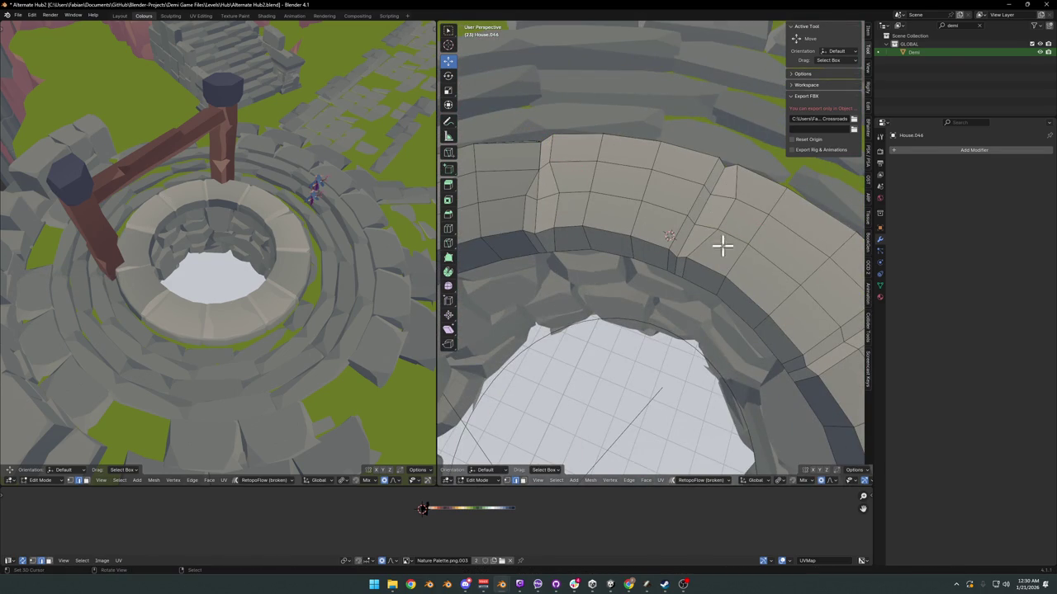
{"action": "key", "text": "g"}
{"action": "key", "text": "g"}
{"action": "left_click", "coordinate": [698, 165]}
{"action": "mouse_move", "coordinate": [698, 165]}
{"action": "middle_mouse_down"}
{"action": "mouse_move", "coordinate": [722, 272]}
{"action": "mouse_move", "coordinate": [702, 269]}
{"action": "middle_mouse_up"}
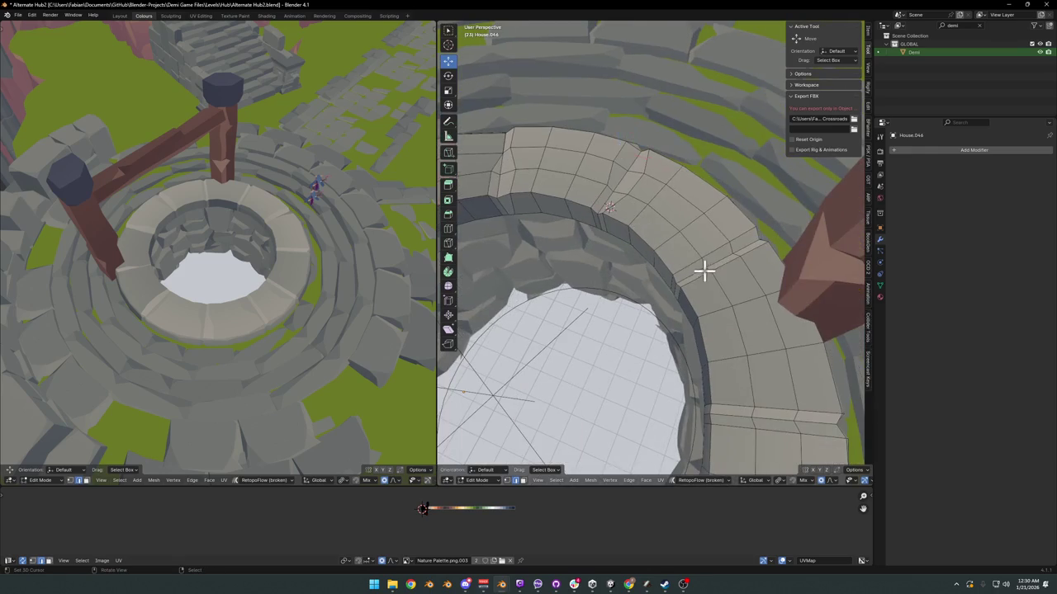
Step: Slide a rim vertex and a front edge down toward the ring's lower edge
{"action": "left_click", "coordinate": [746, 257]}
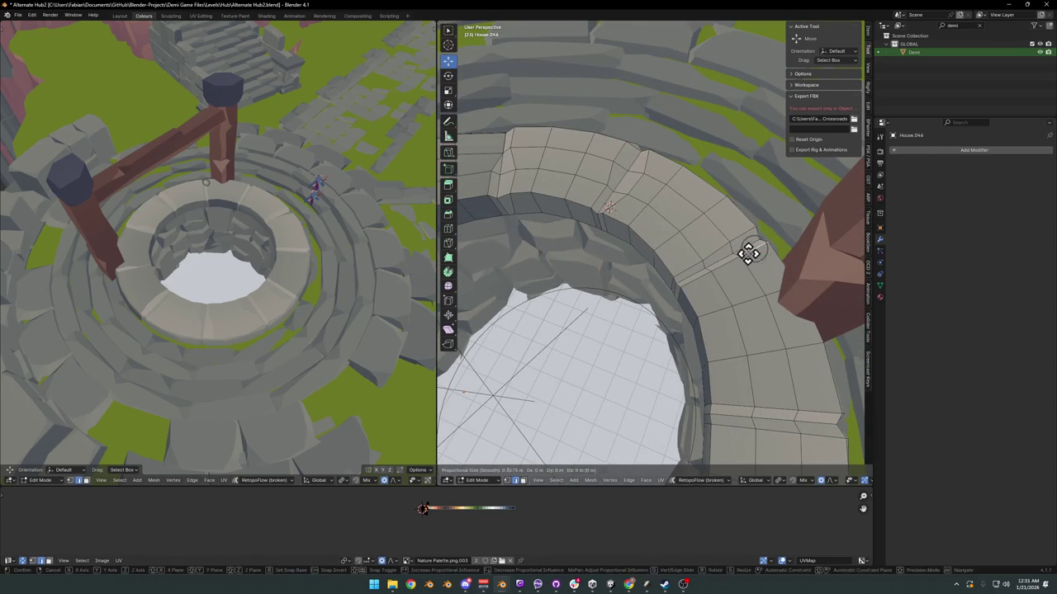
{"action": "key", "text": "g"}
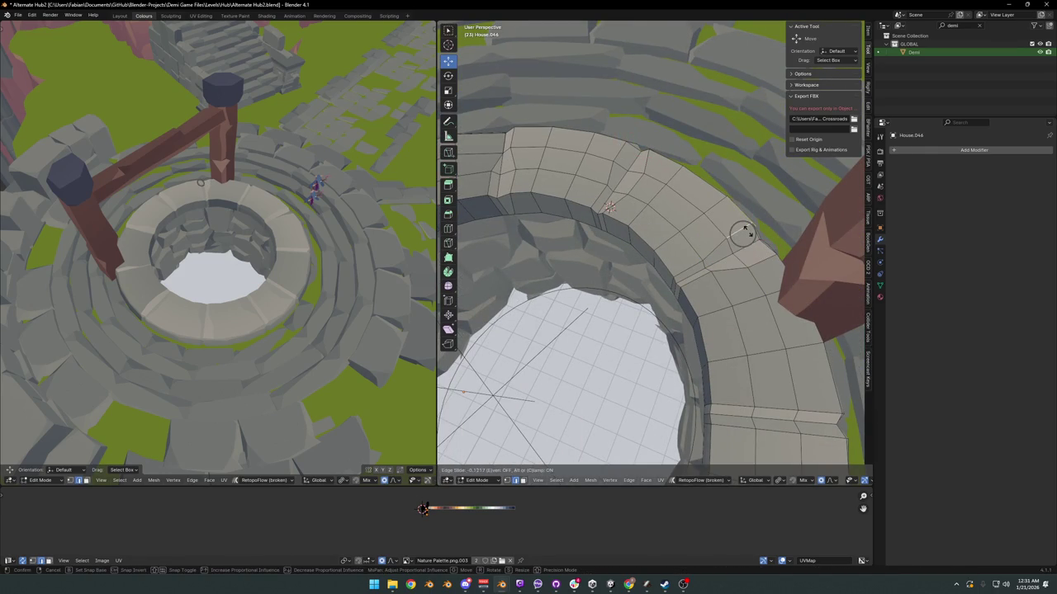
{"action": "key", "text": "g"}
{"action": "left_click", "coordinate": [731, 407]}
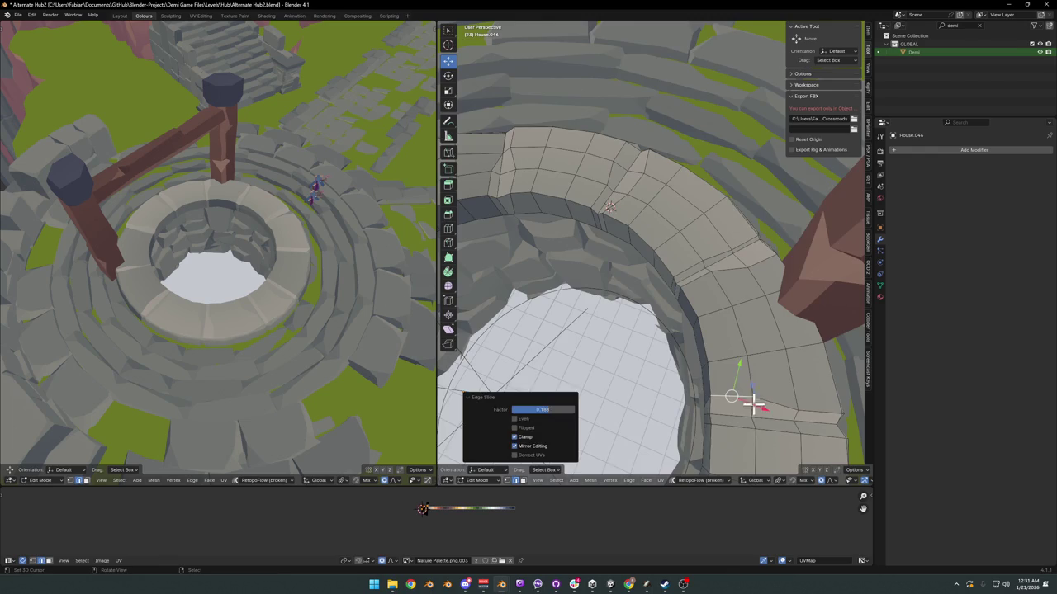
{"action": "mouse_move", "coordinate": [752, 403]}
{"action": "middle_mouse_down"}
{"action": "mouse_move", "coordinate": [746, 366]}
{"action": "mouse_move", "coordinate": [720, 336]}
{"action": "mouse_move", "coordinate": [738, 297]}
{"action": "middle_mouse_up"}
{"action": "left_click", "coordinate": [762, 344]}
{"action": "left_click", "coordinate": [608, 358]}
{"action": "key", "text": "g"}
{"action": "key", "text": "g"}
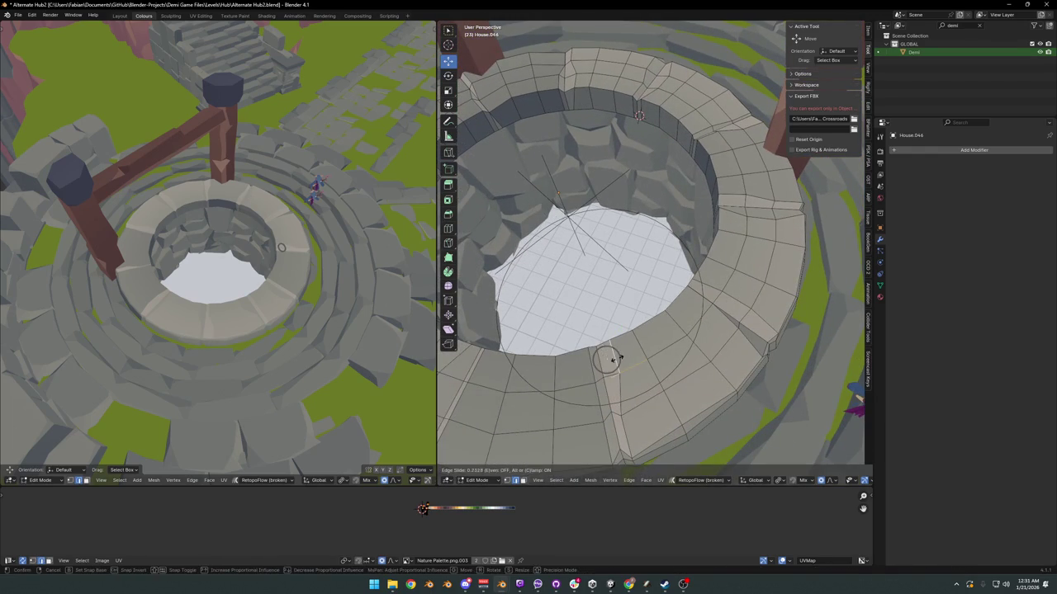
{"action": "left_click", "coordinate": [609, 438]}
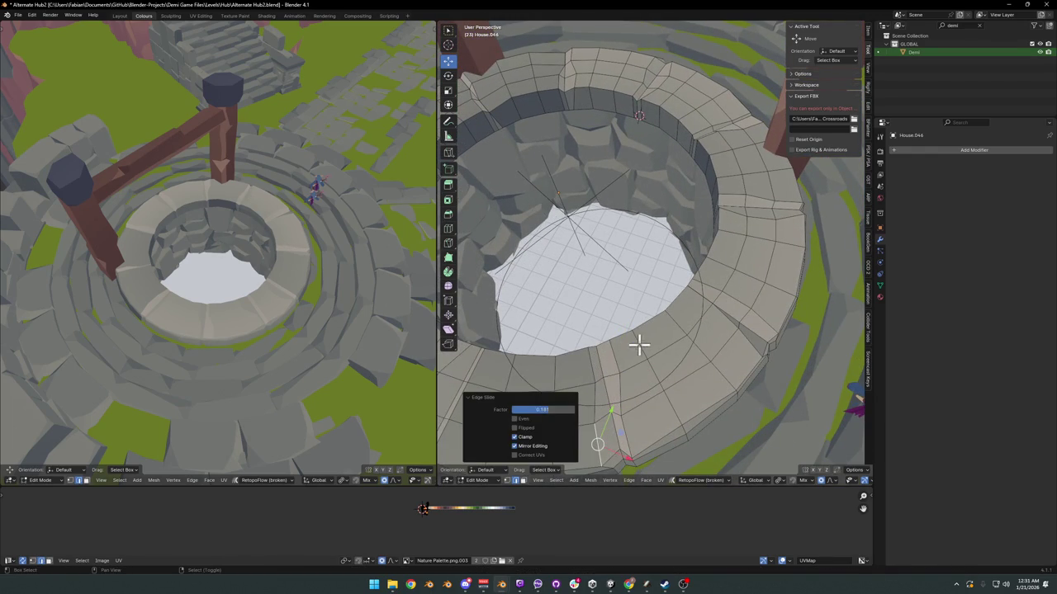
{"action": "mouse_move", "coordinate": [639, 345]}
{"action": "middle_mouse_down"}
{"action": "mouse_move", "coordinate": [618, 342]}
{"action": "mouse_move", "coordinate": [632, 347]}
{"action": "middle_mouse_up"}
{"action": "mouse_move", "coordinate": [632, 347]}
{"action": "left_mouse_down"}
{"action": "mouse_move", "coordinate": [632, 377]}
{"action": "mouse_move", "coordinate": [647, 378]}
{"action": "left_mouse_up"}
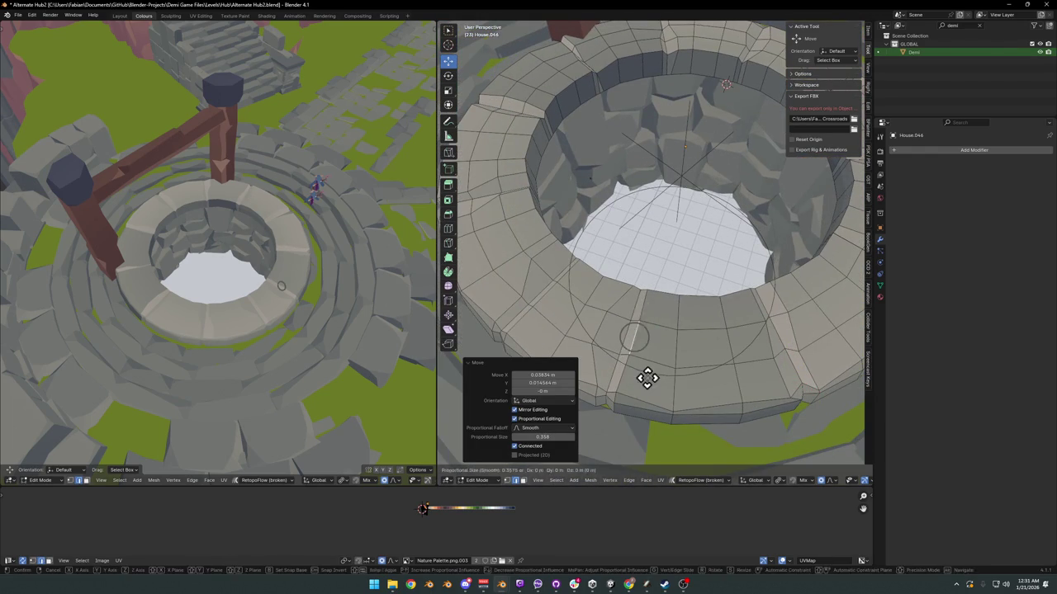
{"action": "right_click", "coordinate": [647, 378]}
Step: Select the entire well mesh and begin moving it along X
{"action": "mouse_move", "coordinate": [330, 311]}
{"action": "middle_mouse_down"}
{"action": "mouse_move", "coordinate": [274, 299]}
{"action": "mouse_move", "coordinate": [219, 309]}
{"action": "mouse_move", "coordinate": [319, 273]}
{"action": "middle_mouse_up"}
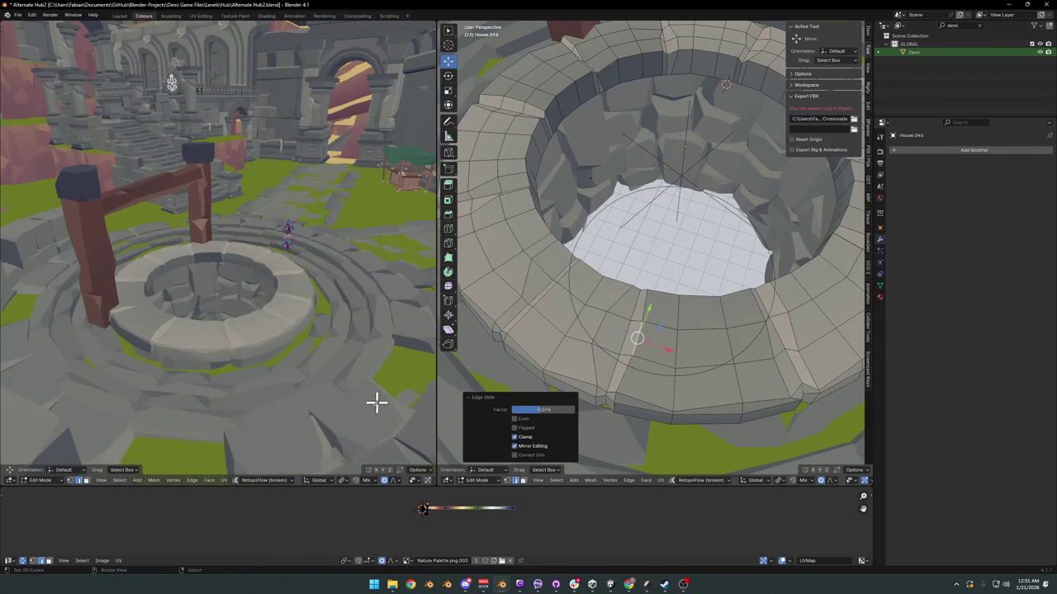
{"action": "key", "text": "a"}
{"action": "key", "text": "g"}
{"action": "key", "text": "x"}
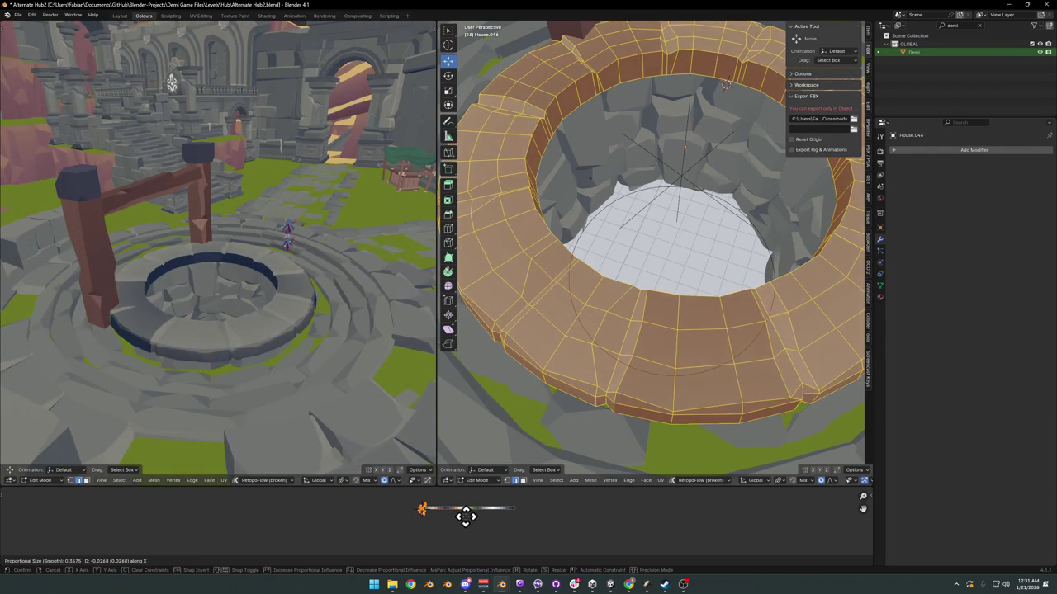
Step: Nudge the mesh along X, then scale and shift the ring's top face loop along X
{"action": "left_click", "coordinate": [466, 517]}
{"action": "key", "text": "alt+a"}
{"action": "left_click", "coordinate": [620, 342], "text": "alt"}
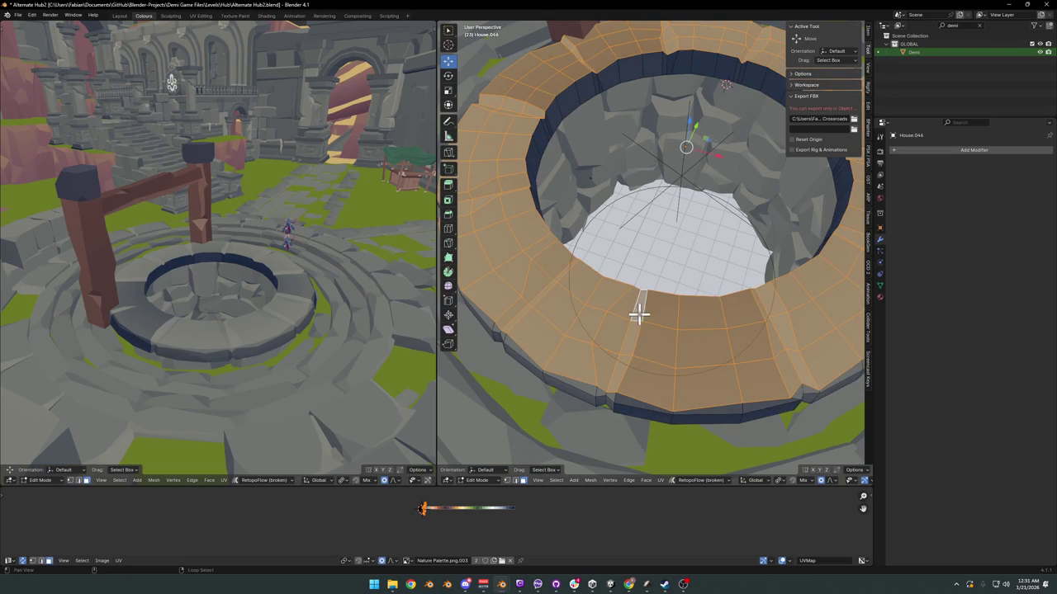
{"action": "key", "text": "ctrl+z"}
{"action": "key", "text": "ctrl+z"}
{"action": "key", "text": "ctrl+shift+z"}
{"action": "key", "text": "ctrl+shift+z"}
{"action": "key", "text": "s"}
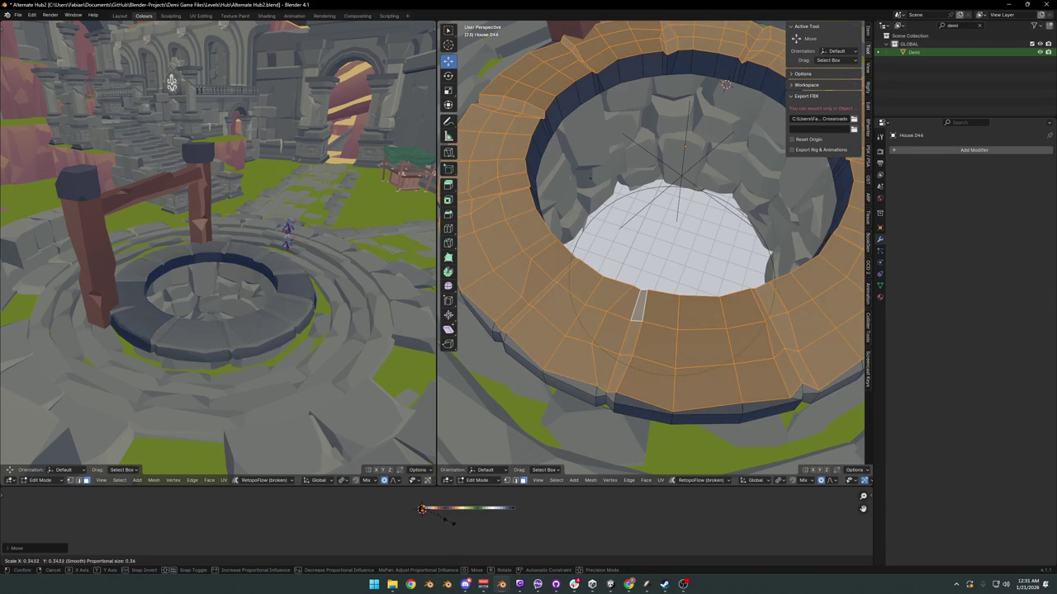
{"action": "left_click", "coordinate": [493, 526]}
{"action": "key", "text": "g"}
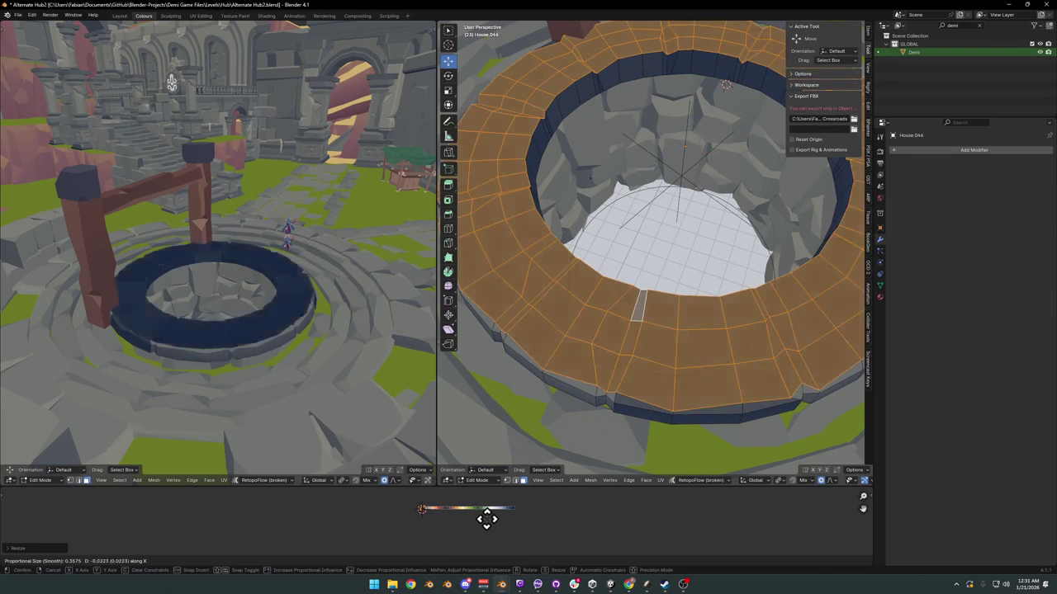
{"action": "key", "text": "x"}
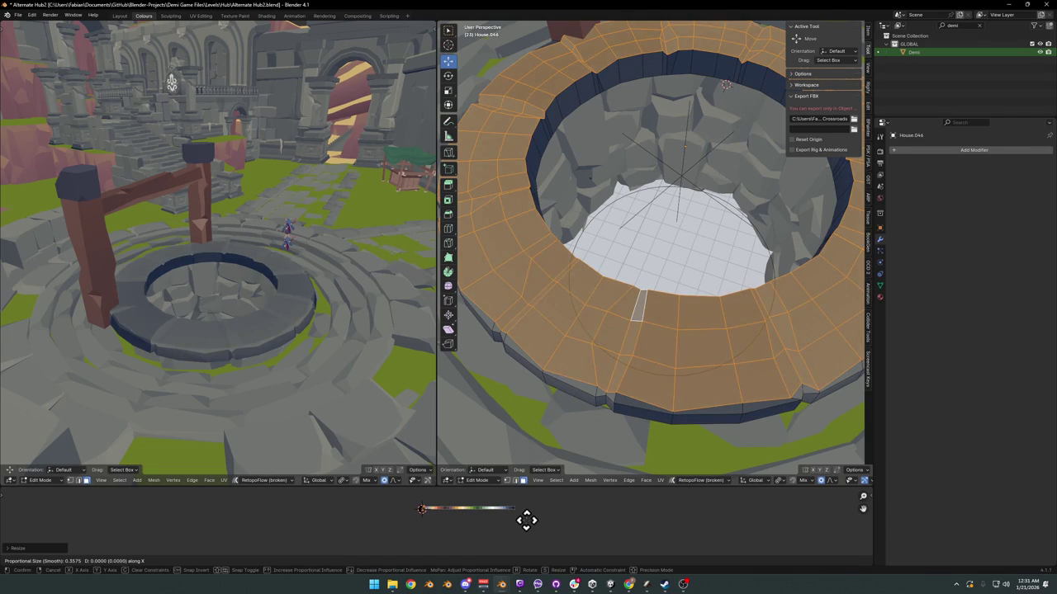
{"action": "left_click", "coordinate": [528, 518]}
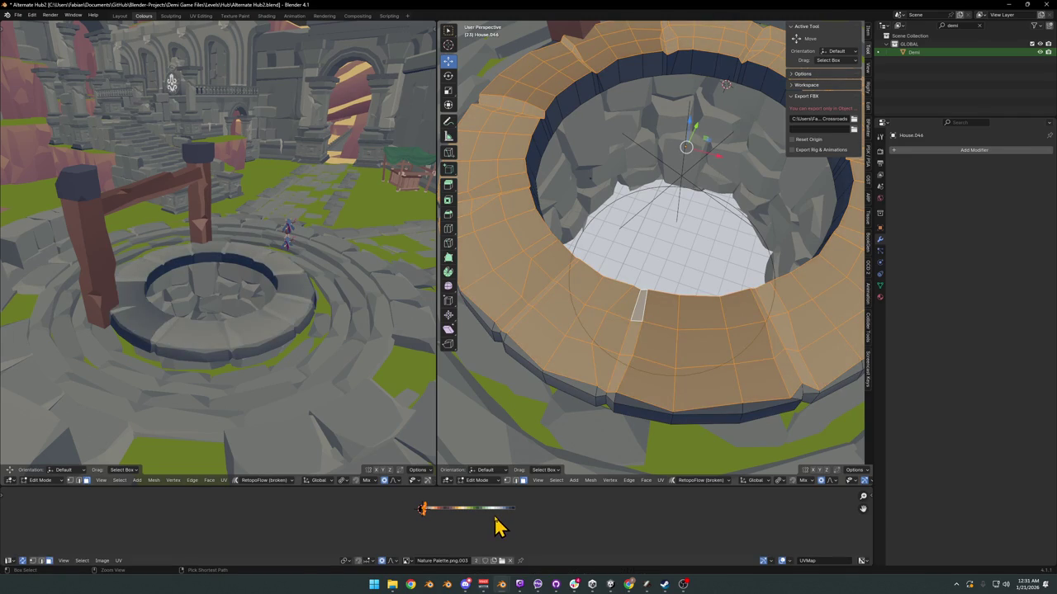
Step: Slide the rim faces' UVs along X on the palette to a lighter grey
{"action": "mouse_move", "coordinate": [300, 285]}
{"action": "middle_mouse_down"}
{"action": "mouse_move", "coordinate": [289, 306]}
{"action": "mouse_move", "coordinate": [326, 285]}
{"action": "middle_mouse_up"}
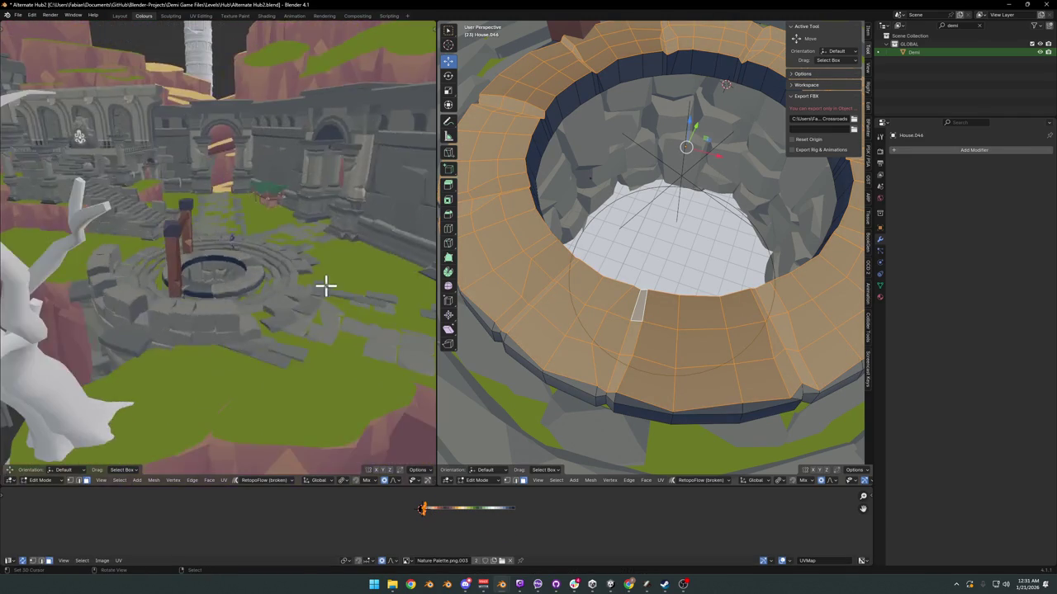
{"action": "scroll", "coordinate": [326, 285], "scroll_direction": "up", "scroll_amount": 3}
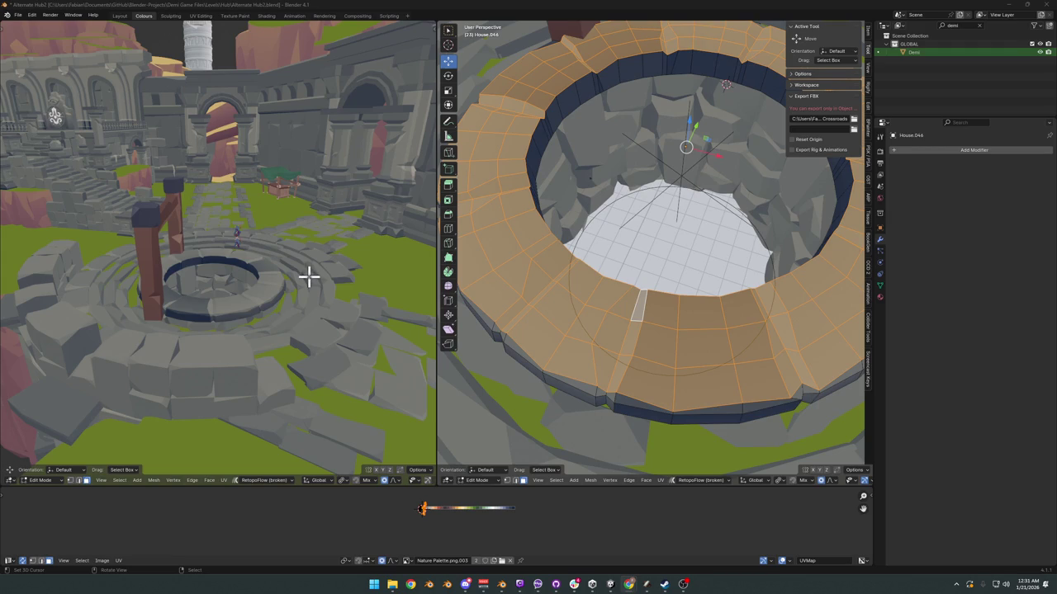
{"action": "mouse_move", "coordinate": [309, 277]}
{"action": "middle_mouse_down"}
{"action": "mouse_move", "coordinate": [322, 278]}
{"action": "mouse_move", "coordinate": [297, 294]}
{"action": "mouse_move", "coordinate": [472, 524]}
{"action": "middle_mouse_up"}
{"action": "key", "text": "g"}
{"action": "key", "text": "x"}
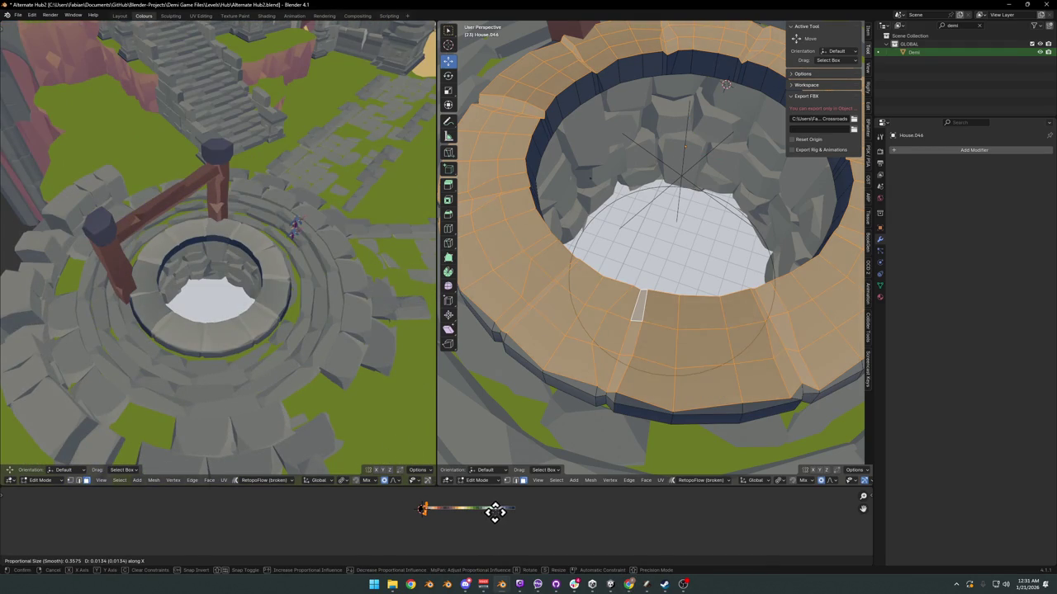
{"action": "left_click", "coordinate": [494, 512]}
{"action": "mouse_move", "coordinate": [285, 297]}
{"action": "middle_mouse_down"}
{"action": "mouse_move", "coordinate": [271, 276]}
{"action": "mouse_move", "coordinate": [283, 281]}
{"action": "mouse_move", "coordinate": [278, 295]}
{"action": "mouse_move", "coordinate": [290, 286]}
{"action": "middle_mouse_up"}
{"action": "scroll", "coordinate": [295, 286], "scroll_direction": "down", "scroll_amount": 2}
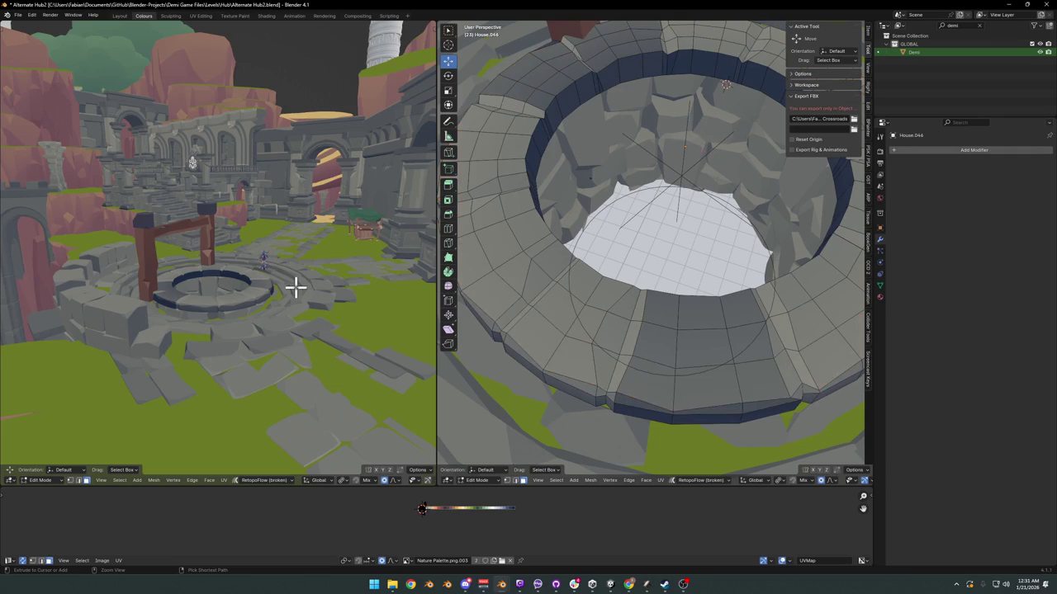
{"action": "key", "text": "a"}
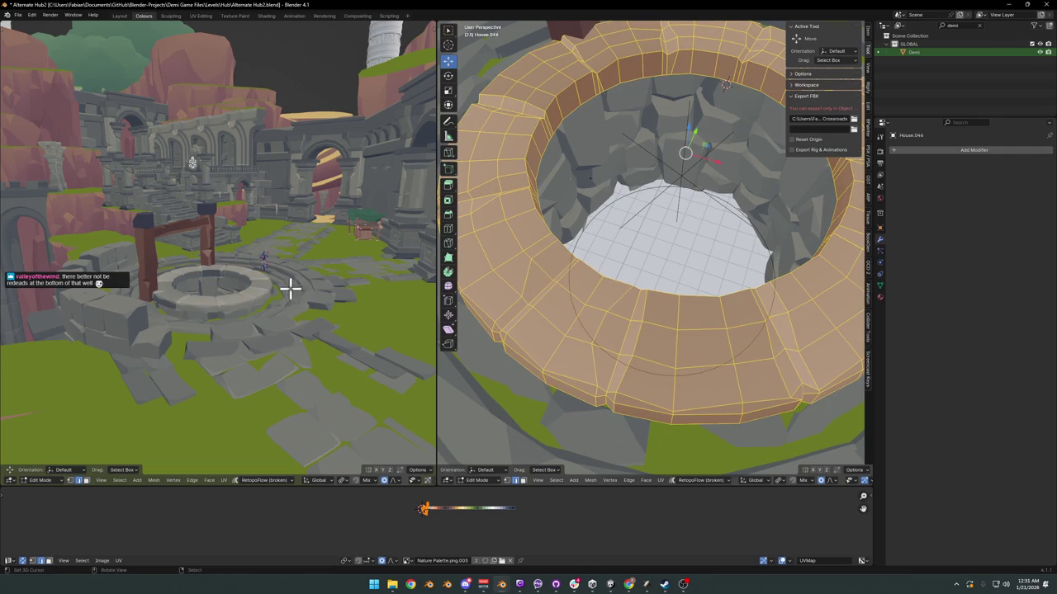
{"action": "scroll", "coordinate": [290, 286], "scroll_direction": "up", "scroll_amount": 3}
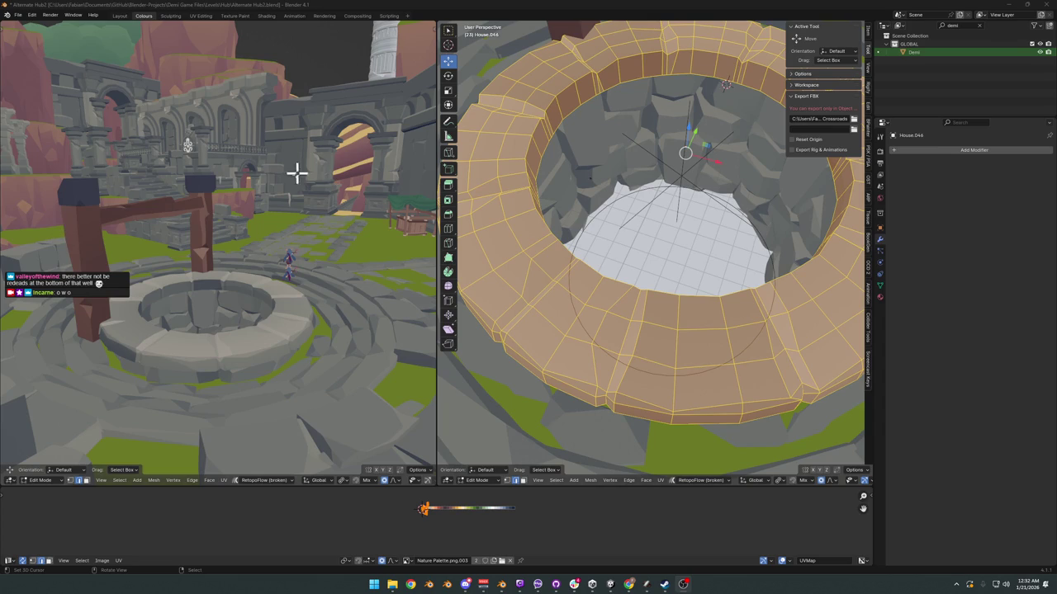
{"action": "mouse_move", "coordinate": [267, 248]}
{"action": "middle_mouse_down"}
{"action": "mouse_move", "coordinate": [382, 269]}
{"action": "mouse_move", "coordinate": [285, 267]}
{"action": "middle_mouse_up"}
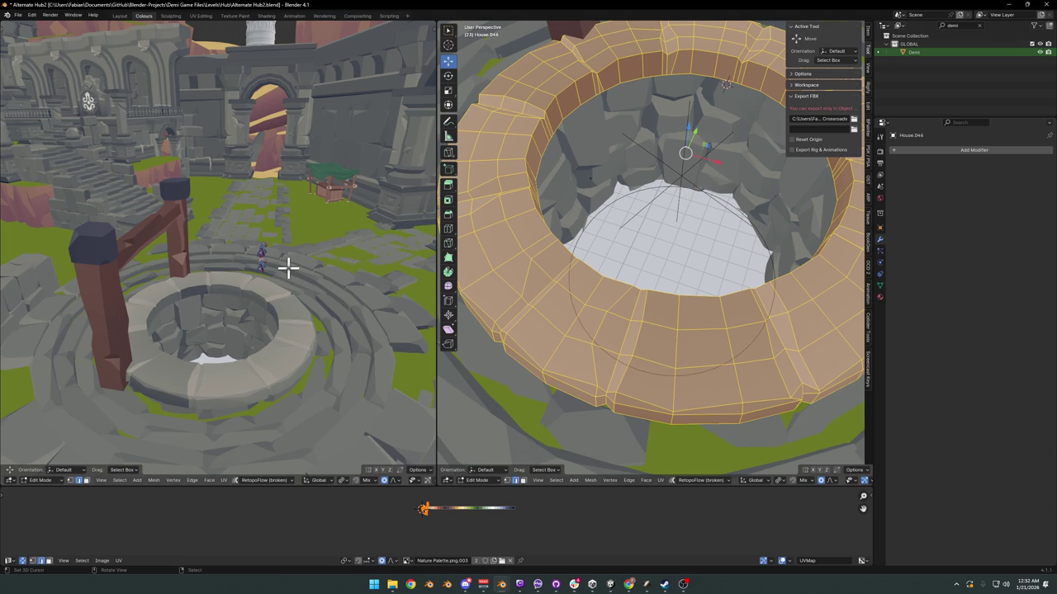
{"action": "mouse_move", "coordinate": [352, 260]}
{"action": "middle_mouse_down"}
{"action": "mouse_move", "coordinate": [292, 242]}
{"action": "mouse_move", "coordinate": [256, 303]}
{"action": "middle_mouse_up"}
{"action": "scroll", "coordinate": [673, 209], "scroll_direction": "down", "scroll_amount": 5}
{"action": "scroll", "coordinate": [652, 170], "scroll_direction": "up", "scroll_amount": 1}
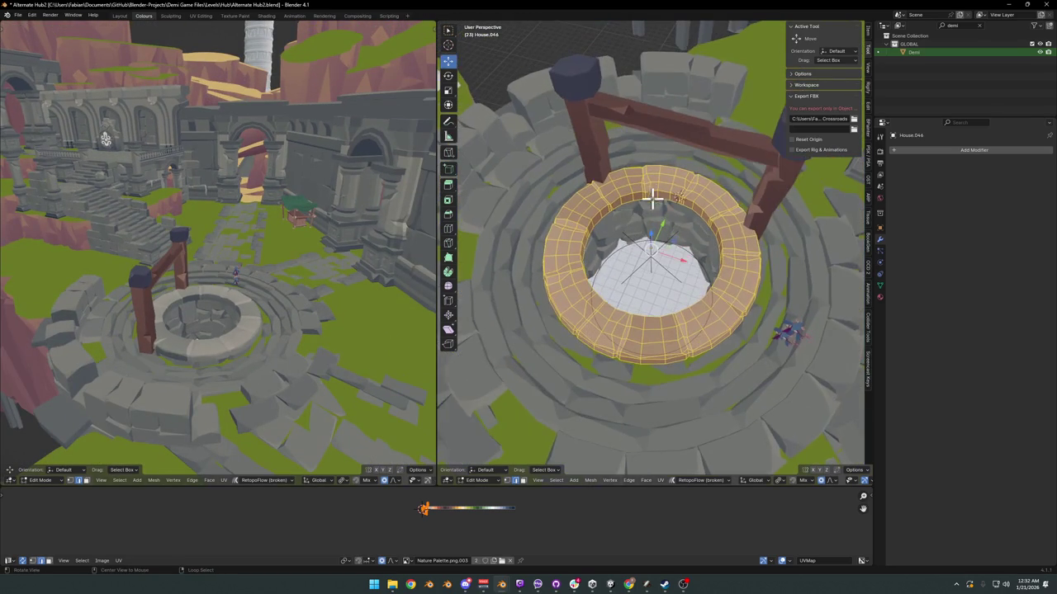
{"action": "scroll", "coordinate": [663, 190], "scroll_direction": "up", "scroll_amount": 4}
{"action": "mouse_move", "coordinate": [663, 189]}
{"action": "middle_mouse_down"}
{"action": "mouse_move", "coordinate": [675, 242]}
{"action": "mouse_move", "coordinate": [675, 225]}
{"action": "middle_mouse_up"}
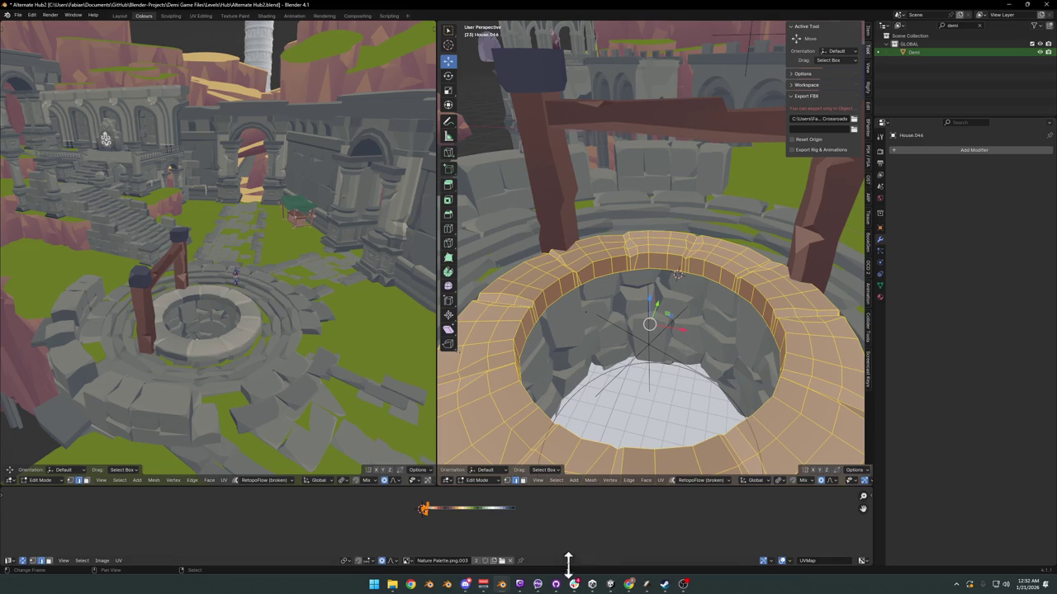
{"action": "mouse_move", "coordinate": [258, 284]}
{"action": "middle_mouse_down"}
{"action": "mouse_move", "coordinate": [219, 272]}
{"action": "mouse_move", "coordinate": [248, 270]}
{"action": "middle_mouse_up"}
{"action": "middle_click_drag", "start_coordinate": [579, 243], "coordinate": [638, 278]}
Step: Return to Object Mode and save the file
{"action": "key", "text": "ctrl+Tab"}
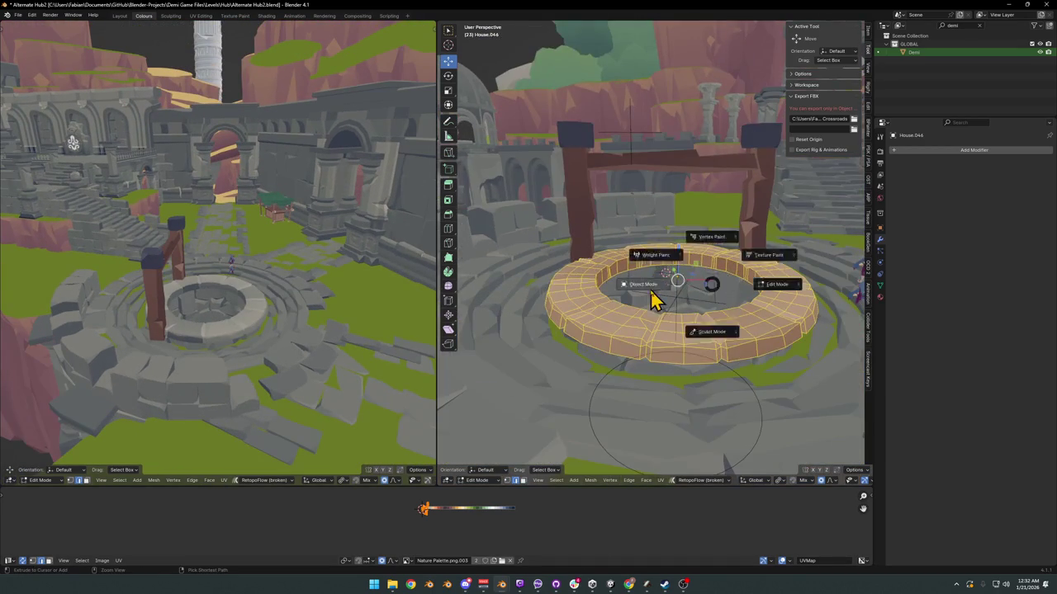
{"action": "left_click", "coordinate": [677, 313]}
{"action": "mouse_move", "coordinate": [677, 313]}
{"action": "middle_mouse_down"}
{"action": "mouse_move", "coordinate": [715, 314]}
{"action": "mouse_move", "coordinate": [638, 312]}
{"action": "mouse_move", "coordinate": [652, 305]}
{"action": "middle_mouse_up"}
{"action": "key", "text": "ctrl+s"}
Step: Select the well ring Plane.007 and apply its Array modifier
{"action": "left_click", "coordinate": [634, 287]}
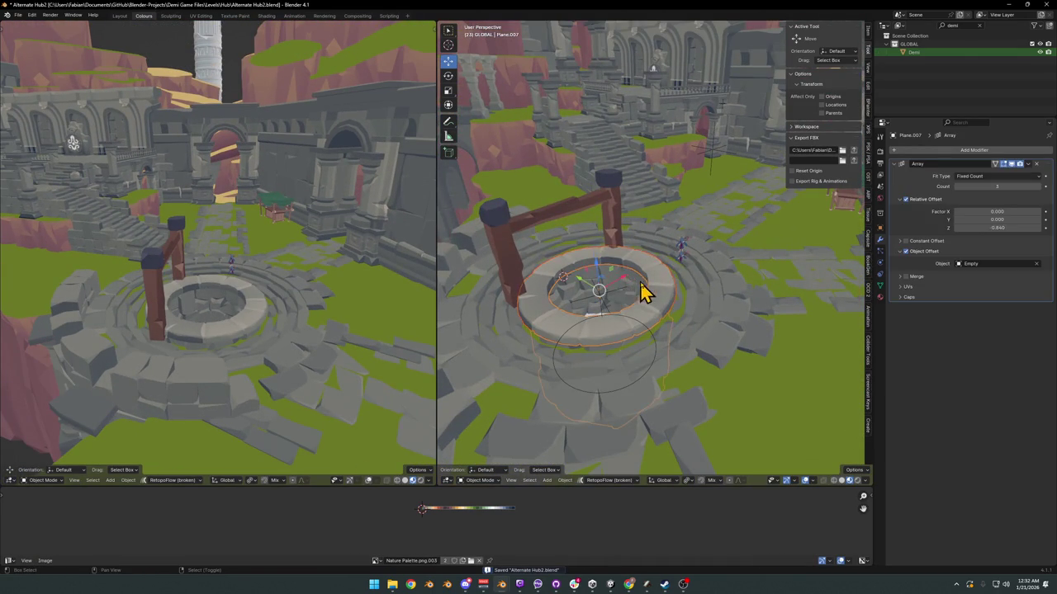
{"action": "left_click", "coordinate": [648, 272]}
{"action": "left_click", "coordinate": [644, 282]}
{"action": "middle_click_drag", "start_coordinate": [633, 292], "coordinate": [632, 287]}
{"action": "scroll", "coordinate": [632, 287], "scroll_direction": "up", "scroll_amount": 2}
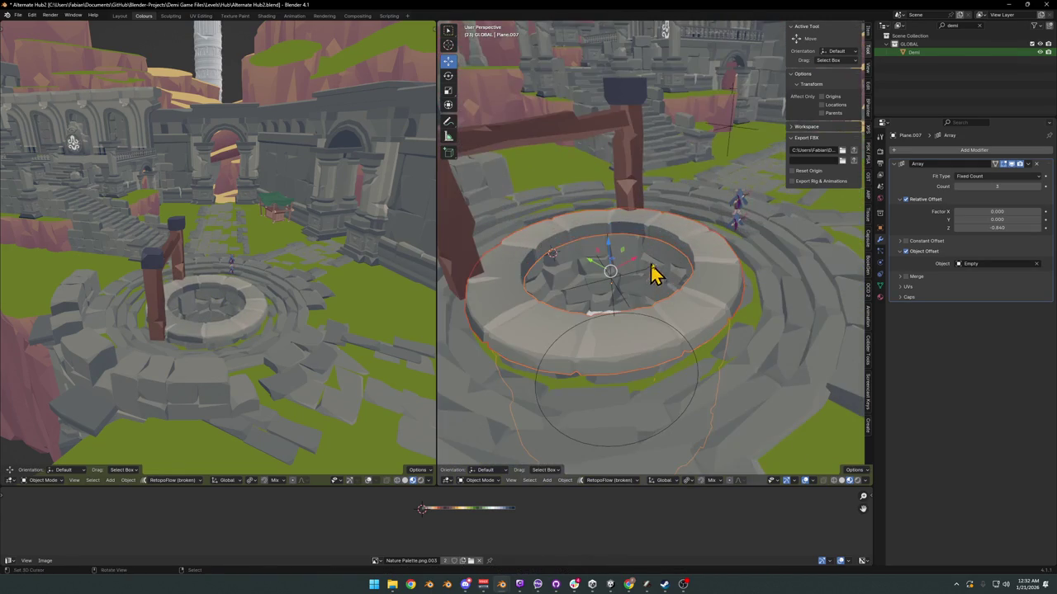
{"action": "key", "text": "ctrl+a"}
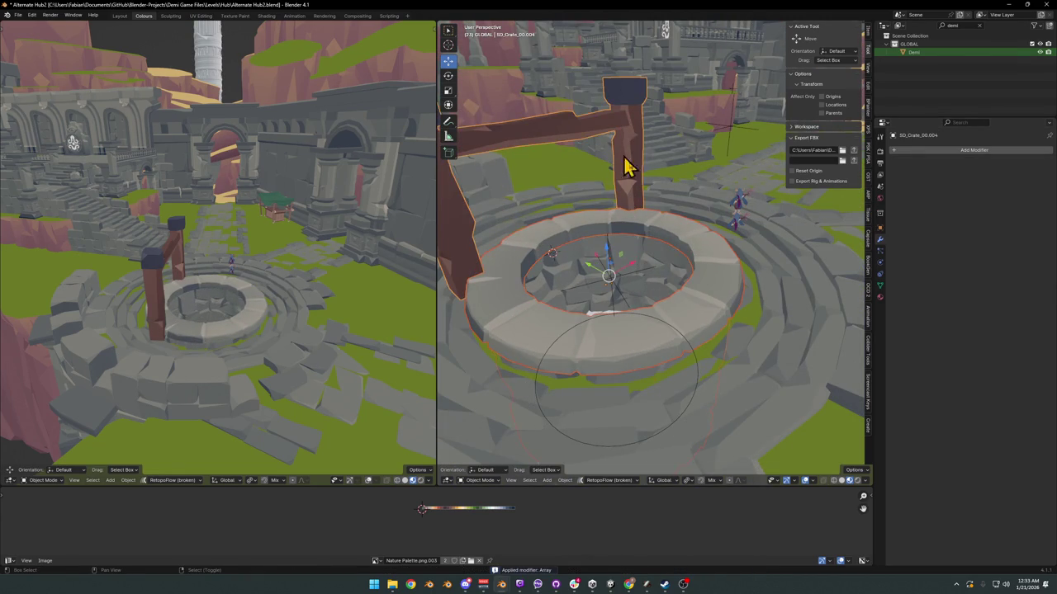
Step: Scale the well and wooden frame down to about 0.754
{"action": "key", "text": "s"}
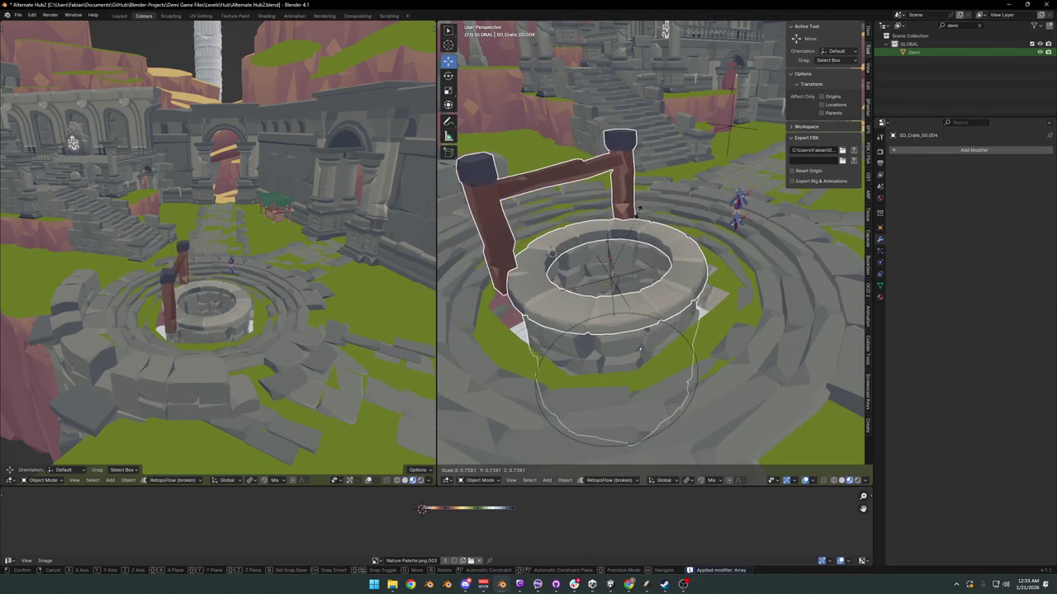
{"action": "left_click", "coordinate": [633, 224]}
{"action": "scroll", "coordinate": [633, 224], "scroll_direction": "up", "scroll_amount": 2}
{"action": "key", "text": "comma"}
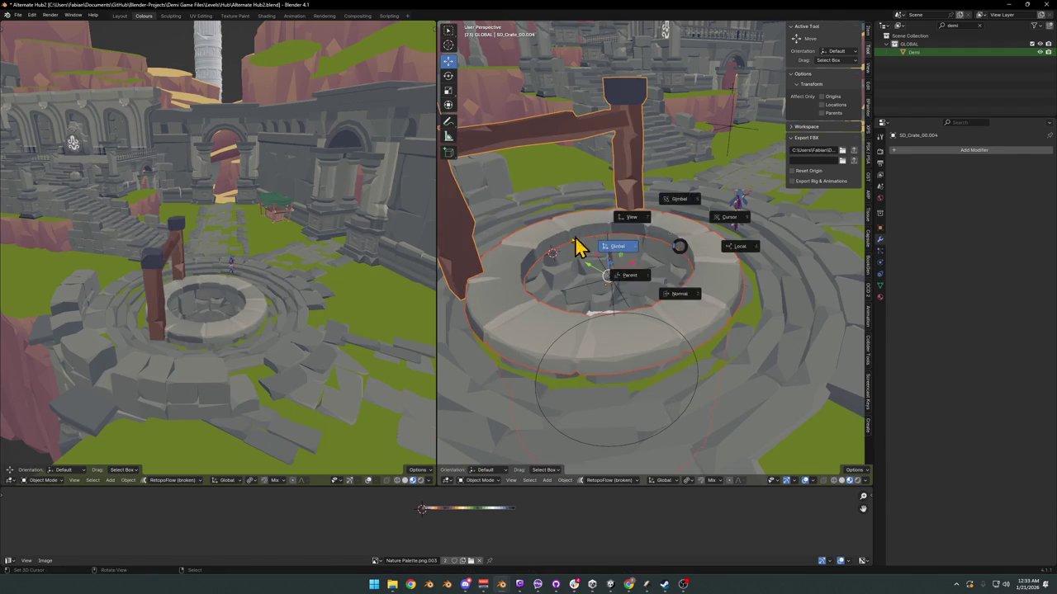
{"action": "left_click", "coordinate": [577, 246]}
{"action": "key", "text": "s"}
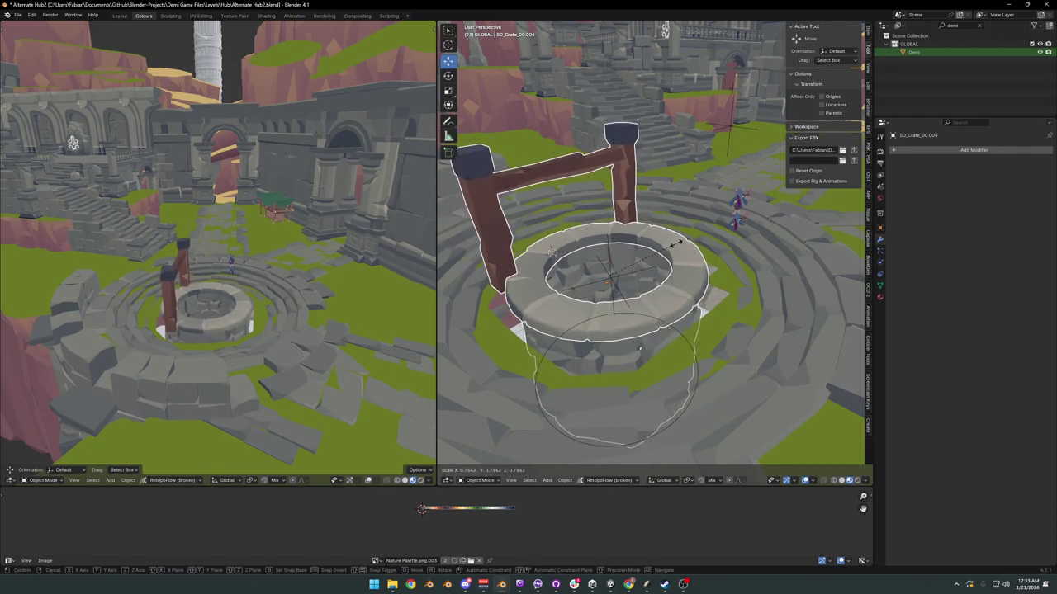
{"action": "key", "text": "Escape"}
{"action": "mouse_move", "coordinate": [272, 280]}
{"action": "middle_mouse_down"}
{"action": "mouse_move", "coordinate": [219, 283]}
{"action": "mouse_move", "coordinate": [273, 288]}
{"action": "mouse_move", "coordinate": [266, 306]}
{"action": "mouse_move", "coordinate": [292, 302]}
{"action": "mouse_move", "coordinate": [273, 324]}
{"action": "mouse_move", "coordinate": [331, 307]}
{"action": "middle_mouse_up"}
Step: Shrink the well slightly, move it beside the stairs and raise it 1.2824 m
{"action": "key", "text": "s"}
{"action": "left_click", "coordinate": [271, 277]}
{"action": "scroll", "coordinate": [648, 265], "scroll_direction": "down", "scroll_amount": 2}
{"action": "key", "text": "g"}
{"action": "key", "text": "z"}
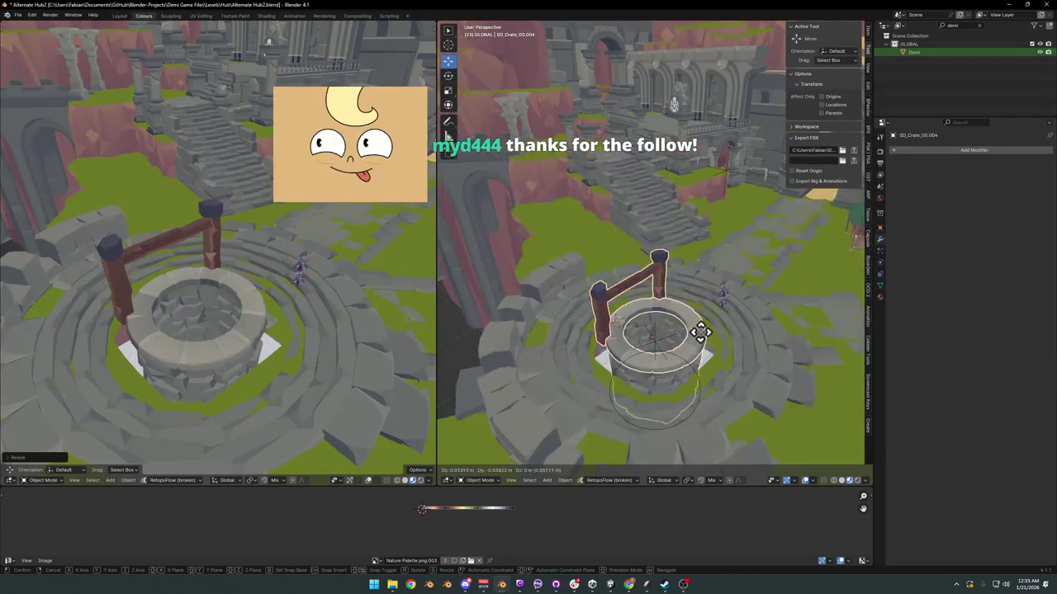
{"action": "left_click", "coordinate": [623, 236]}
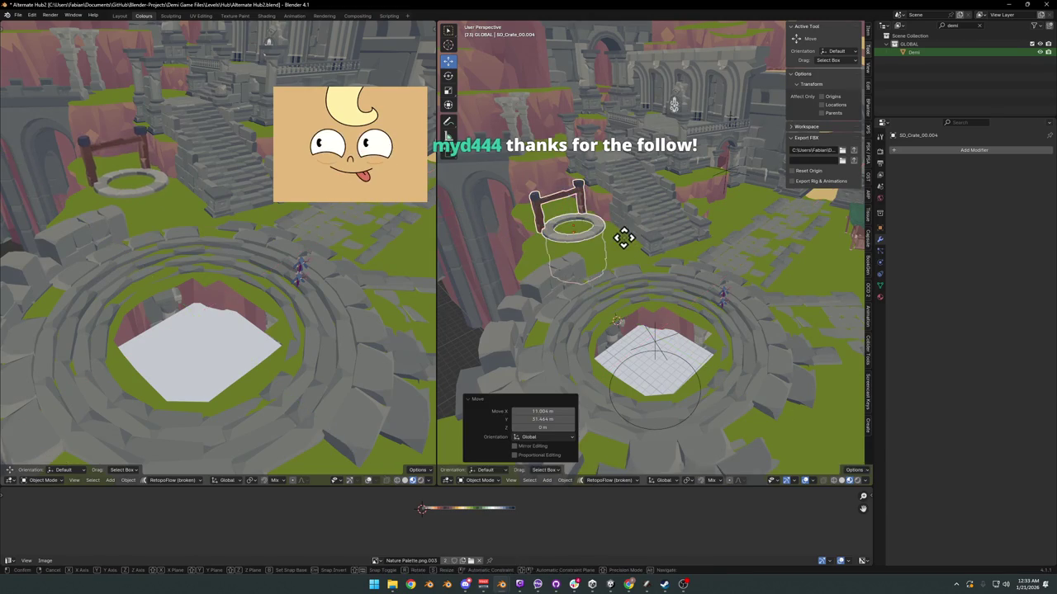
{"action": "key", "text": "g"}
{"action": "key", "text": "z"}
{"action": "left_click", "coordinate": [623, 231]}
Step: Turn the well about 101° around Z and set it on the grass near the stairs
{"action": "mouse_move", "coordinate": [160, 231]}
{"action": "middle_mouse_down"}
{"action": "mouse_move", "coordinate": [193, 203]}
{"action": "mouse_move", "coordinate": [165, 228]}
{"action": "mouse_move", "coordinate": [146, 217]}
{"action": "mouse_move", "coordinate": [236, 256]}
{"action": "middle_mouse_up"}
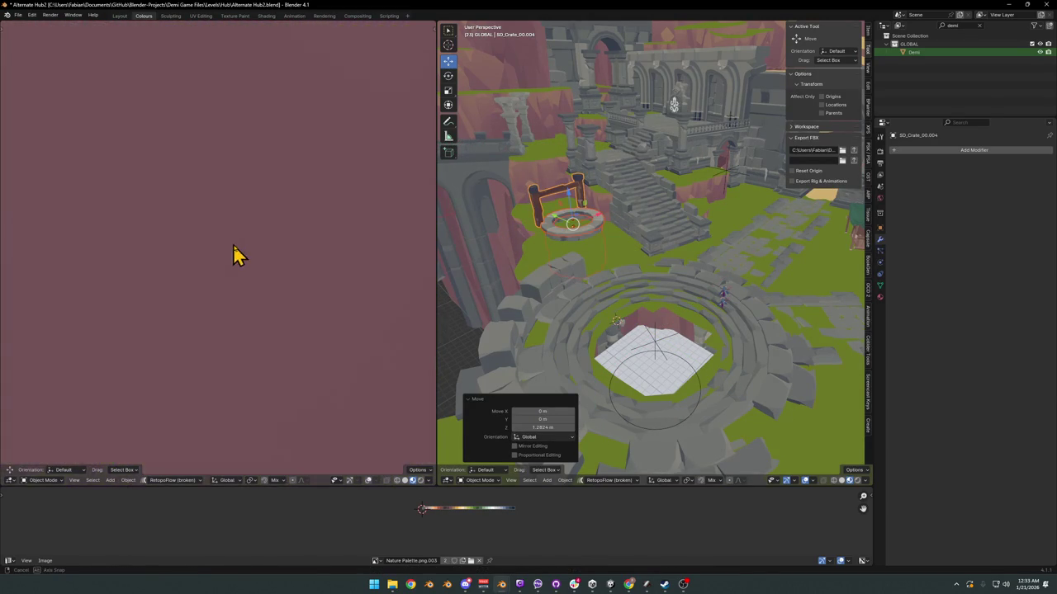
{"action": "scroll", "coordinate": [266, 256], "scroll_direction": "down", "scroll_amount": 3}
{"action": "scroll", "coordinate": [265, 256], "scroll_direction": "up", "scroll_amount": 4}
{"action": "key", "text": "r"}
{"action": "key", "text": "z"}
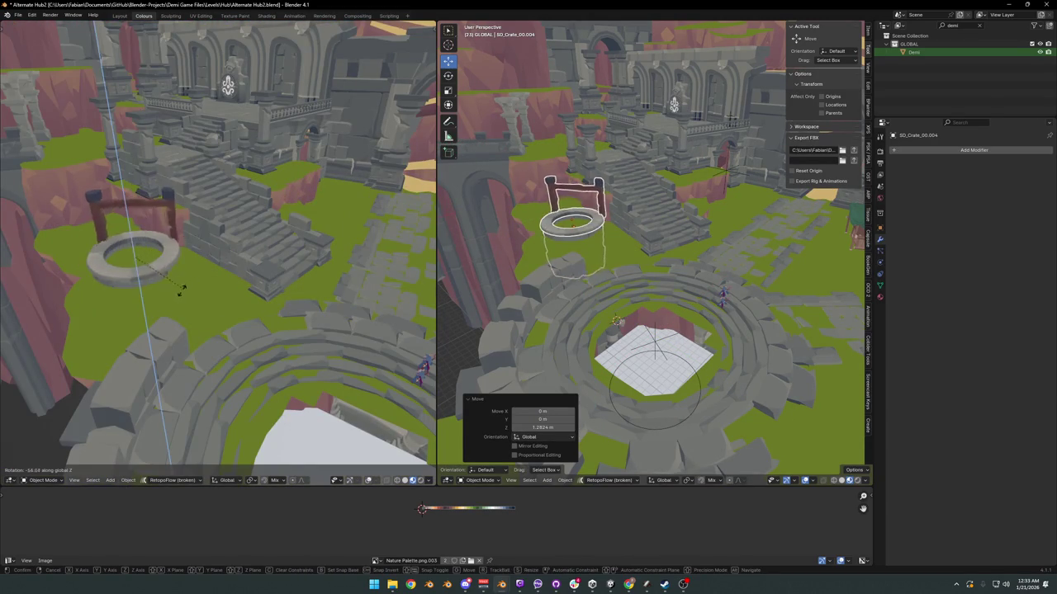
{"action": "left_click", "coordinate": [142, 310]}
{"action": "key", "text": "g"}
{"action": "key", "text": "shift+z"}
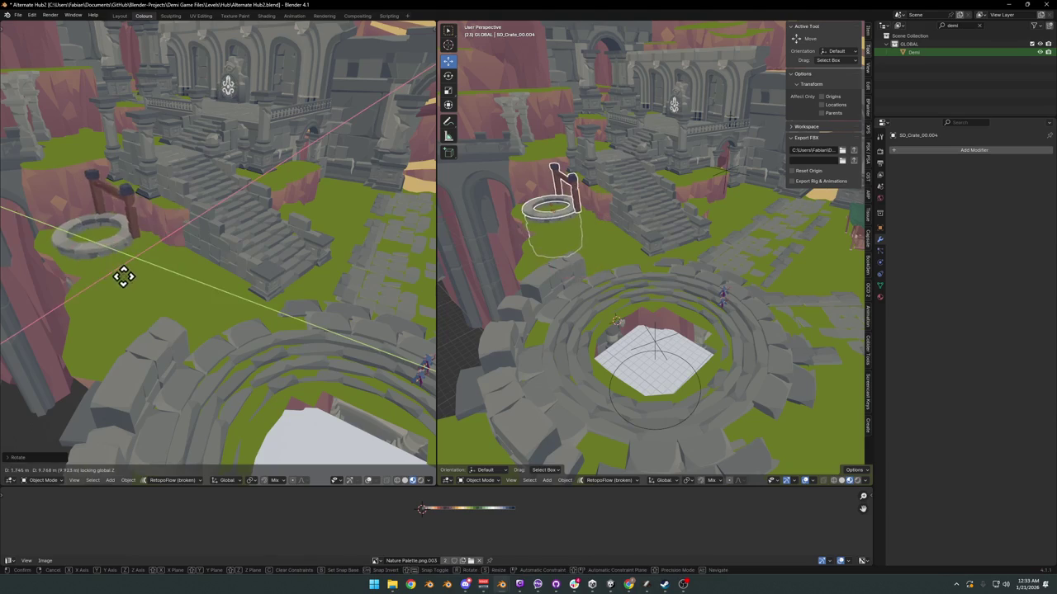
{"action": "left_click", "coordinate": [126, 278]}
{"action": "mouse_move", "coordinate": [302, 288]}
{"action": "middle_mouse_down"}
{"action": "mouse_move", "coordinate": [269, 269]}
{"action": "mouse_move", "coordinate": [240, 288]}
{"action": "mouse_move", "coordinate": [276, 245]}
{"action": "mouse_move", "coordinate": [319, 257]}
{"action": "mouse_move", "coordinate": [165, 286]}
{"action": "middle_mouse_up"}
Step: Slide the well along the ground and turn it about the vertical axis
{"action": "key", "text": "g"}
{"action": "key", "text": "shift+z"}
{"action": "key", "text": "r"}
{"action": "key", "text": "z"}
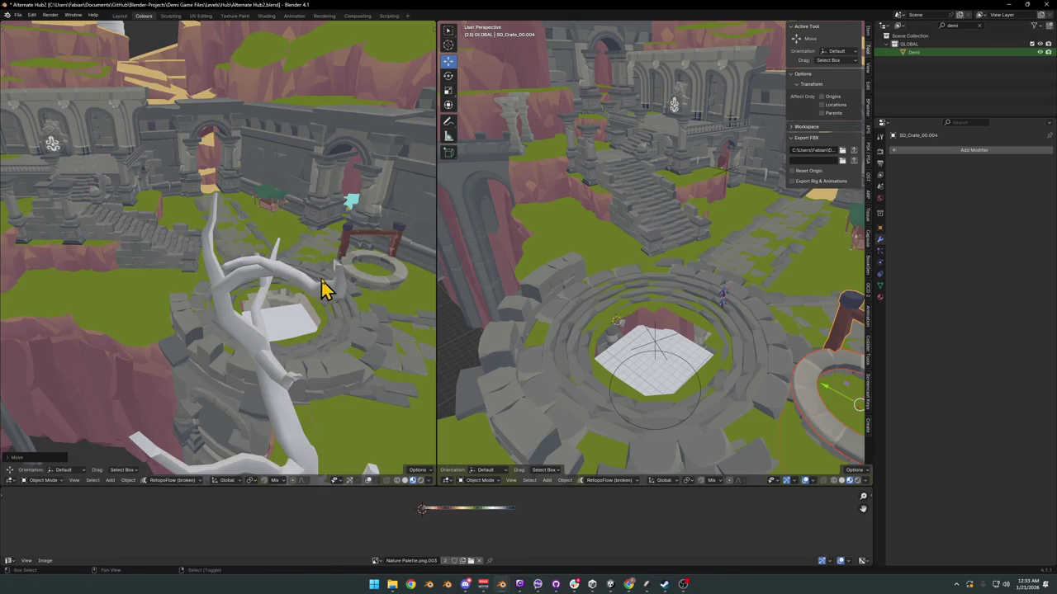
{"action": "middle_click_drag", "start_coordinate": [325, 288], "coordinate": [290, 290]}
{"action": "left_click", "coordinate": [281, 324]}
{"action": "key", "text": "g"}
{"action": "key", "text": "shift+z"}
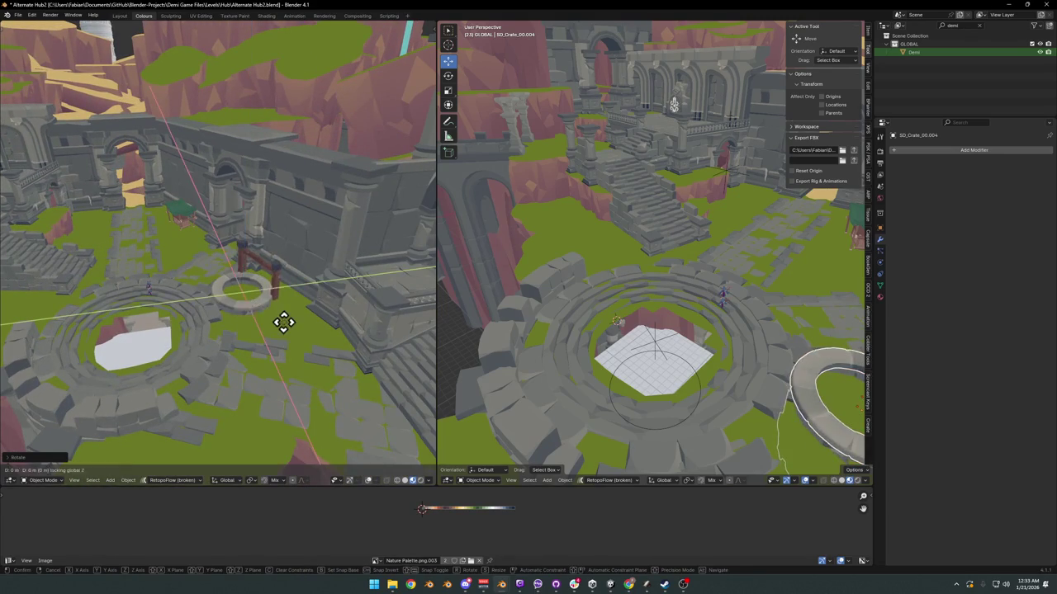
{"action": "left_click", "coordinate": [305, 328]}
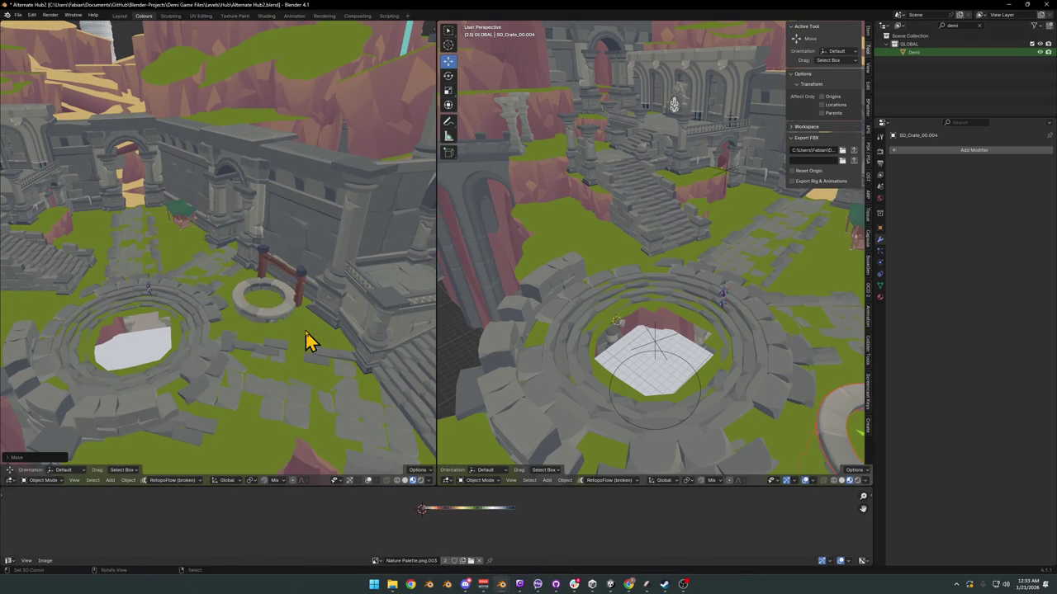
Step: Give the well another turn about the vertical axis
{"action": "mouse_move", "coordinate": [306, 337]}
{"action": "middle_mouse_down"}
{"action": "mouse_move", "coordinate": [271, 323]}
{"action": "mouse_move", "coordinate": [295, 316]}
{"action": "mouse_move", "coordinate": [205, 313]}
{"action": "mouse_move", "coordinate": [264, 325]}
{"action": "mouse_move", "coordinate": [269, 316]}
{"action": "mouse_move", "coordinate": [242, 326]}
{"action": "mouse_move", "coordinate": [306, 325]}
{"action": "mouse_move", "coordinate": [369, 349]}
{"action": "mouse_move", "coordinate": [297, 344]}
{"action": "mouse_move", "coordinate": [289, 355]}
{"action": "mouse_move", "coordinate": [293, 343]}
{"action": "middle_mouse_up"}
{"action": "key", "text": "z"}
{"action": "key", "text": "r"}
{"action": "key", "text": "z"}
{"action": "left_click", "coordinate": [381, 332]}
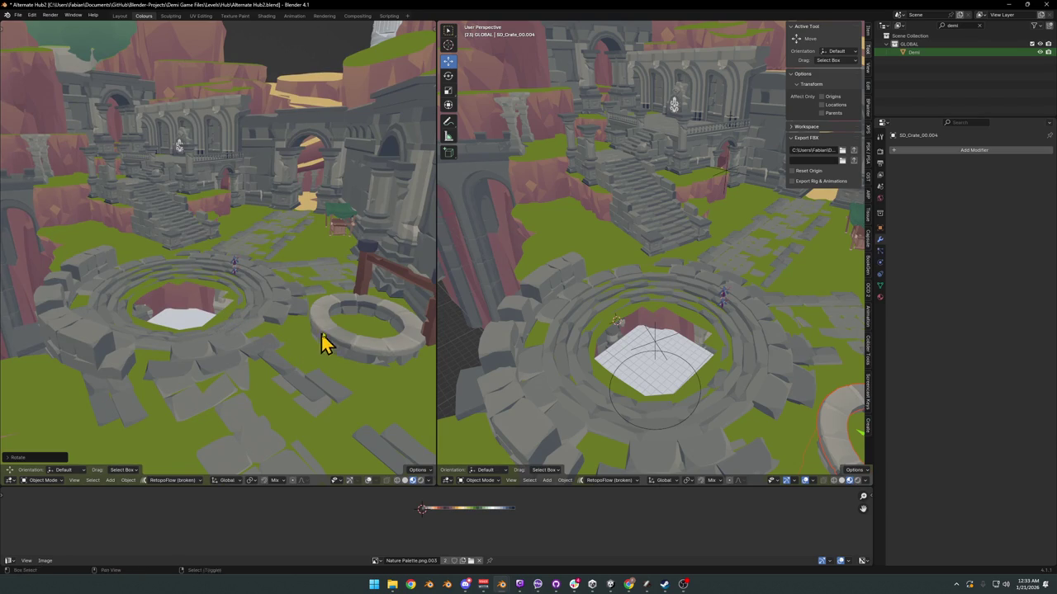
Step: Recentre the left view and orbit the right view around the ring and wooden arch
{"action": "middle_click", "coordinate": [356, 314], "text": "alt"}
{"action": "scroll", "coordinate": [198, 306], "scroll_direction": "down", "scroll_amount": 5}
{"action": "scroll", "coordinate": [321, 310], "scroll_direction": "down", "scroll_amount": 3}
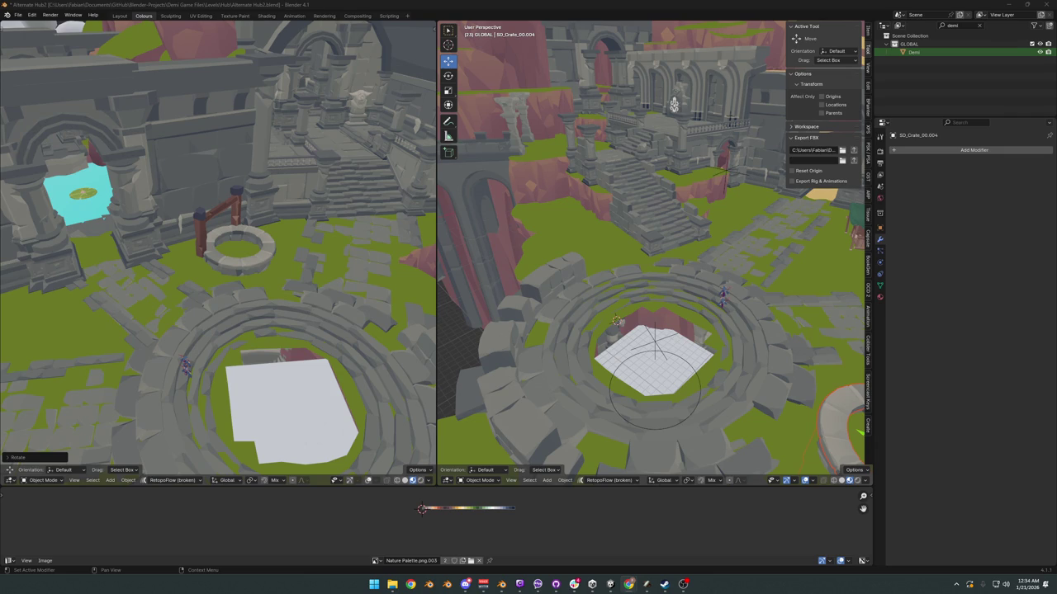
{"action": "middle_click_drag", "start_coordinate": [702, 272], "coordinate": [559, 267]}
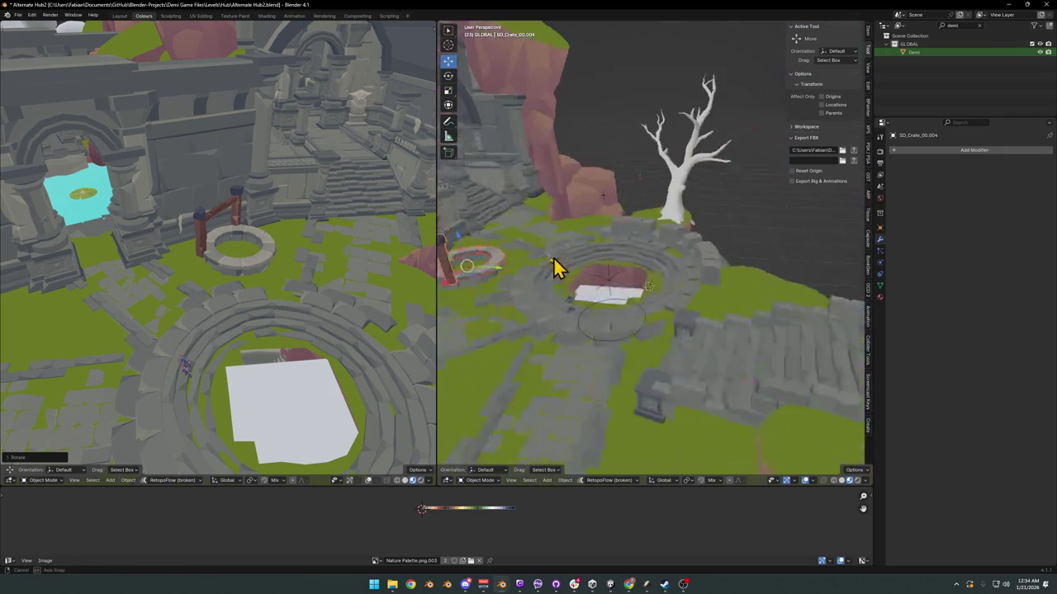
{"action": "scroll", "coordinate": [559, 248], "scroll_direction": "up", "scroll_amount": 5}
{"action": "middle_click_drag", "start_coordinate": [677, 244], "coordinate": [578, 236]}
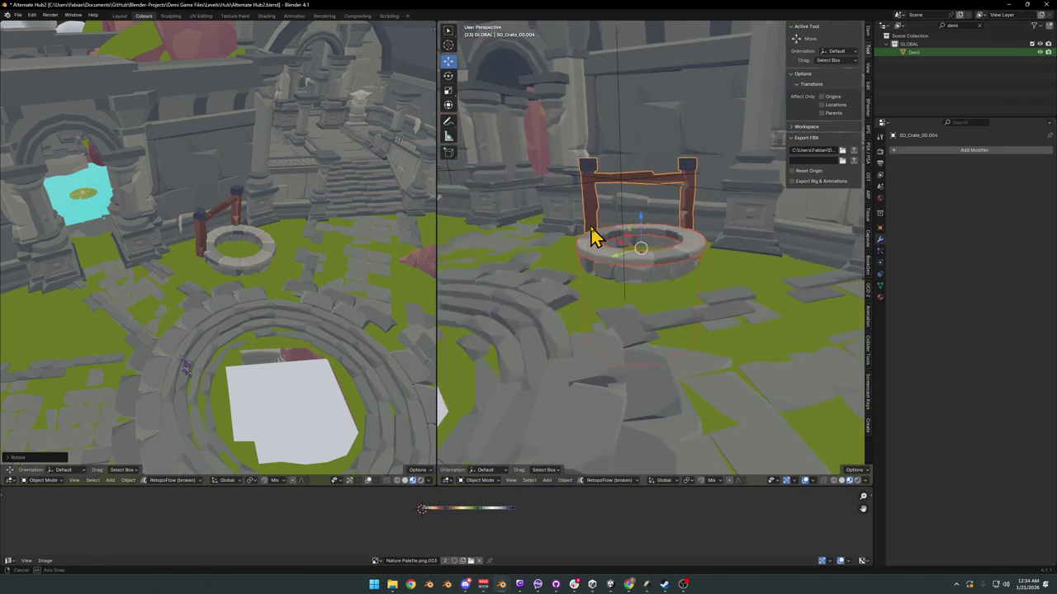
{"action": "scroll", "coordinate": [569, 235], "scroll_direction": "down", "scroll_amount": 2}
{"action": "scroll", "coordinate": [655, 243], "scroll_direction": "down", "scroll_amount": 3}
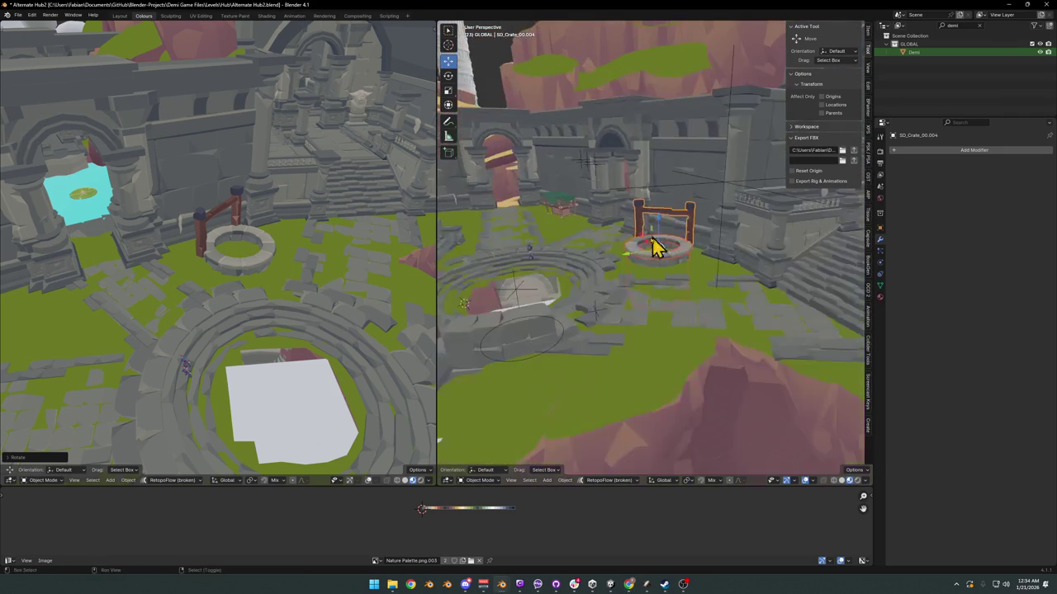
{"action": "scroll", "coordinate": [686, 276], "scroll_direction": "down", "scroll_amount": 3}
{"action": "scroll", "coordinate": [714, 293], "scroll_direction": "down", "scroll_amount": 2}
Step: Pull both views out to a high overview showing the stairs, well and whole hub
{"action": "mouse_move", "coordinate": [711, 291]}
{"action": "middle_mouse_down"}
{"action": "mouse_move", "coordinate": [712, 275]}
{"action": "mouse_move", "coordinate": [677, 283]}
{"action": "mouse_move", "coordinate": [698, 302]}
{"action": "mouse_move", "coordinate": [759, 302]}
{"action": "mouse_move", "coordinate": [840, 351]}
{"action": "middle_mouse_up"}
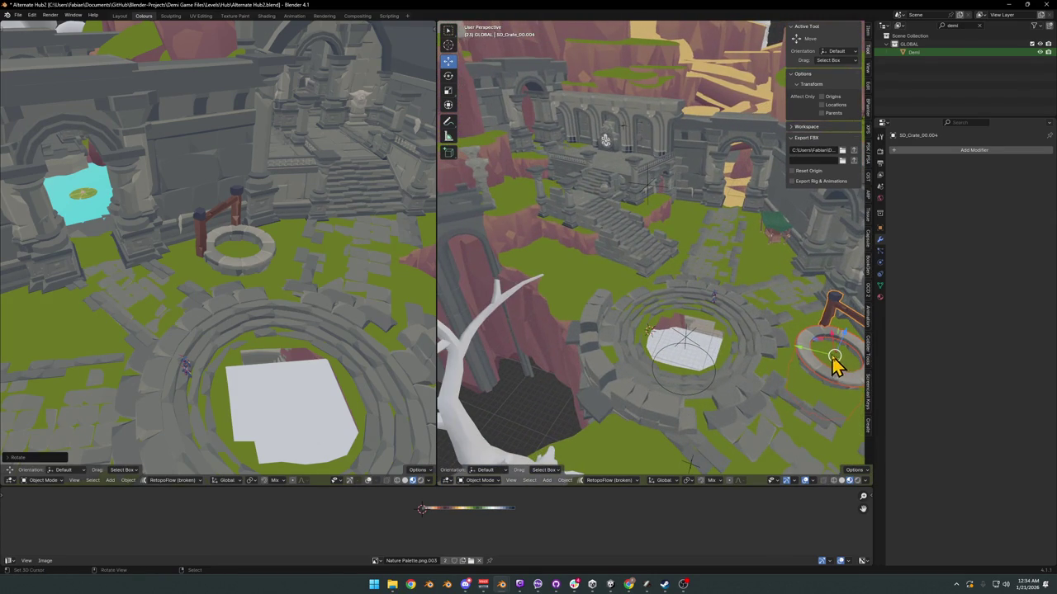
{"action": "scroll", "coordinate": [315, 256], "scroll_direction": "down", "scroll_amount": 5}
{"action": "mouse_move", "coordinate": [315, 256]}
{"action": "middle_mouse_down"}
{"action": "mouse_move", "coordinate": [268, 252]}
{"action": "mouse_move", "coordinate": [322, 240]}
{"action": "middle_mouse_up"}
{"action": "scroll", "coordinate": [322, 241], "scroll_direction": "up", "scroll_amount": 1}
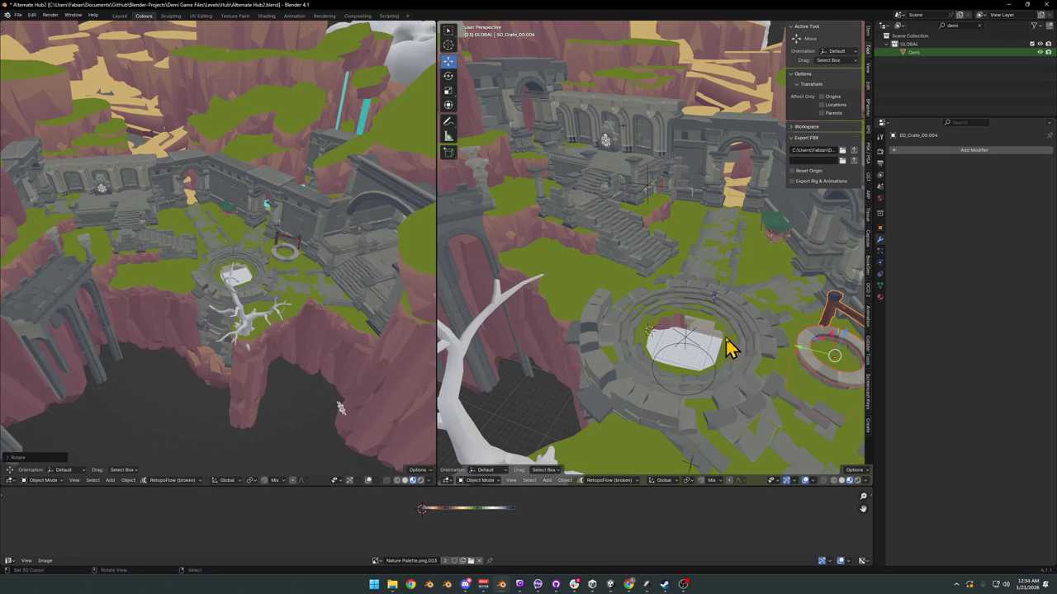
Step: Drag the well toward the stairs, turn it about Z and slide it along the ground
{"action": "left_click_drag", "start_coordinate": [776, 333], "coordinate": [513, 237]}
{"action": "left_click", "coordinate": [513, 237]}
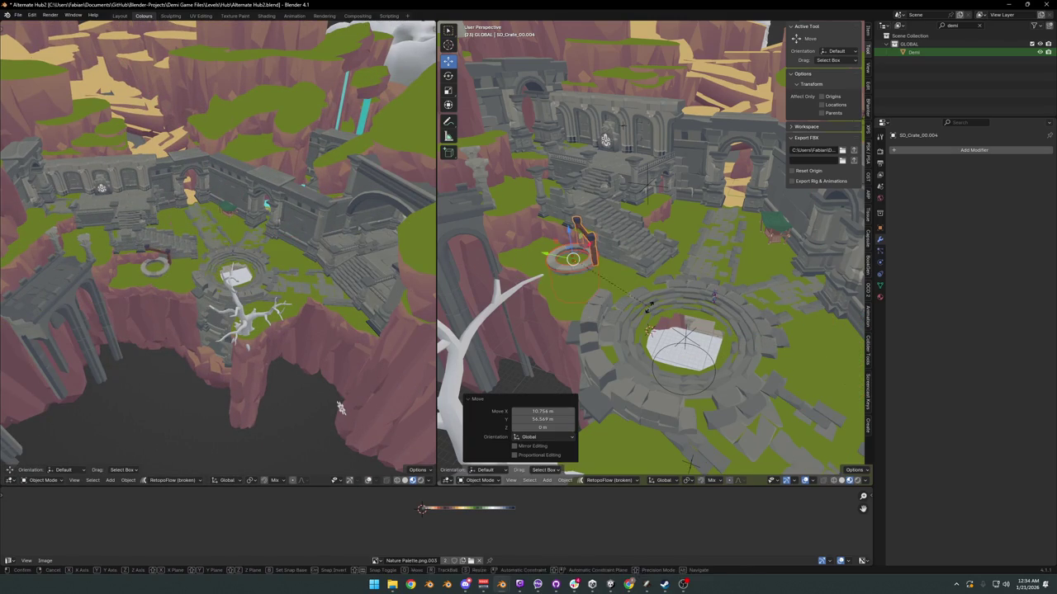
{"action": "key", "text": "r"}
{"action": "key", "text": "z"}
{"action": "left_click", "coordinate": [621, 258]}
{"action": "key", "text": "g"}
{"action": "key", "text": "shift+z"}
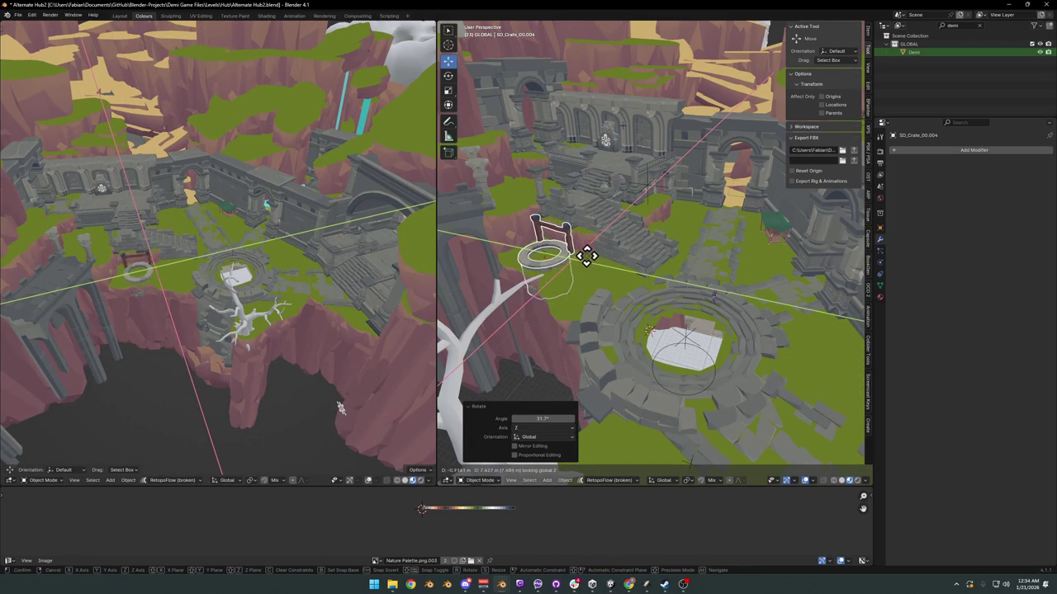
{"action": "left_click", "coordinate": [637, 283]}
Step: Rotate the well twice about the vertical axis and reposition it level with the ground
{"action": "key", "text": "r"}
{"action": "key", "text": "z"}
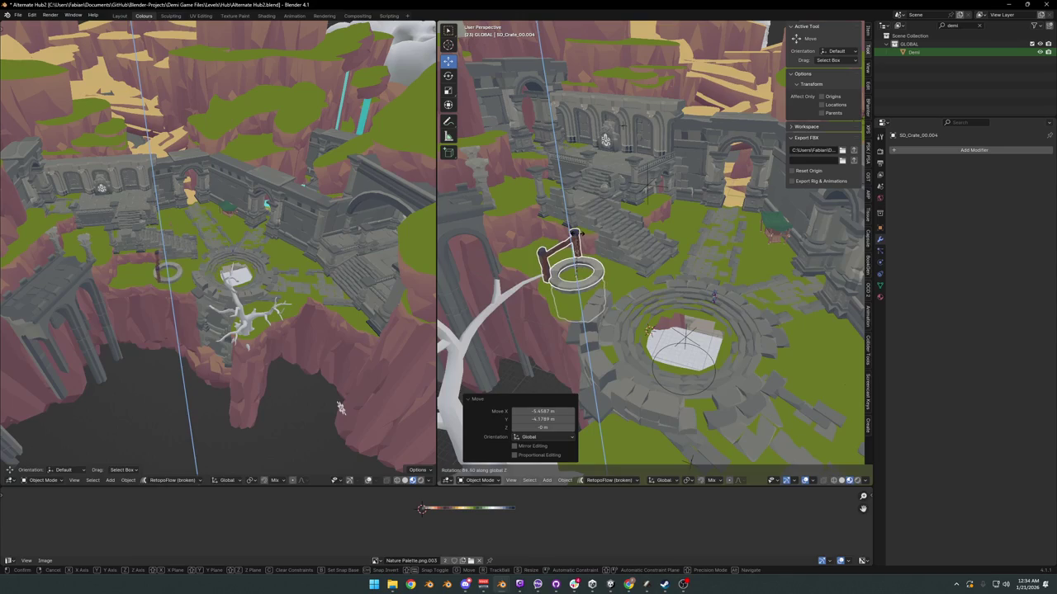
{"action": "left_click", "coordinate": [584, 234]}
{"action": "key", "text": "r"}
{"action": "key", "text": "z"}
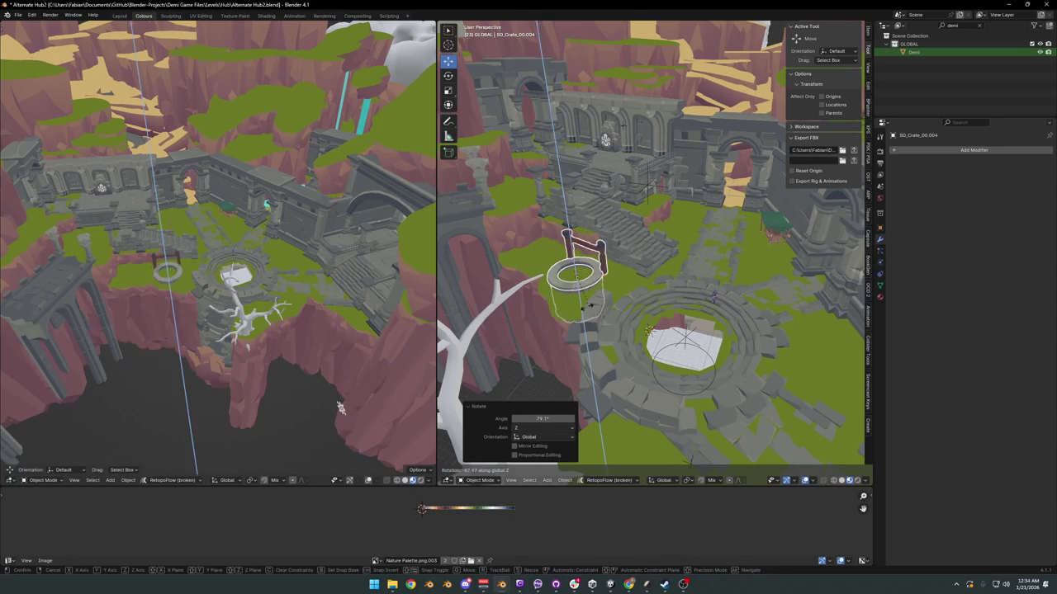
{"action": "left_click", "coordinate": [590, 302]}
{"action": "key", "text": "g"}
{"action": "key", "text": "shift+z"}
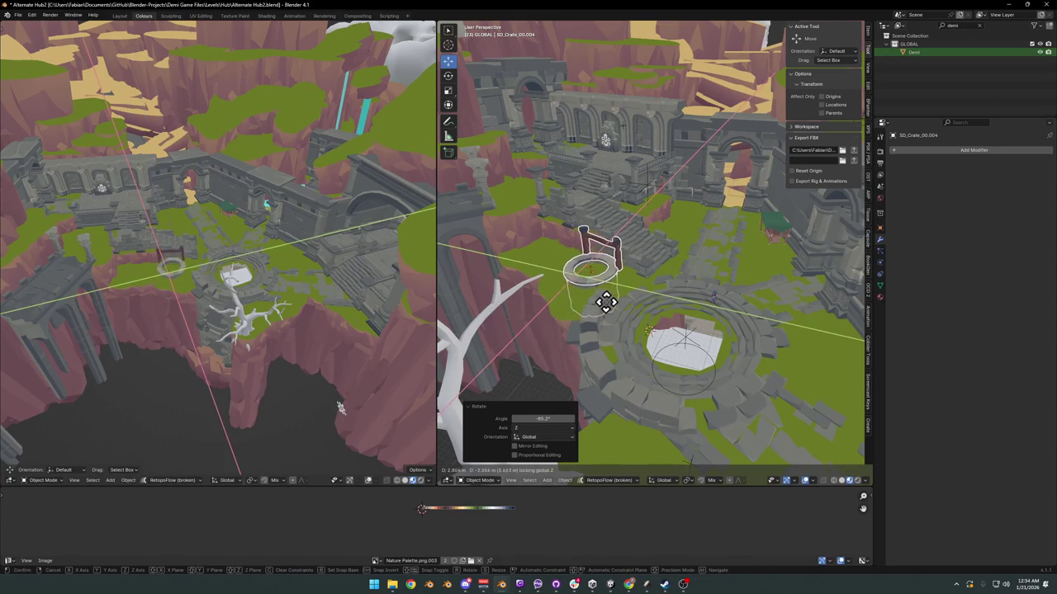
{"action": "left_click", "coordinate": [615, 306]}
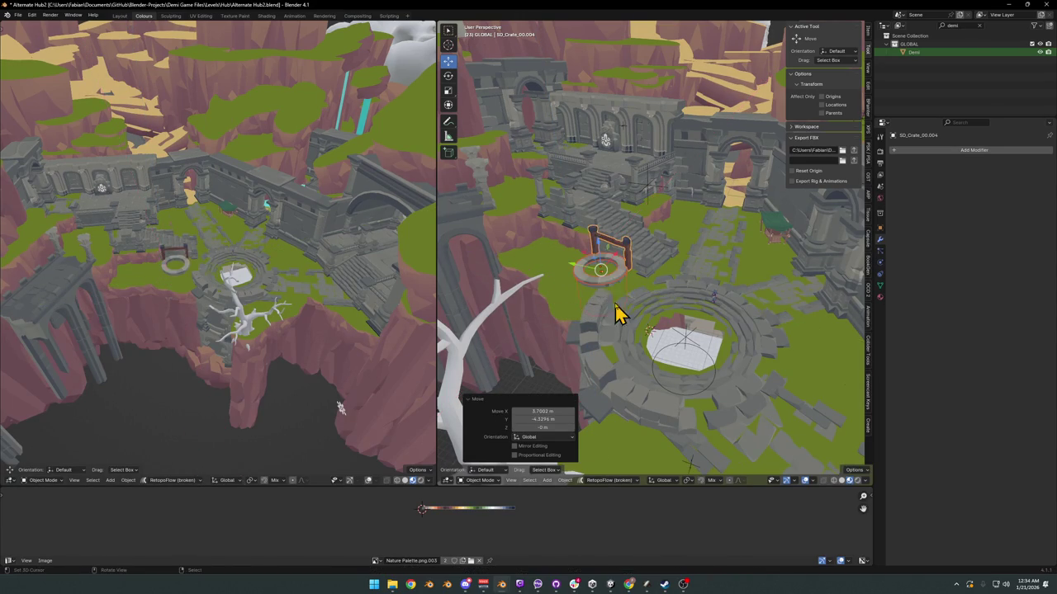
Step: Lower the well along Z onto the grass, then select it alone and reposition it
{"action": "scroll", "coordinate": [631, 284], "scroll_direction": "up", "scroll_amount": 3}
{"action": "mouse_move", "coordinate": [667, 289]}
{"action": "middle_mouse_down"}
{"action": "mouse_move", "coordinate": [625, 285]}
{"action": "mouse_move", "coordinate": [667, 248]}
{"action": "middle_mouse_up"}
{"action": "key", "text": "g"}
{"action": "key", "text": "z"}
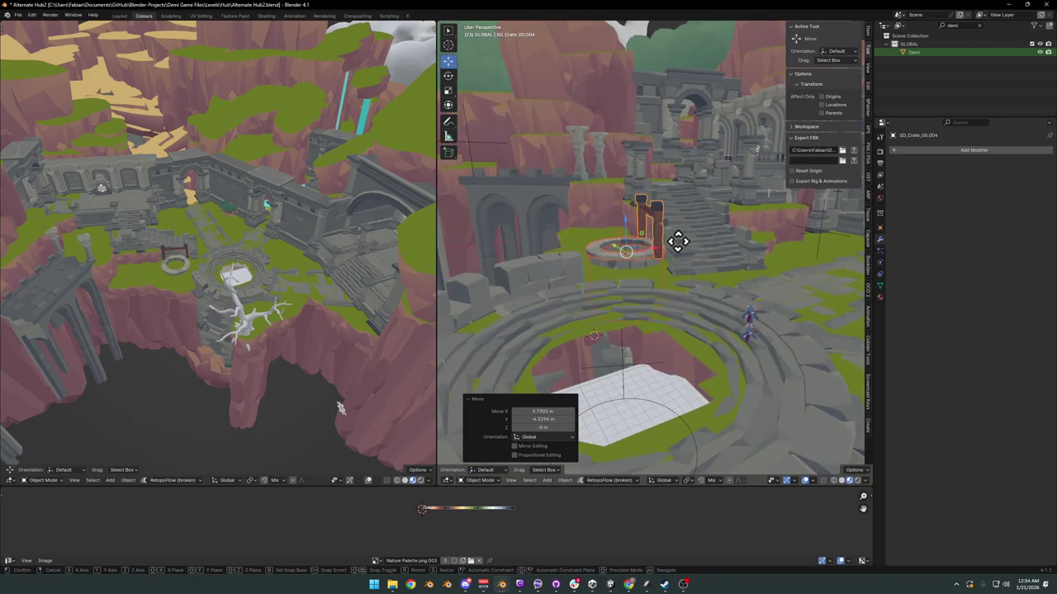
{"action": "scroll", "coordinate": [677, 246], "scroll_direction": "up", "scroll_amount": 3}
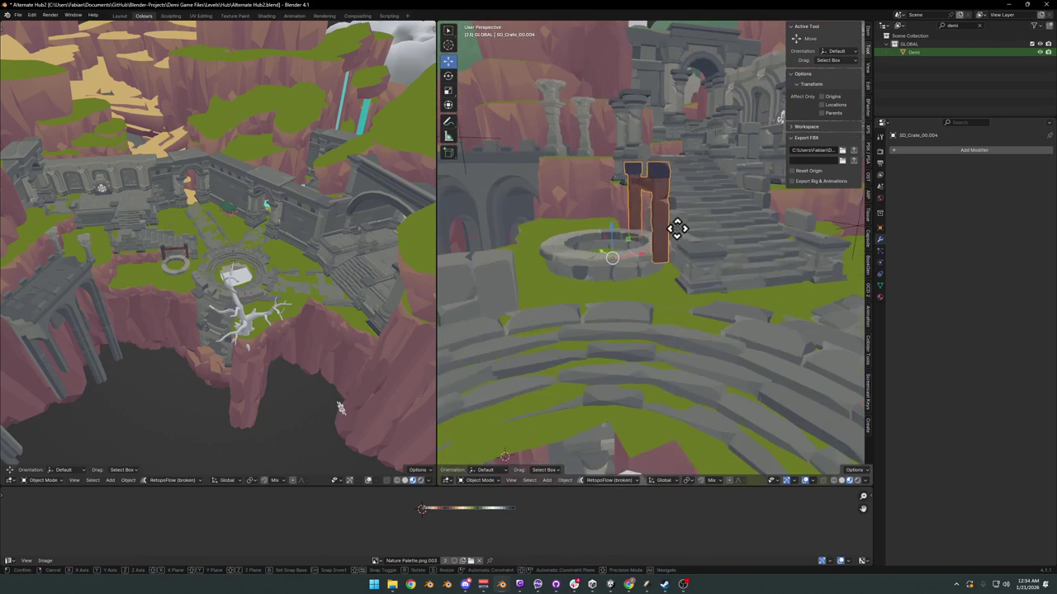
{"action": "left_click", "coordinate": [678, 257]}
{"action": "scroll", "coordinate": [665, 262], "scroll_direction": "down", "scroll_amount": 2}
{"action": "middle_click_drag", "start_coordinate": [661, 267], "coordinate": [644, 264]}
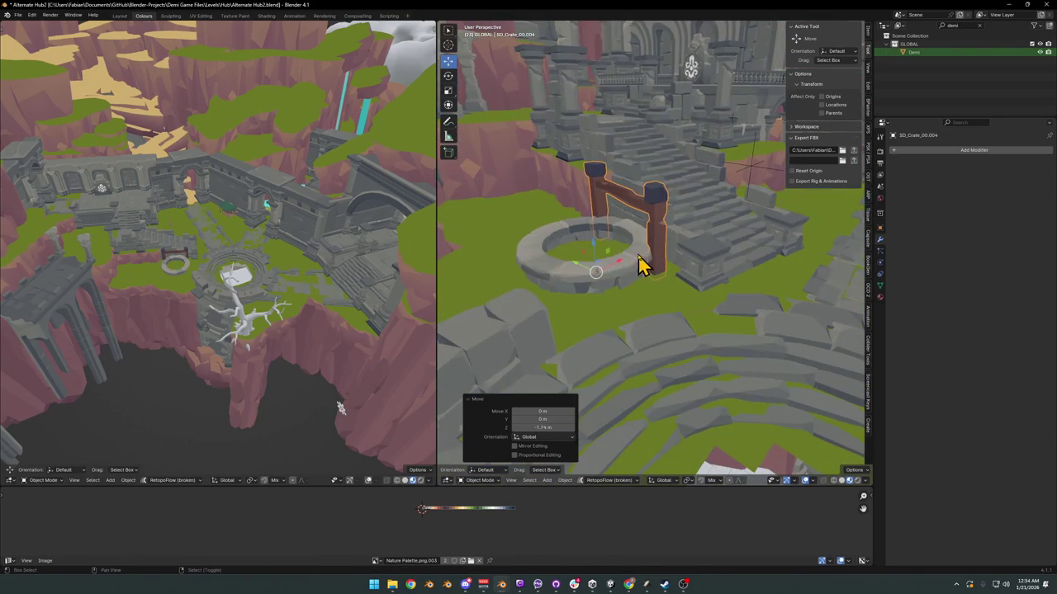
{"action": "left_click", "coordinate": [644, 264]}
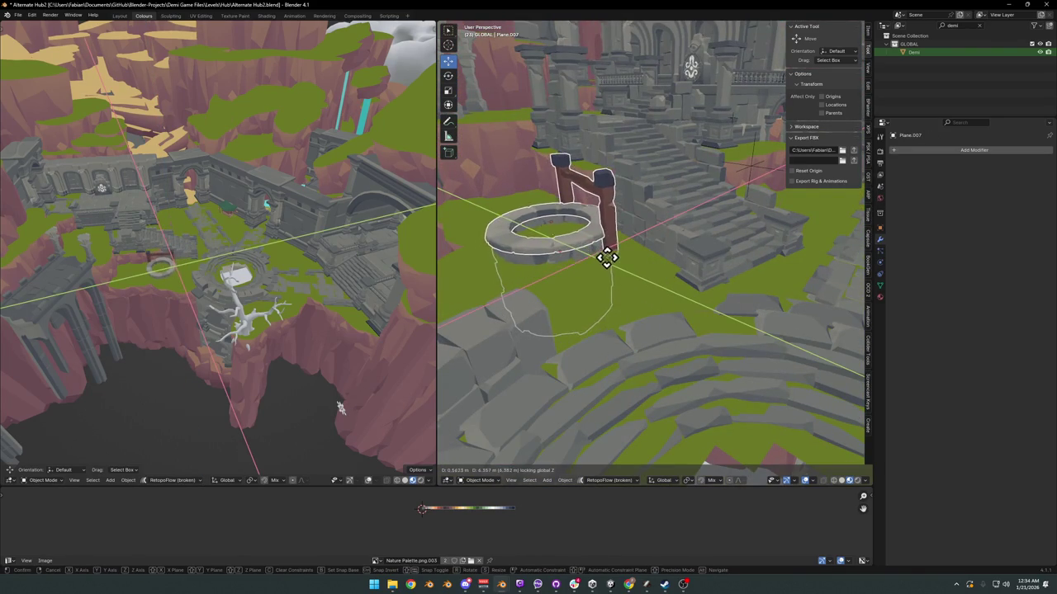
{"action": "left_click", "coordinate": [613, 263]}
Step: Turn the well slightly about Z and nudge it twice across the ground
{"action": "key", "text": "r"}
{"action": "key", "text": "z"}
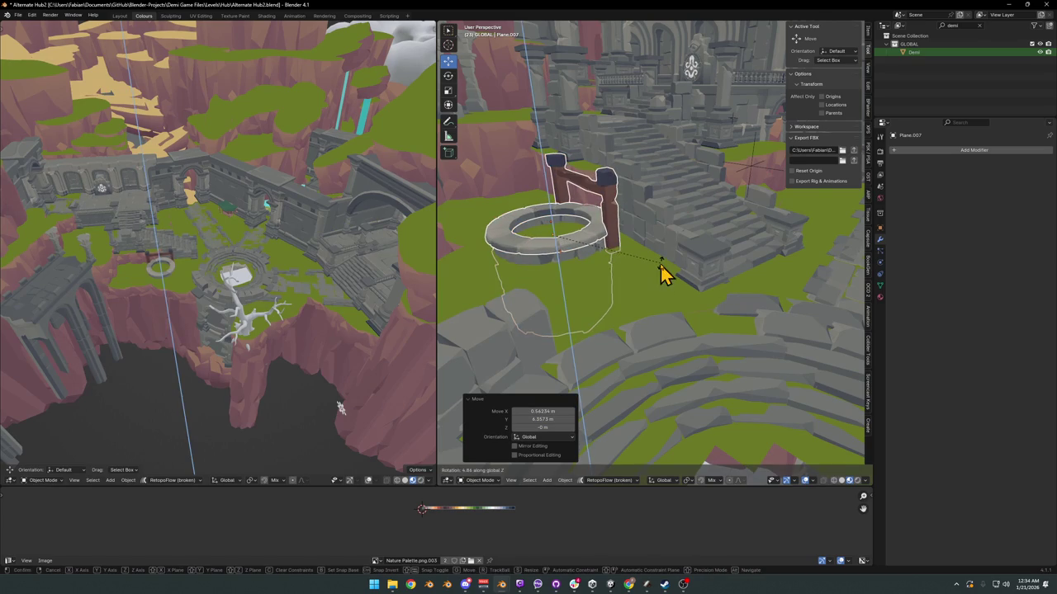
{"action": "left_click", "coordinate": [663, 272]}
{"action": "key", "text": "g"}
{"action": "key", "text": "shift+z"}
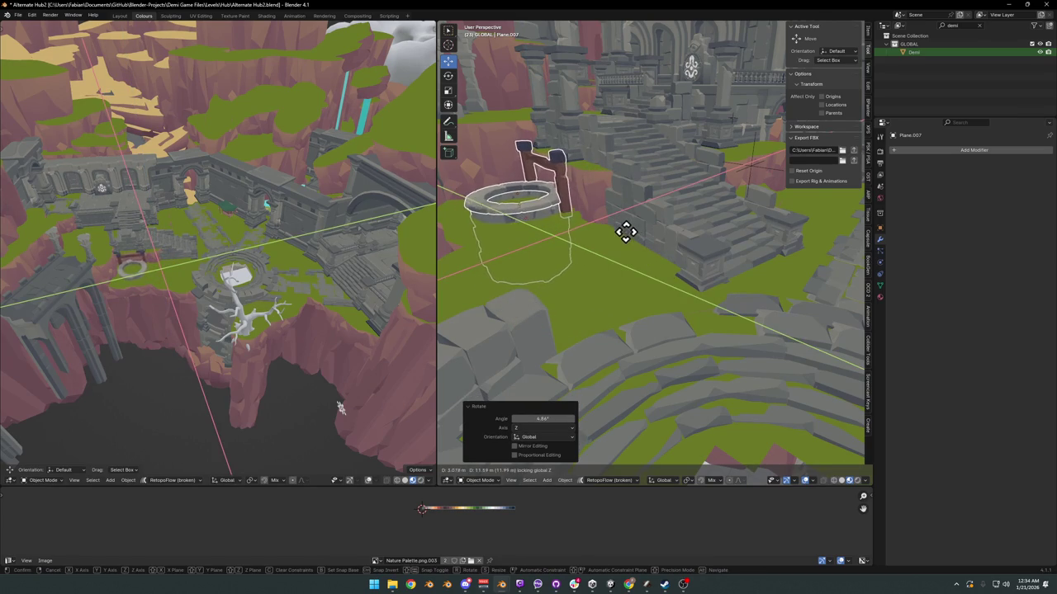
{"action": "left_click", "coordinate": [623, 233]}
{"action": "key", "text": "g"}
{"action": "key", "text": "shift+z"}
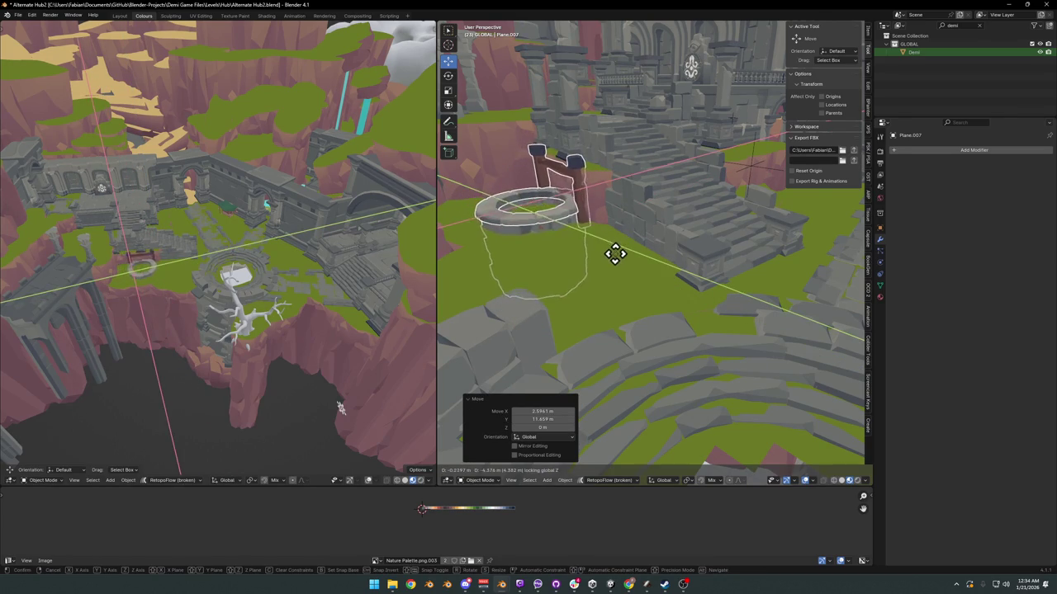
{"action": "left_click", "coordinate": [606, 260]}
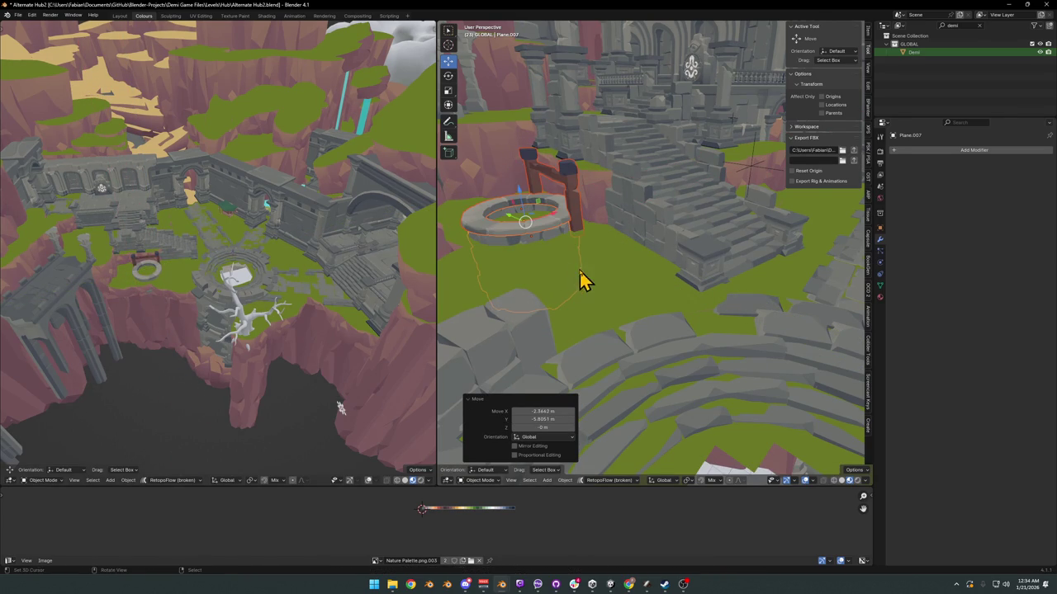
Step: Nudge the well once more, cancel a rotation, and settle its final ground position
{"action": "key", "text": "g"}
{"action": "key", "text": "shift+z"}
{"action": "left_click", "coordinate": [595, 265]}
{"action": "key", "text": "r"}
{"action": "key", "text": "z"}
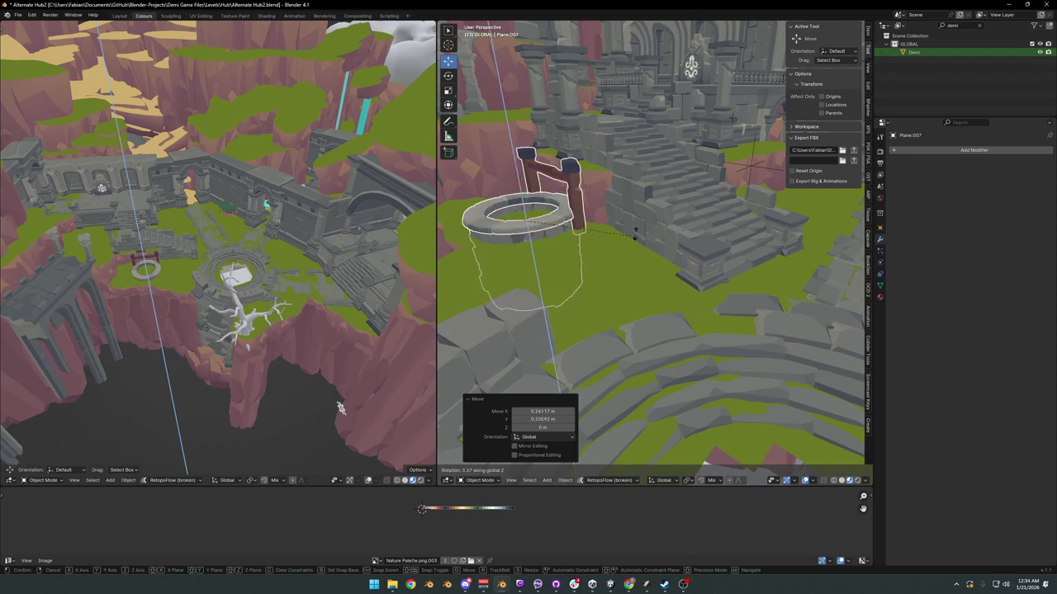
{"action": "key", "text": "Escape"}
{"action": "key", "text": "g"}
{"action": "key", "text": "shift+z"}
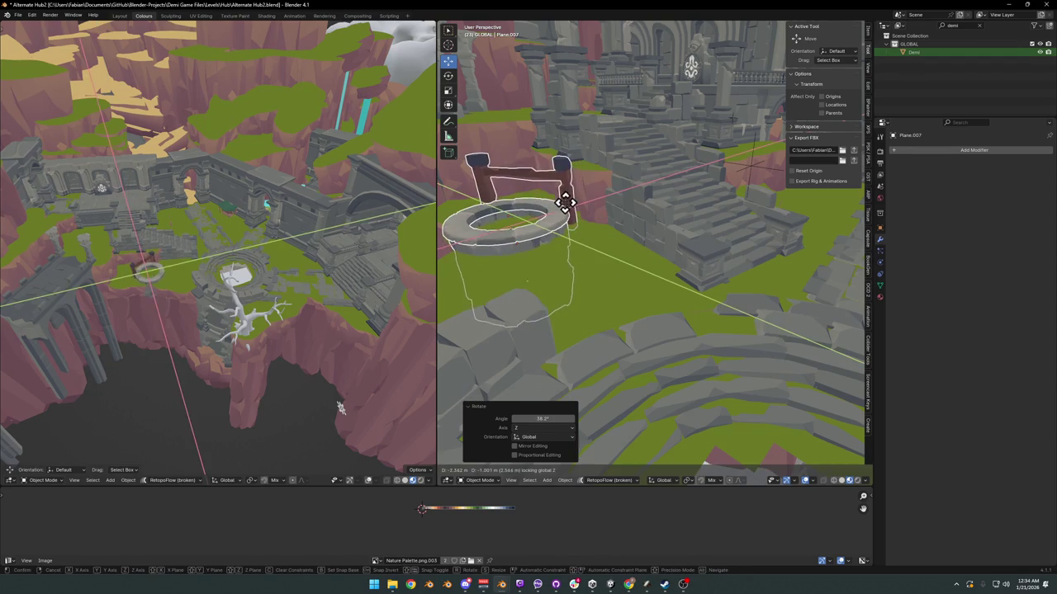
{"action": "left_click", "coordinate": [575, 213]}
Step: Step back through earlier well placements and redo to return the well onto the central pit
{"action": "mouse_move", "coordinate": [260, 263]}
{"action": "middle_mouse_down"}
{"action": "mouse_move", "coordinate": [170, 255]}
{"action": "mouse_move", "coordinate": [266, 244]}
{"action": "mouse_move", "coordinate": [275, 224]}
{"action": "mouse_move", "coordinate": [276, 245]}
{"action": "mouse_move", "coordinate": [333, 245]}
{"action": "middle_mouse_up"}
{"action": "mouse_move", "coordinate": [578, 206]}
{"action": "middle_mouse_down"}
{"action": "mouse_move", "coordinate": [619, 198]}
{"action": "mouse_move", "coordinate": [652, 359]}
{"action": "mouse_move", "coordinate": [594, 260]}
{"action": "mouse_move", "coordinate": [642, 273]}
{"action": "mouse_move", "coordinate": [630, 295]}
{"action": "mouse_move", "coordinate": [632, 279]}
{"action": "mouse_move", "coordinate": [586, 273]}
{"action": "mouse_move", "coordinate": [599, 261]}
{"action": "middle_mouse_up"}
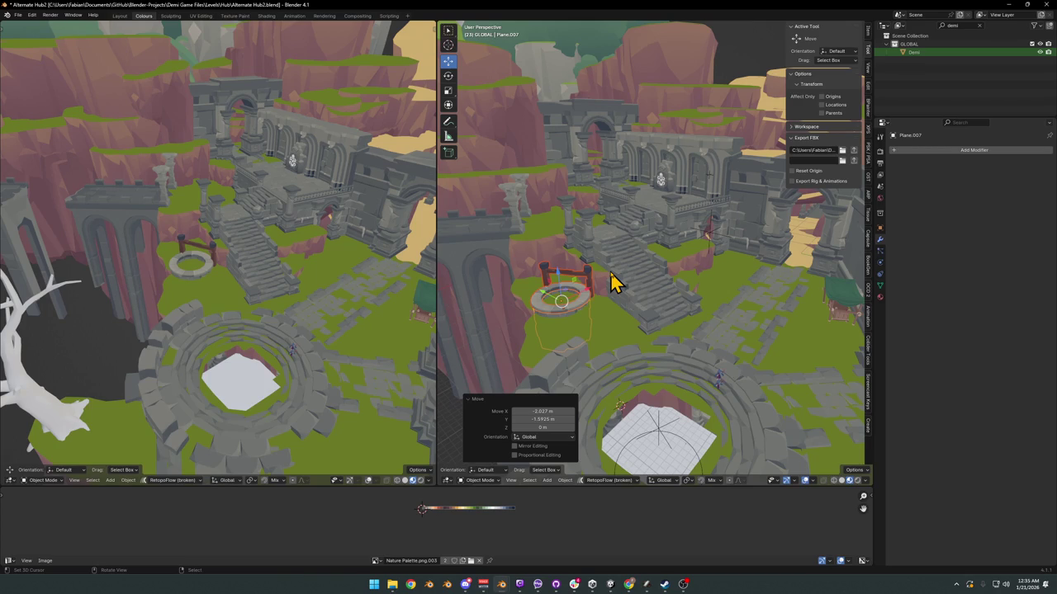
{"action": "middle_click_drag", "start_coordinate": [608, 304], "coordinate": [577, 235], "text": "shift"}
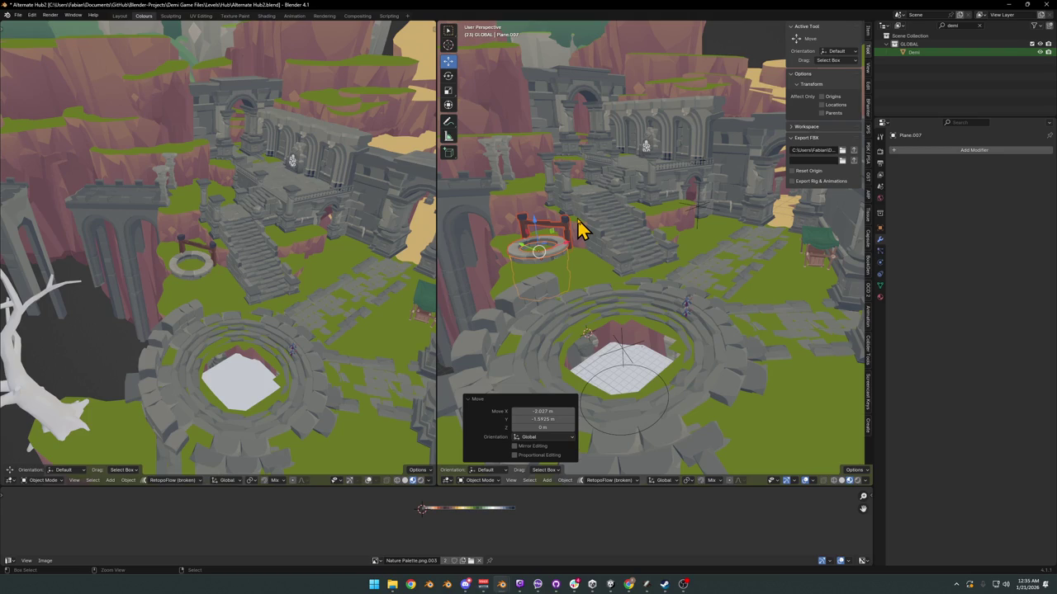
{"action": "key", "text": "ctrl+z"}
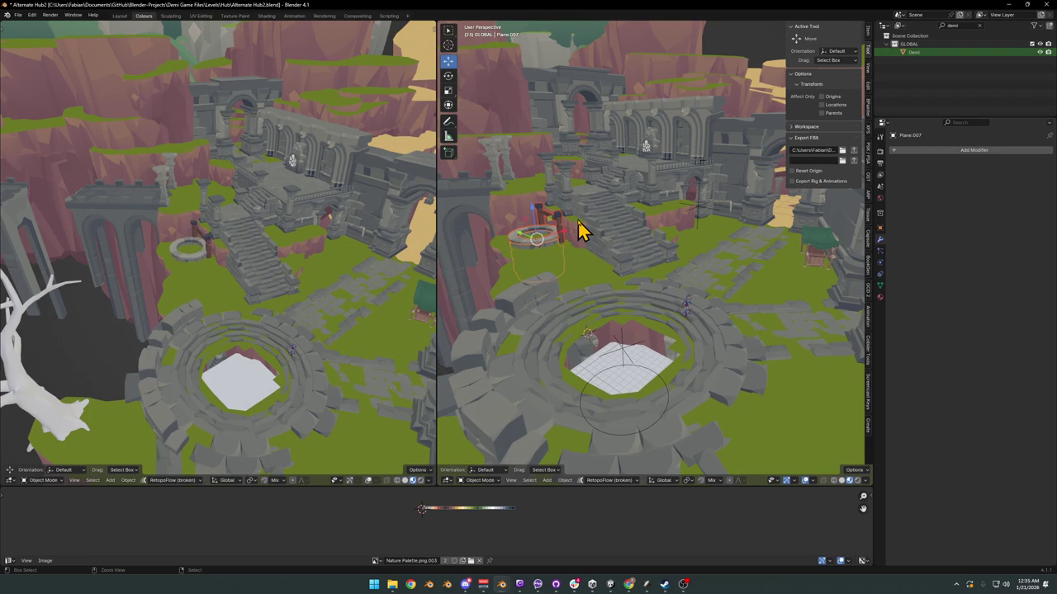
{"action": "key", "text": "ctrl+z"}
{"action": "key", "text": "ctrl+z"}
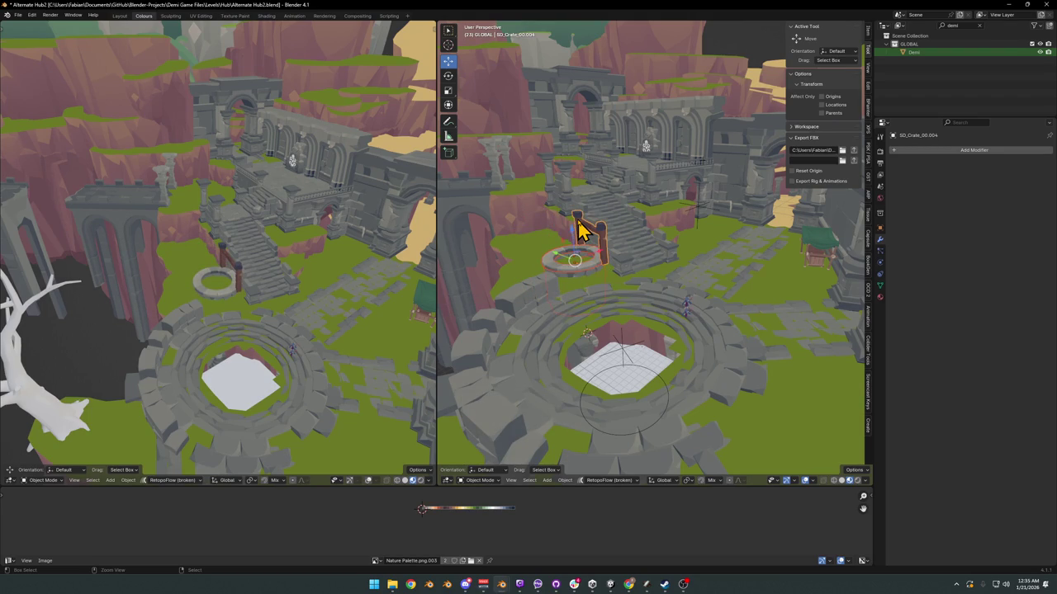
{"action": "key", "text": "ctrl+z"}
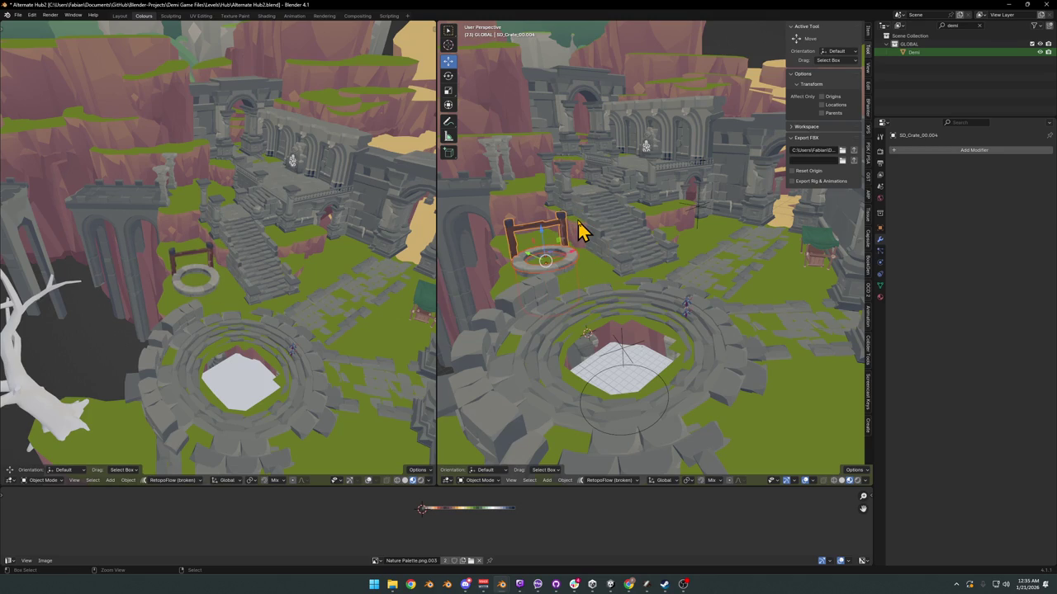
{"action": "key", "text": "ctrl+z"}
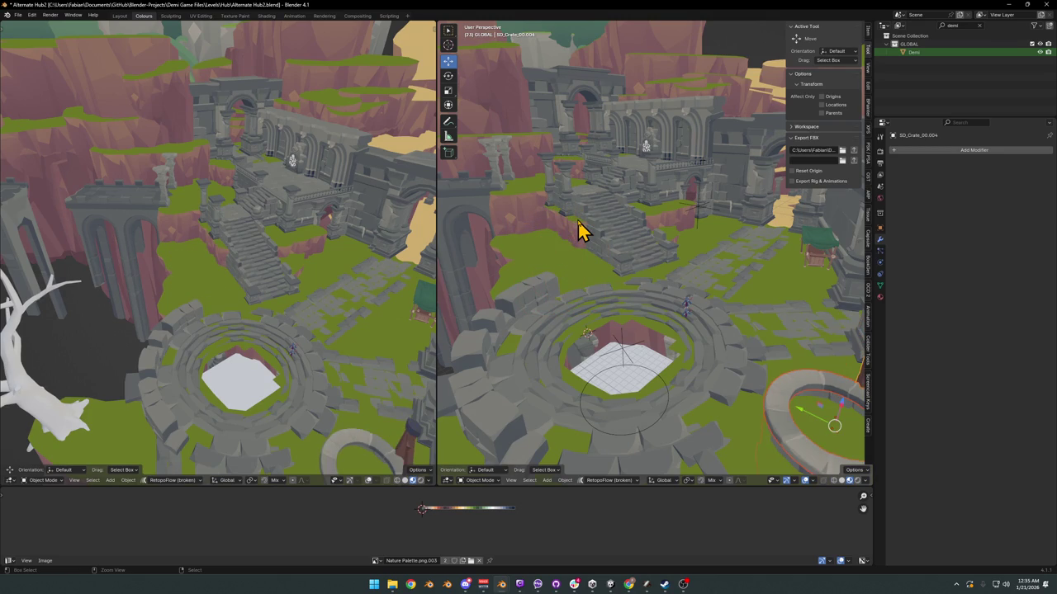
{"action": "key", "text": "ctrl+z"}
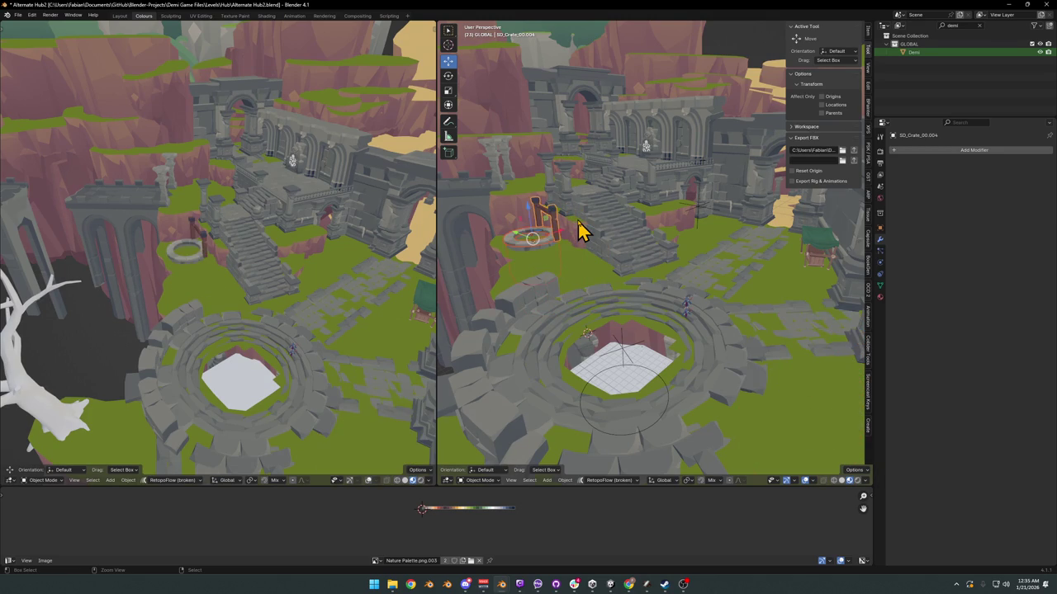
{"action": "key", "text": "ctrl+shift+z"}
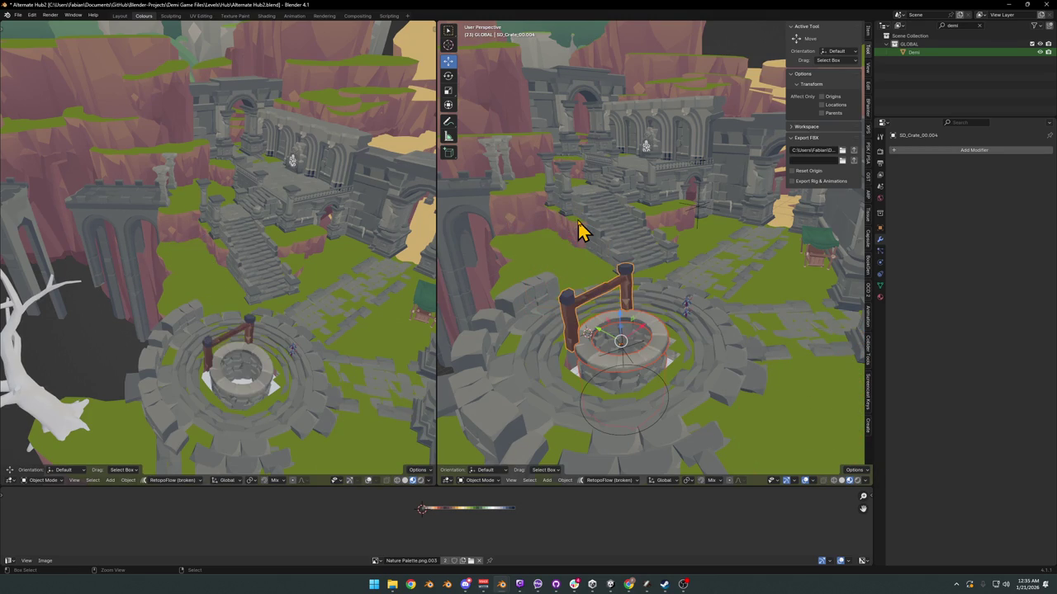
Step: In Edit Mode, shrink the rim geometry flat to 0.717 without vertical scaling
{"action": "scroll", "coordinate": [614, 325], "scroll_direction": "up", "scroll_amount": 3}
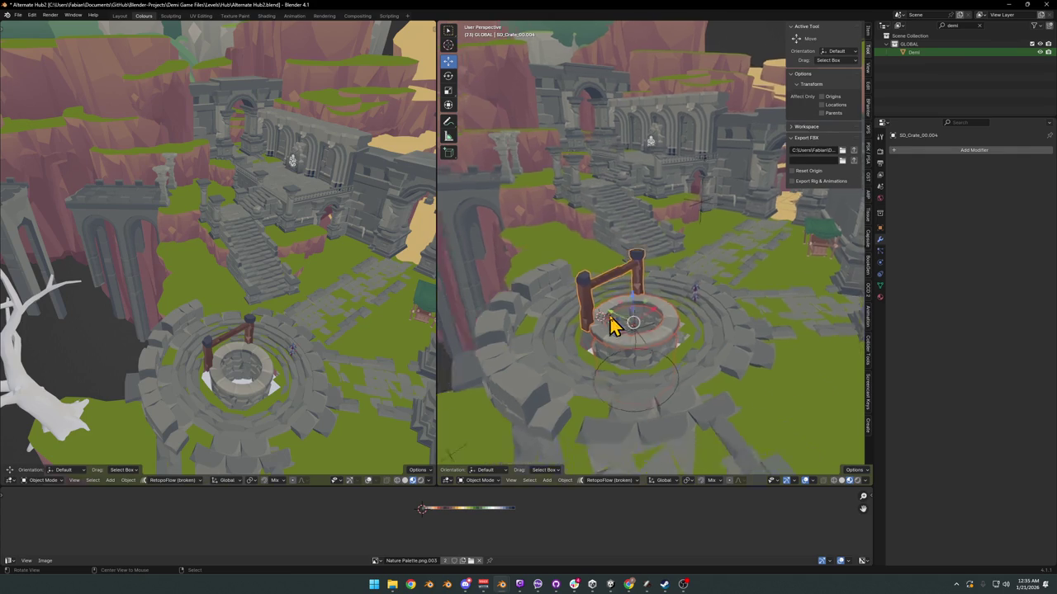
{"action": "scroll", "coordinate": [684, 300], "scroll_direction": "up", "scroll_amount": 3}
{"action": "mouse_move", "coordinate": [684, 300]}
{"action": "middle_mouse_down"}
{"action": "mouse_move", "coordinate": [646, 284]}
{"action": "mouse_move", "coordinate": [632, 302]}
{"action": "middle_mouse_up"}
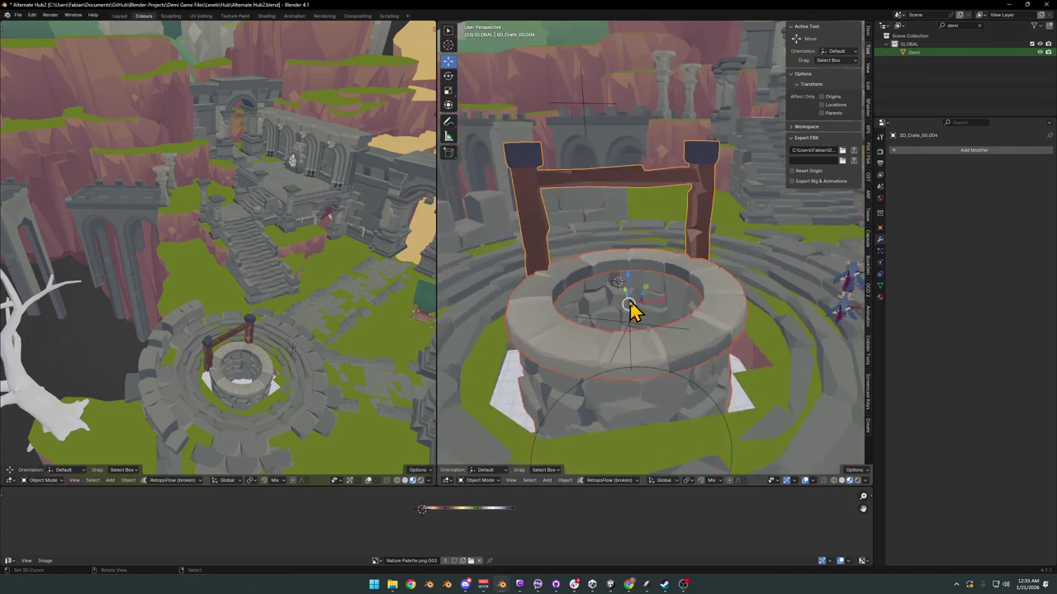
{"action": "scroll", "coordinate": [551, 338], "scroll_direction": "down", "scroll_amount": 2}
{"action": "key", "text": "Tab"}
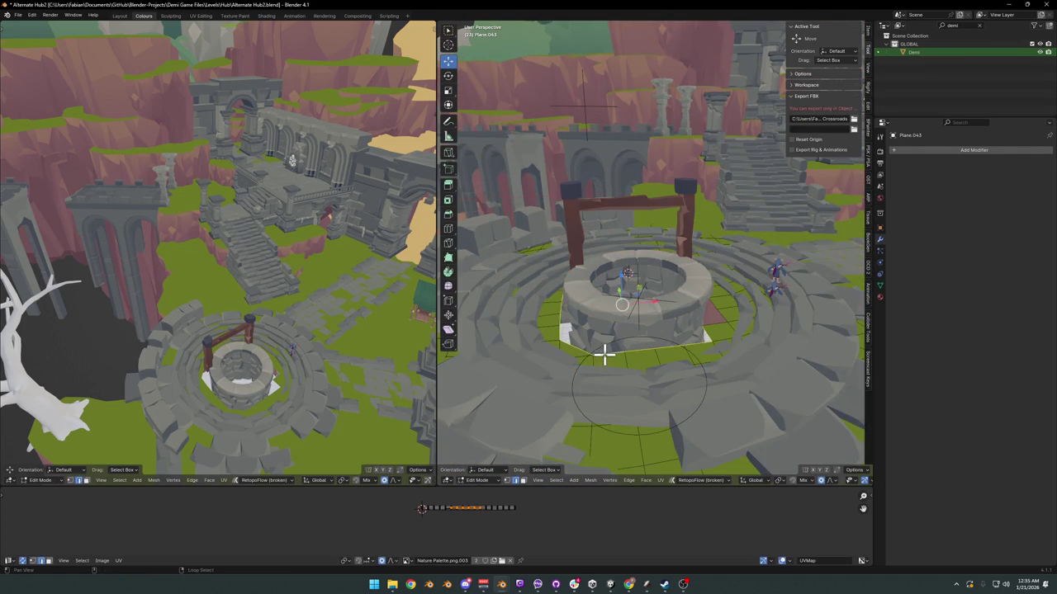
{"action": "middle_click_drag", "start_coordinate": [604, 355], "coordinate": [710, 340]}
{"action": "key", "text": "s"}
{"action": "key", "text": "shift+z"}
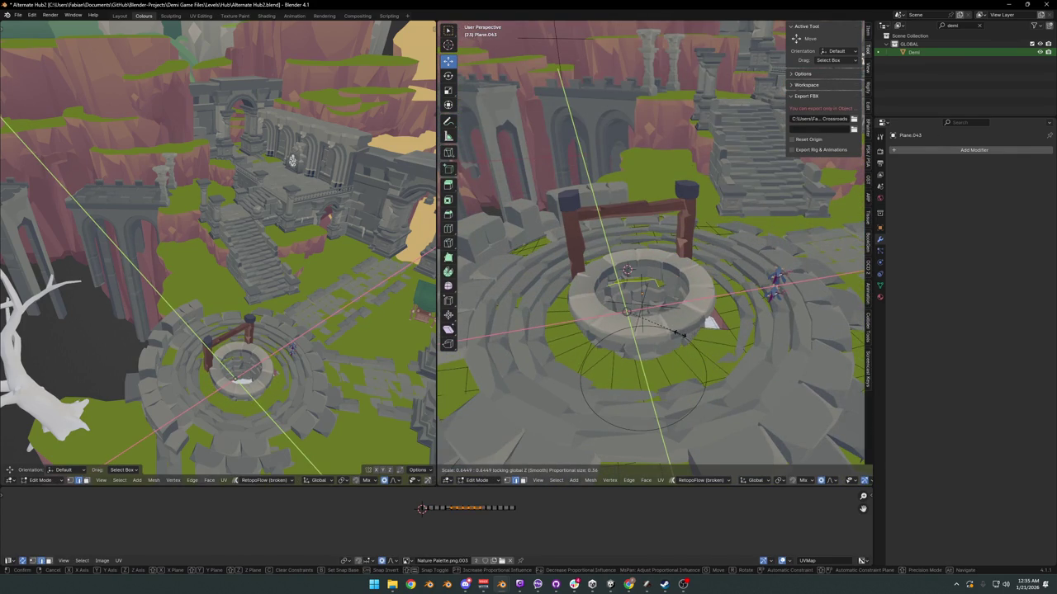
{"action": "left_click", "coordinate": [692, 333]}
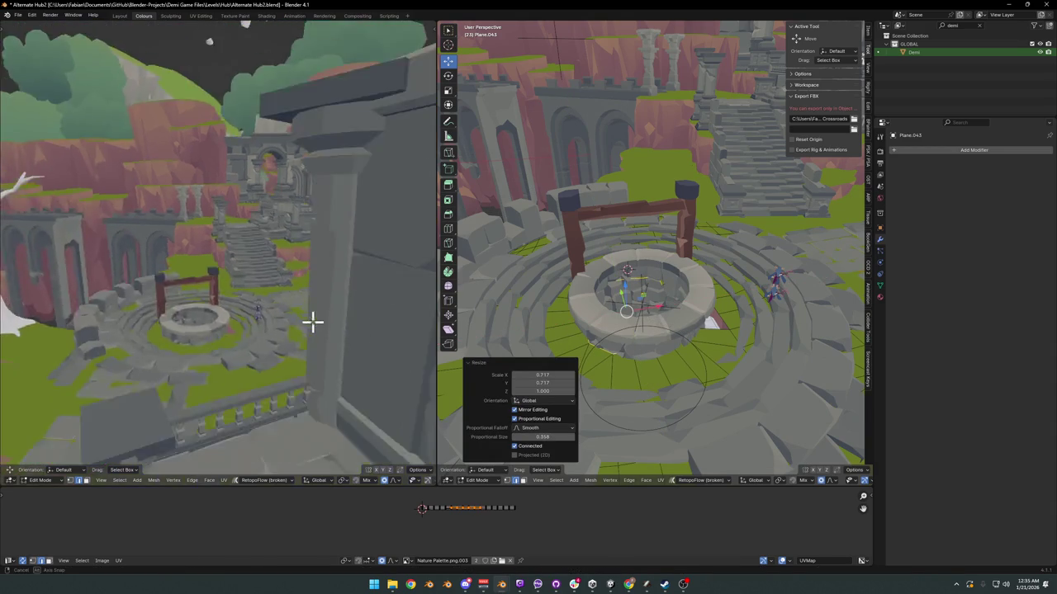
Step: Slide the selected ground vertices sideways around the well while keeping their height
{"action": "middle_click_drag", "start_coordinate": [314, 322], "coordinate": [325, 311]}
{"action": "scroll", "coordinate": [322, 310], "scroll_direction": "up", "scroll_amount": 2}
{"action": "scroll", "coordinate": [322, 309], "scroll_direction": "up", "scroll_amount": 1}
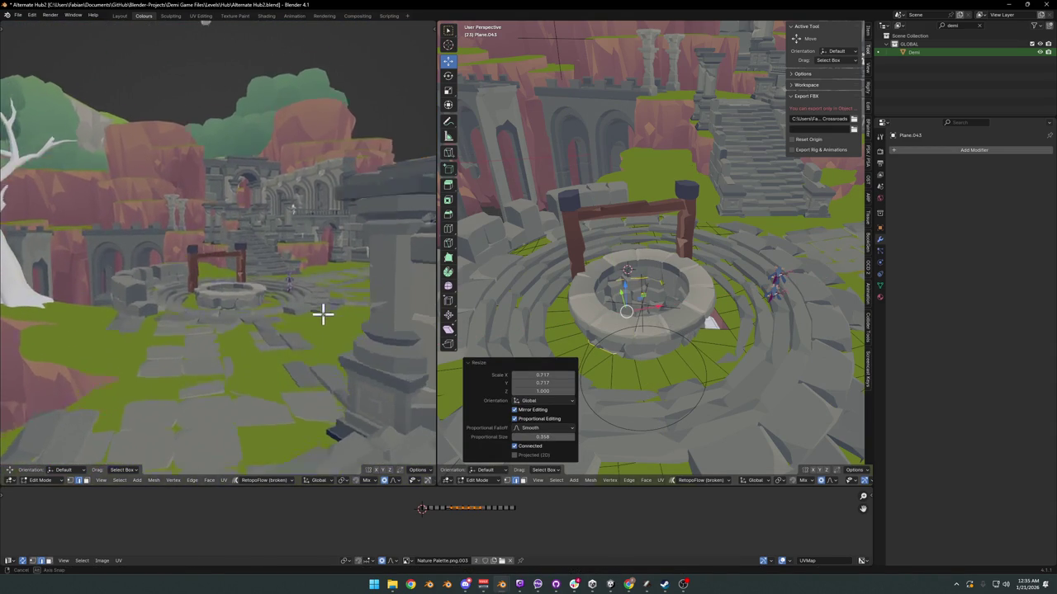
{"action": "scroll", "coordinate": [327, 311], "scroll_direction": "up", "scroll_amount": 2}
{"action": "scroll", "coordinate": [330, 291], "scroll_direction": "up", "scroll_amount": 4}
{"action": "scroll", "coordinate": [321, 285], "scroll_direction": "down", "scroll_amount": 5}
{"action": "scroll", "coordinate": [327, 274], "scroll_direction": "down", "scroll_amount": 2}
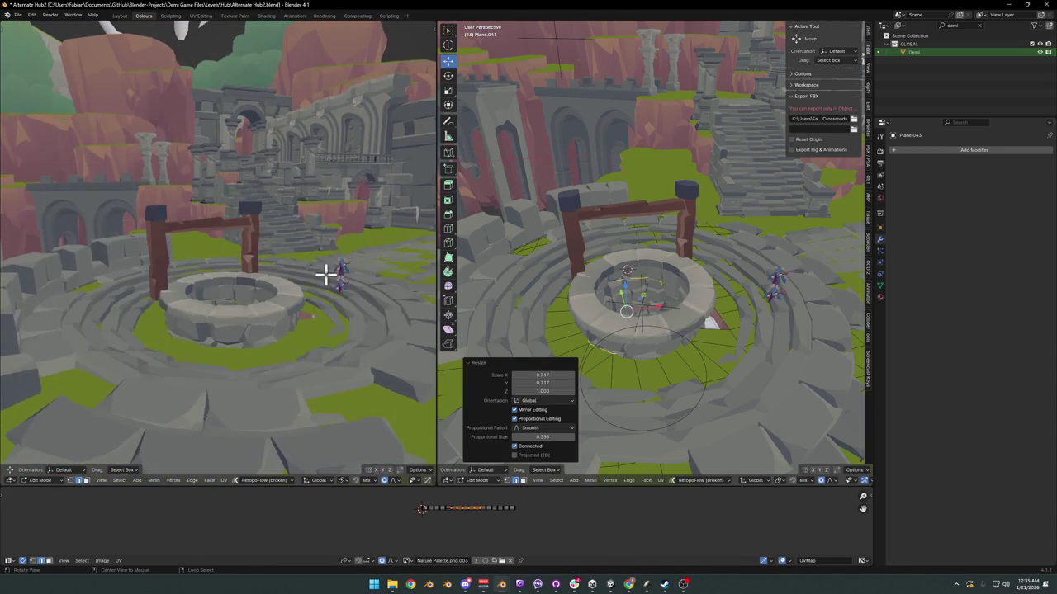
{"action": "mouse_move", "coordinate": [269, 322]}
{"action": "middle_mouse_down"}
{"action": "mouse_move", "coordinate": [302, 283]}
{"action": "mouse_move", "coordinate": [239, 272]}
{"action": "mouse_move", "coordinate": [266, 270]}
{"action": "mouse_move", "coordinate": [281, 273]}
{"action": "mouse_move", "coordinate": [227, 286]}
{"action": "mouse_move", "coordinate": [248, 270]}
{"action": "mouse_move", "coordinate": [243, 279]}
{"action": "middle_mouse_up"}
{"action": "middle_click_drag", "start_coordinate": [245, 263], "coordinate": [290, 262]}
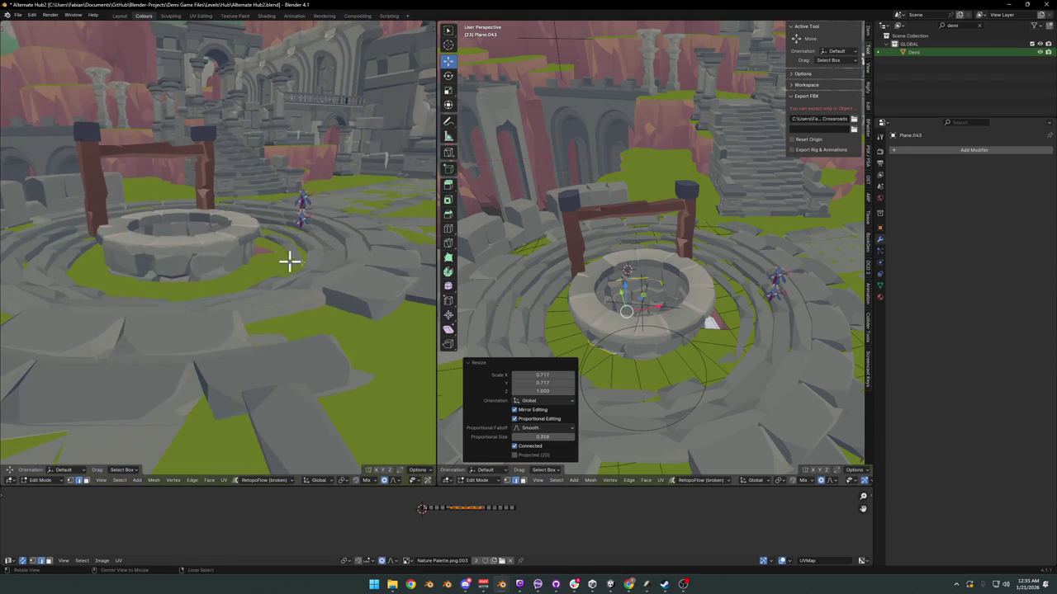
{"action": "mouse_move", "coordinate": [732, 333]}
{"action": "middle_mouse_down"}
{"action": "mouse_move", "coordinate": [721, 327]}
{"action": "mouse_move", "coordinate": [679, 358]}
{"action": "middle_mouse_up"}
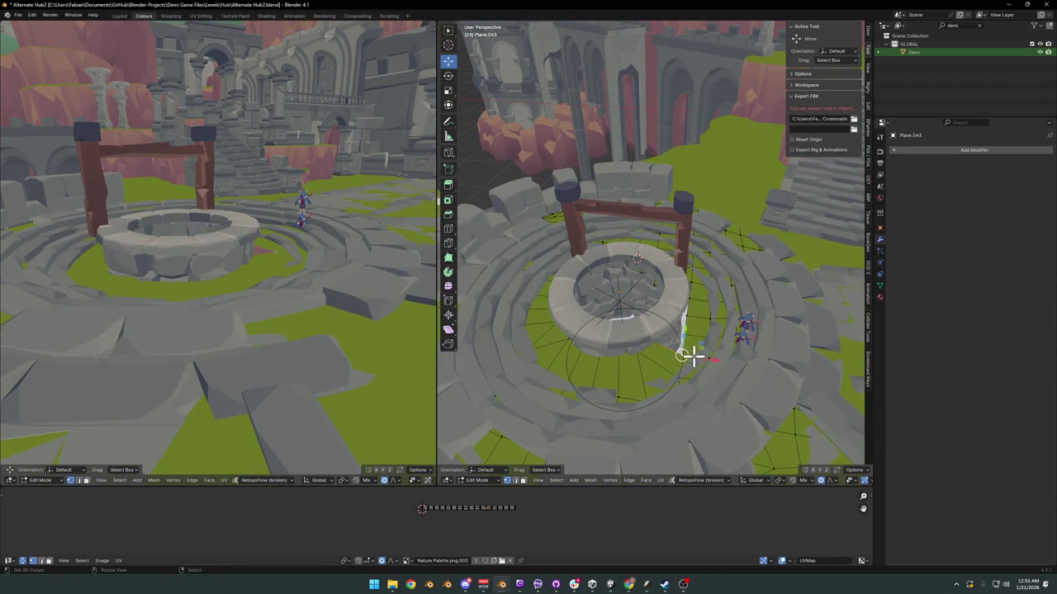
{"action": "left_click_drag", "start_coordinate": [692, 355], "coordinate": [677, 341]}
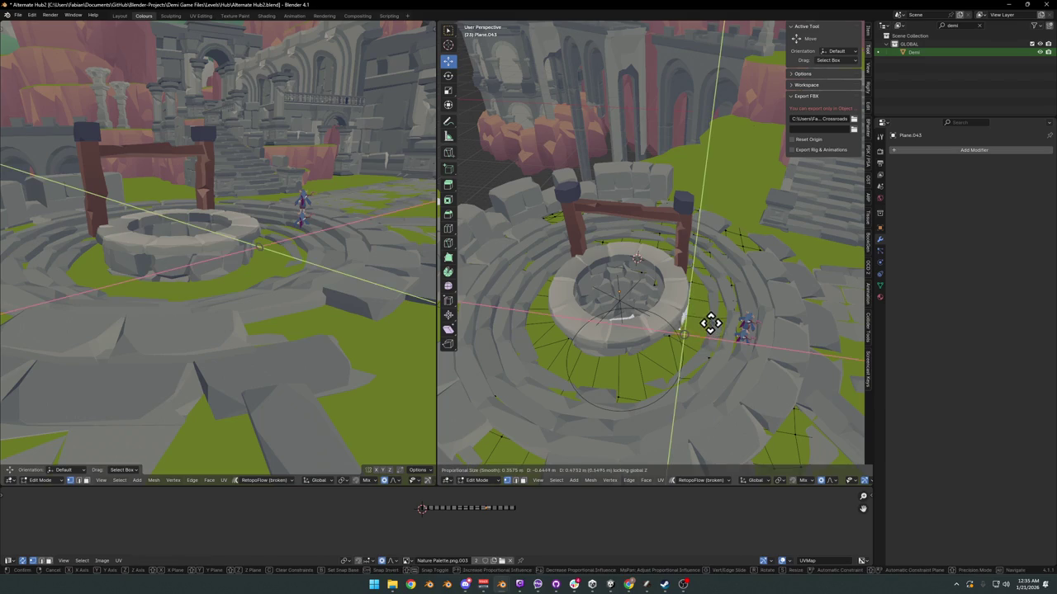
{"action": "left_click", "coordinate": [706, 320]}
Step: Move a vertex near the well's rim horizontally with its height locked
{"action": "middle_click_drag", "start_coordinate": [714, 308], "coordinate": [731, 328]}
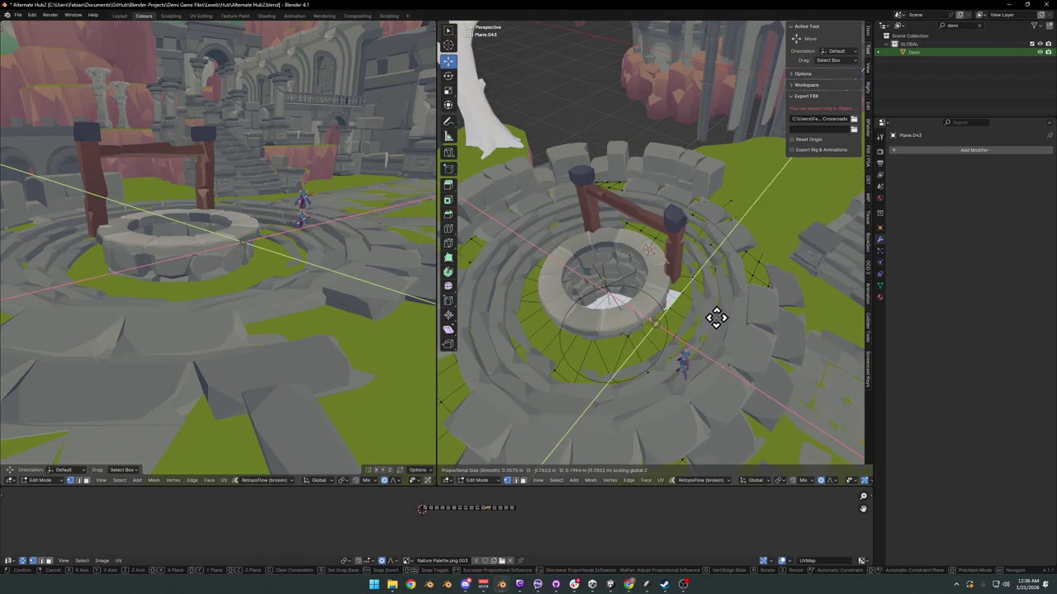
{"action": "scroll", "coordinate": [685, 307], "scroll_direction": "up", "scroll_amount": 2}
{"action": "scroll", "coordinate": [696, 290], "scroll_direction": "up", "scroll_amount": 4}
{"action": "middle_click_drag", "start_coordinate": [696, 290], "coordinate": [667, 301]}
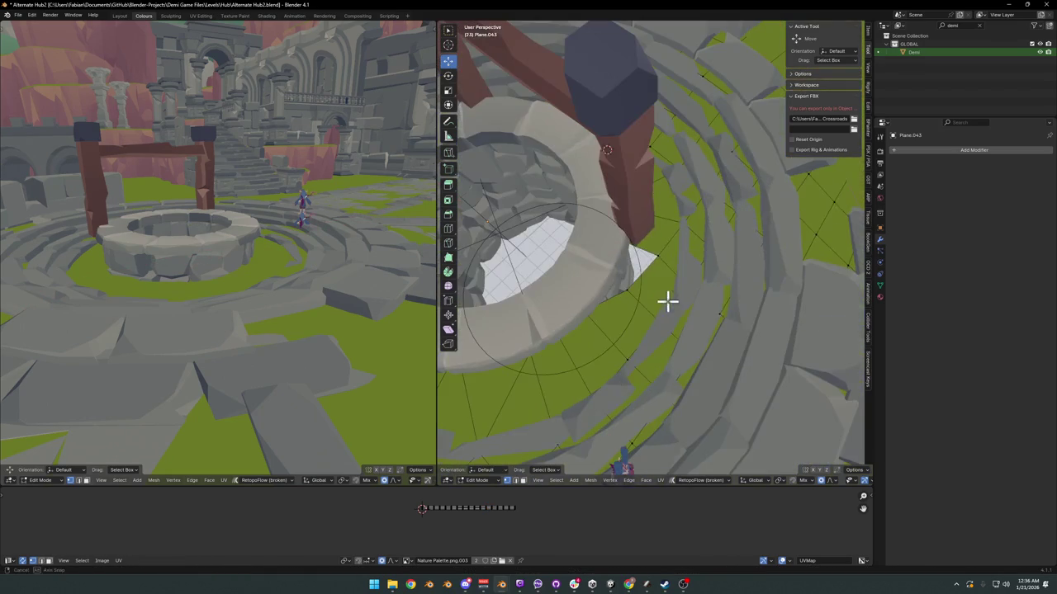
{"action": "key", "text": "g"}
{"action": "key", "text": "shift+z"}
{"action": "left_click", "coordinate": [631, 270]}
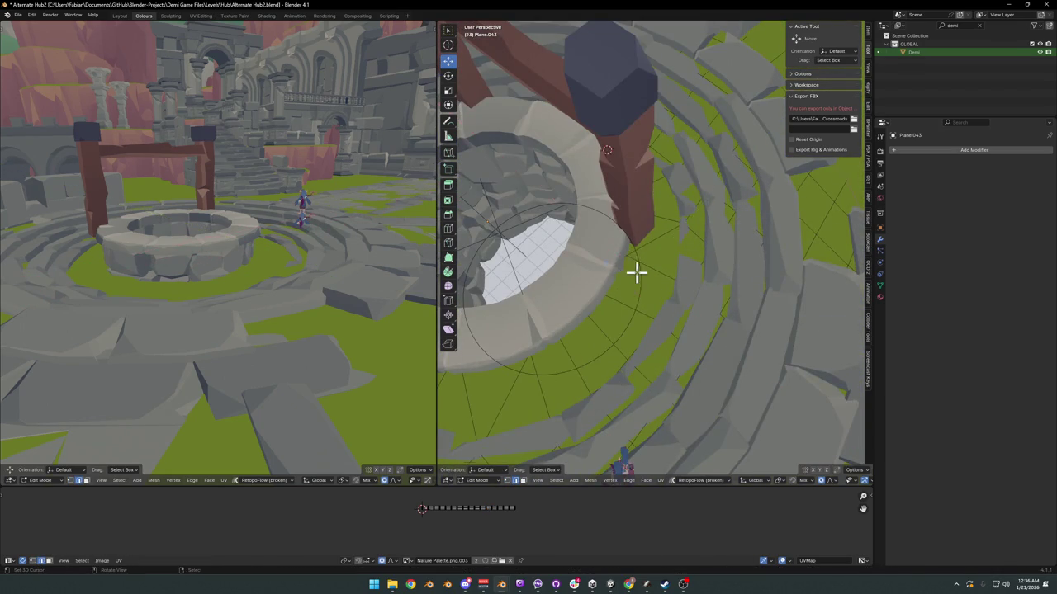
Step: Shift the ground vertices around the well's base several more times, then leave Edit Mode
{"action": "scroll", "coordinate": [652, 274], "scroll_direction": "down", "scroll_amount": 5}
{"action": "mouse_move", "coordinate": [666, 283]}
{"action": "middle_mouse_down"}
{"action": "mouse_move", "coordinate": [656, 264]}
{"action": "mouse_move", "coordinate": [721, 250]}
{"action": "mouse_move", "coordinate": [708, 286]}
{"action": "mouse_move", "coordinate": [724, 298]}
{"action": "mouse_move", "coordinate": [639, 306]}
{"action": "mouse_move", "coordinate": [638, 270]}
{"action": "mouse_move", "coordinate": [700, 297]}
{"action": "mouse_move", "coordinate": [660, 315]}
{"action": "middle_mouse_up"}
{"action": "key", "text": "g"}
{"action": "left_click", "coordinate": [675, 288]}
{"action": "scroll", "coordinate": [665, 297], "scroll_direction": "down", "scroll_amount": 3}
{"action": "key", "text": "g"}
{"action": "left_click", "coordinate": [707, 279]}
{"action": "scroll", "coordinate": [708, 278], "scroll_direction": "down", "scroll_amount": 3}
{"action": "key", "text": "g"}
{"action": "key", "text": "shift+z"}
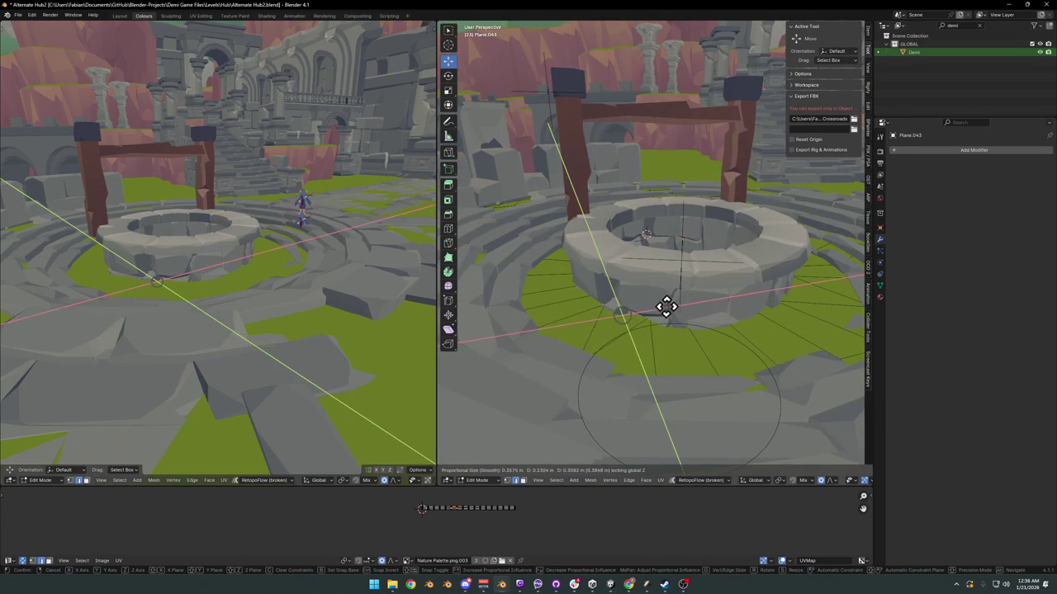
{"action": "left_click", "coordinate": [666, 307]}
{"action": "key", "text": "Tab"}
Step: Select the stone well, enter Edit Mode, and extrude its lower edge loop vertically
{"action": "scroll", "coordinate": [731, 289], "scroll_direction": "down", "scroll_amount": 2}
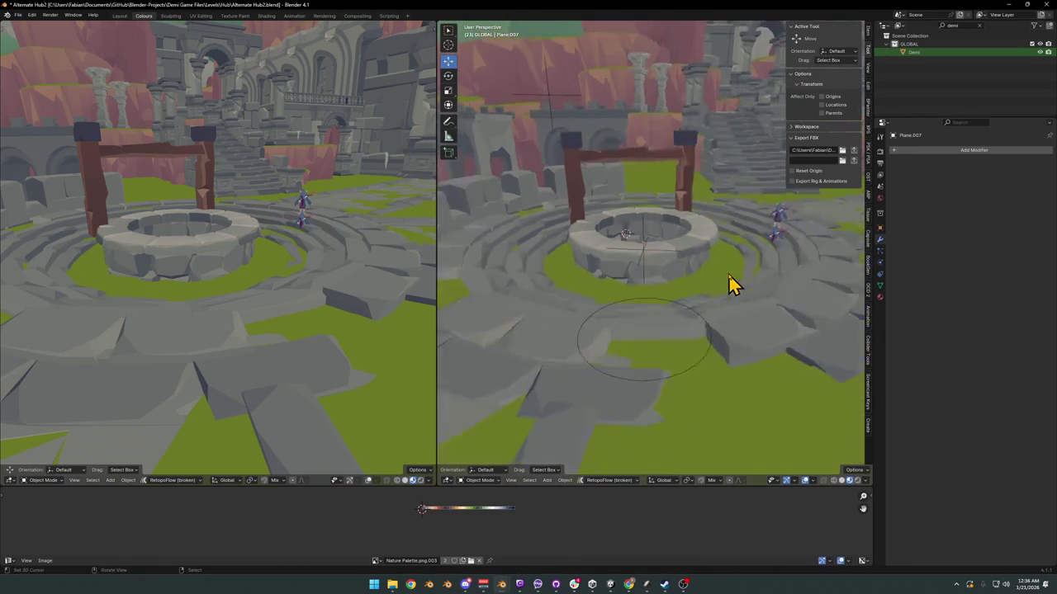
{"action": "scroll", "coordinate": [734, 284], "scroll_direction": "up", "scroll_amount": 3}
{"action": "left_click", "coordinate": [684, 269]}
{"action": "key", "text": "Tab"}
{"action": "scroll", "coordinate": [693, 297], "scroll_direction": "up", "scroll_amount": 3}
{"action": "key", "text": "alt+a"}
{"action": "mouse_move", "coordinate": [681, 291]}
{"action": "middle_mouse_down"}
{"action": "mouse_move", "coordinate": [685, 276]}
{"action": "mouse_move", "coordinate": [684, 291]}
{"action": "mouse_move", "coordinate": [696, 286]}
{"action": "middle_mouse_up"}
{"action": "scroll", "coordinate": [696, 287], "scroll_direction": "down", "scroll_amount": 3}
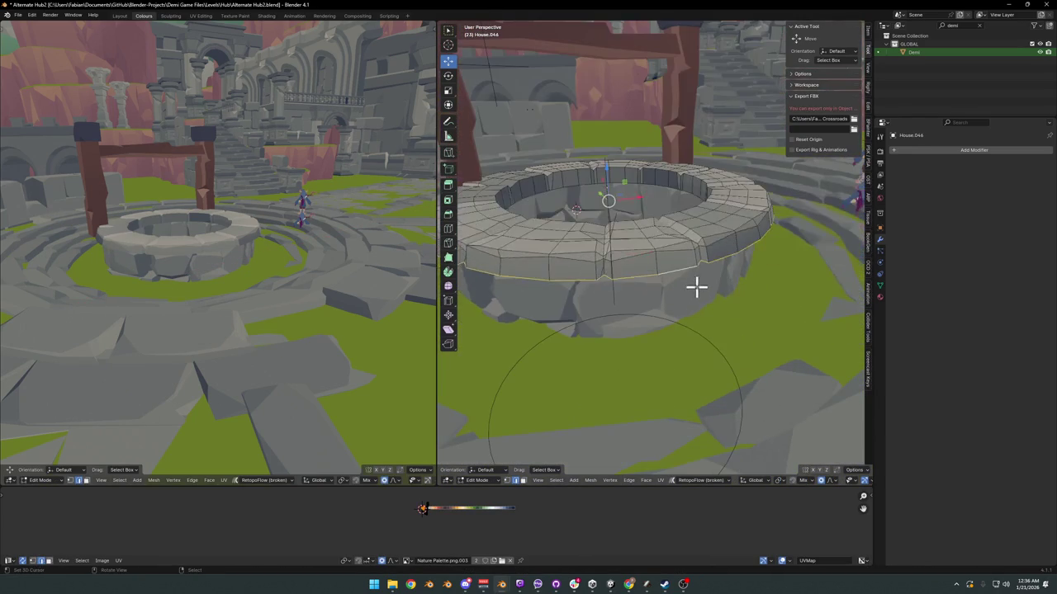
{"action": "key", "text": "e"}
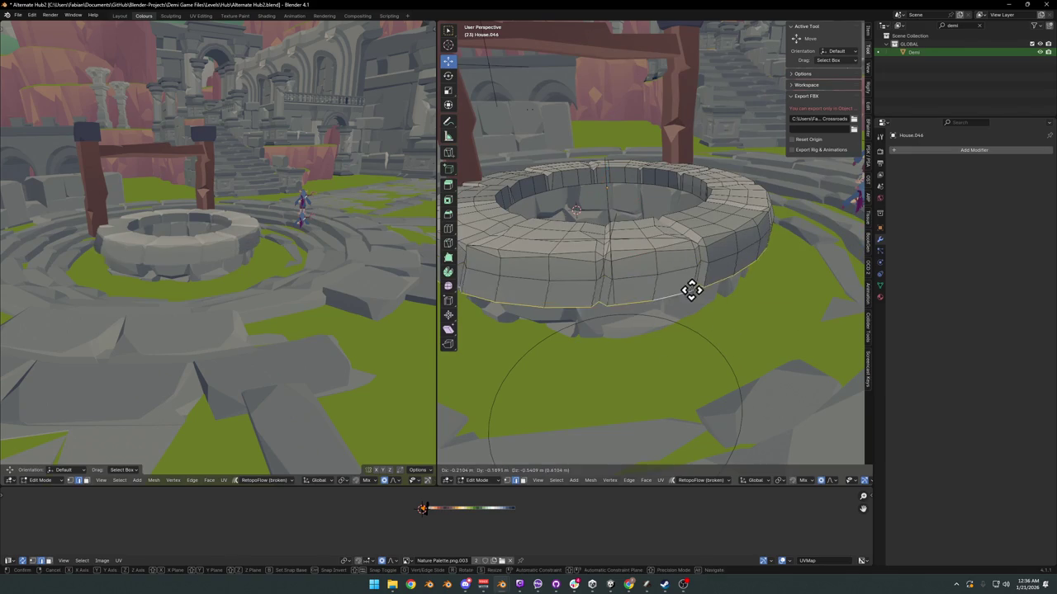
{"action": "key", "text": "z"}
{"action": "left_click", "coordinate": [695, 283]}
Step: Extrude the edge loop again in place and scale the new ring inward in XY to 0.892
{"action": "middle_click_drag", "start_coordinate": [698, 283], "coordinate": [715, 293]}
{"action": "key", "text": "e"}
{"action": "right_click", "coordinate": [715, 292]}
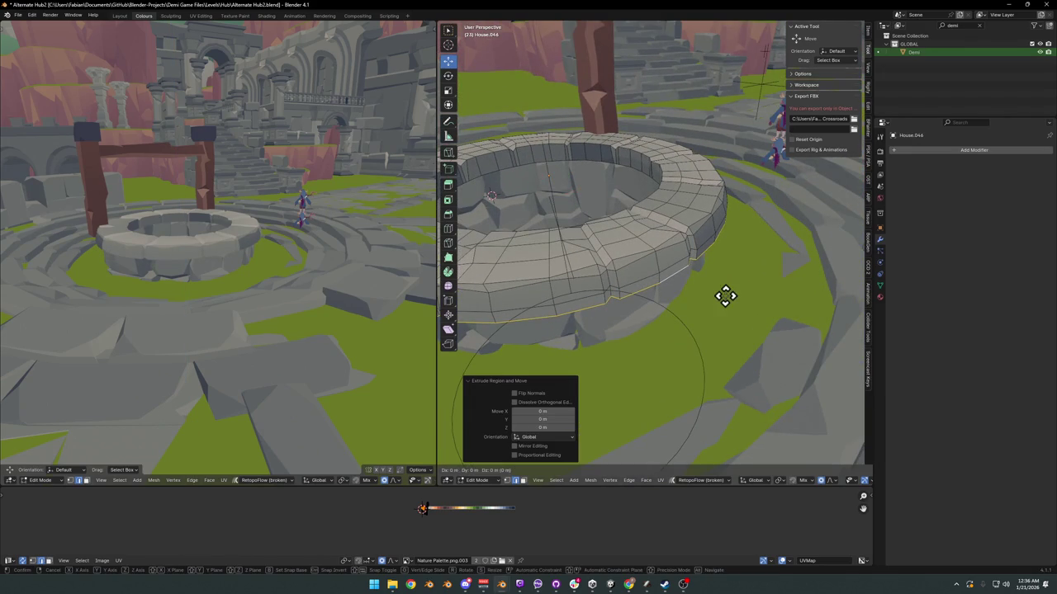
{"action": "key", "text": "s"}
{"action": "key", "text": "shift+z"}
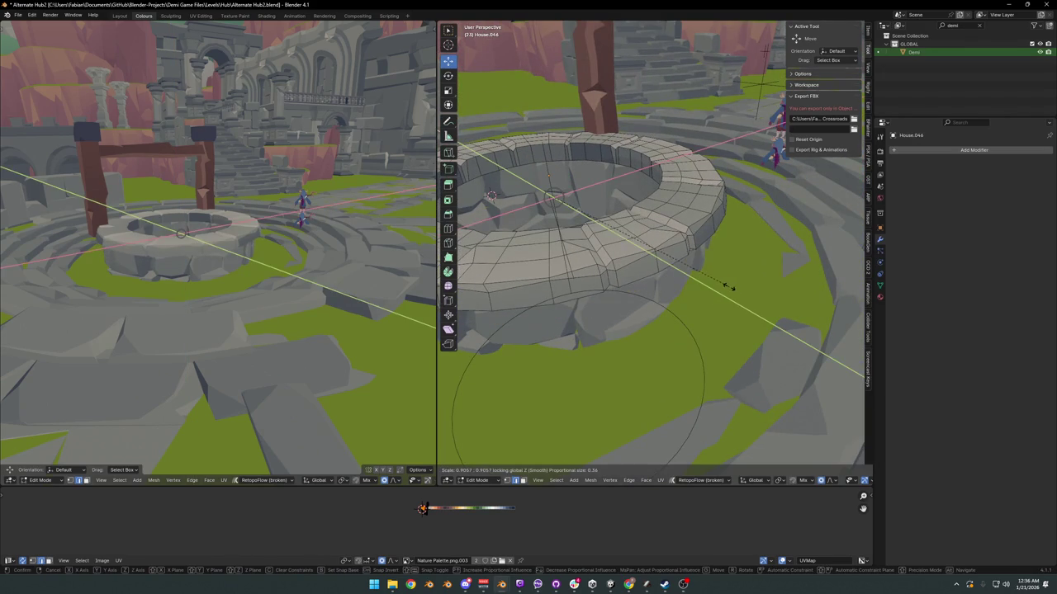
{"action": "left_click", "coordinate": [731, 286]}
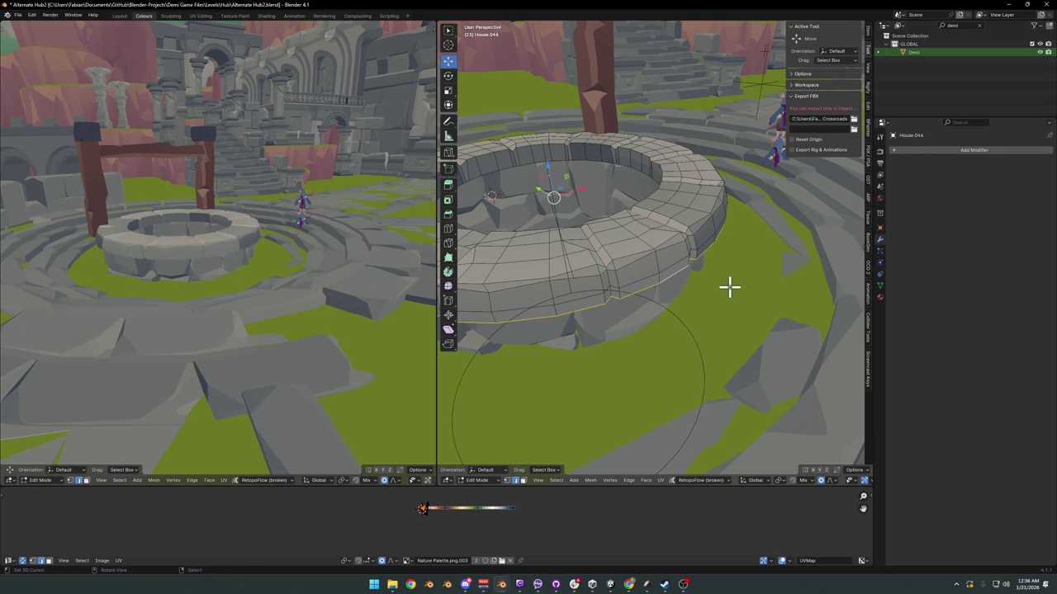
{"action": "key", "text": "g"}
{"action": "middle_click_drag", "start_coordinate": [712, 286], "coordinate": [740, 283]}
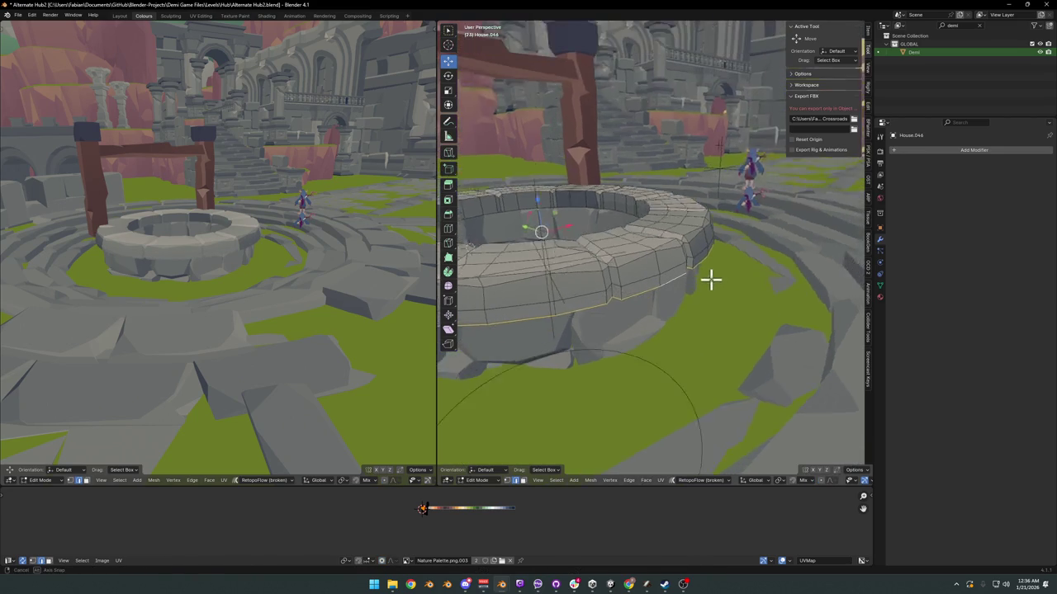
{"action": "key", "text": "shift+z"}
{"action": "left_click", "coordinate": [714, 284]}
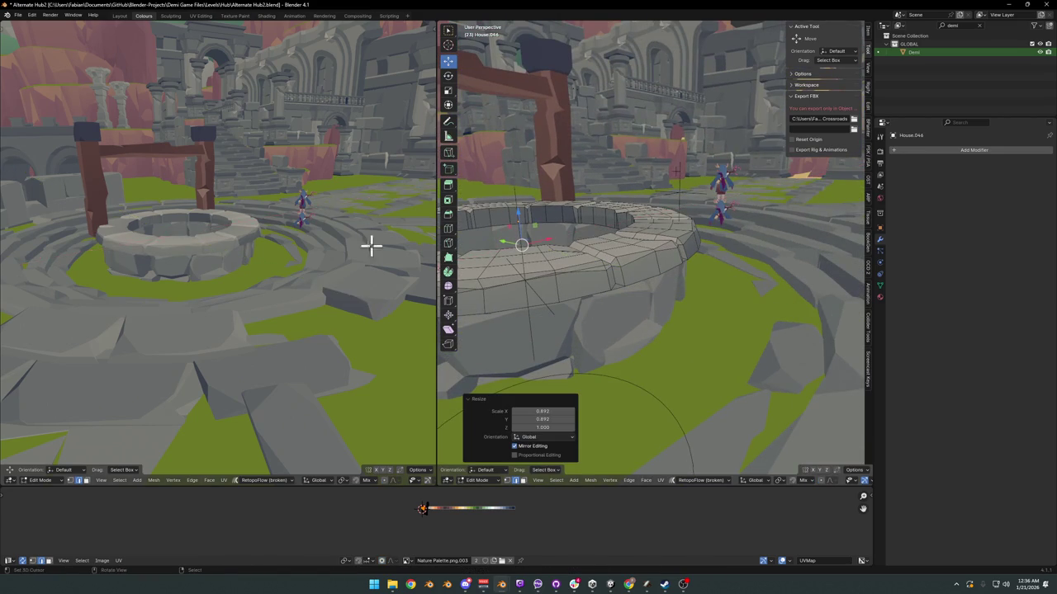
{"action": "scroll", "coordinate": [307, 240], "scroll_direction": "up", "scroll_amount": 5}
{"action": "middle_click_drag", "start_coordinate": [306, 236], "coordinate": [308, 238]}
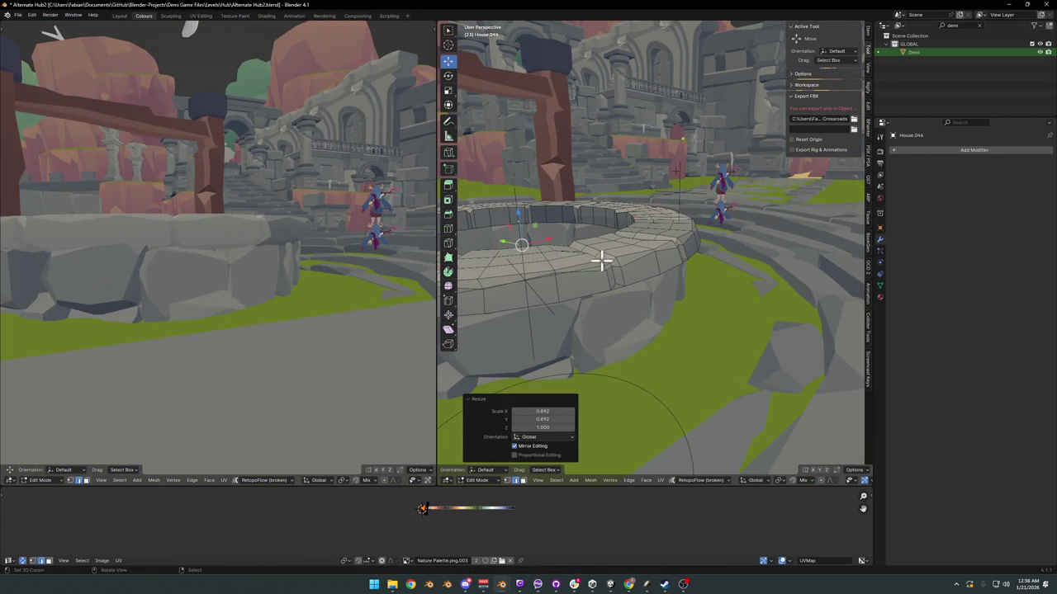
{"action": "mouse_move", "coordinate": [602, 260]}
{"action": "middle_mouse_down"}
{"action": "mouse_move", "coordinate": [634, 276]}
{"action": "mouse_move", "coordinate": [630, 259]}
{"action": "mouse_move", "coordinate": [617, 266]}
{"action": "middle_mouse_up"}
Step: Rescale the ring to 0.945 and nudge the rim-top face loop slightly along X
{"action": "key", "text": "g"}
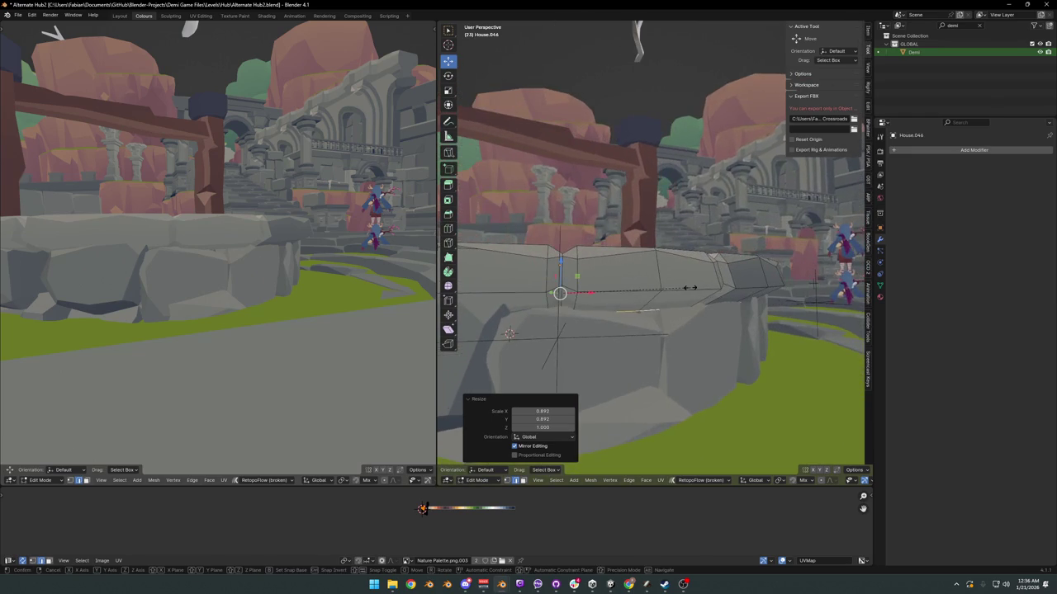
{"action": "left_click", "coordinate": [685, 288]}
{"action": "middle_click_drag", "start_coordinate": [675, 295], "coordinate": [649, 302]}
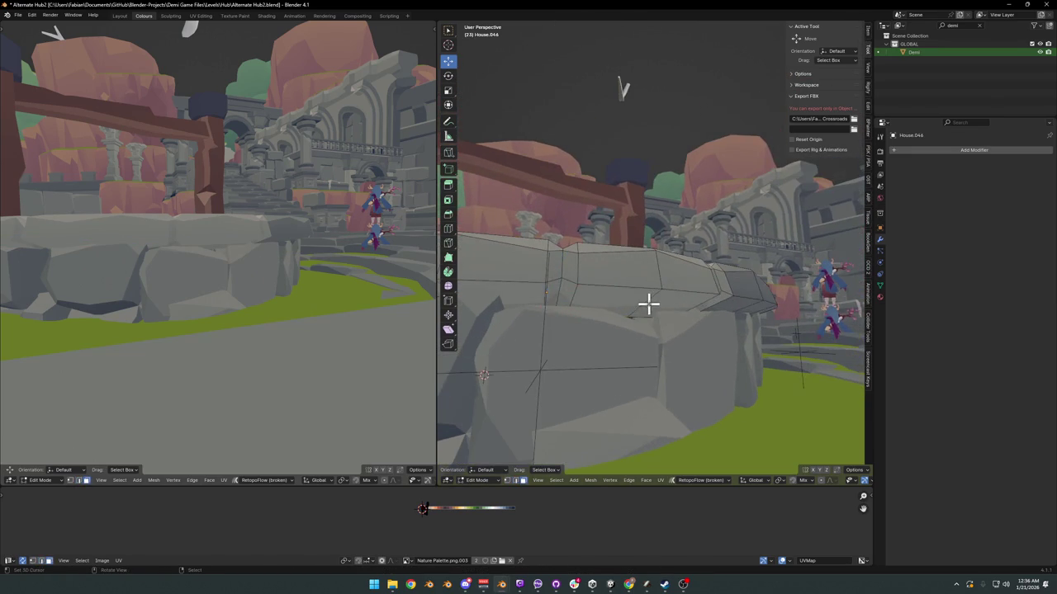
{"action": "left_click", "coordinate": [649, 302], "text": "alt"}
{"action": "key", "text": "x"}
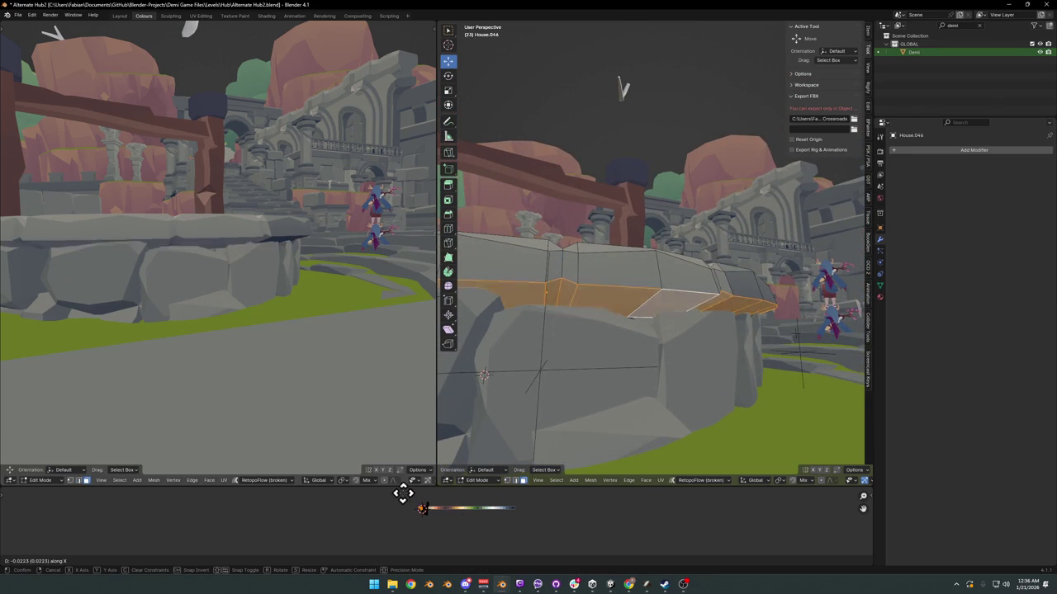
{"action": "left_click", "coordinate": [404, 492]}
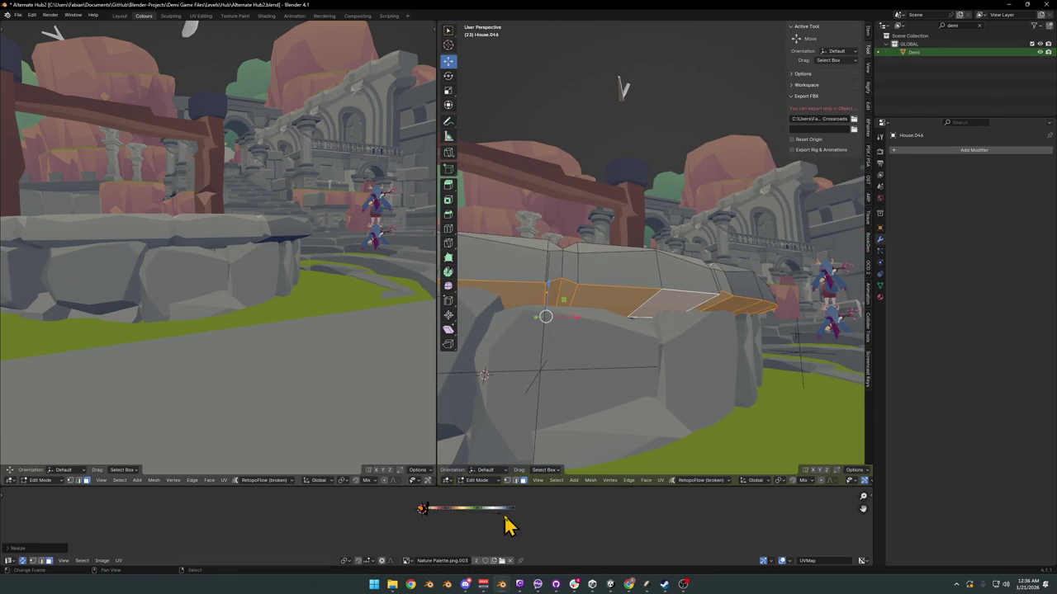
Step: Lower the selected rim edge vertically by 0.0676 m
{"action": "left_click", "coordinate": [659, 340]}
{"action": "key", "text": "g"}
{"action": "key", "text": "z"}
{"action": "key", "text": "Escape"}
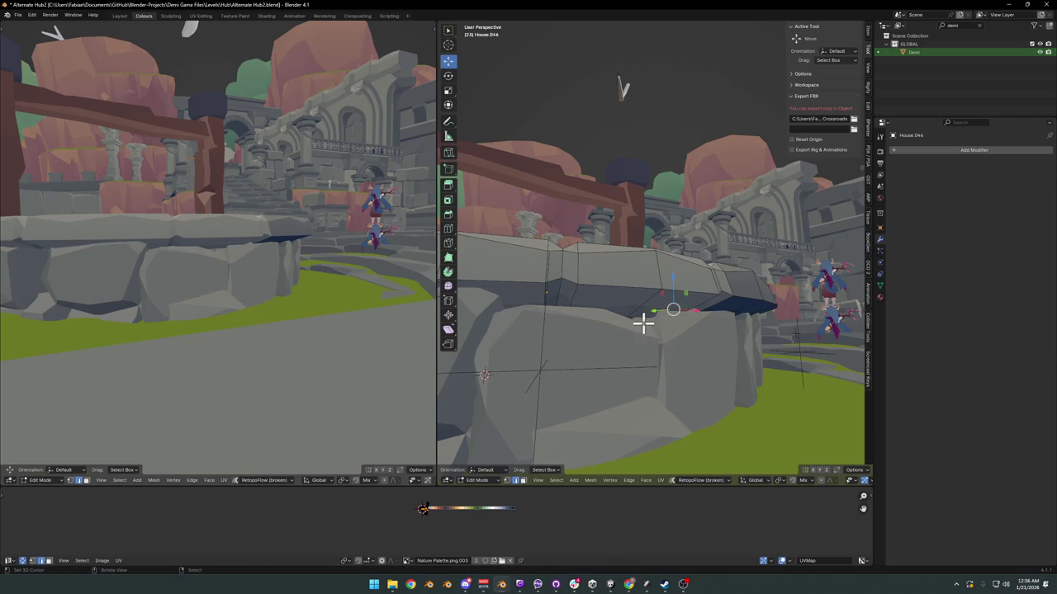
{"action": "key", "text": "g"}
{"action": "key", "text": "z"}
{"action": "left_click", "coordinate": [693, 339]}
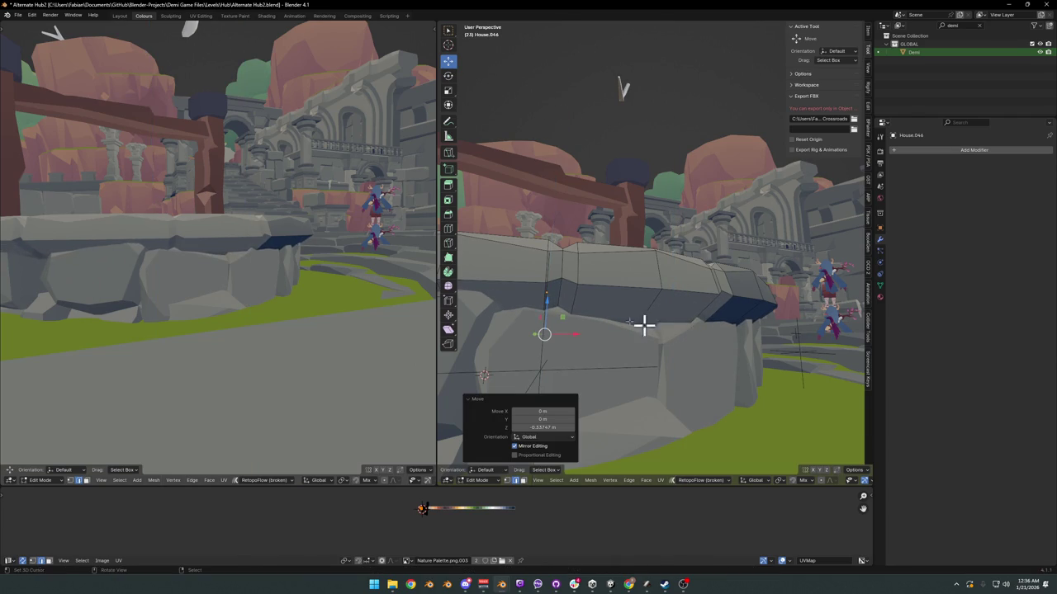
{"action": "middle_click_drag", "start_coordinate": [278, 255], "coordinate": [250, 250]}
{"action": "left_click", "coordinate": [632, 301]}
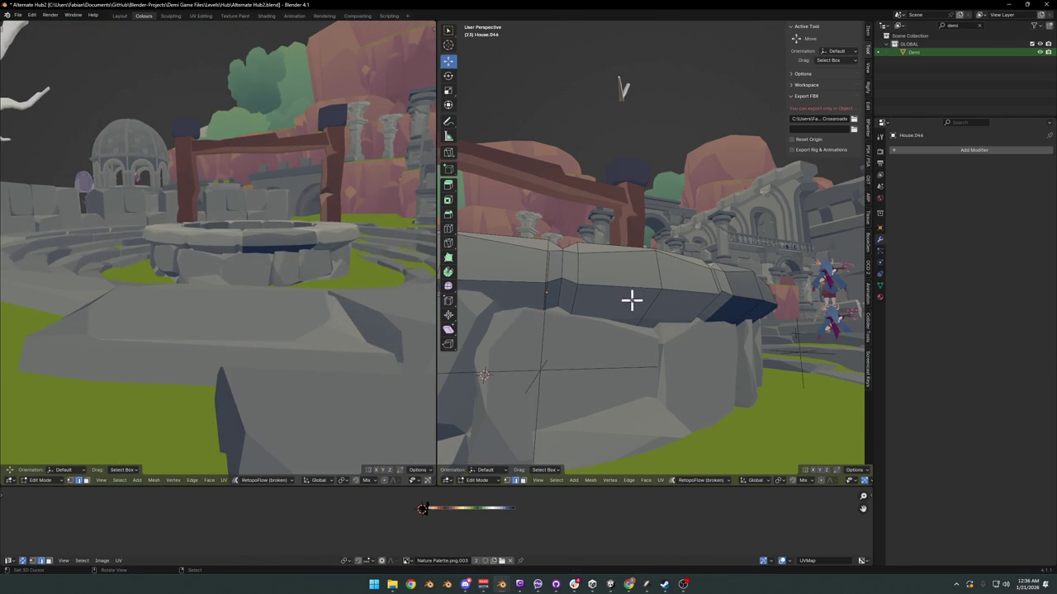
{"action": "key", "text": "z"}
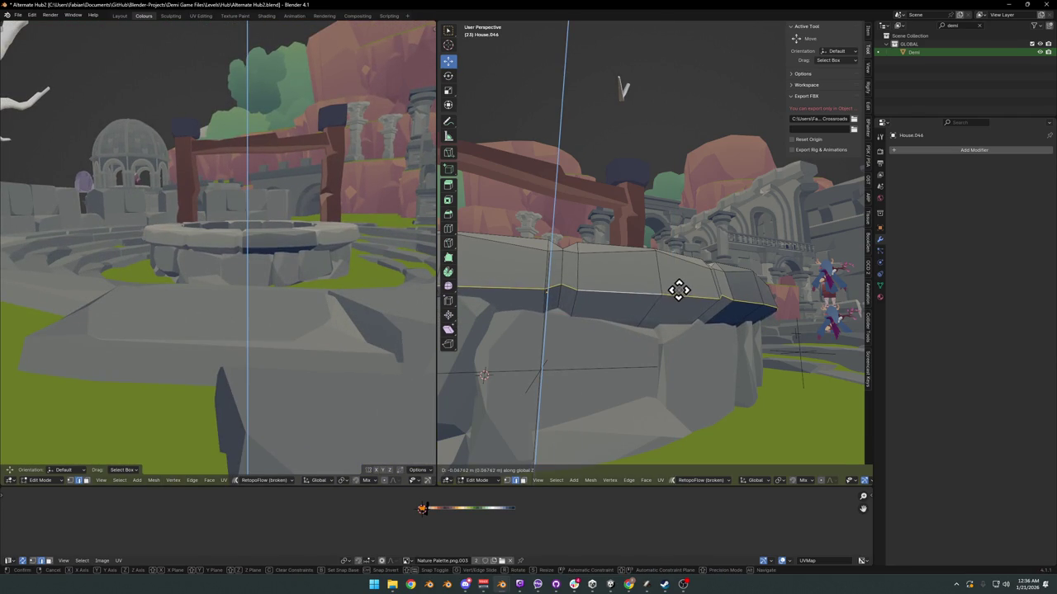
{"action": "left_click", "coordinate": [679, 288]}
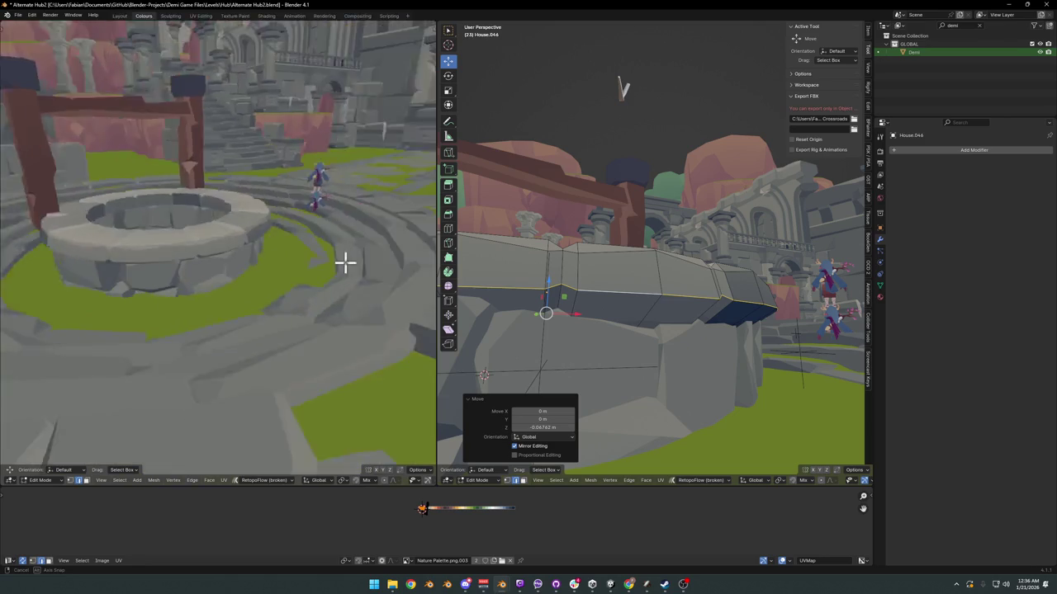
Step: Push the edge further down and lower the ledge edge loop along Z
{"action": "mouse_move", "coordinate": [288, 248]}
{"action": "middle_mouse_down"}
{"action": "mouse_move", "coordinate": [312, 240]}
{"action": "mouse_move", "coordinate": [288, 253]}
{"action": "middle_mouse_up"}
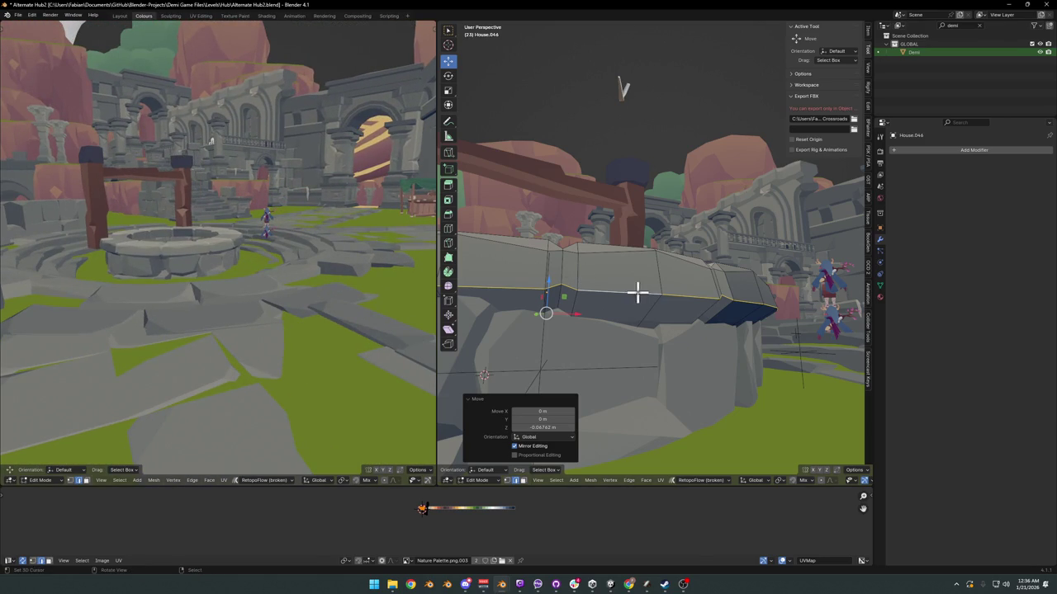
{"action": "key", "text": "g"}
{"action": "key", "text": "z"}
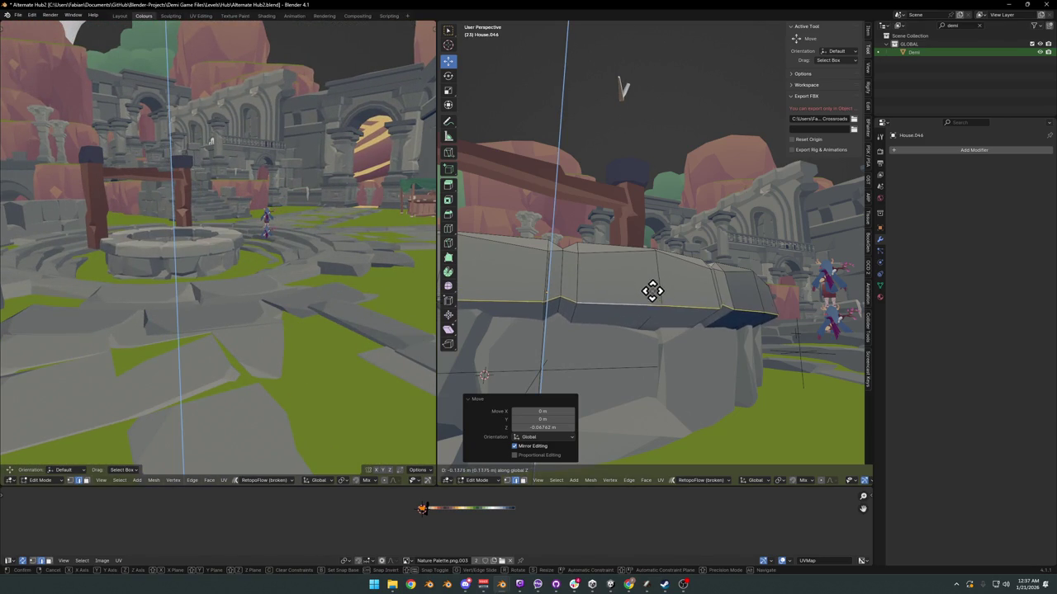
{"action": "mouse_move", "coordinate": [274, 236]}
{"action": "middle_mouse_down"}
{"action": "mouse_move", "coordinate": [250, 236]}
{"action": "mouse_move", "coordinate": [268, 242]}
{"action": "middle_mouse_up"}
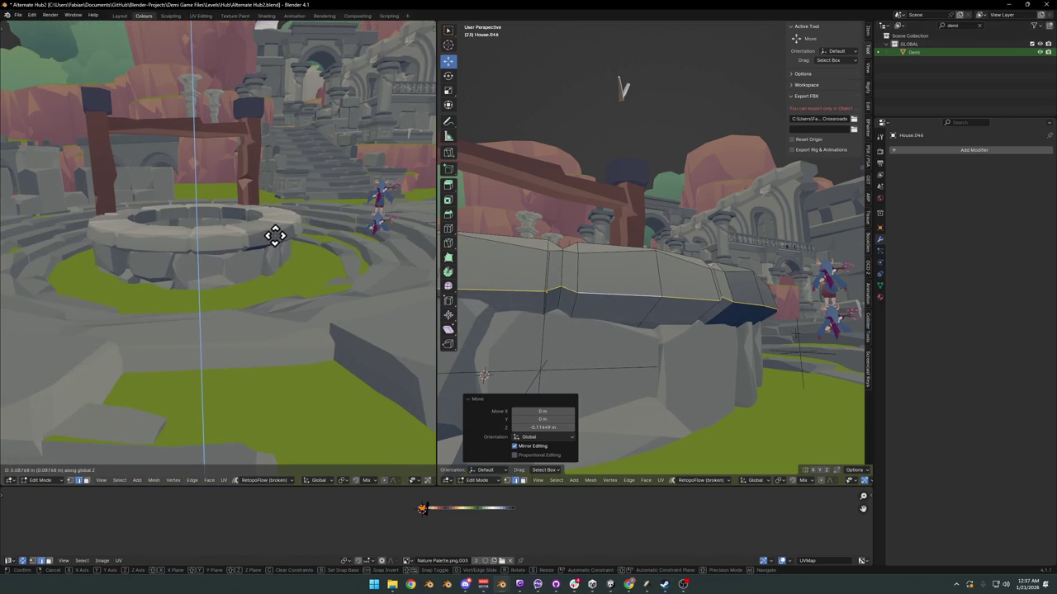
{"action": "left_click", "coordinate": [273, 236]}
{"action": "left_click", "coordinate": [682, 328], "text": "alt"}
{"action": "key", "text": "g"}
{"action": "key", "text": "z"}
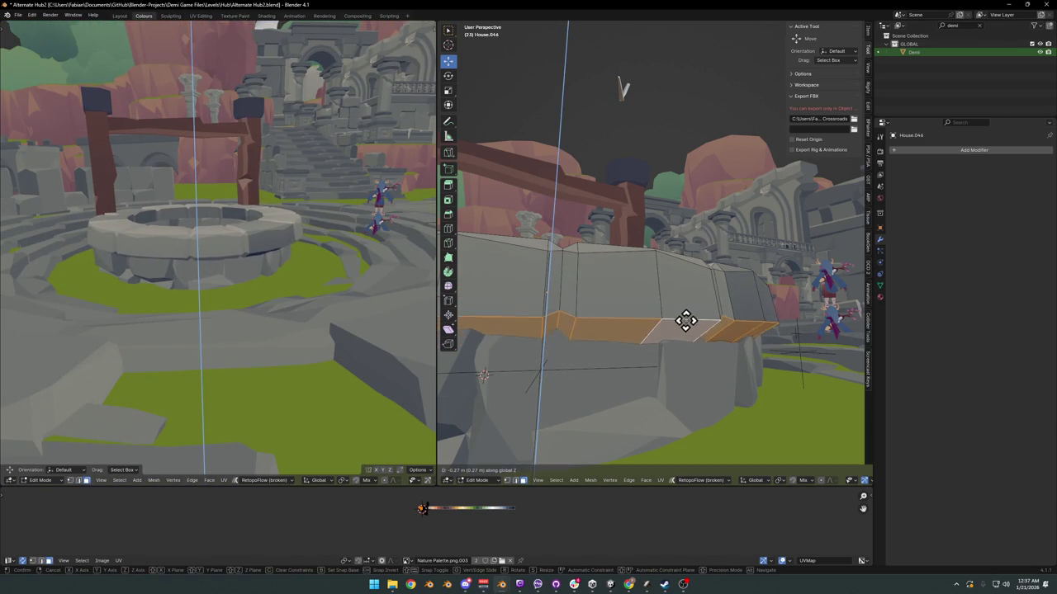
{"action": "left_click", "coordinate": [681, 325]}
Step: Save the file and return the well to Object Mode
{"action": "mouse_move", "coordinate": [234, 262]}
{"action": "middle_mouse_down"}
{"action": "mouse_move", "coordinate": [160, 250]}
{"action": "mouse_move", "coordinate": [338, 250]}
{"action": "mouse_move", "coordinate": [238, 259]}
{"action": "mouse_move", "coordinate": [298, 254]}
{"action": "mouse_move", "coordinate": [289, 261]}
{"action": "mouse_move", "coordinate": [368, 272]}
{"action": "mouse_move", "coordinate": [272, 239]}
{"action": "mouse_move", "coordinate": [250, 272]}
{"action": "mouse_move", "coordinate": [271, 276]}
{"action": "mouse_move", "coordinate": [258, 276]}
{"action": "mouse_move", "coordinate": [265, 259]}
{"action": "mouse_move", "coordinate": [250, 250]}
{"action": "mouse_move", "coordinate": [268, 248]}
{"action": "mouse_move", "coordinate": [264, 274]}
{"action": "mouse_move", "coordinate": [306, 311]}
{"action": "mouse_move", "coordinate": [244, 265]}
{"action": "mouse_move", "coordinate": [255, 255]}
{"action": "mouse_move", "coordinate": [231, 263]}
{"action": "mouse_move", "coordinate": [255, 255]}
{"action": "middle_mouse_up"}
{"action": "key", "text": "ctrl+s"}
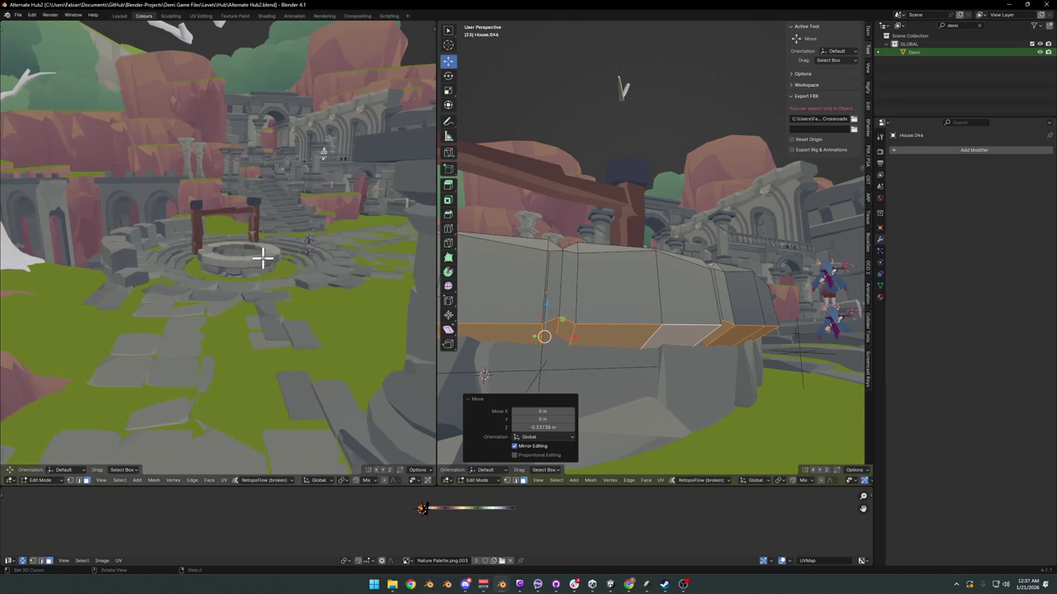
{"action": "key", "text": "Tab"}
{"action": "mouse_move", "coordinate": [165, 252]}
{"action": "middle_mouse_down"}
{"action": "mouse_move", "coordinate": [223, 259]}
{"action": "mouse_move", "coordinate": [241, 274]}
{"action": "mouse_move", "coordinate": [271, 264]}
{"action": "mouse_move", "coordinate": [278, 276]}
{"action": "mouse_move", "coordinate": [253, 283]}
{"action": "mouse_move", "coordinate": [234, 275]}
{"action": "mouse_move", "coordinate": [257, 247]}
{"action": "middle_mouse_up"}
{"action": "key", "text": "ctrl+v"}
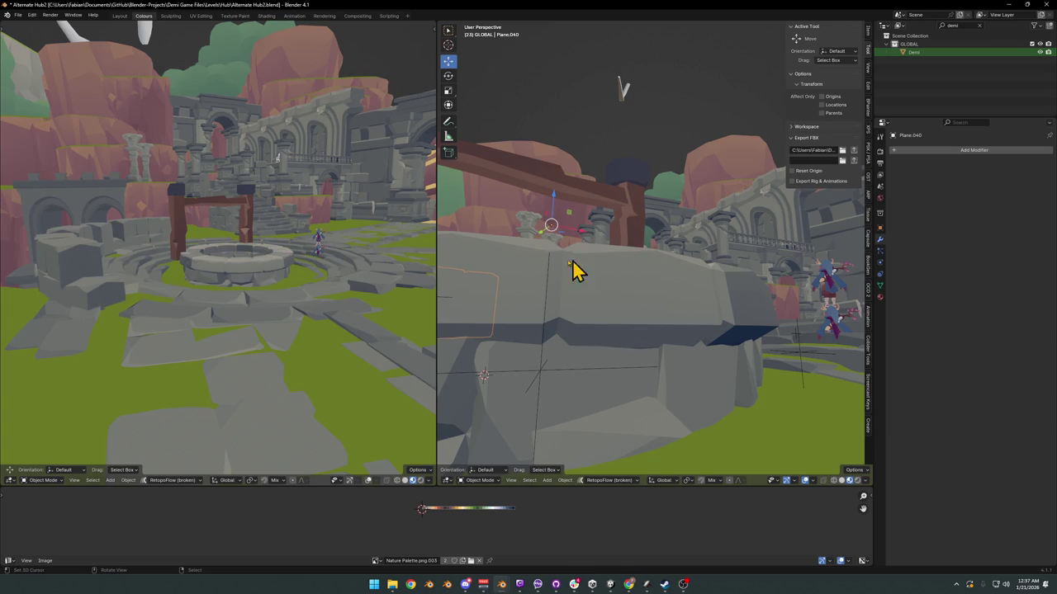
Step: Lower the wooden frame's post bottoms straight down in Edit Mode
{"action": "left_click", "coordinate": [625, 240]}
{"action": "mouse_move", "coordinate": [625, 240]}
{"action": "middle_mouse_down"}
{"action": "mouse_move", "coordinate": [636, 271]}
{"action": "mouse_move", "coordinate": [537, 278]}
{"action": "mouse_move", "coordinate": [625, 301]}
{"action": "middle_mouse_up"}
{"action": "key", "text": "Tab"}
{"action": "key", "text": "alt+a"}
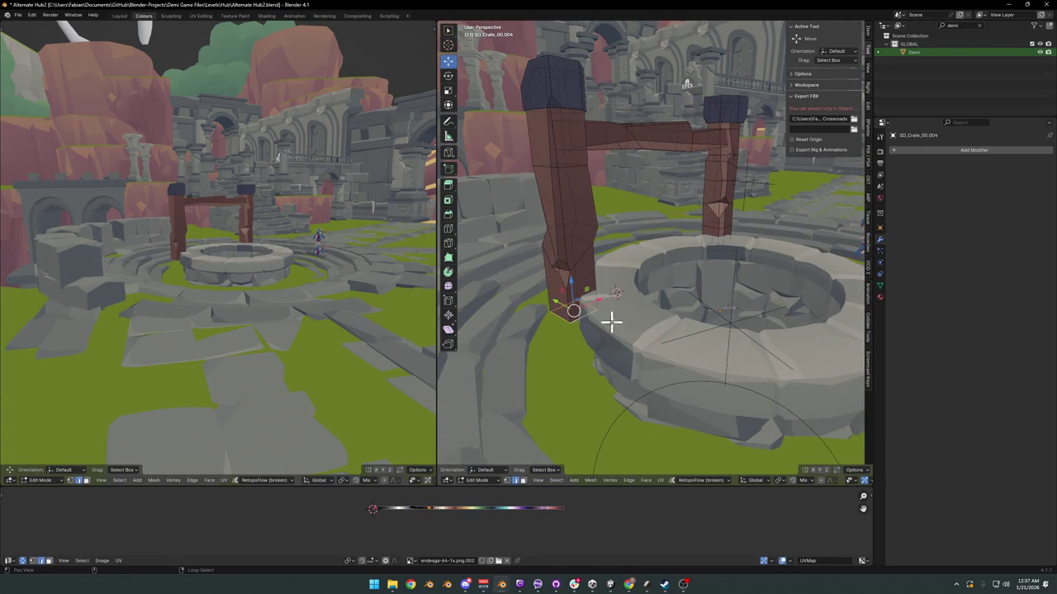
{"action": "key", "text": "z"}
{"action": "left_click", "coordinate": [626, 340]}
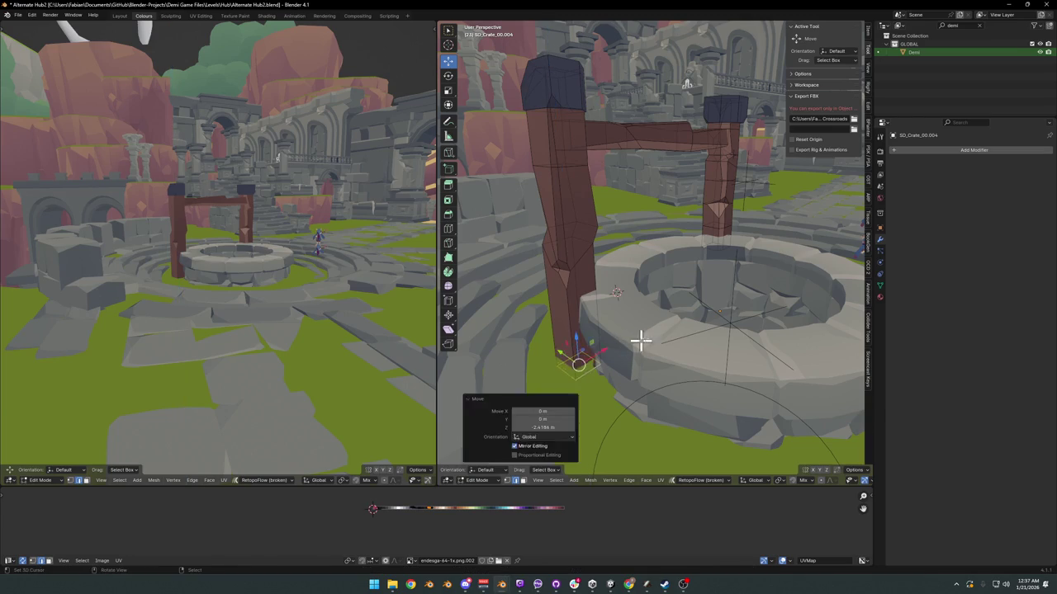
{"action": "key", "text": "Tab"}
Step: Place the character in front of the well, turned about -16° around Z
{"action": "mouse_move", "coordinate": [754, 297]}
{"action": "middle_mouse_down"}
{"action": "mouse_move", "coordinate": [732, 303]}
{"action": "mouse_move", "coordinate": [791, 281]}
{"action": "middle_mouse_up"}
{"action": "right_click", "coordinate": [541, 391], "text": "shift"}
{"action": "key", "text": "shift+s"}
{"action": "left_click", "coordinate": [573, 364]}
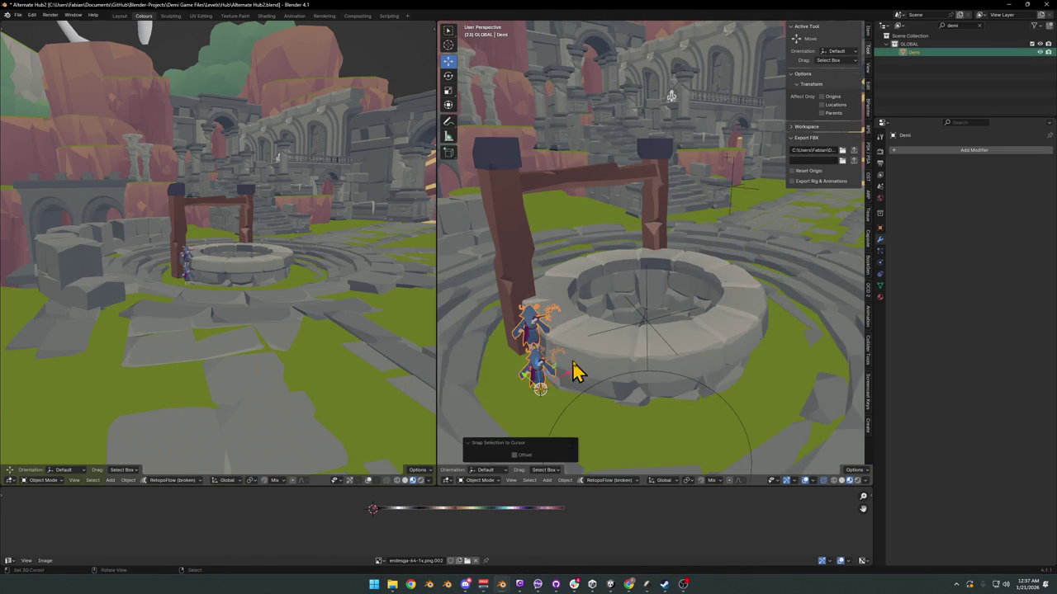
{"action": "middle_click_drag", "start_coordinate": [552, 355], "coordinate": [667, 300]}
{"action": "key", "text": "g"}
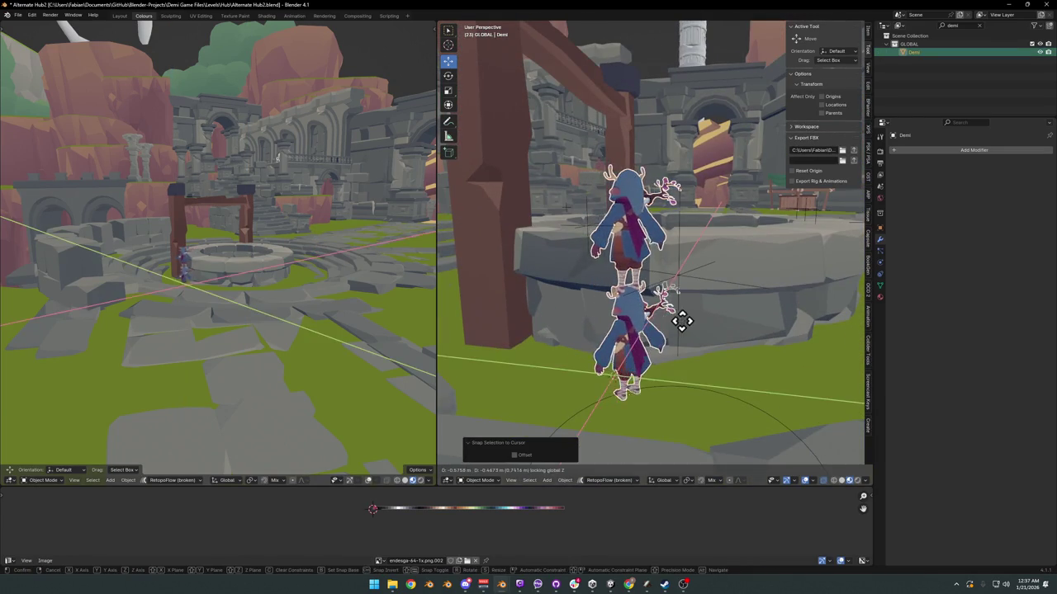
{"action": "left_click", "coordinate": [696, 314]}
{"action": "key", "text": "r"}
{"action": "key", "text": "z"}
{"action": "left_click", "coordinate": [701, 314]}
{"action": "mouse_move", "coordinate": [701, 314]}
{"action": "middle_mouse_down"}
{"action": "mouse_move", "coordinate": [670, 323]}
{"action": "mouse_move", "coordinate": [625, 286]}
{"action": "middle_mouse_up"}
Step: Sink the stone well 0.395 m lower into the pit
{"action": "left_click", "coordinate": [625, 221]}
{"action": "left_click", "coordinate": [690, 266]}
{"action": "key", "text": "g"}
{"action": "key", "text": "z"}
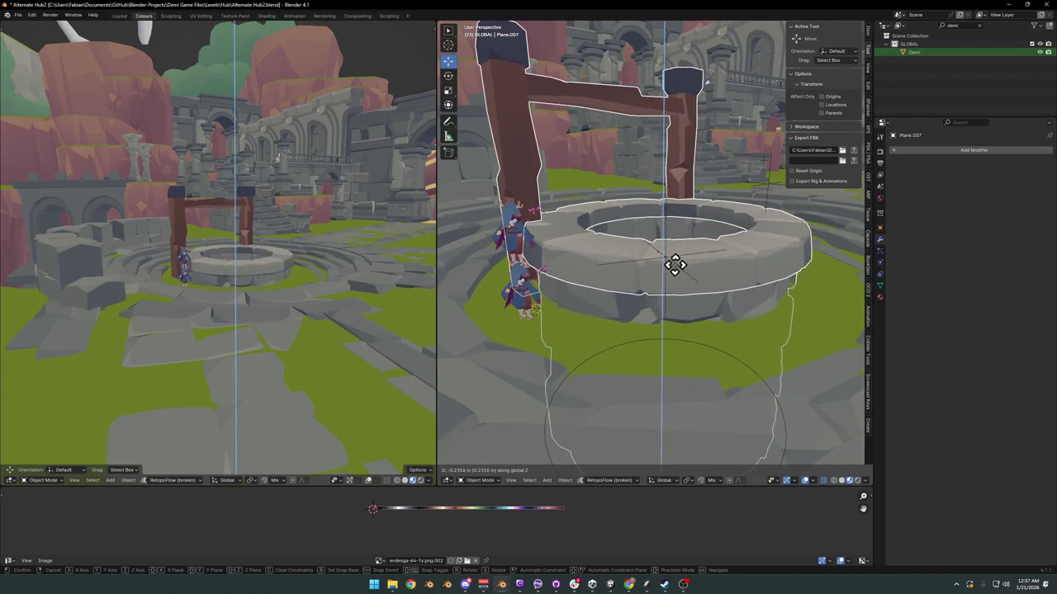
{"action": "left_click", "coordinate": [678, 280]}
{"action": "middle_click_drag", "start_coordinate": [677, 280], "coordinate": [642, 280]}
{"action": "scroll", "coordinate": [279, 257], "scroll_direction": "up", "scroll_amount": 3}
{"action": "mouse_move", "coordinate": [314, 264]}
{"action": "middle_mouse_down"}
{"action": "mouse_move", "coordinate": [236, 267]}
{"action": "mouse_move", "coordinate": [275, 253]}
{"action": "middle_mouse_up"}
Step: Readjust the well's height vertically and inspect its inner wall
{"action": "key", "text": "g"}
{"action": "key", "text": "z"}
{"action": "left_click", "coordinate": [277, 257]}
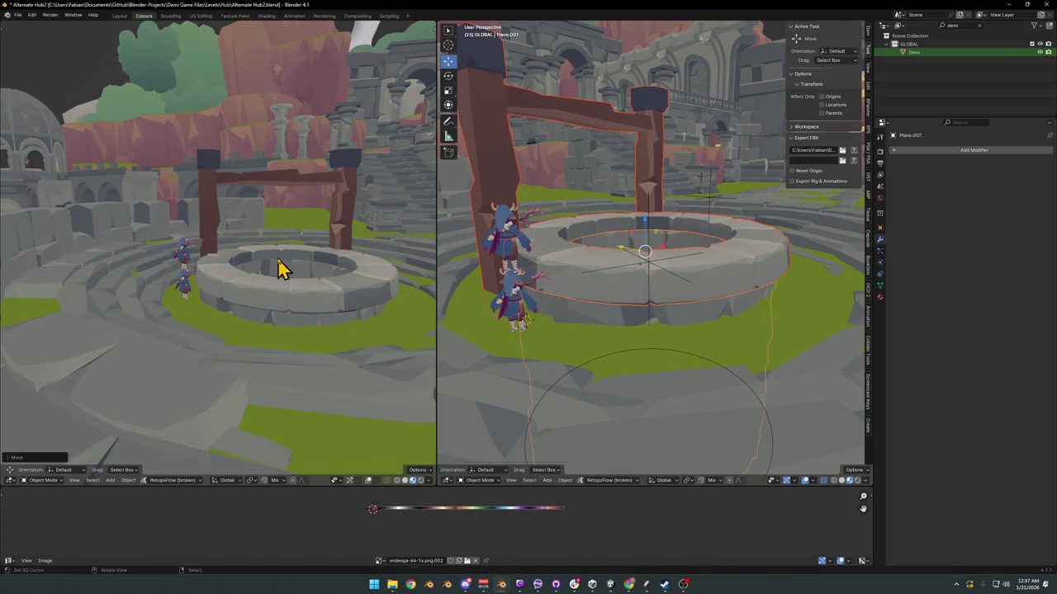
{"action": "mouse_move", "coordinate": [355, 277]}
{"action": "middle_mouse_down"}
{"action": "mouse_move", "coordinate": [223, 290]}
{"action": "mouse_move", "coordinate": [216, 303]}
{"action": "mouse_move", "coordinate": [229, 286]}
{"action": "mouse_move", "coordinate": [283, 283]}
{"action": "middle_mouse_up"}
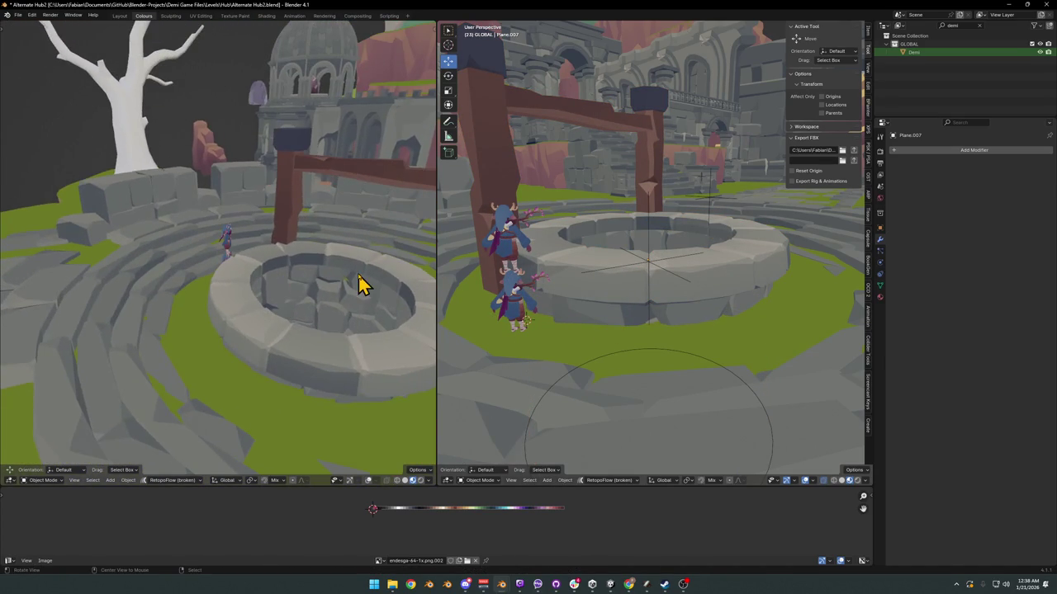
{"action": "middle_click_drag", "start_coordinate": [365, 283], "coordinate": [208, 274], "text": "ctrl"}
{"action": "mouse_move", "coordinate": [641, 284]}
{"action": "middle_mouse_down"}
{"action": "mouse_move", "coordinate": [679, 224]}
{"action": "mouse_move", "coordinate": [724, 211]}
{"action": "mouse_move", "coordinate": [632, 256]}
{"action": "mouse_move", "coordinate": [560, 345]}
{"action": "mouse_move", "coordinate": [583, 302]}
{"action": "mouse_move", "coordinate": [675, 286]}
{"action": "mouse_move", "coordinate": [569, 289]}
{"action": "mouse_move", "coordinate": [667, 306]}
{"action": "middle_mouse_up"}
Step: Shift the selected well geometry horizontally and save the hub file
{"action": "key", "text": "Tab"}
{"action": "key", "text": "g"}
{"action": "key", "text": "shift+z"}
{"action": "left_click", "coordinate": [620, 285]}
{"action": "key", "text": "Tab"}
{"action": "scroll", "coordinate": [611, 276], "scroll_direction": "down", "scroll_amount": 5}
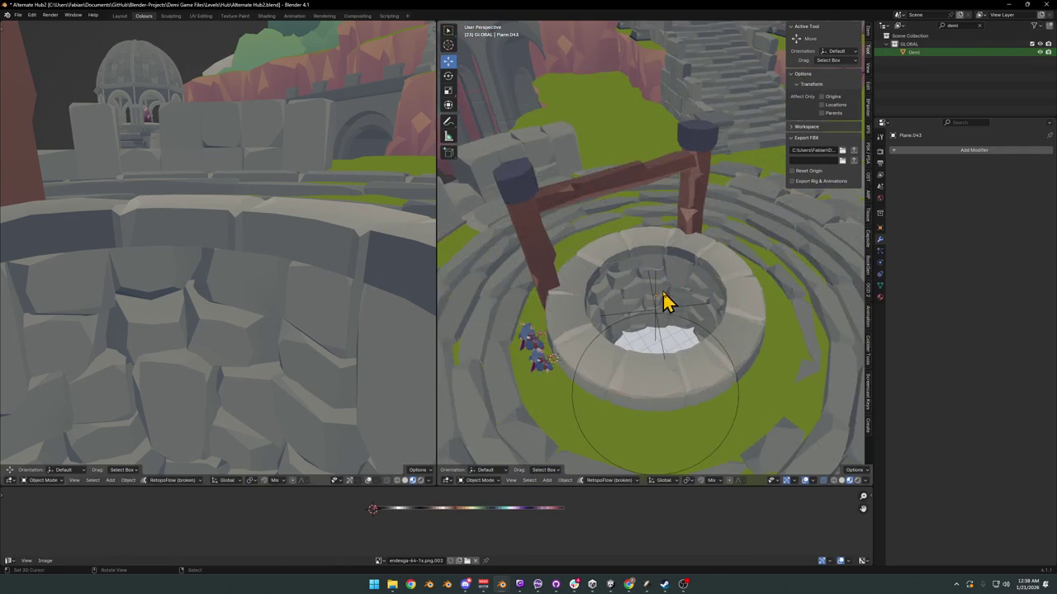
{"action": "scroll", "coordinate": [667, 302], "scroll_direction": "down", "scroll_amount": 3}
{"action": "key", "text": "ctrl+s"}
{"action": "scroll", "coordinate": [674, 302], "scroll_direction": "down", "scroll_amount": 2}
{"action": "middle_click_drag", "start_coordinate": [253, 275], "coordinate": [252, 275]}
{"action": "scroll", "coordinate": [280, 289], "scroll_direction": "up", "scroll_amount": 3}
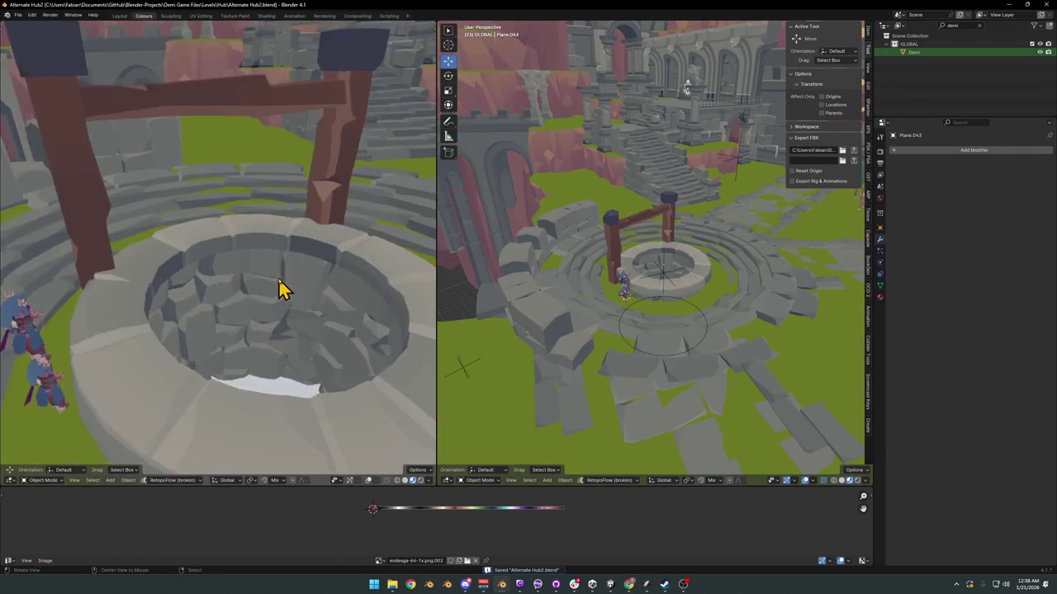
{"action": "scroll", "coordinate": [281, 289], "scroll_direction": "down", "scroll_amount": 4}
{"action": "scroll", "coordinate": [259, 286], "scroll_direction": "down", "scroll_amount": 3}
{"action": "scroll", "coordinate": [294, 278], "scroll_direction": "down", "scroll_amount": 3}
{"action": "scroll", "coordinate": [289, 267], "scroll_direction": "down", "scroll_amount": 1}
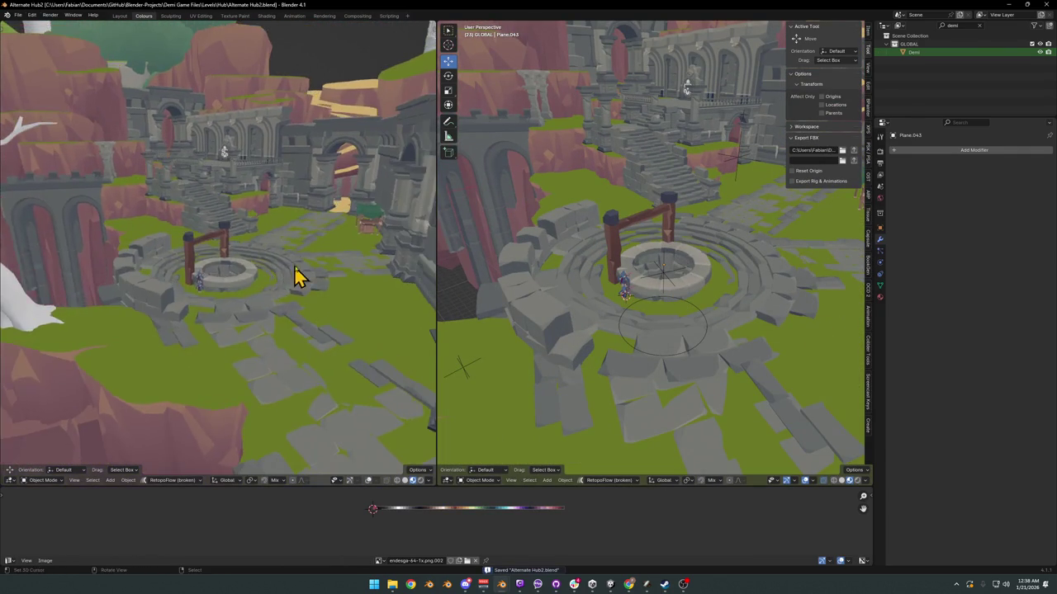
{"action": "scroll", "coordinate": [291, 280], "scroll_direction": "up", "scroll_amount": 3}
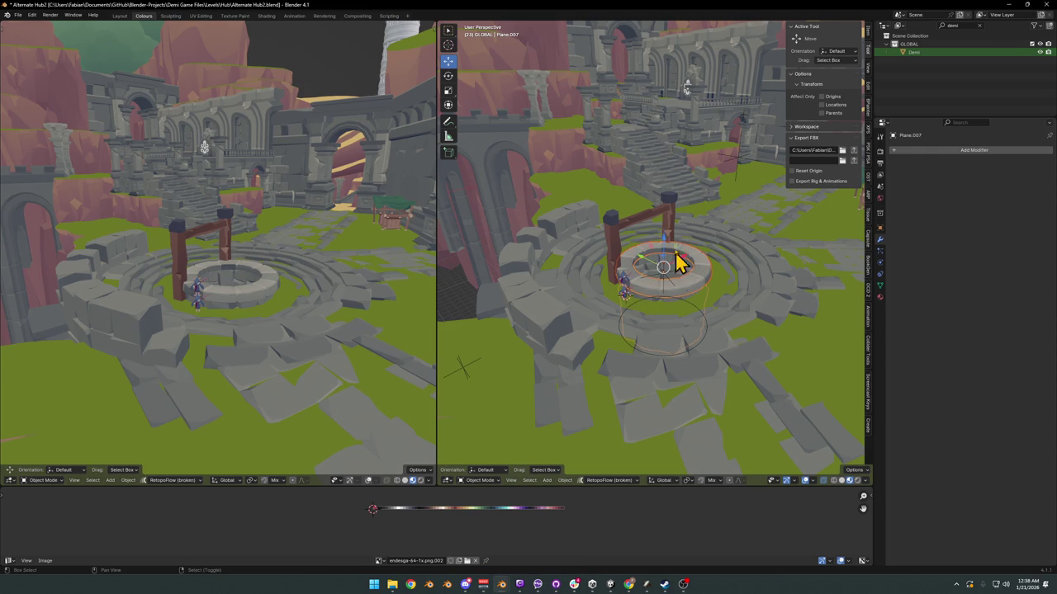
Step: Rotate the wooden frame about 22.5° around the Z axis
{"action": "key", "text": "r"}
{"action": "key", "text": "z"}
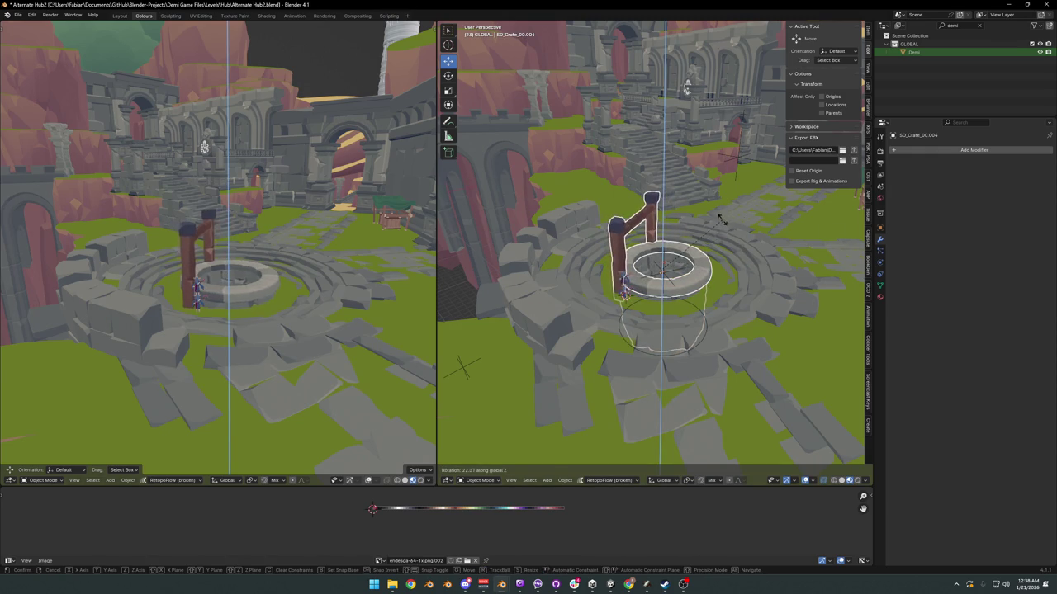
{"action": "left_click", "coordinate": [726, 233]}
{"action": "mouse_move", "coordinate": [319, 243]}
{"action": "middle_mouse_down"}
{"action": "mouse_move", "coordinate": [275, 262]}
{"action": "mouse_move", "coordinate": [314, 250]}
{"action": "middle_mouse_up"}
{"action": "left_click", "coordinate": [373, 257]}
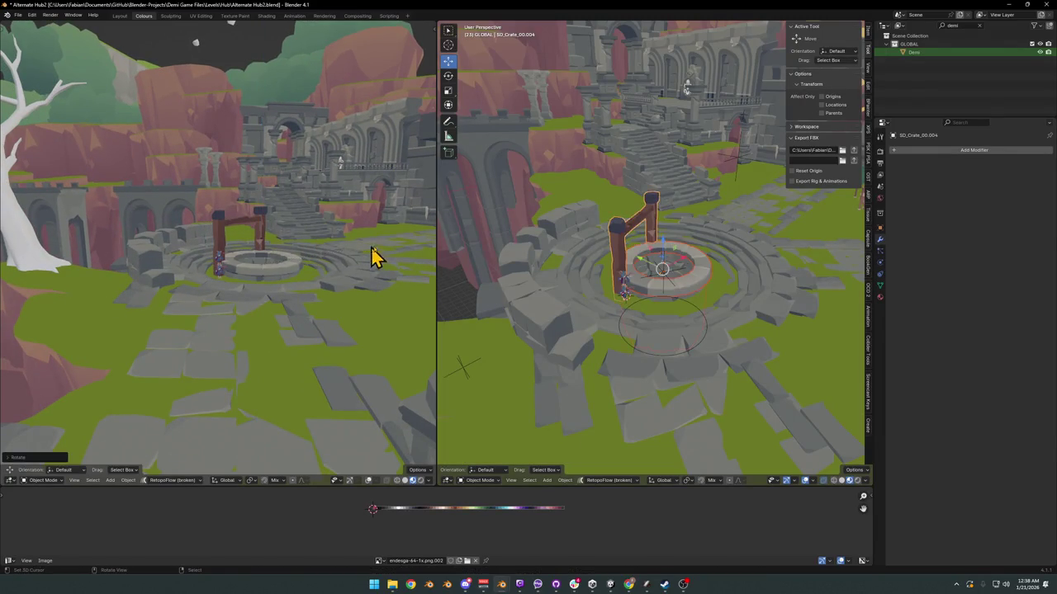
{"action": "scroll", "coordinate": [673, 263], "scroll_direction": "up", "scroll_amount": 2}
{"action": "scroll", "coordinate": [660, 269], "scroll_direction": "up", "scroll_amount": 2}
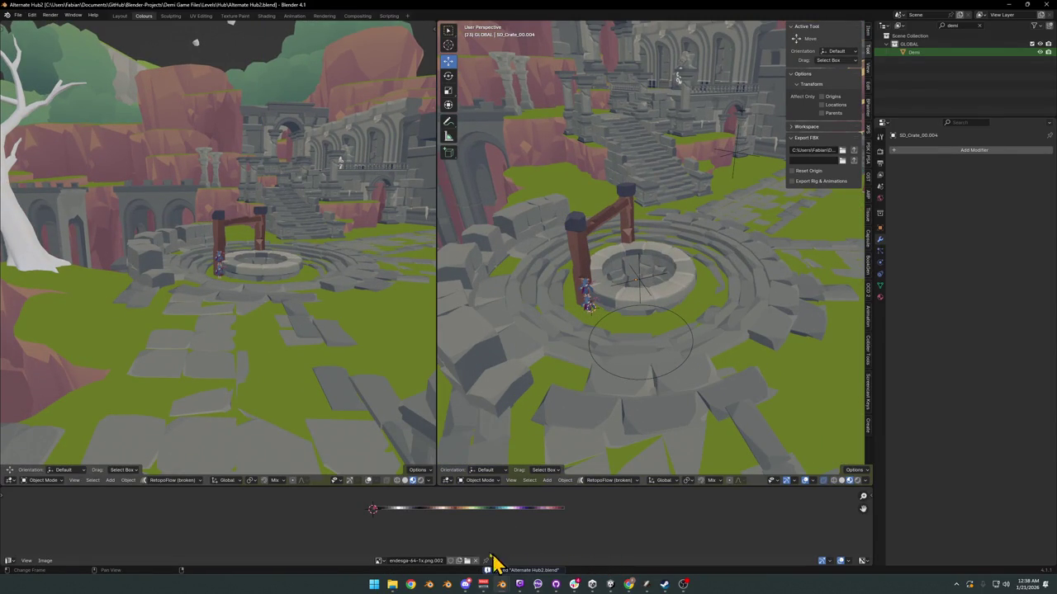
{"action": "mouse_move", "coordinate": [501, 584]}
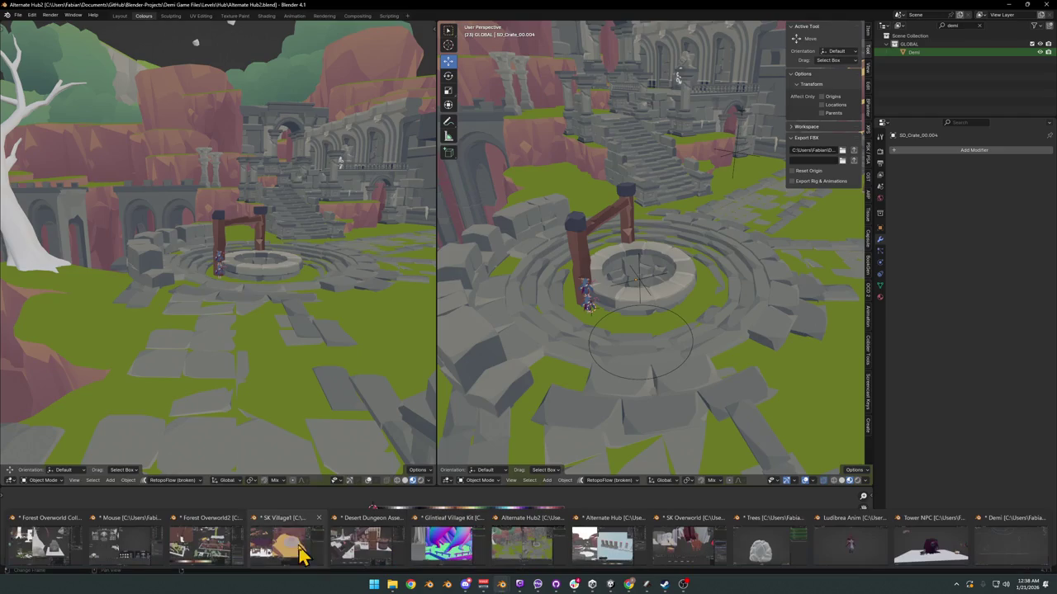
{"action": "left_click", "coordinate": [202, 549]}
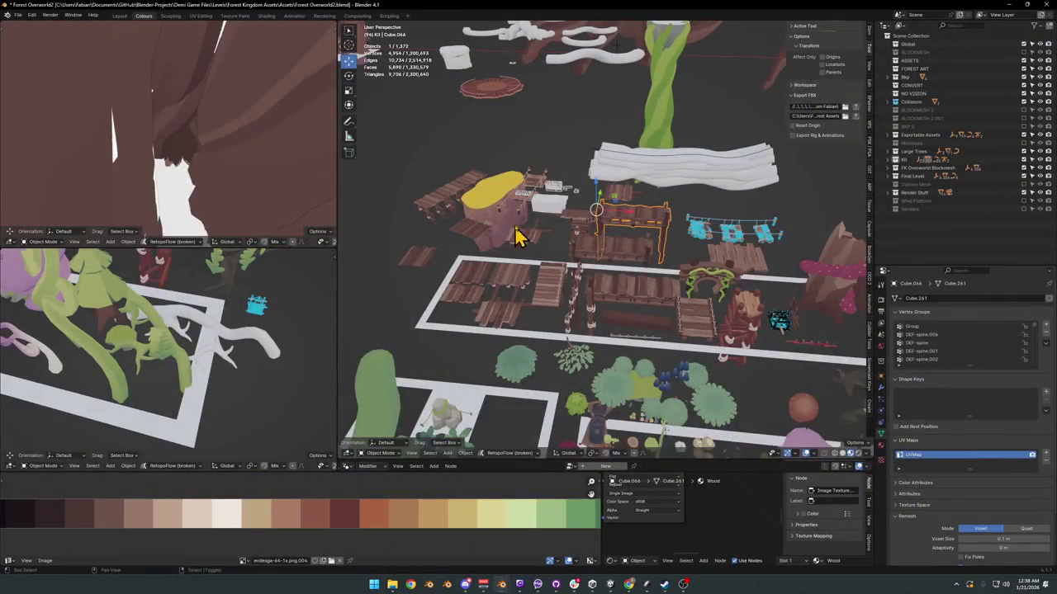
Step: Isolate the textured forest gondola in local view
{"action": "middle_click_drag", "start_coordinate": [518, 236], "coordinate": [575, 295]}
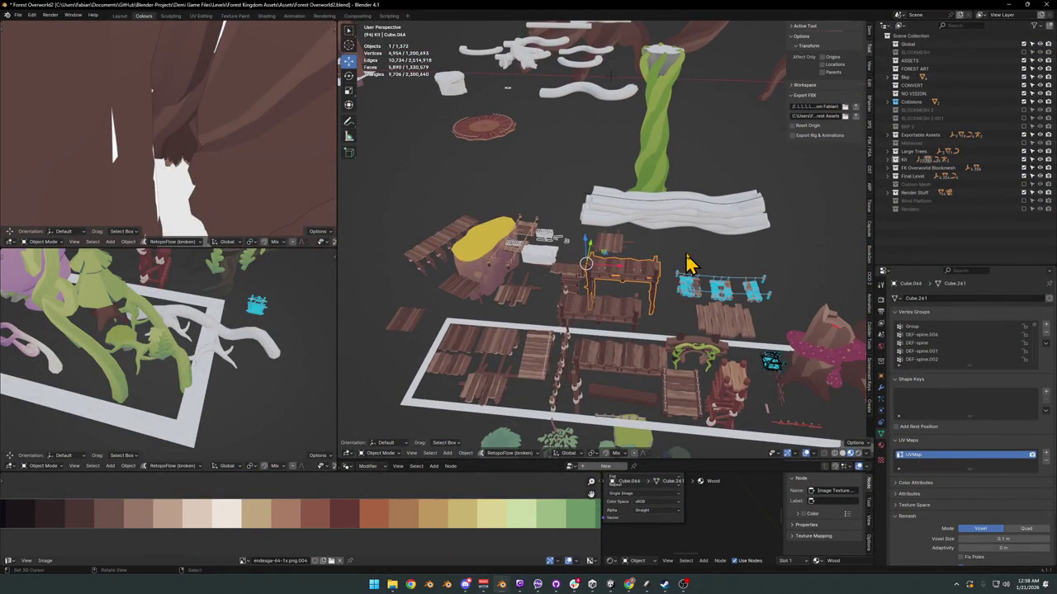
{"action": "middle_click_drag", "start_coordinate": [737, 286], "coordinate": [575, 250], "text": "shift"}
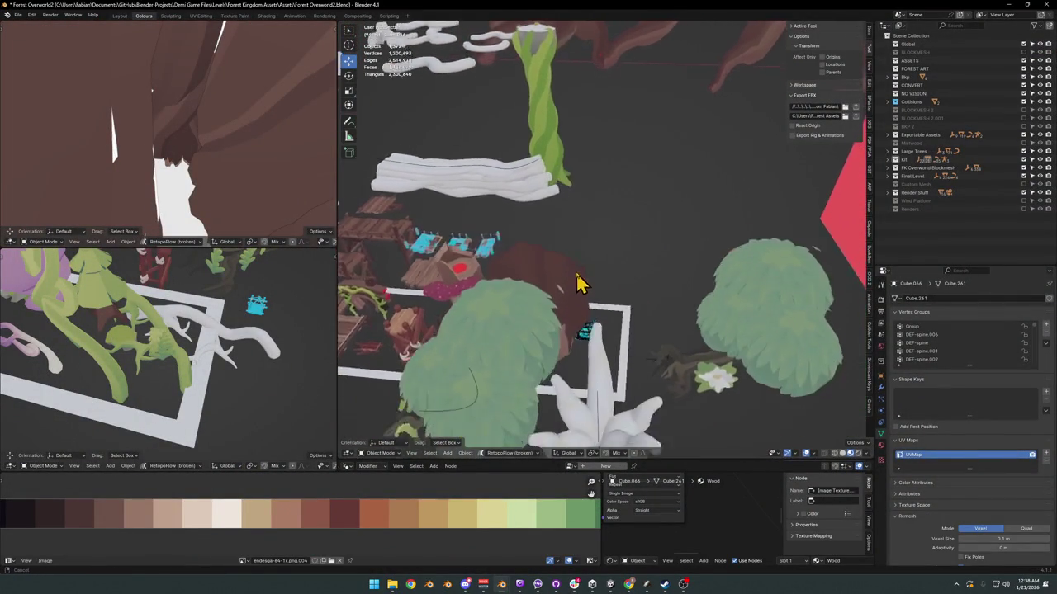
{"action": "middle_click_drag", "start_coordinate": [669, 283], "coordinate": [625, 237], "text": "shift"}
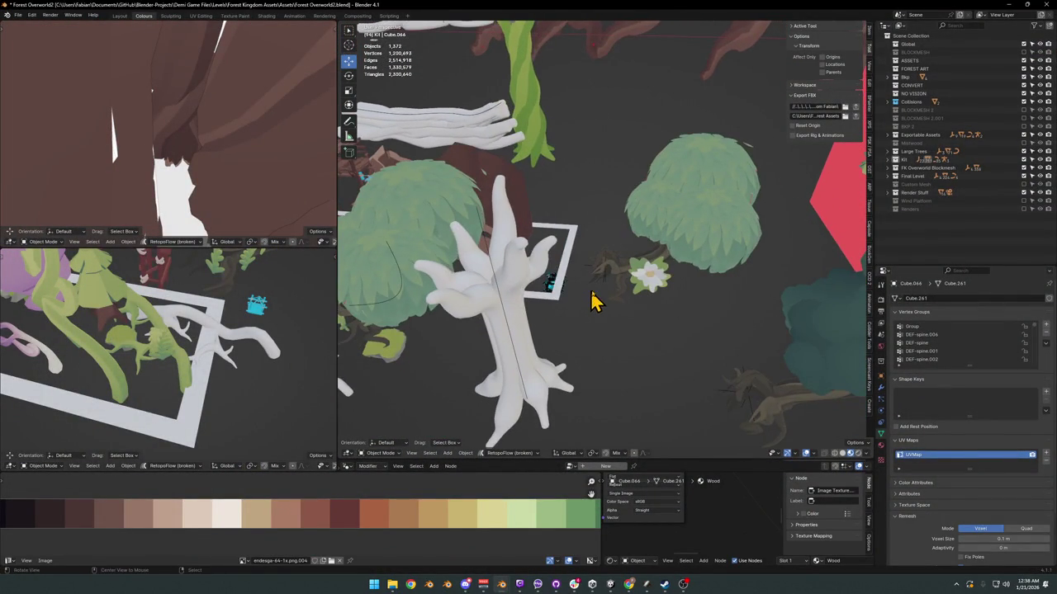
{"action": "key", "text": "KP_Divide"}
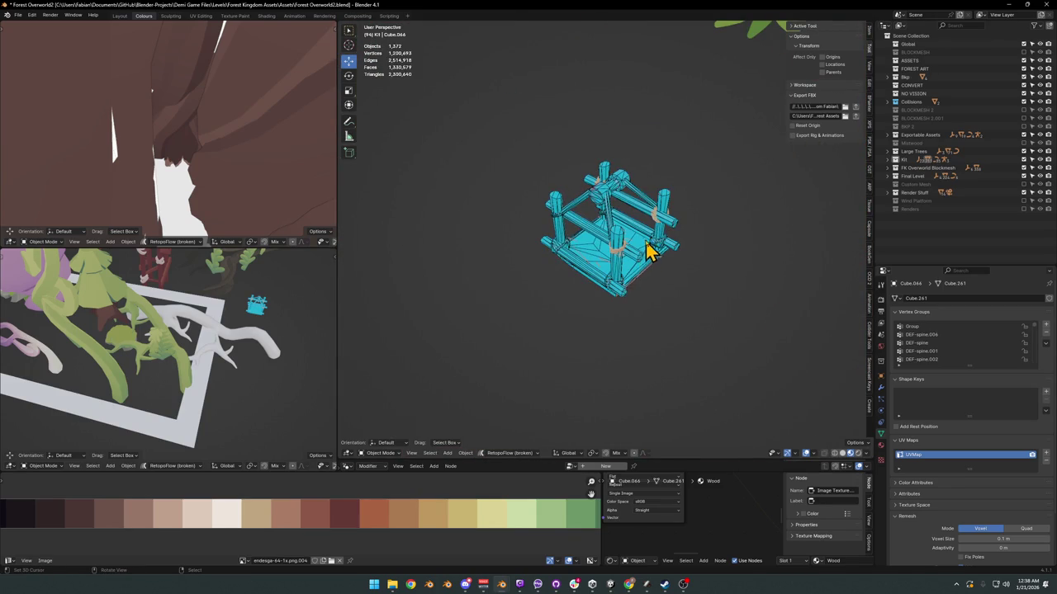
{"action": "key", "text": "ctrl+z"}
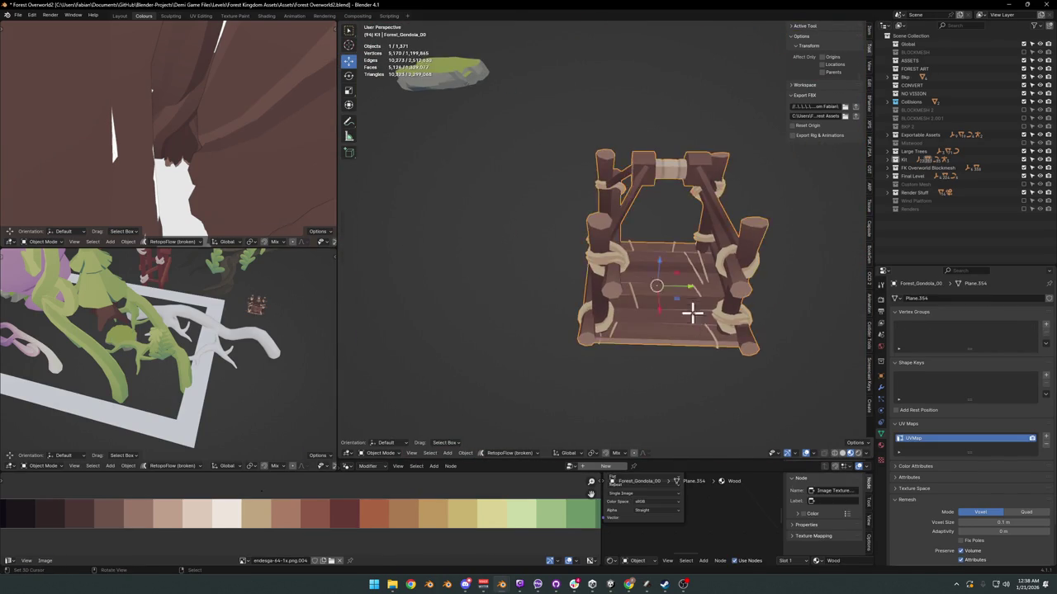
Step: Duplicate the gondola's floor planks, separate them into a new object, and set it beside the gondola
{"action": "key", "text": "Tab"}
{"action": "key", "text": "l"}
{"action": "key", "text": "shift+d"}
{"action": "right_click", "coordinate": [671, 311]}
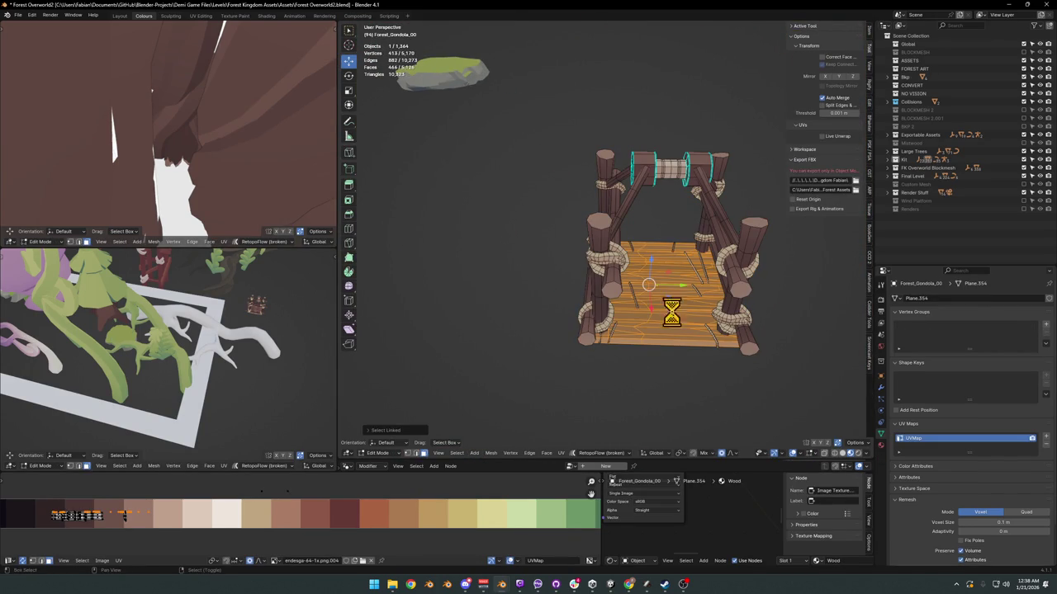
{"action": "left_click", "coordinate": [673, 313]}
{"action": "key", "text": "Tab"}
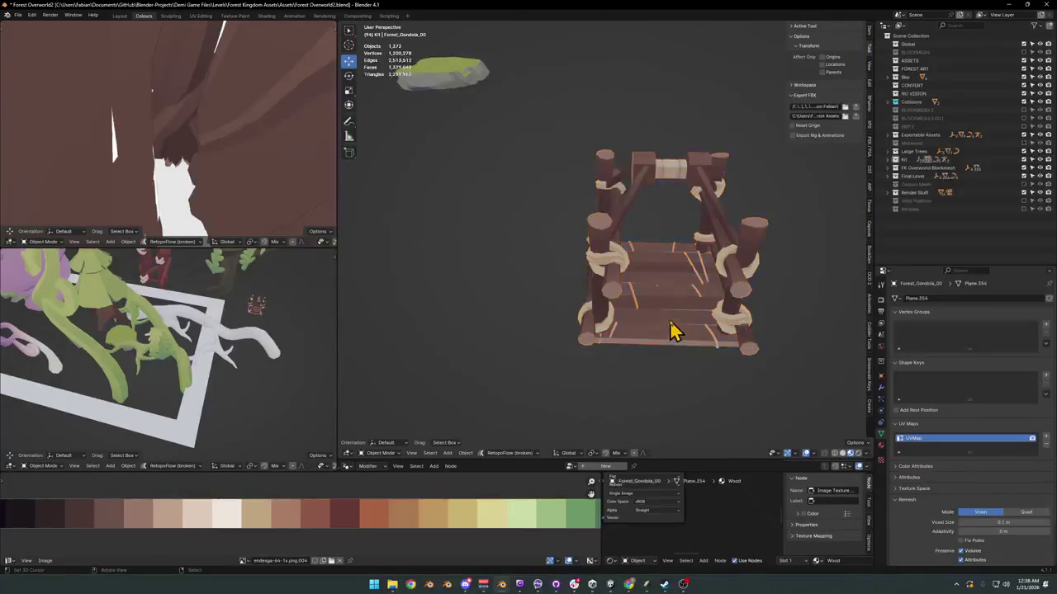
{"action": "left_click", "coordinate": [502, 356]}
Step: Inspect the plank copy, then minimize the forest window to return to the hub file
{"action": "key", "text": "KP_Decimal"}
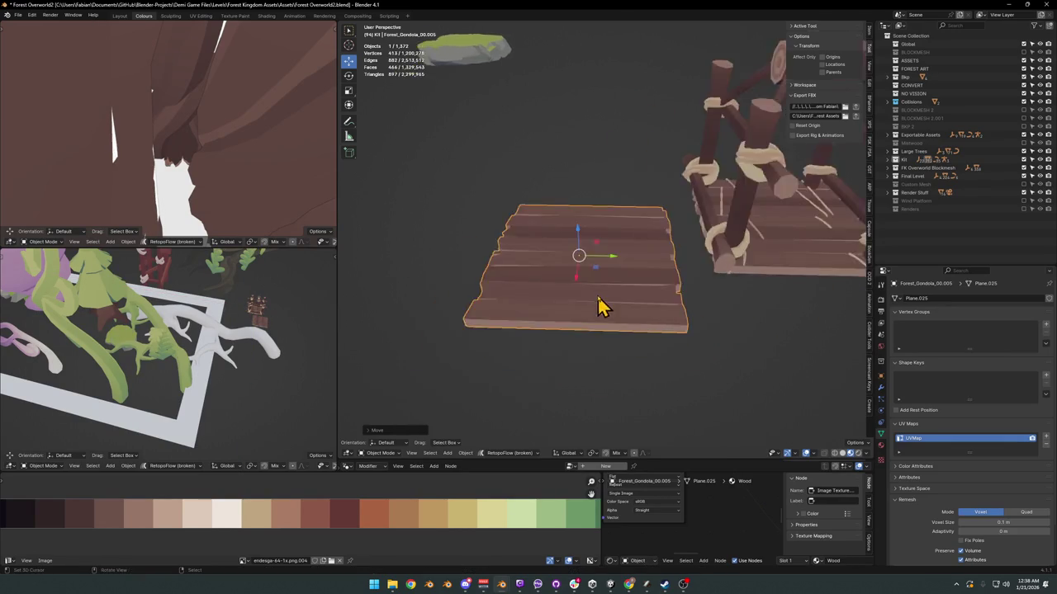
{"action": "mouse_move", "coordinate": [601, 307]}
{"action": "middle_mouse_down"}
{"action": "mouse_move", "coordinate": [598, 327]}
{"action": "mouse_move", "coordinate": [617, 319]}
{"action": "middle_mouse_up"}
{"action": "scroll", "coordinate": [625, 299], "scroll_direction": "down", "scroll_amount": 2}
{"action": "scroll", "coordinate": [621, 297], "scroll_direction": "down", "scroll_amount": 1}
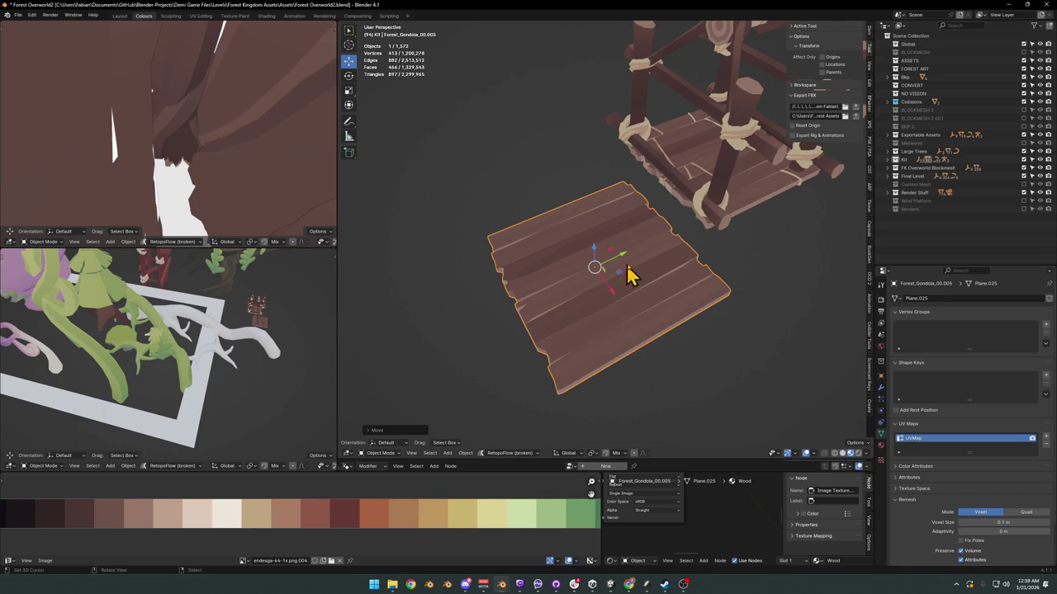
{"action": "scroll", "coordinate": [660, 264], "scroll_direction": "down", "scroll_amount": 1}
{"action": "middle_click_drag", "start_coordinate": [641, 273], "coordinate": [652, 303], "text": "shift"}
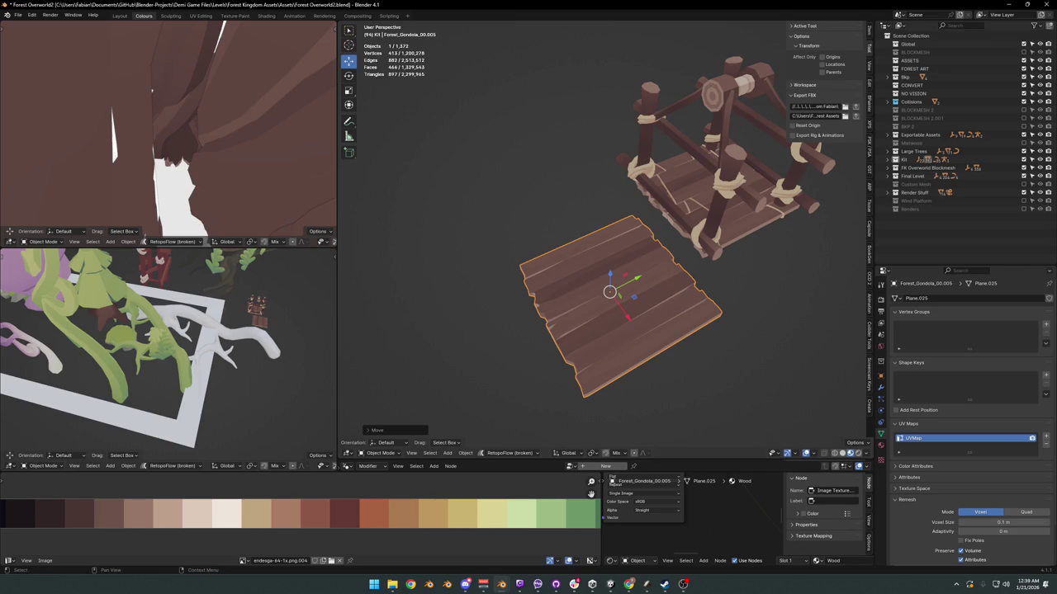
{"action": "scroll", "coordinate": [627, 281], "scroll_direction": "down", "scroll_amount": 2}
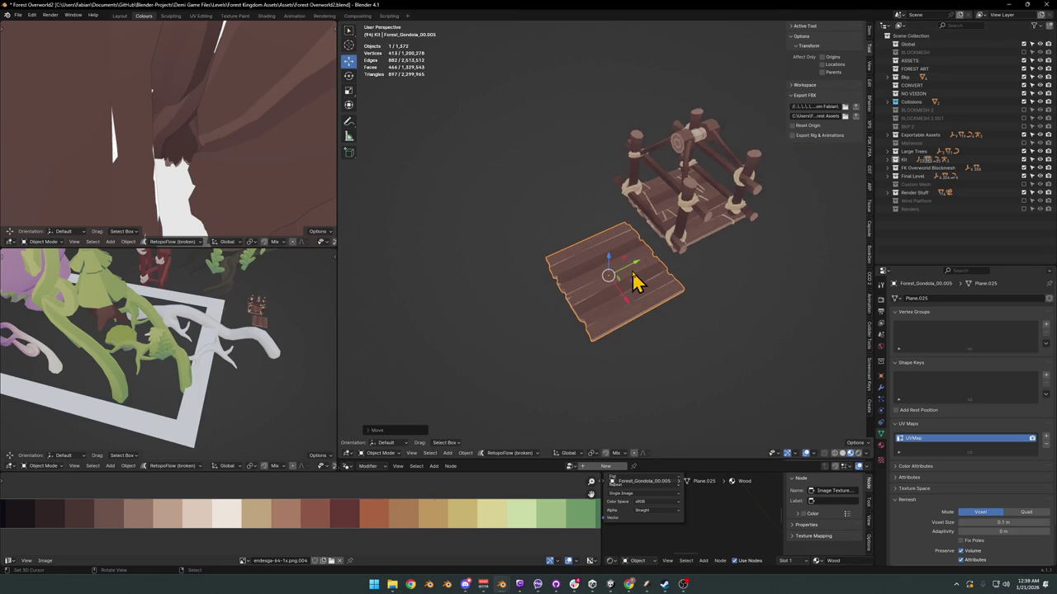
{"action": "scroll", "coordinate": [633, 281], "scroll_direction": "down", "scroll_amount": 1}
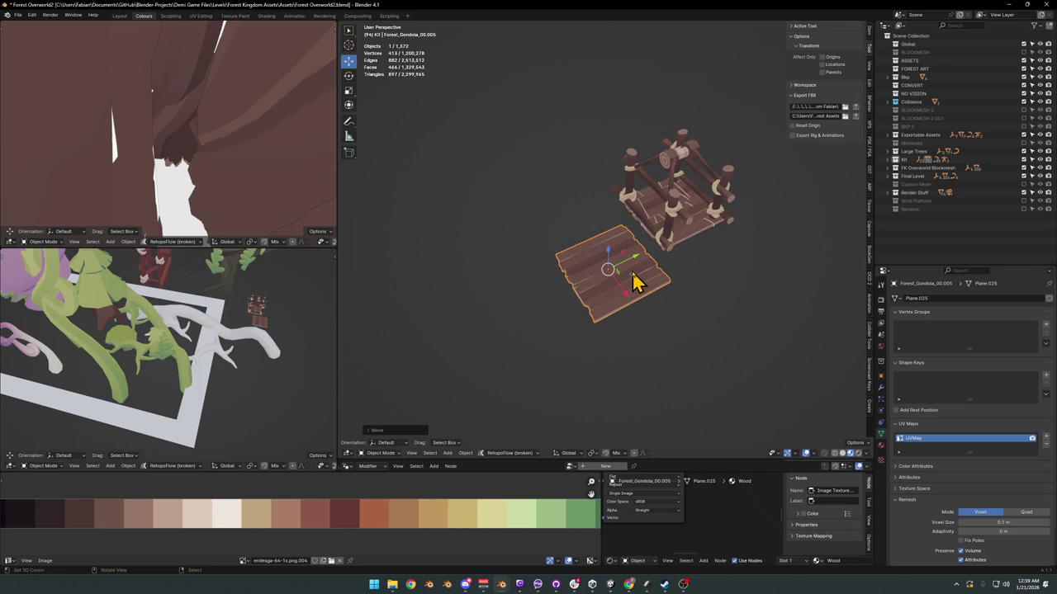
{"action": "left_click", "coordinate": [1010, 5]}
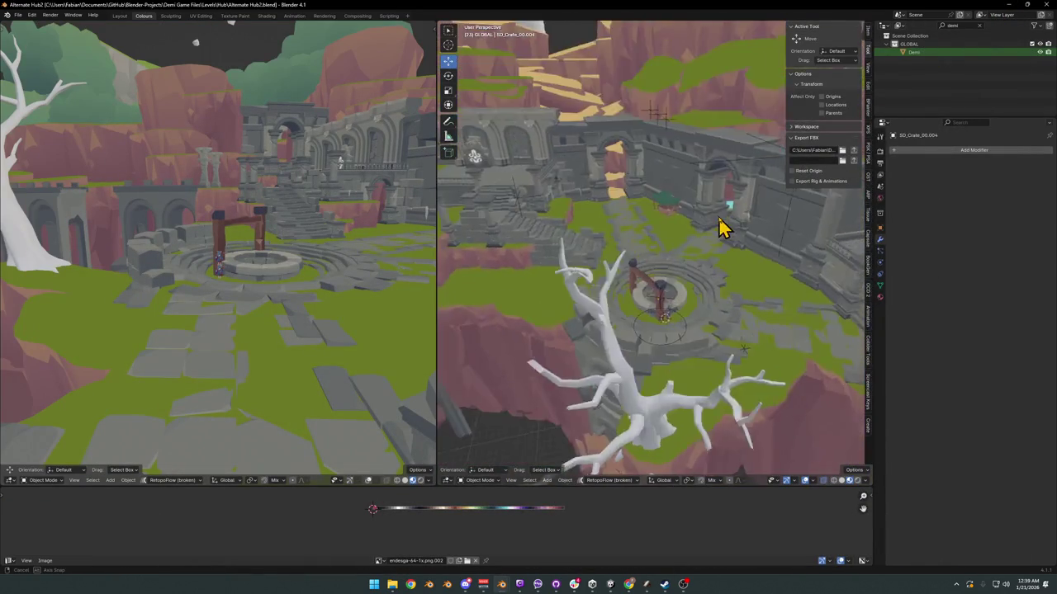
Step: Sketch several blue annotation note lines along the courtyard's stone wall
{"action": "mouse_move", "coordinate": [719, 227]}
{"action": "middle_mouse_down"}
{"action": "mouse_move", "coordinate": [688, 206]}
{"action": "mouse_move", "coordinate": [754, 217]}
{"action": "mouse_move", "coordinate": [699, 261]}
{"action": "middle_mouse_up"}
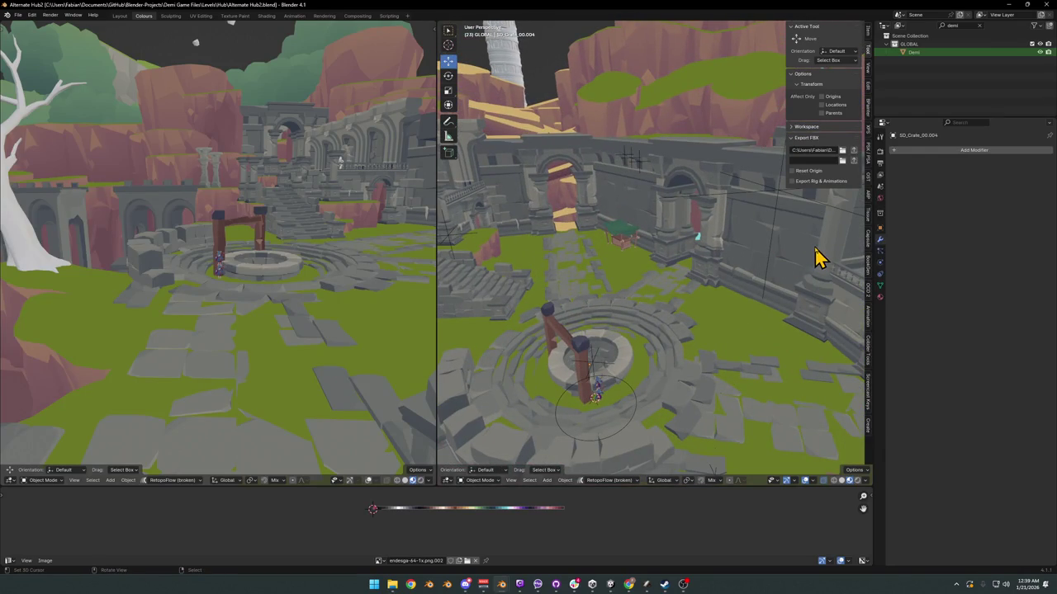
{"action": "left_click_drag", "start_coordinate": [793, 242], "coordinate": [726, 223]}
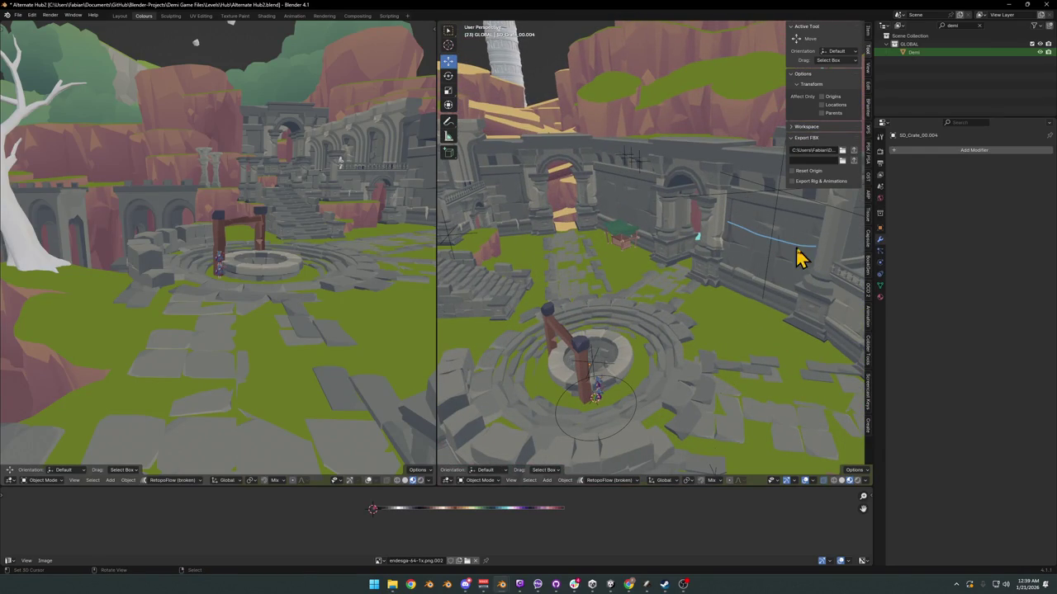
{"action": "left_click_drag", "start_coordinate": [812, 268], "coordinate": [743, 245]}
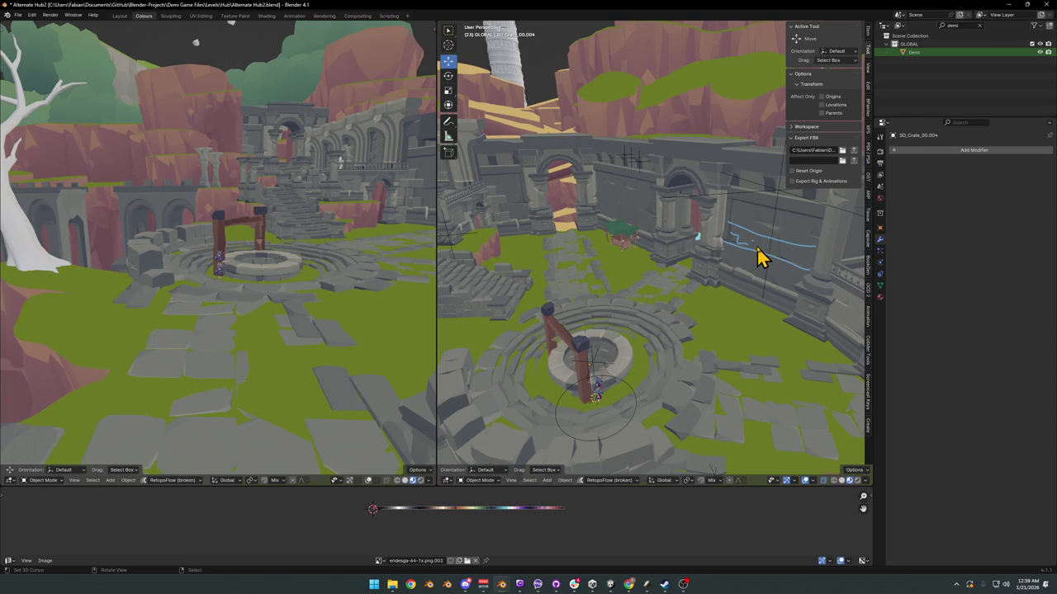
{"action": "left_click_drag", "start_coordinate": [750, 242], "coordinate": [767, 241]}
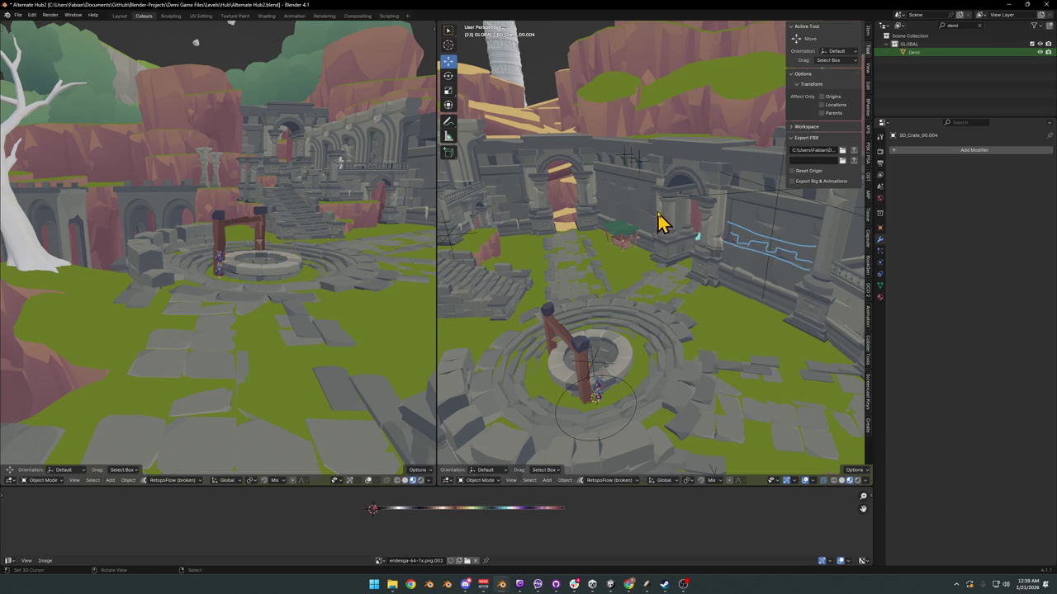
{"action": "left_click_drag", "start_coordinate": [658, 213], "coordinate": [594, 183]}
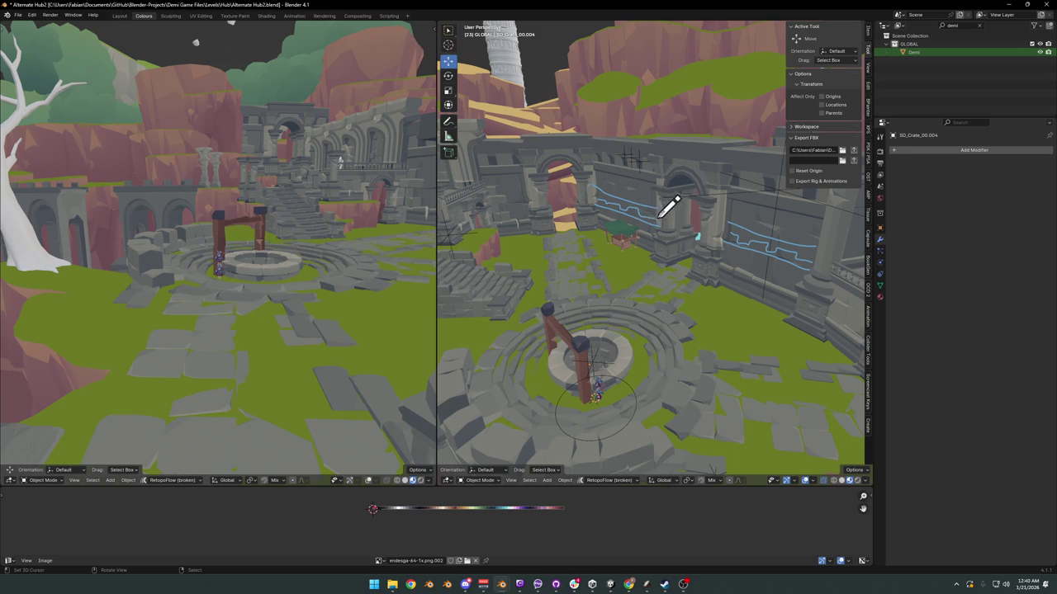
Step: Zoom the viewport out and then back in on the courtyard
{"action": "scroll", "coordinate": [668, 221], "scroll_direction": "down", "scroll_amount": 2}
{"action": "scroll", "coordinate": [681, 219], "scroll_direction": "down", "scroll_amount": 1}
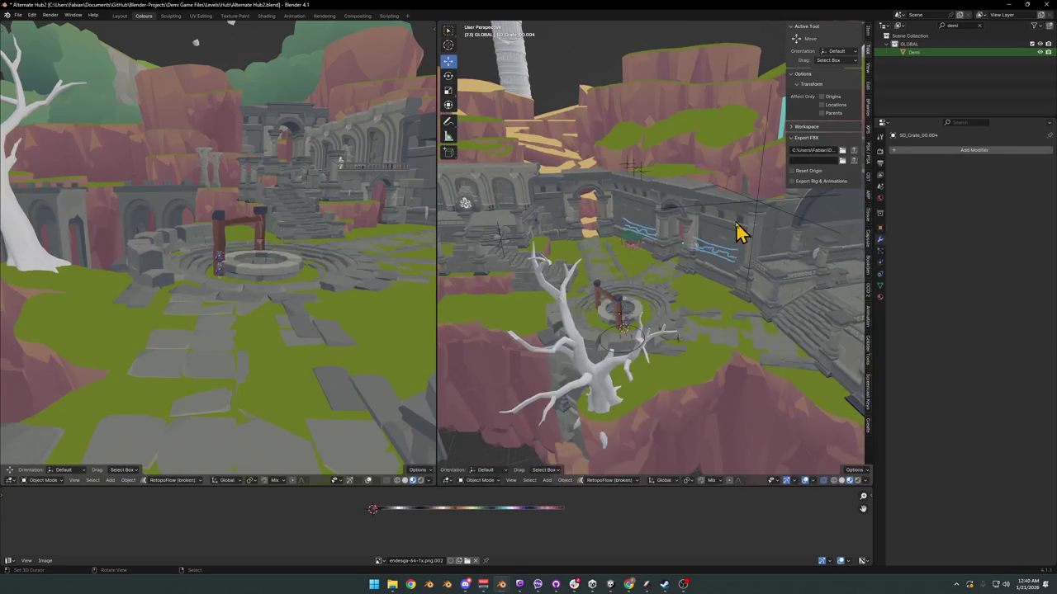
{"action": "scroll", "coordinate": [726, 233], "scroll_direction": "down", "scroll_amount": 1}
{"action": "scroll", "coordinate": [743, 252], "scroll_direction": "up", "scroll_amount": 1}
{"action": "scroll", "coordinate": [751, 254], "scroll_direction": "up", "scroll_amount": 1}
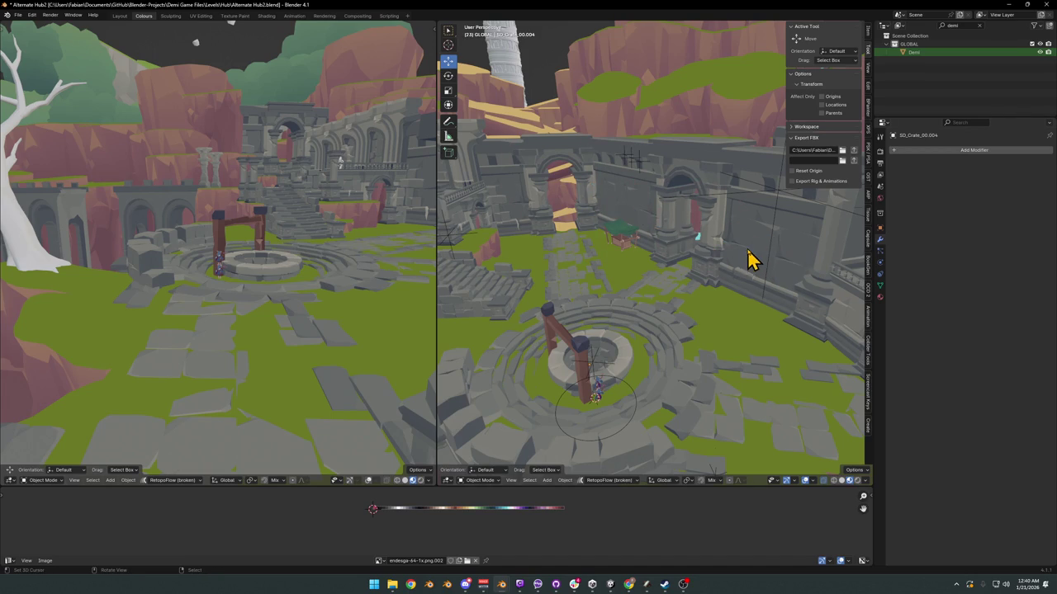
Step: Survey the arches, stairs and well from several angles and save the Alternate Hub2 scene
{"action": "mouse_move", "coordinate": [629, 213]}
{"action": "middle_mouse_down", "text": "shift"}
{"action": "mouse_move", "coordinate": [651, 240]}
{"action": "mouse_move", "coordinate": [636, 234]}
{"action": "mouse_move", "coordinate": [665, 226]}
{"action": "mouse_move", "coordinate": [691, 257]}
{"action": "mouse_move", "coordinate": [637, 236]}
{"action": "mouse_move", "coordinate": [707, 259]}
{"action": "mouse_move", "coordinate": [515, 255]}
{"action": "mouse_move", "coordinate": [523, 264]}
{"action": "mouse_move", "coordinate": [648, 239]}
{"action": "mouse_move", "coordinate": [629, 241]}
{"action": "middle_mouse_up", "text": "shift"}
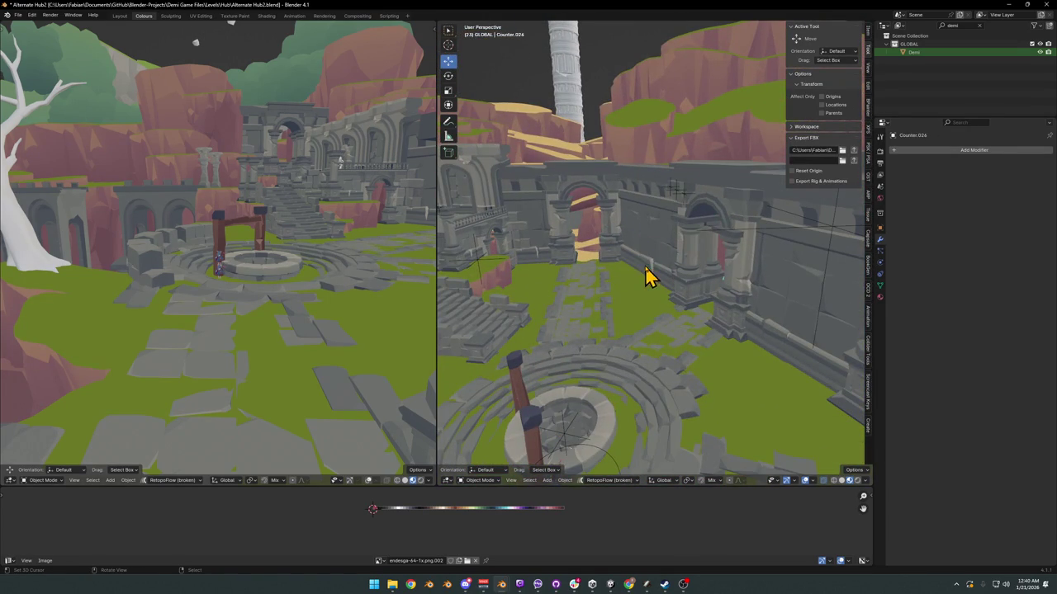
{"action": "mouse_move", "coordinate": [636, 278]}
{"action": "middle_mouse_down"}
{"action": "mouse_move", "coordinate": [686, 293]}
{"action": "mouse_move", "coordinate": [759, 288]}
{"action": "mouse_move", "coordinate": [706, 241]}
{"action": "mouse_move", "coordinate": [559, 283]}
{"action": "mouse_move", "coordinate": [600, 262]}
{"action": "middle_mouse_up"}
{"action": "scroll", "coordinate": [600, 261], "scroll_direction": "up", "scroll_amount": 5}
{"action": "mouse_move", "coordinate": [708, 239]}
{"action": "middle_mouse_down"}
{"action": "mouse_move", "coordinate": [641, 240]}
{"action": "mouse_move", "coordinate": [671, 237]}
{"action": "mouse_move", "coordinate": [604, 285]}
{"action": "mouse_move", "coordinate": [587, 289]}
{"action": "mouse_move", "coordinate": [639, 252]}
{"action": "mouse_move", "coordinate": [570, 287]}
{"action": "mouse_move", "coordinate": [646, 297]}
{"action": "mouse_move", "coordinate": [731, 271]}
{"action": "mouse_move", "coordinate": [740, 256]}
{"action": "mouse_move", "coordinate": [663, 283]}
{"action": "mouse_move", "coordinate": [698, 278]}
{"action": "mouse_move", "coordinate": [698, 260]}
{"action": "mouse_move", "coordinate": [620, 288]}
{"action": "mouse_move", "coordinate": [630, 262]}
{"action": "mouse_move", "coordinate": [621, 269]}
{"action": "middle_mouse_up"}
{"action": "key", "text": "ctrl+s"}
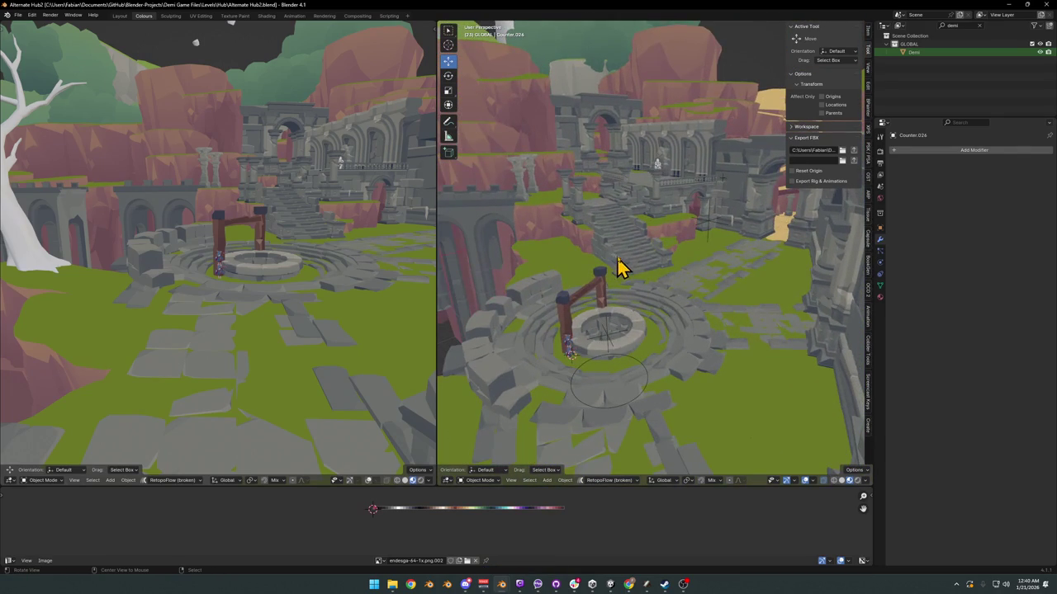
{"action": "mouse_move", "coordinate": [671, 227]}
{"action": "middle_mouse_down"}
{"action": "mouse_move", "coordinate": [661, 231]}
{"action": "mouse_move", "coordinate": [721, 238]}
{"action": "mouse_move", "coordinate": [668, 243]}
{"action": "mouse_move", "coordinate": [631, 227]}
{"action": "mouse_move", "coordinate": [672, 223]}
{"action": "mouse_move", "coordinate": [661, 253]}
{"action": "mouse_move", "coordinate": [657, 231]}
{"action": "mouse_move", "coordinate": [715, 247]}
{"action": "mouse_move", "coordinate": [699, 276]}
{"action": "mouse_move", "coordinate": [688, 266]}
{"action": "mouse_move", "coordinate": [703, 271]}
{"action": "mouse_move", "coordinate": [694, 332]}
{"action": "mouse_move", "coordinate": [656, 342]}
{"action": "mouse_move", "coordinate": [651, 364]}
{"action": "middle_mouse_up"}
{"action": "key", "text": "ctrl+s"}
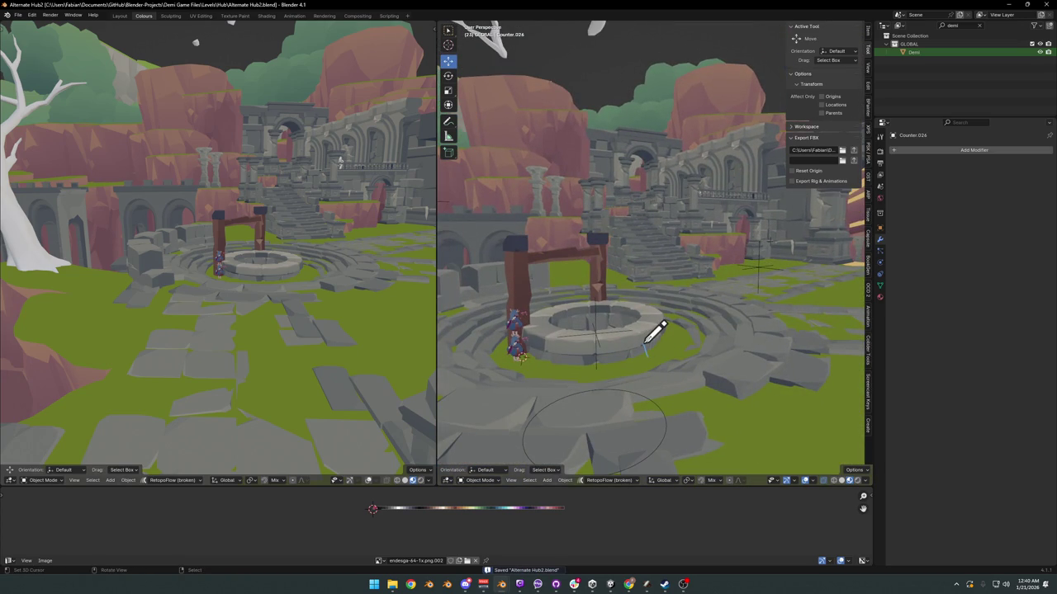
Step: Sketch an annotation stroke beside the well, erase it, and zoom in on the well
{"action": "mouse_move", "coordinate": [624, 318]}
{"action": "left_mouse_down"}
{"action": "mouse_move", "coordinate": [660, 299]}
{"action": "mouse_move", "coordinate": [671, 324]}
{"action": "left_mouse_up"}
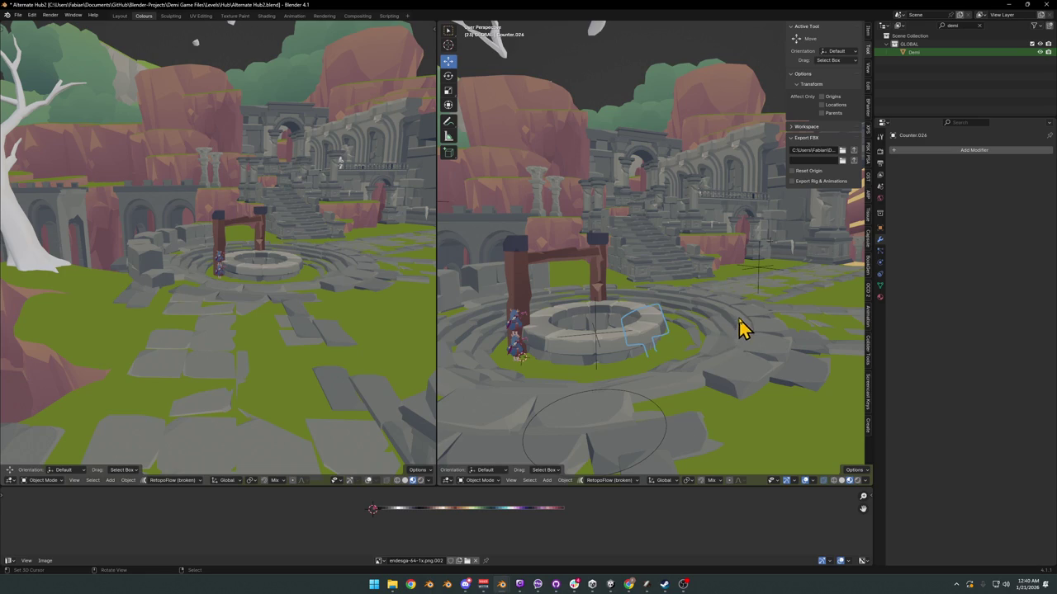
{"action": "mouse_move", "coordinate": [741, 330]}
{"action": "middle_mouse_down"}
{"action": "mouse_move", "coordinate": [658, 255]}
{"action": "mouse_move", "coordinate": [684, 261]}
{"action": "middle_mouse_up"}
{"action": "right_click_drag", "start_coordinate": [649, 295], "coordinate": [632, 342]}
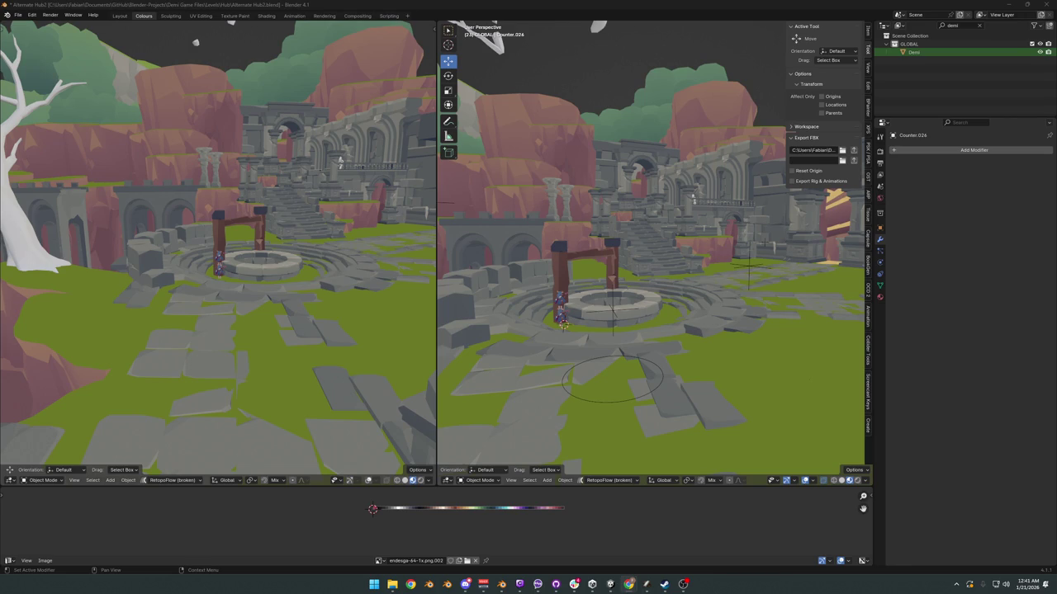
{"action": "scroll", "coordinate": [632, 302], "scroll_direction": "up", "scroll_amount": 5}
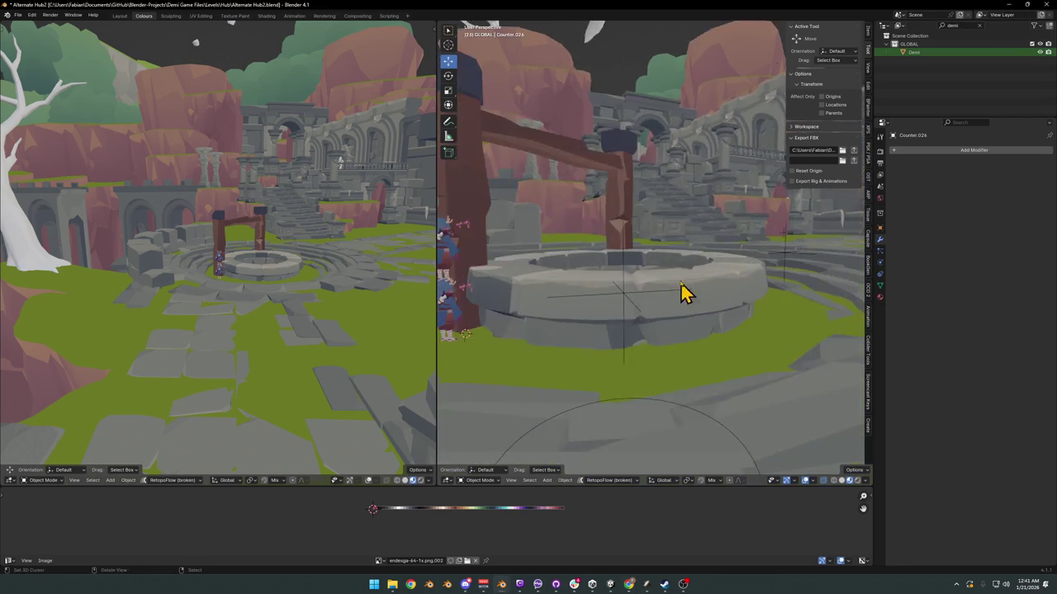
{"action": "mouse_move", "coordinate": [684, 294]}
{"action": "middle_mouse_down"}
{"action": "mouse_move", "coordinate": [730, 290]}
{"action": "mouse_move", "coordinate": [688, 330]}
{"action": "mouse_move", "coordinate": [667, 300]}
{"action": "mouse_move", "coordinate": [701, 273]}
{"action": "mouse_move", "coordinate": [702, 251]}
{"action": "middle_mouse_up"}
{"action": "scroll", "coordinate": [699, 293], "scroll_direction": "up", "scroll_amount": 4}
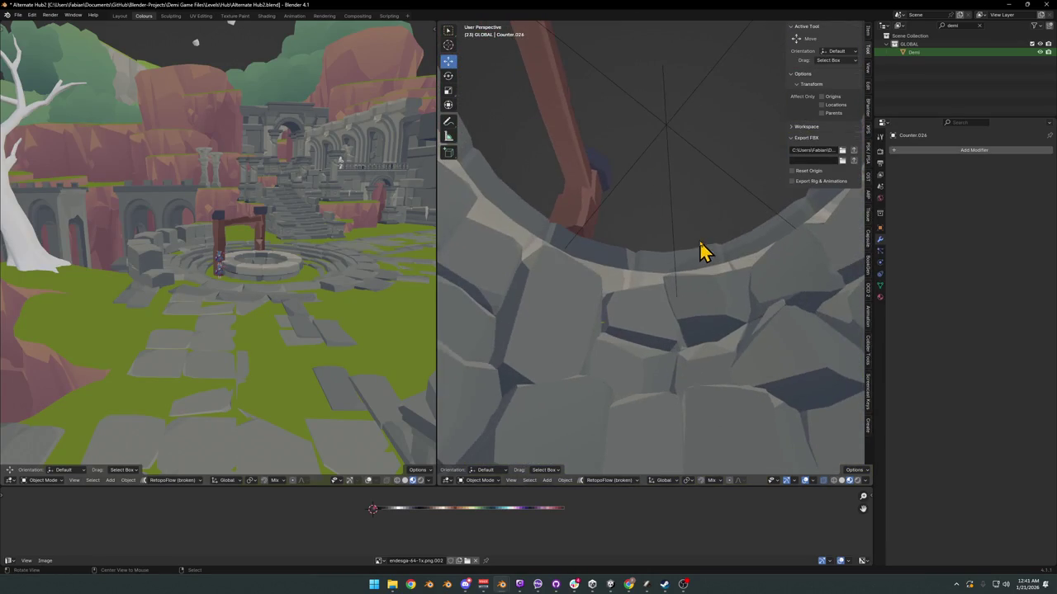
Step: Extrude the rim edge loop of well House.046 and scale it flat with Shift+Z
{"action": "left_click", "coordinate": [645, 278]}
{"action": "key", "text": "Tab"}
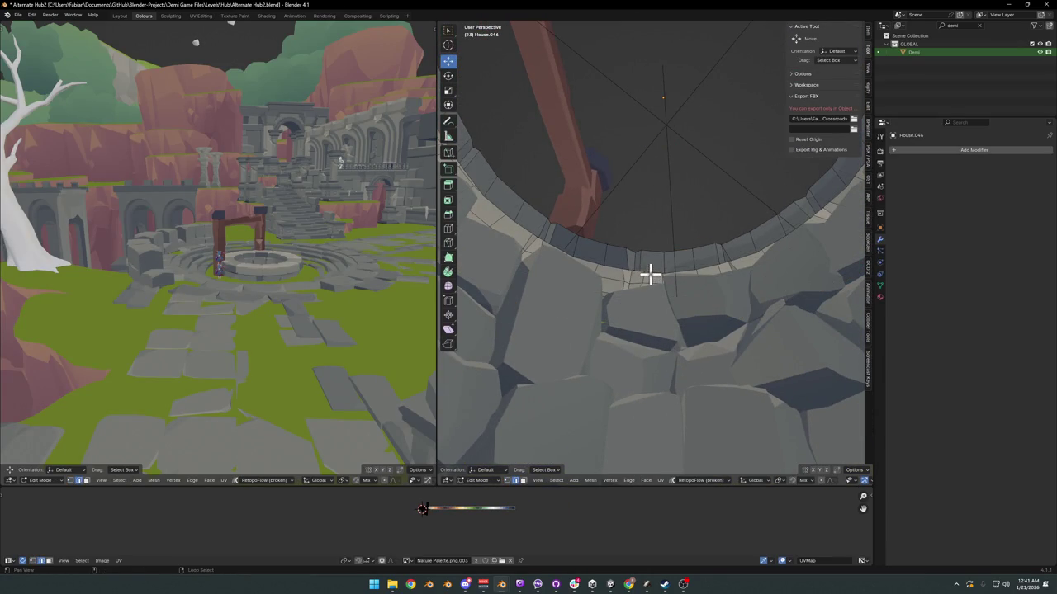
{"action": "left_click", "coordinate": [662, 272], "text": "alt"}
{"action": "key", "text": "e"}
{"action": "right_click", "coordinate": [663, 271]}
{"action": "key", "text": "s"}
{"action": "key", "text": "shift+z"}
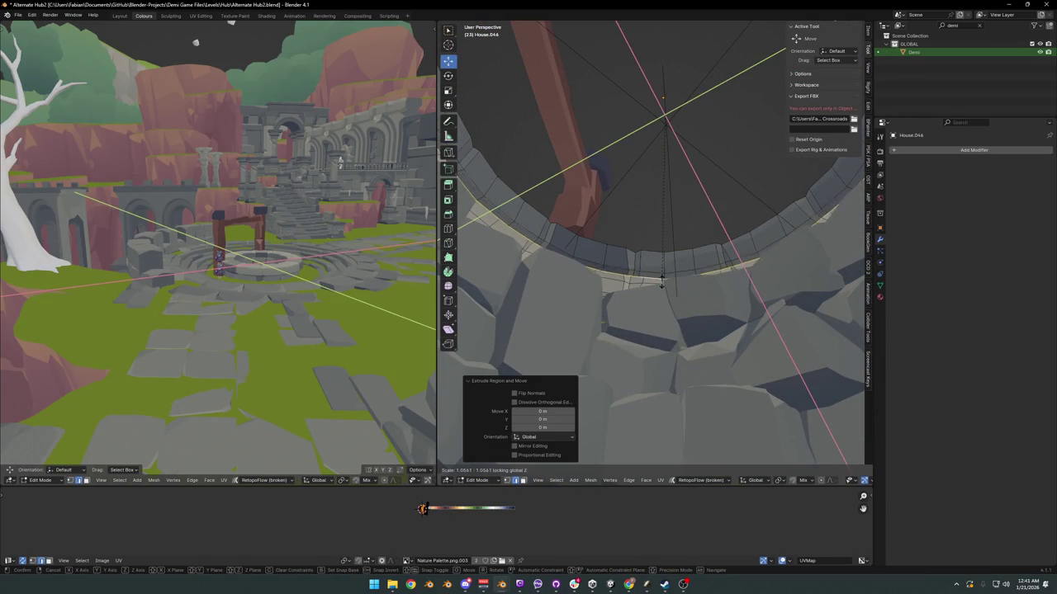
{"action": "left_click", "coordinate": [639, 326]}
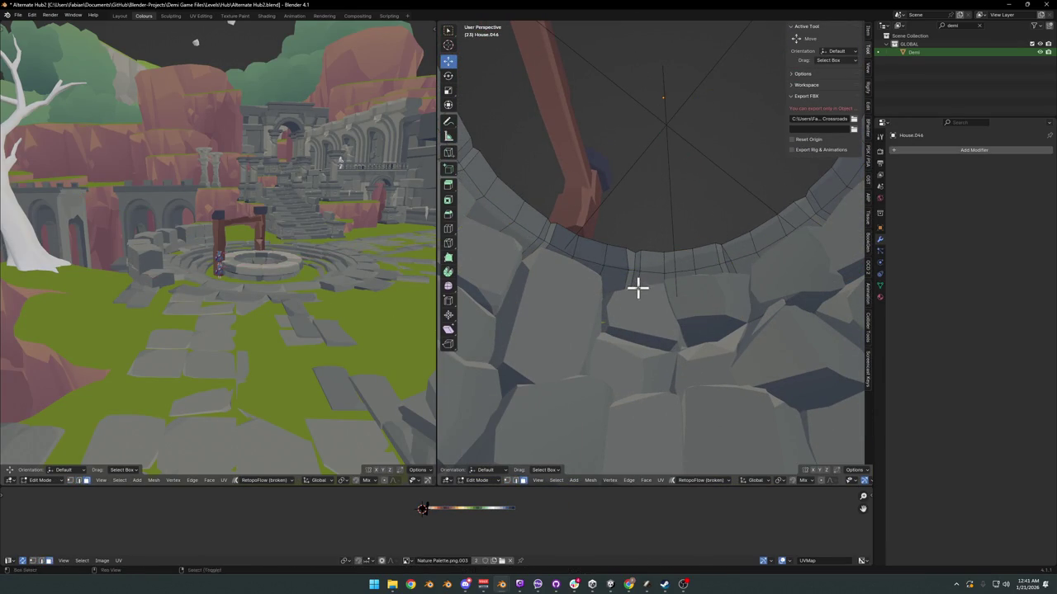
{"action": "key", "text": "g"}
{"action": "key", "text": "x"}
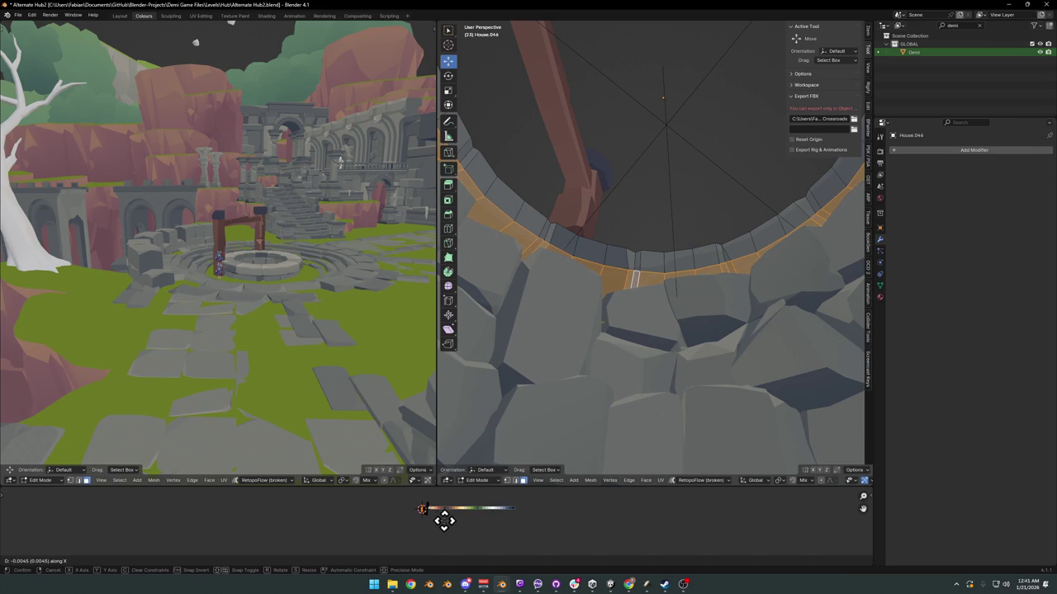
{"action": "left_click", "coordinate": [450, 508]}
Step: Toggle the rim change with undo and redo to compare, keeping it applied
{"action": "key", "text": "alt+a"}
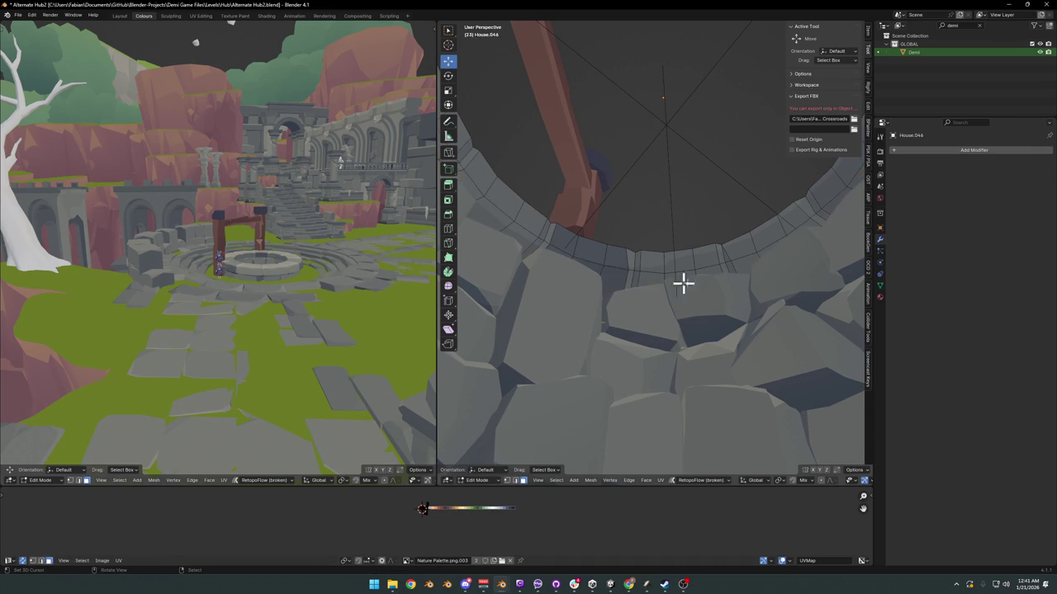
{"action": "key", "text": "ctrl+z"}
{"action": "key", "text": "ctrl+shift+z"}
{"action": "left_click", "coordinate": [653, 292], "text": "alt"}
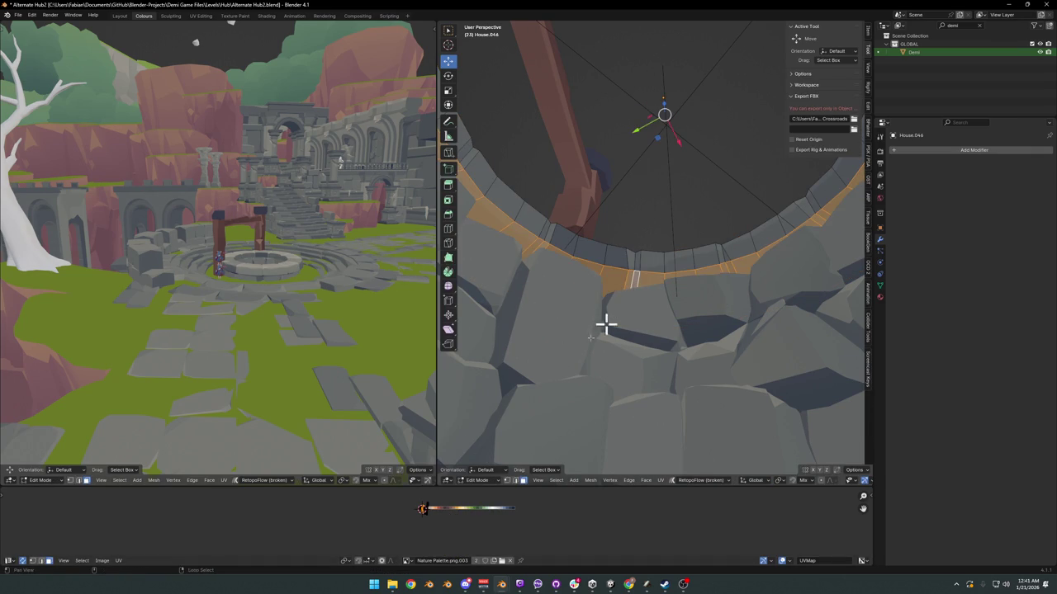
{"action": "key", "text": "alt+a"}
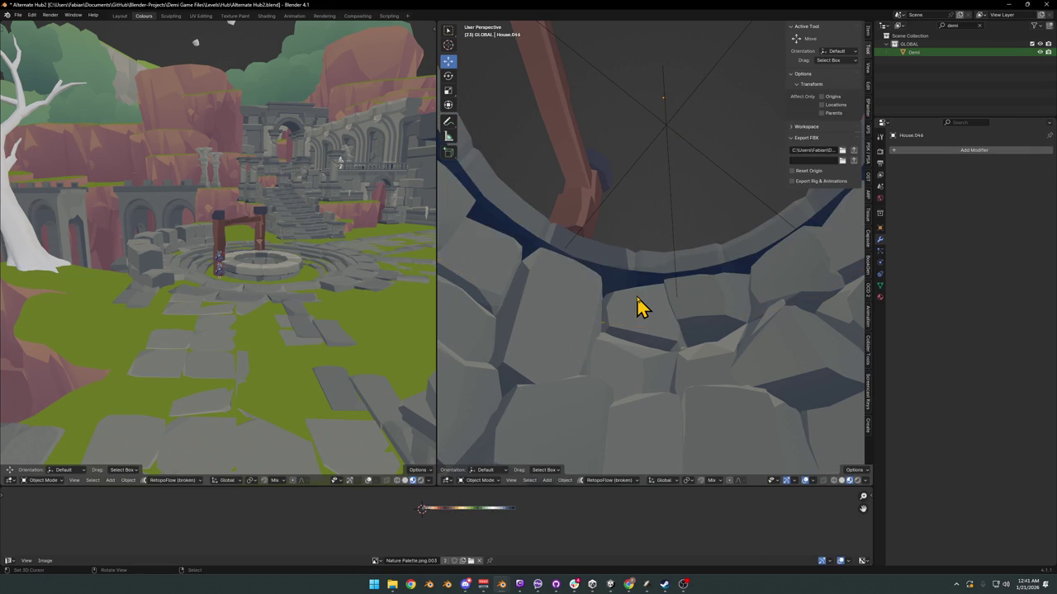
{"action": "key", "text": "ctrl+z"}
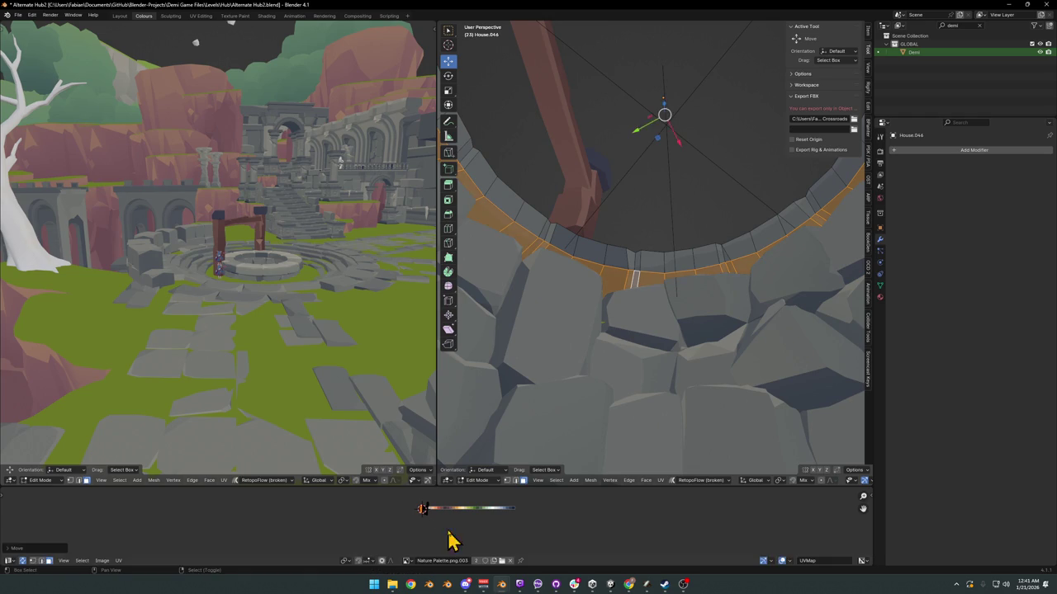
{"action": "key", "text": "alt+a"}
{"action": "key", "text": "ctrl+z"}
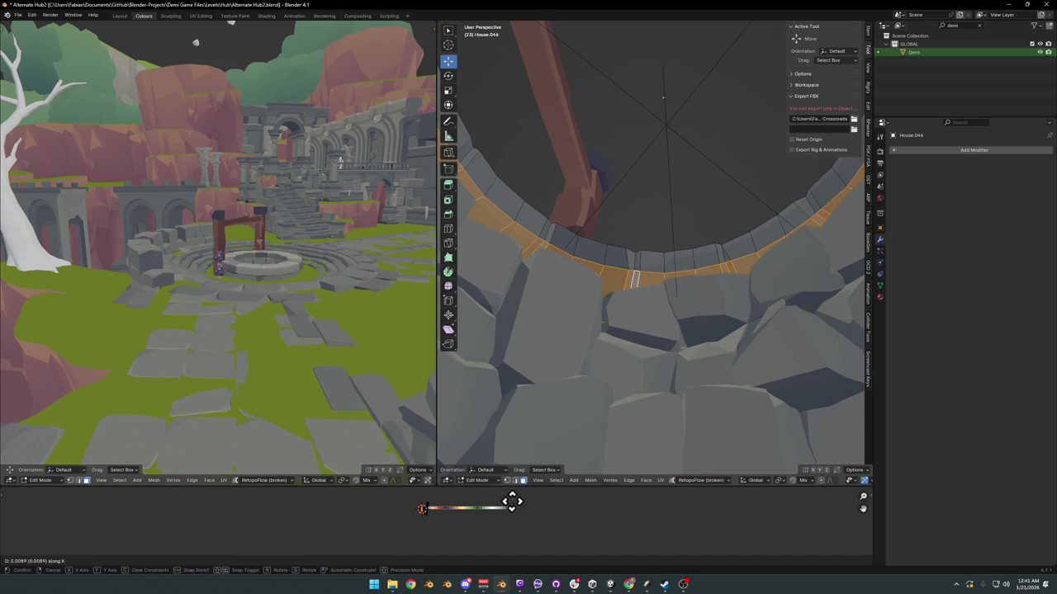
Step: Try moving the rim loop along X and freely, cancelling both moves
{"action": "key", "text": "Tab"}
{"action": "key", "text": "Tab"}
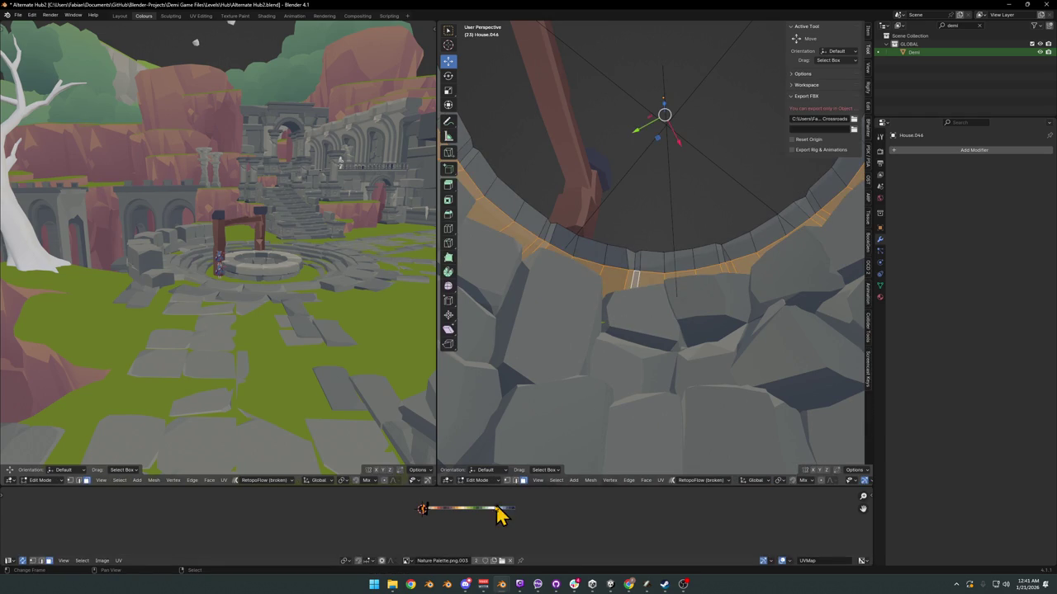
{"action": "key", "text": "g"}
{"action": "key", "text": "x"}
{"action": "key", "text": "Escape"}
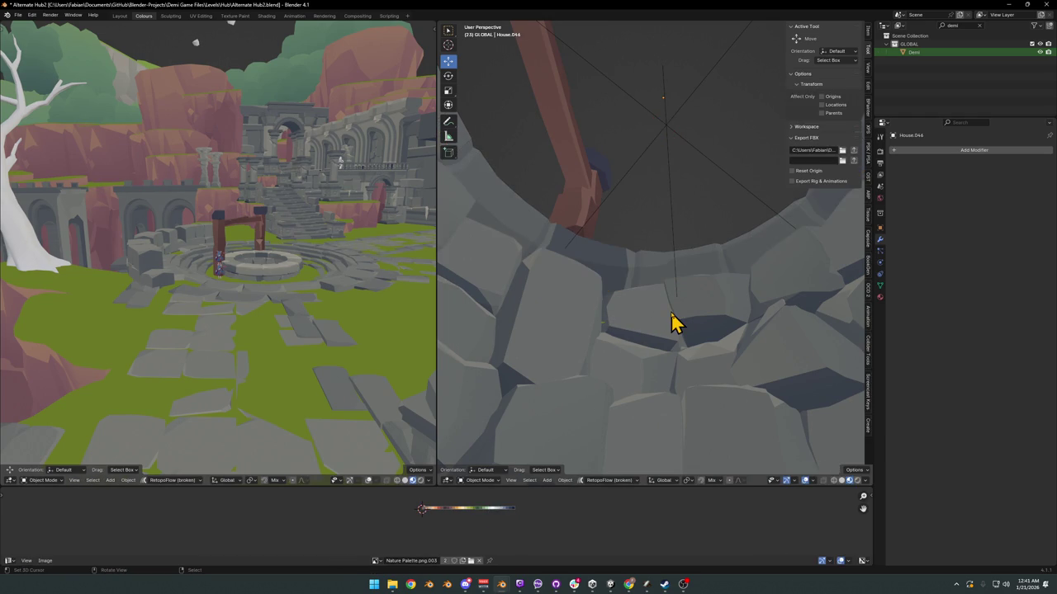
{"action": "key", "text": "g"}
{"action": "key", "text": "Escape"}
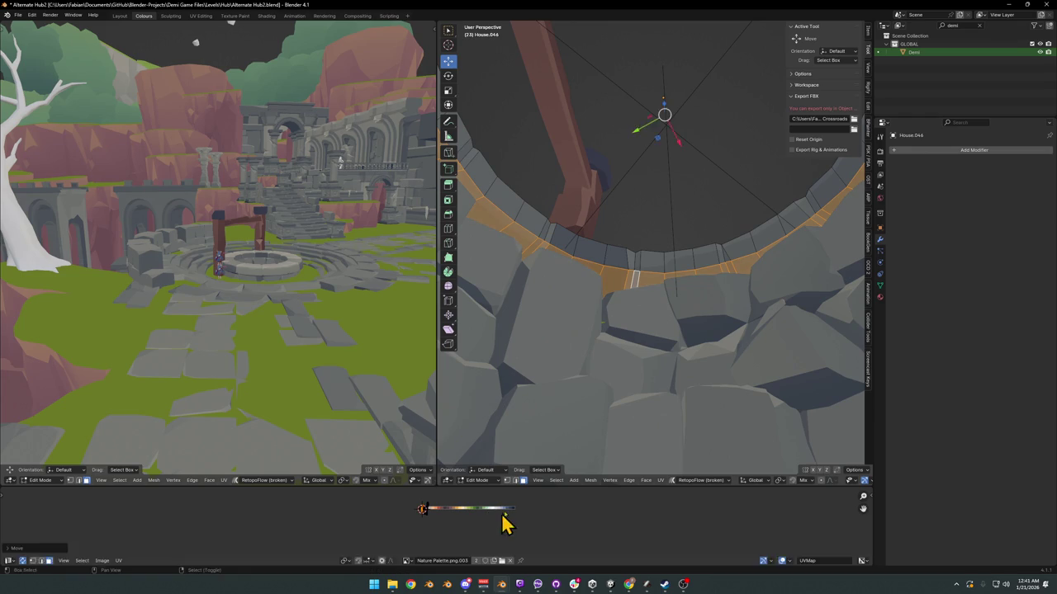
{"action": "key", "text": "Tab"}
{"action": "key", "text": "Tab"}
Step: Lower the rim's outer-wall loop about 0.25 m and scale it inward horizontally
{"action": "middle_click_drag", "start_coordinate": [660, 318], "coordinate": [691, 319]}
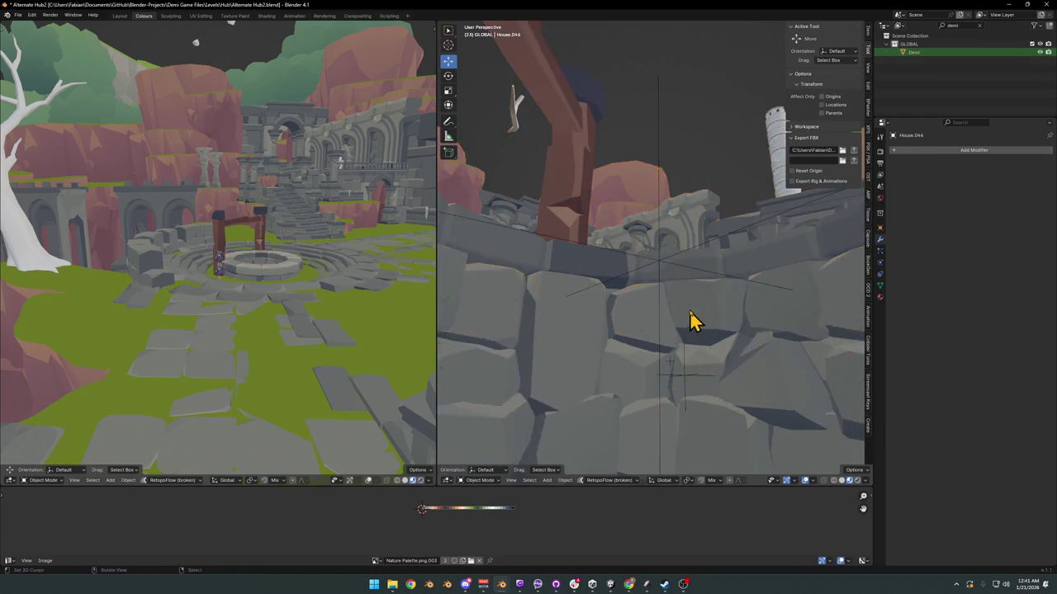
{"action": "key", "text": "ctrl+s"}
{"action": "left_click", "coordinate": [665, 302], "text": "alt"}
{"action": "key", "text": "g"}
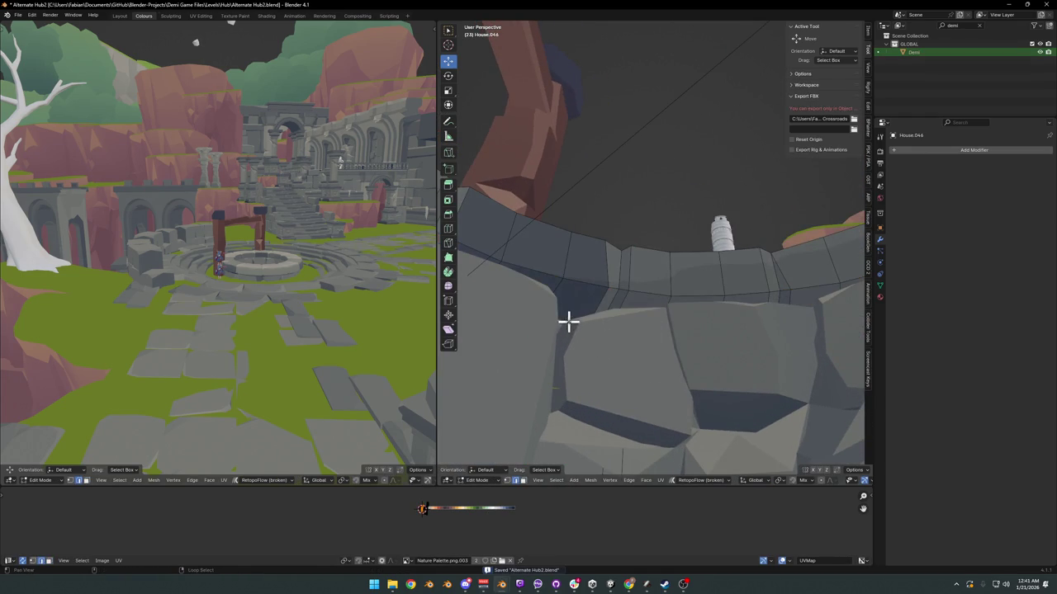
{"action": "key", "text": "z"}
{"action": "left_click", "coordinate": [590, 438]}
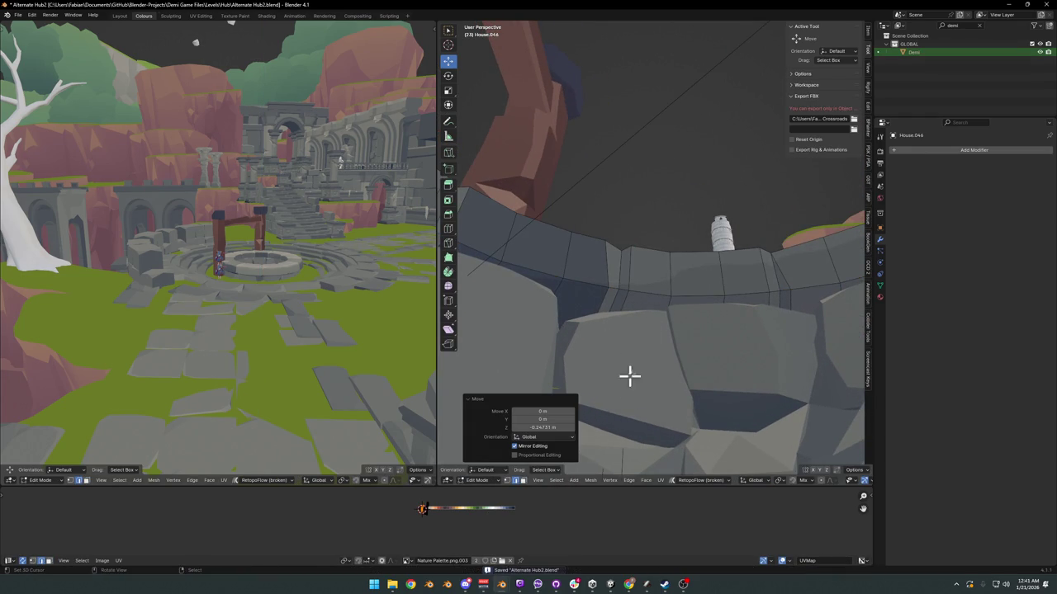
{"action": "key", "text": "s"}
{"action": "key", "text": "shift+z"}
{"action": "left_click", "coordinate": [685, 289]}
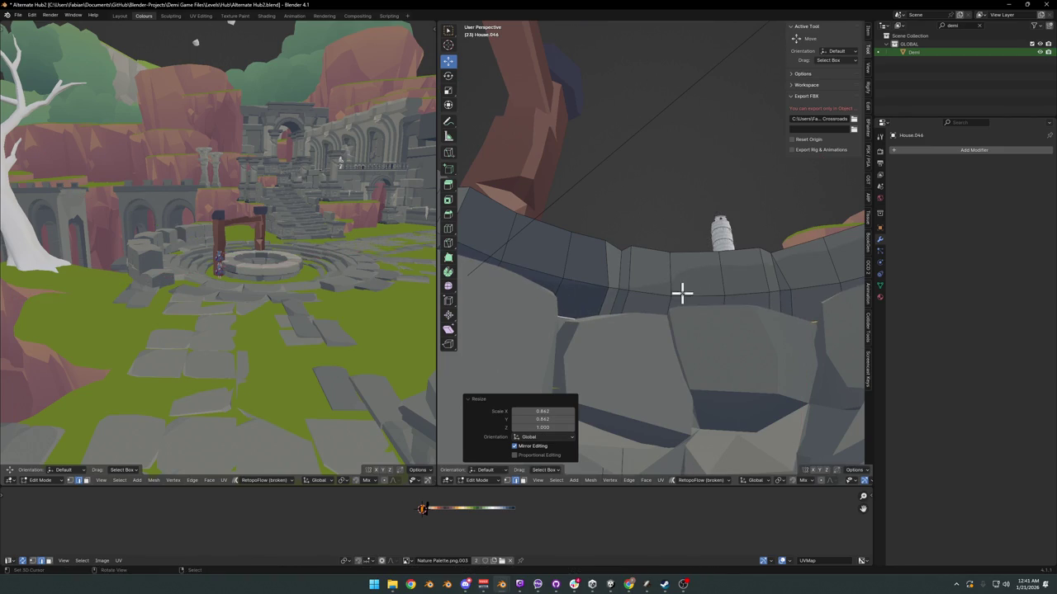
Step: Inspect the rim from other angles, cancel a trial X move, and save the file
{"action": "key", "text": "Tab"}
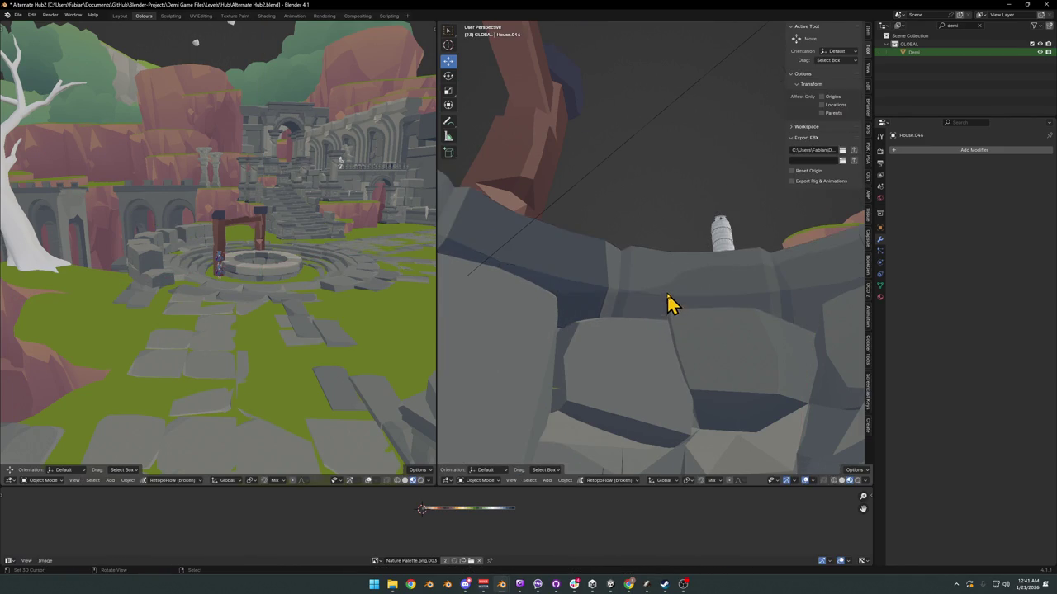
{"action": "mouse_move", "coordinate": [666, 302]}
{"action": "middle_mouse_down"}
{"action": "mouse_move", "coordinate": [663, 286]}
{"action": "mouse_move", "coordinate": [632, 325]}
{"action": "mouse_move", "coordinate": [644, 309]}
{"action": "mouse_move", "coordinate": [677, 311]}
{"action": "mouse_move", "coordinate": [644, 300]}
{"action": "middle_mouse_up"}
{"action": "key", "text": "Tab"}
{"action": "left_click", "coordinate": [632, 306], "text": "alt"}
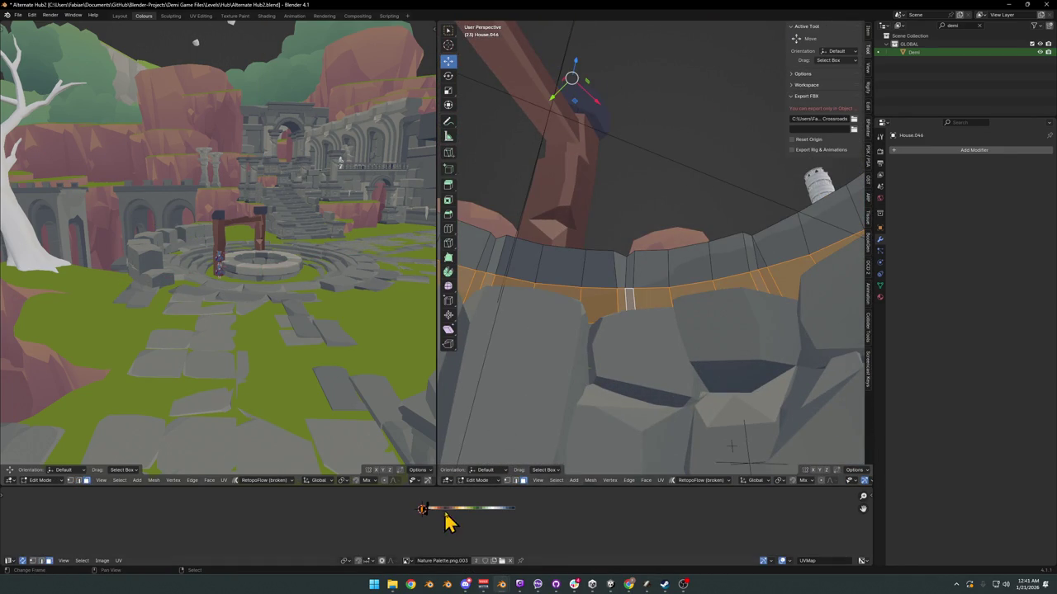
{"action": "key", "text": "g"}
{"action": "key", "text": "x"}
{"action": "key", "text": "Escape"}
{"action": "key", "text": "Tab"}
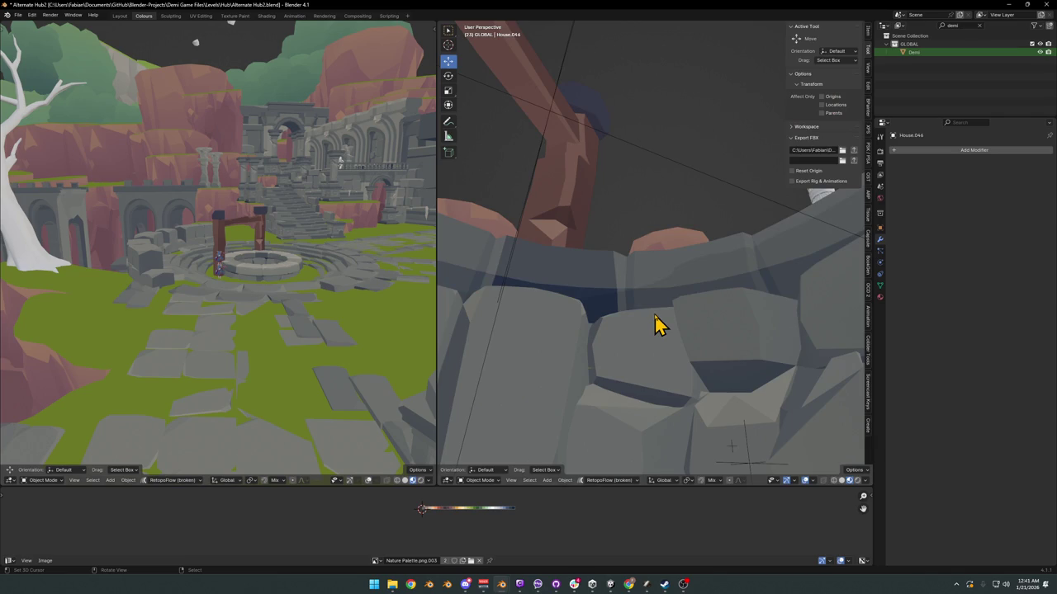
{"action": "key", "text": "KP_Decimal"}
{"action": "mouse_move", "coordinate": [656, 329]}
{"action": "middle_mouse_down"}
{"action": "mouse_move", "coordinate": [691, 333]}
{"action": "mouse_move", "coordinate": [689, 297]}
{"action": "mouse_move", "coordinate": [677, 306]}
{"action": "mouse_move", "coordinate": [697, 351]}
{"action": "mouse_move", "coordinate": [696, 314]}
{"action": "mouse_move", "coordinate": [677, 325]}
{"action": "mouse_move", "coordinate": [658, 306]}
{"action": "mouse_move", "coordinate": [667, 299]}
{"action": "mouse_move", "coordinate": [548, 313]}
{"action": "mouse_move", "coordinate": [569, 295]}
{"action": "mouse_move", "coordinate": [673, 298]}
{"action": "mouse_move", "coordinate": [648, 307]}
{"action": "middle_mouse_up"}
{"action": "key", "text": "ctrl+s"}
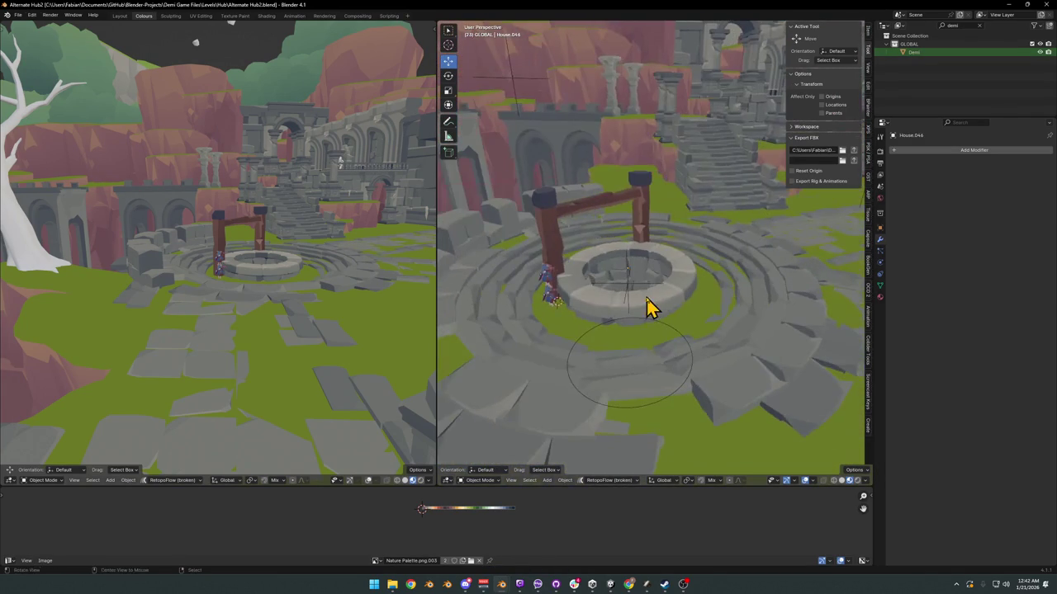
Step: Bevel an edge loop on a post of the wooden frame SD_Crate_00.004
{"action": "mouse_move", "coordinate": [566, 257]}
{"action": "middle_mouse_down"}
{"action": "mouse_move", "coordinate": [695, 278]}
{"action": "mouse_move", "coordinate": [734, 269]}
{"action": "mouse_move", "coordinate": [670, 294]}
{"action": "mouse_move", "coordinate": [715, 290]}
{"action": "mouse_move", "coordinate": [644, 288]}
{"action": "mouse_move", "coordinate": [649, 220]}
{"action": "mouse_move", "coordinate": [657, 243]}
{"action": "mouse_move", "coordinate": [585, 290]}
{"action": "middle_mouse_up"}
{"action": "left_click", "coordinate": [585, 289]}
{"action": "key", "text": "Tab"}
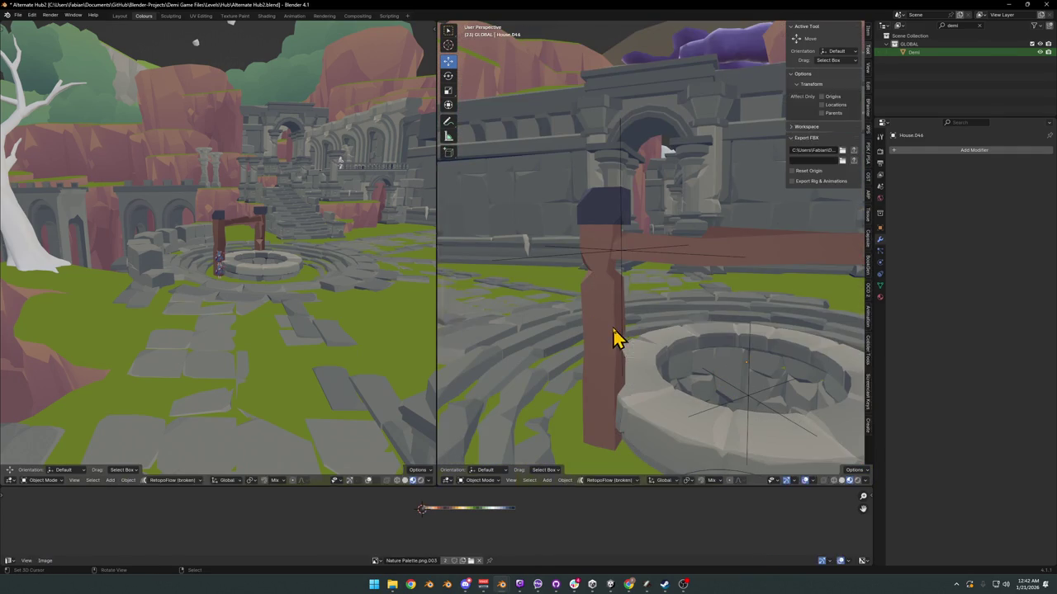
{"action": "key", "text": "a"}
{"action": "key", "text": "alt+a"}
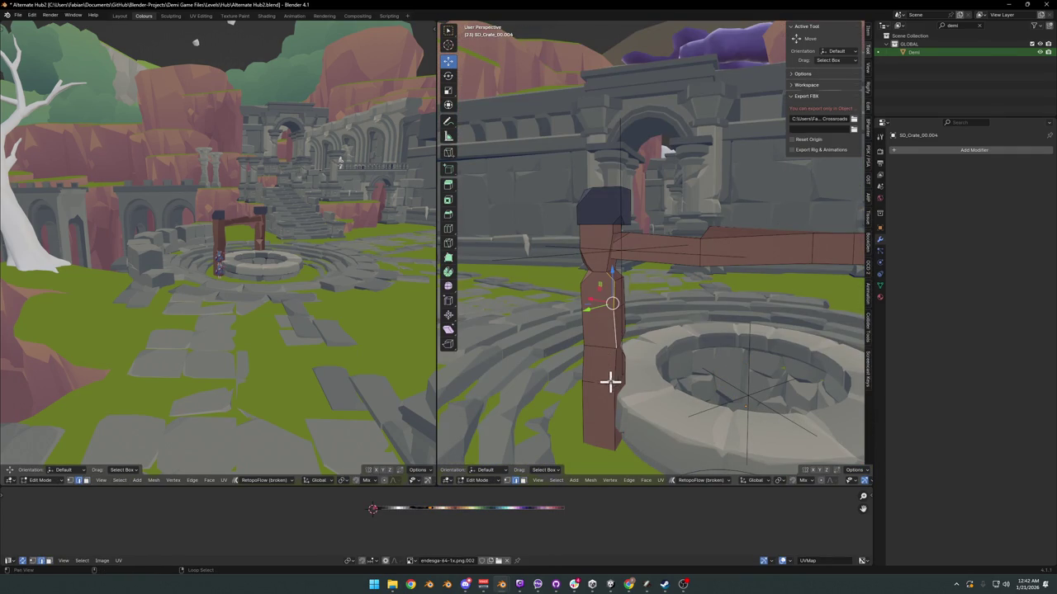
{"action": "scroll", "coordinate": [630, 264], "scroll_direction": "up", "scroll_amount": 3}
{"action": "scroll", "coordinate": [623, 279], "scroll_direction": "up", "scroll_amount": 3}
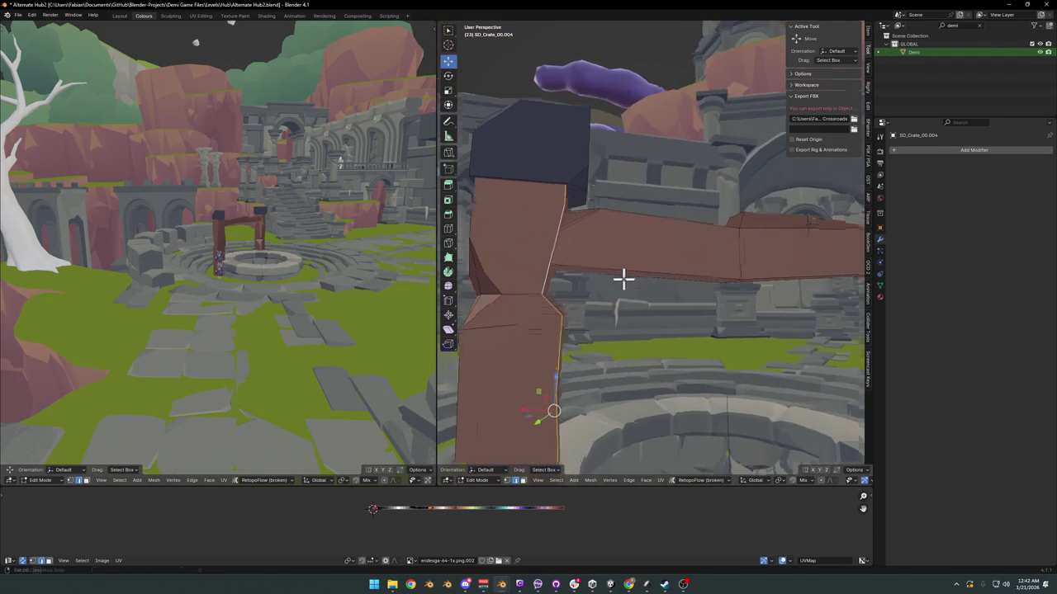
{"action": "key", "text": "ctrl+b"}
{"action": "left_click", "coordinate": [635, 269]}
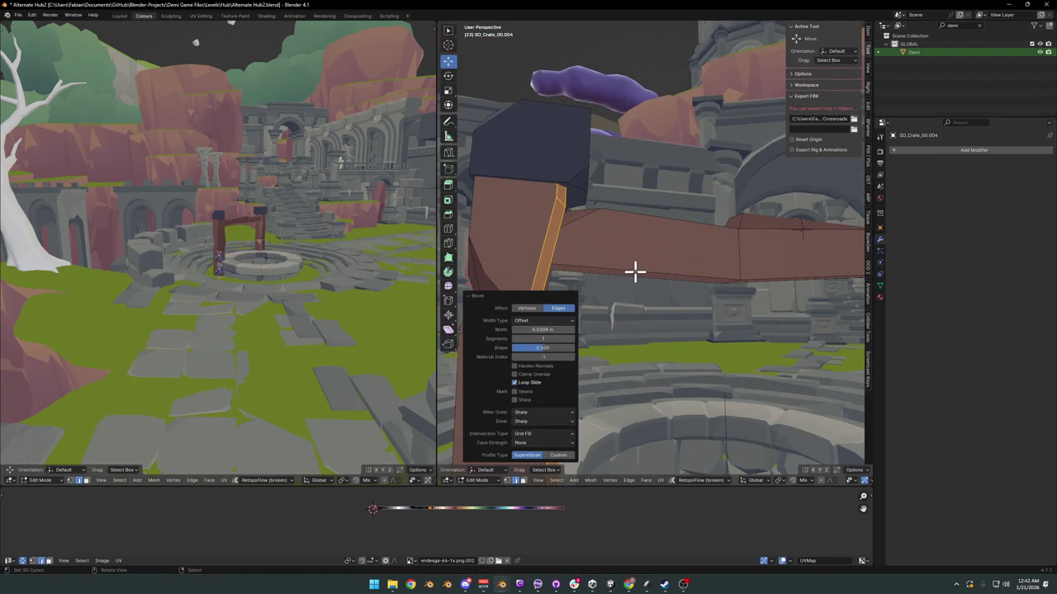
Step: Nudge the selected post edges along the X axis
{"action": "scroll", "coordinate": [253, 302], "scroll_direction": "up", "scroll_amount": 5}
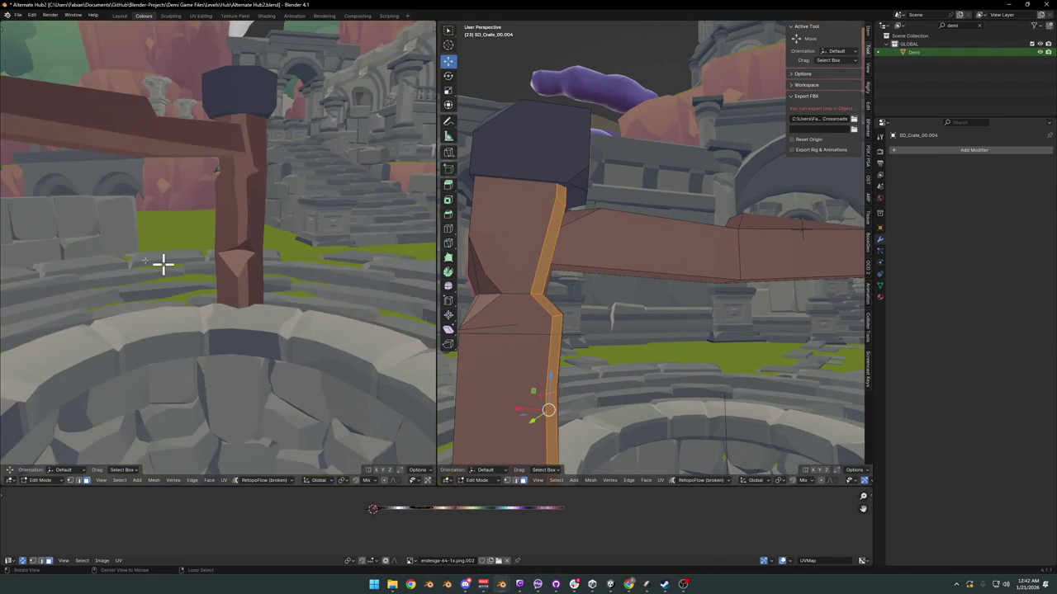
{"action": "mouse_move", "coordinate": [160, 267]}
{"action": "middle_mouse_down"}
{"action": "mouse_move", "coordinate": [274, 249]}
{"action": "mouse_move", "coordinate": [341, 465]}
{"action": "middle_mouse_up"}
{"action": "scroll", "coordinate": [212, 278], "scroll_direction": "up", "scroll_amount": 2}
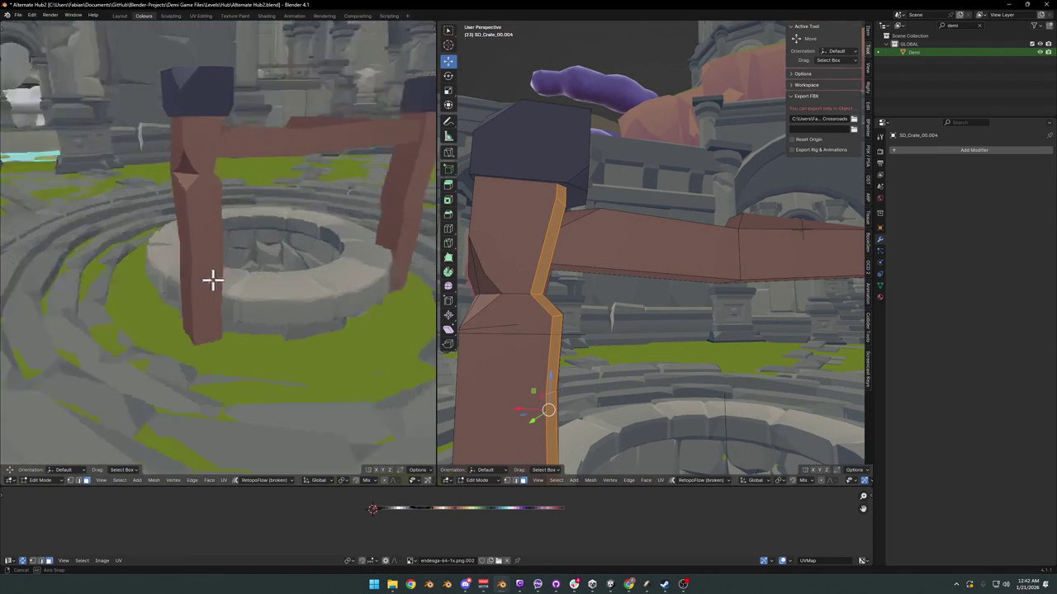
{"action": "scroll", "coordinate": [210, 275], "scroll_direction": "up", "scroll_amount": 2}
{"action": "key", "text": "g"}
{"action": "key", "text": "x"}
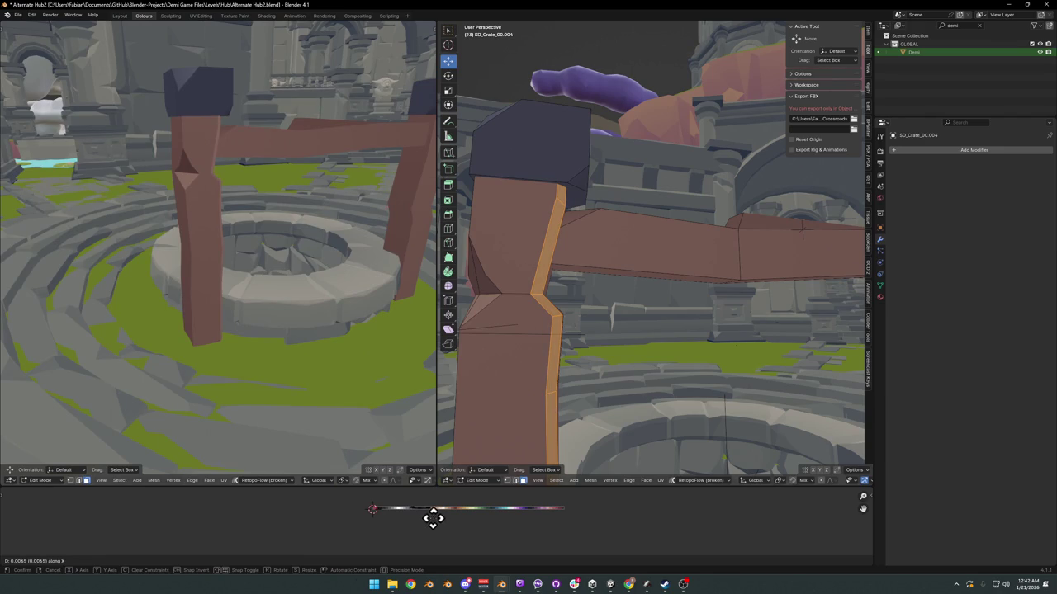
{"action": "left_click", "coordinate": [429, 517]}
Step: Bevel the post's left edge loop and bring up its last-operation settings
{"action": "middle_click_drag", "start_coordinate": [586, 342], "coordinate": [577, 365]}
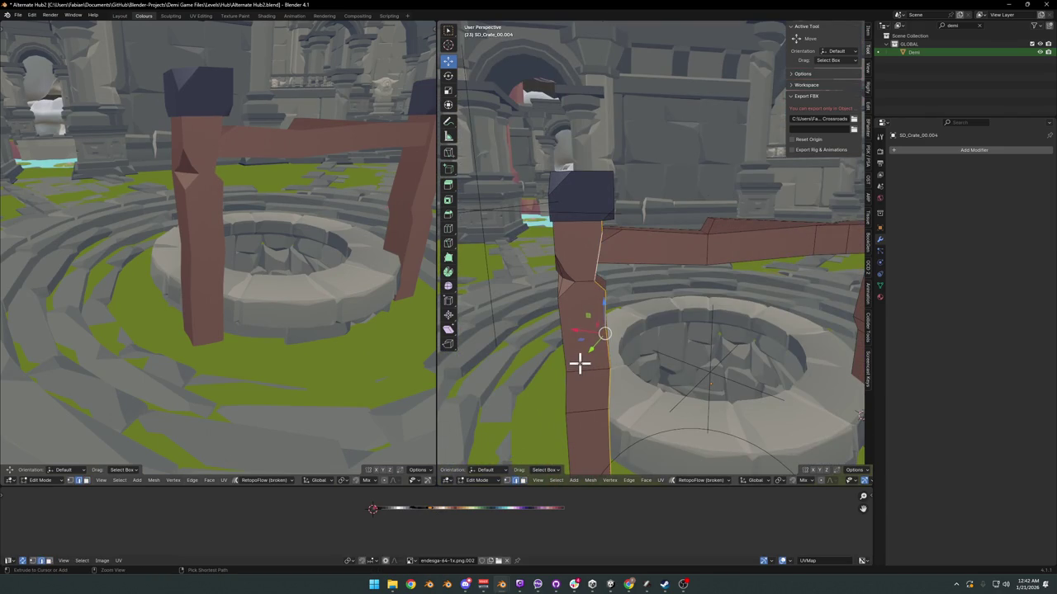
{"action": "left_click", "coordinate": [564, 349], "text": "alt"}
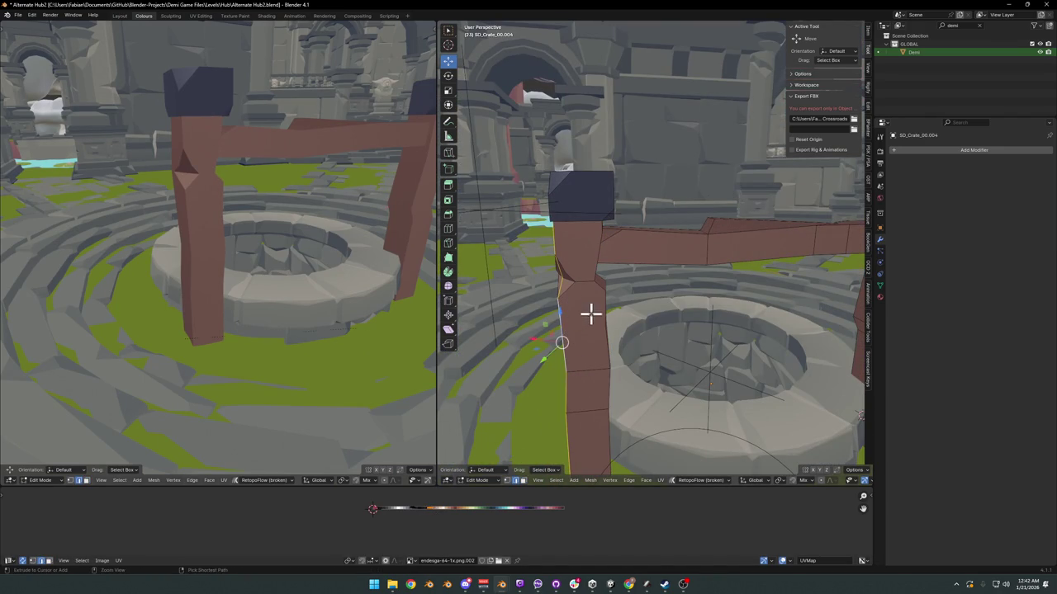
{"action": "key", "text": "ctrl+b"}
{"action": "left_click", "coordinate": [600, 312]}
{"action": "key", "text": "F9"}
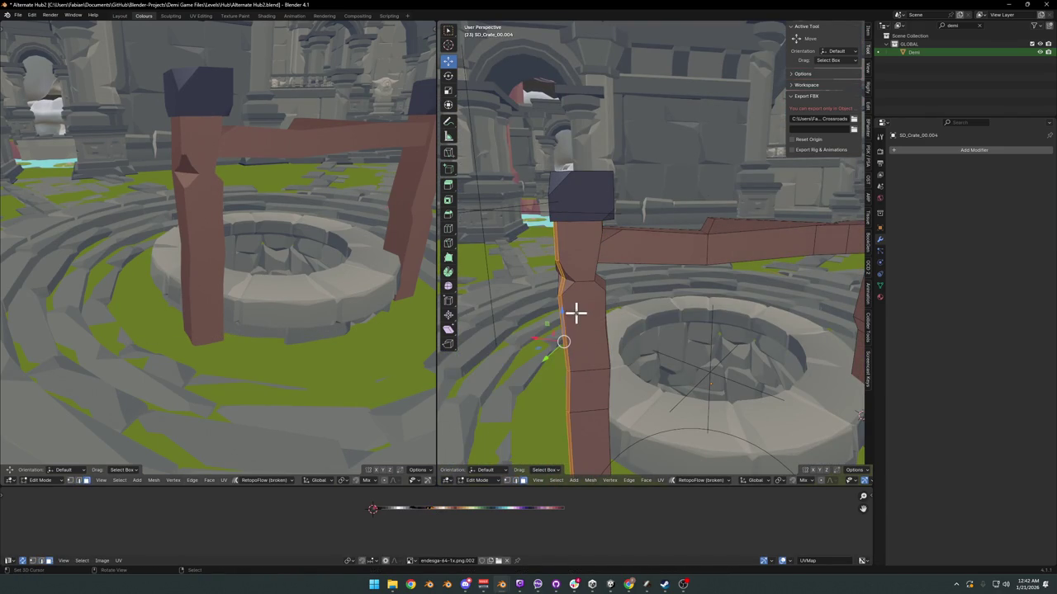
{"action": "mouse_move", "coordinate": [572, 309]}
{"action": "middle_mouse_down"}
{"action": "mouse_move", "coordinate": [594, 299]}
{"action": "mouse_move", "coordinate": [569, 295]}
{"action": "middle_mouse_up"}
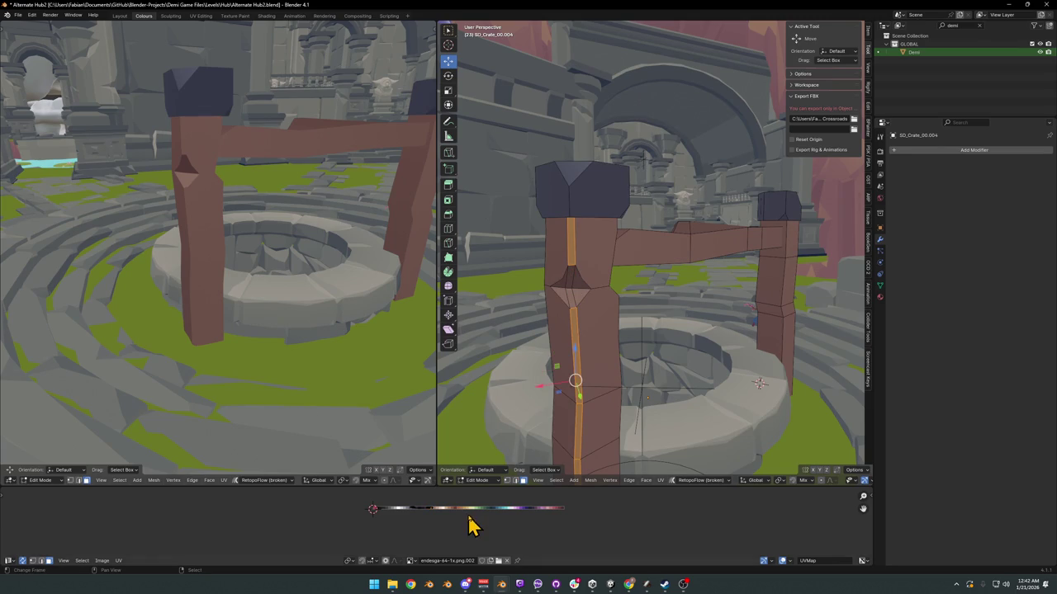
Step: Edge-slide the selected edge along the pillar
{"action": "key", "text": "g"}
{"action": "key", "text": "x"}
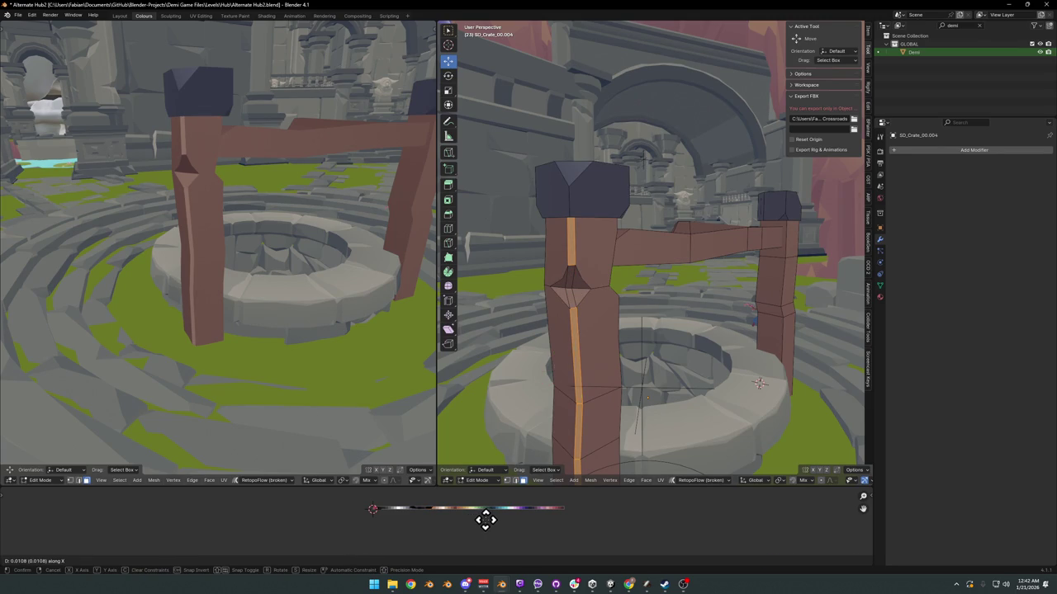
{"action": "key", "text": "g"}
{"action": "left_click", "coordinate": [599, 369]}
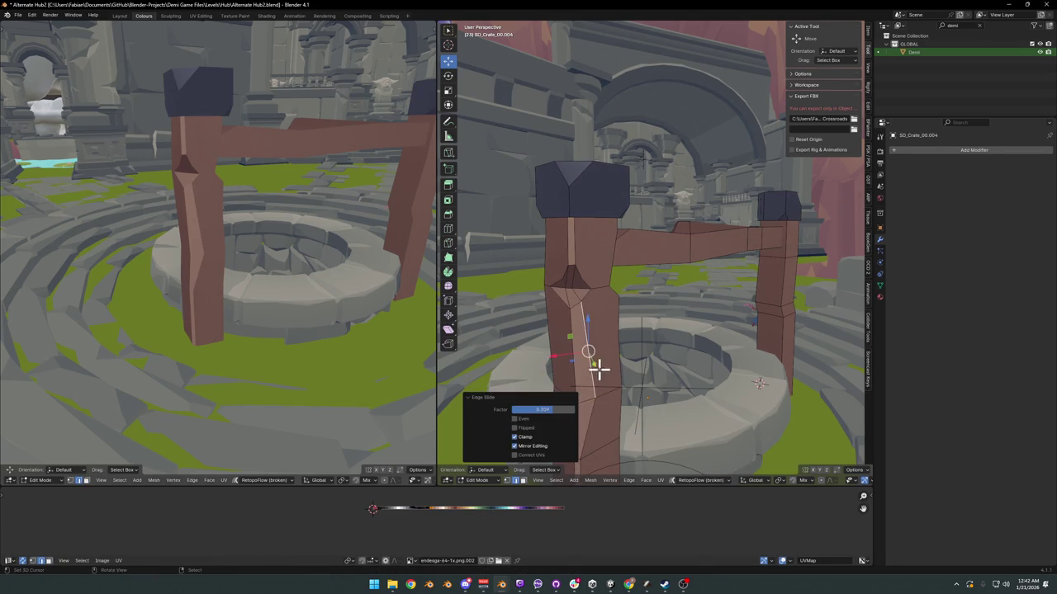
{"action": "middle_click_drag", "start_coordinate": [599, 369], "coordinate": [636, 321]}
Step: Scale the pillar's selected edge and nudge a vertex along X, cancelling a vertex bevel
{"action": "left_click", "coordinate": [620, 377]}
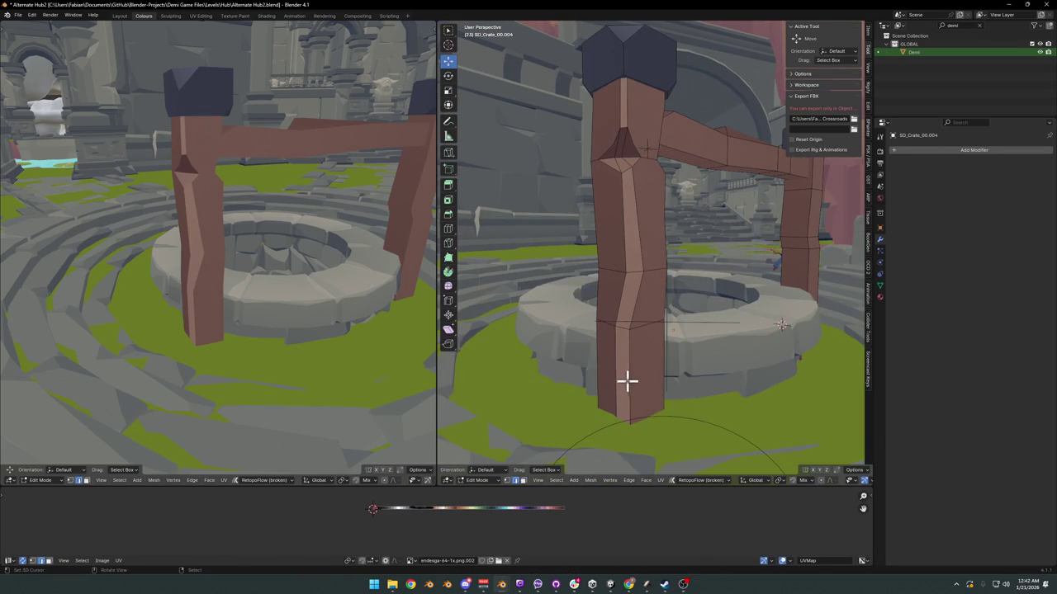
{"action": "middle_click_drag", "start_coordinate": [506, 315], "coordinate": [605, 322]}
{"action": "key", "text": "ctrl+shift+b"}
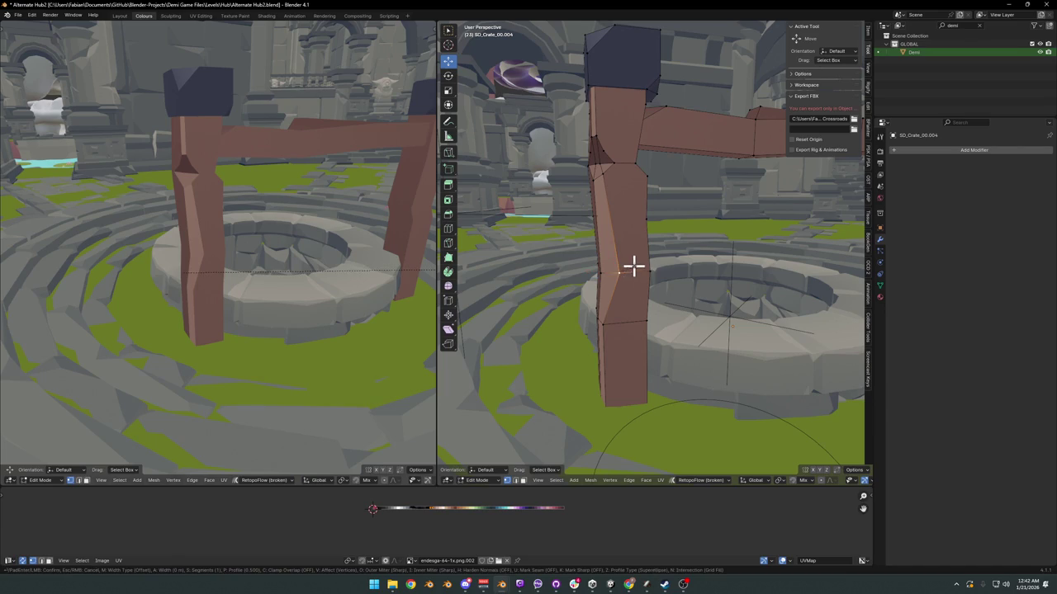
{"action": "right_click", "coordinate": [623, 274]}
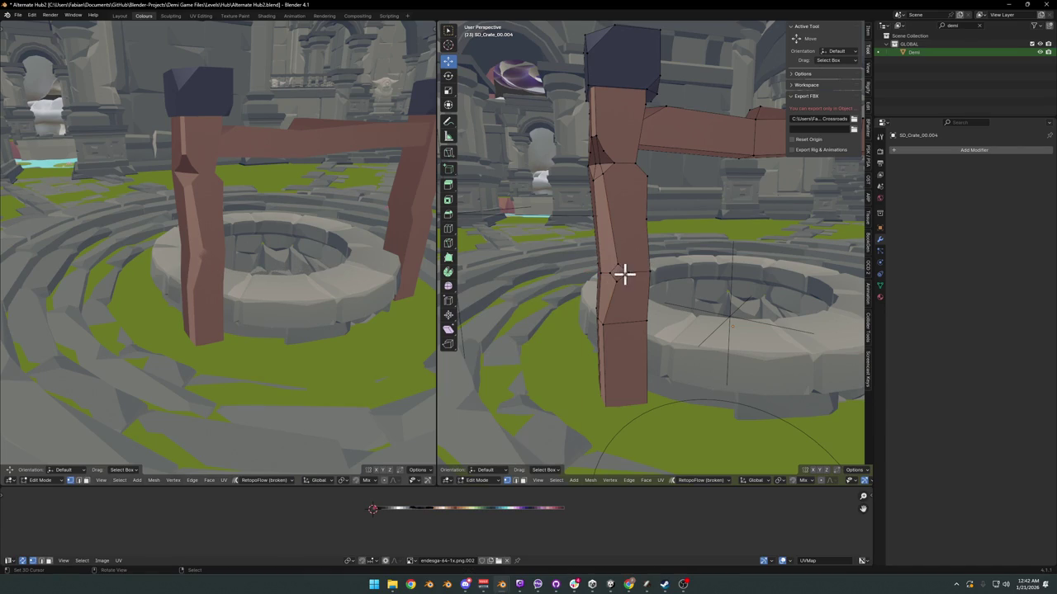
{"action": "key", "text": "s"}
{"action": "left_click", "coordinate": [498, 524]}
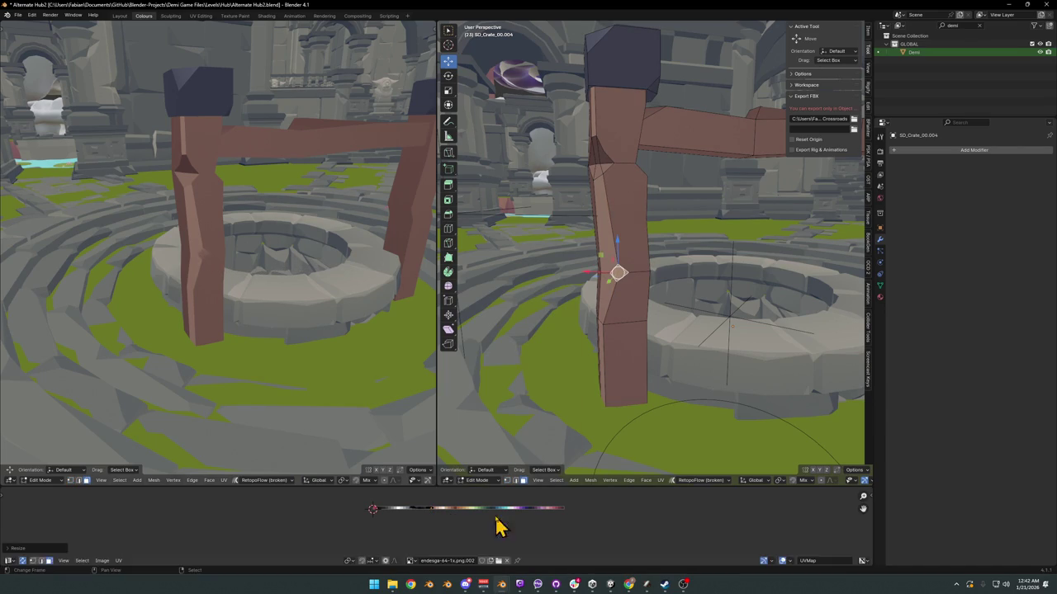
{"action": "key", "text": "s"}
{"action": "key", "text": "g"}
{"action": "key", "text": "x"}
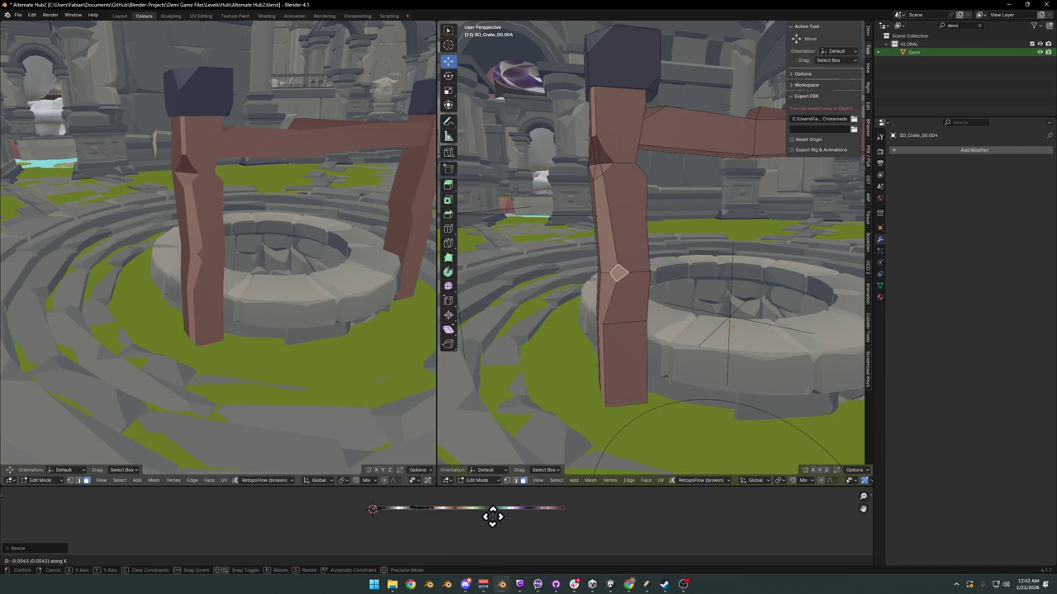
{"action": "left_click", "coordinate": [513, 513]}
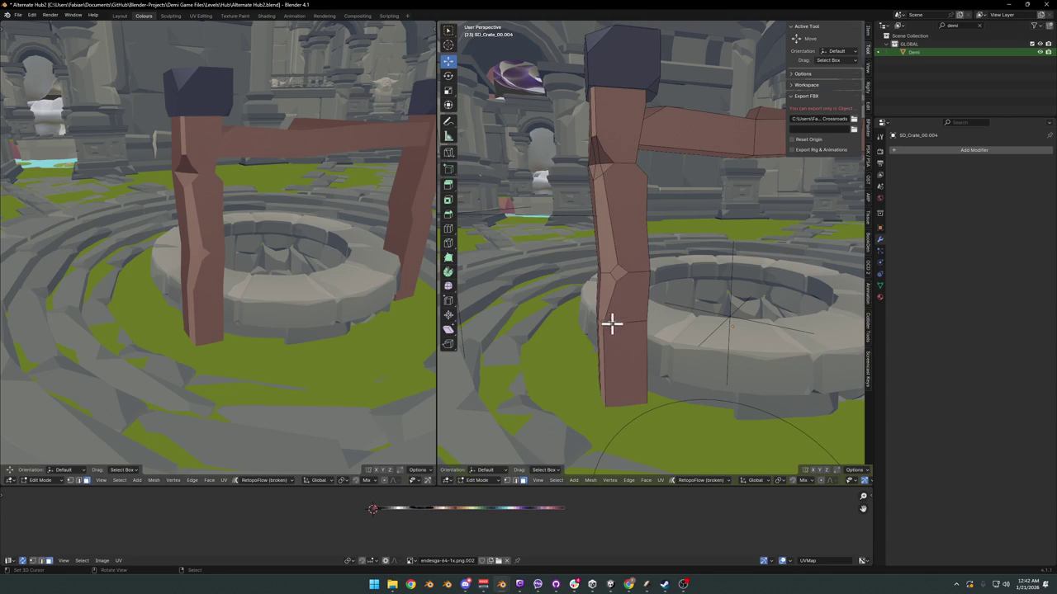
Step: Move a pillar vertex freely upward to a new position
{"action": "key", "text": "alt+a"}
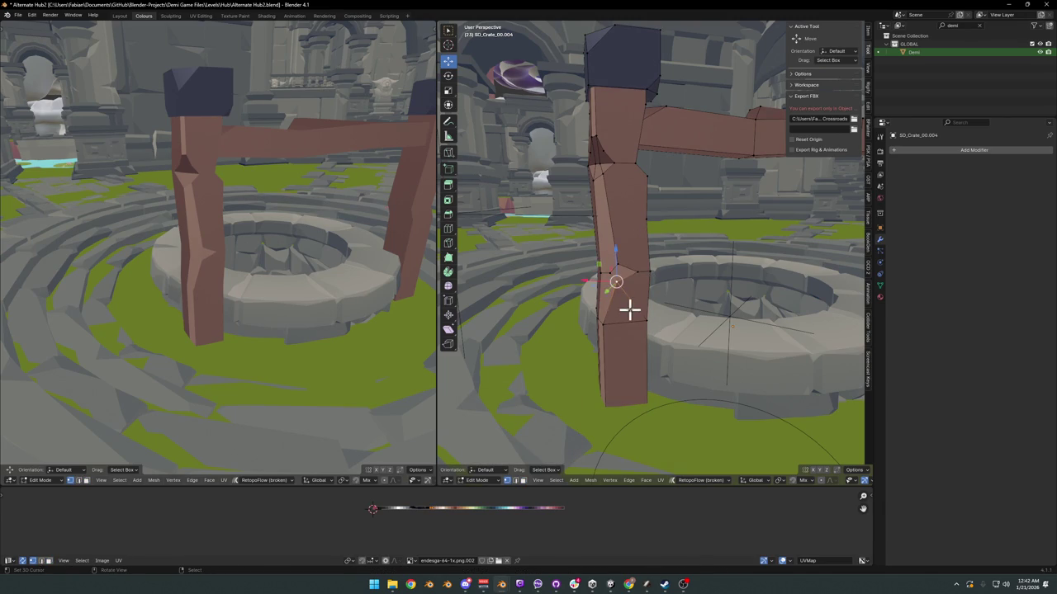
{"action": "key", "text": "g"}
{"action": "key", "text": "g"}
{"action": "right_click", "coordinate": [633, 314]}
{"action": "key", "text": "g"}
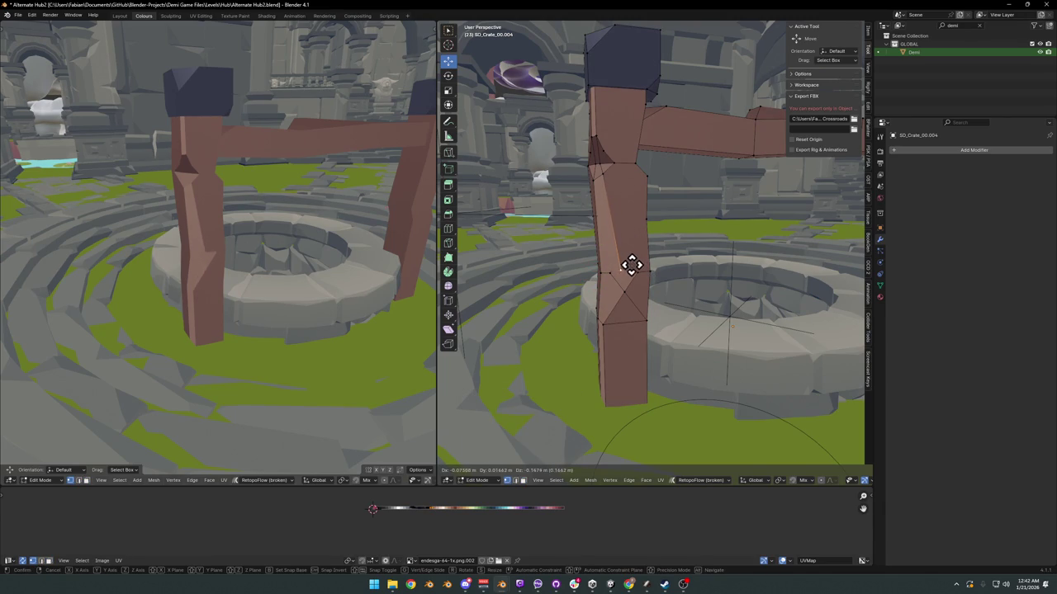
{"action": "left_click", "coordinate": [632, 259]}
Step: Slide an edge on the post's other side along the post
{"action": "mouse_move", "coordinate": [217, 255]}
{"action": "middle_mouse_down"}
{"action": "mouse_move", "coordinate": [183, 247]}
{"action": "mouse_move", "coordinate": [253, 233]}
{"action": "middle_mouse_up"}
{"action": "middle_click_drag", "start_coordinate": [540, 177], "coordinate": [623, 198]}
{"action": "left_click", "coordinate": [625, 194]}
{"action": "key", "text": "g"}
{"action": "key", "text": "g"}
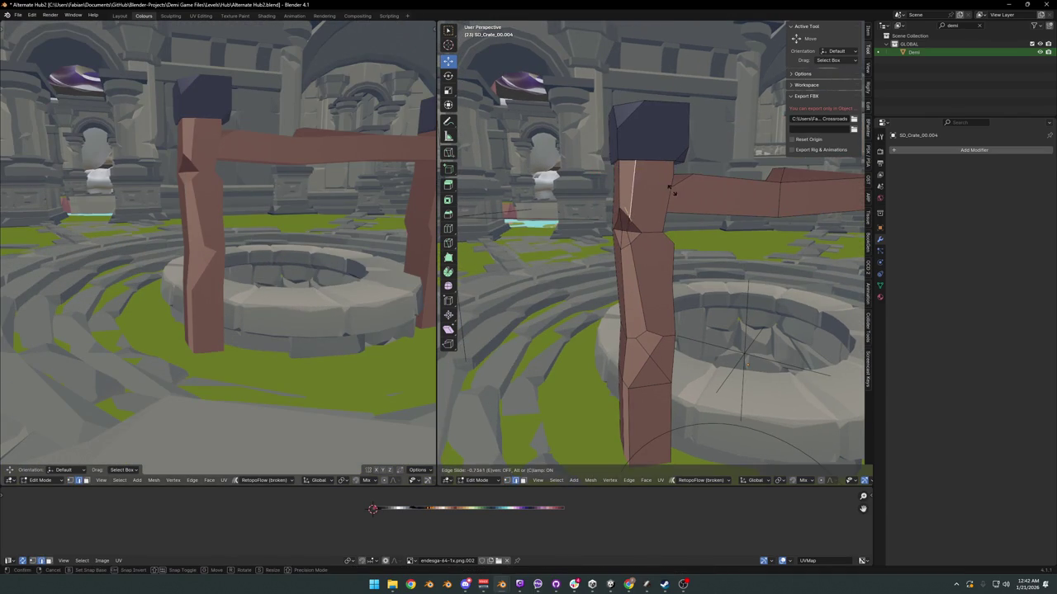
{"action": "left_click", "coordinate": [671, 186]}
{"action": "mouse_move", "coordinate": [302, 200]}
{"action": "middle_mouse_down"}
{"action": "mouse_move", "coordinate": [260, 234]}
{"action": "mouse_move", "coordinate": [314, 223]}
{"action": "mouse_move", "coordinate": [259, 245]}
{"action": "mouse_move", "coordinate": [273, 248]}
{"action": "middle_mouse_up"}
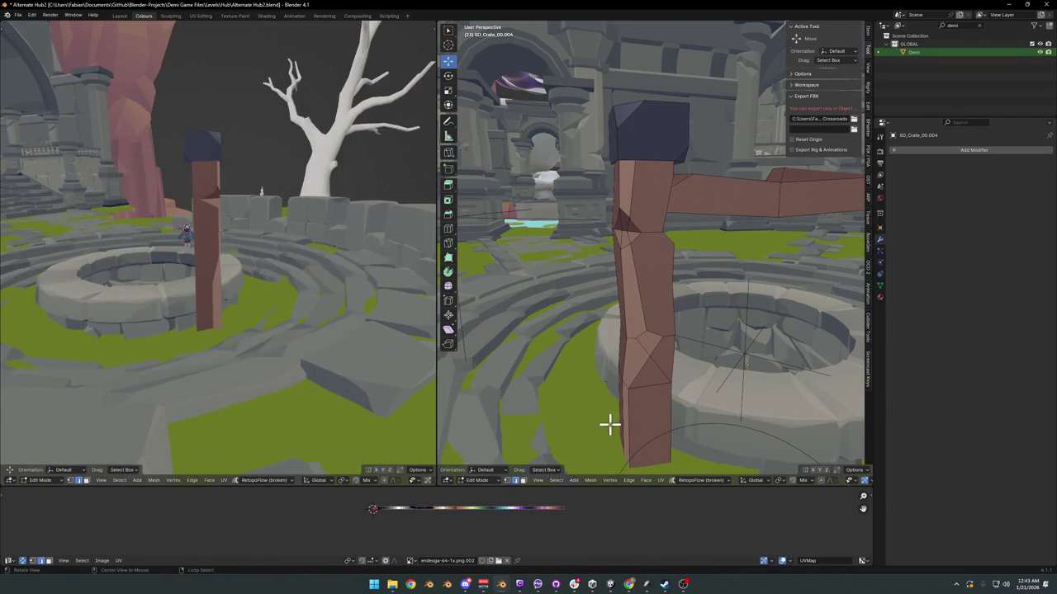
Step: Slide the post's bottom vertex along its edge with Shift+V, after cancelling a loop cut
{"action": "mouse_move", "coordinate": [608, 424]}
{"action": "middle_mouse_down"}
{"action": "mouse_move", "coordinate": [625, 392]}
{"action": "mouse_move", "coordinate": [664, 406]}
{"action": "middle_mouse_up"}
{"action": "key", "text": "ctrl+r"}
{"action": "key", "text": "Escape"}
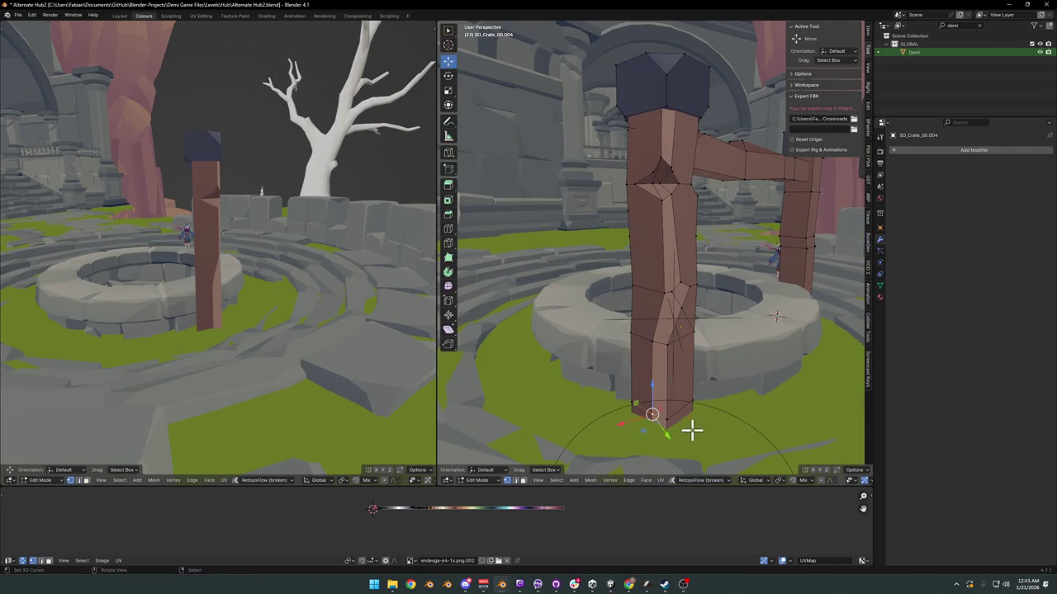
{"action": "key", "text": "alt+a"}
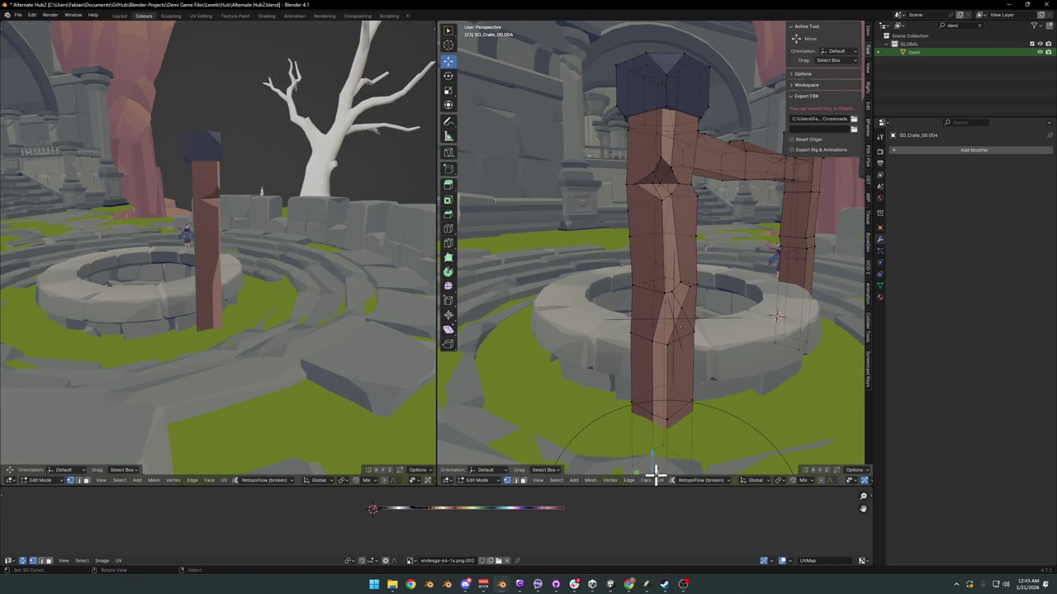
{"action": "right_click", "coordinate": [671, 456]}
{"action": "left_click", "coordinate": [652, 417]}
{"action": "key", "text": "shift+v"}
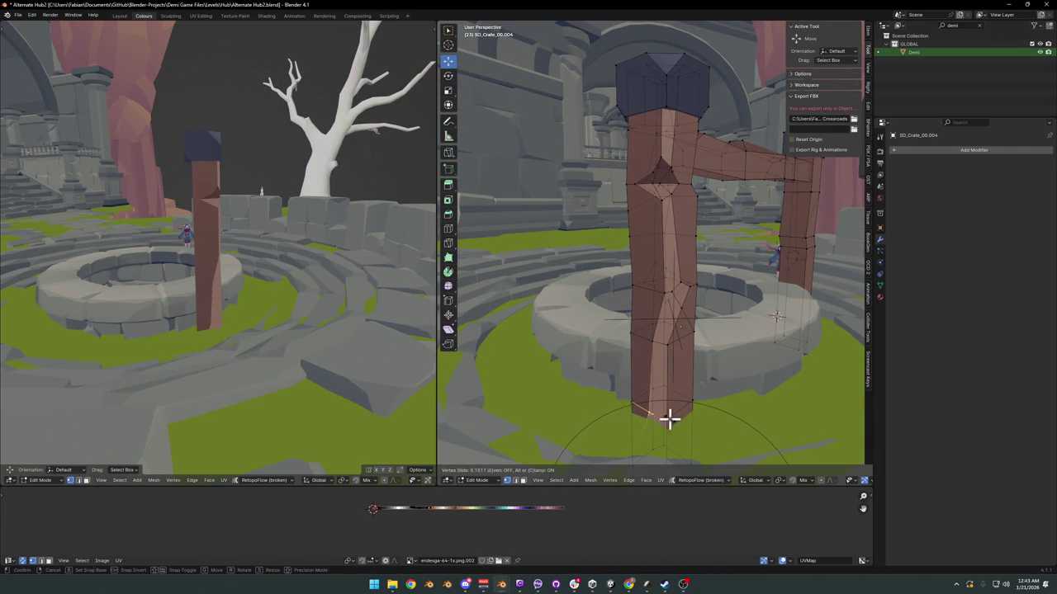
{"action": "right_click", "coordinate": [668, 419]}
{"action": "middle_click_drag", "start_coordinate": [227, 335], "coordinate": [161, 333]}
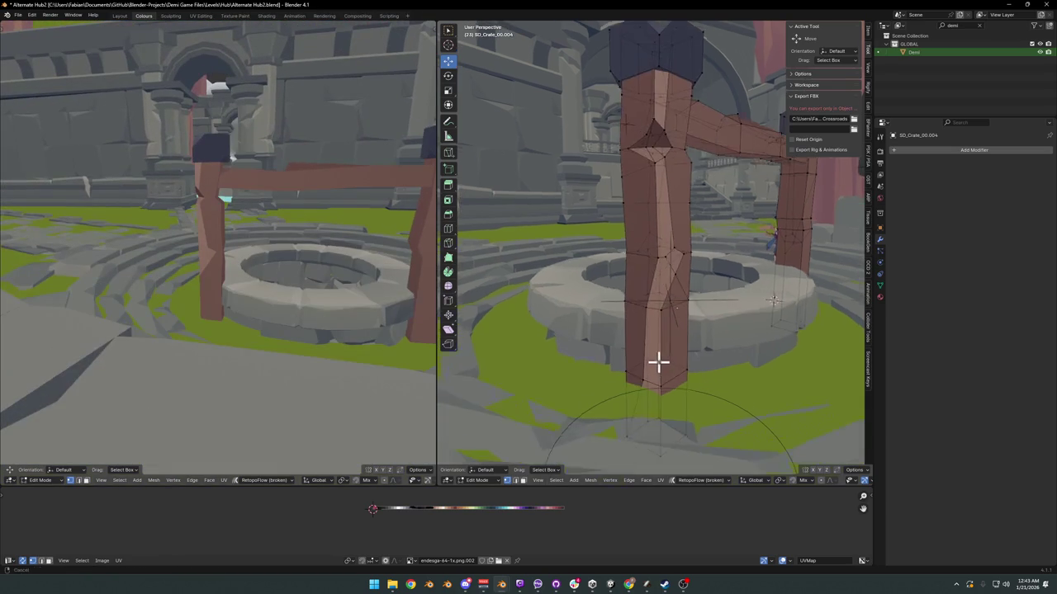
{"action": "middle_click_drag", "start_coordinate": [658, 361], "coordinate": [650, 397]}
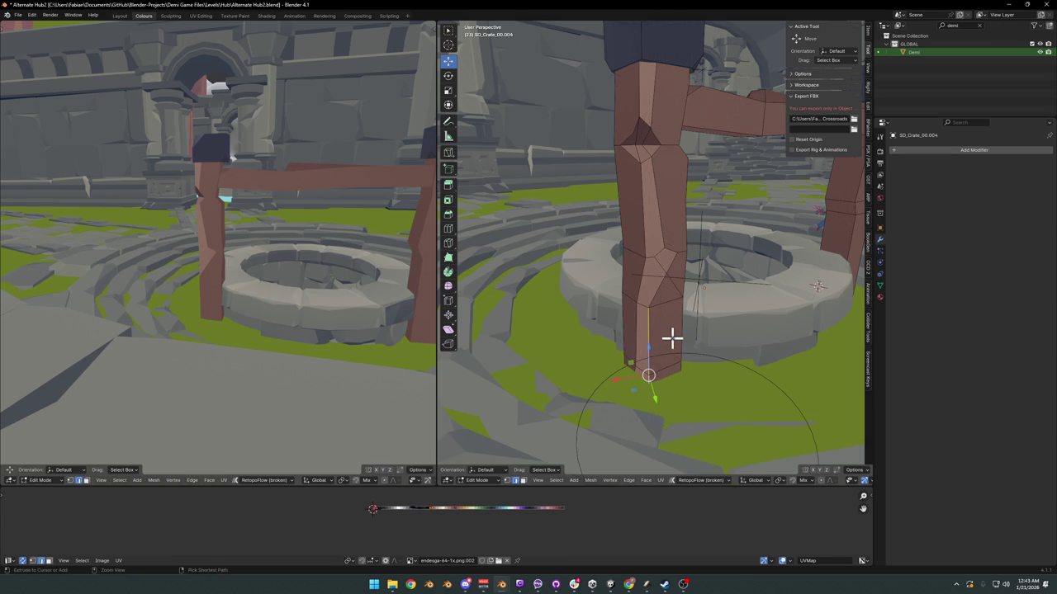
Step: Slide two vertices on the lower post along their edges, then save the file
{"action": "left_click", "coordinate": [677, 338], "text": "ctrl"}
{"action": "key", "text": "alt+a"}
{"action": "key", "text": "g"}
{"action": "key", "text": "g"}
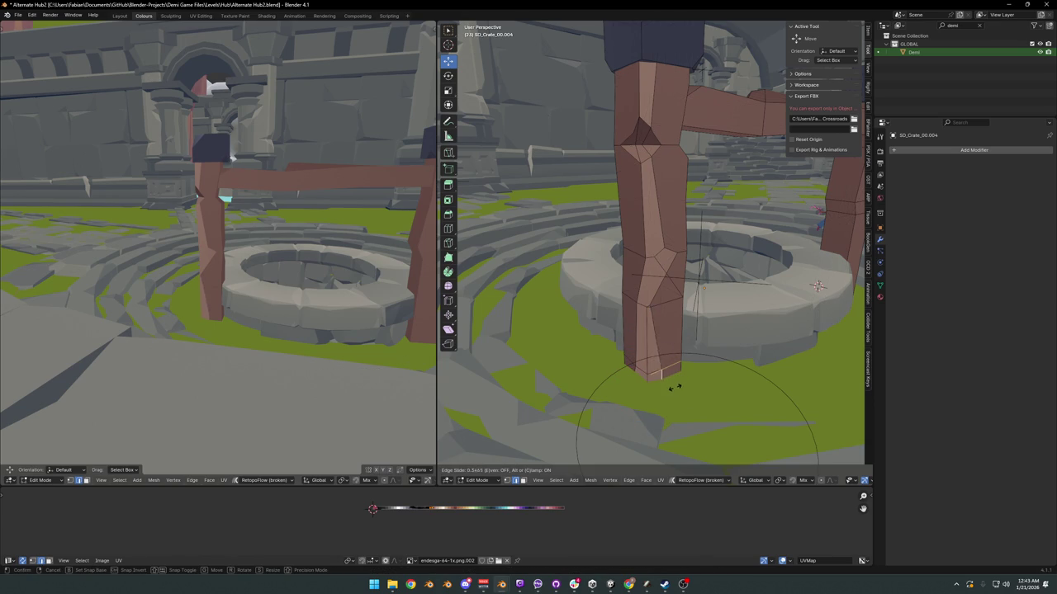
{"action": "right_click", "coordinate": [672, 390]}
{"action": "left_click", "coordinate": [657, 425]}
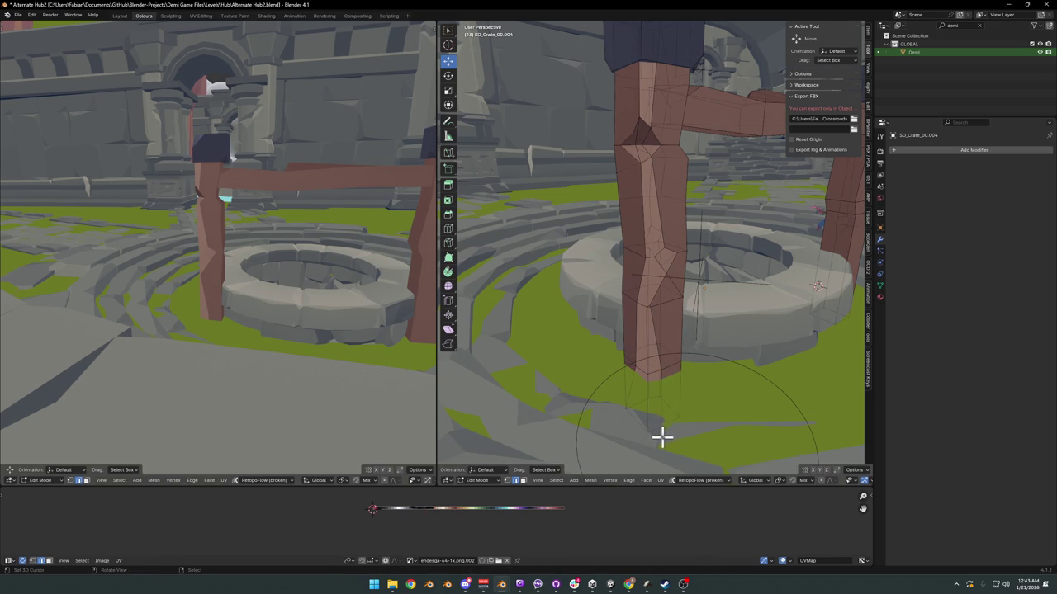
{"action": "key", "text": "1"}
{"action": "left_click", "coordinate": [653, 305]}
{"action": "key", "text": "g"}
{"action": "key", "text": "g"}
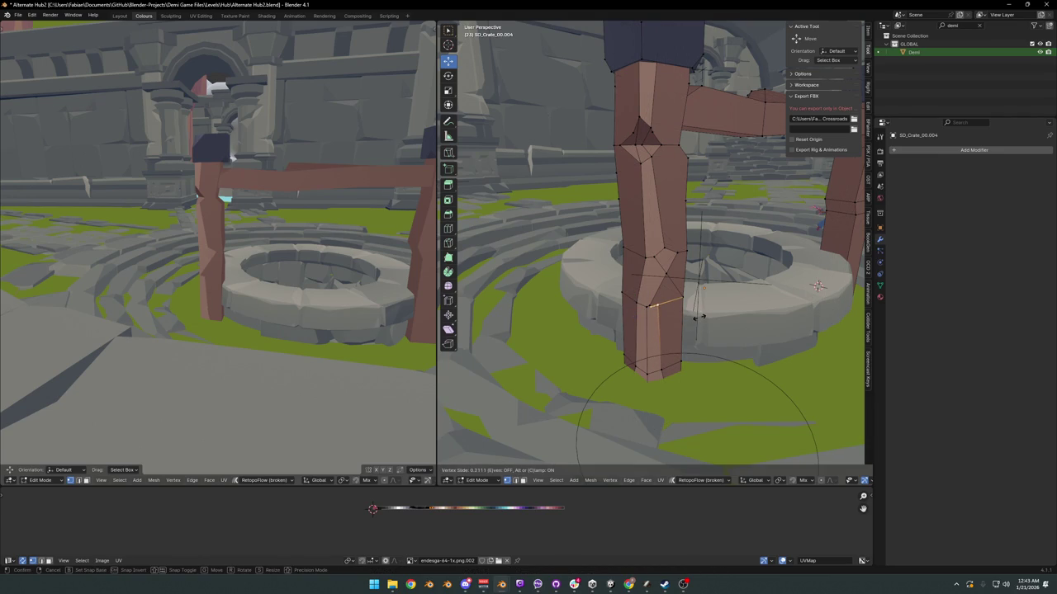
{"action": "left_click", "coordinate": [697, 316]}
{"action": "key", "text": "g"}
{"action": "key", "text": "g"}
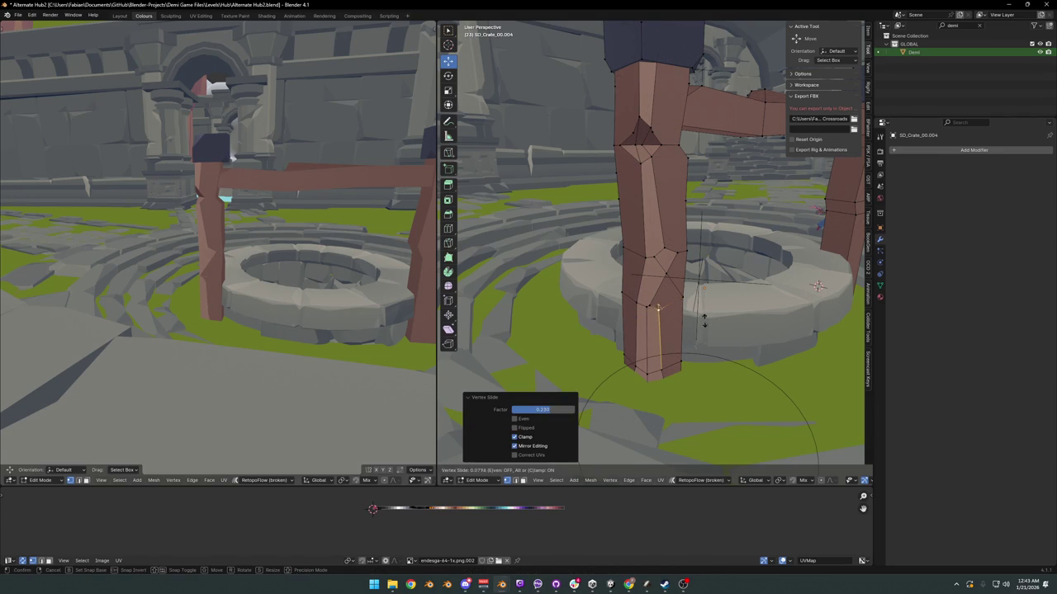
{"action": "left_click", "coordinate": [704, 320]}
{"action": "mouse_move", "coordinate": [217, 278]}
{"action": "middle_mouse_down"}
{"action": "mouse_move", "coordinate": [263, 262]}
{"action": "mouse_move", "coordinate": [237, 283]}
{"action": "mouse_move", "coordinate": [189, 289]}
{"action": "mouse_move", "coordinate": [226, 290]}
{"action": "mouse_move", "coordinate": [229, 278]}
{"action": "mouse_move", "coordinate": [285, 286]}
{"action": "middle_mouse_up"}
{"action": "scroll", "coordinate": [262, 263], "scroll_direction": "up", "scroll_amount": 5}
{"action": "key", "text": "ctrl+s"}
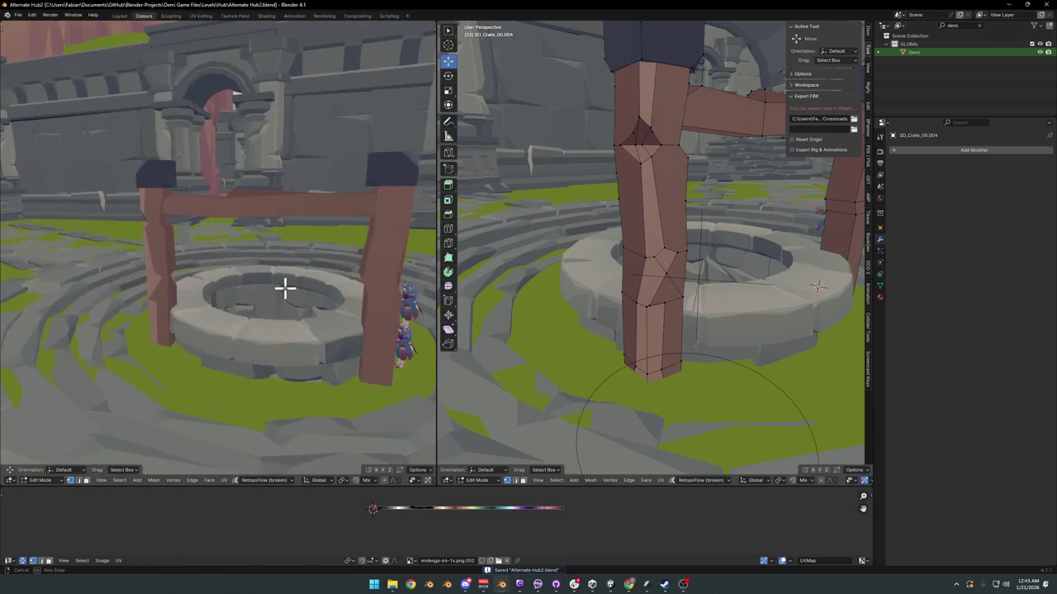
Step: Bevel the post's vertical edge loop with Ctrl+B
{"action": "mouse_move", "coordinate": [764, 217]}
{"action": "middle_mouse_down"}
{"action": "mouse_move", "coordinate": [755, 246]}
{"action": "mouse_move", "coordinate": [663, 296]}
{"action": "middle_mouse_up"}
{"action": "scroll", "coordinate": [755, 245], "scroll_direction": "down", "scroll_amount": 4}
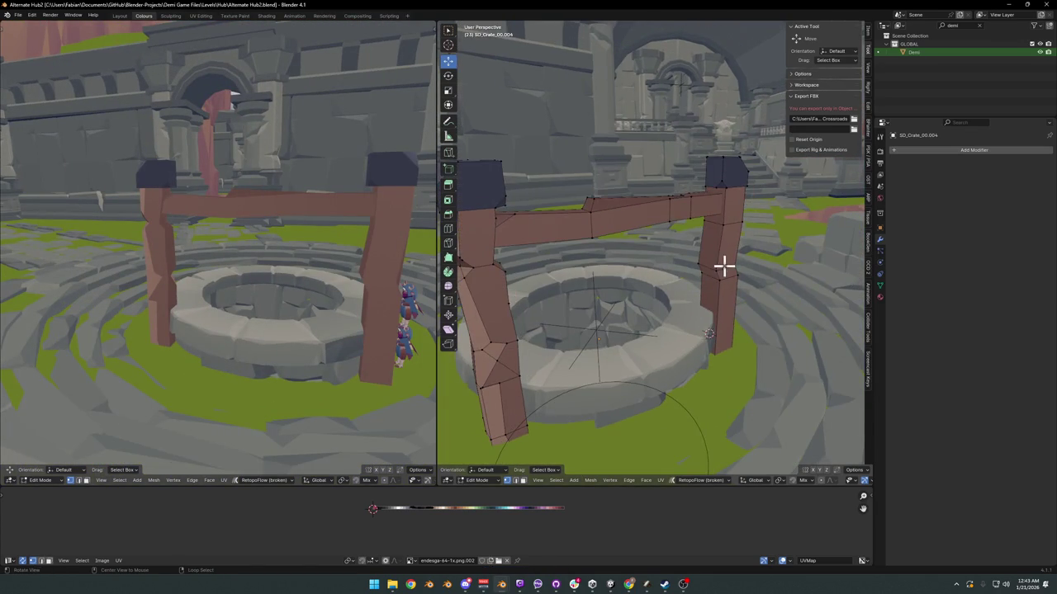
{"action": "mouse_move", "coordinate": [723, 265]}
{"action": "middle_mouse_down"}
{"action": "mouse_move", "coordinate": [679, 297]}
{"action": "mouse_move", "coordinate": [598, 305]}
{"action": "mouse_move", "coordinate": [680, 253]}
{"action": "mouse_move", "coordinate": [698, 288]}
{"action": "mouse_move", "coordinate": [641, 302]}
{"action": "middle_mouse_up"}
{"action": "scroll", "coordinate": [691, 290], "scroll_direction": "down", "scroll_amount": 4}
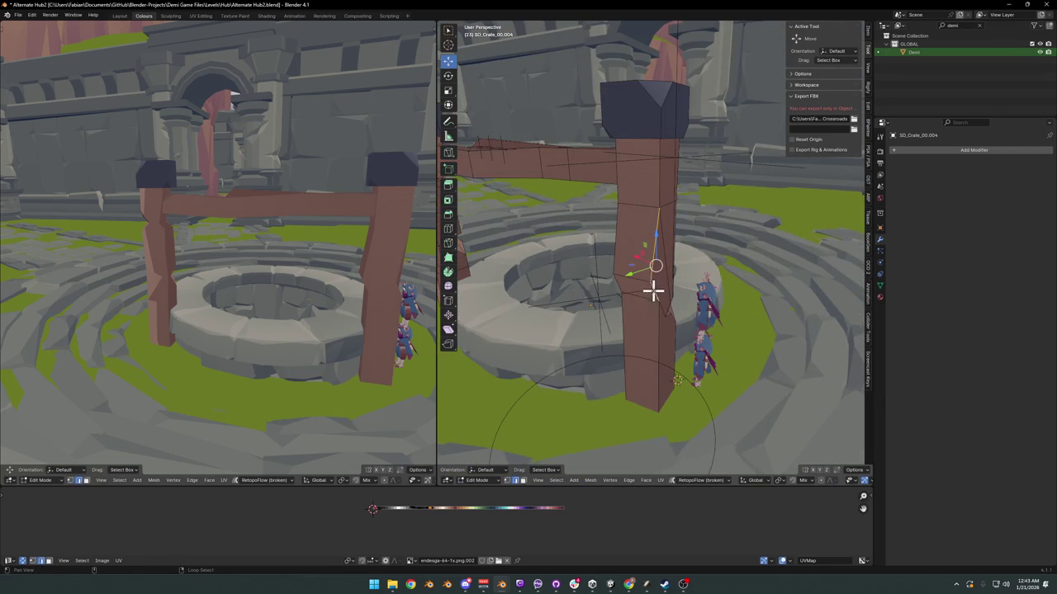
{"action": "middle_click_drag", "start_coordinate": [663, 194], "coordinate": [677, 207]}
{"action": "left_click", "coordinate": [676, 207], "text": "alt"}
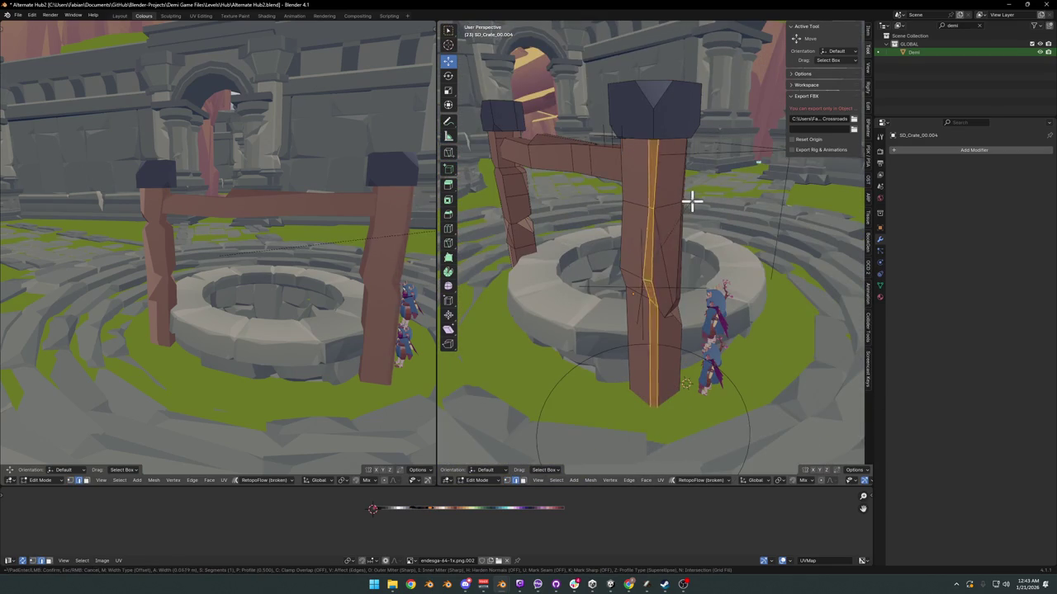
{"action": "key", "text": "ctrl+b"}
{"action": "left_click", "coordinate": [684, 206]}
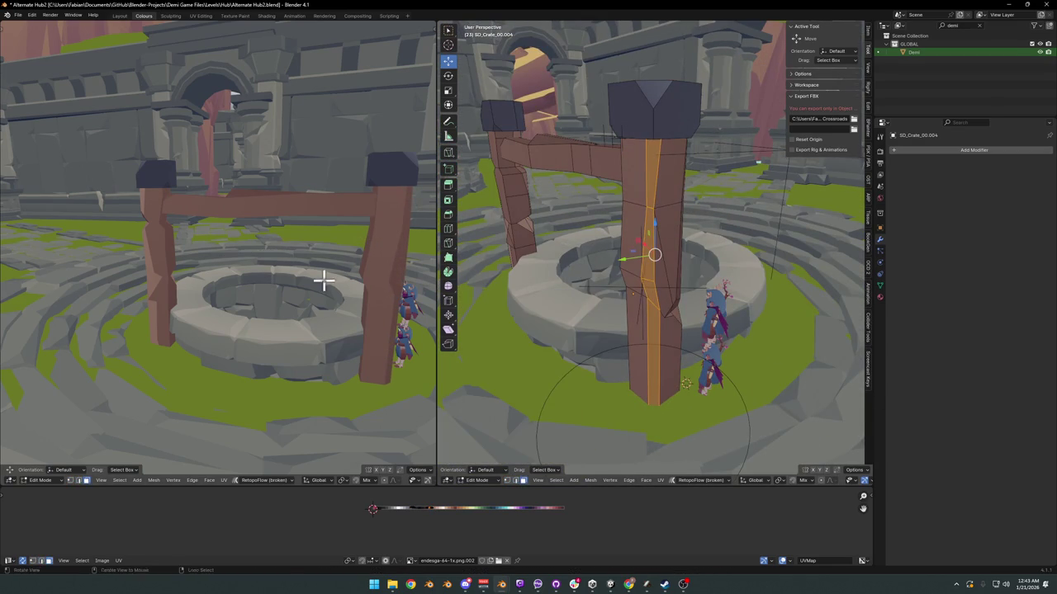
Step: Shift the post's UVs along X to change its wood shade
{"action": "middle_click_drag", "start_coordinate": [322, 278], "coordinate": [290, 281]}
{"action": "key", "text": "g"}
{"action": "key", "text": "x"}
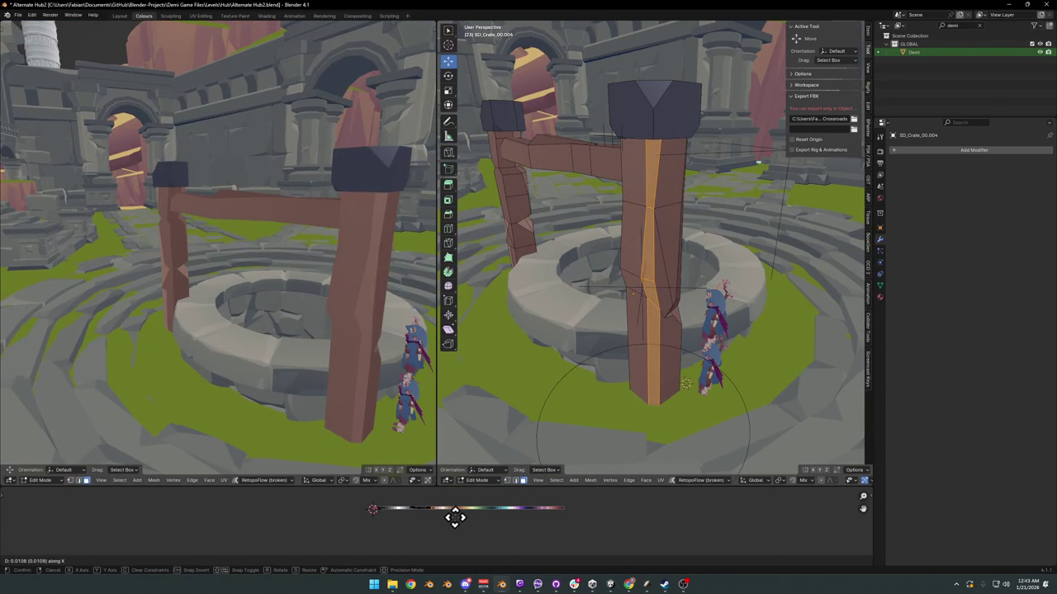
{"action": "left_click", "coordinate": [459, 518]}
{"action": "mouse_move", "coordinate": [354, 338]}
{"action": "middle_mouse_down"}
{"action": "mouse_move", "coordinate": [396, 328]}
{"action": "mouse_move", "coordinate": [353, 327]}
{"action": "mouse_move", "coordinate": [363, 327]}
{"action": "middle_mouse_up"}
{"action": "key", "text": "alt+a"}
Step: Add an edge loop near the post's bottom and a tilted loop cut on the upper post
{"action": "middle_click_drag", "start_coordinate": [639, 333], "coordinate": [648, 368]}
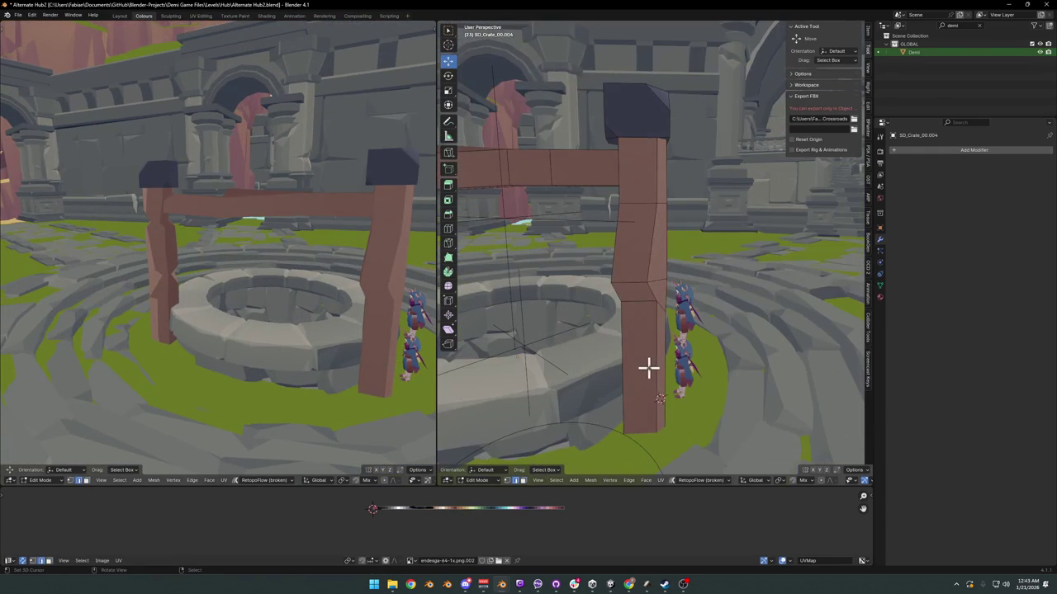
{"action": "left_click", "coordinate": [653, 423]}
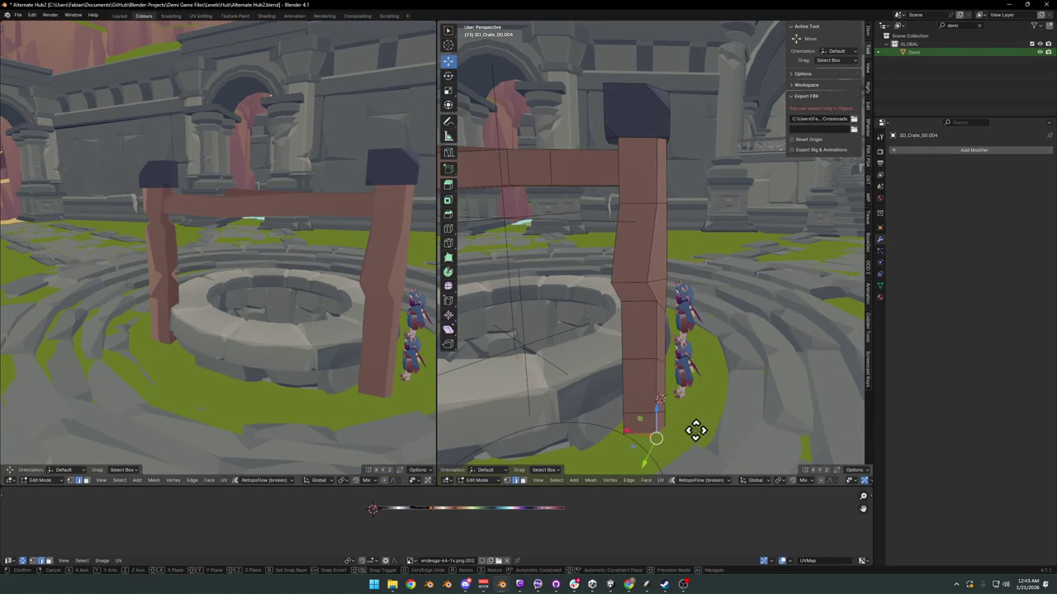
{"action": "left_click", "coordinate": [690, 430]}
{"action": "key", "text": "ctrl+r"}
{"action": "left_click", "coordinate": [664, 151]}
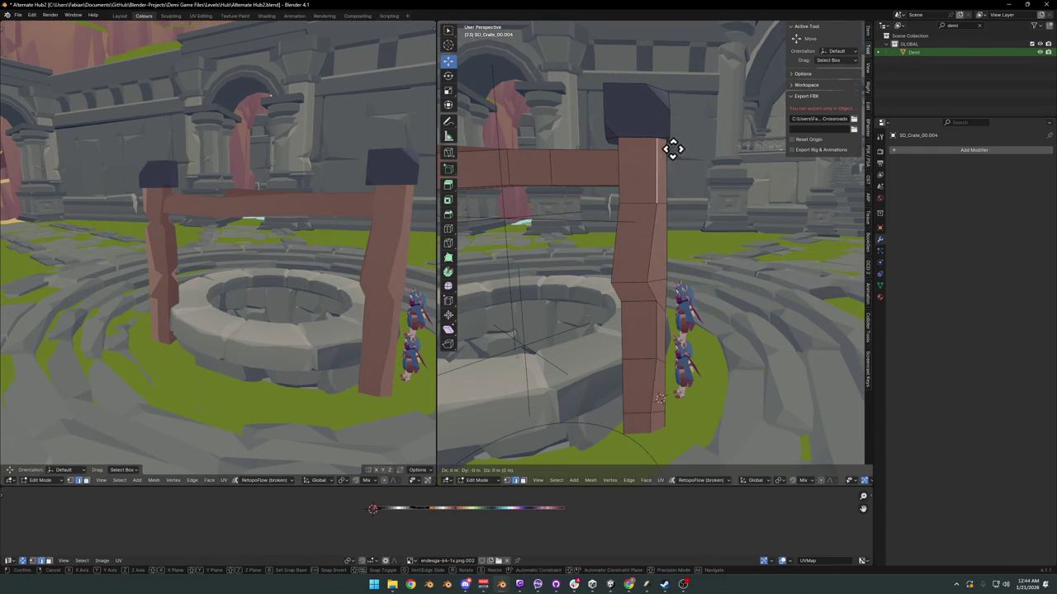
{"action": "left_click", "coordinate": [660, 151]}
{"action": "key", "text": "r"}
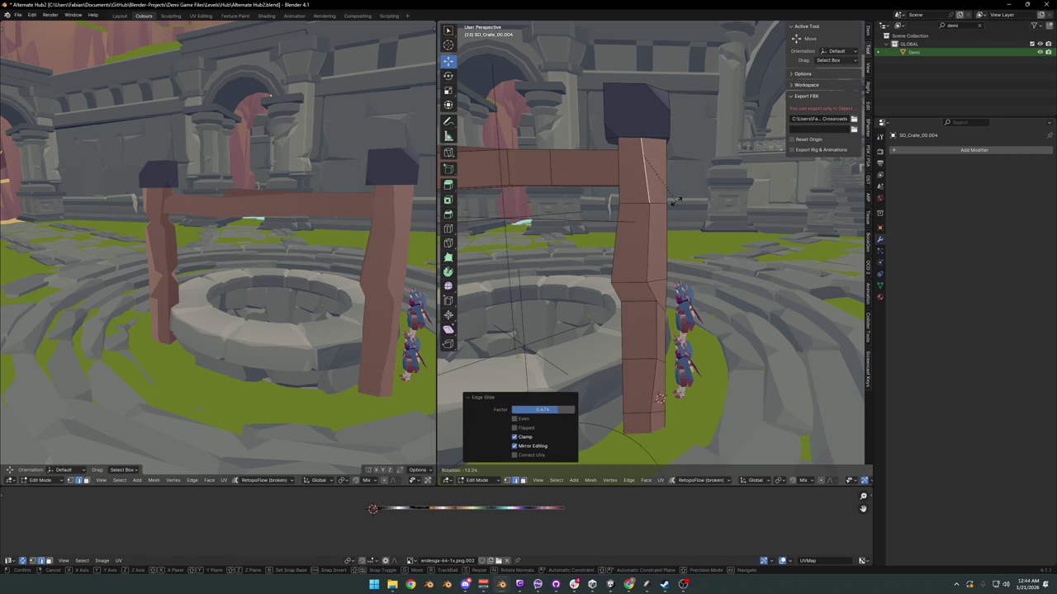
{"action": "left_click", "coordinate": [675, 195]}
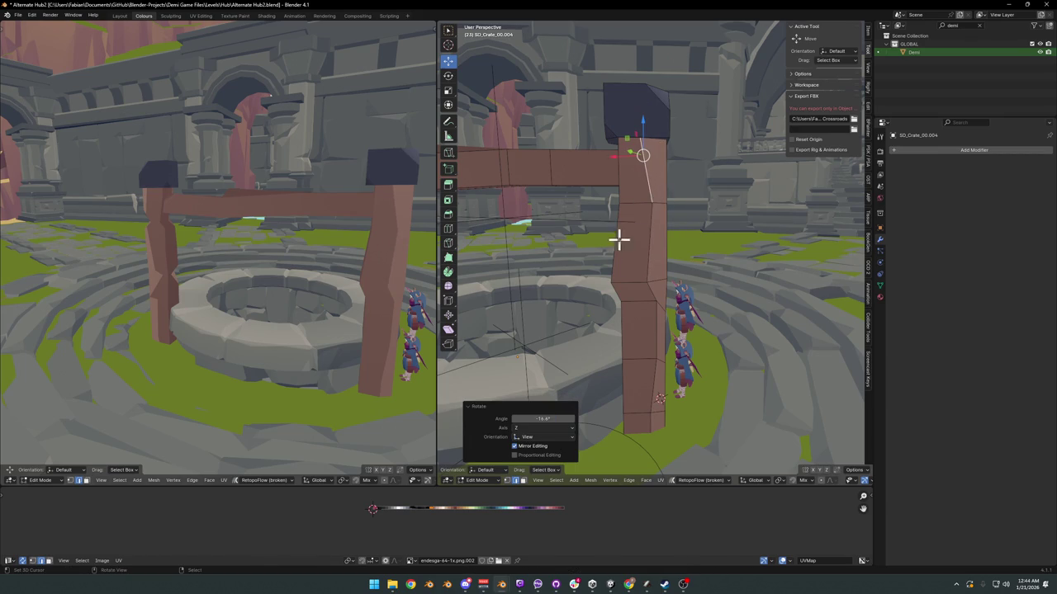
{"action": "key", "text": "alt+a"}
Step: Slide a vertex on the upper post along its edge
{"action": "left_click", "coordinate": [651, 268], "text": "ctrl"}
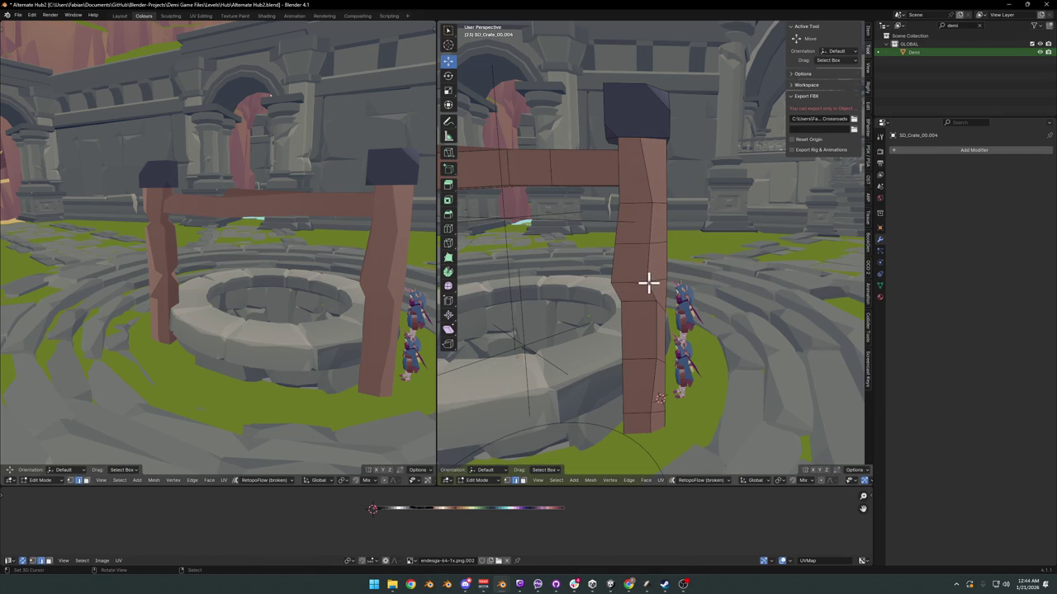
{"action": "key", "text": "g"}
{"action": "key", "text": "g"}
{"action": "left_click", "coordinate": [631, 281]}
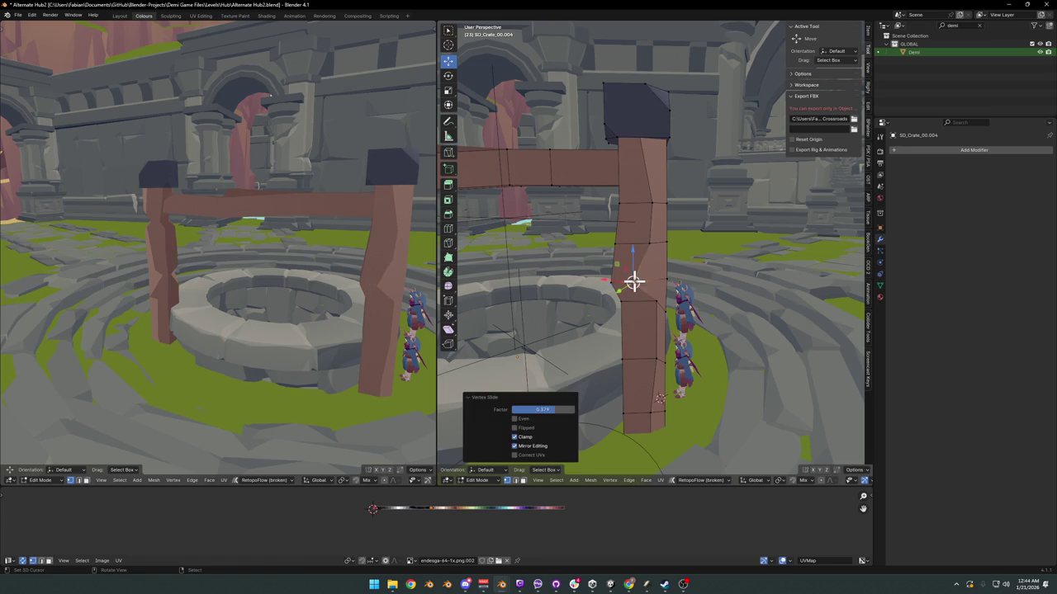
{"action": "left_click", "coordinate": [547, 295]}
Step: Move a side face of the post twice along X
{"action": "mouse_move", "coordinate": [366, 278]}
{"action": "middle_mouse_down"}
{"action": "mouse_move", "coordinate": [377, 262]}
{"action": "mouse_move", "coordinate": [209, 272]}
{"action": "mouse_move", "coordinate": [293, 262]}
{"action": "mouse_move", "coordinate": [212, 259]}
{"action": "mouse_move", "coordinate": [367, 278]}
{"action": "middle_mouse_up"}
{"action": "mouse_move", "coordinate": [512, 297]}
{"action": "middle_mouse_down"}
{"action": "mouse_move", "coordinate": [651, 316]}
{"action": "mouse_move", "coordinate": [465, 420]}
{"action": "middle_mouse_up"}
{"action": "left_click", "coordinate": [652, 316]}
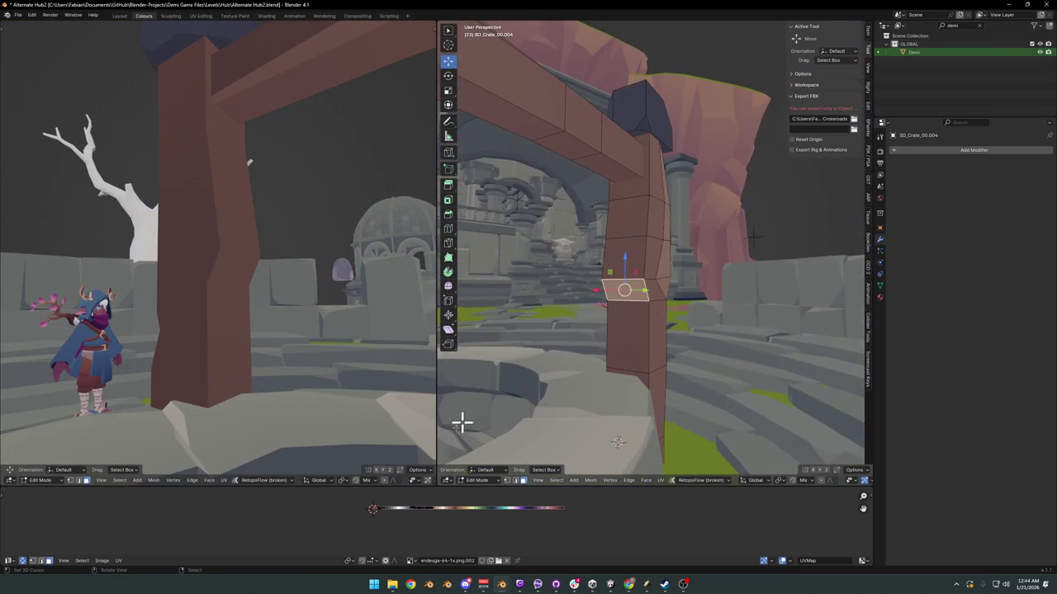
{"action": "key", "text": "g"}
{"action": "key", "text": "x"}
{"action": "left_click", "coordinate": [444, 525]}
{"action": "key", "text": "g"}
{"action": "key", "text": "x"}
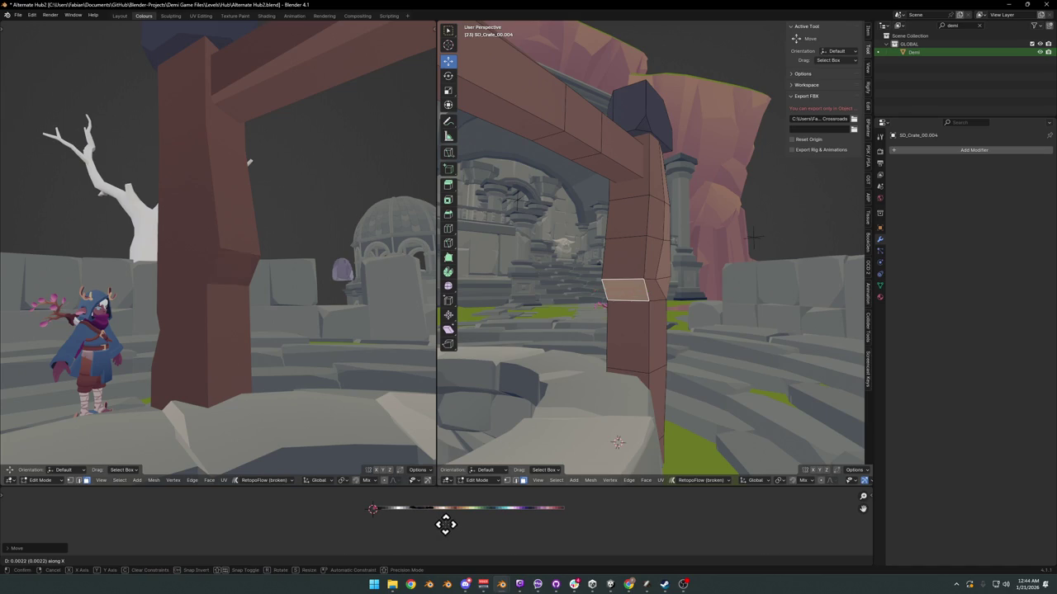
{"action": "left_click", "coordinate": [444, 525]}
{"action": "mouse_move", "coordinate": [330, 314]}
{"action": "middle_mouse_down"}
{"action": "mouse_move", "coordinate": [267, 294]}
{"action": "mouse_move", "coordinate": [306, 314]}
{"action": "mouse_move", "coordinate": [269, 280]}
{"action": "mouse_move", "coordinate": [472, 267]}
{"action": "mouse_move", "coordinate": [656, 286]}
{"action": "mouse_move", "coordinate": [691, 314]}
{"action": "mouse_move", "coordinate": [780, 293]}
{"action": "mouse_move", "coordinate": [631, 256]}
{"action": "middle_mouse_up"}
Step: Push the small face near the post's top outward along X
{"action": "scroll", "coordinate": [802, 272], "scroll_direction": "up", "scroll_amount": 5}
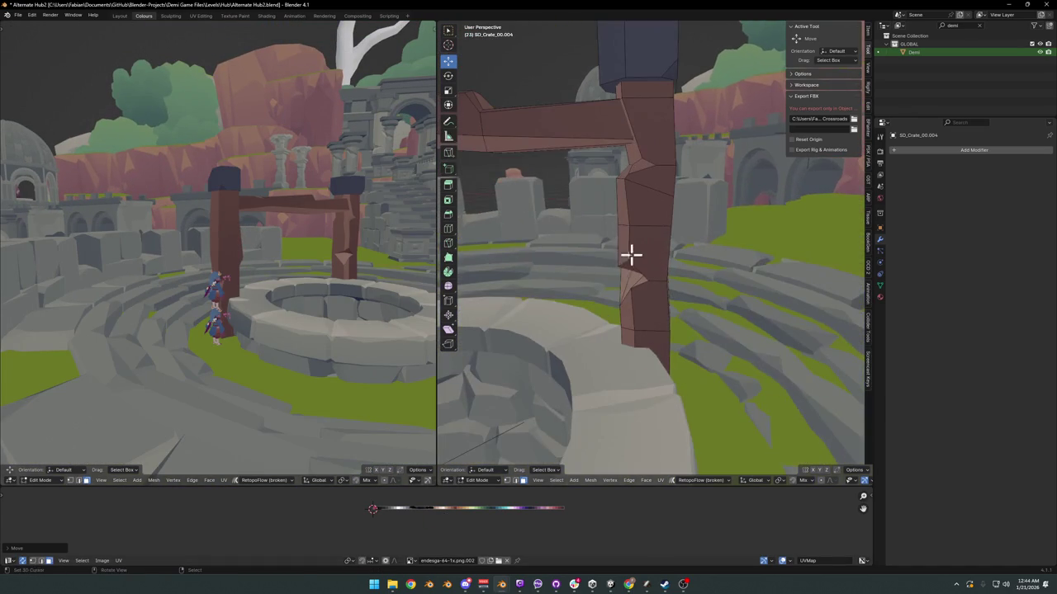
{"action": "mouse_move", "coordinate": [627, 213]}
{"action": "middle_mouse_down"}
{"action": "mouse_move", "coordinate": [653, 234]}
{"action": "mouse_move", "coordinate": [672, 214]}
{"action": "mouse_move", "coordinate": [644, 238]}
{"action": "middle_mouse_up"}
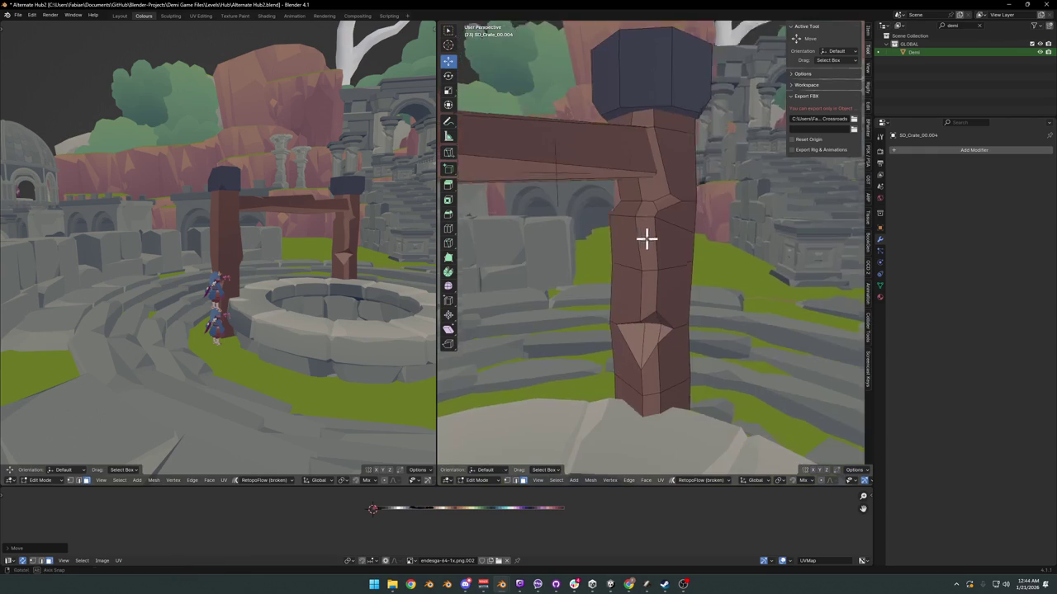
{"action": "scroll", "coordinate": [353, 251], "scroll_direction": "up", "scroll_amount": 2}
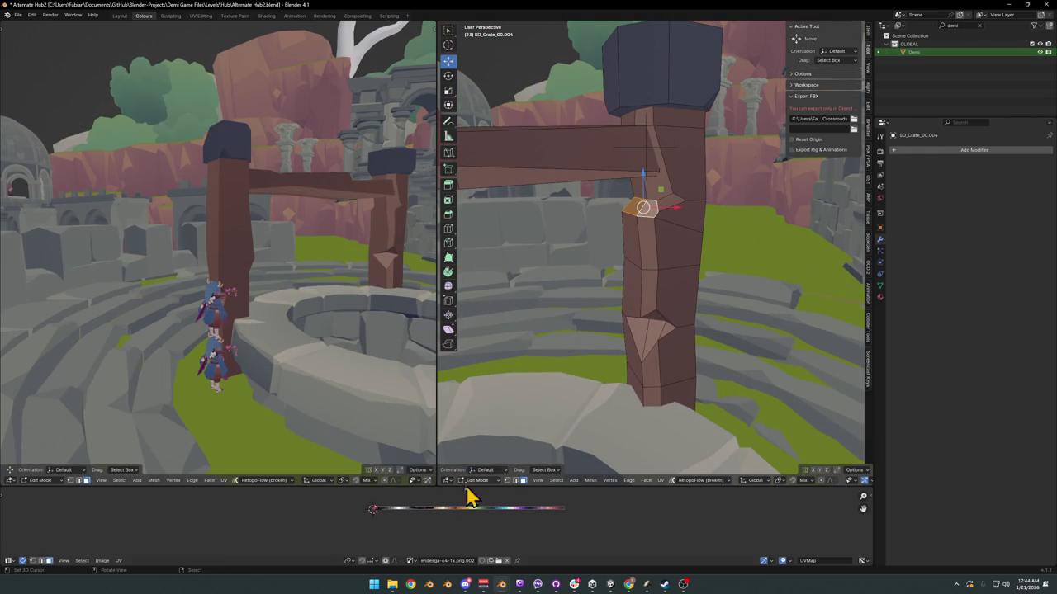
{"action": "key", "text": "g"}
{"action": "key", "text": "x"}
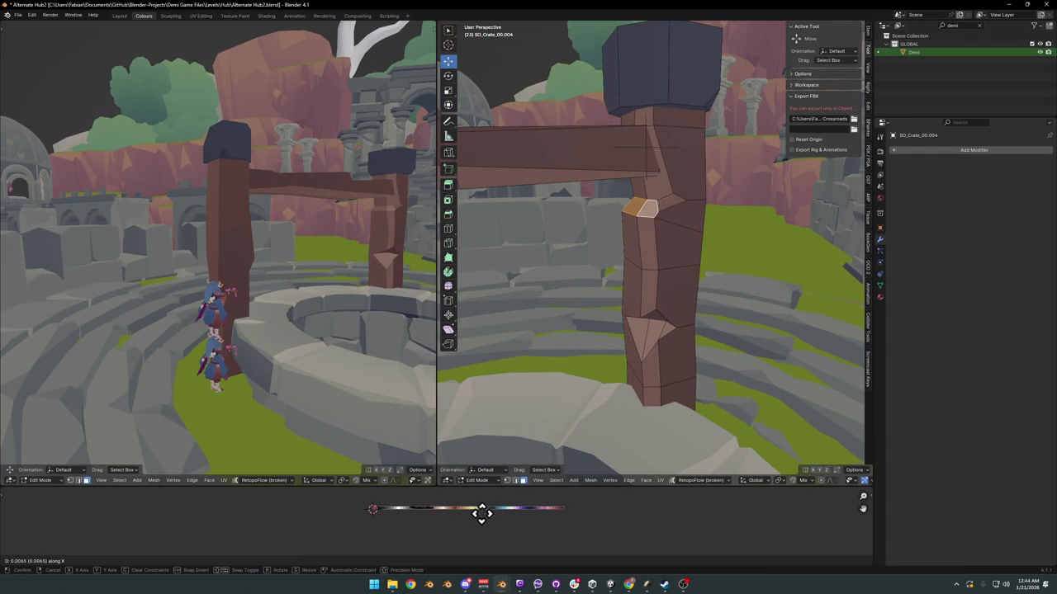
{"action": "left_click", "coordinate": [487, 513]}
{"action": "key", "text": "alt+a"}
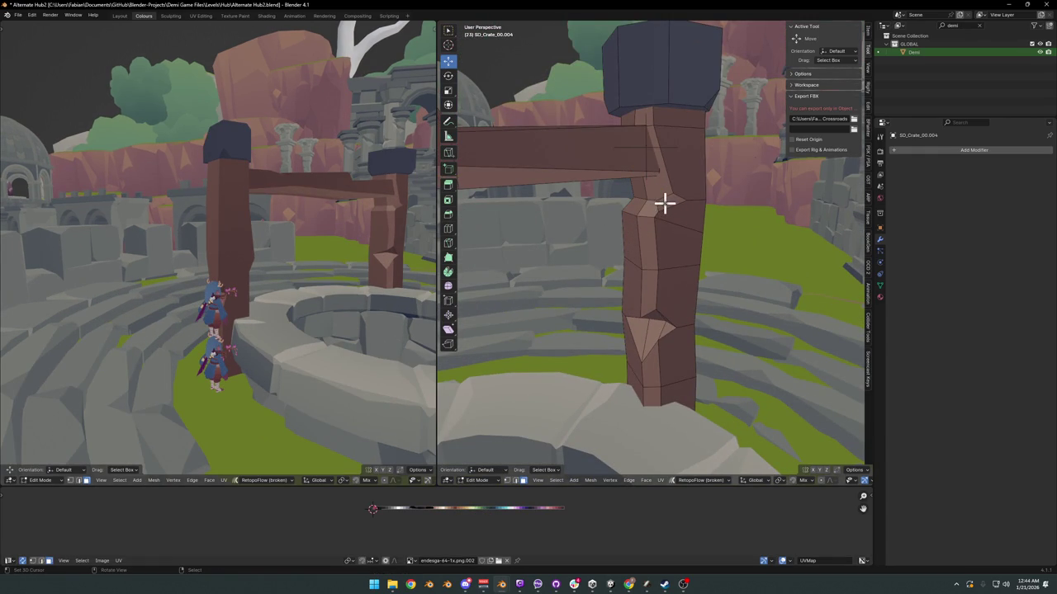
Step: Shift the UVs to adjust the wood shade and save the file
{"action": "key", "text": "g"}
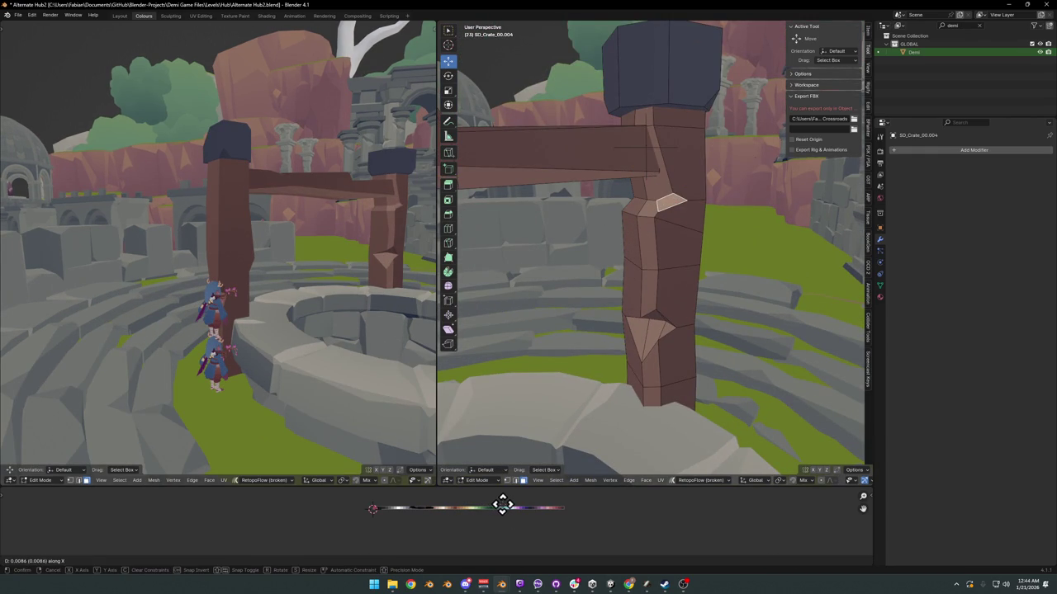
{"action": "left_click", "coordinate": [504, 505]}
{"action": "mouse_move", "coordinate": [388, 273]}
{"action": "middle_mouse_down"}
{"action": "mouse_move", "coordinate": [349, 262]}
{"action": "mouse_move", "coordinate": [361, 261]}
{"action": "mouse_move", "coordinate": [142, 271]}
{"action": "mouse_move", "coordinate": [338, 264]}
{"action": "mouse_move", "coordinate": [255, 262]}
{"action": "mouse_move", "coordinate": [302, 267]}
{"action": "middle_mouse_up"}
{"action": "key", "text": "ctrl+s"}
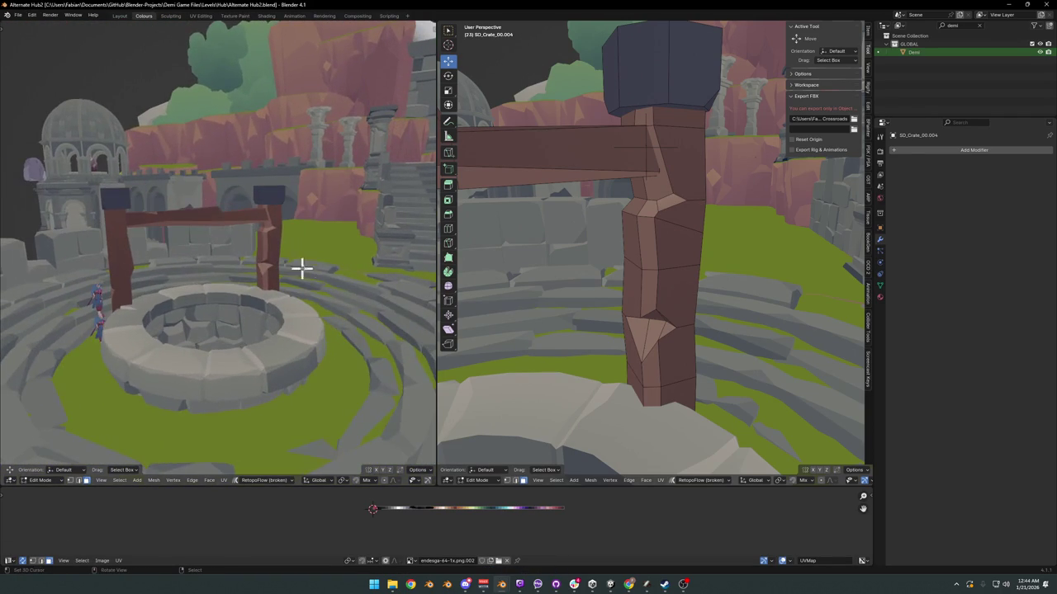
{"action": "mouse_move", "coordinate": [622, 281]}
{"action": "middle_mouse_down"}
{"action": "mouse_move", "coordinate": [594, 311]}
{"action": "mouse_move", "coordinate": [538, 270]}
{"action": "mouse_move", "coordinate": [653, 298]}
{"action": "mouse_move", "coordinate": [641, 275]}
{"action": "middle_mouse_up"}
Step: Cut a new edge loop across the crossbeam with Ctrl+R
{"action": "key", "text": "a"}
{"action": "left_click", "coordinate": [665, 278], "text": "alt"}
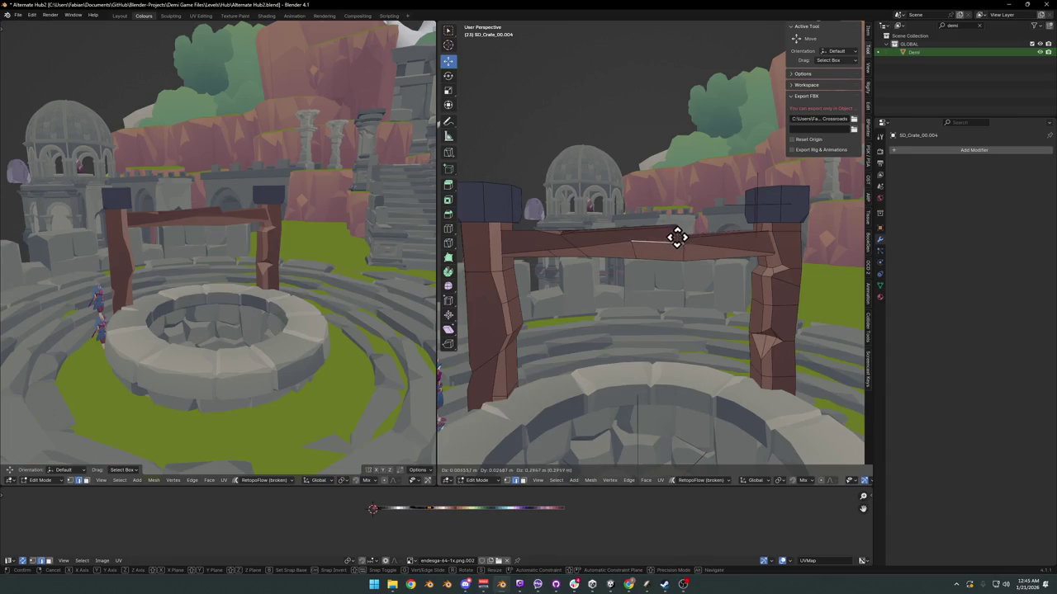
{"action": "key", "text": "ctrl+r"}
{"action": "left_click", "coordinate": [603, 250]}
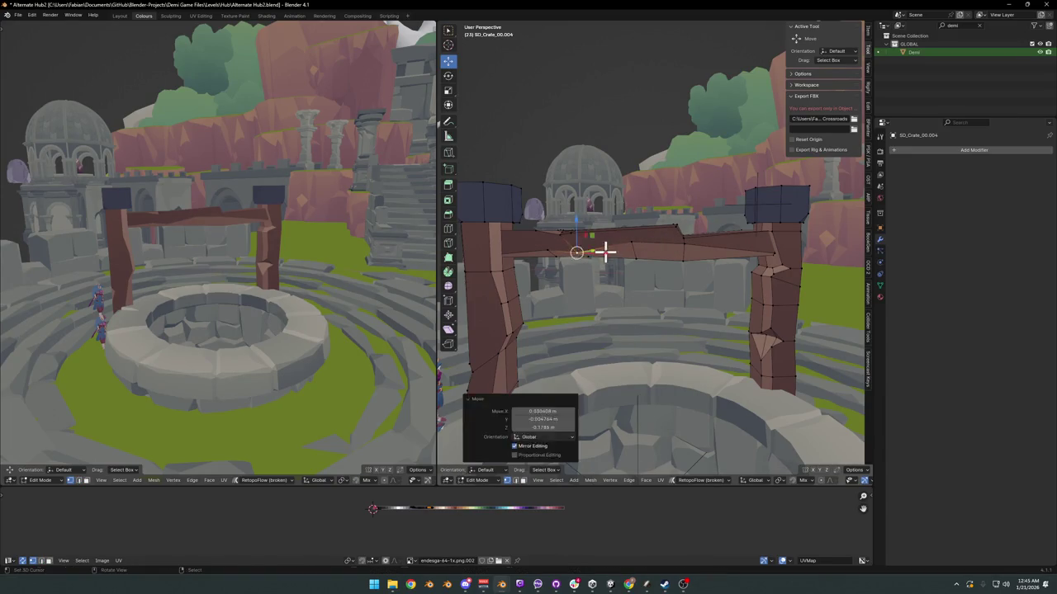
{"action": "left_click", "coordinate": [658, 238]}
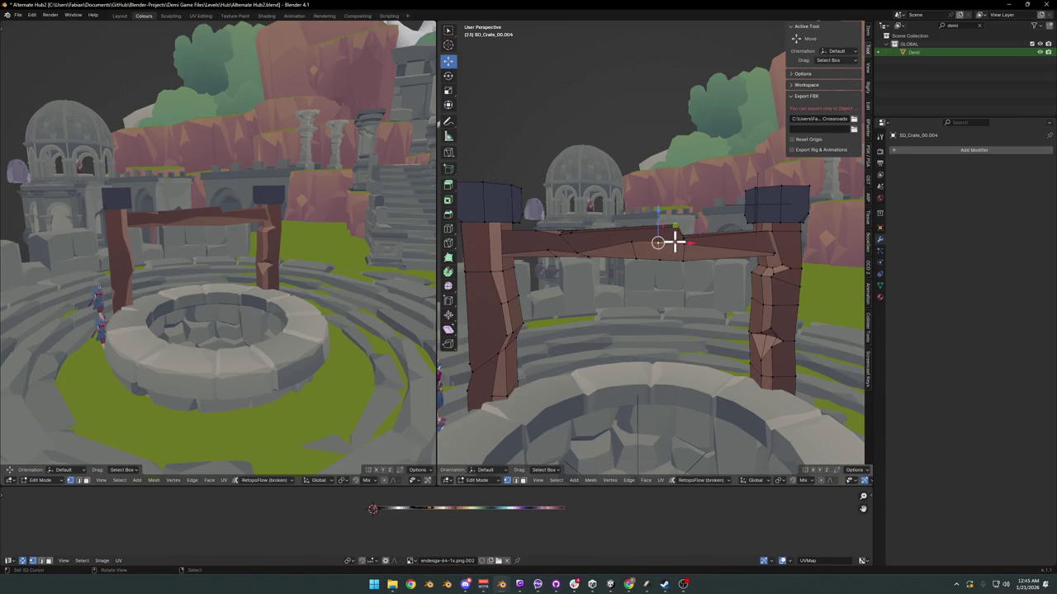
Step: Nudge two top-edge vertices of the beam to crooked positions and save
{"action": "left_click", "coordinate": [611, 252]}
{"action": "key", "text": "g"}
{"action": "left_click", "coordinate": [634, 244]}
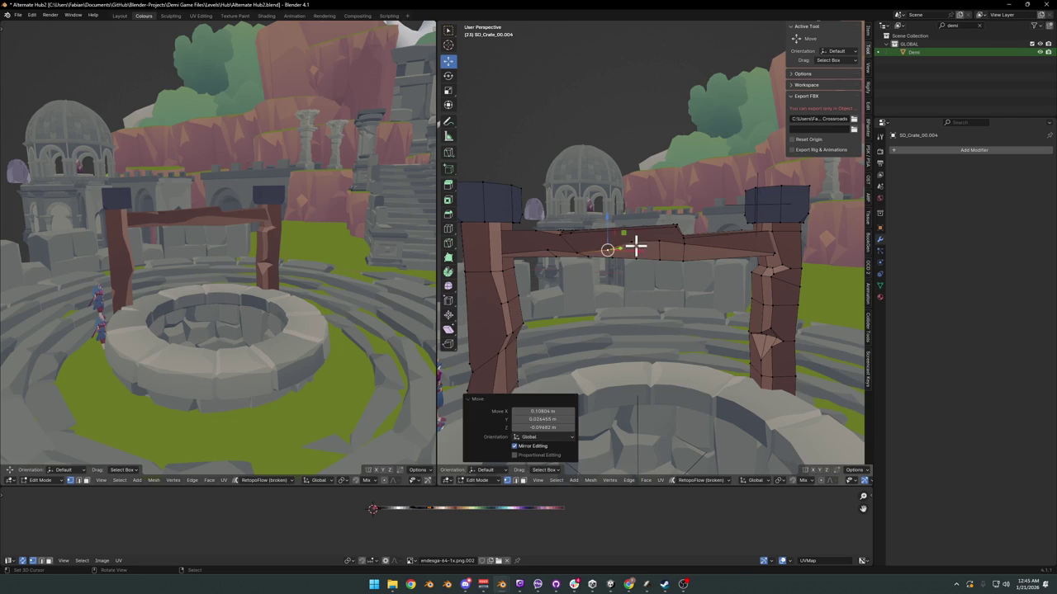
{"action": "left_click", "coordinate": [666, 240]}
{"action": "key", "text": "g"}
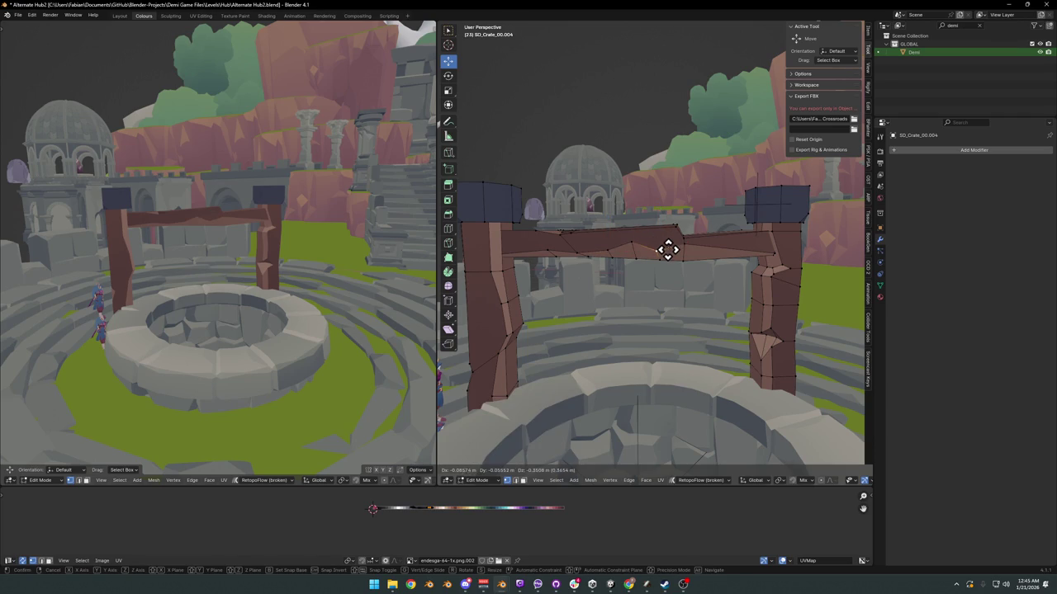
{"action": "left_click", "coordinate": [666, 249]}
{"action": "key", "text": "g"}
{"action": "left_click", "coordinate": [675, 246]}
{"action": "key", "text": "g"}
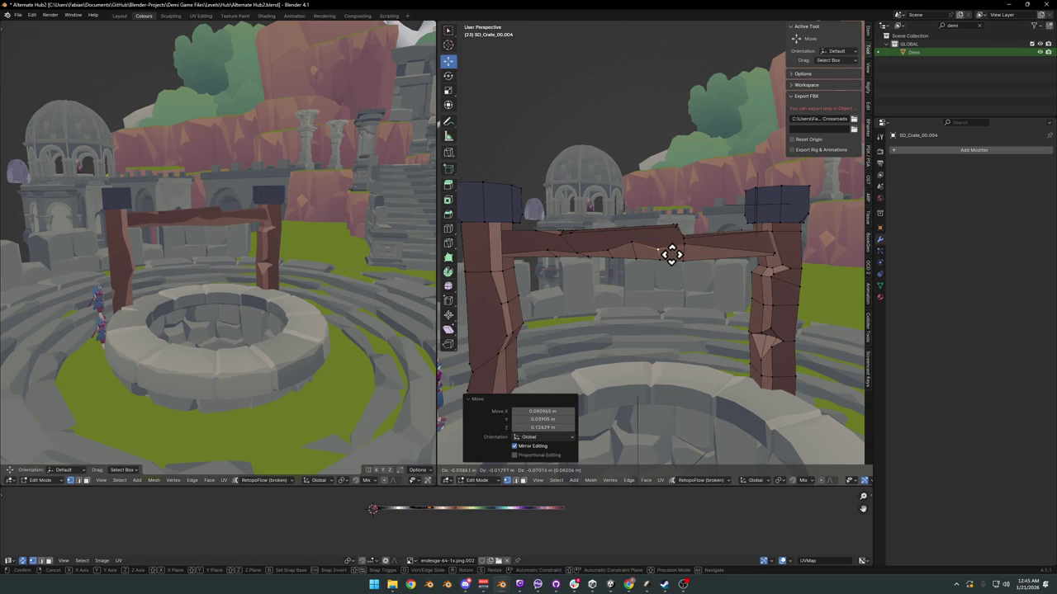
{"action": "right_click", "coordinate": [658, 253]}
{"action": "key", "text": "ctrl+s"}
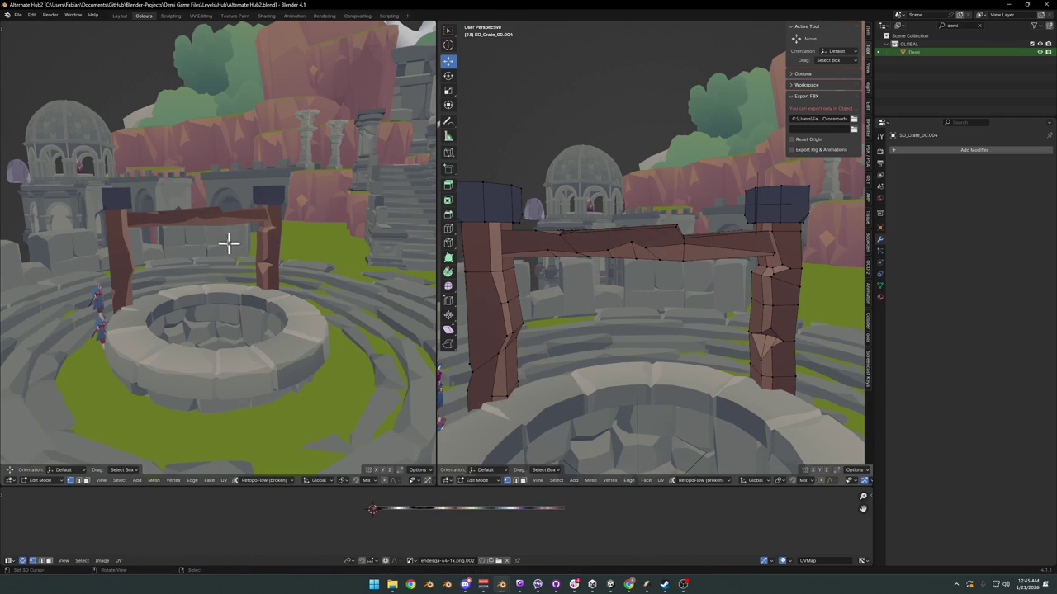
Step: Inspect the frame and gate in Object Mode, then return to Edit Mode on the beam
{"action": "middle_click_drag", "start_coordinate": [228, 243], "coordinate": [272, 248]}
{"action": "mouse_move", "coordinate": [585, 267]}
{"action": "middle_mouse_down"}
{"action": "mouse_move", "coordinate": [662, 254]}
{"action": "mouse_move", "coordinate": [636, 271]}
{"action": "middle_mouse_up"}
{"action": "scroll", "coordinate": [661, 254], "scroll_direction": "up", "scroll_amount": 2}
{"action": "key", "text": "Tab"}
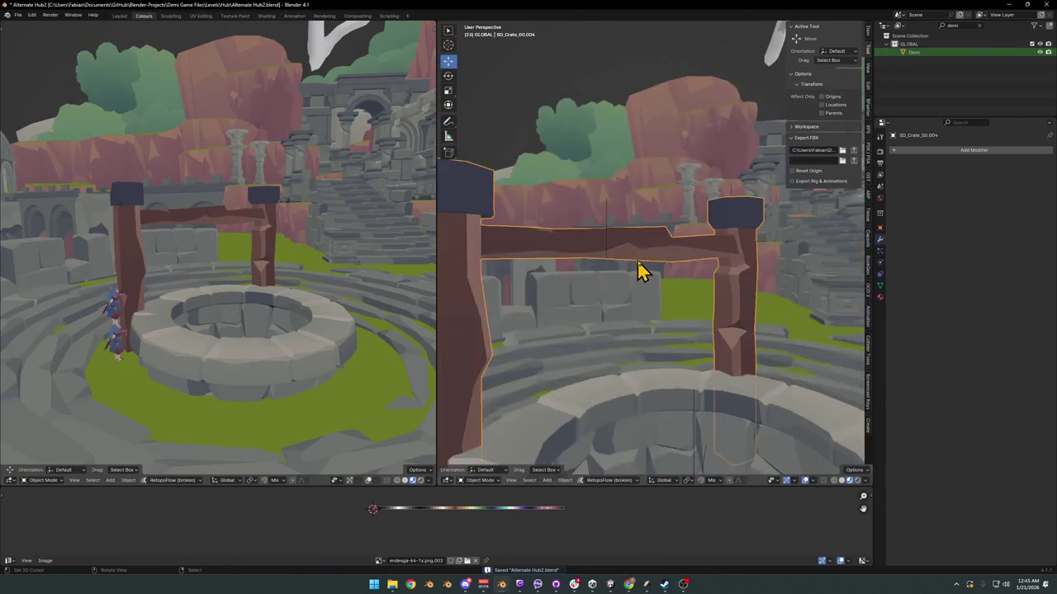
{"action": "scroll", "coordinate": [652, 268], "scroll_direction": "down", "scroll_amount": 3}
{"action": "scroll", "coordinate": [702, 266], "scroll_direction": "down", "scroll_amount": 2}
{"action": "scroll", "coordinate": [740, 266], "scroll_direction": "up", "scroll_amount": 3}
{"action": "mouse_move", "coordinate": [717, 255]}
{"action": "middle_mouse_down"}
{"action": "mouse_move", "coordinate": [653, 264]}
{"action": "mouse_move", "coordinate": [696, 241]}
{"action": "mouse_move", "coordinate": [667, 247]}
{"action": "mouse_move", "coordinate": [682, 229]}
{"action": "middle_mouse_up"}
{"action": "scroll", "coordinate": [685, 262], "scroll_direction": "down", "scroll_amount": 3}
{"action": "key", "text": "Tab"}
{"action": "scroll", "coordinate": [651, 259], "scroll_direction": "up", "scroll_amount": 2}
{"action": "key", "text": "g"}
{"action": "key", "text": "Escape"}
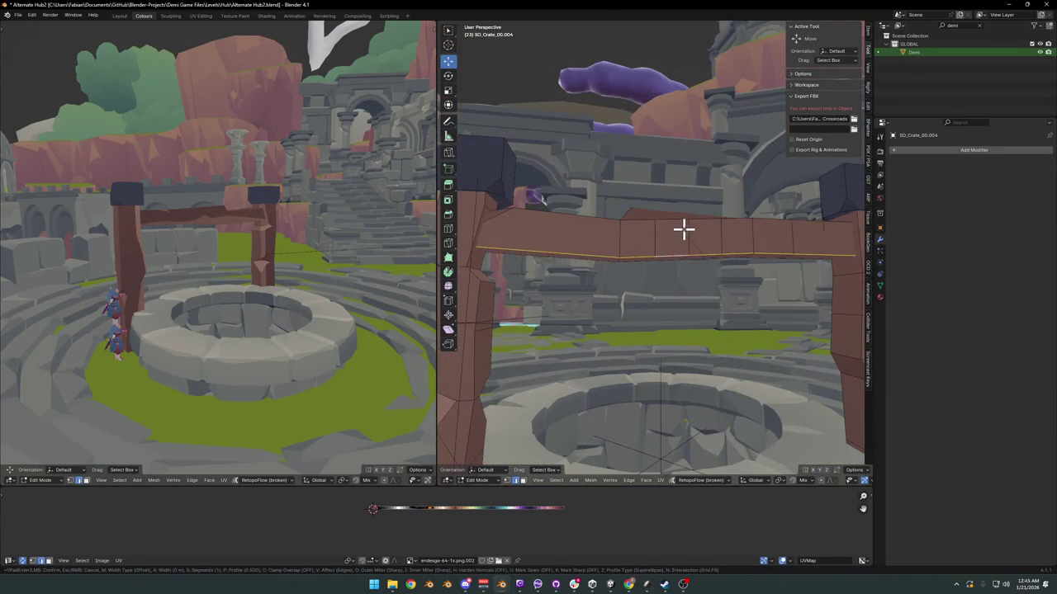
Step: Slide an edge loop around the crossbeam along the X axis
{"action": "key", "text": "ctrl+b"}
{"action": "key", "text": "Escape"}
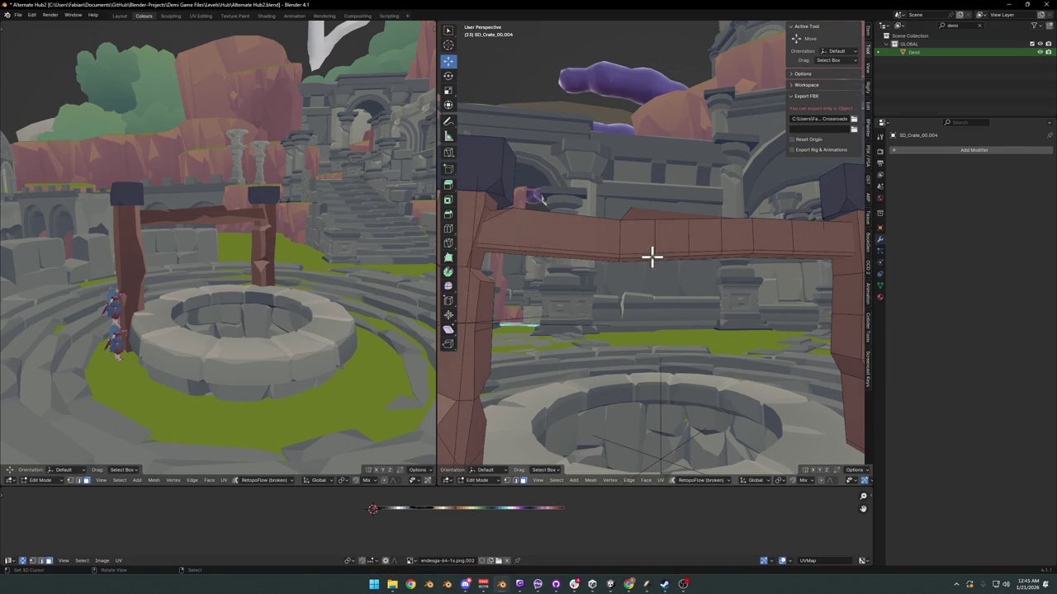
{"action": "left_click", "coordinate": [654, 256], "text": "alt"}
{"action": "mouse_move", "coordinate": [340, 207]}
{"action": "middle_mouse_down"}
{"action": "mouse_move", "coordinate": [243, 184]}
{"action": "mouse_move", "coordinate": [351, 303]}
{"action": "middle_mouse_up"}
{"action": "key", "text": "ctrl+s"}
{"action": "key", "text": "g"}
{"action": "key", "text": "x"}
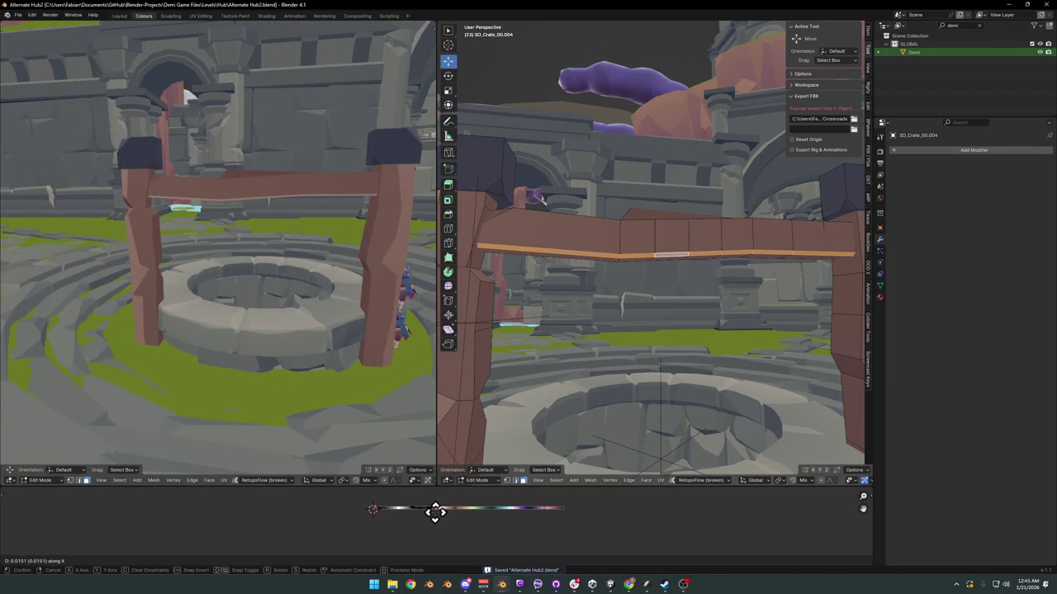
{"action": "left_click", "coordinate": [430, 510]}
Step: Tilt a section of the beam with R
{"action": "left_click", "coordinate": [622, 249]}
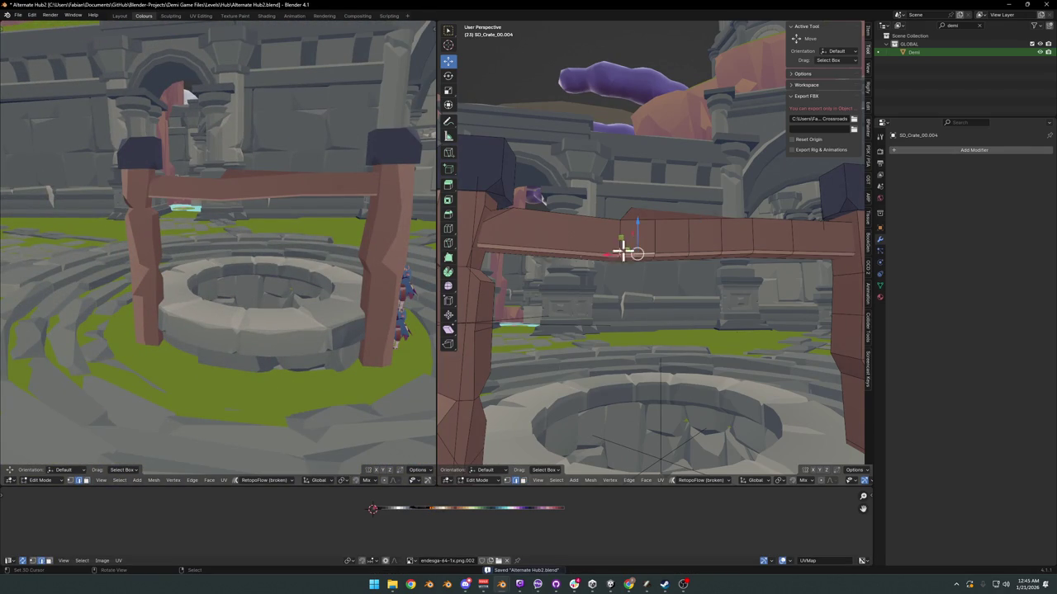
{"action": "right_click", "coordinate": [551, 245]}
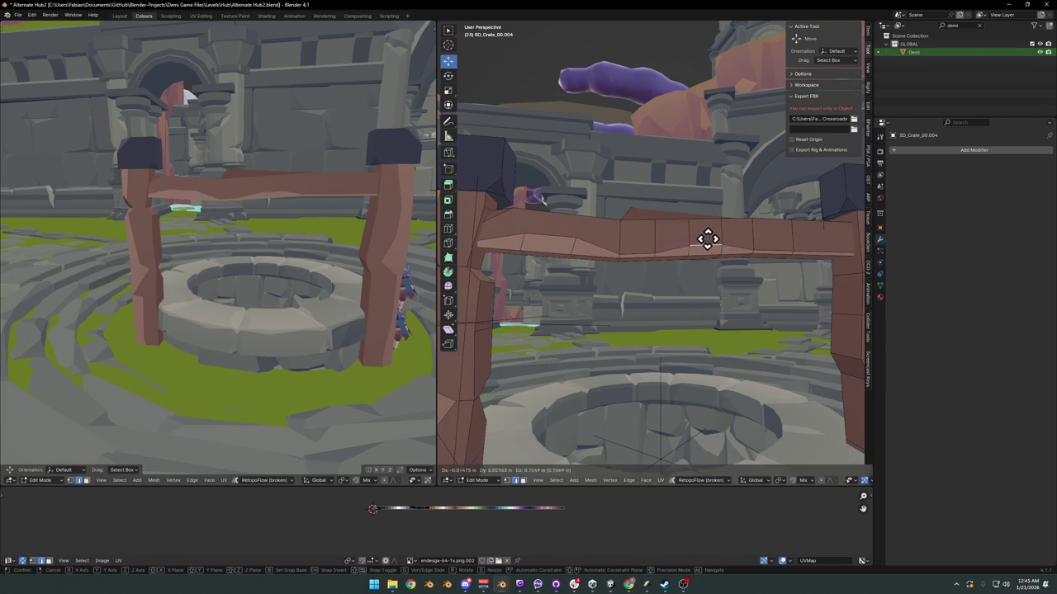
{"action": "key", "text": "r"}
{"action": "left_click", "coordinate": [839, 239]}
{"action": "middle_click_drag", "start_coordinate": [840, 239], "coordinate": [724, 259], "text": "shift"}
Step: Move selected beam vertices to new positions and save the file
{"action": "key", "text": "g"}
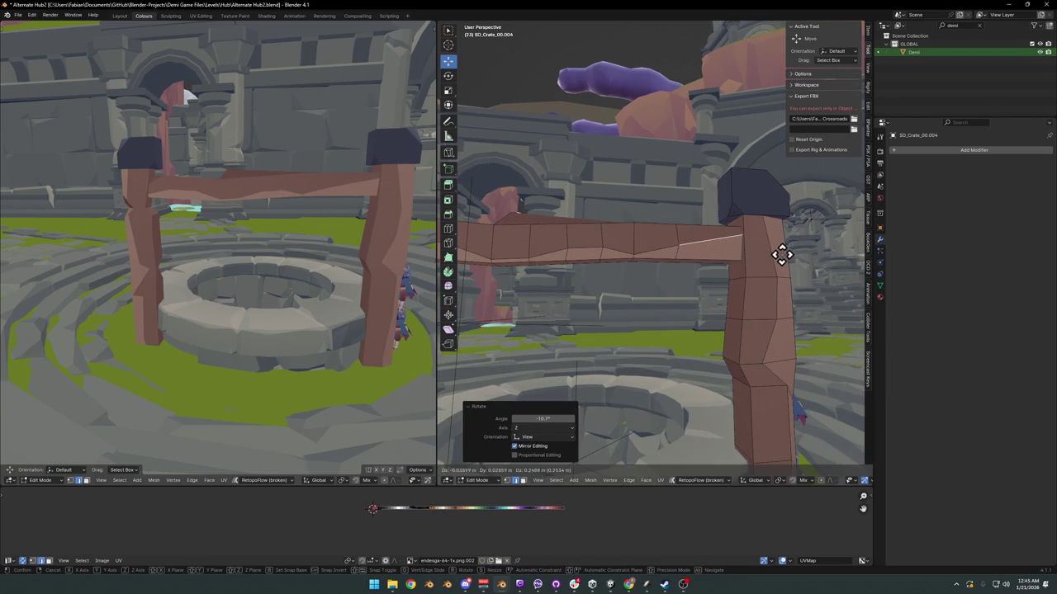
{"action": "key", "text": "Escape"}
{"action": "mouse_move", "coordinate": [248, 215]}
{"action": "middle_mouse_down"}
{"action": "mouse_move", "coordinate": [272, 201]}
{"action": "mouse_move", "coordinate": [259, 228]}
{"action": "mouse_move", "coordinate": [234, 228]}
{"action": "mouse_move", "coordinate": [304, 218]}
{"action": "middle_mouse_up"}
{"action": "scroll", "coordinate": [305, 218], "scroll_direction": "up", "scroll_amount": 2}
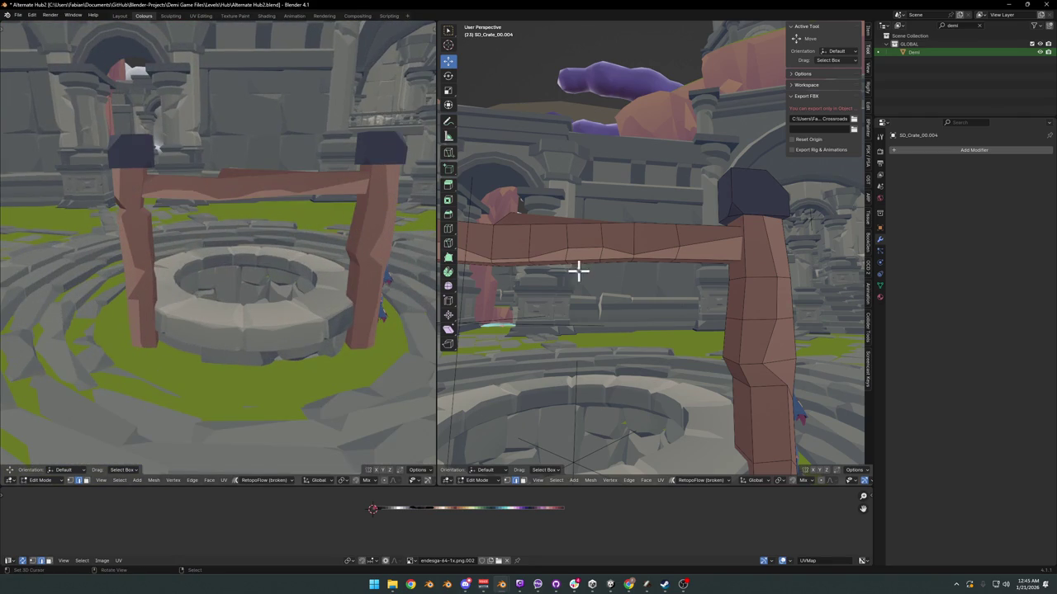
{"action": "key", "text": "g"}
{"action": "left_click", "coordinate": [542, 241]}
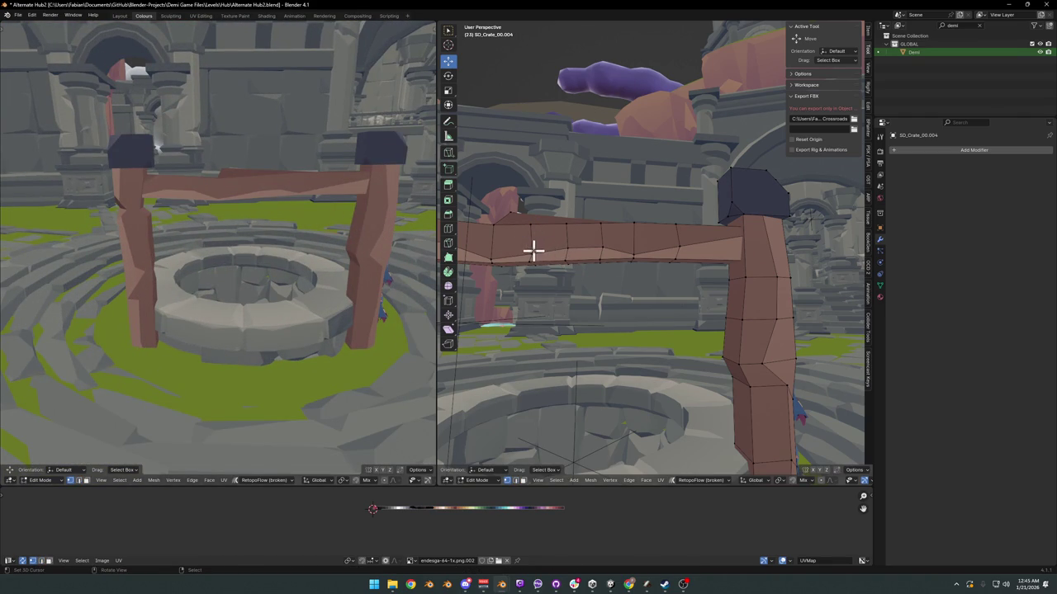
{"action": "middle_click_drag", "start_coordinate": [492, 261], "coordinate": [586, 256]}
{"action": "key", "text": "g"}
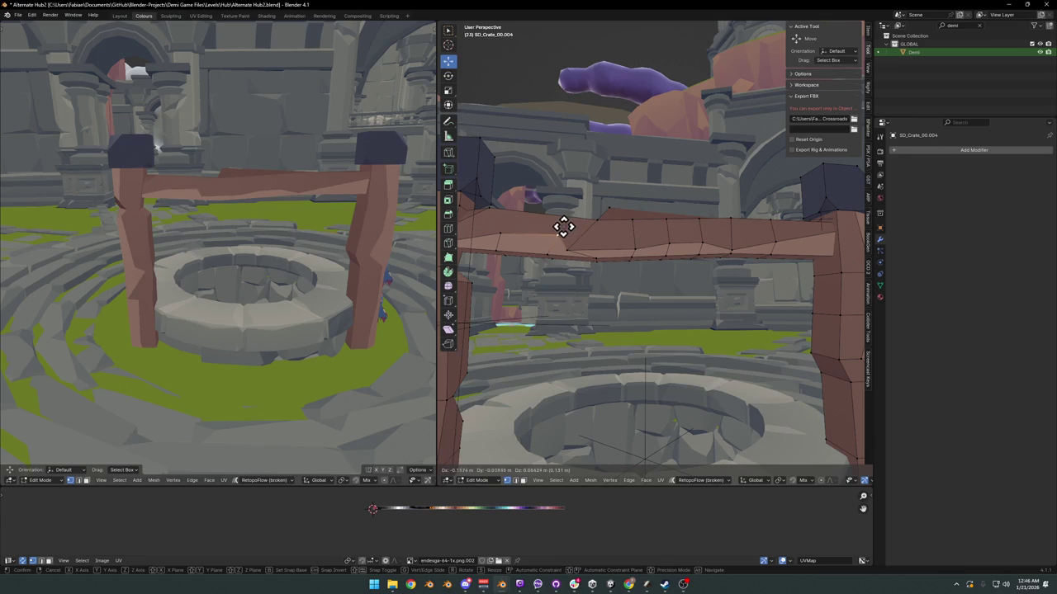
{"action": "left_click", "coordinate": [563, 227]}
{"action": "mouse_move", "coordinate": [247, 215]}
{"action": "middle_mouse_down"}
{"action": "mouse_move", "coordinate": [295, 207]}
{"action": "mouse_move", "coordinate": [200, 225]}
{"action": "mouse_move", "coordinate": [278, 220]}
{"action": "mouse_move", "coordinate": [259, 236]}
{"action": "mouse_move", "coordinate": [281, 257]}
{"action": "mouse_move", "coordinate": [272, 292]}
{"action": "mouse_move", "coordinate": [319, 292]}
{"action": "mouse_move", "coordinate": [295, 250]}
{"action": "mouse_move", "coordinate": [137, 205]}
{"action": "mouse_move", "coordinate": [210, 217]}
{"action": "mouse_move", "coordinate": [212, 236]}
{"action": "mouse_move", "coordinate": [226, 226]}
{"action": "mouse_move", "coordinate": [275, 239]}
{"action": "mouse_move", "coordinate": [226, 260]}
{"action": "mouse_move", "coordinate": [189, 239]}
{"action": "mouse_move", "coordinate": [275, 246]}
{"action": "mouse_move", "coordinate": [167, 244]}
{"action": "middle_mouse_up"}
{"action": "key", "text": "ctrl+s"}
{"action": "key", "text": "w"}
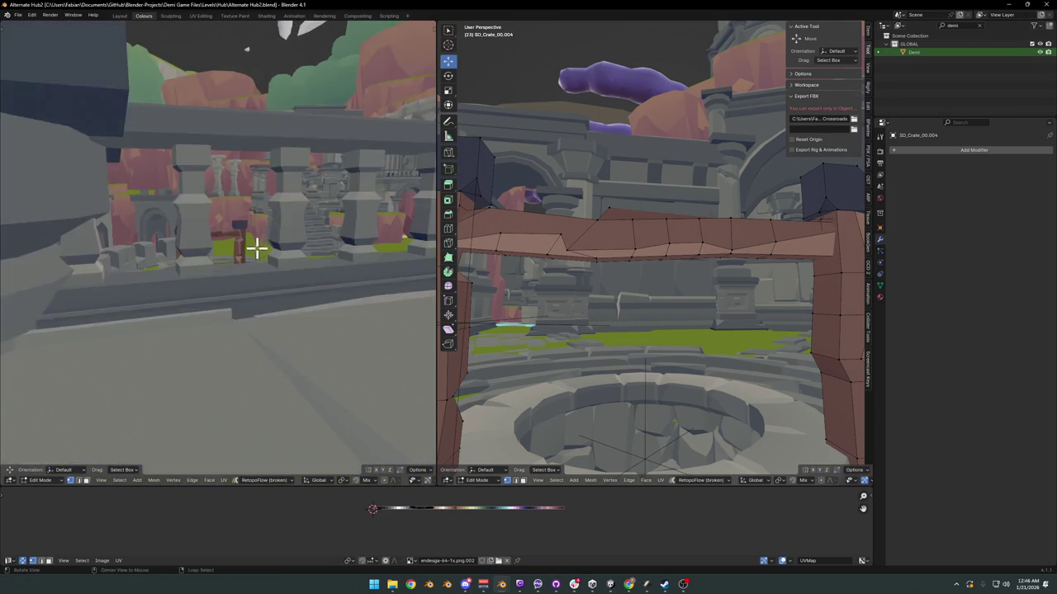
{"action": "scroll", "coordinate": [611, 229], "scroll_direction": "down", "scroll_amount": 3}
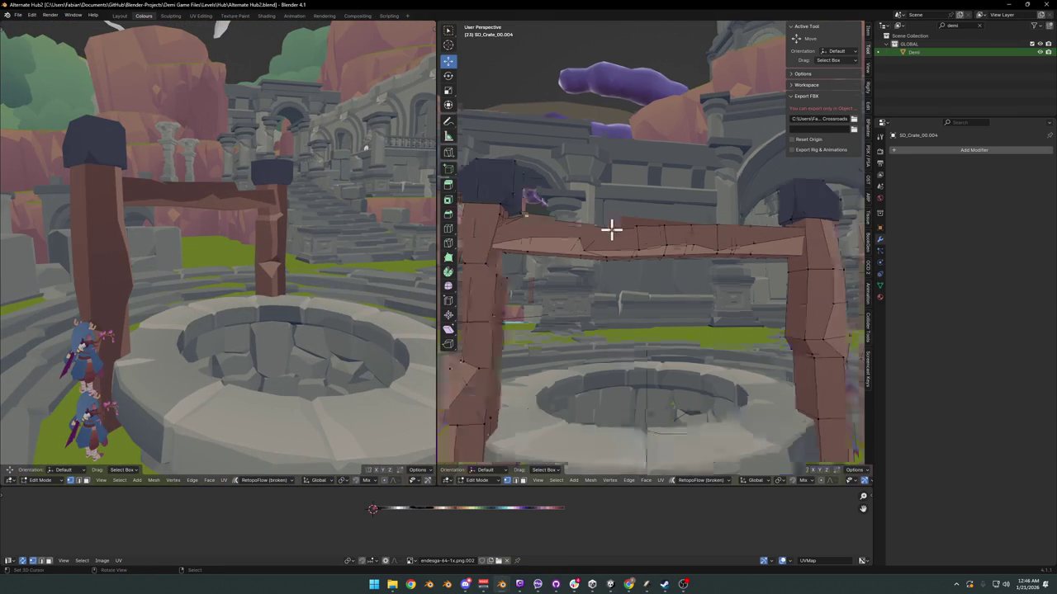
Step: Select the left post's cap block and try a height-only scale on it
{"action": "key", "text": "l"}
{"action": "key", "text": "s"}
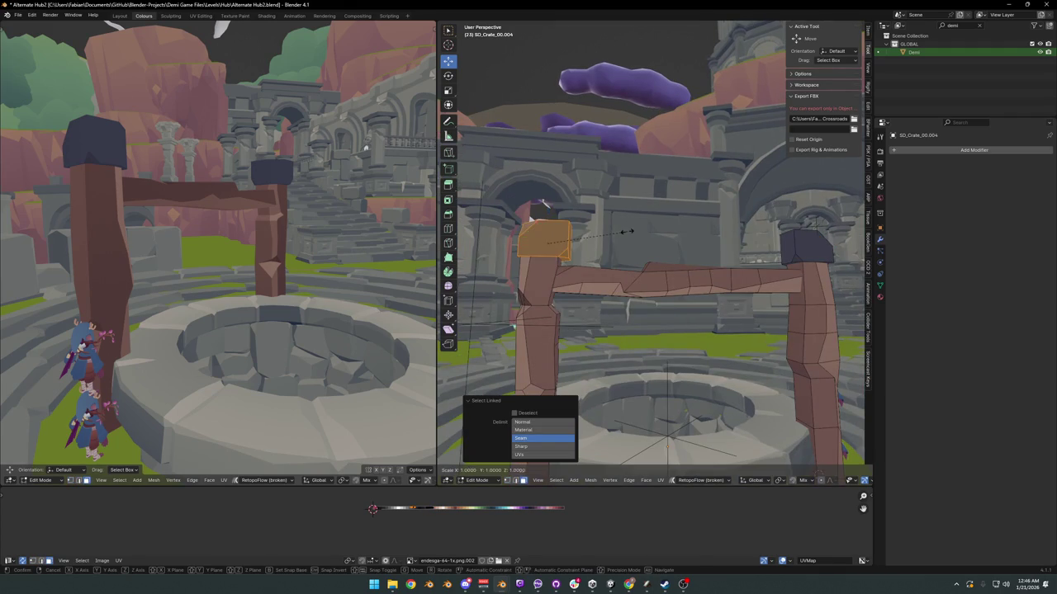
{"action": "key", "text": "z"}
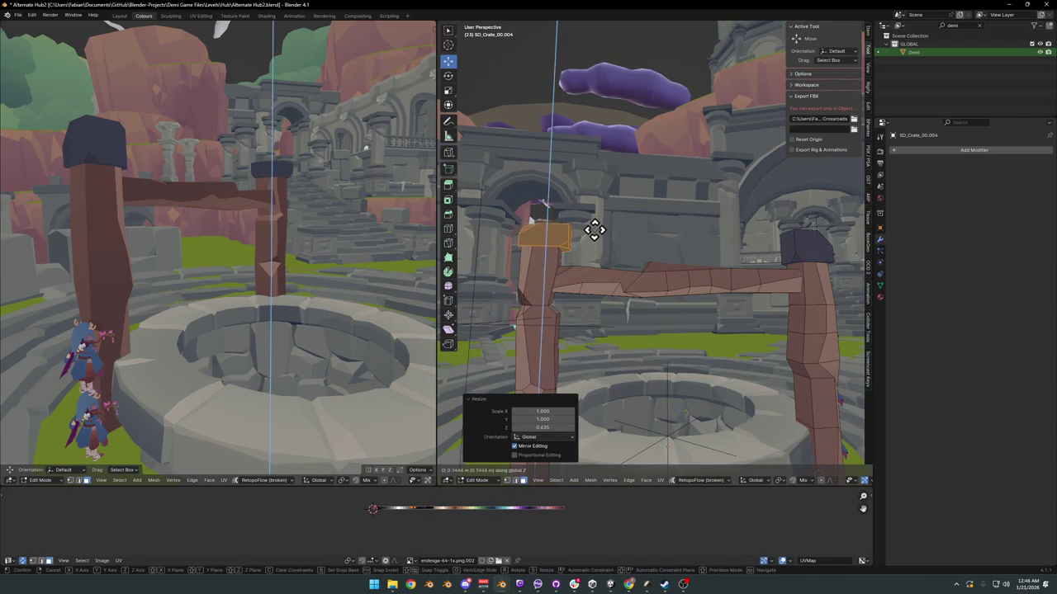
{"action": "key", "text": "Escape"}
{"action": "left_click", "coordinate": [763, 248]}
Step: Flatten the right post's cap block to 0.325 height and lower it vertically
{"action": "key", "text": "l"}
{"action": "key", "text": "s"}
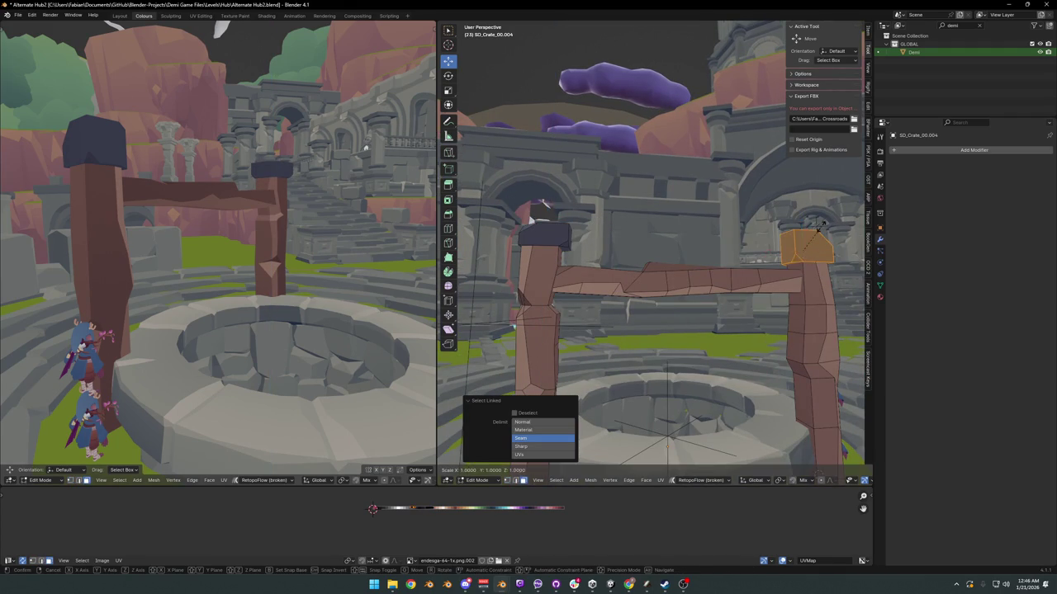
{"action": "key", "text": "z"}
{"action": "left_click", "coordinate": [808, 239]}
{"action": "key", "text": "g"}
{"action": "key", "text": "z"}
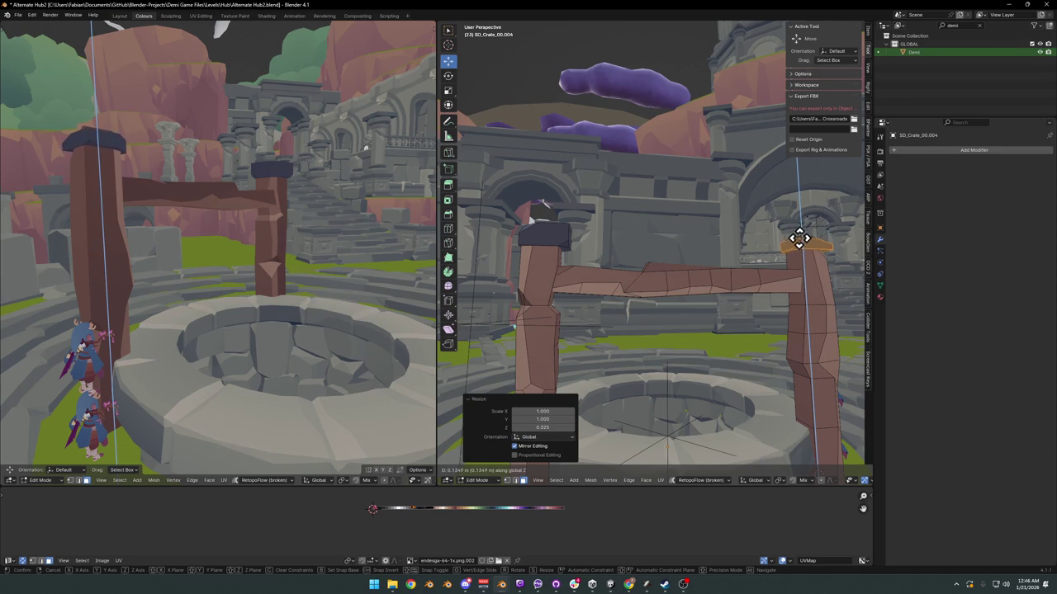
{"action": "left_click", "coordinate": [799, 238]}
{"action": "left_click", "coordinate": [789, 239]}
Step: Move the right cap's top face vertically, then lower it slightly
{"action": "mouse_move", "coordinate": [807, 248]}
{"action": "middle_mouse_down"}
{"action": "mouse_move", "coordinate": [705, 259]}
{"action": "mouse_move", "coordinate": [732, 229]}
{"action": "mouse_move", "coordinate": [621, 219]}
{"action": "mouse_move", "coordinate": [567, 253]}
{"action": "mouse_move", "coordinate": [696, 266]}
{"action": "mouse_move", "coordinate": [729, 246]}
{"action": "middle_mouse_up"}
{"action": "left_click", "coordinate": [722, 235]}
{"action": "key", "text": "g"}
{"action": "key", "text": "z"}
{"action": "left_click", "coordinate": [747, 232]}
{"action": "scroll", "coordinate": [581, 206], "scroll_direction": "up", "scroll_amount": 5}
{"action": "left_click", "coordinate": [719, 258]}
{"action": "key", "text": "alt+a"}
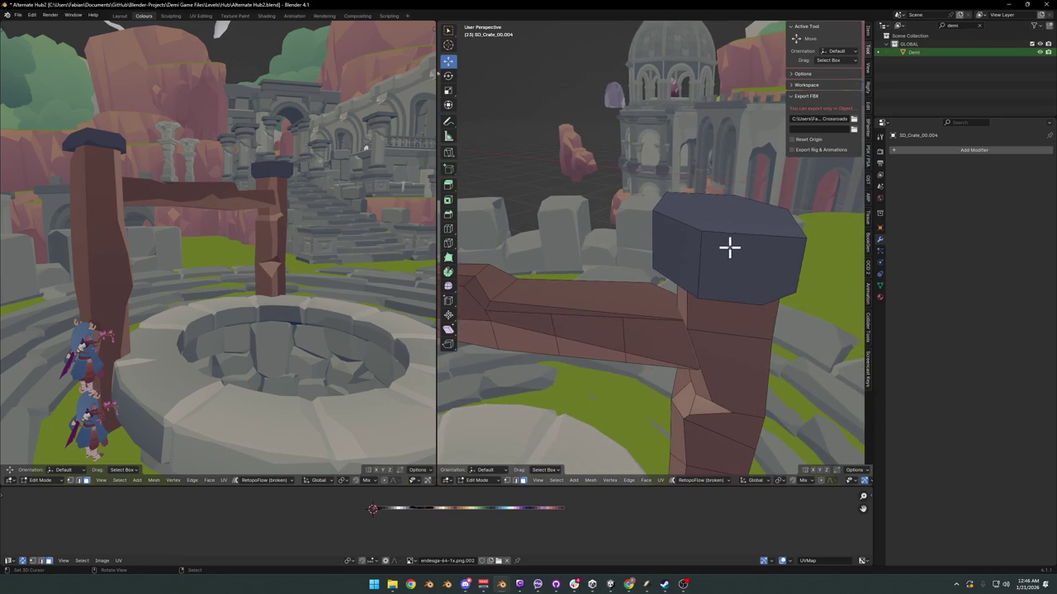
{"action": "left_click", "coordinate": [732, 221]}
{"action": "key", "text": "g"}
{"action": "key", "text": "z"}
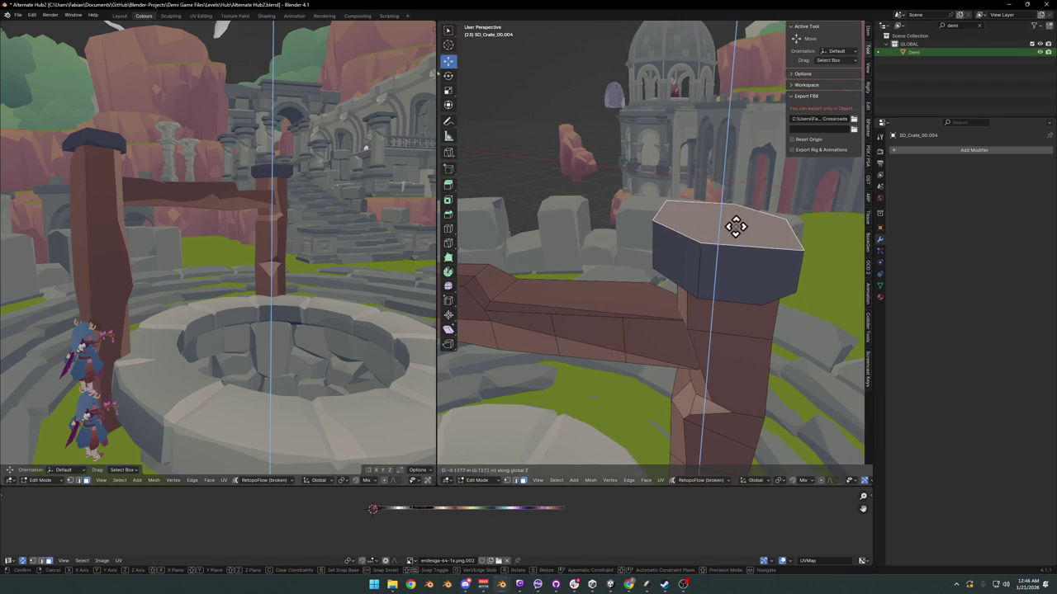
{"action": "left_click", "coordinate": [738, 221]}
{"action": "key", "text": "alt+a"}
Step: Reselect the cap's top face and readjust its height, raising it
{"action": "mouse_move", "coordinate": [228, 212]}
{"action": "middle_mouse_down"}
{"action": "mouse_move", "coordinate": [118, 222]}
{"action": "mouse_move", "coordinate": [189, 223]}
{"action": "mouse_move", "coordinate": [253, 207]}
{"action": "middle_mouse_up"}
{"action": "scroll", "coordinate": [253, 243], "scroll_direction": "down", "scroll_amount": 5}
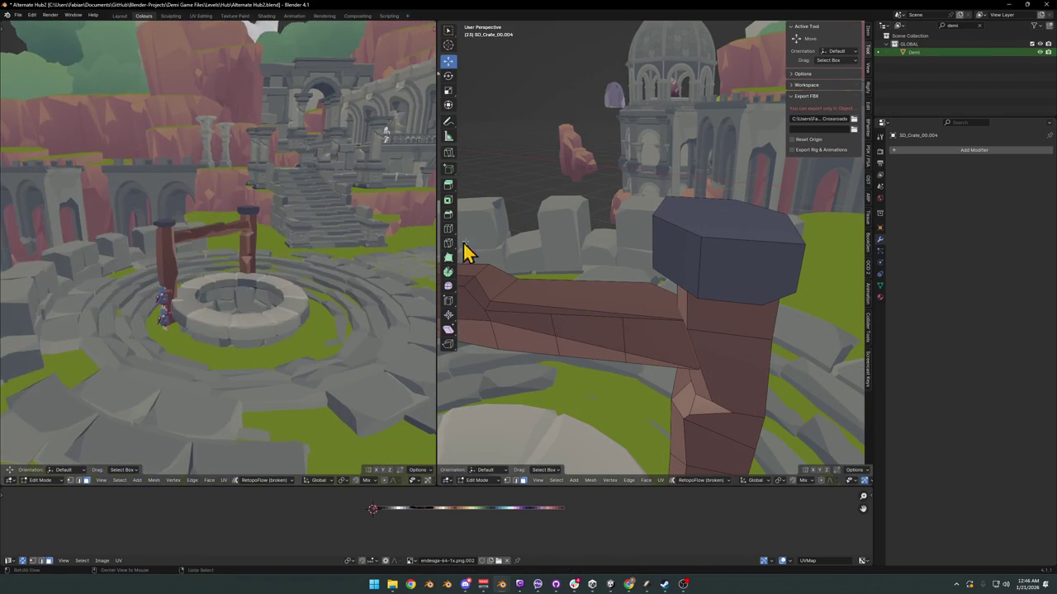
{"action": "mouse_move", "coordinate": [465, 253]}
{"action": "middle_mouse_down"}
{"action": "mouse_move", "coordinate": [563, 241]}
{"action": "mouse_move", "coordinate": [616, 316]}
{"action": "mouse_move", "coordinate": [663, 259]}
{"action": "middle_mouse_up"}
{"action": "left_click", "coordinate": [627, 312]}
{"action": "key", "text": "g"}
{"action": "key", "text": "z"}
{"action": "left_click", "coordinate": [643, 287]}
{"action": "key", "text": "g"}
{"action": "key", "text": "z"}
{"action": "left_click", "coordinate": [662, 251]}
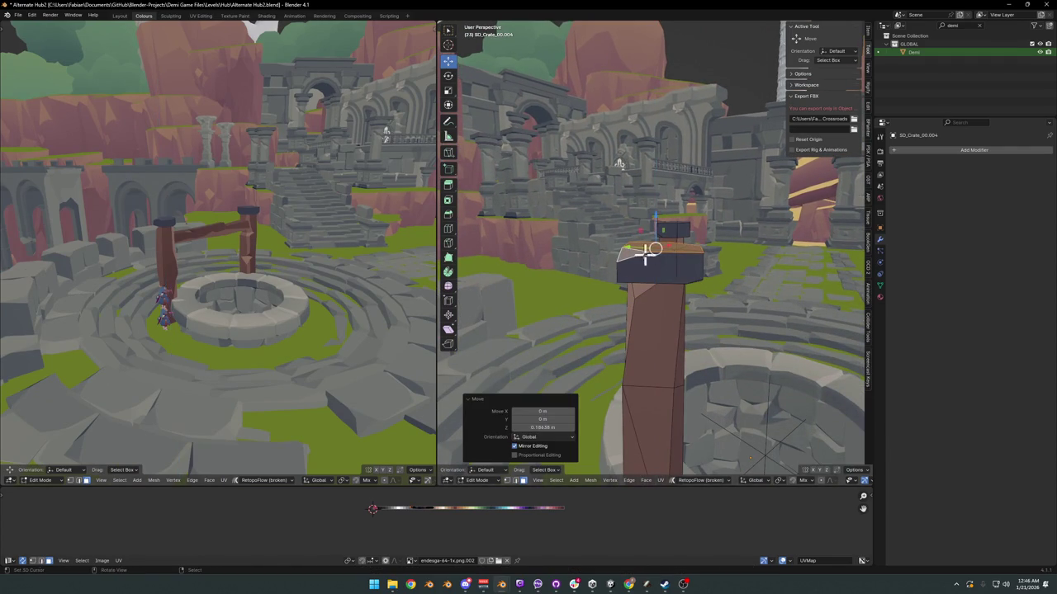
{"action": "scroll", "coordinate": [189, 229], "scroll_direction": "up", "scroll_amount": 5}
{"action": "scroll", "coordinate": [234, 223], "scroll_direction": "up", "scroll_amount": 4}
{"action": "scroll", "coordinate": [256, 219], "scroll_direction": "up", "scroll_amount": 3}
{"action": "middle_click_drag", "start_coordinate": [655, 326], "coordinate": [698, 276]}
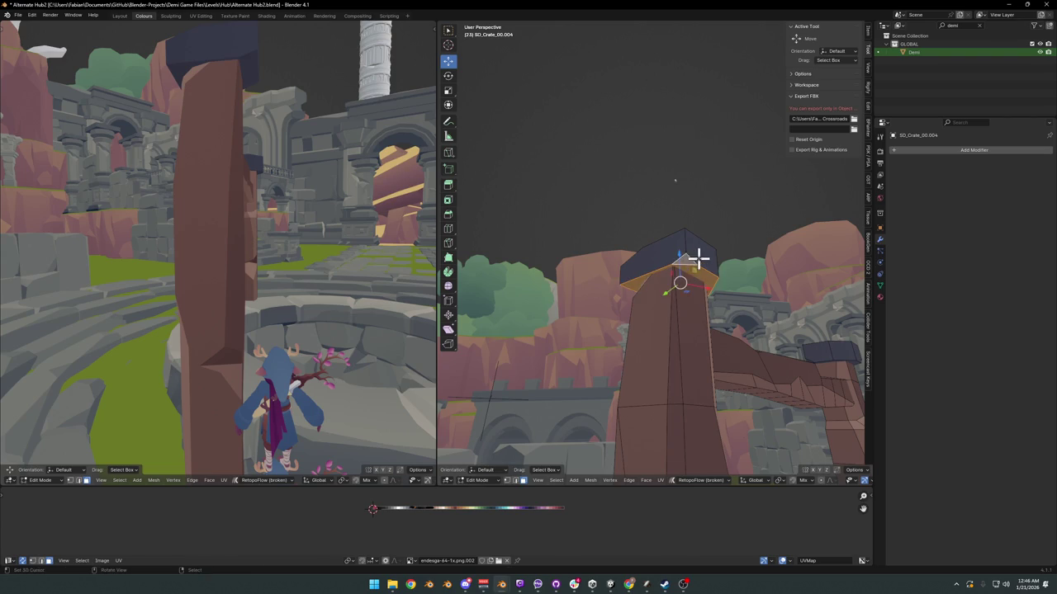
Step: Make the cap's top face flat and level by scaling it to 0 along Z
{"action": "key", "text": "s"}
{"action": "key", "text": "z"}
{"action": "key", "text": "0"}
{"action": "key", "text": "Return"}
{"action": "key", "text": "s"}
{"action": "key", "text": "z"}
{"action": "key", "text": "0"}
{"action": "key", "text": "Return"}
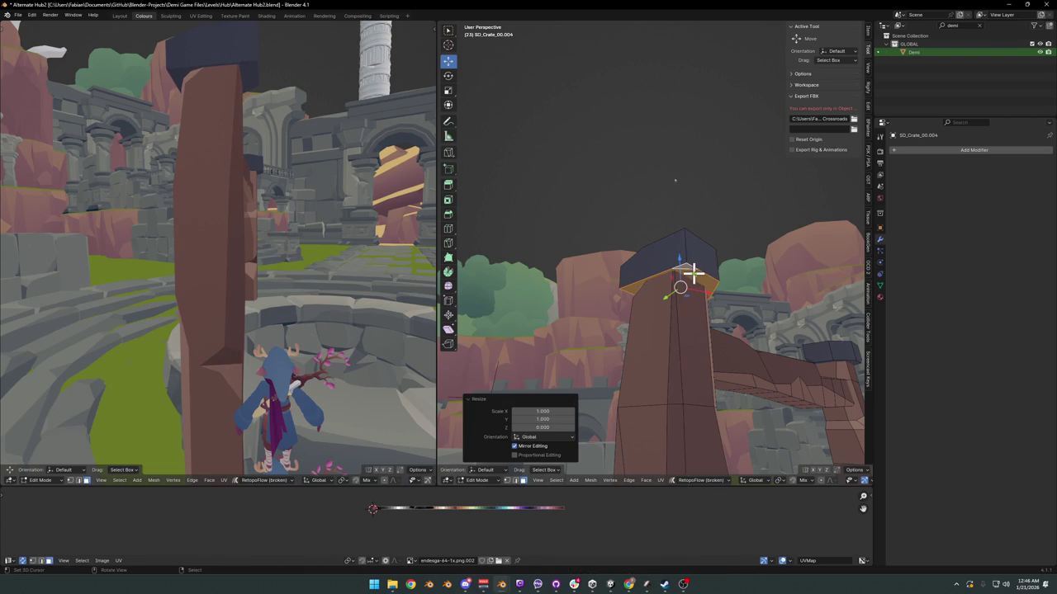
{"action": "mouse_move", "coordinate": [708, 305]}
{"action": "middle_mouse_down"}
{"action": "mouse_move", "coordinate": [707, 319]}
{"action": "mouse_move", "coordinate": [674, 286]}
{"action": "mouse_move", "coordinate": [702, 283]}
{"action": "middle_mouse_up"}
Step: Try a bevel and an X-axis side-face move on the cap, cancelling both
{"action": "key", "text": "ctrl+b"}
{"action": "key", "text": "Escape"}
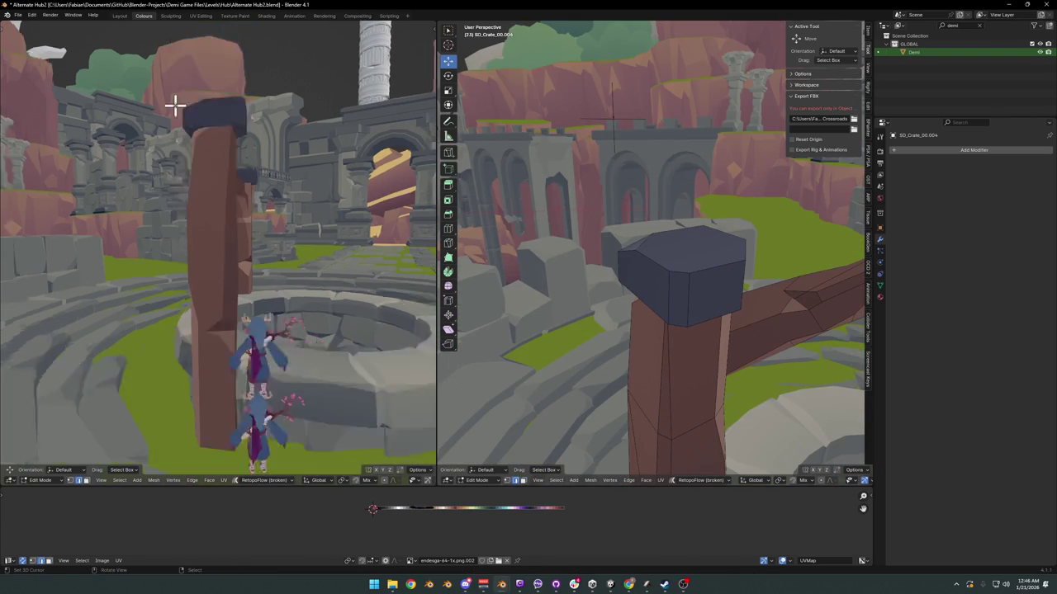
{"action": "mouse_move", "coordinate": [176, 104]}
{"action": "middle_mouse_down"}
{"action": "mouse_move", "coordinate": [276, 162]}
{"action": "mouse_move", "coordinate": [260, 194]}
{"action": "middle_mouse_up"}
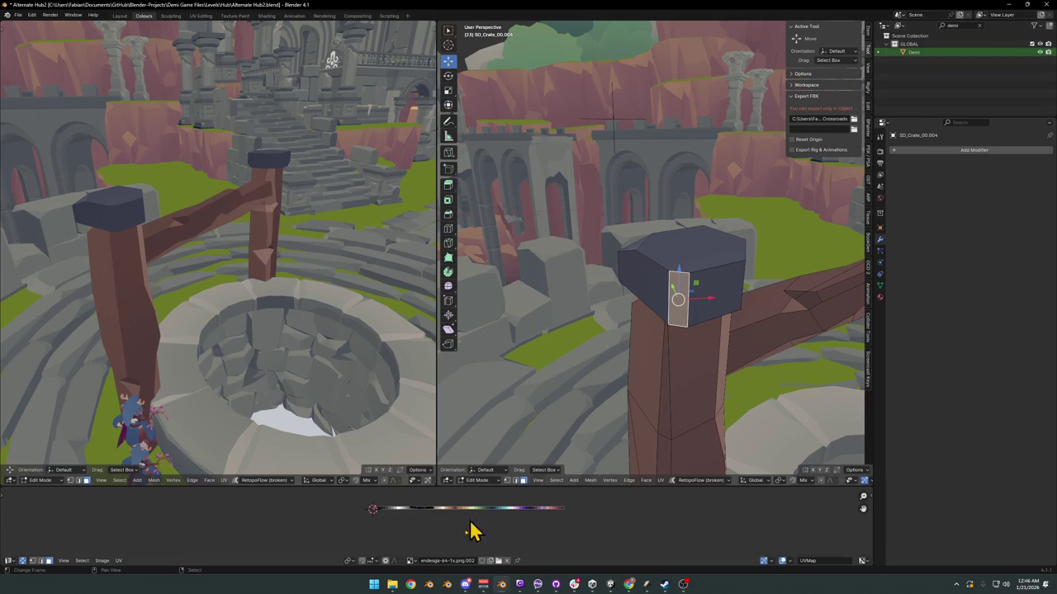
{"action": "key", "text": "g"}
{"action": "key", "text": "x"}
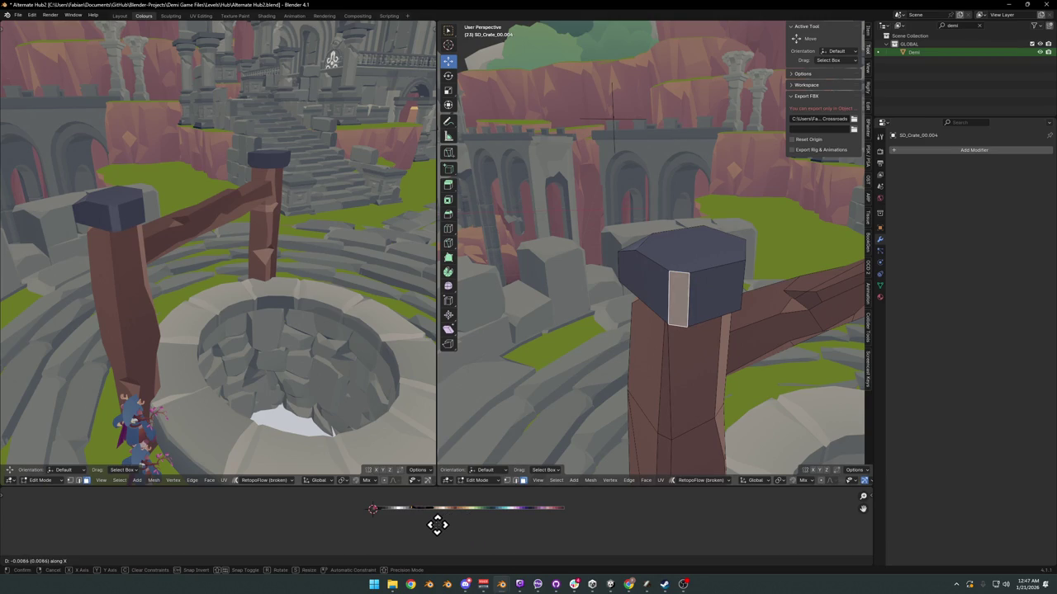
{"action": "key", "text": "Escape"}
{"action": "mouse_move", "coordinate": [336, 385]}
{"action": "middle_mouse_down"}
{"action": "mouse_move", "coordinate": [193, 272]}
{"action": "mouse_move", "coordinate": [245, 266]}
{"action": "mouse_move", "coordinate": [228, 283]}
{"action": "middle_mouse_up"}
Step: Save the file, switch back to Object Mode, and save again
{"action": "key", "text": "ctrl+s"}
{"action": "scroll", "coordinate": [244, 265], "scroll_direction": "down", "scroll_amount": 3}
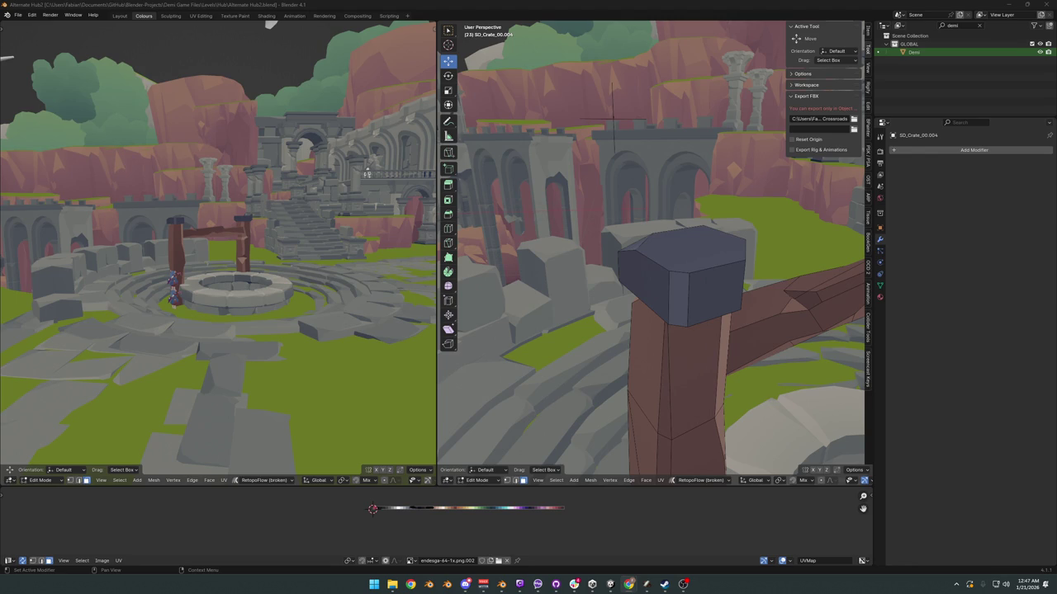
{"action": "mouse_move", "coordinate": [625, 324]}
{"action": "middle_mouse_down"}
{"action": "mouse_move", "coordinate": [637, 272]}
{"action": "mouse_move", "coordinate": [691, 314]}
{"action": "mouse_move", "coordinate": [651, 243]}
{"action": "mouse_move", "coordinate": [708, 245]}
{"action": "middle_mouse_up"}
{"action": "key", "text": "ctrl+Tab"}
{"action": "left_click", "coordinate": [609, 233]}
{"action": "middle_click_drag", "start_coordinate": [608, 234], "coordinate": [632, 247]}
{"action": "key", "text": "ctrl+s"}
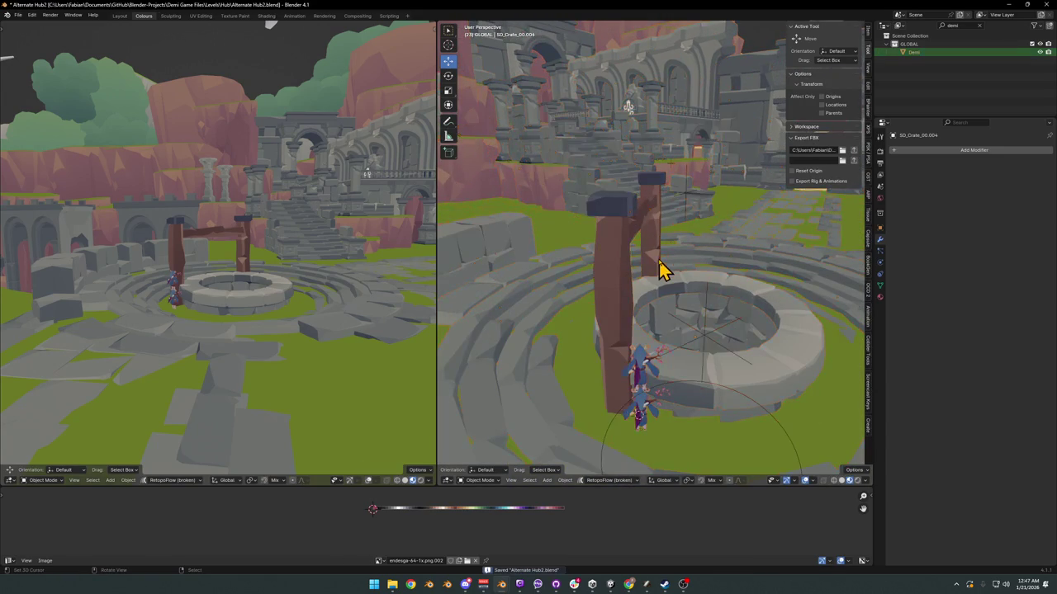
{"action": "mouse_move", "coordinate": [649, 290]}
{"action": "middle_mouse_down"}
{"action": "mouse_move", "coordinate": [680, 314]}
{"action": "mouse_move", "coordinate": [667, 332]}
{"action": "middle_mouse_up"}
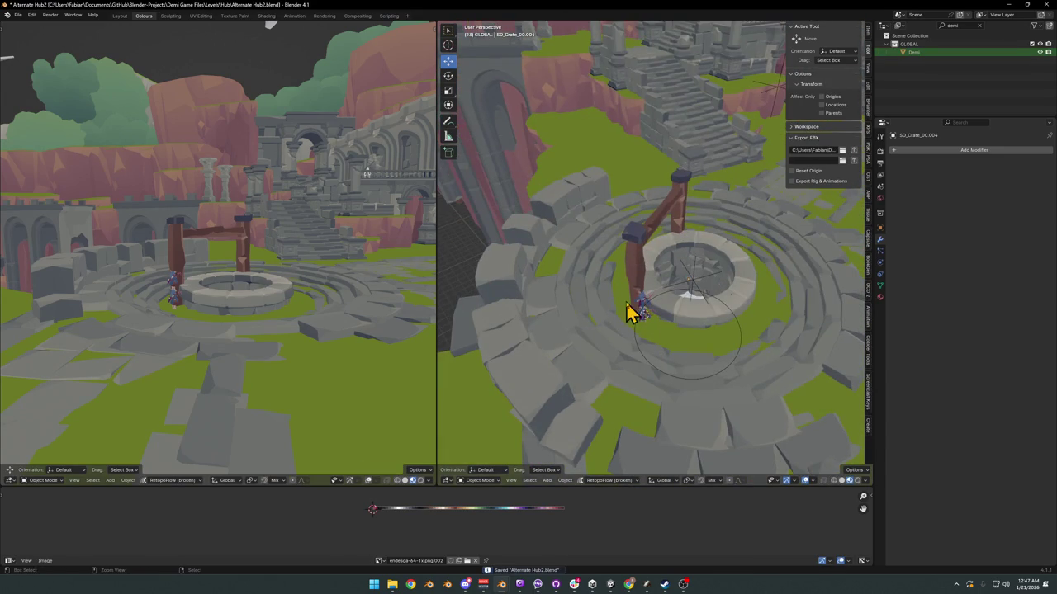
Step: Paste the copied object at the 3D cursor, clear the selection, and save
{"action": "key", "text": "ctrl+v"}
{"action": "key", "text": "shift+s"}
{"action": "key", "text": "alt+a"}
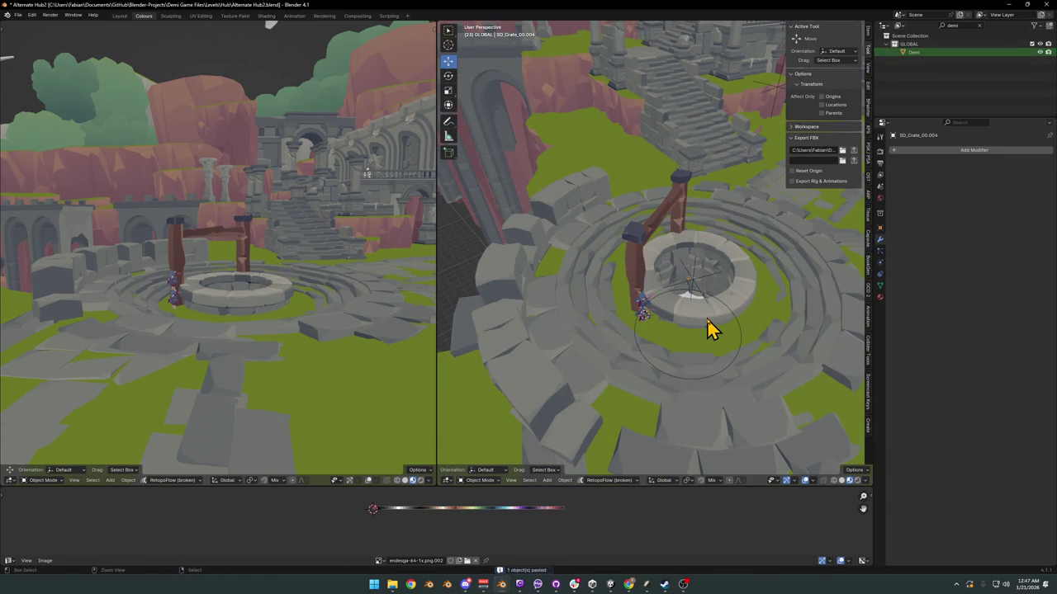
{"action": "key", "text": "a"}
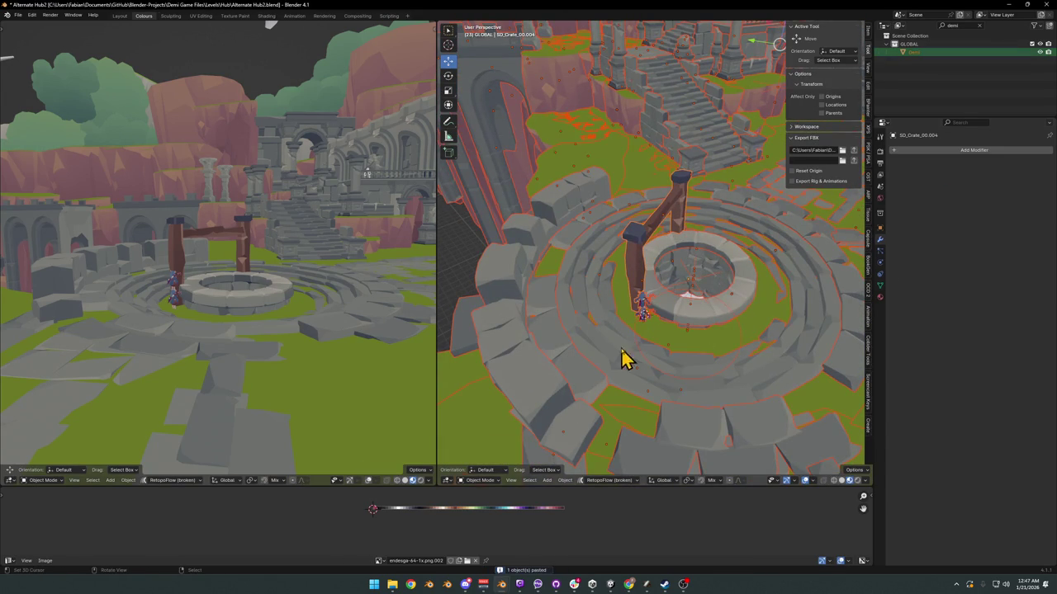
{"action": "key", "text": "alt+a"}
{"action": "key", "text": "ctrl+s"}
{"action": "mouse_move", "coordinate": [501, 584]}
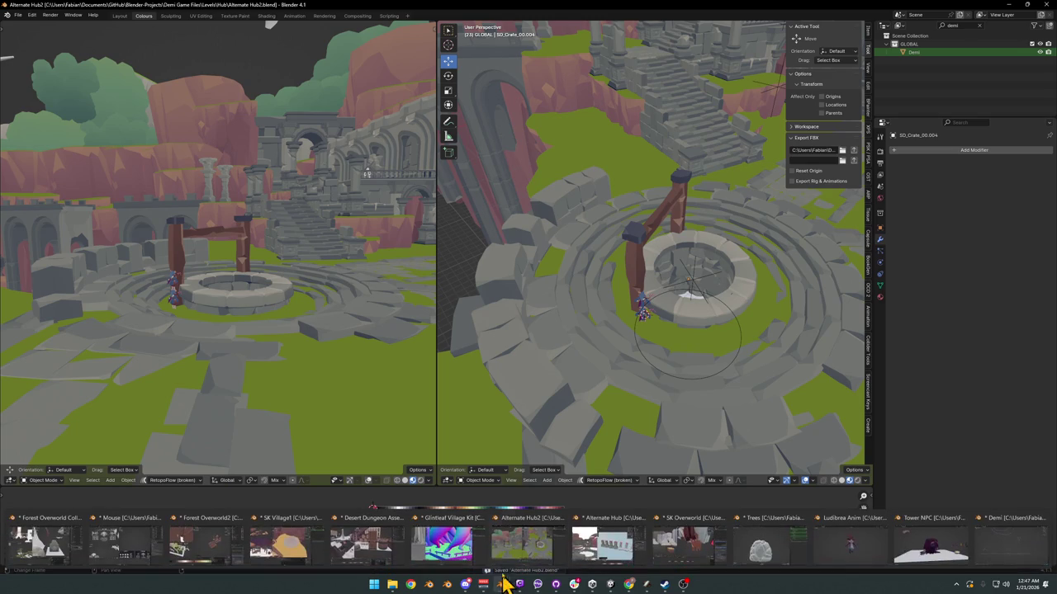
Step: In Forest Overworld2, unparent the plank platform keeping its transform, and copy it
{"action": "left_click", "coordinate": [256, 549]}
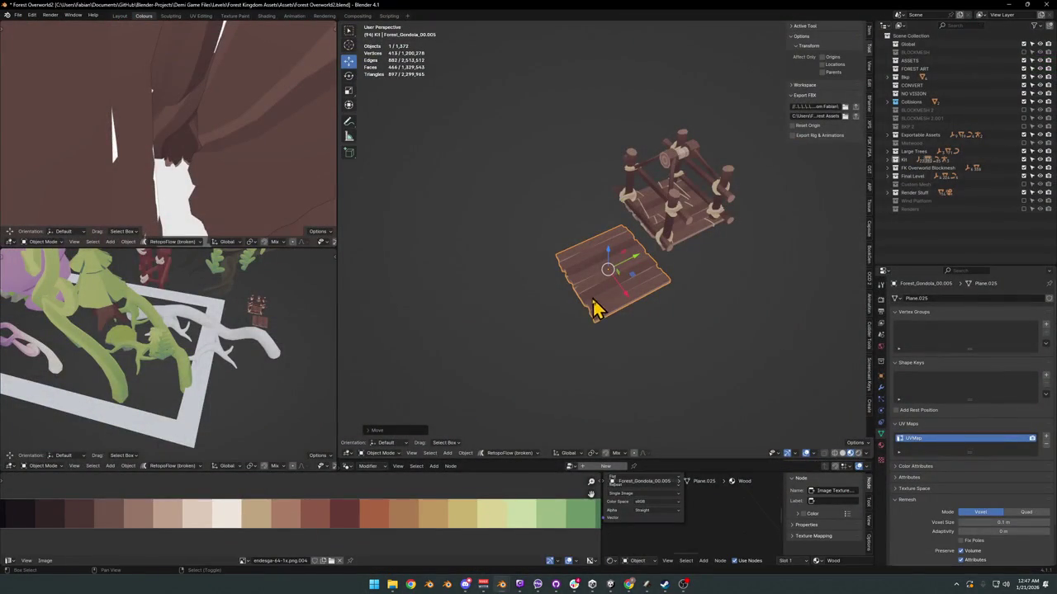
{"action": "key", "text": "alt+p"}
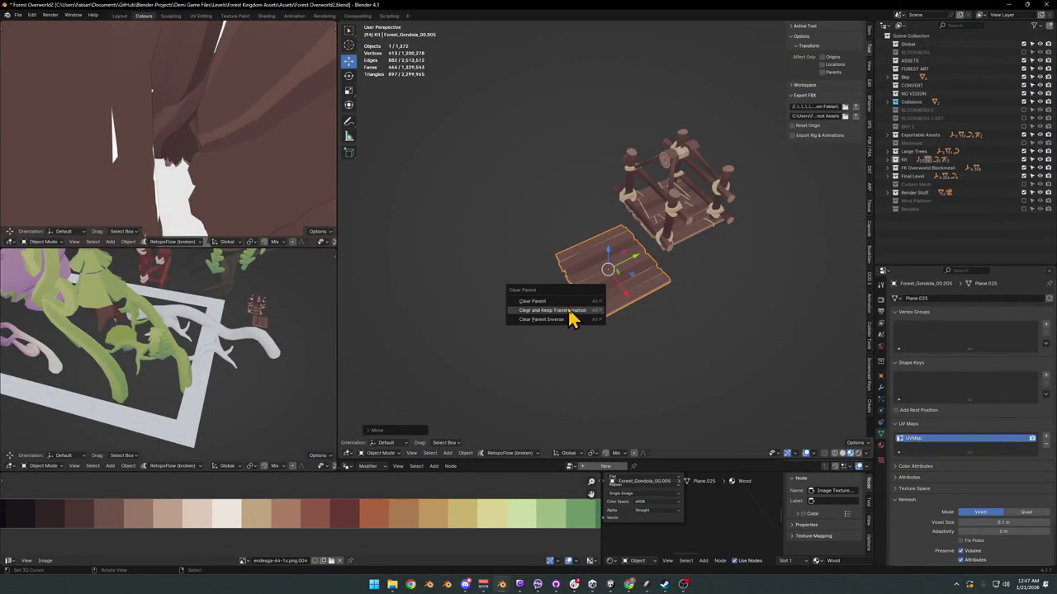
{"action": "left_click", "coordinate": [569, 317]}
{"action": "right_click", "coordinate": [608, 283]}
{"action": "left_click", "coordinate": [582, 338]}
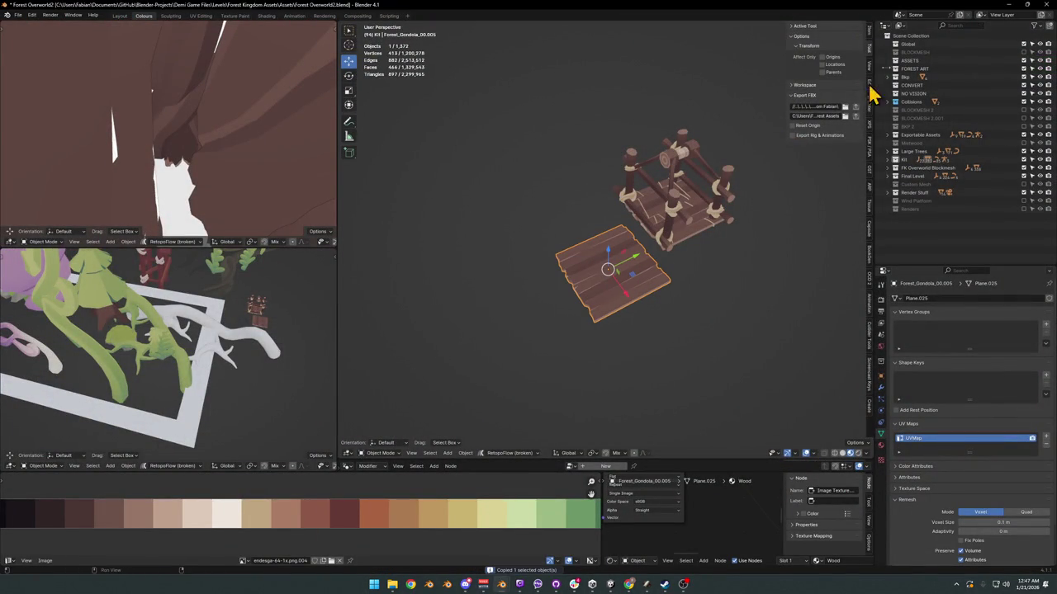
{"action": "left_click", "coordinate": [1009, 5]}
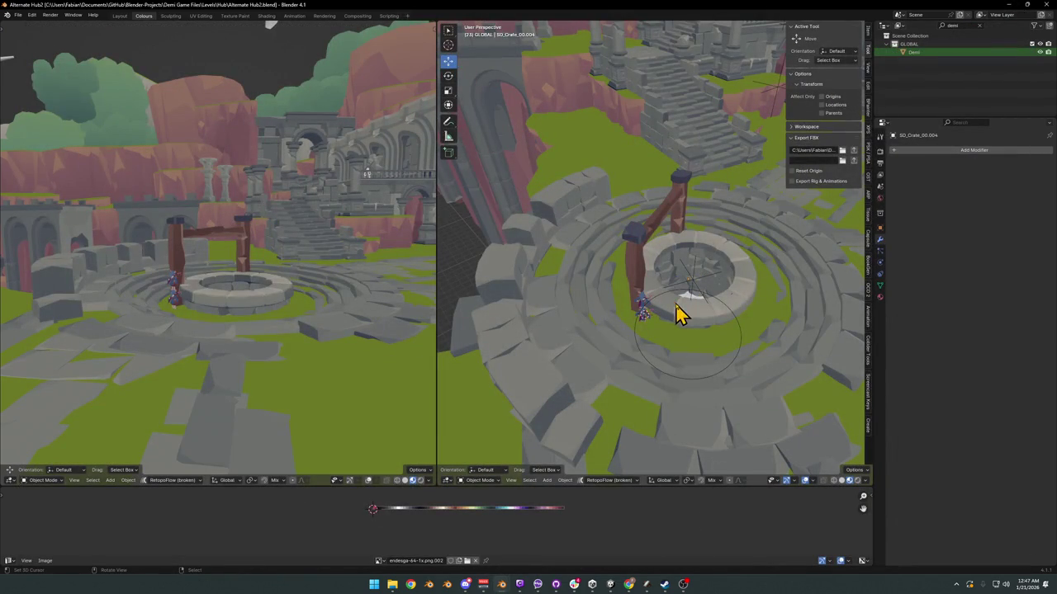
Step: Paste the plank into Alternate Hub2 at the 3D cursor; undo a 22.8° rotation
{"action": "key", "text": "ctrl+v"}
{"action": "key", "text": "shift+s"}
{"action": "left_click", "coordinate": [679, 300]}
{"action": "key", "text": "KP_Decimal"}
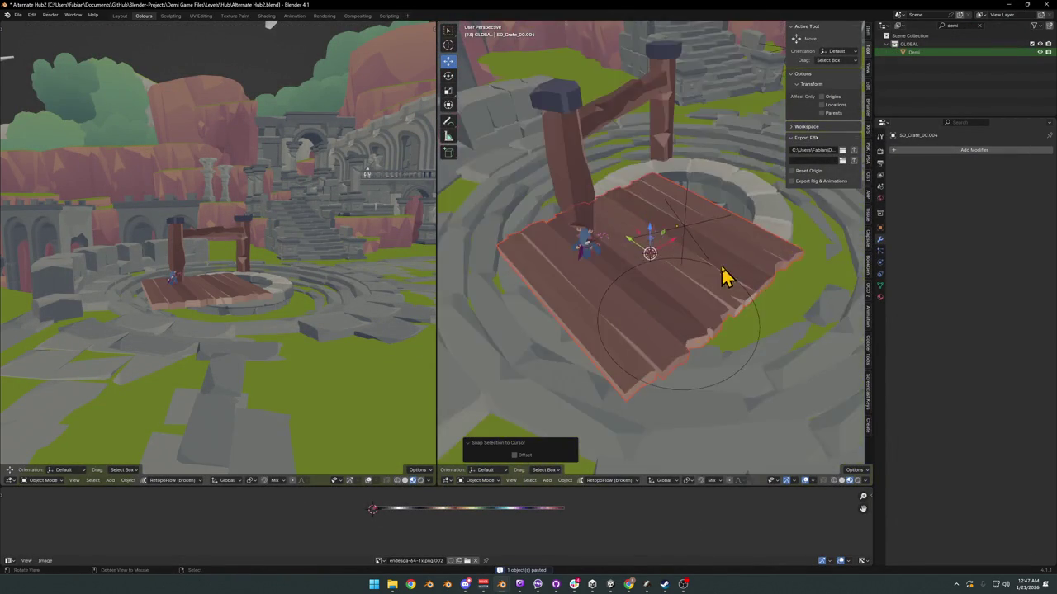
{"action": "key", "text": "r"}
{"action": "left_click", "coordinate": [708, 302]}
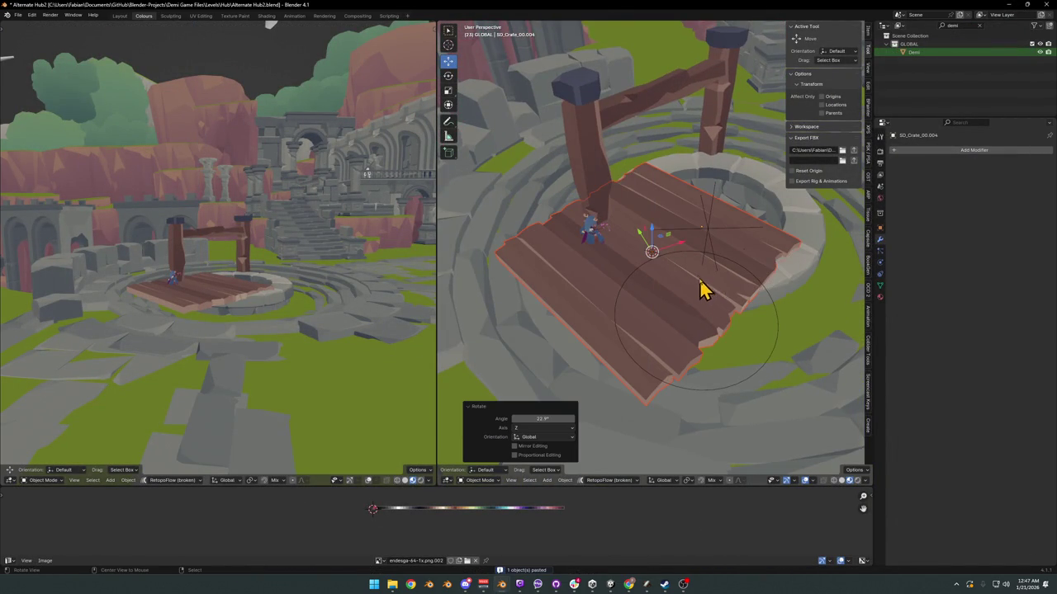
{"action": "mouse_move", "coordinate": [700, 289]}
{"action": "middle_mouse_down"}
{"action": "mouse_move", "coordinate": [590, 267]}
{"action": "mouse_move", "coordinate": [594, 207]}
{"action": "mouse_move", "coordinate": [672, 371]}
{"action": "middle_mouse_up"}
{"action": "key", "text": "ctrl+z"}
{"action": "key", "text": "ctrl+z"}
{"action": "key", "text": "ctrl+z"}
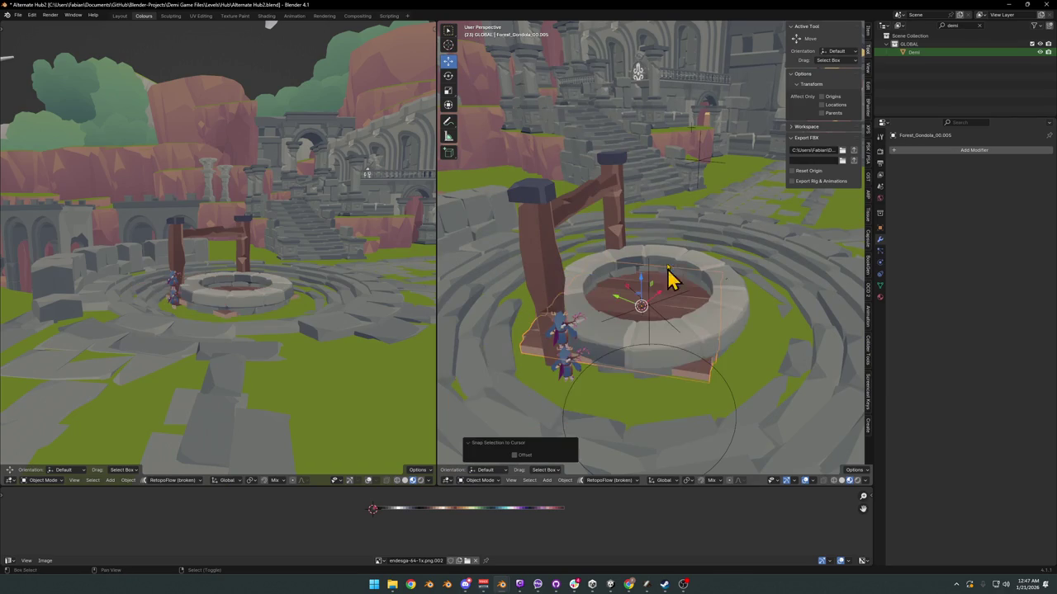
{"action": "middle_click_drag", "start_coordinate": [669, 279], "coordinate": [703, 300]}
Step: Raise the plank about 1.6 m vertically and set the Normal transform orientation
{"action": "key", "text": "g"}
{"action": "key", "text": "z"}
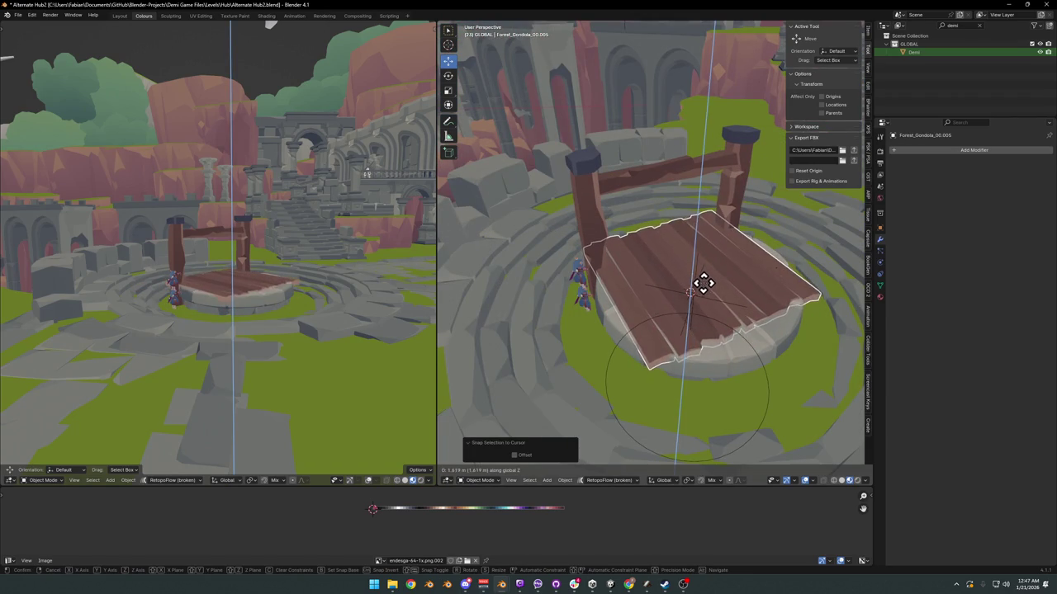
{"action": "left_click", "coordinate": [703, 283]}
{"action": "scroll", "coordinate": [160, 248], "scroll_direction": "up", "scroll_amount": 3}
{"action": "mouse_move", "coordinate": [160, 248]}
{"action": "middle_mouse_down"}
{"action": "mouse_move", "coordinate": [123, 283]}
{"action": "mouse_move", "coordinate": [154, 259]}
{"action": "mouse_move", "coordinate": [239, 283]}
{"action": "mouse_move", "coordinate": [298, 280]}
{"action": "middle_mouse_up"}
{"action": "key", "text": "comma"}
{"action": "left_click", "coordinate": [747, 396]}
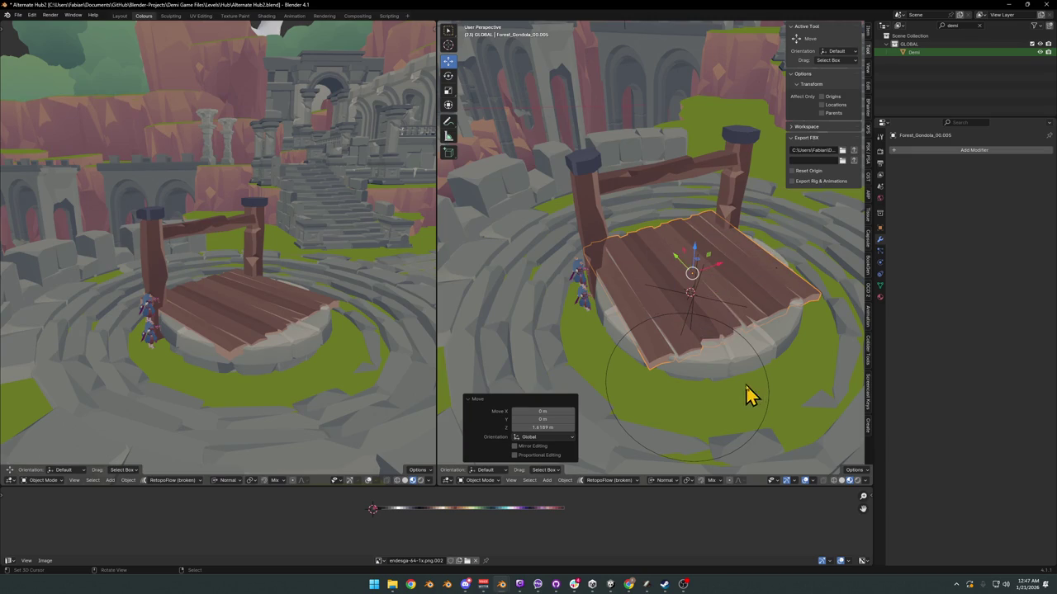
Step: Tilt the plank about X, set it onto the beams, and scale it to 0.829
{"action": "key", "text": "r"}
{"action": "key", "text": "x"}
{"action": "middle_click_drag", "start_coordinate": [748, 318], "coordinate": [744, 315]}
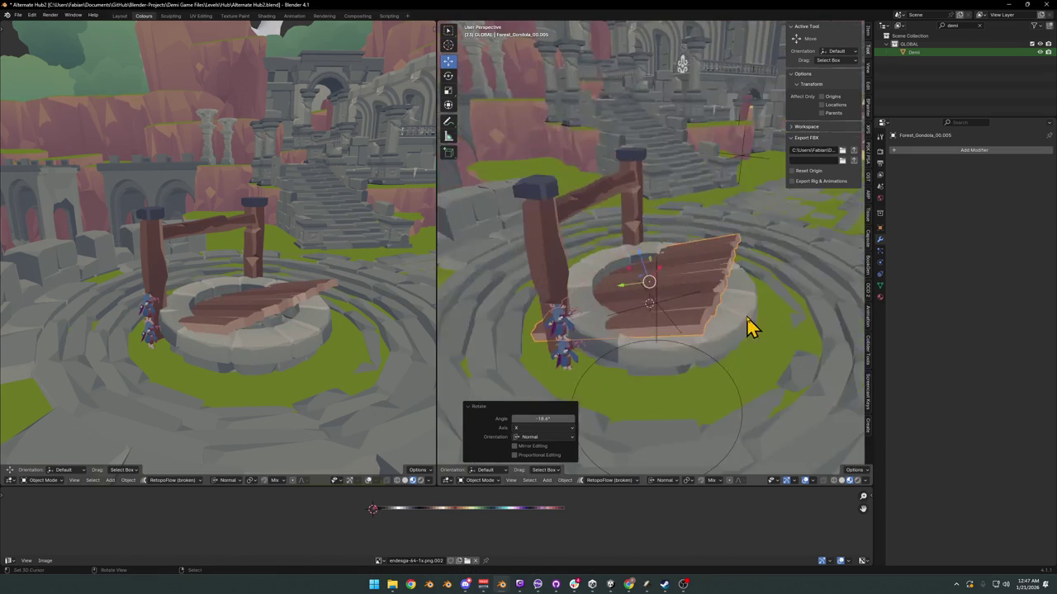
{"action": "key", "text": "z"}
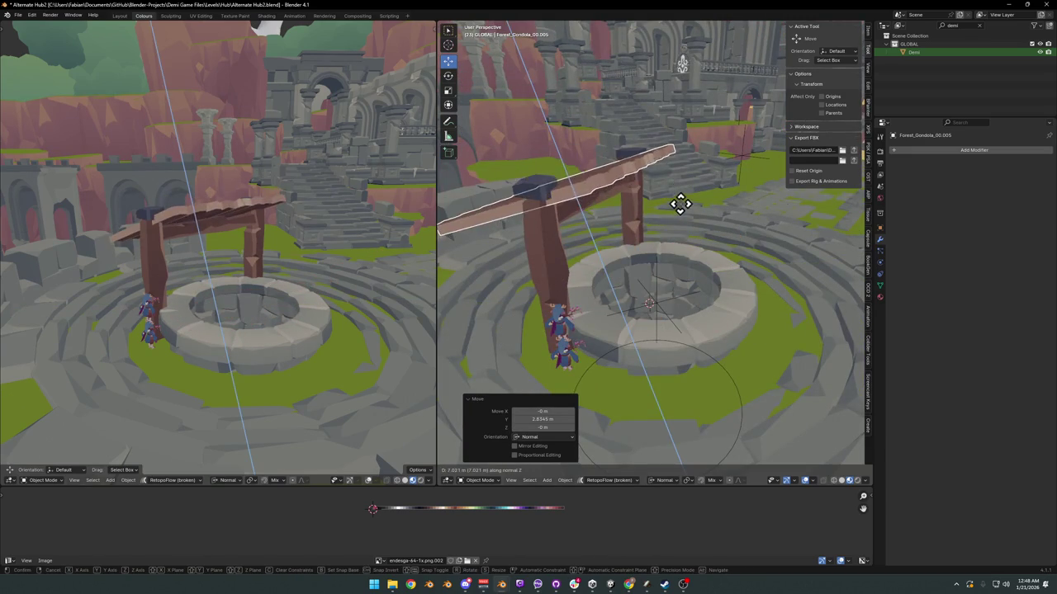
{"action": "left_click", "coordinate": [682, 203]}
{"action": "middle_click_drag", "start_coordinate": [681, 203], "coordinate": [612, 232]}
{"action": "key", "text": "s"}
{"action": "left_click", "coordinate": [653, 206]}
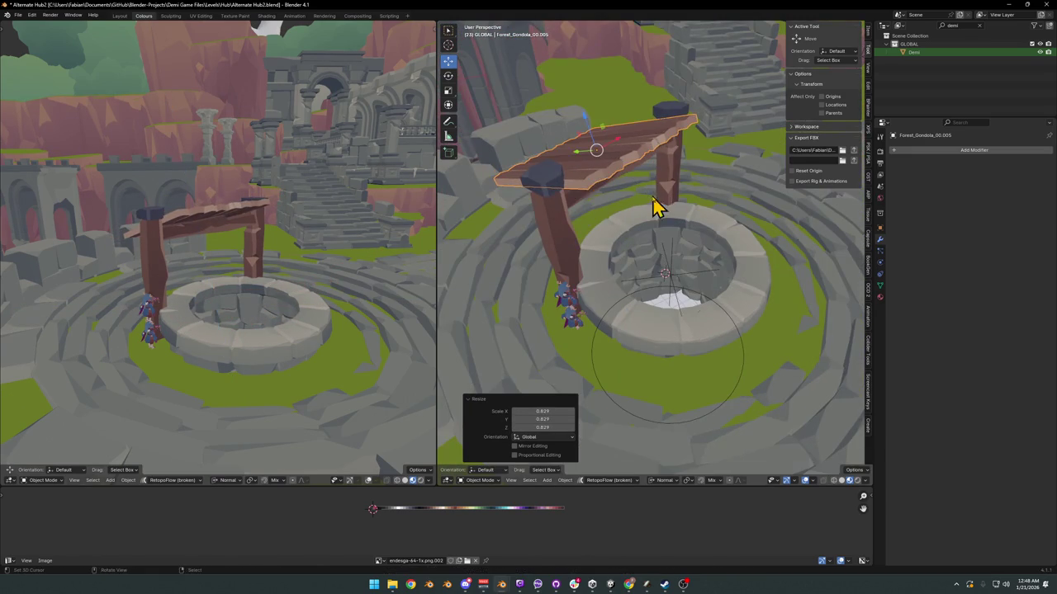
Step: Move the plank along its own Z, widen it slightly on X, and tilt it -6.28° about X
{"action": "key", "text": "g"}
{"action": "key", "text": "z"}
{"action": "left_click", "coordinate": [583, 193]}
{"action": "mouse_move", "coordinate": [165, 239]}
{"action": "middle_mouse_down"}
{"action": "mouse_move", "coordinate": [129, 240]}
{"action": "mouse_move", "coordinate": [221, 246]}
{"action": "mouse_move", "coordinate": [252, 261]}
{"action": "middle_mouse_up"}
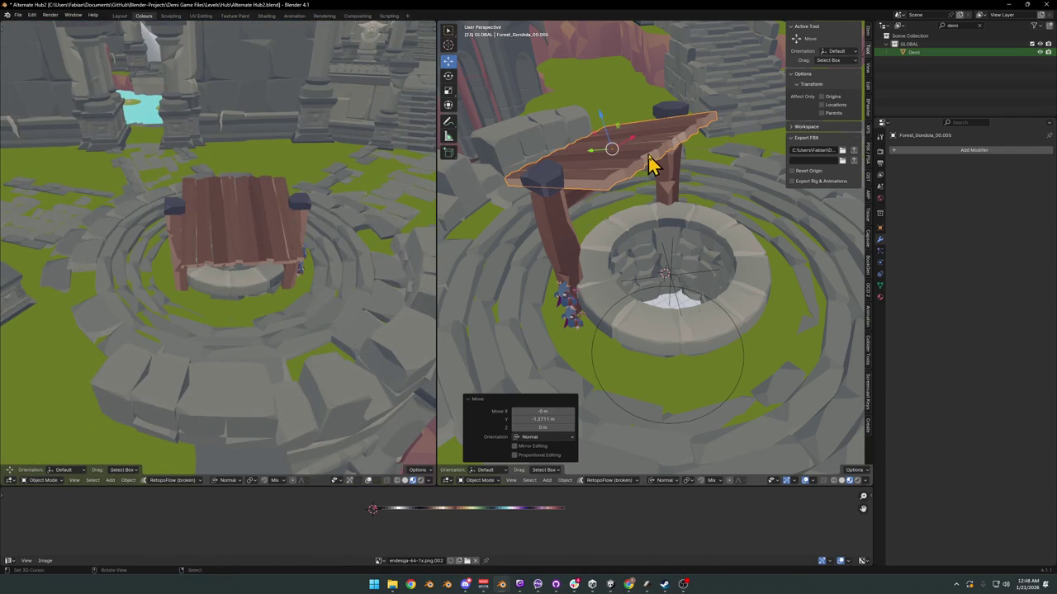
{"action": "key", "text": "s"}
{"action": "key", "text": "x"}
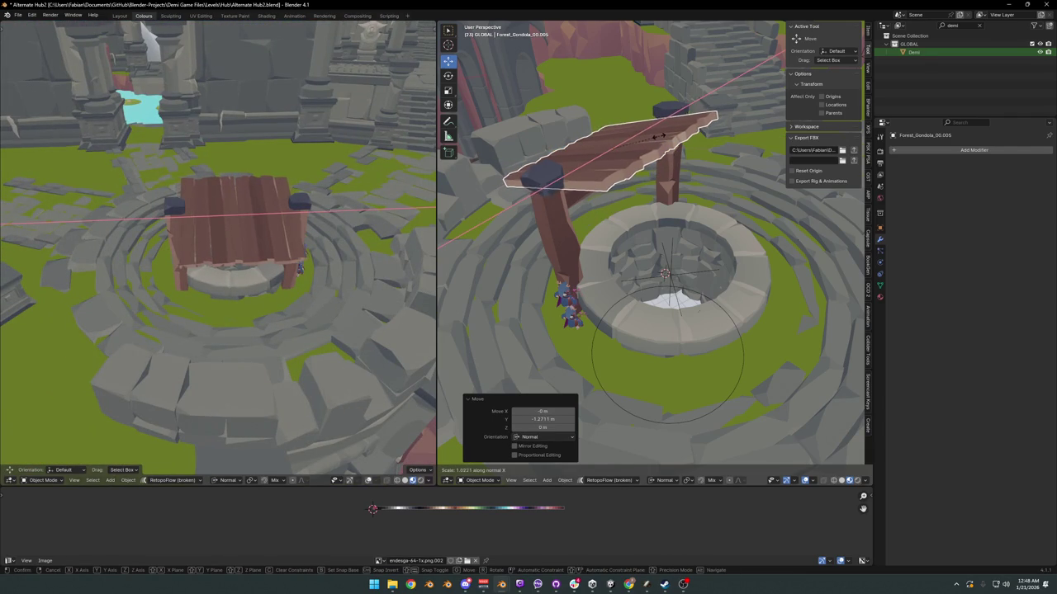
{"action": "left_click", "coordinate": [660, 136]}
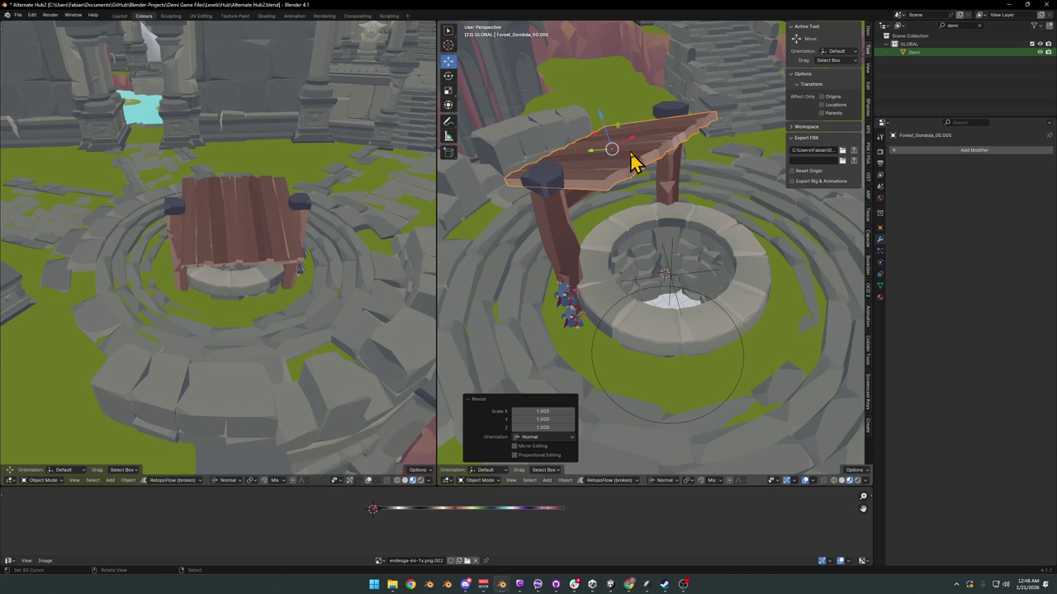
{"action": "mouse_move", "coordinate": [281, 206]}
{"action": "middle_mouse_down"}
{"action": "mouse_move", "coordinate": [200, 220]}
{"action": "mouse_move", "coordinate": [295, 198]}
{"action": "mouse_move", "coordinate": [342, 208]}
{"action": "mouse_move", "coordinate": [314, 224]}
{"action": "middle_mouse_up"}
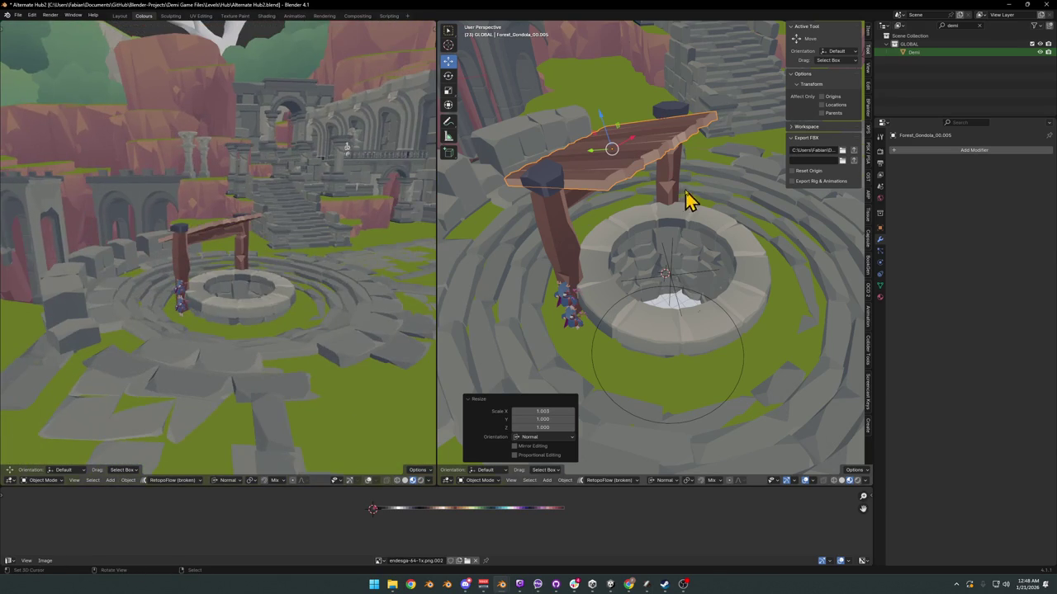
{"action": "key", "text": "r"}
{"action": "key", "text": "x"}
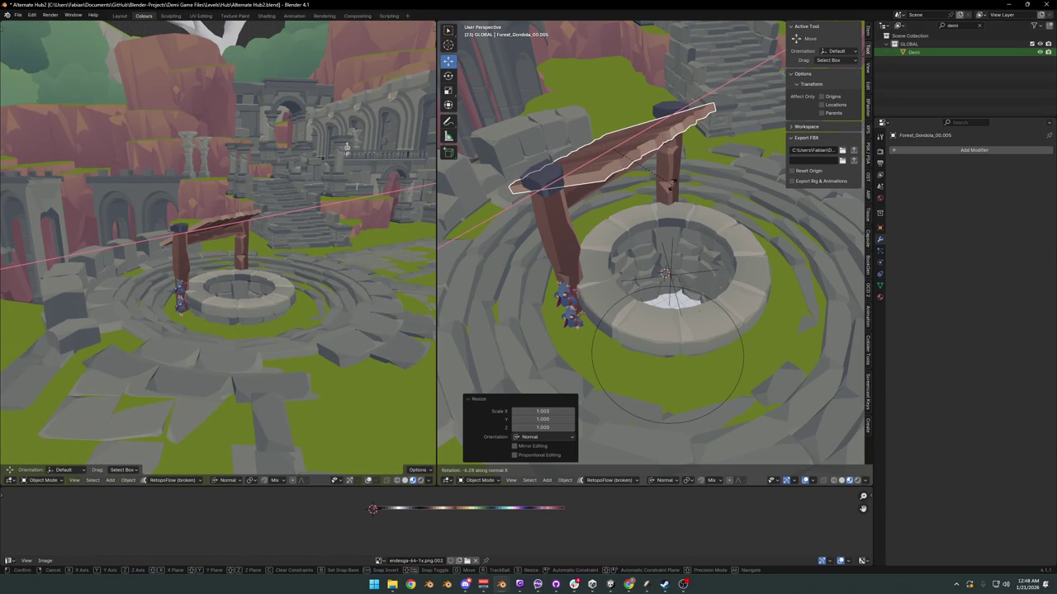
{"action": "left_click", "coordinate": [672, 187]}
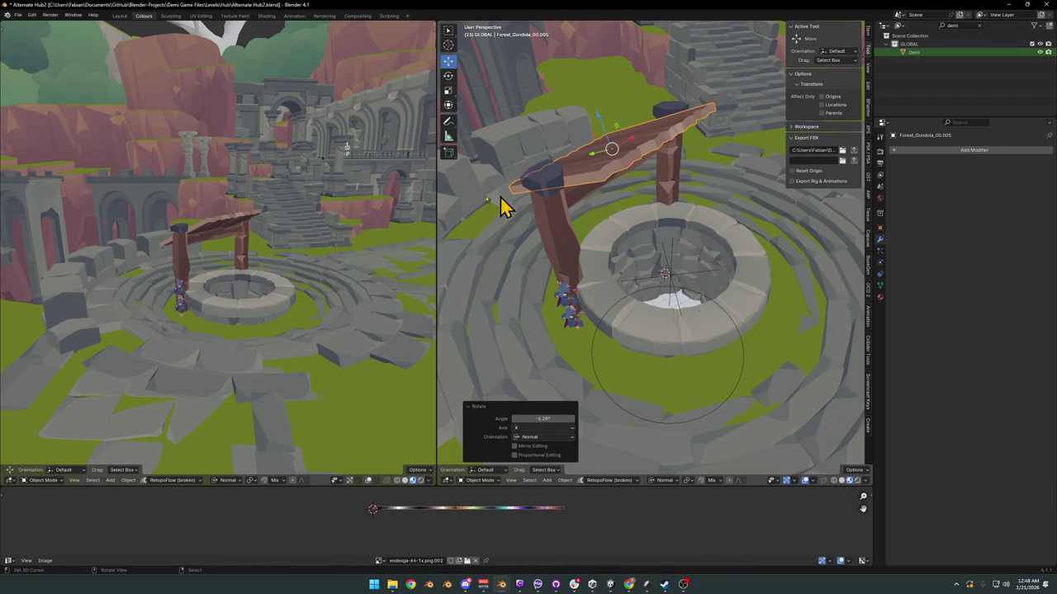
Step: Shift the plank along its Y axis and shorten it along Y
{"action": "middle_click_drag", "start_coordinate": [367, 207], "coordinate": [235, 227]}
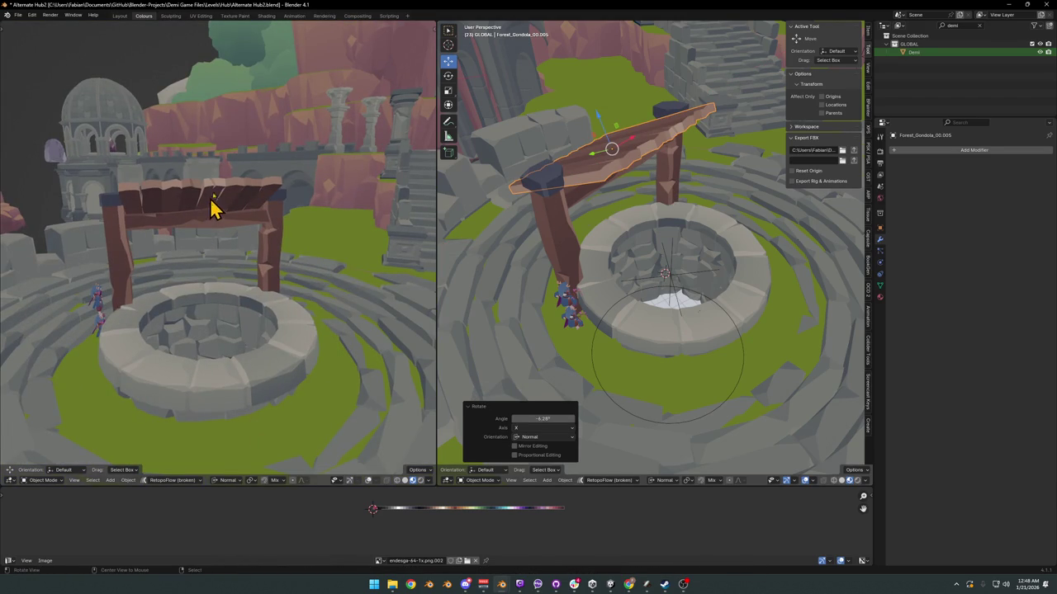
{"action": "mouse_move", "coordinate": [212, 208]}
{"action": "middle_mouse_down"}
{"action": "mouse_move", "coordinate": [226, 185]}
{"action": "mouse_move", "coordinate": [258, 188]}
{"action": "mouse_move", "coordinate": [242, 194]}
{"action": "mouse_move", "coordinate": [234, 184]}
{"action": "mouse_move", "coordinate": [281, 183]}
{"action": "mouse_move", "coordinate": [267, 228]}
{"action": "mouse_move", "coordinate": [278, 243]}
{"action": "mouse_move", "coordinate": [289, 216]}
{"action": "mouse_move", "coordinate": [259, 236]}
{"action": "mouse_move", "coordinate": [325, 229]}
{"action": "mouse_move", "coordinate": [276, 239]}
{"action": "mouse_move", "coordinate": [290, 262]}
{"action": "middle_mouse_up"}
{"action": "key", "text": "g"}
{"action": "key", "text": "y"}
{"action": "left_click", "coordinate": [252, 199]}
{"action": "key", "text": "s"}
{"action": "key", "text": "y"}
{"action": "left_click", "coordinate": [295, 213]}
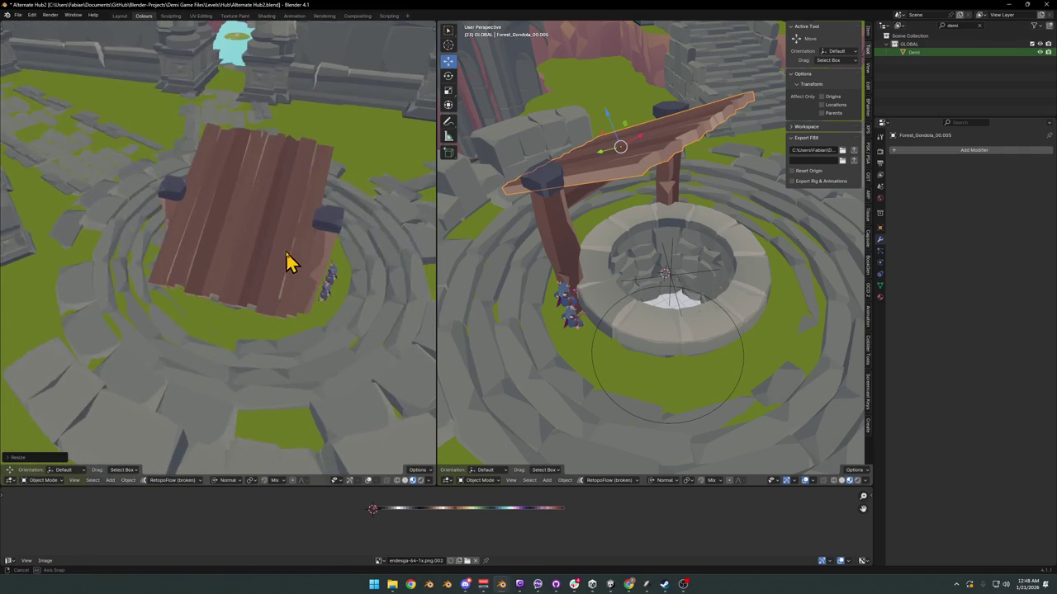
Step: Shorten the plank further along Y to its final length, then enter Edit Mode
{"action": "middle_click_drag", "start_coordinate": [647, 155], "coordinate": [703, 170]}
{"action": "key", "text": "s"}
{"action": "key", "text": "y"}
{"action": "key", "text": "y"}
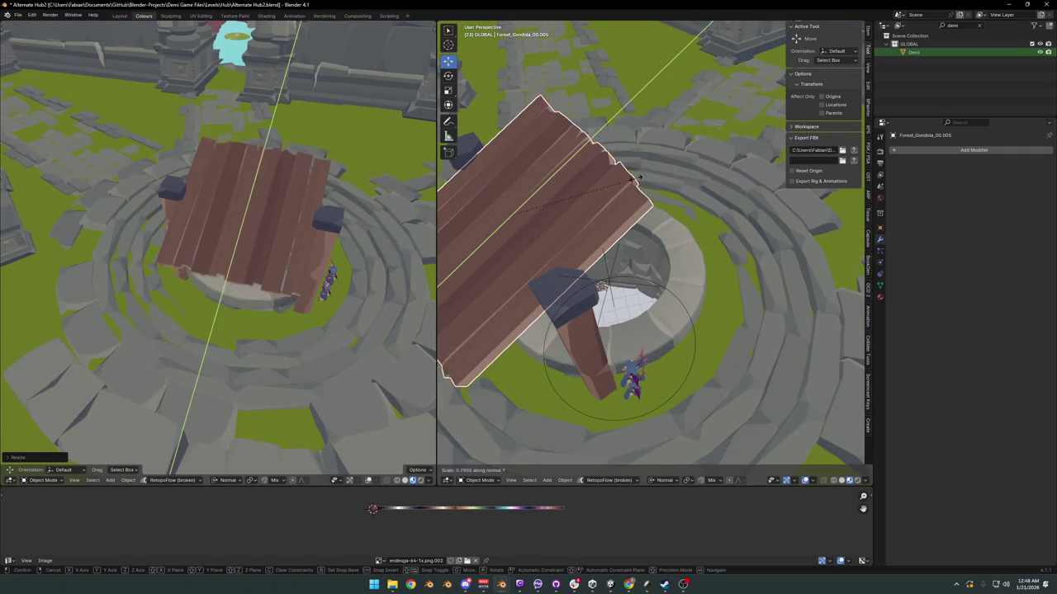
{"action": "left_click", "coordinate": [620, 181]}
{"action": "mouse_move", "coordinate": [397, 200]}
{"action": "middle_mouse_down"}
{"action": "mouse_move", "coordinate": [124, 174]}
{"action": "mouse_move", "coordinate": [148, 173]}
{"action": "mouse_move", "coordinate": [272, 243]}
{"action": "mouse_move", "coordinate": [255, 267]}
{"action": "mouse_move", "coordinate": [280, 252]}
{"action": "middle_mouse_up"}
{"action": "scroll", "coordinate": [283, 251], "scroll_direction": "up", "scroll_amount": 3}
{"action": "key", "text": "s"}
{"action": "key", "text": "y"}
{"action": "key", "text": "y"}
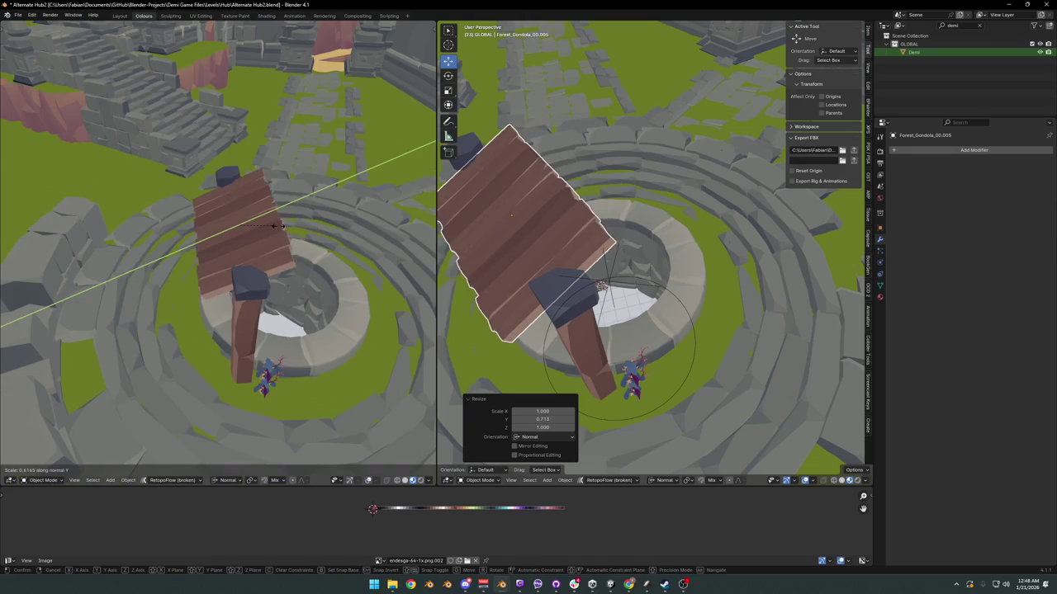
{"action": "left_click", "coordinate": [285, 234]}
{"action": "mouse_move", "coordinate": [512, 264]}
{"action": "middle_mouse_down"}
{"action": "mouse_move", "coordinate": [542, 286]}
{"action": "mouse_move", "coordinate": [597, 228]}
{"action": "mouse_move", "coordinate": [582, 261]}
{"action": "mouse_move", "coordinate": [605, 236]}
{"action": "mouse_move", "coordinate": [648, 235]}
{"action": "middle_mouse_up"}
{"action": "key", "text": "Tab"}
Step: Move a roof vertex along its normal to roughen the roof edge
{"action": "middle_click_drag", "start_coordinate": [580, 289], "coordinate": [607, 289]}
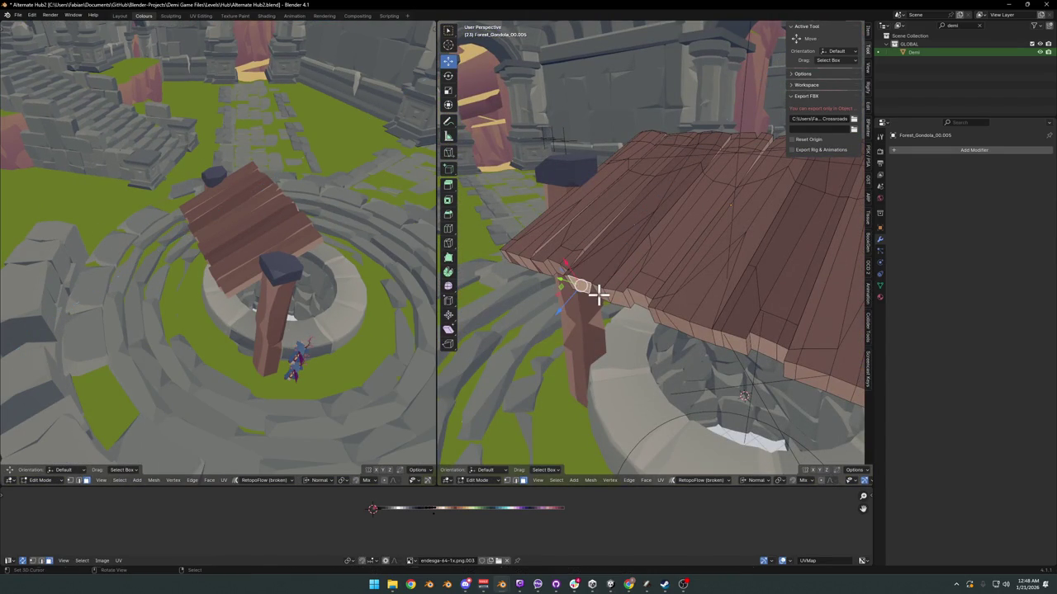
{"action": "key", "text": "g"}
{"action": "key", "text": "z"}
{"action": "key", "text": "z"}
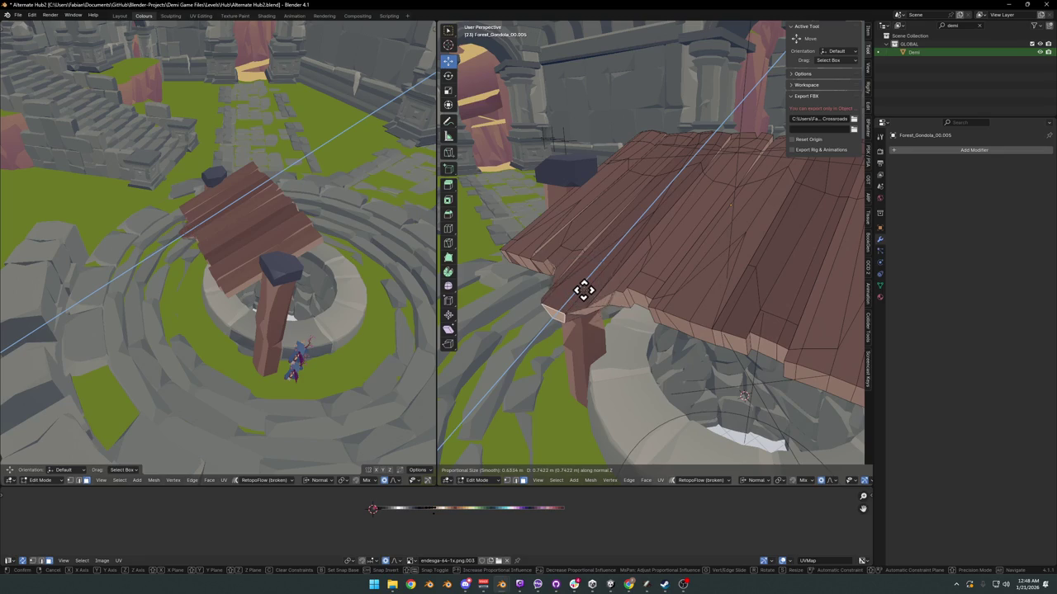
{"action": "left_click", "coordinate": [584, 290]}
{"action": "mouse_move", "coordinate": [583, 289]}
{"action": "middle_mouse_down"}
{"action": "mouse_move", "coordinate": [610, 302]}
{"action": "mouse_move", "coordinate": [567, 301]}
{"action": "middle_mouse_up"}
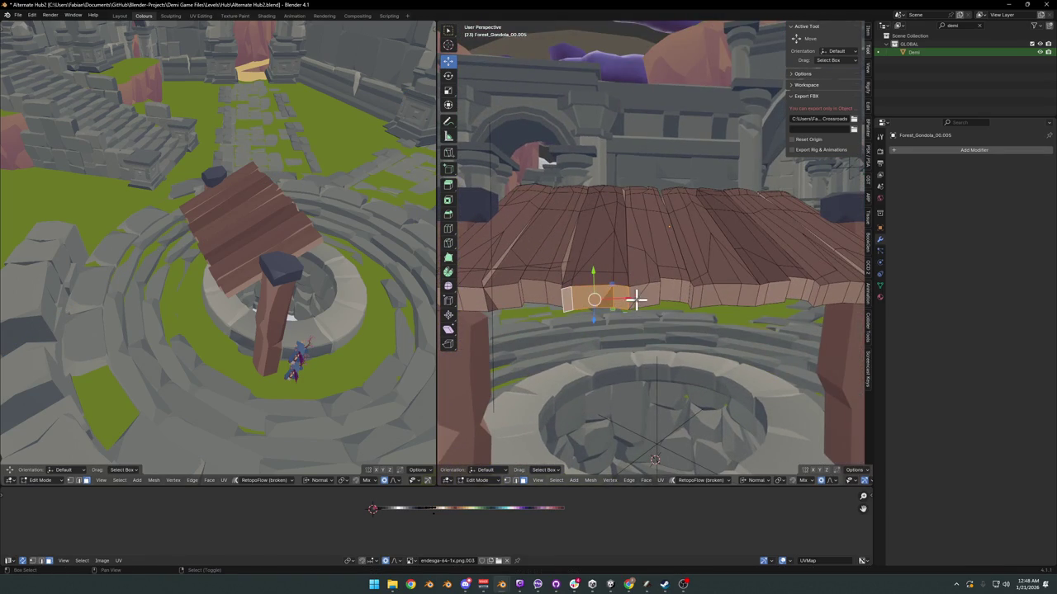
{"action": "middle_click_drag", "start_coordinate": [662, 288], "coordinate": [644, 283]}
Step: Push the selected roof edge faces along their normal
{"action": "key", "text": "g"}
{"action": "key", "text": "z"}
{"action": "key", "text": "z"}
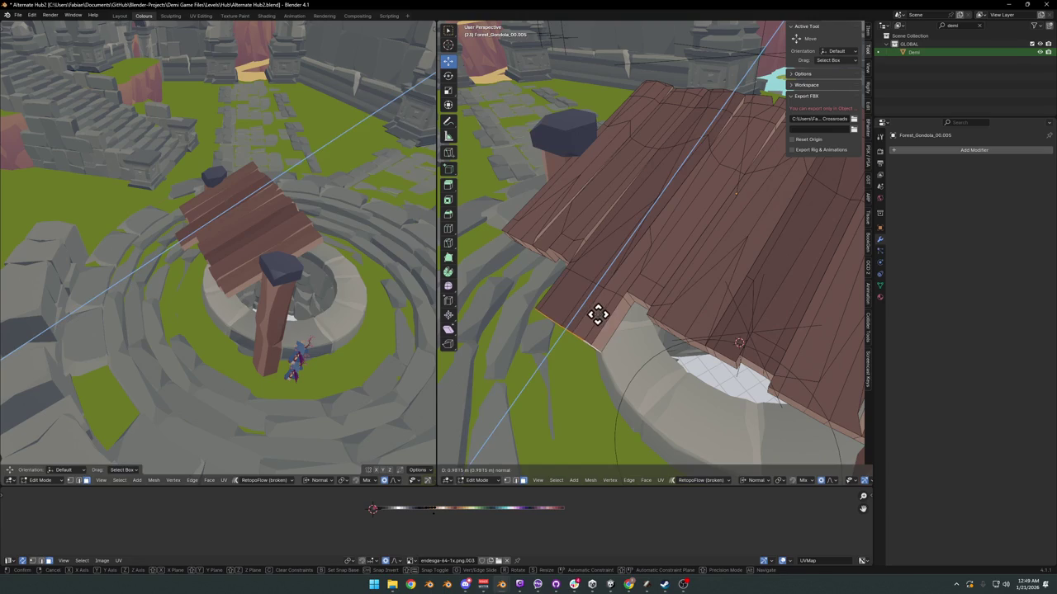
{"action": "left_click", "coordinate": [595, 315]}
{"action": "middle_click_drag", "start_coordinate": [272, 264], "coordinate": [257, 243]}
{"action": "scroll", "coordinate": [276, 248], "scroll_direction": "up", "scroll_amount": 3}
{"action": "scroll", "coordinate": [286, 242], "scroll_direction": "up", "scroll_amount": 2}
{"action": "mouse_move", "coordinate": [656, 259]}
{"action": "middle_mouse_down"}
{"action": "mouse_move", "coordinate": [670, 262]}
{"action": "mouse_move", "coordinate": [551, 329]}
{"action": "mouse_move", "coordinate": [596, 272]}
{"action": "middle_mouse_up"}
Step: Clear the selection and move the chosen edge faces downward along the normal
{"action": "key", "text": "alt+a"}
{"action": "key", "text": "g"}
{"action": "key", "text": "z"}
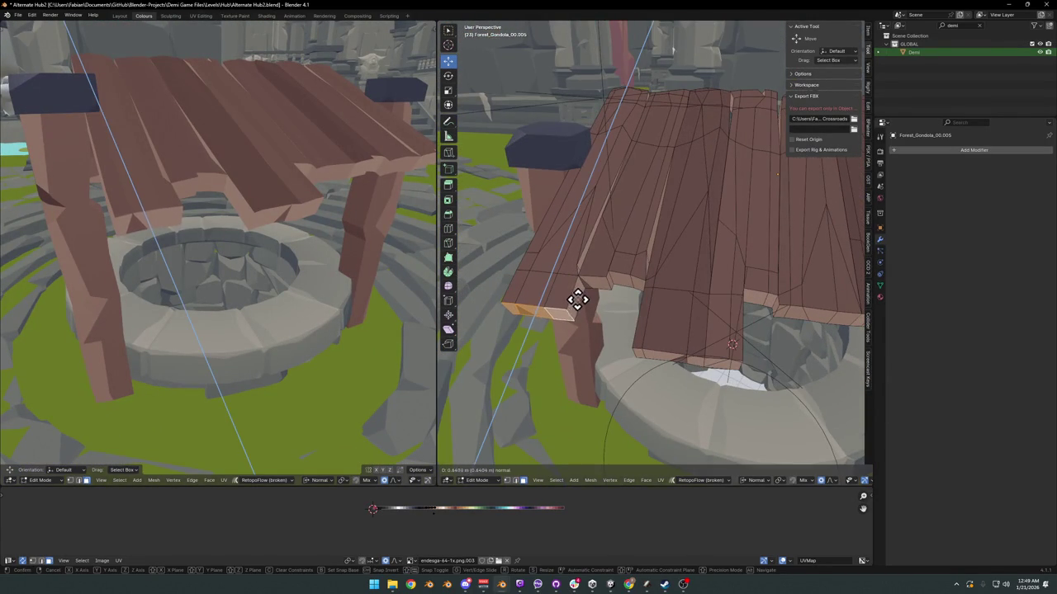
{"action": "left_click", "coordinate": [577, 300]}
{"action": "mouse_move", "coordinate": [505, 192]}
{"action": "middle_mouse_down"}
{"action": "mouse_move", "coordinate": [771, 265]}
{"action": "mouse_move", "coordinate": [639, 248]}
{"action": "mouse_move", "coordinate": [617, 276]}
{"action": "middle_mouse_up"}
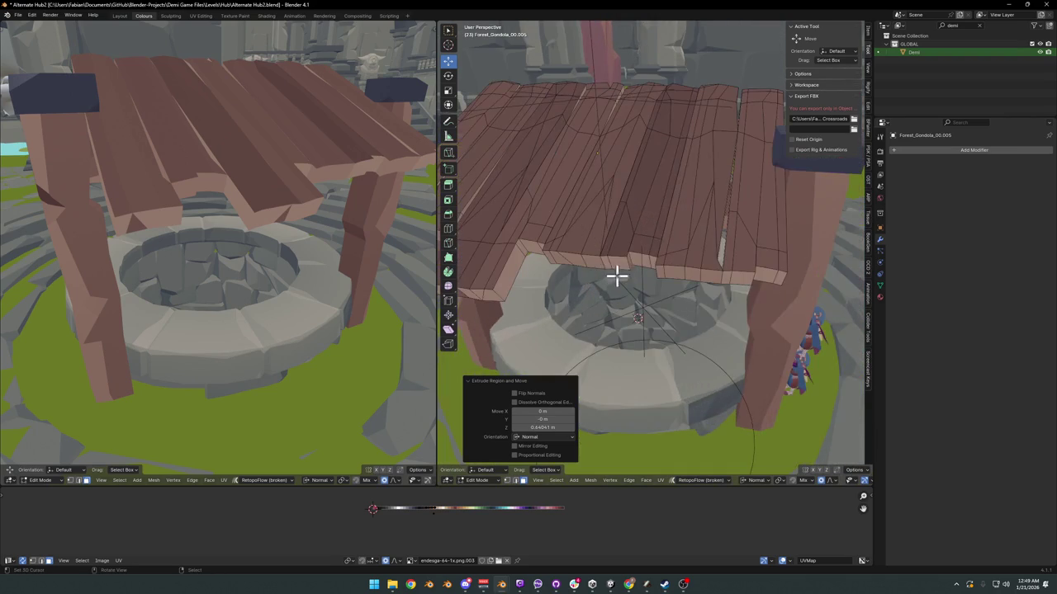
Step: Extrude a face on the roof's lower edge downward
{"action": "left_click", "coordinate": [618, 262]}
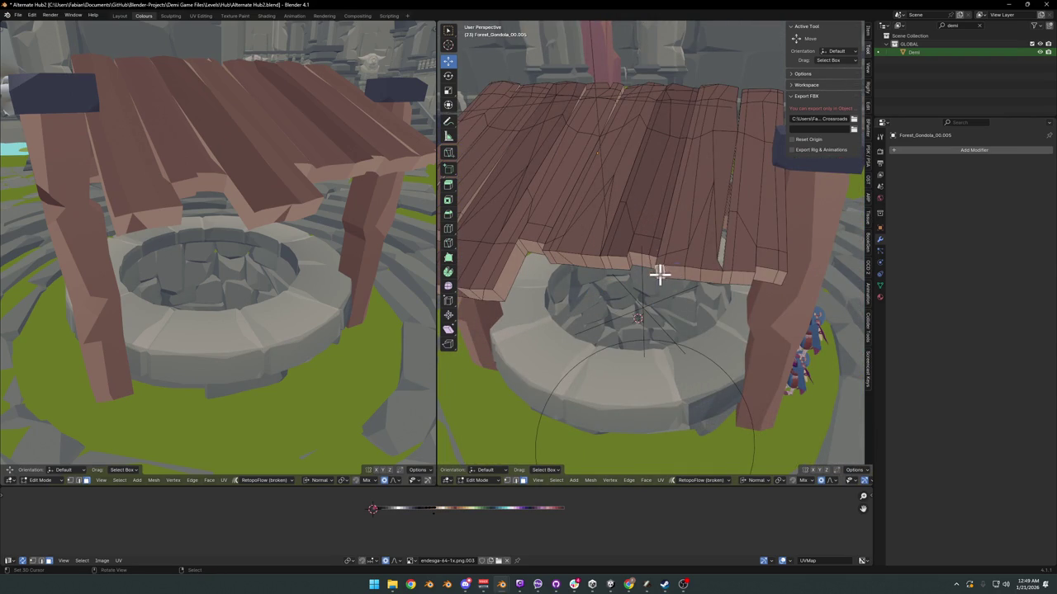
{"action": "key", "text": "e"}
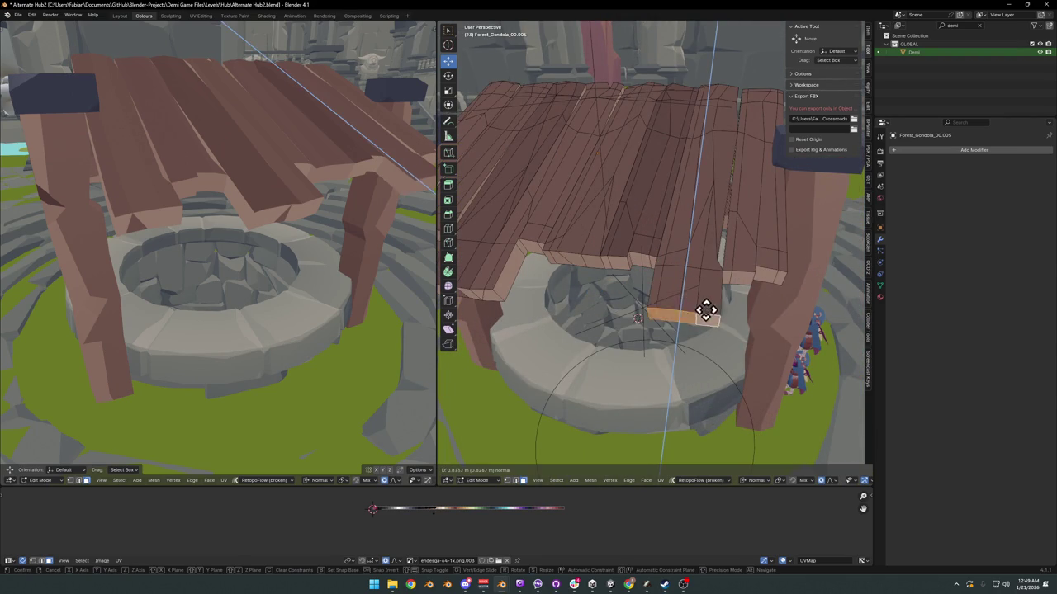
{"action": "left_click", "coordinate": [709, 311]}
{"action": "scroll", "coordinate": [700, 262], "scroll_direction": "down", "scroll_amount": 4}
{"action": "middle_click_drag", "start_coordinate": [701, 262], "coordinate": [643, 257]}
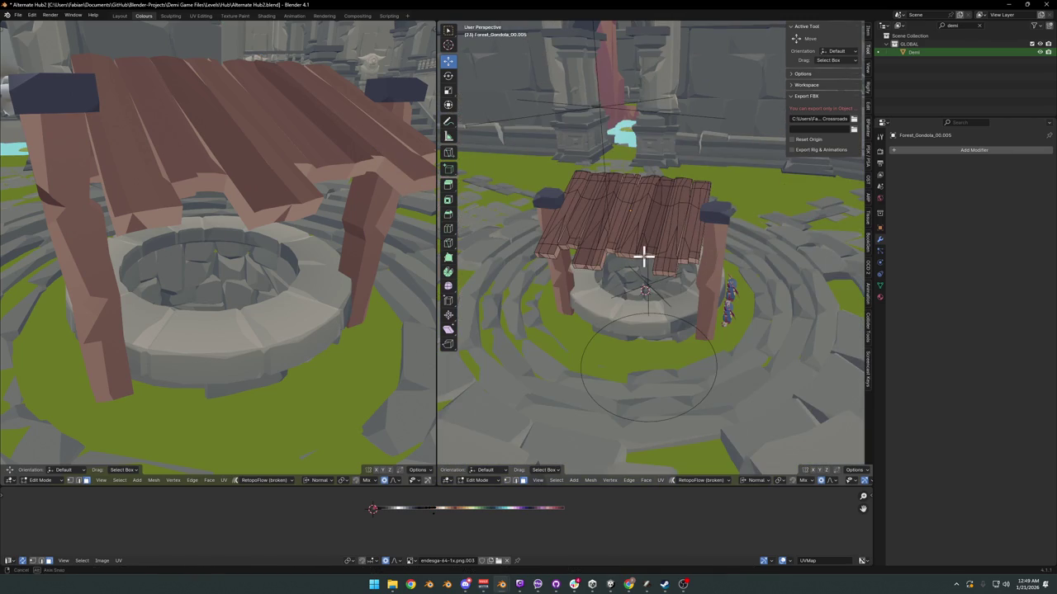
Step: Extrude another roof edge face along its normal with proportional editing off
{"action": "middle_click_drag", "start_coordinate": [412, 254], "coordinate": [339, 226]}
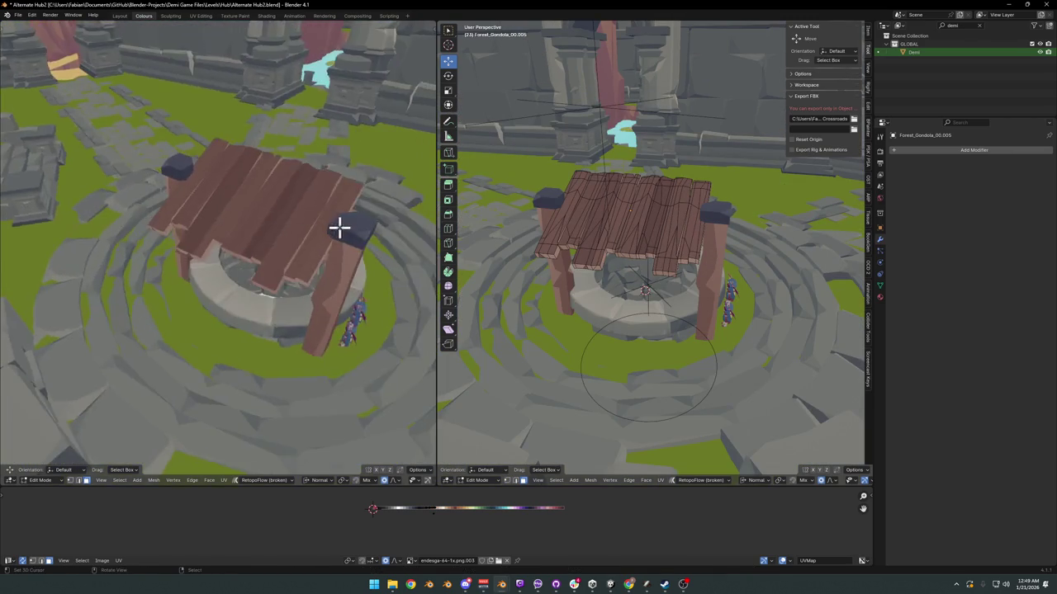
{"action": "scroll", "coordinate": [339, 226], "scroll_direction": "up", "scroll_amount": 3}
{"action": "scroll", "coordinate": [712, 277], "scroll_direction": "up", "scroll_amount": 5}
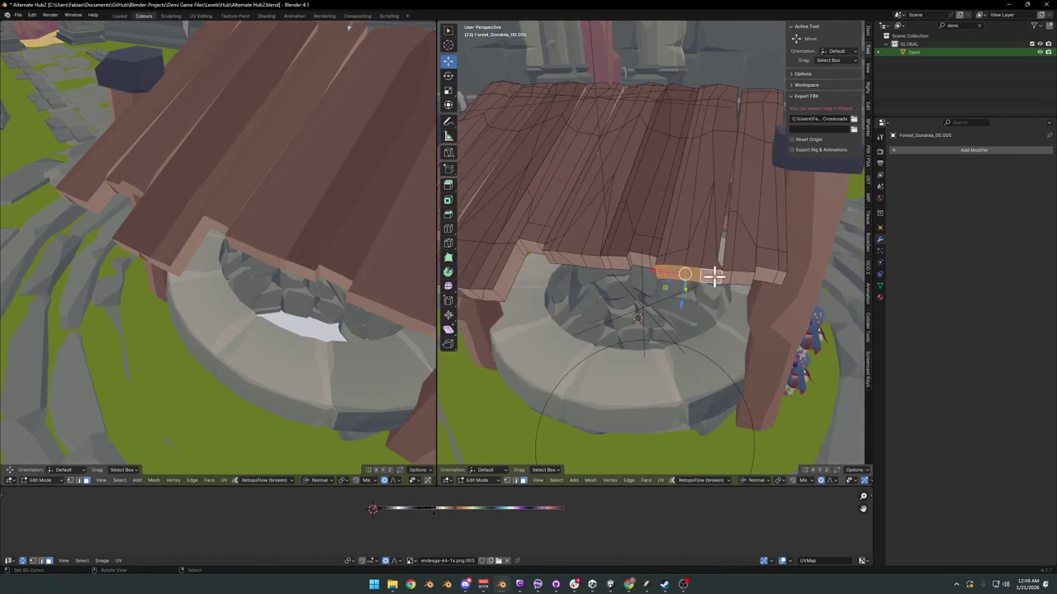
{"action": "key", "text": "e"}
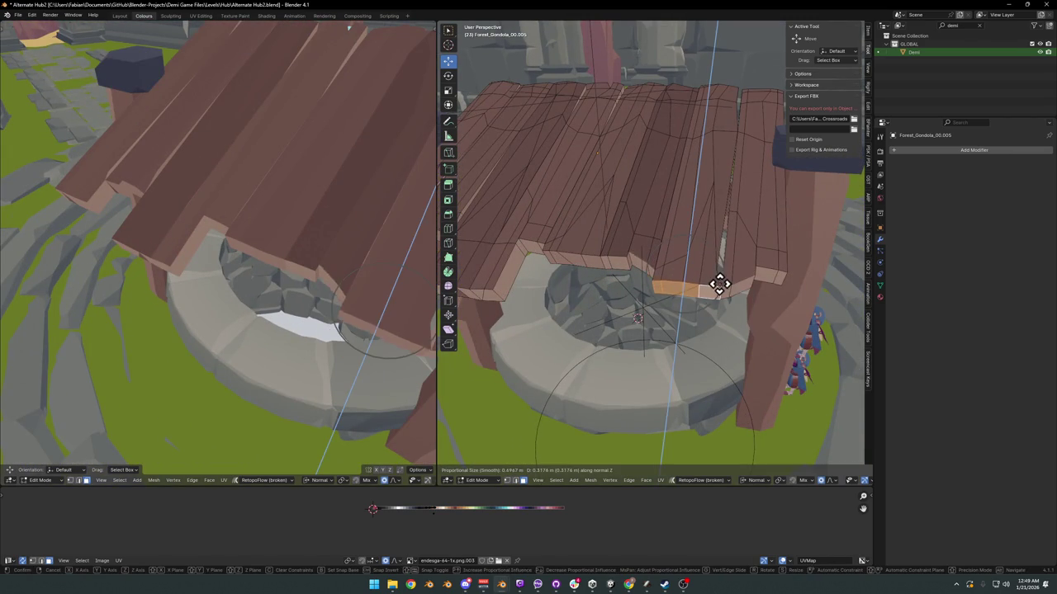
{"action": "key", "text": "o"}
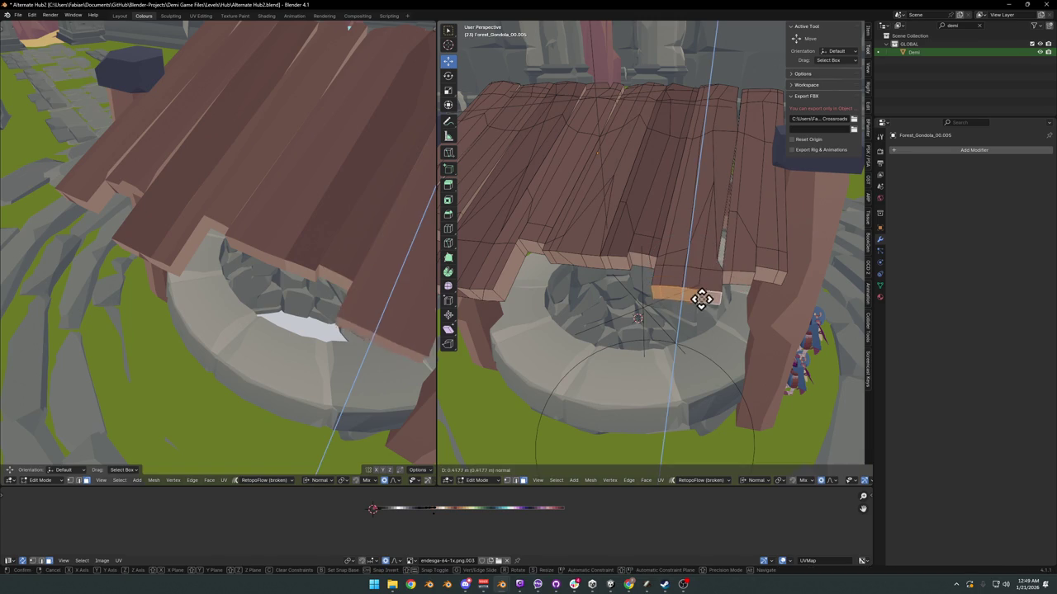
{"action": "key", "text": "Escape"}
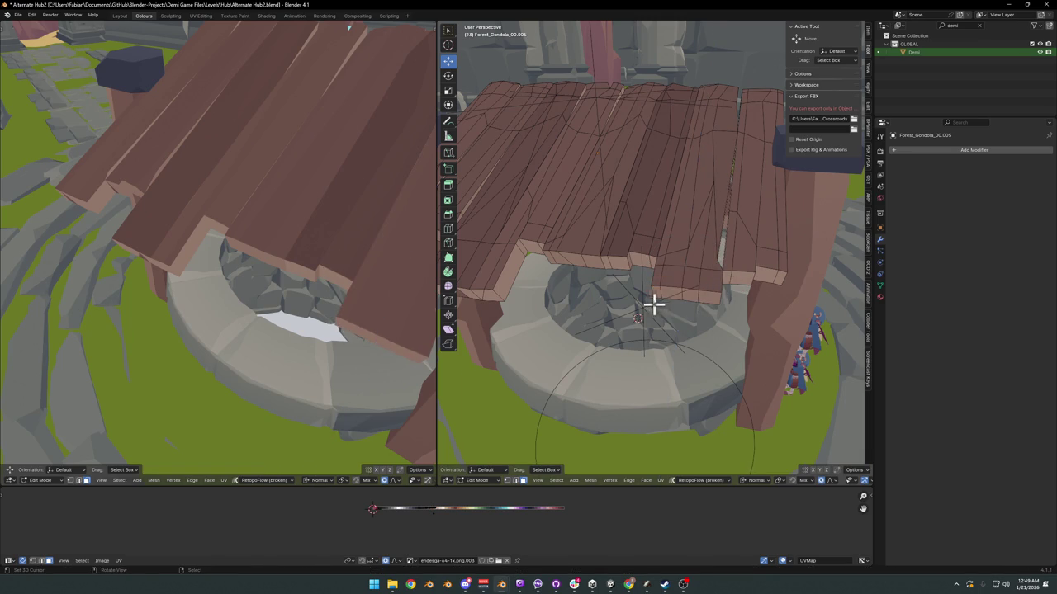
Step: Scale the strip along the roof's lower edge up slightly
{"action": "middle_click_drag", "start_coordinate": [652, 290], "coordinate": [679, 296]}
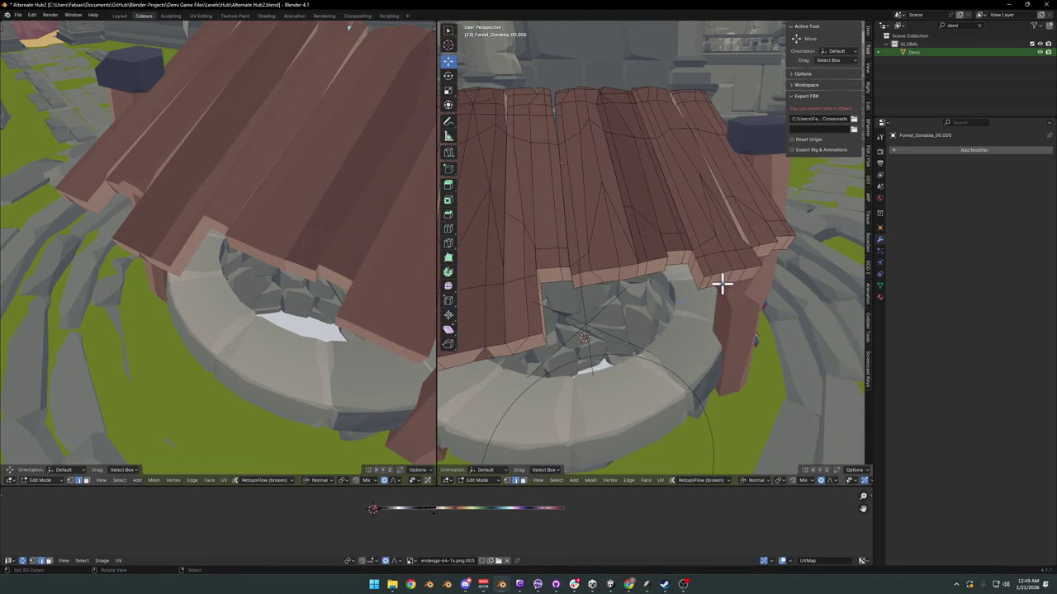
{"action": "left_click", "coordinate": [777, 267], "text": "alt"}
{"action": "key", "text": "r"}
{"action": "key", "text": "y"}
{"action": "key", "text": "y"}
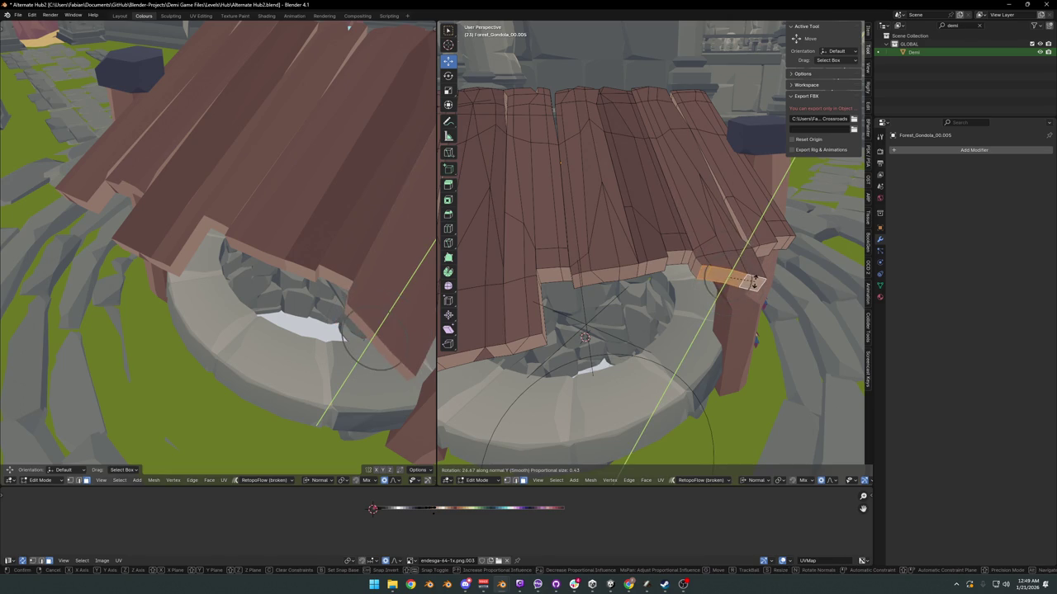
{"action": "right_click", "coordinate": [754, 279]}
{"action": "key", "text": "s"}
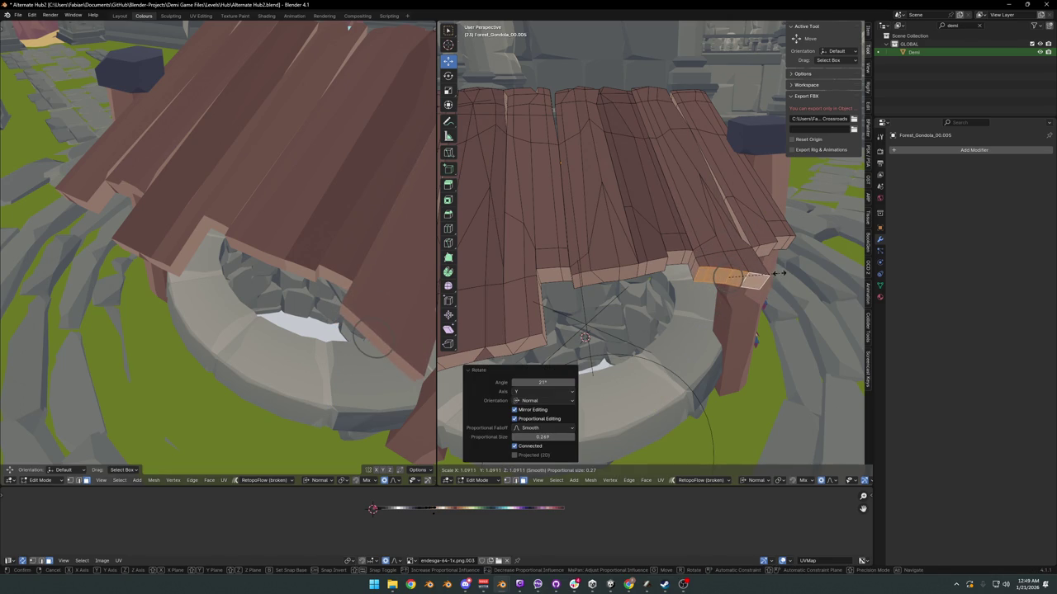
{"action": "left_click", "coordinate": [755, 276]}
{"action": "middle_click_drag", "start_coordinate": [710, 262], "coordinate": [396, 273]}
{"action": "scroll", "coordinate": [396, 273], "scroll_direction": "down", "scroll_amount": 4}
{"action": "mouse_move", "coordinate": [307, 266]}
{"action": "middle_mouse_down"}
{"action": "mouse_move", "coordinate": [302, 276]}
{"action": "mouse_move", "coordinate": [338, 279]}
{"action": "mouse_move", "coordinate": [306, 255]}
{"action": "mouse_move", "coordinate": [217, 259]}
{"action": "middle_mouse_up"}
{"action": "mouse_move", "coordinate": [672, 234]}
{"action": "middle_mouse_down"}
{"action": "mouse_move", "coordinate": [521, 243]}
{"action": "mouse_move", "coordinate": [740, 240]}
{"action": "middle_mouse_up"}
Step: Push a strip of roof-edge faces 0.74 m along its normal
{"action": "scroll", "coordinate": [769, 231], "scroll_direction": "up", "scroll_amount": 1}
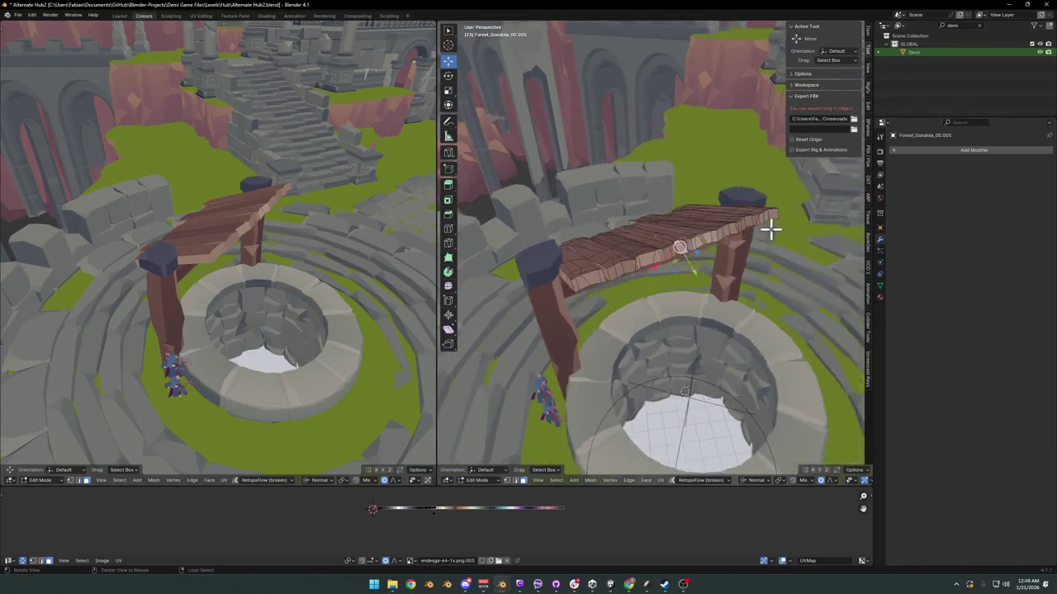
{"action": "scroll", "coordinate": [768, 228], "scroll_direction": "up", "scroll_amount": 1}
{"action": "scroll", "coordinate": [691, 252], "scroll_direction": "up", "scroll_amount": 1}
{"action": "left_click", "coordinate": [648, 273]}
{"action": "mouse_move", "coordinate": [649, 273]}
{"action": "middle_mouse_down"}
{"action": "mouse_move", "coordinate": [637, 264]}
{"action": "mouse_move", "coordinate": [682, 248]}
{"action": "middle_mouse_up"}
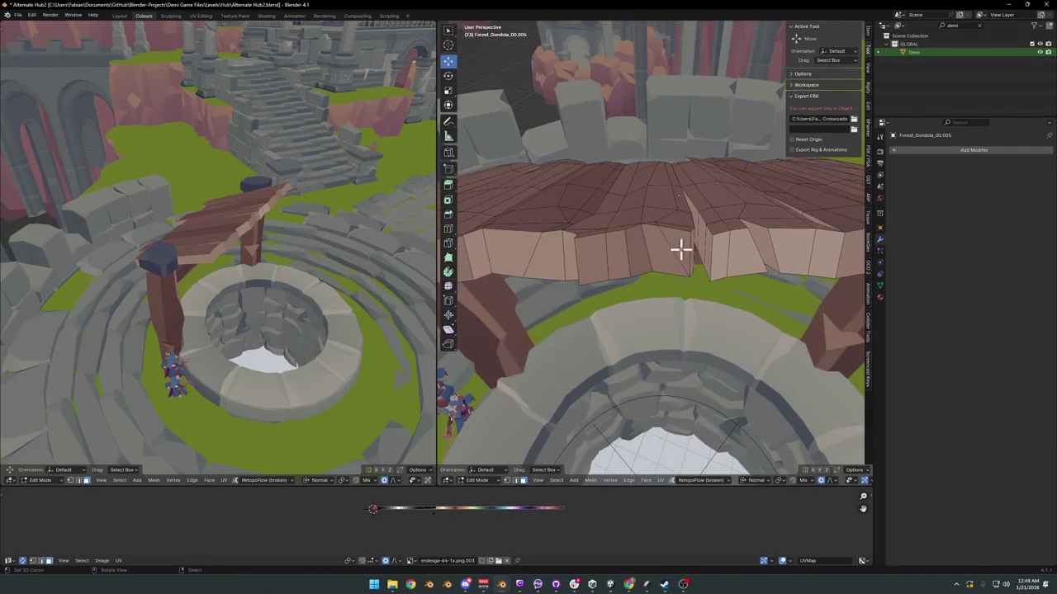
{"action": "left_click", "coordinate": [585, 267], "text": "ctrl"}
{"action": "middle_click_drag", "start_coordinate": [568, 270], "coordinate": [597, 278]}
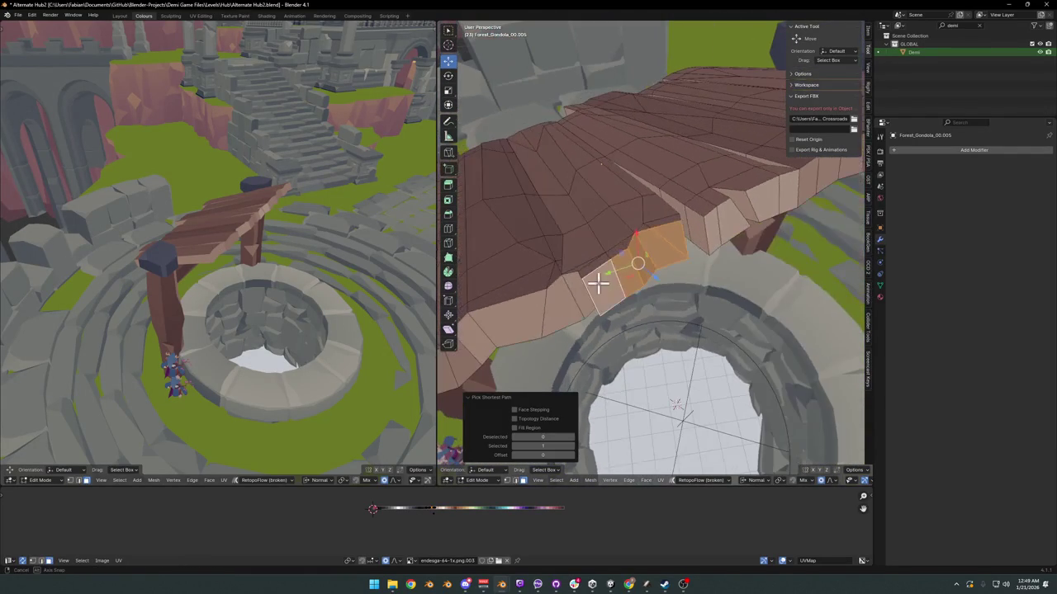
{"action": "middle_click_drag", "start_coordinate": [665, 269], "coordinate": [715, 219]}
{"action": "key", "text": "g"}
{"action": "key", "text": "z"}
{"action": "left_click", "coordinate": [710, 281]}
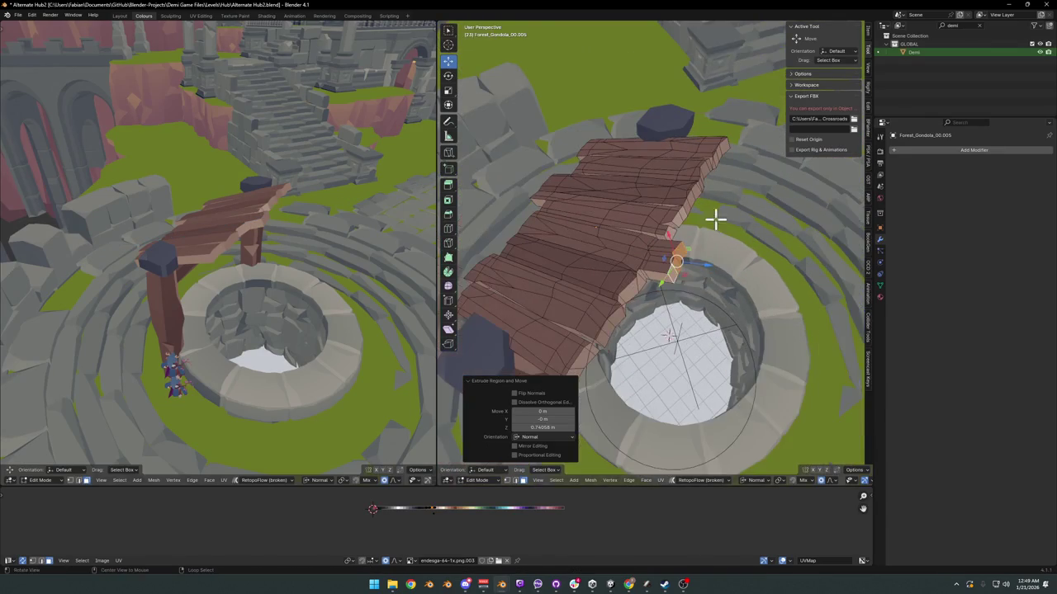
Step: Extrude two more runs of roof-edge faces along their normals (0.9475 m and 0.654 m)
{"action": "middle_click_drag", "start_coordinate": [702, 175], "coordinate": [689, 245]}
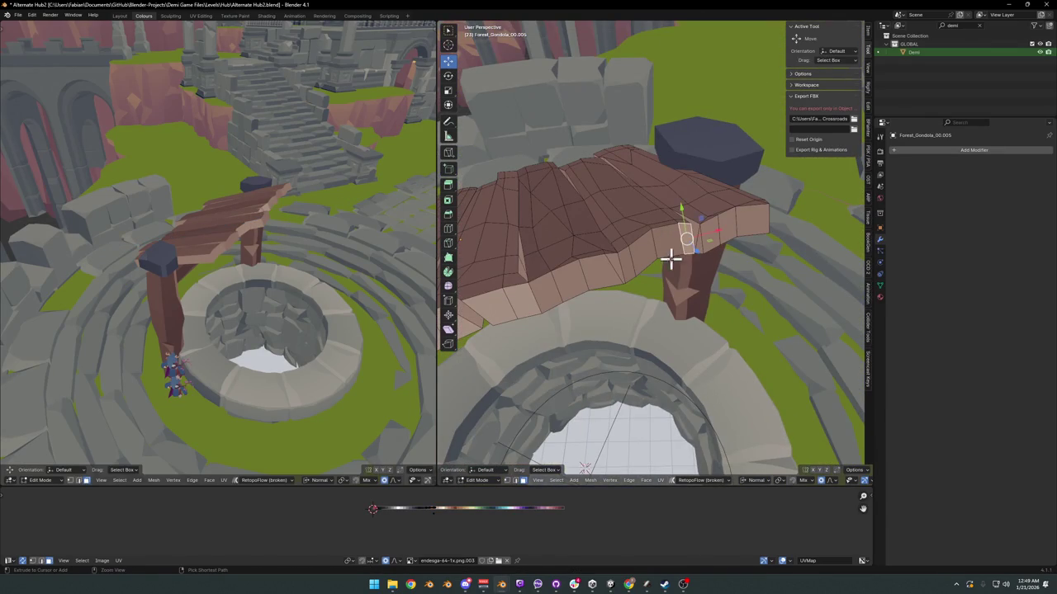
{"action": "left_click", "coordinate": [632, 262], "text": "ctrl"}
{"action": "key", "text": "e"}
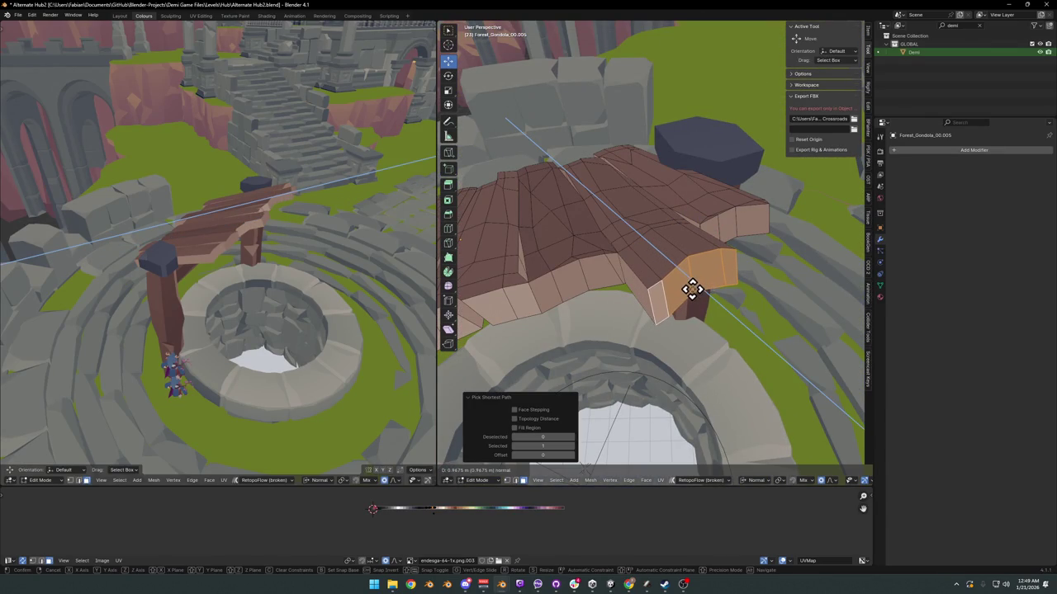
{"action": "left_click", "coordinate": [692, 288]}
{"action": "mouse_move", "coordinate": [285, 206]}
{"action": "middle_mouse_down"}
{"action": "mouse_move", "coordinate": [274, 189]}
{"action": "mouse_move", "coordinate": [278, 236]}
{"action": "mouse_move", "coordinate": [239, 278]}
{"action": "mouse_move", "coordinate": [261, 246]}
{"action": "middle_mouse_up"}
{"action": "mouse_move", "coordinate": [562, 272]}
{"action": "middle_mouse_down"}
{"action": "mouse_move", "coordinate": [585, 311]}
{"action": "mouse_move", "coordinate": [637, 252]}
{"action": "mouse_move", "coordinate": [608, 288]}
{"action": "mouse_move", "coordinate": [668, 255]}
{"action": "mouse_move", "coordinate": [582, 273]}
{"action": "middle_mouse_up"}
{"action": "scroll", "coordinate": [673, 250], "scroll_direction": "up", "scroll_amount": 4}
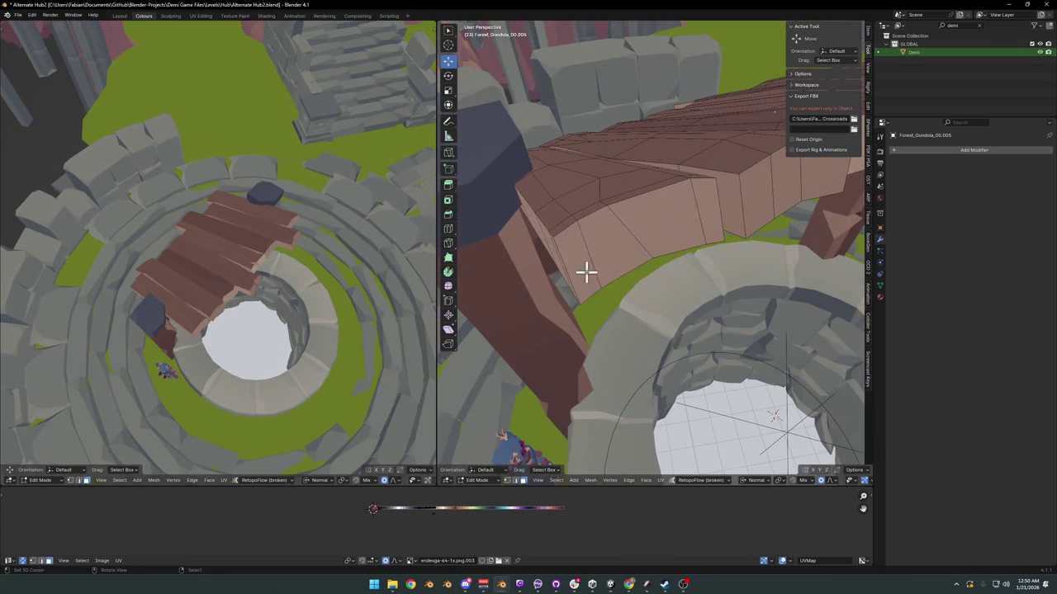
{"action": "left_click", "coordinate": [707, 215], "text": "ctrl"}
{"action": "left_click_drag", "start_coordinate": [627, 234], "coordinate": [687, 254]}
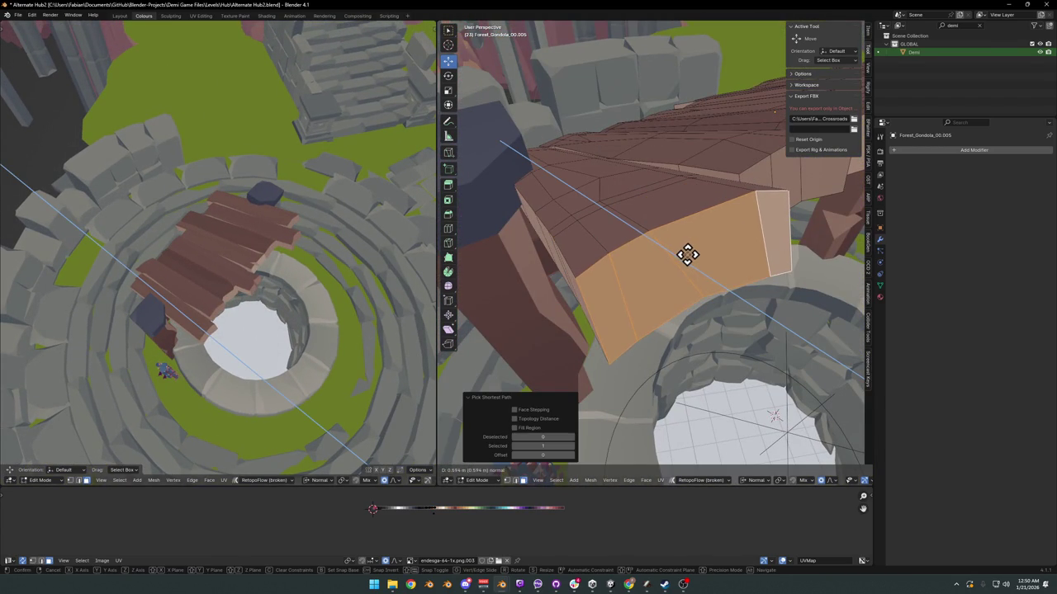
{"action": "left_click", "coordinate": [567, 255]}
Step: Clear the face selection and save the blend file
{"action": "key", "text": "alt+a"}
{"action": "key", "text": "shift+grave"}
{"action": "key", "text": "ctrl+s"}
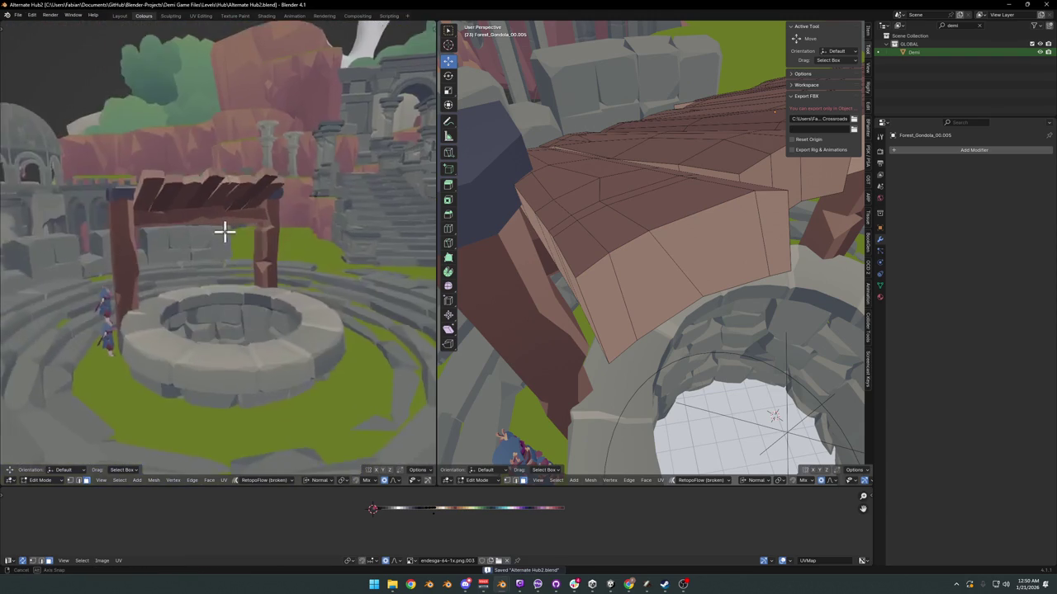
Step: Walk back and toward the well in the left viewport to check the roof
{"action": "key", "text": "s"}
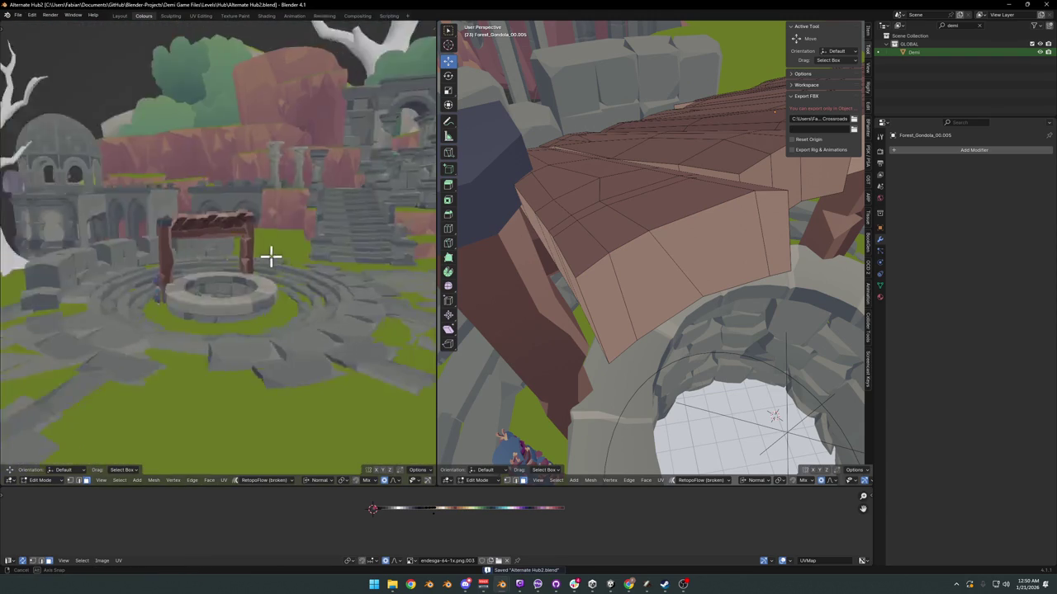
{"action": "key", "text": "w"}
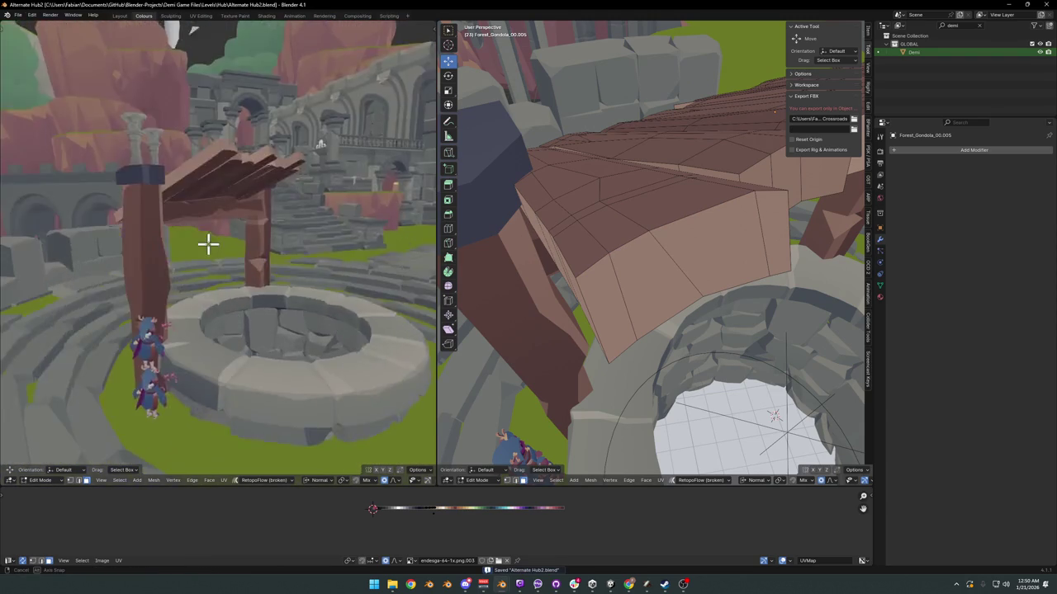
{"action": "left_click", "coordinate": [208, 241]}
Step: Return to Object Mode and select the wooden crossbeam
{"action": "key", "text": "shift+grave"}
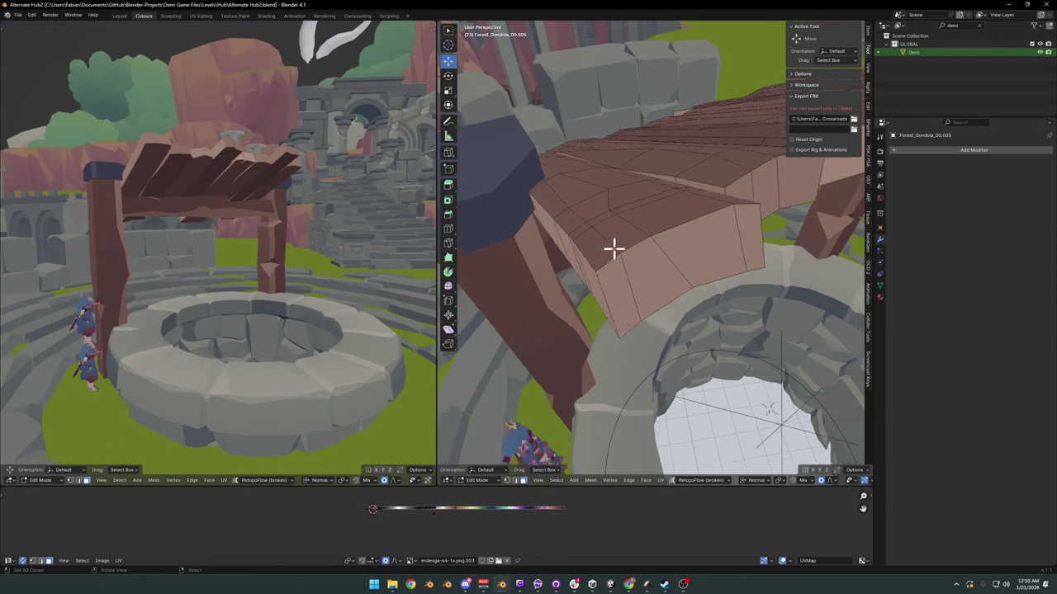
{"action": "left_click", "coordinate": [712, 314]}
{"action": "key", "text": "Tab"}
{"action": "mouse_move", "coordinate": [646, 335]}
{"action": "middle_mouse_down"}
{"action": "mouse_move", "coordinate": [605, 330]}
{"action": "mouse_move", "coordinate": [677, 354]}
{"action": "mouse_move", "coordinate": [667, 350]}
{"action": "middle_mouse_up"}
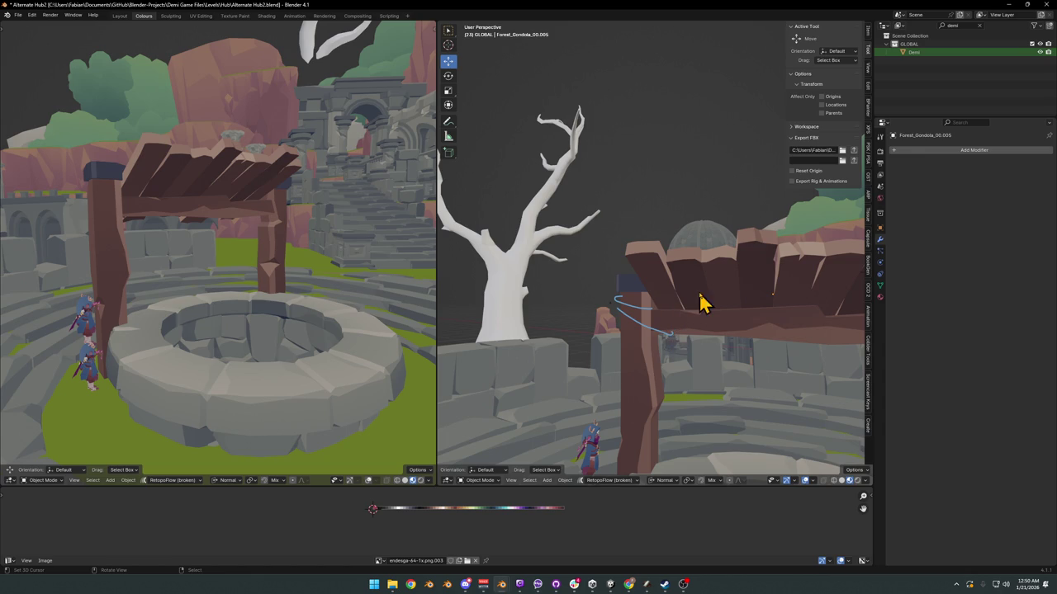
{"action": "scroll", "coordinate": [661, 312], "scroll_direction": "down", "scroll_amount": 2}
{"action": "scroll", "coordinate": [652, 304], "scroll_direction": "down", "scroll_amount": 2}
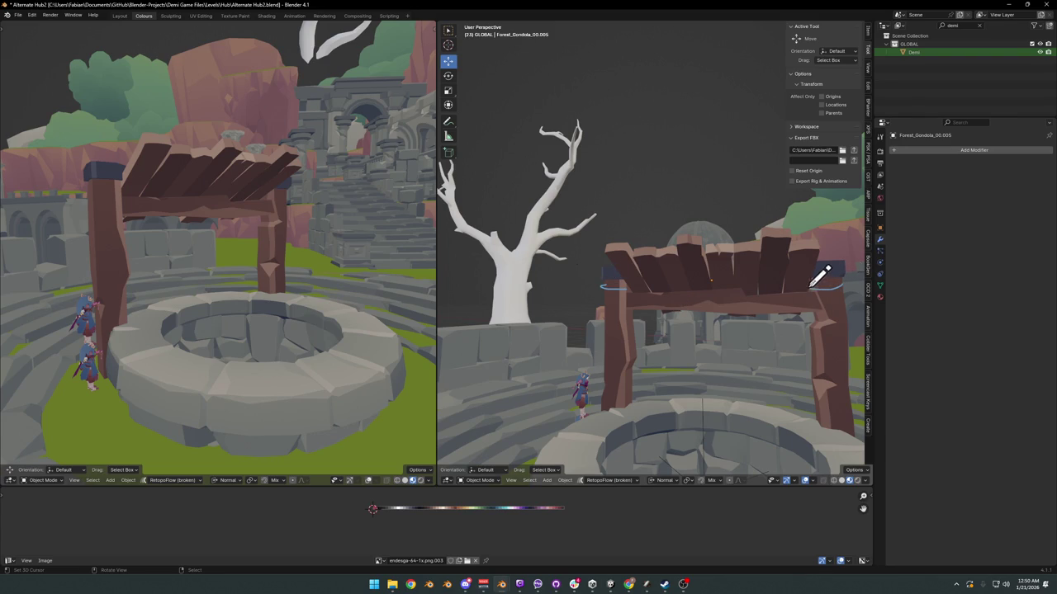
Step: Sketch two annotation guide lines across the roof planks, then remove them
{"action": "middle_click_drag", "start_coordinate": [799, 299], "coordinate": [793, 354]}
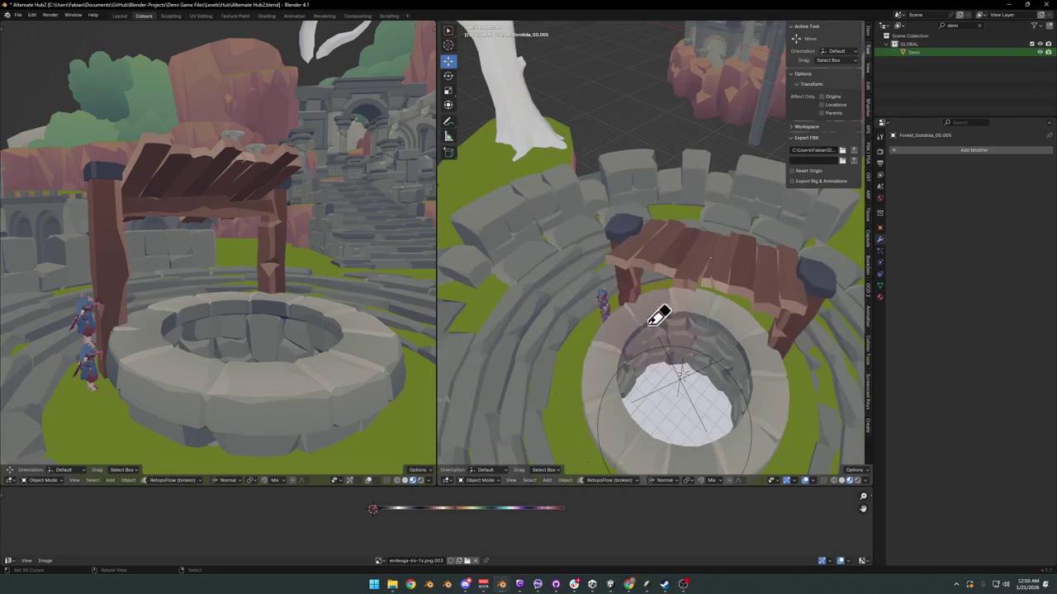
{"action": "mouse_move", "coordinate": [660, 313]}
{"action": "middle_mouse_down"}
{"action": "mouse_move", "coordinate": [611, 326]}
{"action": "mouse_move", "coordinate": [596, 295]}
{"action": "middle_mouse_up"}
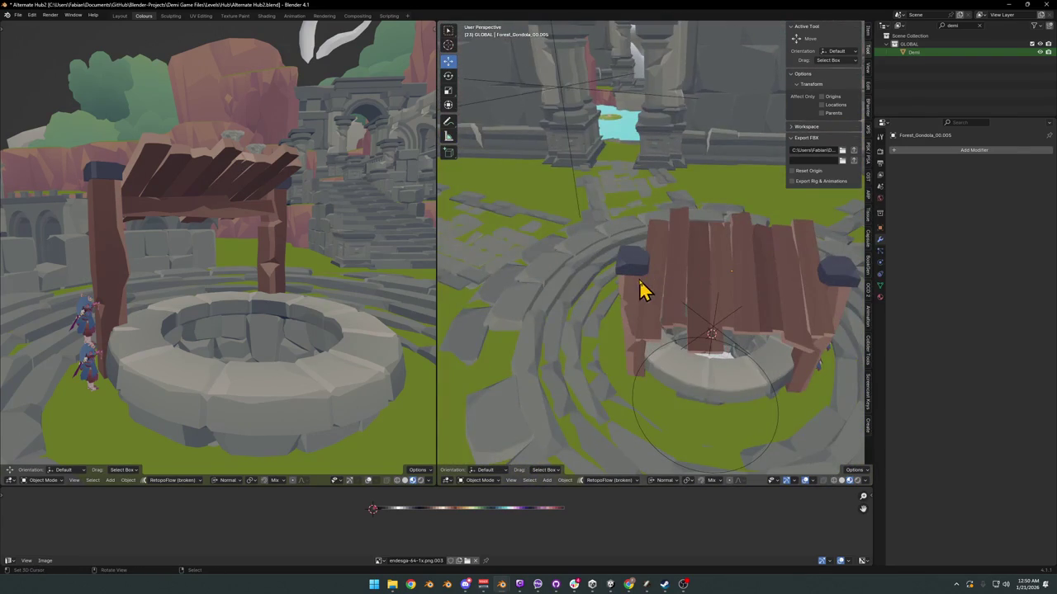
{"action": "left_click_drag", "start_coordinate": [642, 277], "coordinate": [776, 287]}
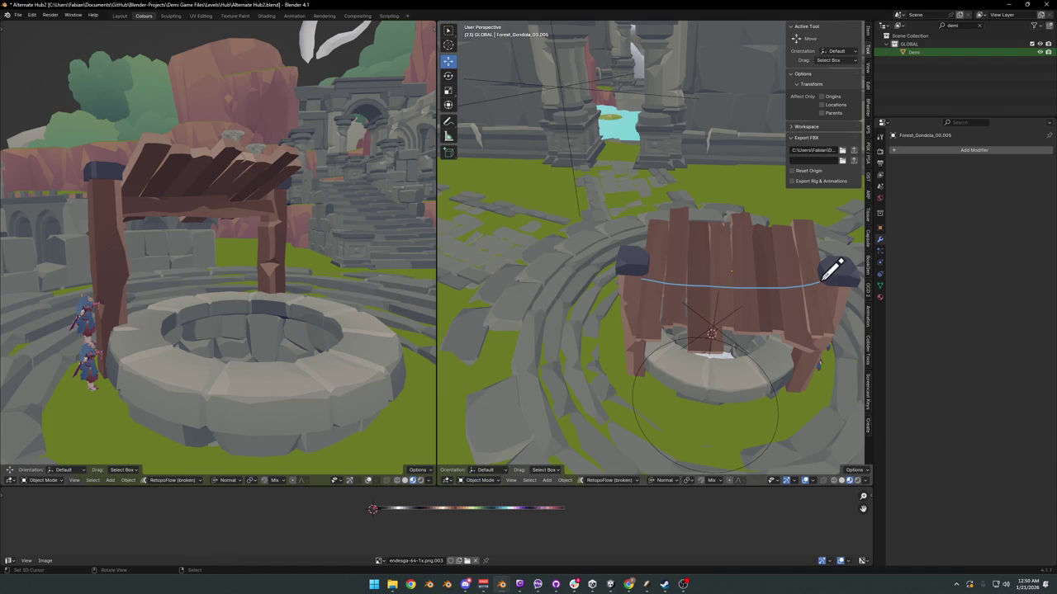
{"action": "left_click_drag", "start_coordinate": [645, 275], "coordinate": [769, 280]}
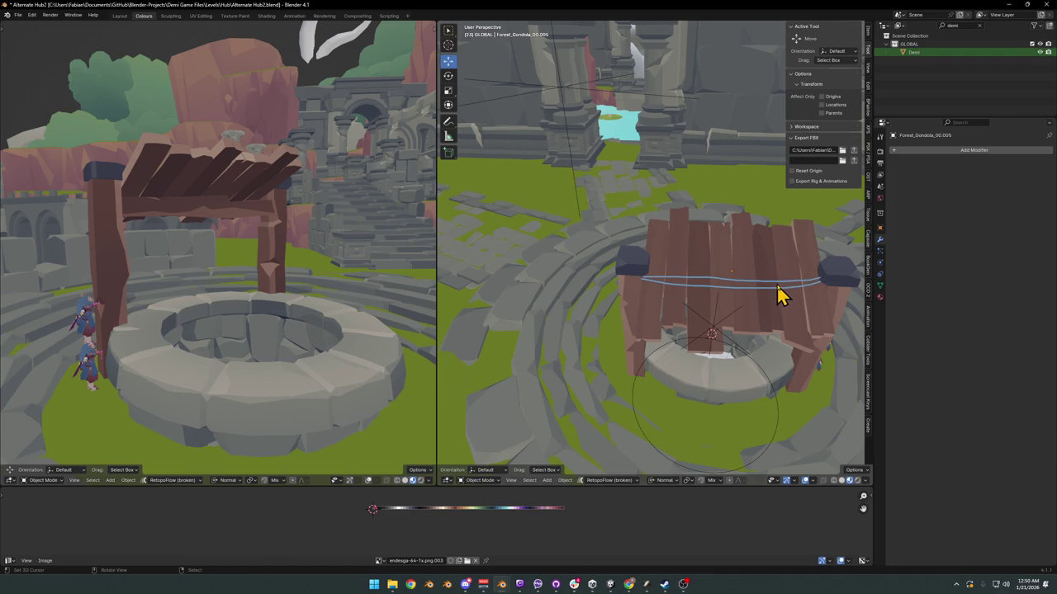
{"action": "middle_click_drag", "start_coordinate": [782, 299], "coordinate": [719, 278]}
{"action": "key", "text": "ctrl+z"}
Step: Select the well frame SD_Crate_00.004 and enter Edit Mode
{"action": "mouse_move", "coordinate": [609, 288]}
{"action": "middle_mouse_down"}
{"action": "mouse_move", "coordinate": [633, 272]}
{"action": "mouse_move", "coordinate": [572, 278]}
{"action": "mouse_move", "coordinate": [556, 308]}
{"action": "mouse_move", "coordinate": [589, 316]}
{"action": "mouse_move", "coordinate": [597, 288]}
{"action": "mouse_move", "coordinate": [666, 318]}
{"action": "mouse_move", "coordinate": [667, 302]}
{"action": "mouse_move", "coordinate": [623, 307]}
{"action": "middle_mouse_up"}
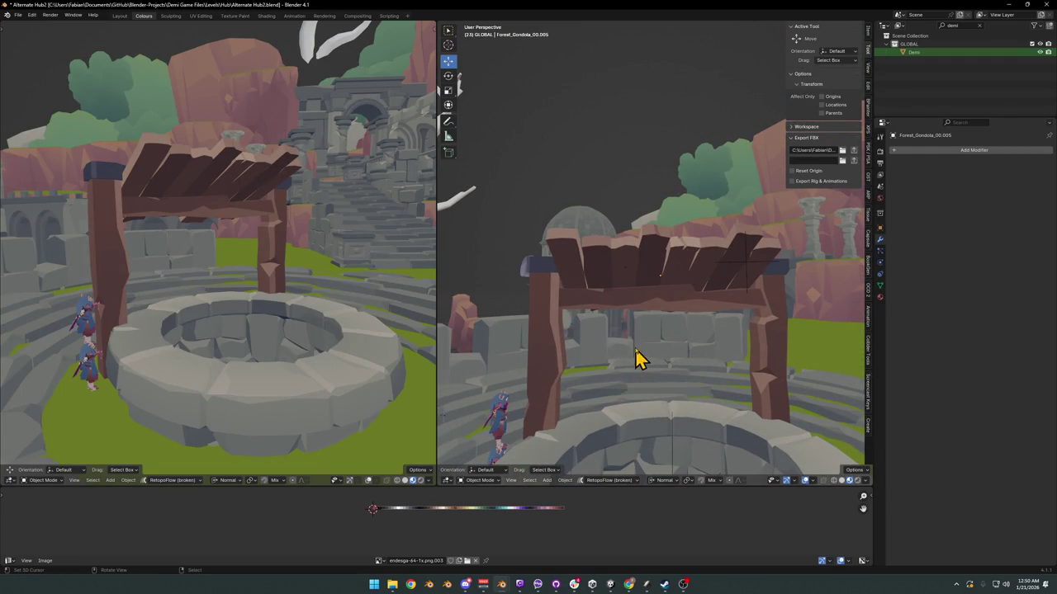
{"action": "left_click", "coordinate": [553, 355]}
{"action": "key", "text": "Tab"}
{"action": "scroll", "coordinate": [646, 308], "scroll_direction": "up", "scroll_amount": 3}
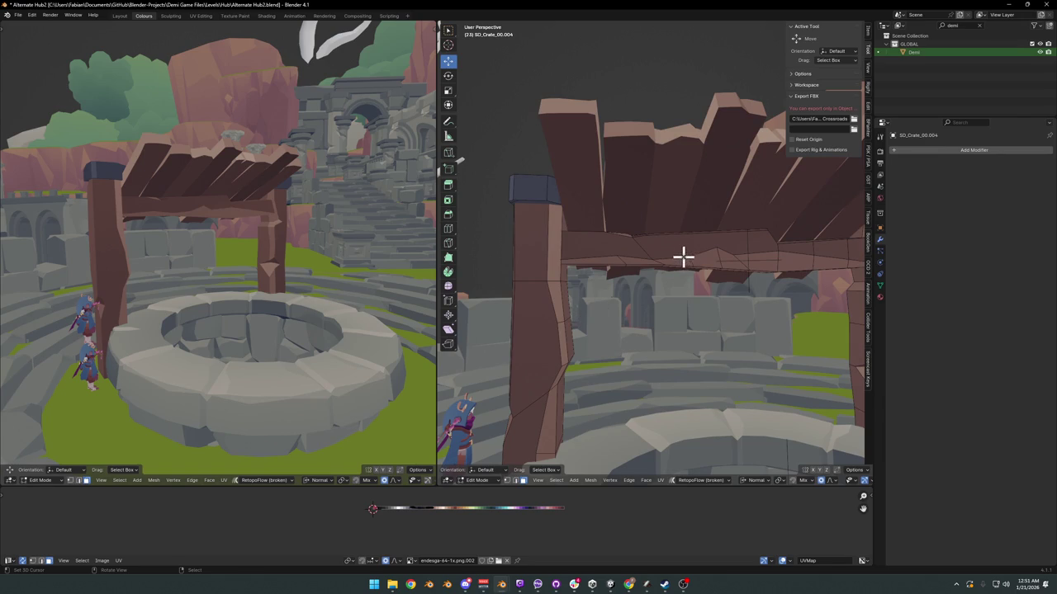
Step: Duplicate the crossbeam piece and shrink the copy
{"action": "key", "text": "l"}
{"action": "key", "text": "shift+d"}
{"action": "key", "text": "Escape"}
{"action": "key", "text": "r"}
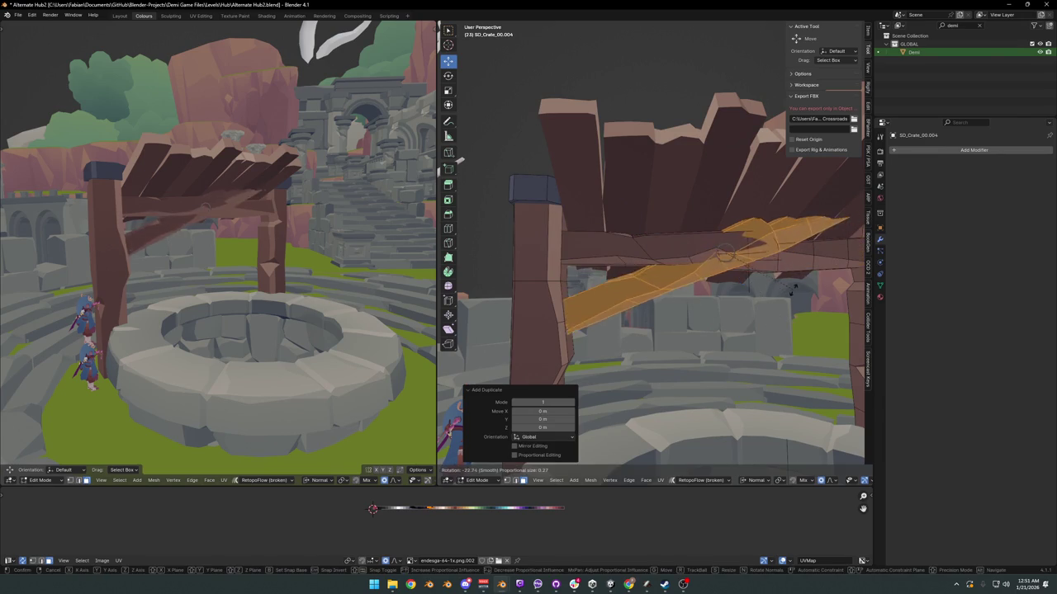
{"action": "key", "text": "s"}
{"action": "left_click", "coordinate": [754, 278]}
Step: Tilt the copy diagonally, shorten it and thicken it along its normals
{"action": "key", "text": "g"}
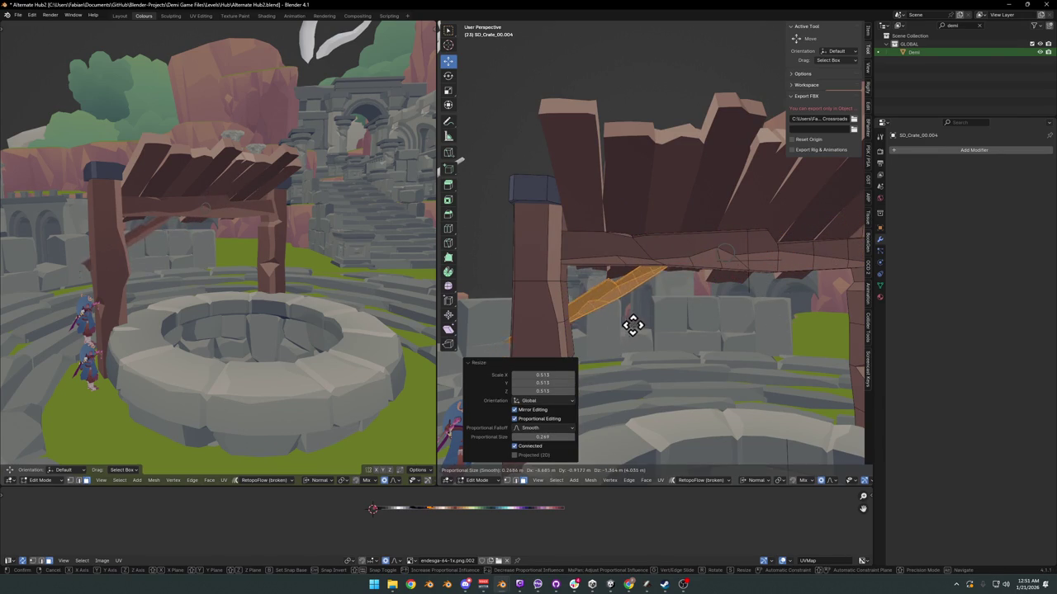
{"action": "key", "text": "r"}
{"action": "left_click", "coordinate": [665, 302]}
{"action": "key", "text": "s"}
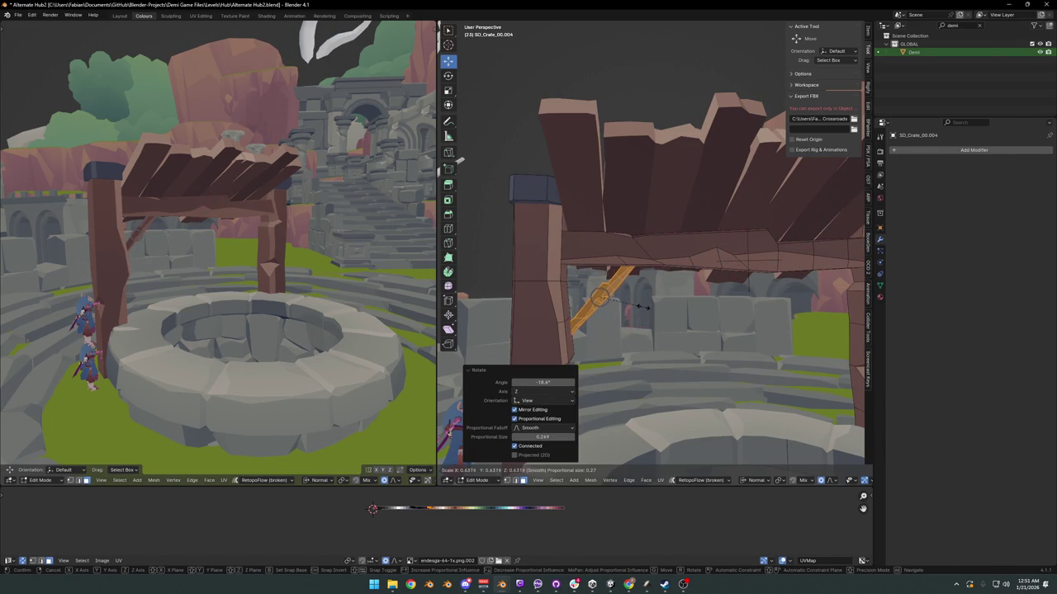
{"action": "left_click", "coordinate": [654, 299]}
{"action": "key", "text": "alt+s"}
{"action": "left_click", "coordinate": [654, 299]}
Step: Rotate the brace and shift it toward the post
{"action": "mouse_move", "coordinate": [653, 302]}
{"action": "middle_mouse_down"}
{"action": "mouse_move", "coordinate": [545, 292]}
{"action": "mouse_move", "coordinate": [763, 341]}
{"action": "middle_mouse_up"}
{"action": "key", "text": "r"}
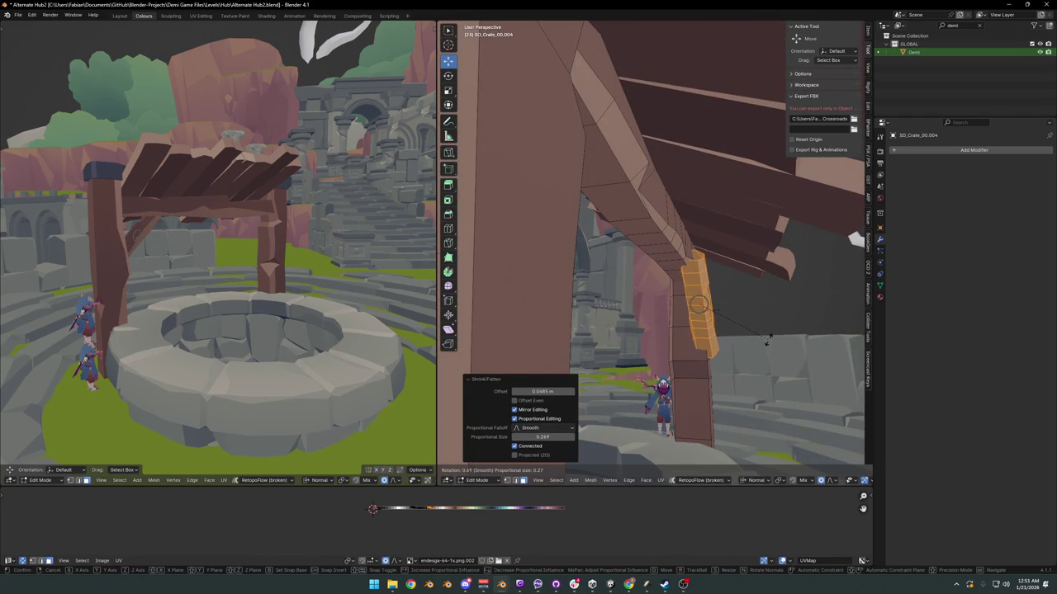
{"action": "key", "text": "g"}
{"action": "left_click", "coordinate": [726, 333]}
{"action": "mouse_move", "coordinate": [727, 333]}
{"action": "middle_mouse_down"}
{"action": "mouse_move", "coordinate": [689, 312]}
{"action": "mouse_move", "coordinate": [701, 297]}
{"action": "middle_mouse_up"}
{"action": "scroll", "coordinate": [701, 297], "scroll_direction": "down", "scroll_amount": 2}
{"action": "scroll", "coordinate": [276, 255], "scroll_direction": "down", "scroll_amount": 2}
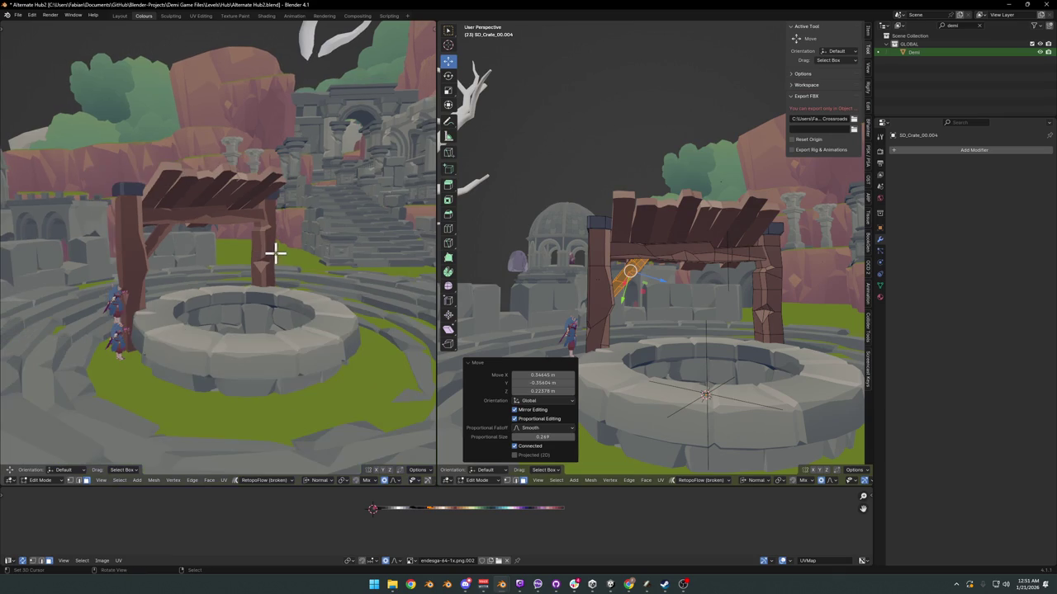
{"action": "scroll", "coordinate": [300, 246], "scroll_direction": "up", "scroll_amount": 4}
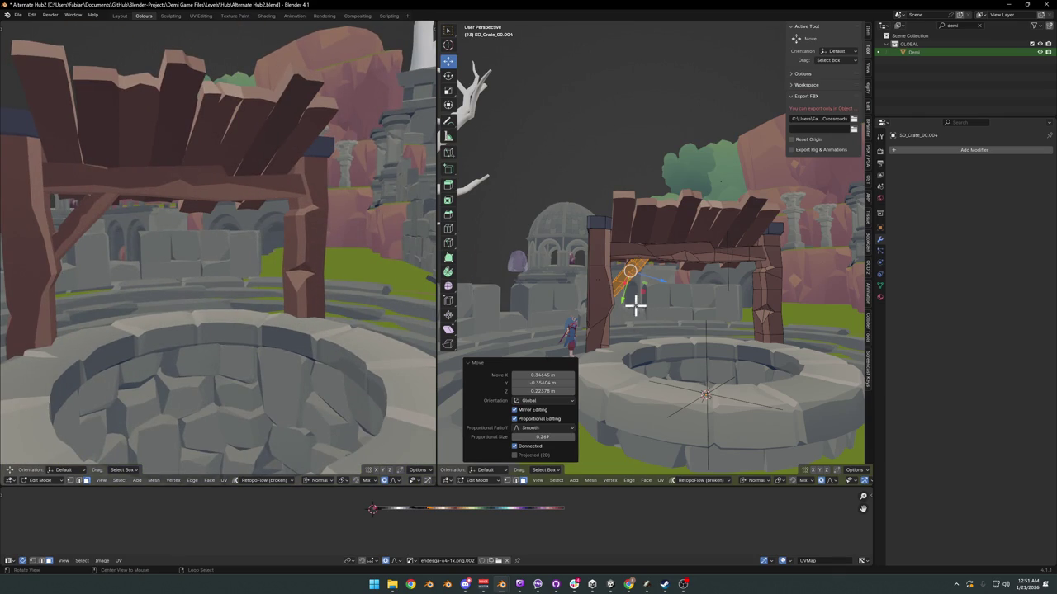
{"action": "scroll", "coordinate": [622, 295], "scroll_direction": "up", "scroll_amount": 5}
Step: Fit the right brace under the crossbeam (X 0.45094 m, Z 1.0502 m)
{"action": "key", "text": "g"}
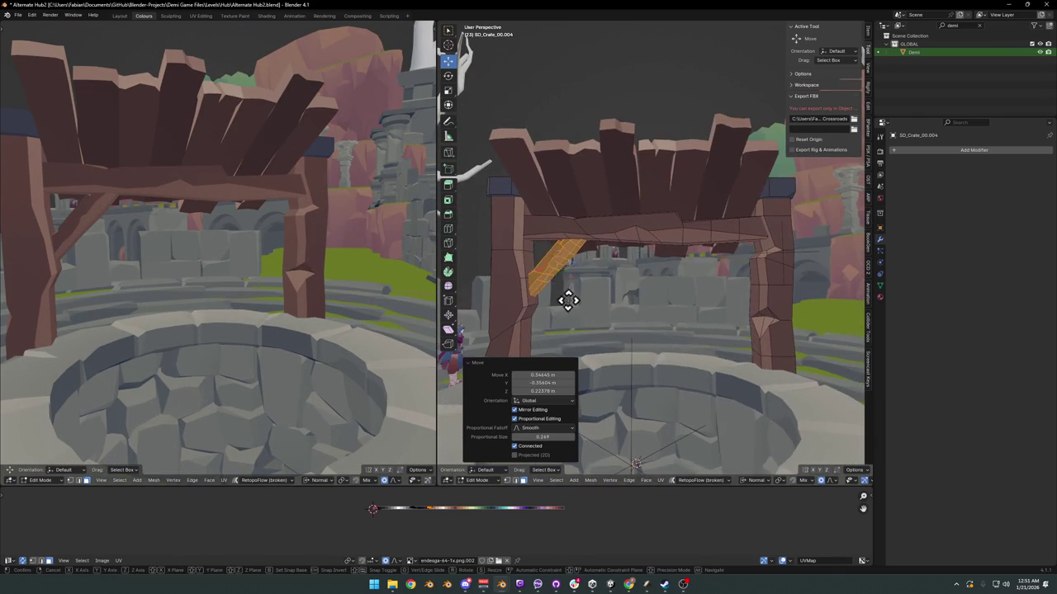
{"action": "left_click", "coordinate": [734, 325]}
{"action": "key", "text": "r"}
{"action": "left_click", "coordinate": [763, 310]}
{"action": "key", "text": "g"}
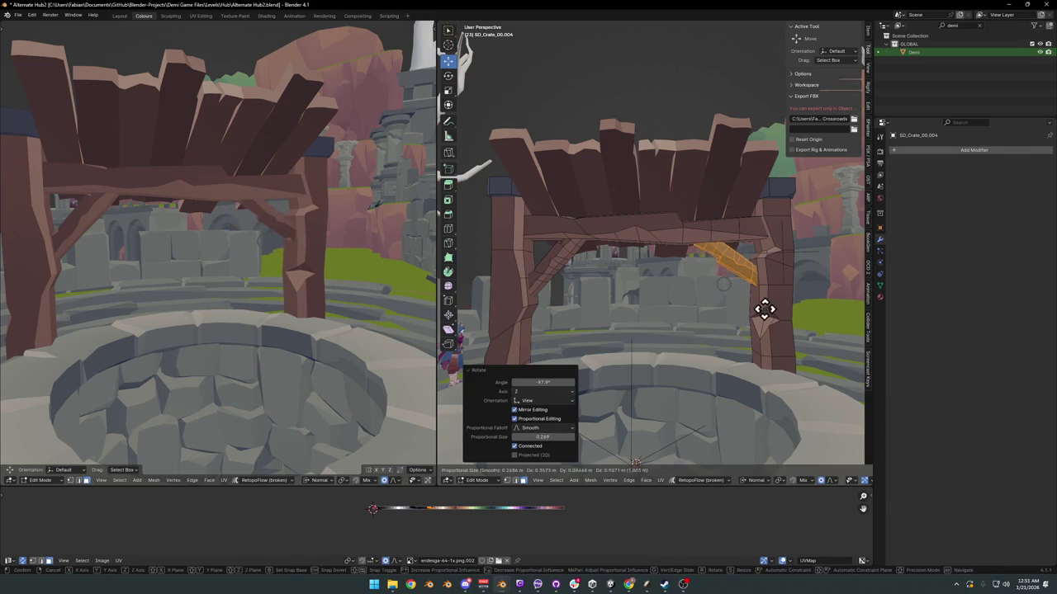
{"action": "left_click", "coordinate": [767, 307]}
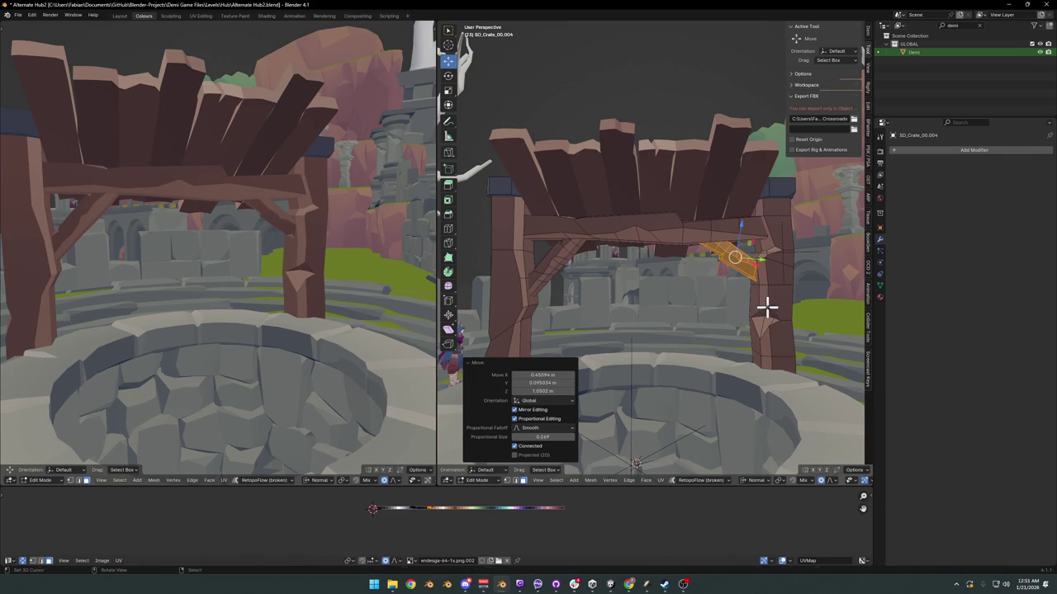
{"action": "mouse_move", "coordinate": [326, 250]}
{"action": "middle_mouse_down"}
{"action": "mouse_move", "coordinate": [175, 256]}
{"action": "mouse_move", "coordinate": [334, 223]}
{"action": "mouse_move", "coordinate": [292, 228]}
{"action": "mouse_move", "coordinate": [325, 239]}
{"action": "middle_mouse_up"}
Step: Nudge the brace slightly, then shift and resize a roof plank
{"action": "key", "text": "g"}
{"action": "left_click", "coordinate": [218, 247]}
{"action": "scroll", "coordinate": [223, 246], "scroll_direction": "up", "scroll_amount": 3}
{"action": "key", "text": "g"}
{"action": "left_click", "coordinate": [341, 221]}
{"action": "key", "text": "s"}
{"action": "left_click", "coordinate": [349, 214]}
{"action": "scroll", "coordinate": [318, 227], "scroll_direction": "down", "scroll_amount": 2}
{"action": "scroll", "coordinate": [310, 221], "scroll_direction": "down", "scroll_amount": 4}
Step: Offset the plank along Z, its normal direction
{"action": "key", "text": "g"}
{"action": "key", "text": "z"}
{"action": "left_click", "coordinate": [305, 234]}
{"action": "scroll", "coordinate": [325, 239], "scroll_direction": "up", "scroll_amount": 3}
{"action": "scroll", "coordinate": [739, 281], "scroll_direction": "up", "scroll_amount": 3}
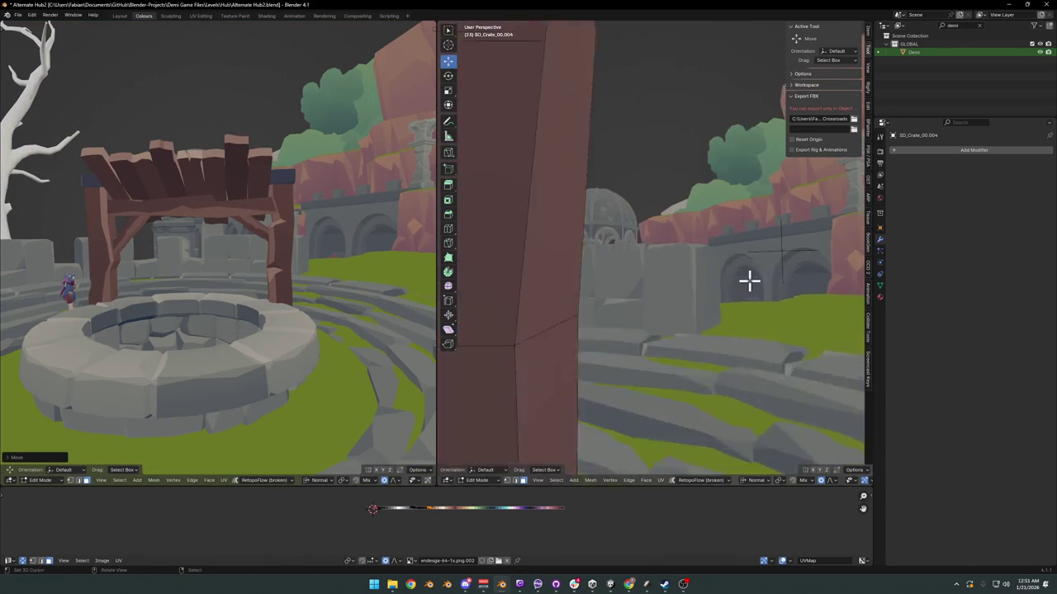
{"action": "scroll", "coordinate": [633, 276], "scroll_direction": "up", "scroll_amount": 2}
{"action": "scroll", "coordinate": [616, 288], "scroll_direction": "down", "scroll_amount": 1}
{"action": "scroll", "coordinate": [617, 288], "scroll_direction": "down", "scroll_amount": 3}
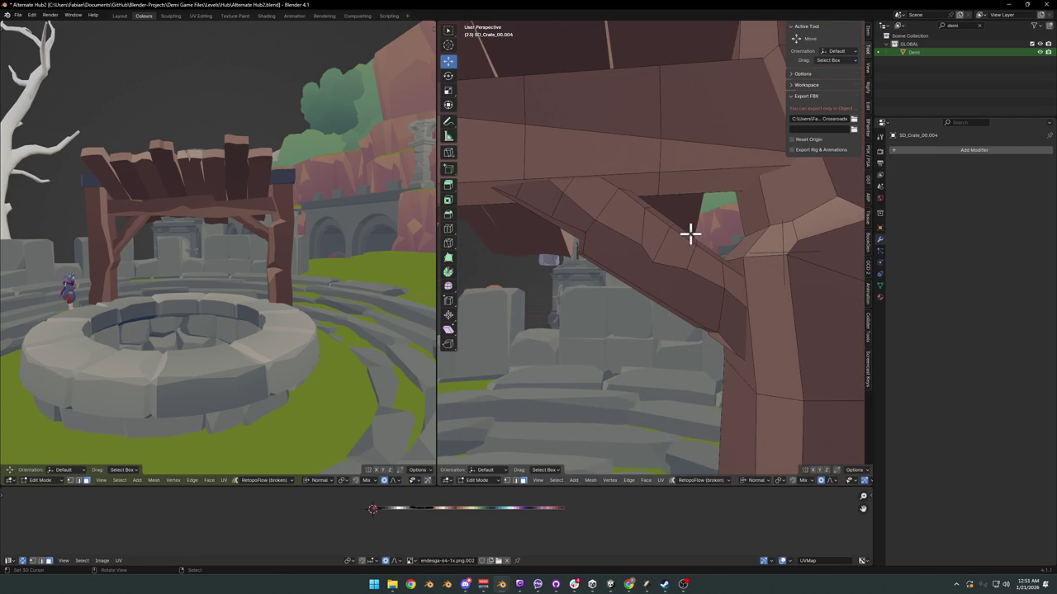
Step: Bend the crossbeam and reshape a diagonal brace edge with soft proportional moves
{"action": "key", "text": "g"}
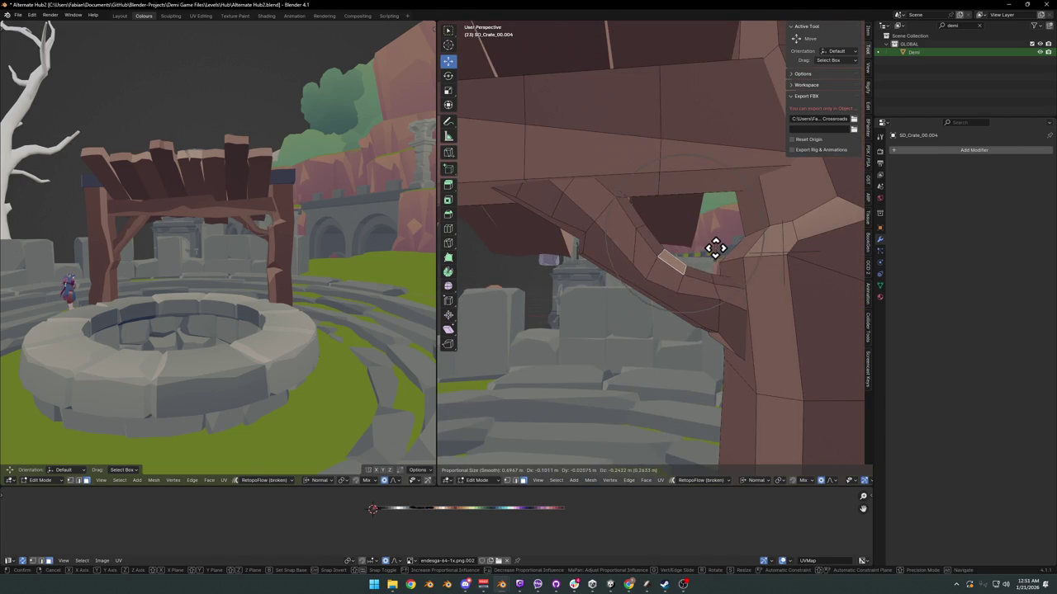
{"action": "scroll", "coordinate": [718, 251], "scroll_direction": "down", "scroll_amount": 4}
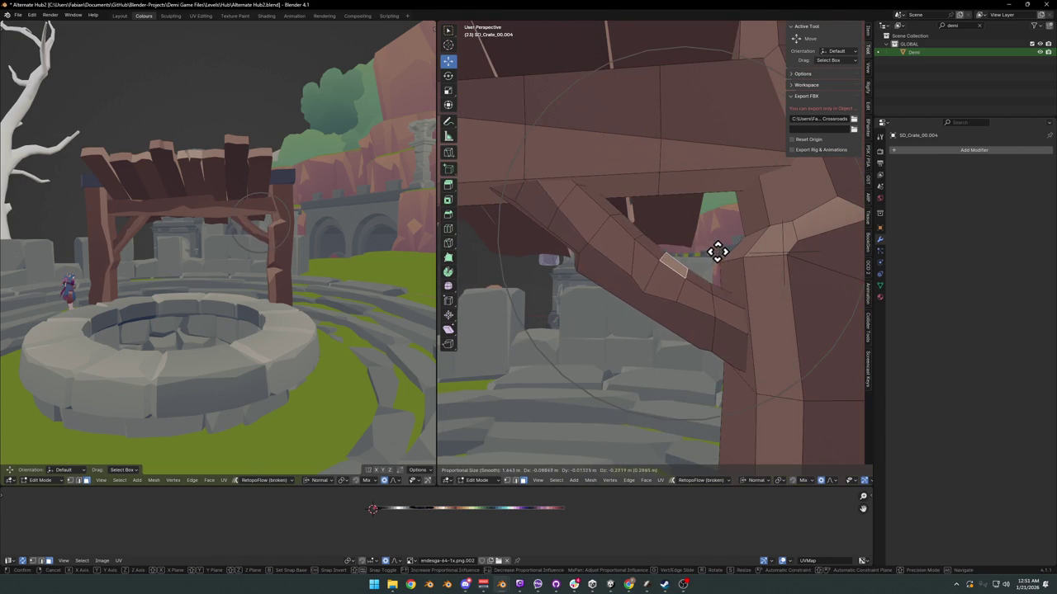
{"action": "left_click", "coordinate": [717, 252]}
{"action": "mouse_move", "coordinate": [708, 247]}
{"action": "middle_mouse_down"}
{"action": "mouse_move", "coordinate": [689, 279]}
{"action": "mouse_move", "coordinate": [622, 272]}
{"action": "middle_mouse_up"}
{"action": "left_click", "coordinate": [624, 272]}
{"action": "key", "text": "g"}
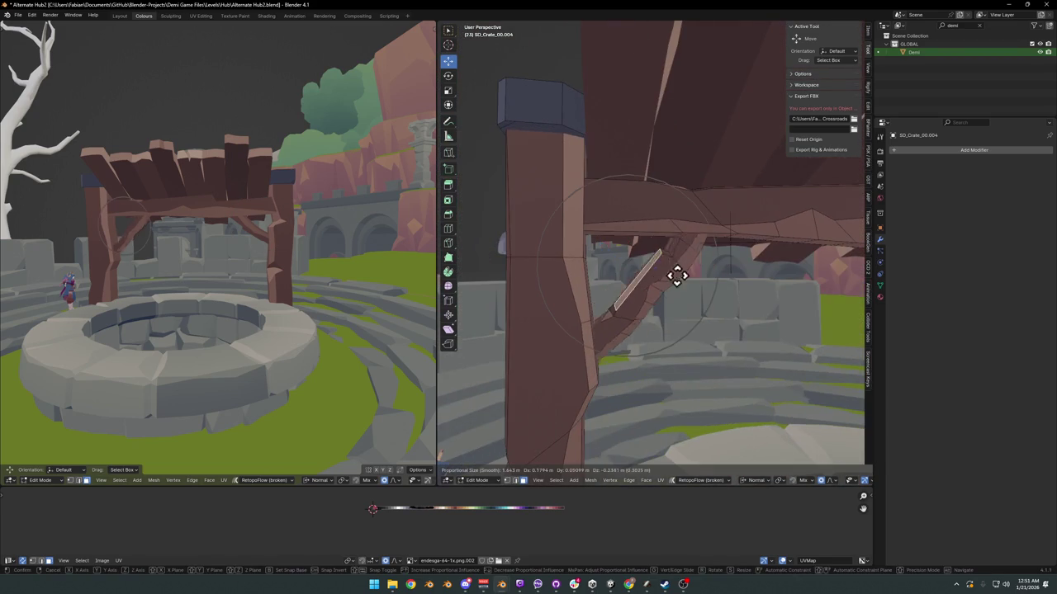
{"action": "left_click", "coordinate": [670, 267]}
Step: Undo the last brace change and save the blend file
{"action": "mouse_move", "coordinate": [387, 251]}
{"action": "middle_mouse_down"}
{"action": "mouse_move", "coordinate": [256, 240]}
{"action": "mouse_move", "coordinate": [297, 243]}
{"action": "middle_mouse_up"}
{"action": "key", "text": "ctrl+z"}
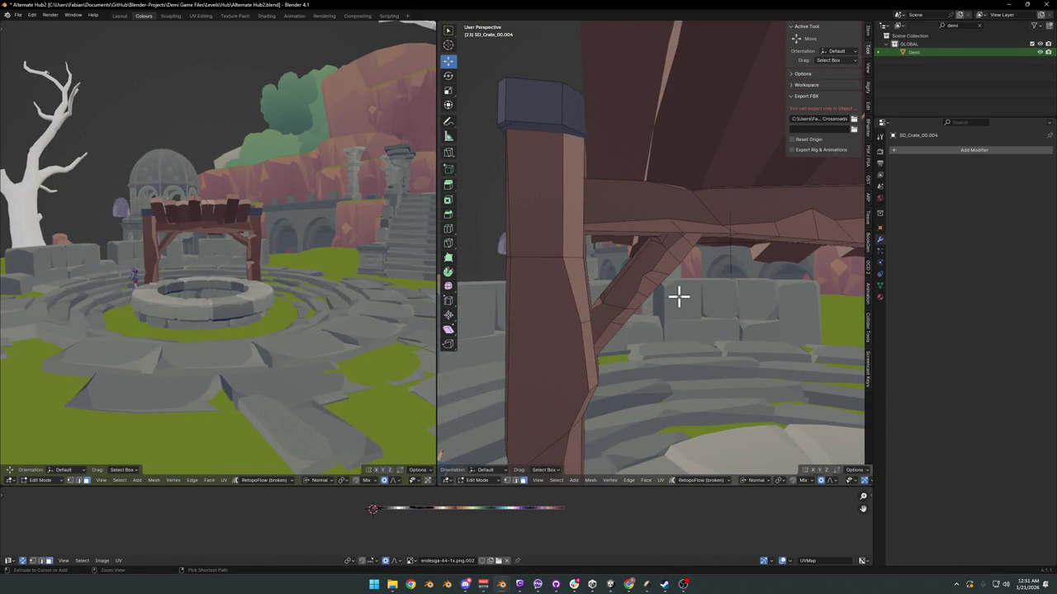
{"action": "scroll", "coordinate": [667, 295], "scroll_direction": "down", "scroll_amount": 5}
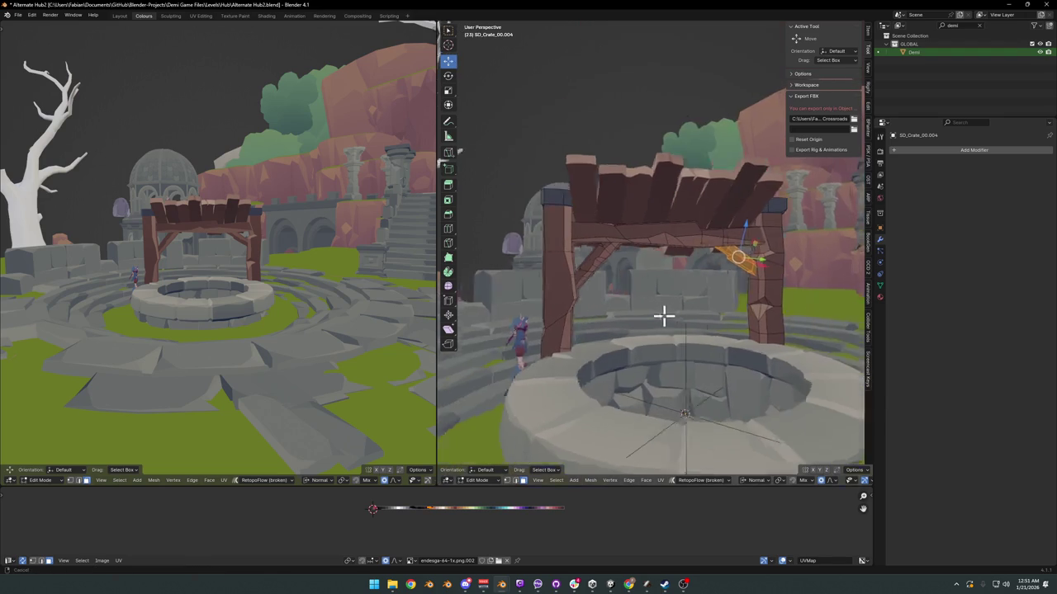
{"action": "scroll", "coordinate": [660, 309], "scroll_direction": "down", "scroll_amount": 2}
{"action": "key", "text": "ctrl+s"}
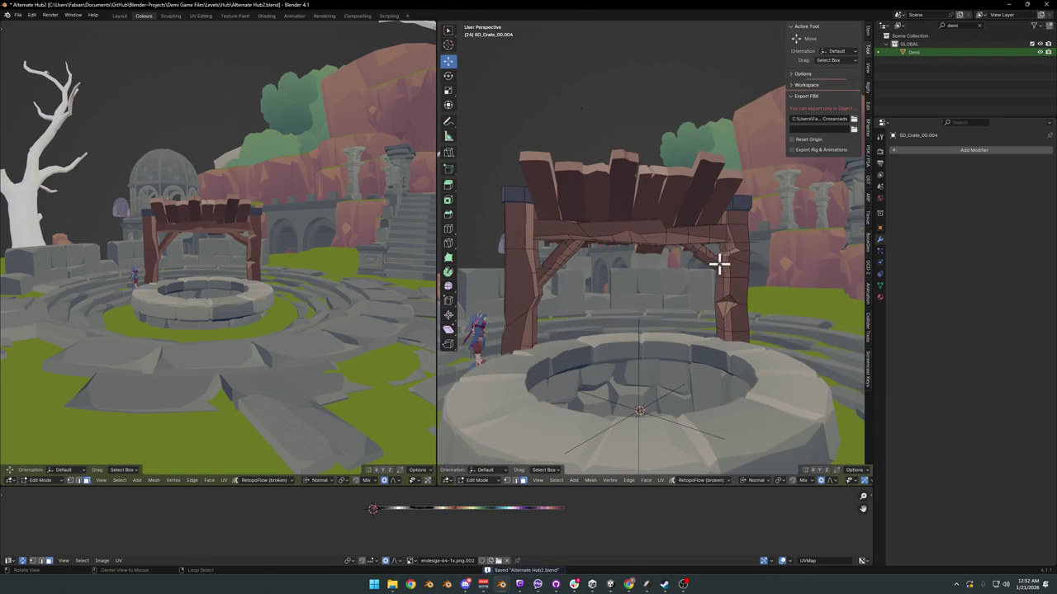
Step: Select the whole brace piece and rotate, tilt and move it into final position
{"action": "scroll", "coordinate": [701, 257], "scroll_direction": "up", "scroll_amount": 5}
{"action": "key", "text": "l"}
{"action": "scroll", "coordinate": [634, 243], "scroll_direction": "down", "scroll_amount": 2}
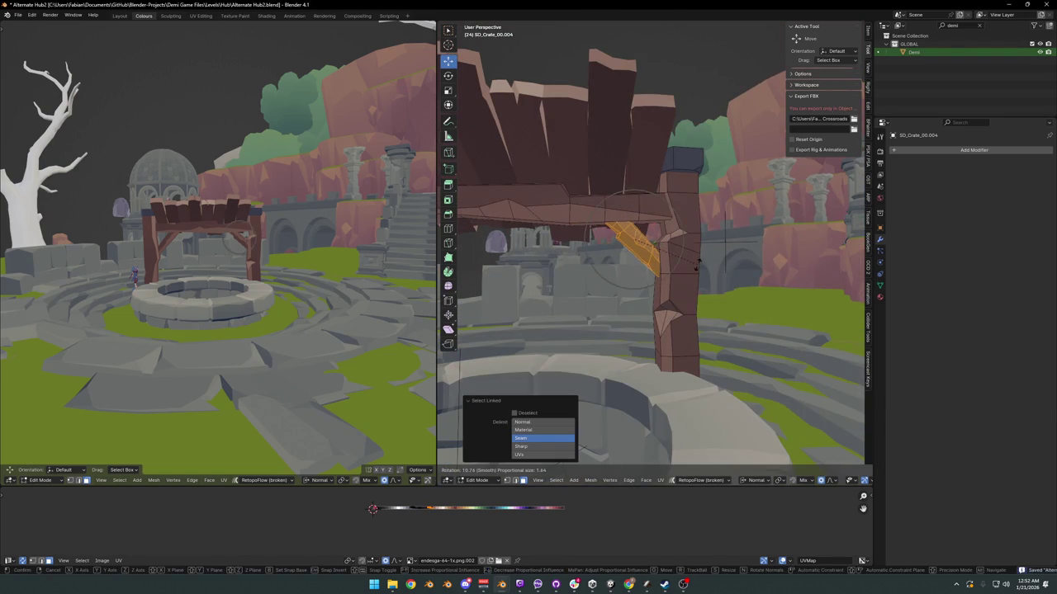
{"action": "key", "text": "r"}
{"action": "left_click", "coordinate": [693, 270]}
{"action": "key", "text": "g"}
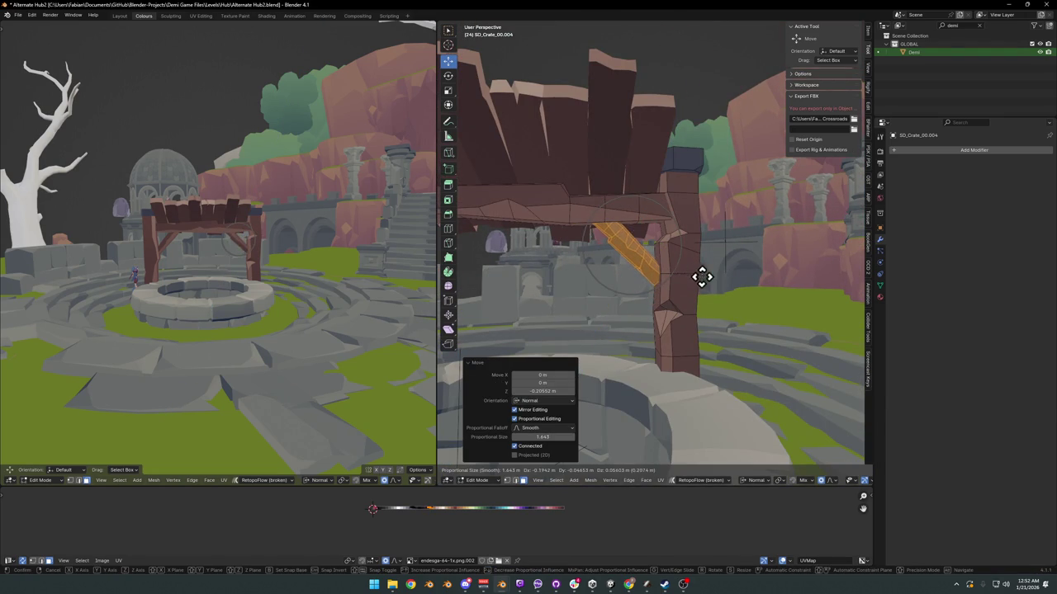
{"action": "left_click", "coordinate": [710, 270]}
{"action": "key", "text": "r"}
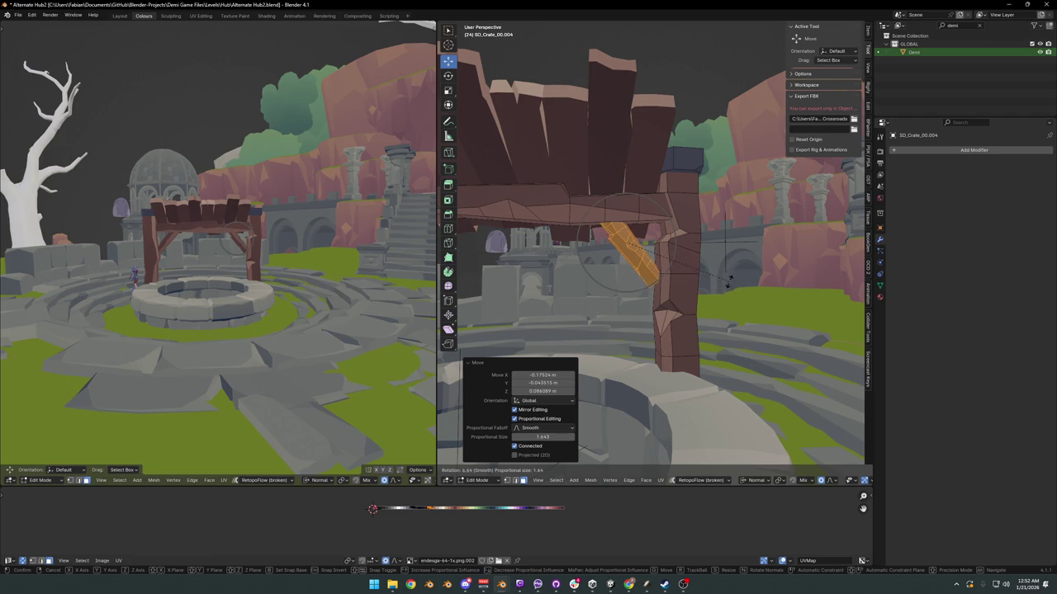
{"action": "left_click", "coordinate": [730, 280]}
{"action": "key", "text": "g"}
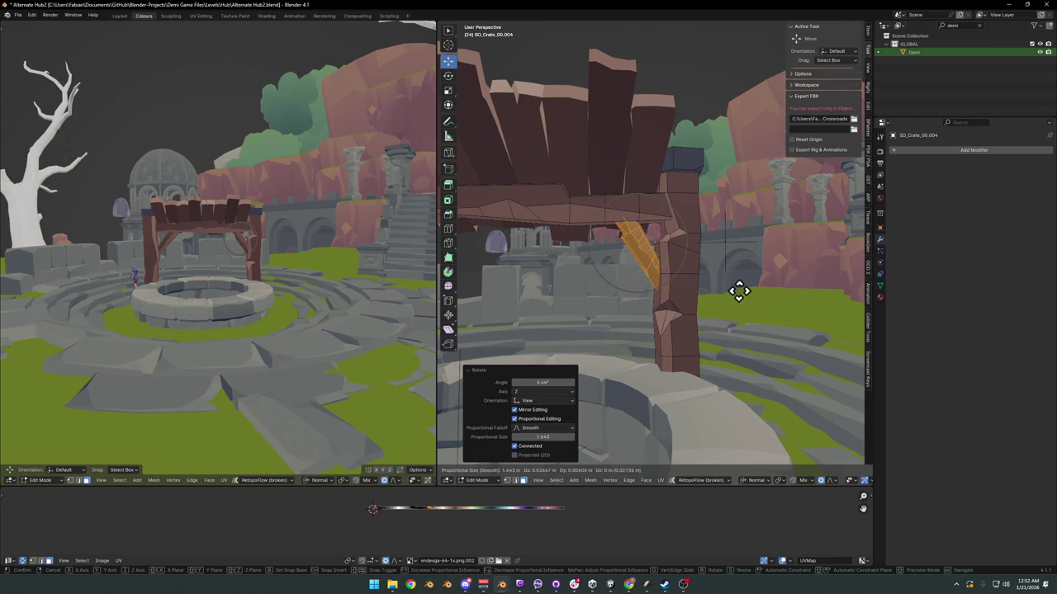
{"action": "left_click", "coordinate": [741, 294]}
Step: Rotate the brace faces slightly, cancelling a further move
{"action": "mouse_move", "coordinate": [234, 247]}
{"action": "middle_mouse_down"}
{"action": "mouse_move", "coordinate": [306, 276]}
{"action": "mouse_move", "coordinate": [669, 296]}
{"action": "mouse_move", "coordinate": [648, 286]}
{"action": "mouse_move", "coordinate": [685, 276]}
{"action": "mouse_move", "coordinate": [547, 278]}
{"action": "middle_mouse_up"}
{"action": "key", "text": "r"}
{"action": "left_click", "coordinate": [693, 271]}
{"action": "key", "text": "g"}
{"action": "key", "text": "Escape"}
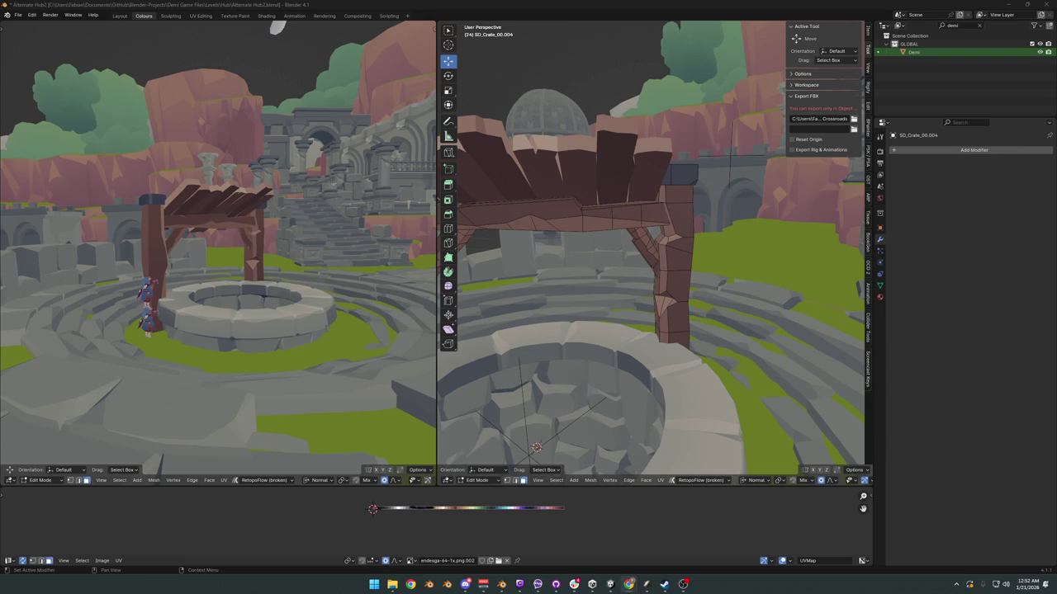
Step: Redo the roof plank reshape, leave Edit Mode, deselect everything and save
{"action": "key", "text": "ctrl+shift+z"}
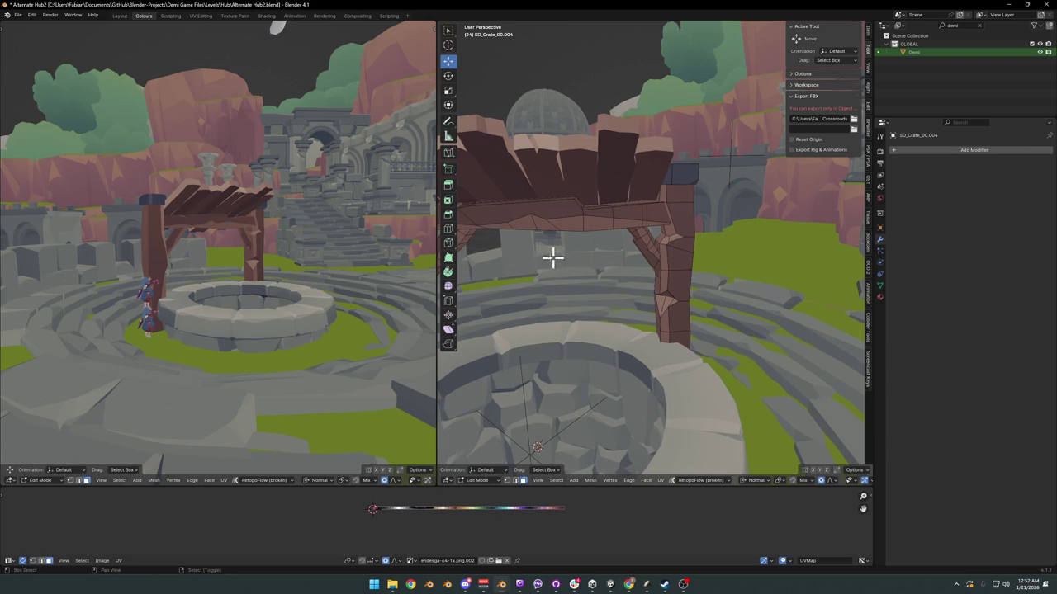
{"action": "scroll", "coordinate": [570, 217], "scroll_direction": "down", "scroll_amount": 2}
{"action": "scroll", "coordinate": [587, 262], "scroll_direction": "down", "scroll_amount": 3}
{"action": "scroll", "coordinate": [632, 266], "scroll_direction": "down", "scroll_amount": 1}
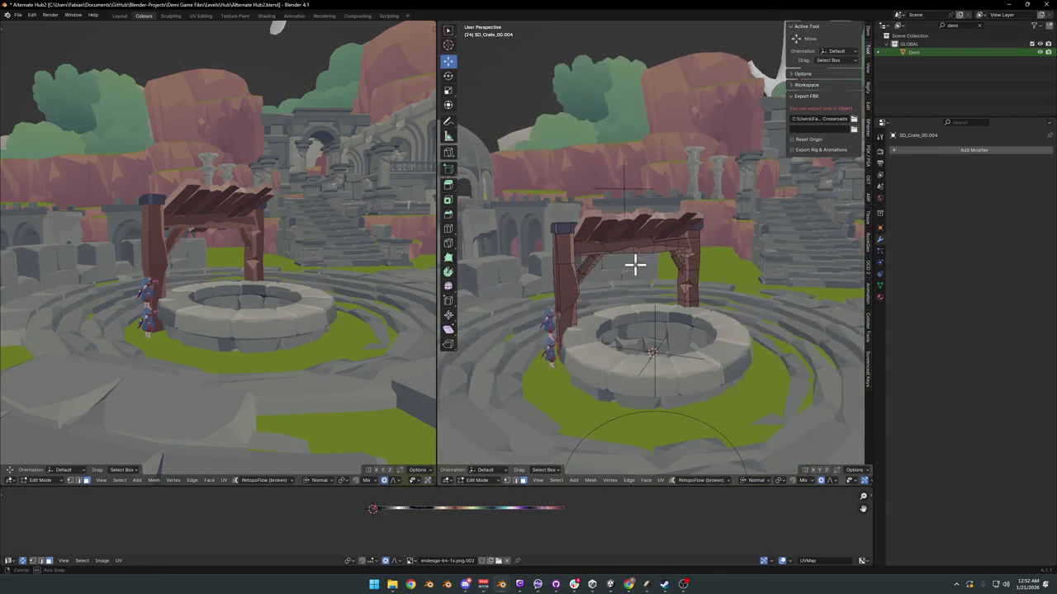
{"action": "key", "text": "Tab"}
{"action": "key", "text": "alt+a"}
{"action": "key", "text": "ctrl+s"}
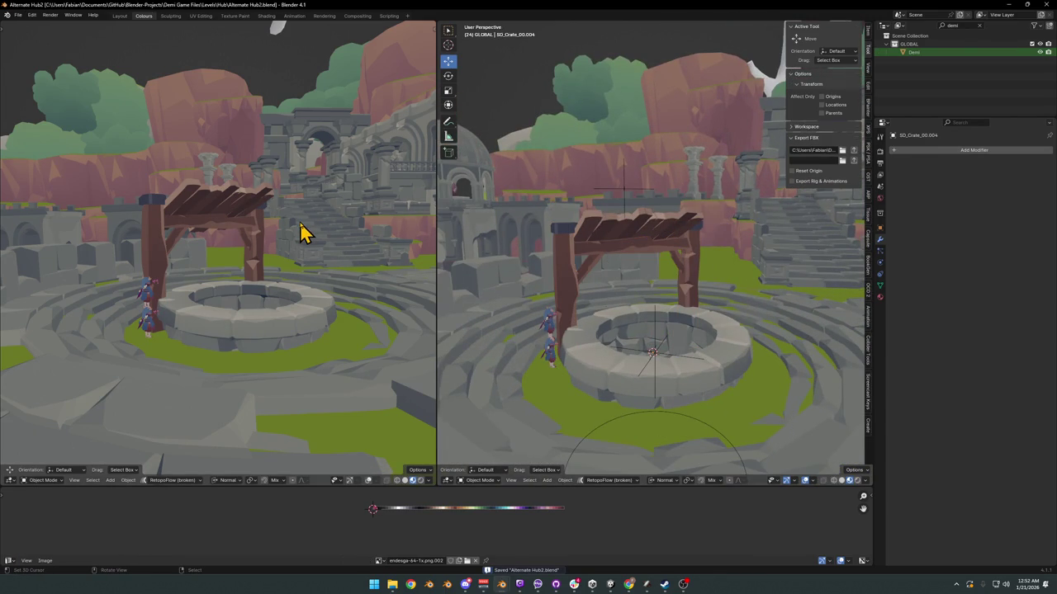
Step: Draw a blue annotation guide line from the roof into the well, then select the stone rim House.044
{"action": "mouse_move", "coordinate": [301, 234]}
{"action": "middle_mouse_down"}
{"action": "mouse_move", "coordinate": [237, 306]}
{"action": "mouse_move", "coordinate": [295, 253]}
{"action": "mouse_move", "coordinate": [264, 243]}
{"action": "mouse_move", "coordinate": [280, 241]}
{"action": "middle_mouse_up"}
{"action": "scroll", "coordinate": [677, 236], "scroll_direction": "up", "scroll_amount": 2}
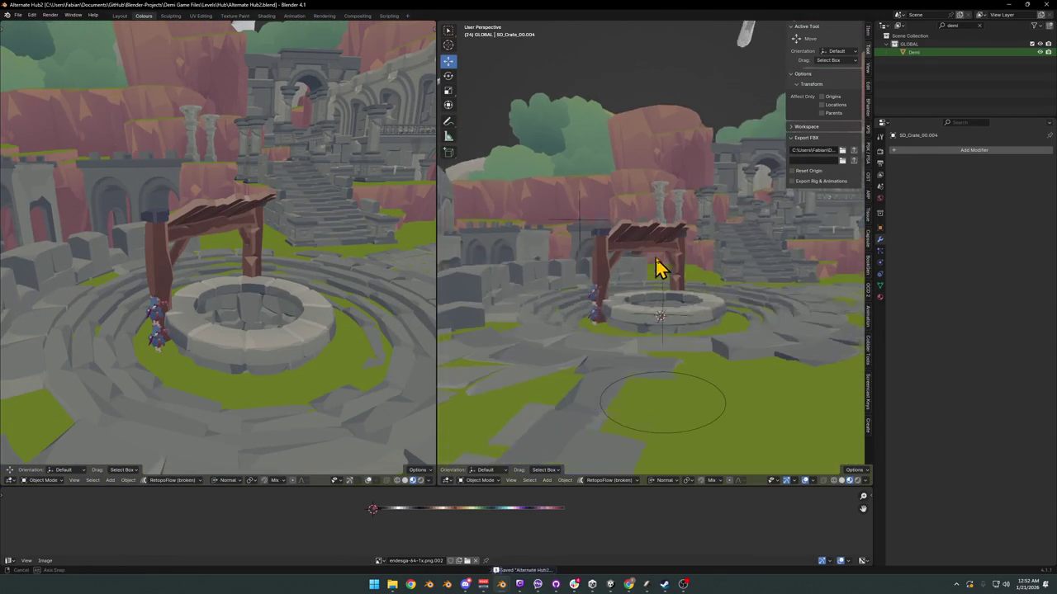
{"action": "scroll", "coordinate": [663, 269], "scroll_direction": "up", "scroll_amount": 3}
{"action": "scroll", "coordinate": [656, 268], "scroll_direction": "up", "scroll_amount": 3}
{"action": "left_click_drag", "start_coordinate": [656, 241], "coordinate": [658, 351]}
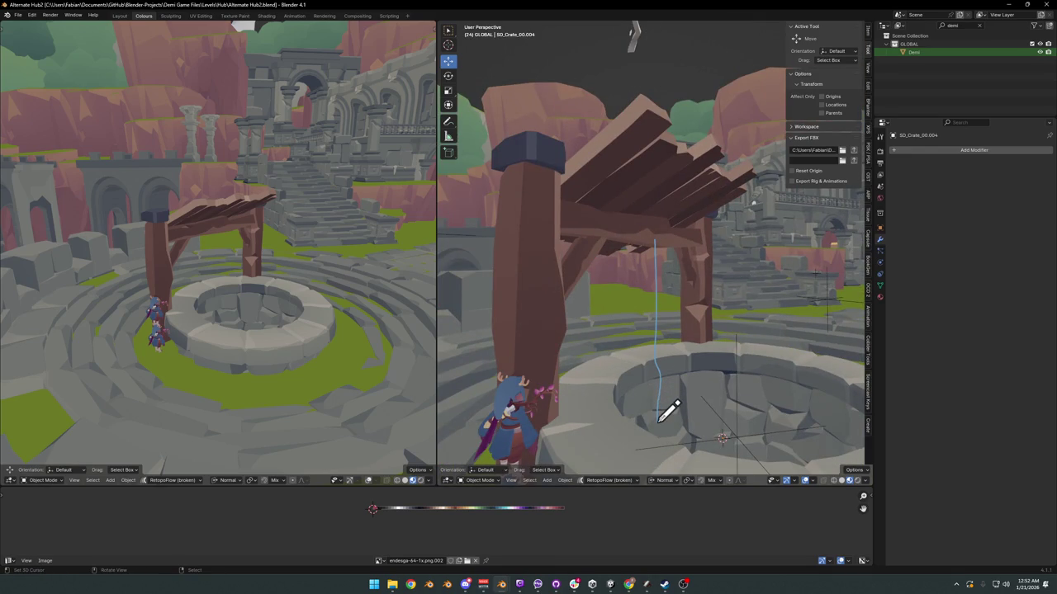
{"action": "key", "text": "ctrl+z"}
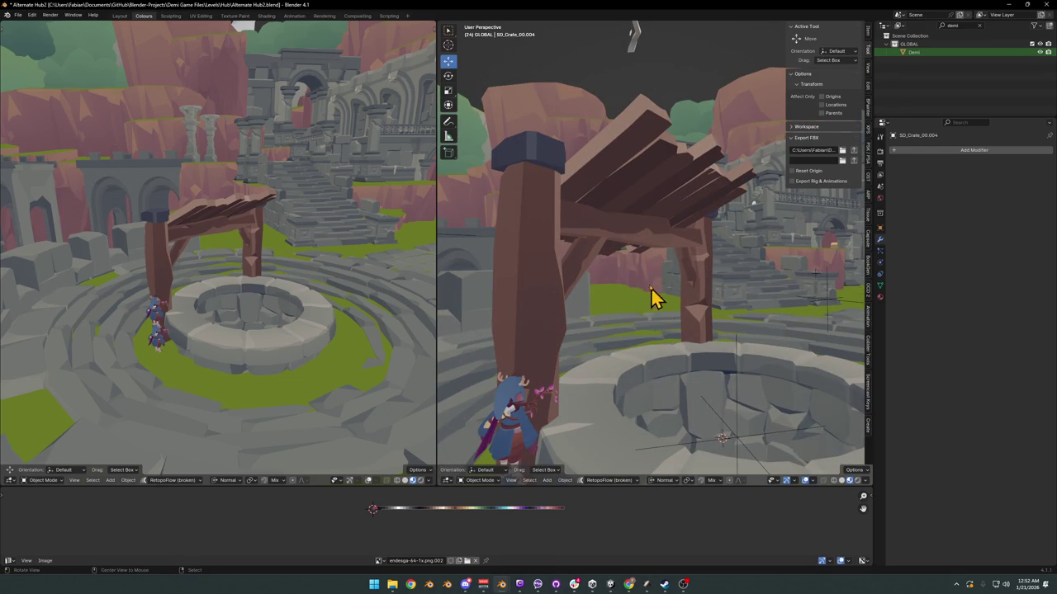
{"action": "middle_click_drag", "start_coordinate": [650, 297], "coordinate": [636, 271]}
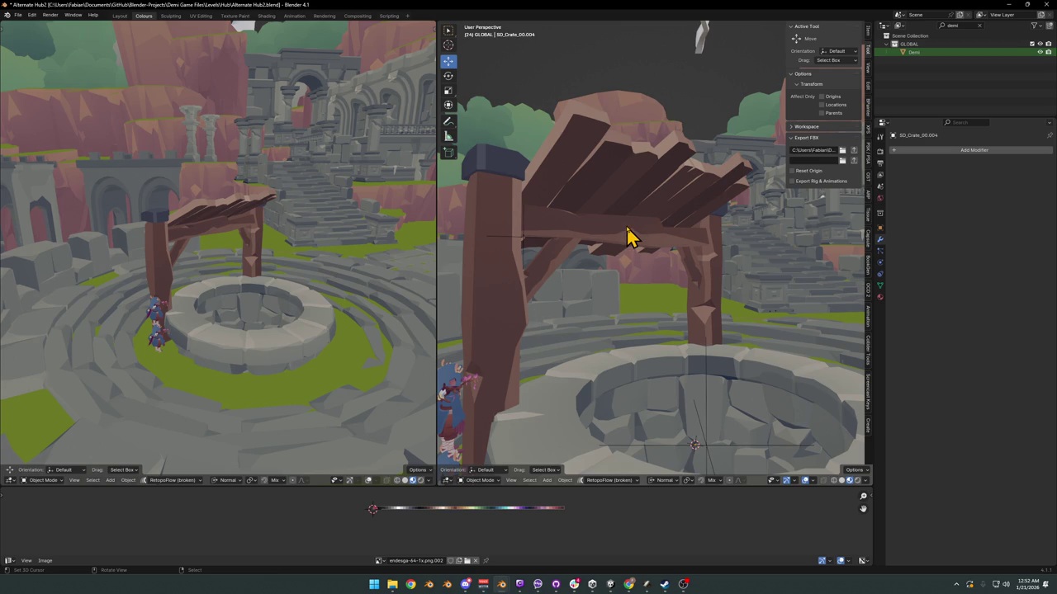
{"action": "mouse_move", "coordinate": [628, 235]}
{"action": "middle_mouse_down"}
{"action": "mouse_move", "coordinate": [633, 288]}
{"action": "mouse_move", "coordinate": [682, 264]}
{"action": "mouse_move", "coordinate": [681, 249]}
{"action": "middle_mouse_up"}
{"action": "mouse_move", "coordinate": [664, 221]}
{"action": "left_mouse_down"}
{"action": "mouse_move", "coordinate": [701, 330]}
{"action": "mouse_move", "coordinate": [697, 442]}
{"action": "left_mouse_up"}
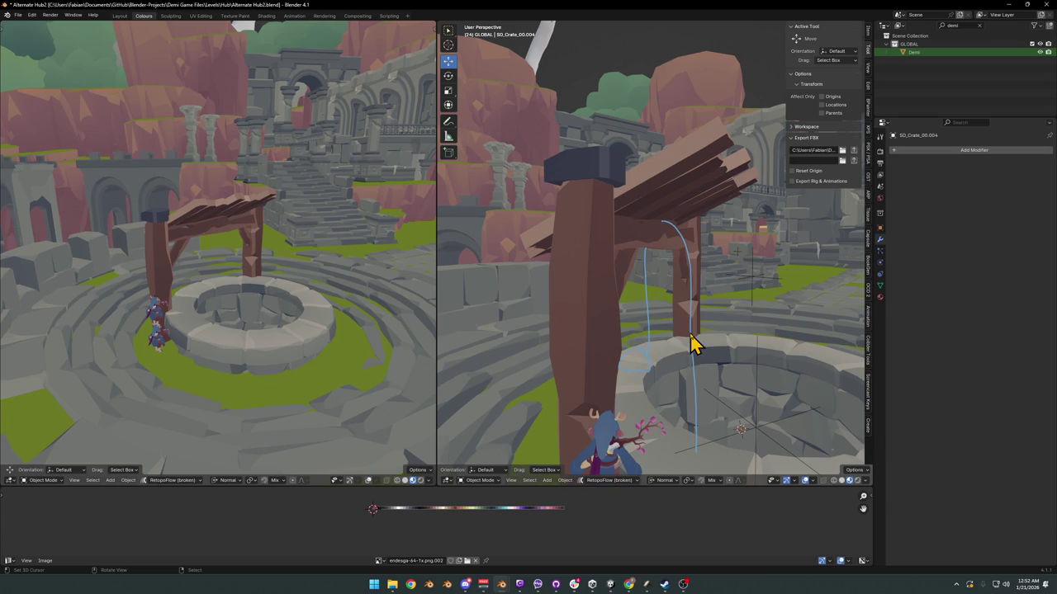
{"action": "scroll", "coordinate": [692, 343], "scroll_direction": "down", "scroll_amount": 2}
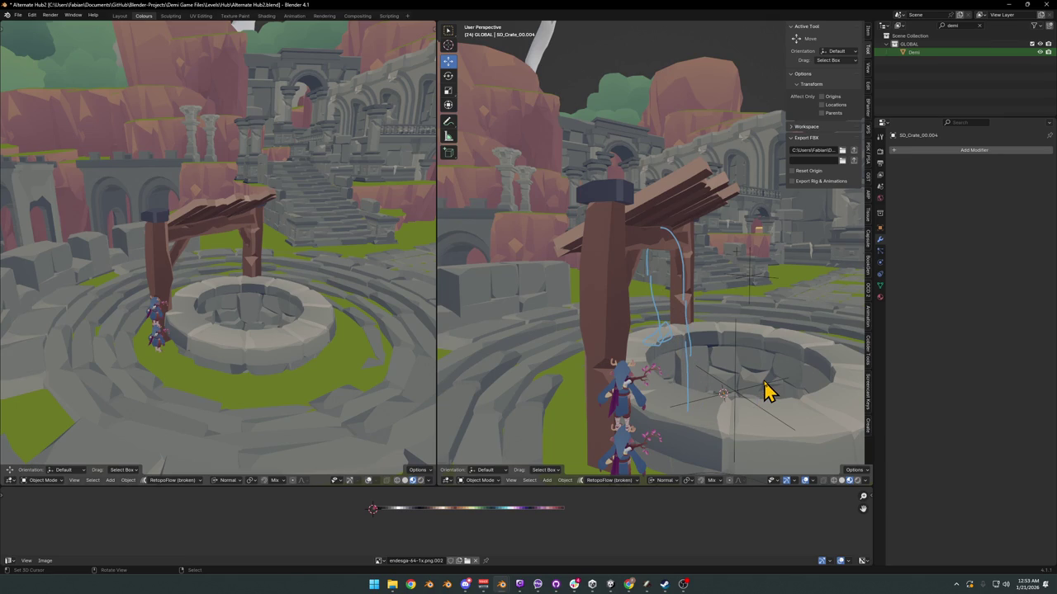
{"action": "left_click", "coordinate": [754, 314]}
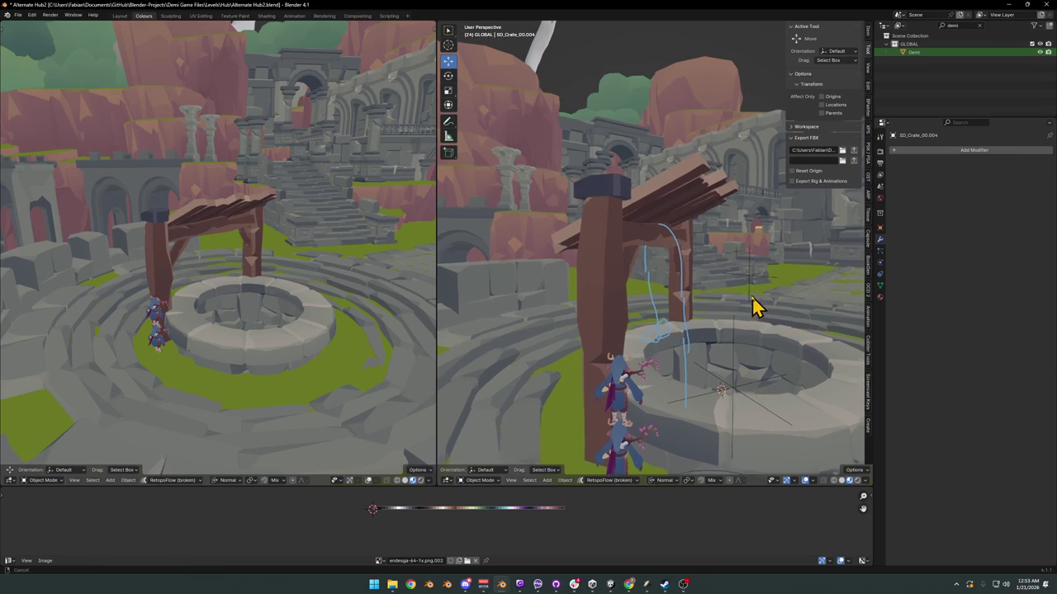
{"action": "middle_click_drag", "start_coordinate": [754, 306], "coordinate": [667, 279]}
Step: Widen the rim's inner face loop to 1.033, keeping its height fixed
{"action": "key", "text": "Tab"}
{"action": "scroll", "coordinate": [667, 279], "scroll_direction": "up", "scroll_amount": 2}
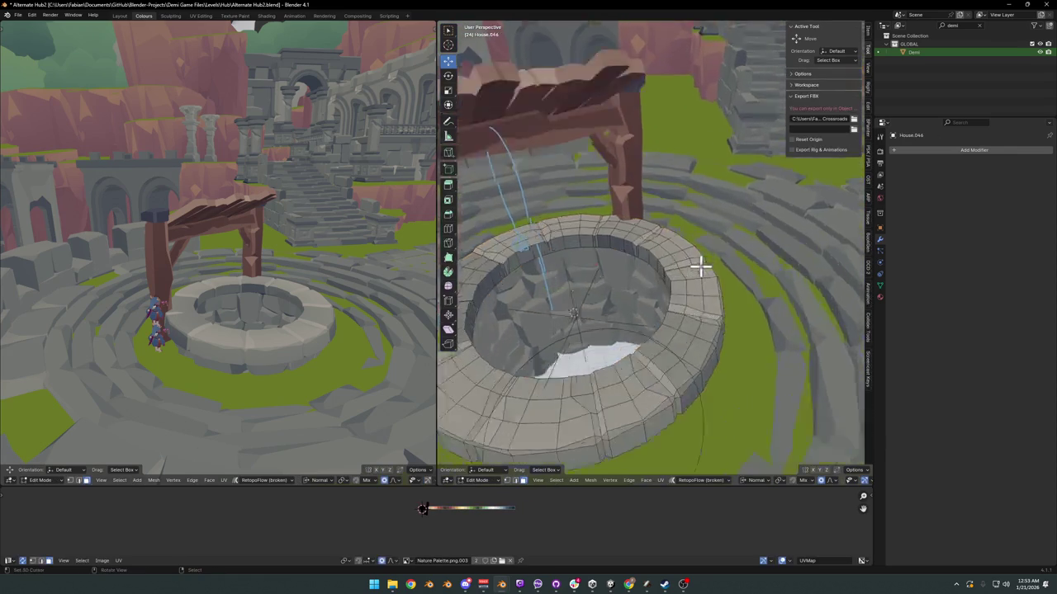
{"action": "scroll", "coordinate": [698, 266], "scroll_direction": "up", "scroll_amount": 4}
{"action": "left_click", "coordinate": [672, 275], "text": "alt"}
{"action": "left_click", "coordinate": [677, 279], "text": "alt+shift"}
{"action": "left_click", "coordinate": [677, 279], "text": "alt"}
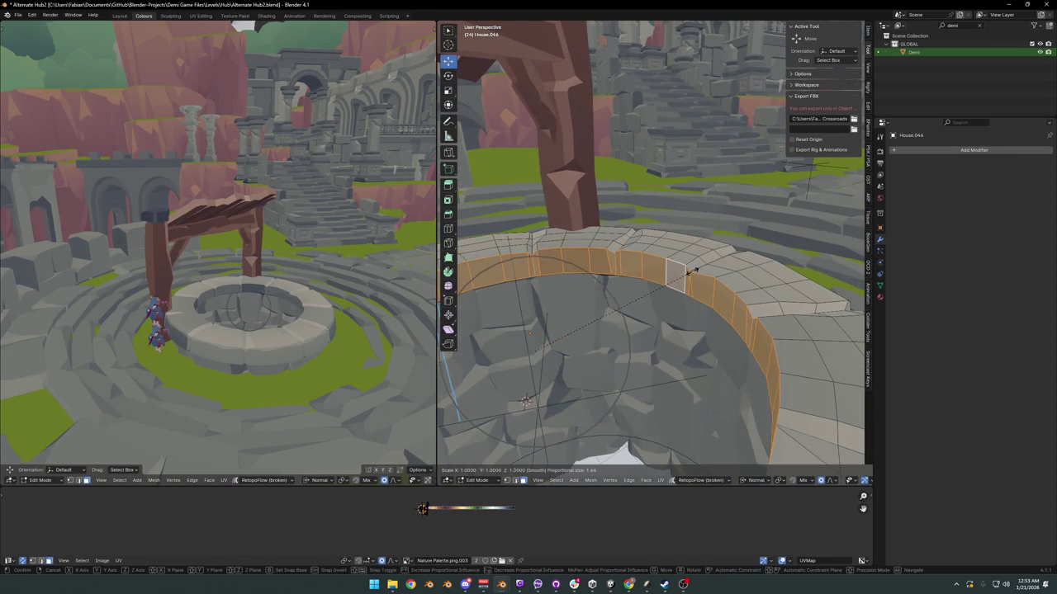
{"action": "key", "text": "s"}
{"action": "key", "text": "shift+z"}
{"action": "left_click", "coordinate": [700, 263]}
{"action": "scroll", "coordinate": [698, 264], "scroll_direction": "down", "scroll_amount": 5}
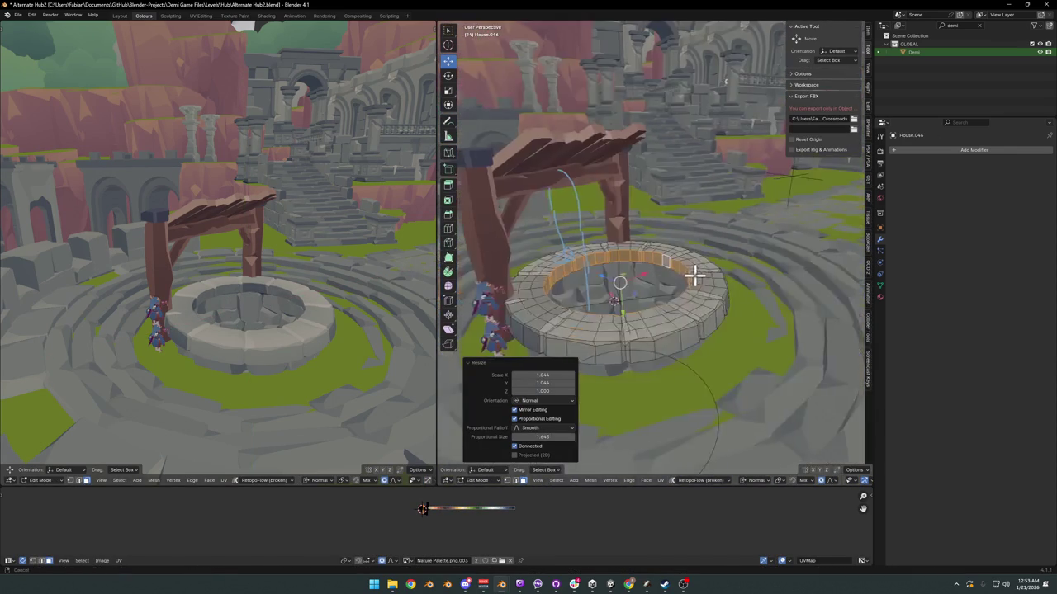
{"action": "key", "text": "ctrl+z"}
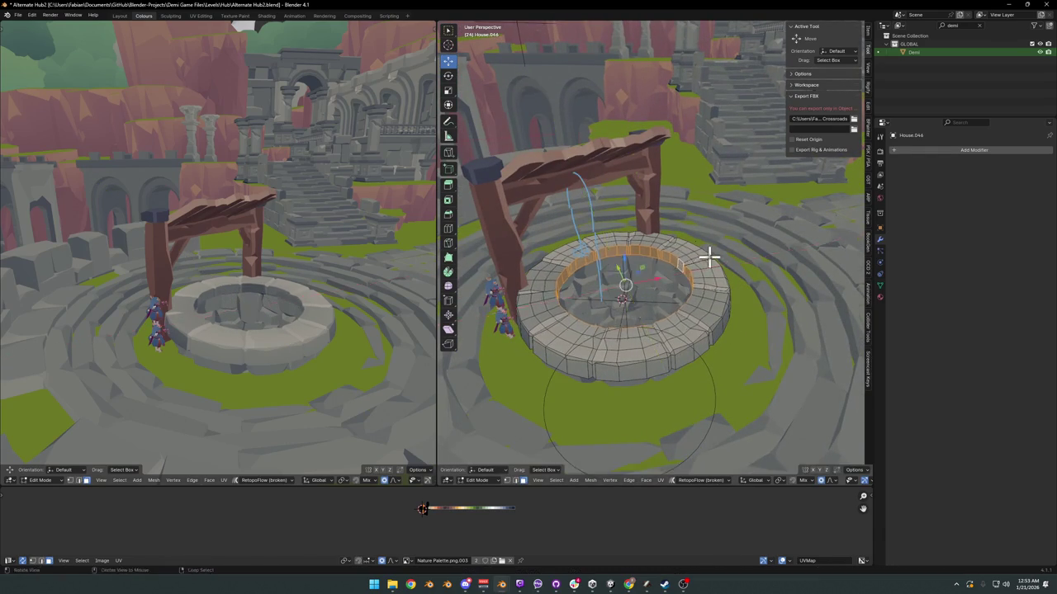
{"action": "middle_click_drag", "start_coordinate": [703, 255], "coordinate": [683, 294]}
{"action": "key", "text": "s"}
{"action": "key", "text": "shift+z"}
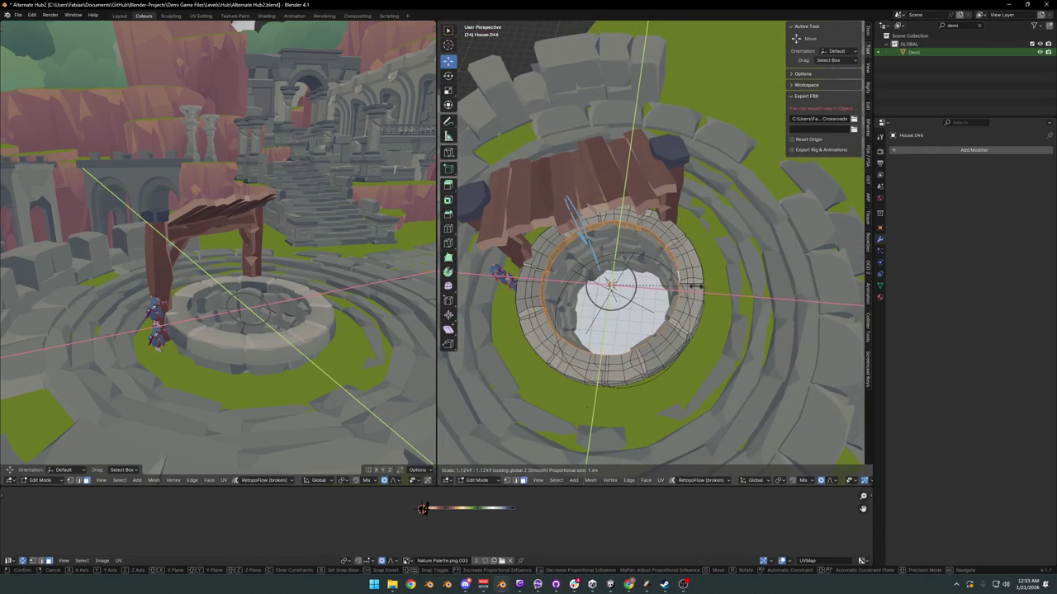
{"action": "left_click", "coordinate": [627, 299]}
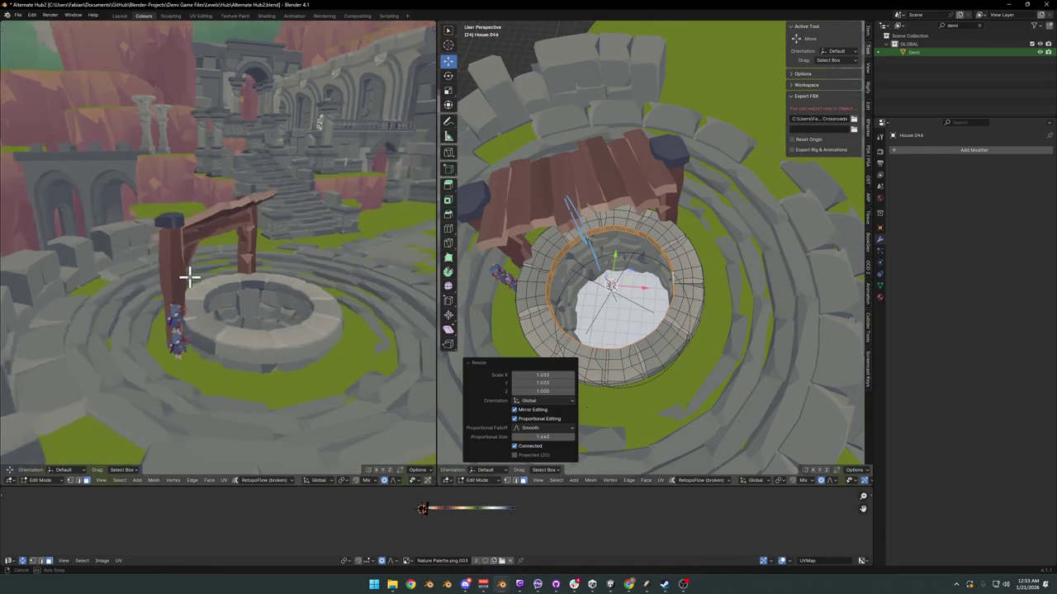
Step: Select the outer wall faces and scale them inward to 0.939
{"action": "middle_click_drag", "start_coordinate": [189, 276], "coordinate": [177, 271]}
{"action": "middle_click_drag", "start_coordinate": [675, 330], "coordinate": [672, 275]}
{"action": "left_click", "coordinate": [700, 336]}
{"action": "left_click", "coordinate": [701, 338], "text": "ctrl+alt"}
{"action": "key", "text": "s"}
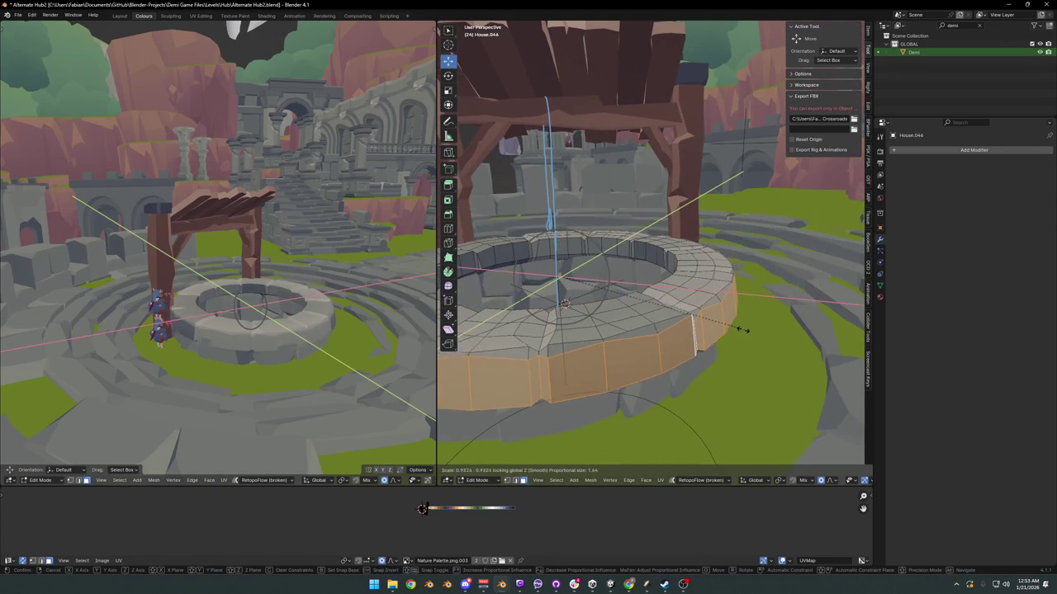
{"action": "left_click", "coordinate": [737, 328]}
{"action": "mouse_move", "coordinate": [357, 299]}
{"action": "middle_mouse_down"}
{"action": "mouse_move", "coordinate": [314, 304]}
{"action": "mouse_move", "coordinate": [322, 309]}
{"action": "middle_mouse_up"}
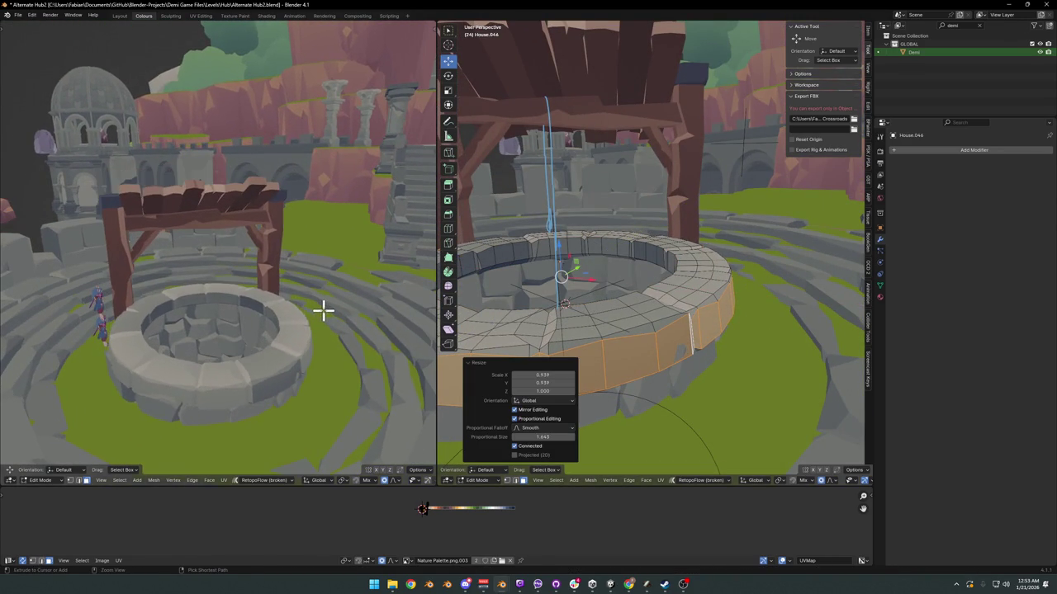
Step: Select a single rim face and lower it along Z
{"action": "left_click", "coordinate": [640, 355]}
{"action": "middle_click_drag", "start_coordinate": [644, 371], "coordinate": [679, 378]}
{"action": "key", "text": "g"}
{"action": "key", "text": "z"}
{"action": "scroll", "coordinate": [706, 384], "scroll_direction": "up", "scroll_amount": 6}
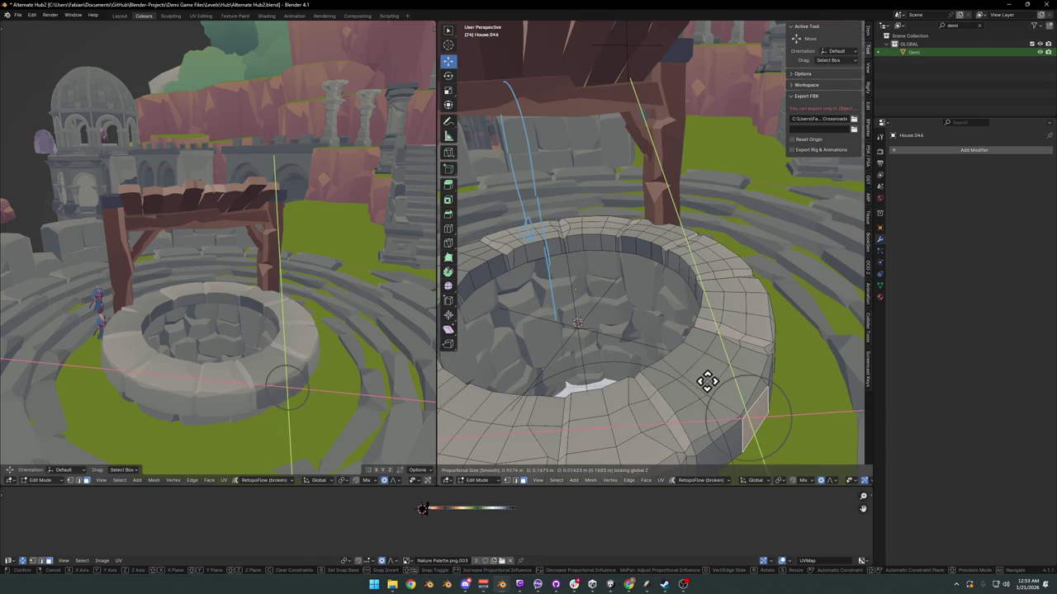
{"action": "scroll", "coordinate": [707, 382], "scroll_direction": "up", "scroll_amount": 7}
{"action": "middle_click_drag", "start_coordinate": [710, 411], "coordinate": [710, 387]}
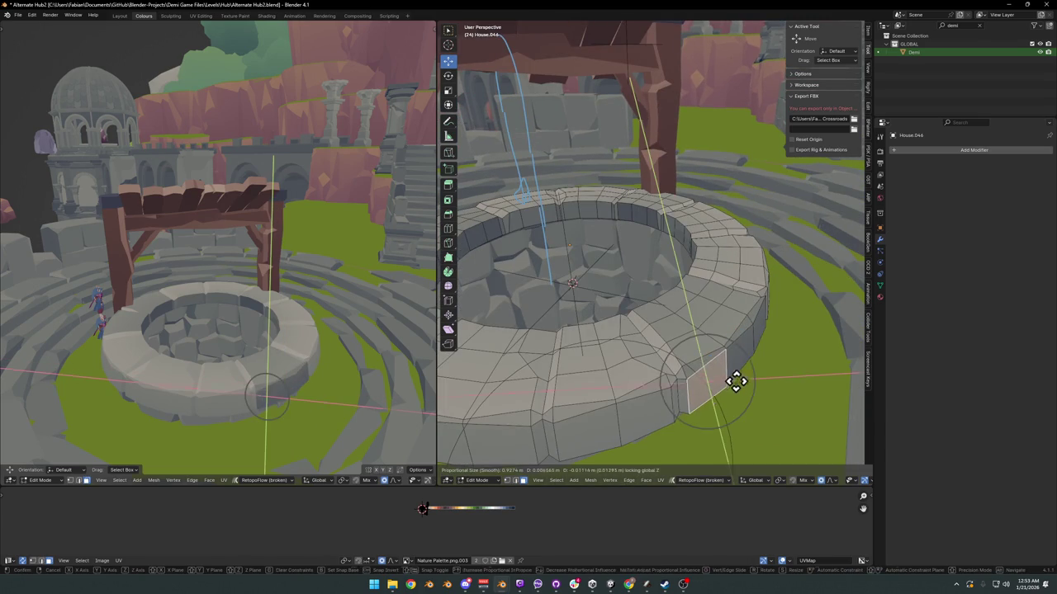
{"action": "scroll", "coordinate": [738, 382], "scroll_direction": "up", "scroll_amount": 13}
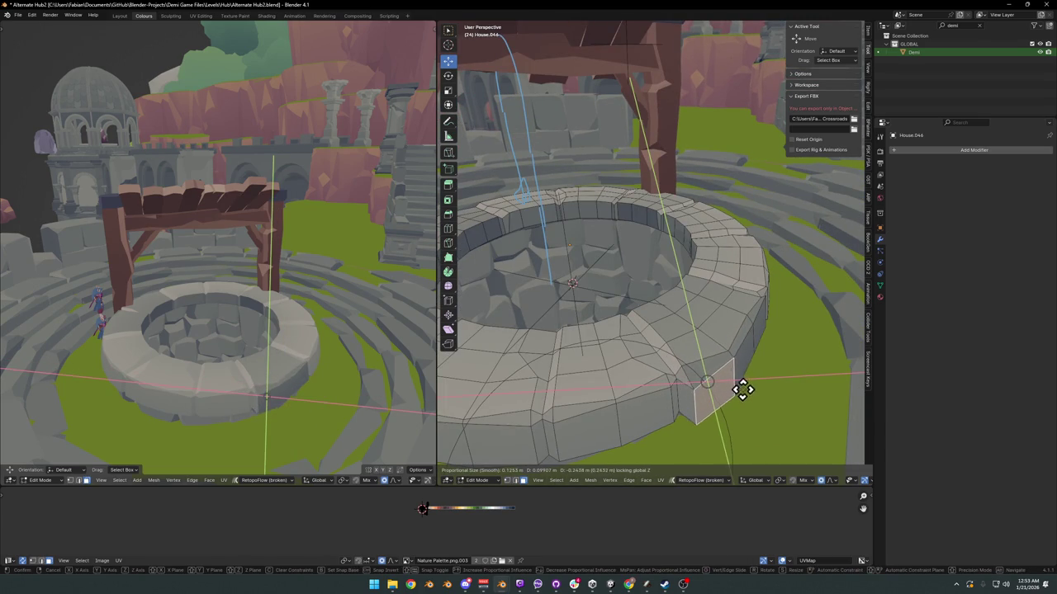
{"action": "left_click", "coordinate": [744, 393]}
Step: Shift an outer rim point outward on the horizontal plane
{"action": "mouse_move", "coordinate": [741, 378]}
{"action": "middle_mouse_down"}
{"action": "mouse_move", "coordinate": [768, 396]}
{"action": "mouse_move", "coordinate": [677, 361]}
{"action": "mouse_move", "coordinate": [751, 356]}
{"action": "middle_mouse_up"}
{"action": "key", "text": "g"}
{"action": "key", "text": "shift+z"}
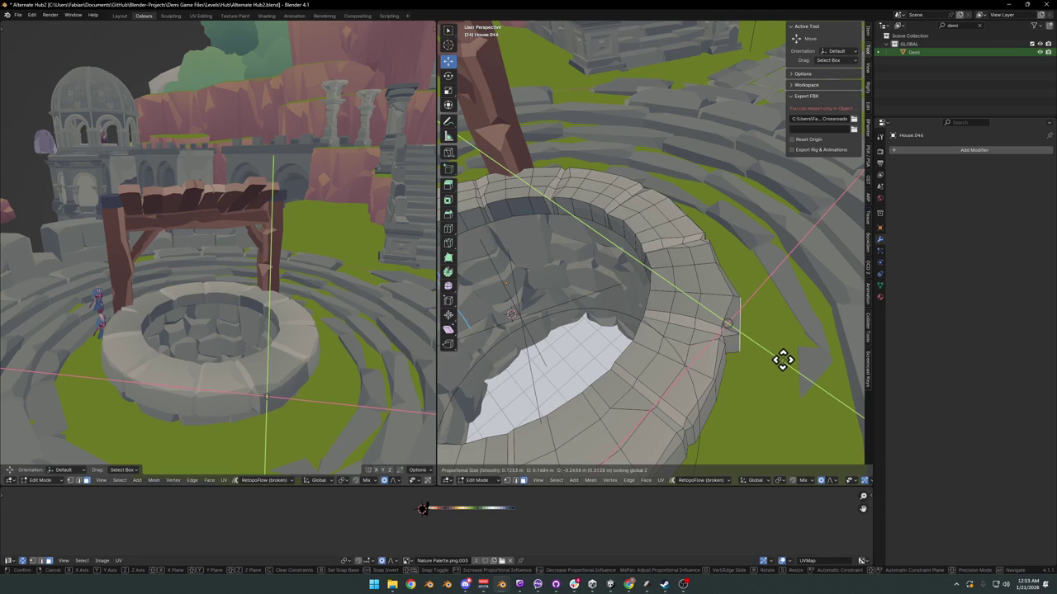
{"action": "left_click", "coordinate": [784, 360]}
{"action": "mouse_move", "coordinate": [330, 342]}
{"action": "middle_mouse_down"}
{"action": "mouse_move", "coordinate": [317, 338]}
{"action": "mouse_move", "coordinate": [354, 341]}
{"action": "mouse_move", "coordinate": [347, 351]}
{"action": "middle_mouse_up"}
{"action": "mouse_move", "coordinate": [665, 373]}
{"action": "middle_mouse_down"}
{"action": "mouse_move", "coordinate": [738, 302]}
{"action": "mouse_move", "coordinate": [698, 316]}
{"action": "middle_mouse_up"}
Step: Push two outer wall faces of the rim out of line horizontally
{"action": "left_click", "coordinate": [654, 303]}
{"action": "key", "text": "g"}
{"action": "key", "text": "shift+z"}
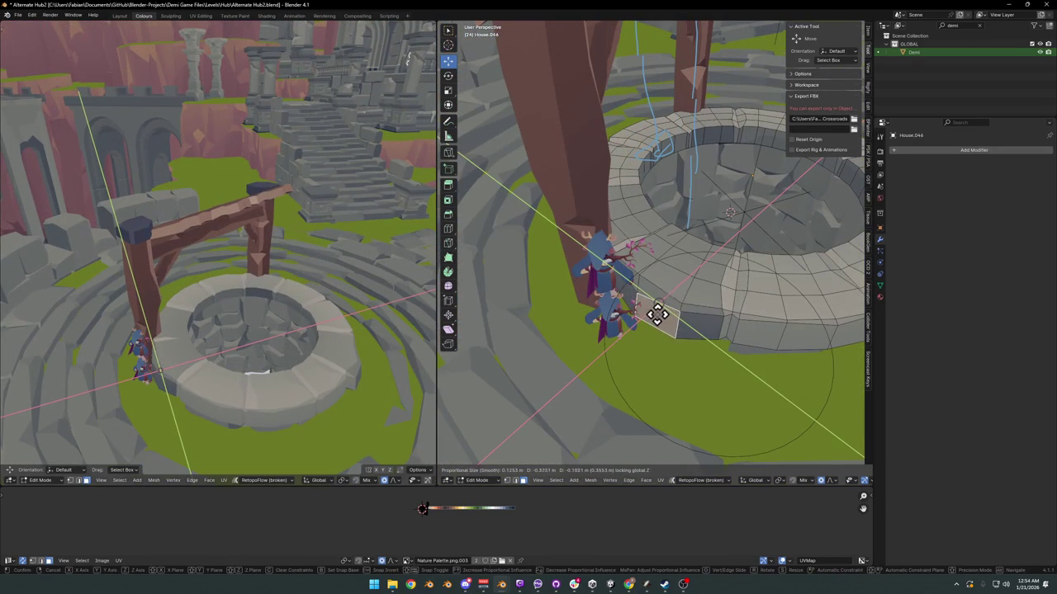
{"action": "left_click", "coordinate": [655, 317]}
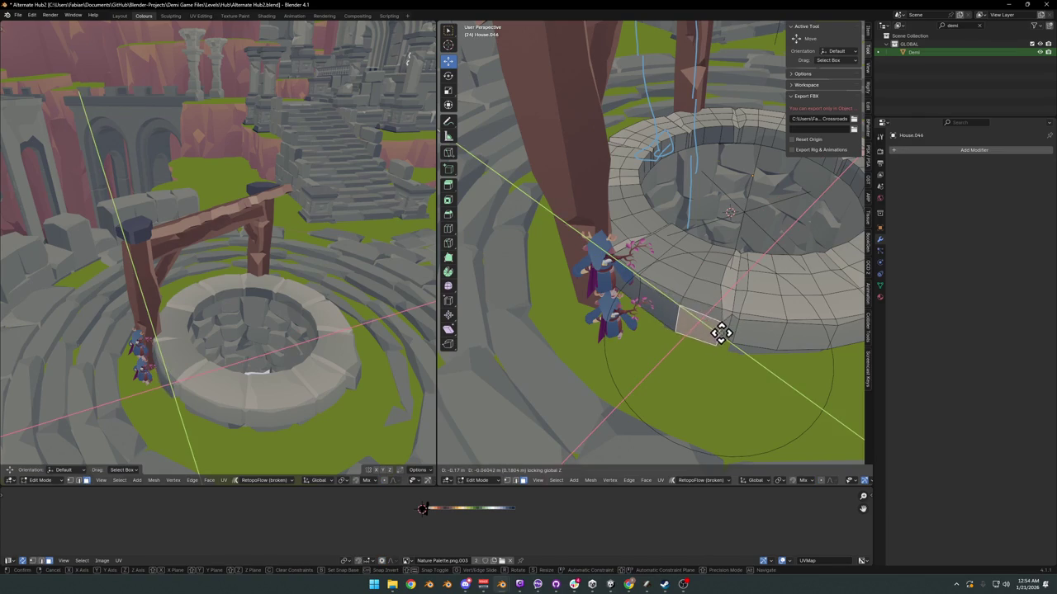
{"action": "left_click", "coordinate": [706, 312]}
{"action": "key", "text": "g"}
{"action": "key", "text": "shift+z"}
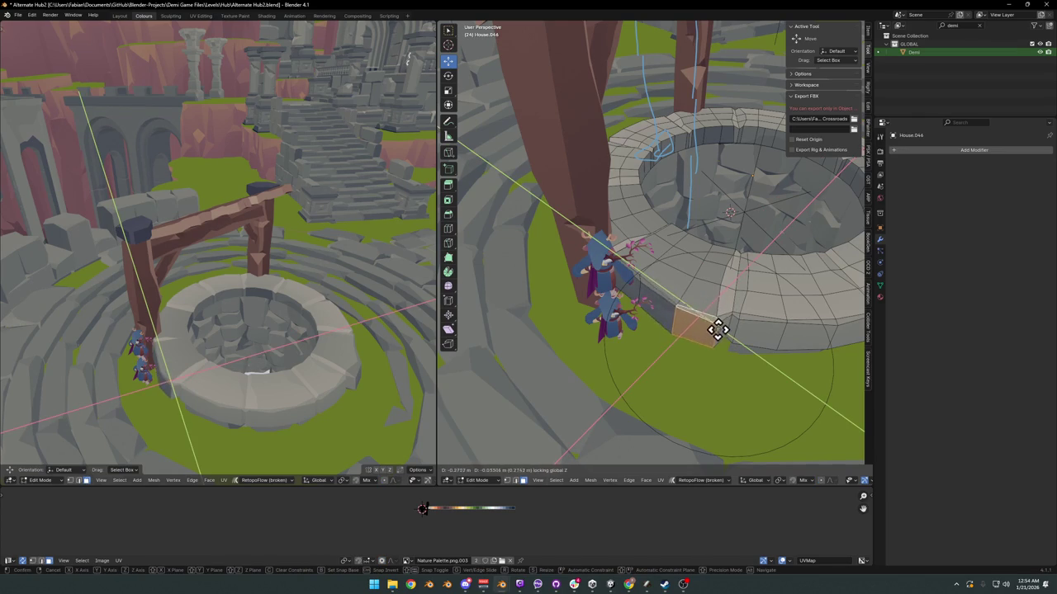
{"action": "left_click", "coordinate": [714, 330]}
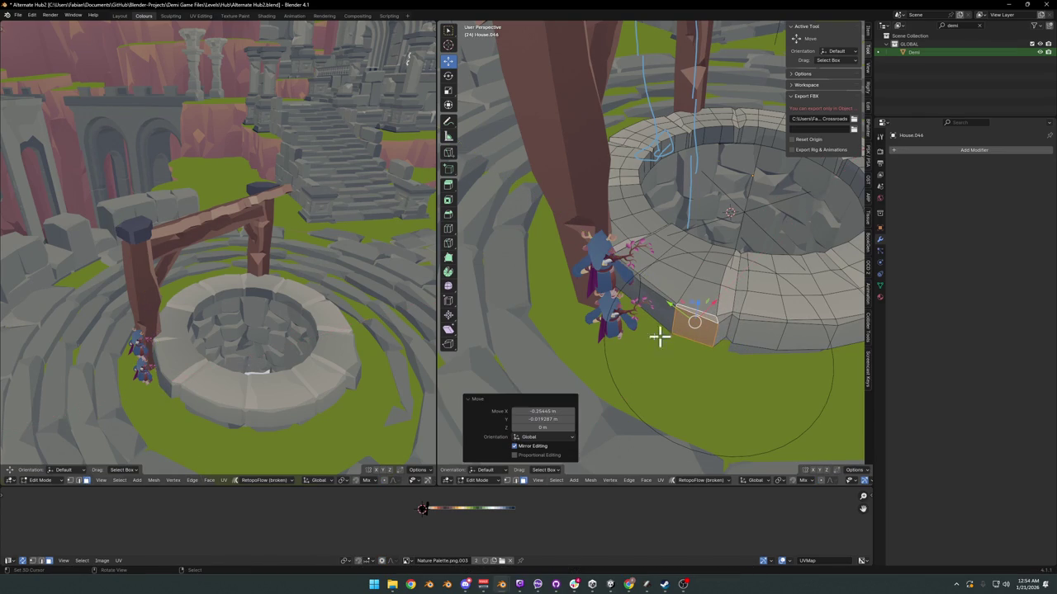
Step: Rotate a rim face around the vertical axis and slide it horizontally
{"action": "middle_click_drag", "start_coordinate": [189, 368], "coordinate": [220, 366]}
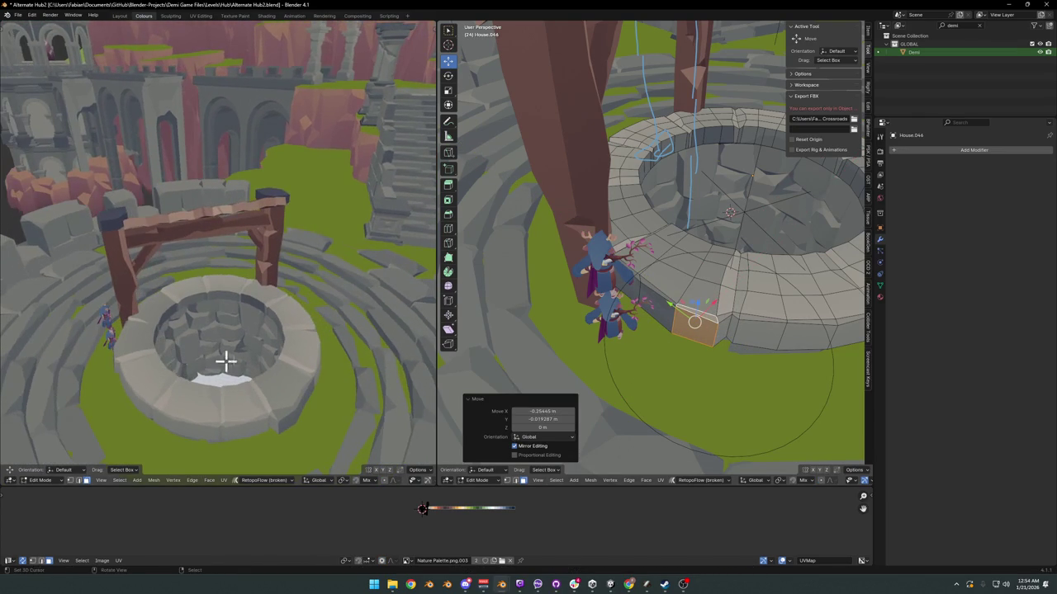
{"action": "middle_click_drag", "start_coordinate": [780, 303], "coordinate": [586, 337]}
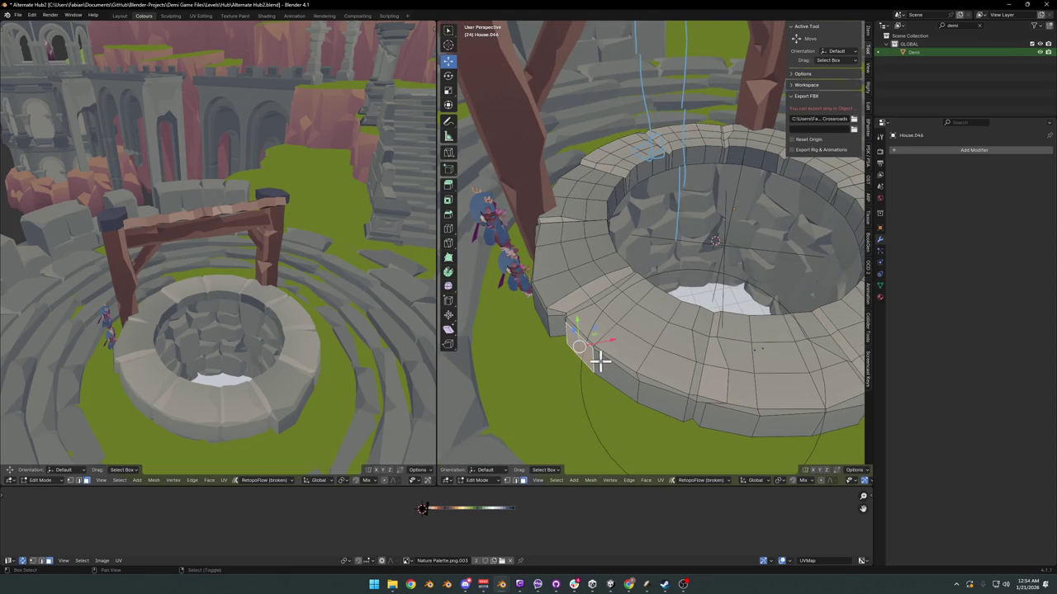
{"action": "left_click_drag", "start_coordinate": [586, 337], "coordinate": [611, 324]}
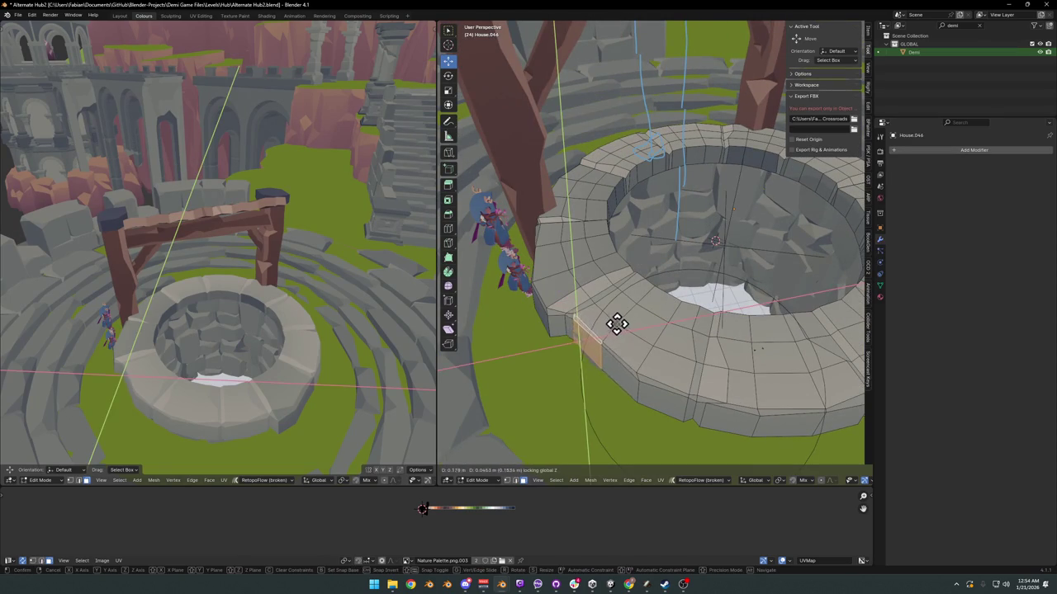
{"action": "mouse_move", "coordinate": [612, 324]}
{"action": "middle_mouse_down"}
{"action": "mouse_move", "coordinate": [656, 347]}
{"action": "mouse_move", "coordinate": [623, 364]}
{"action": "middle_mouse_up"}
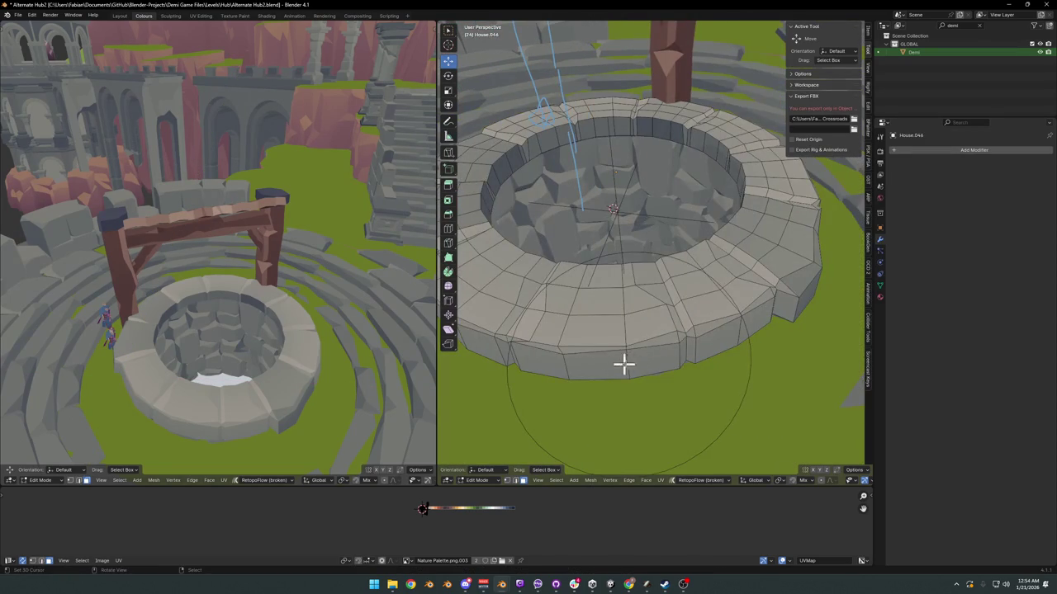
{"action": "left_click_drag", "start_coordinate": [665, 337], "coordinate": [691, 338]}
{"action": "key", "text": "r"}
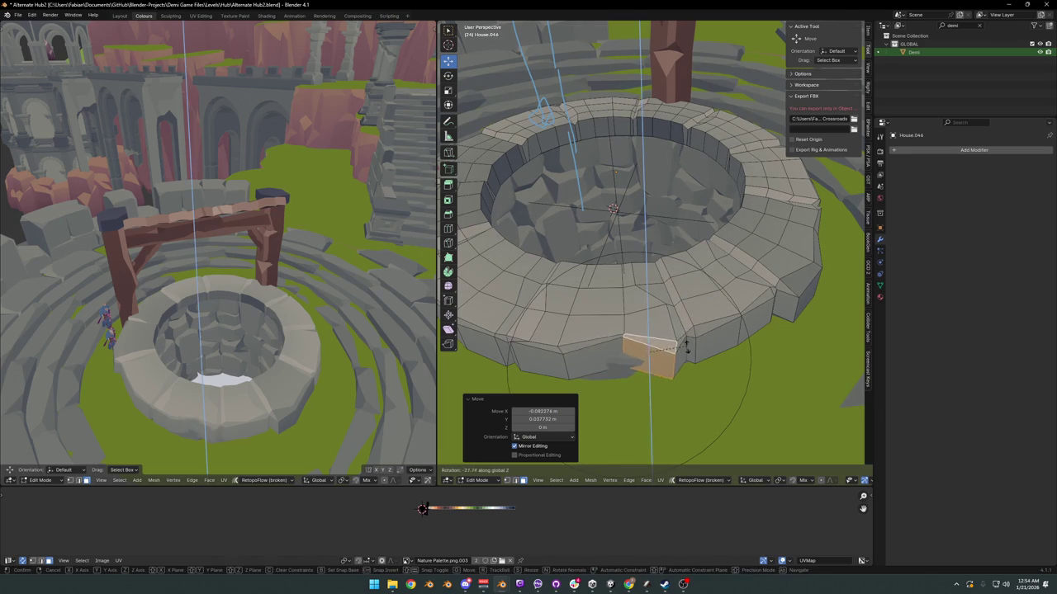
{"action": "left_click", "coordinate": [689, 347]}
{"action": "key", "text": "g"}
{"action": "key", "text": "shift+z"}
{"action": "left_click", "coordinate": [581, 350]}
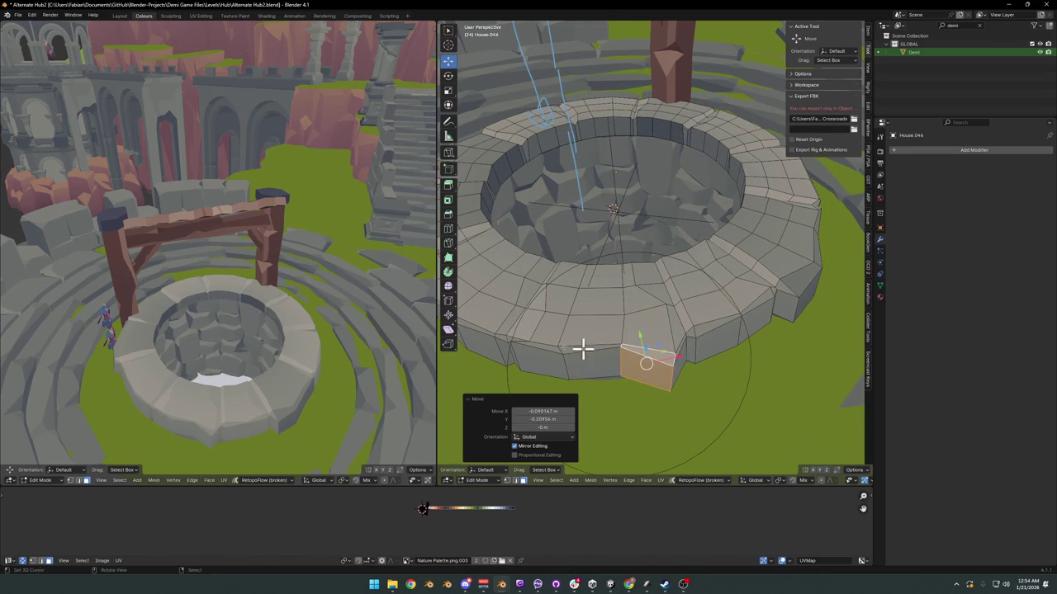
Step: Try moving an outer rim vertex horizontally, then undo the move
{"action": "middle_click_drag", "start_coordinate": [274, 349], "coordinate": [314, 339]}
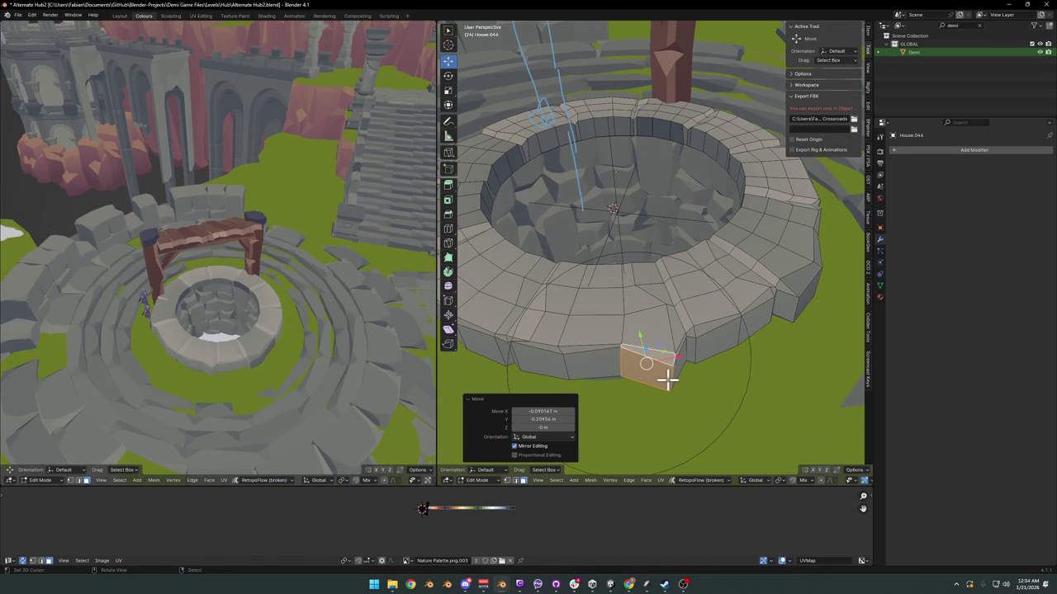
{"action": "key", "text": "x"}
{"action": "left_click", "coordinate": [673, 378]}
{"action": "left_click", "coordinate": [673, 358]}
{"action": "key", "text": "g"}
{"action": "key", "text": "shift+z"}
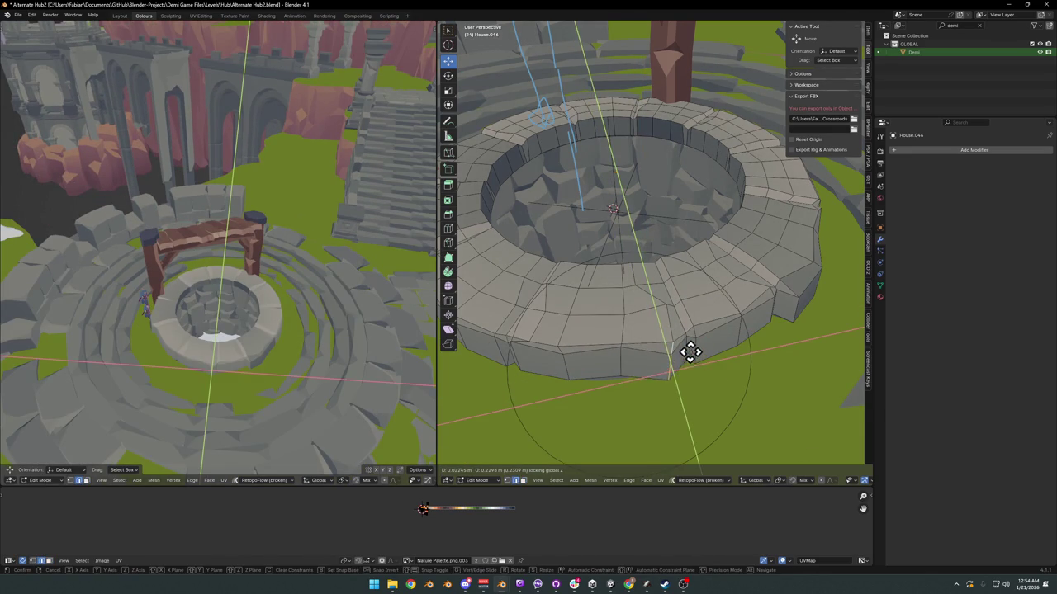
{"action": "left_click", "coordinate": [689, 355]}
{"action": "key", "text": "ctrl+z"}
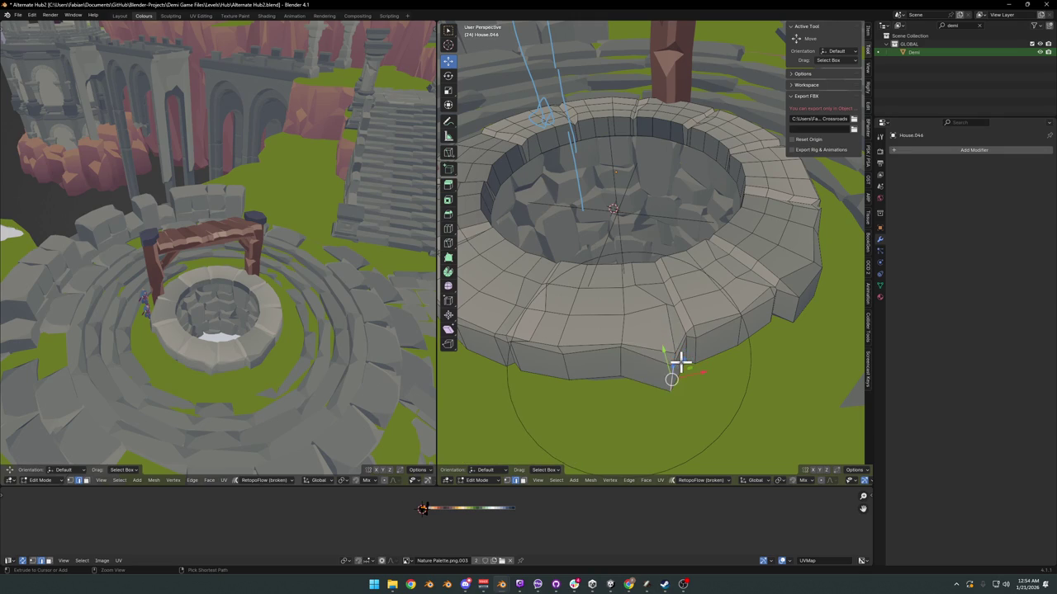
Step: Select a side face of the rim and shift it horizontally
{"action": "left_click", "coordinate": [673, 362]}
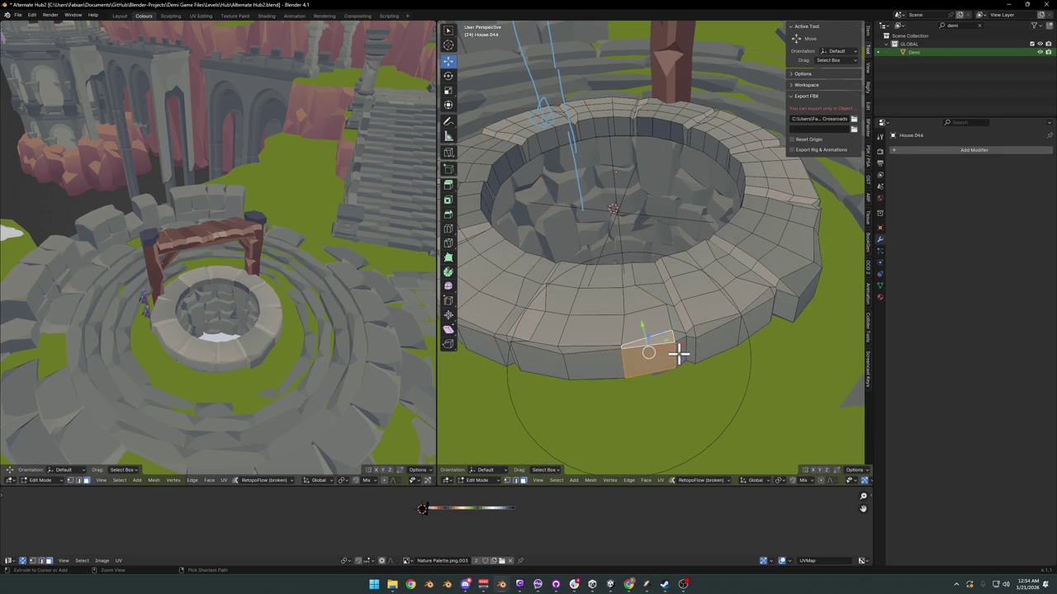
{"action": "middle_click_drag", "start_coordinate": [712, 277], "coordinate": [663, 259]}
{"action": "left_click", "coordinate": [677, 276]}
{"action": "key", "text": "g"}
{"action": "key", "text": "shift+z"}
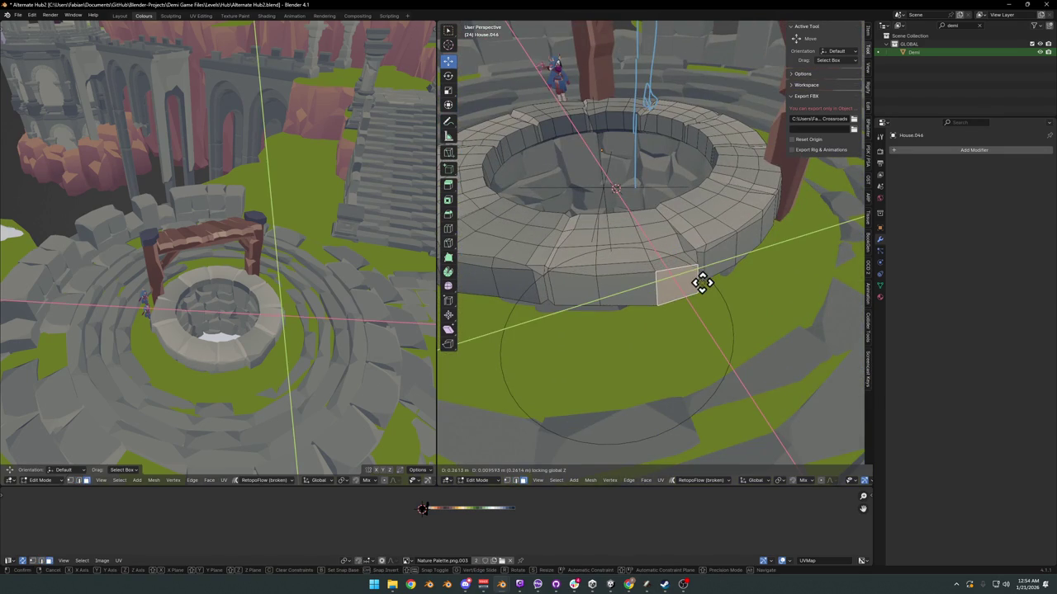
{"action": "left_click", "coordinate": [700, 285]}
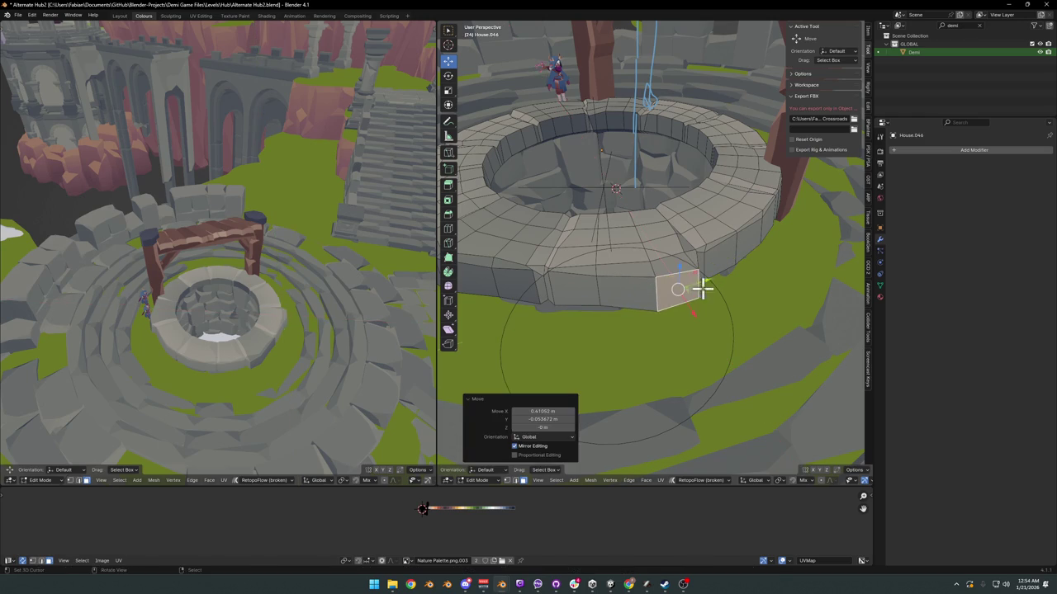
Step: Slide two more outer rim wall faces horizontally out of line
{"action": "mouse_move", "coordinate": [288, 281]}
{"action": "middle_mouse_down"}
{"action": "mouse_move", "coordinate": [236, 285]}
{"action": "mouse_move", "coordinate": [252, 281]}
{"action": "mouse_move", "coordinate": [223, 272]}
{"action": "middle_mouse_up"}
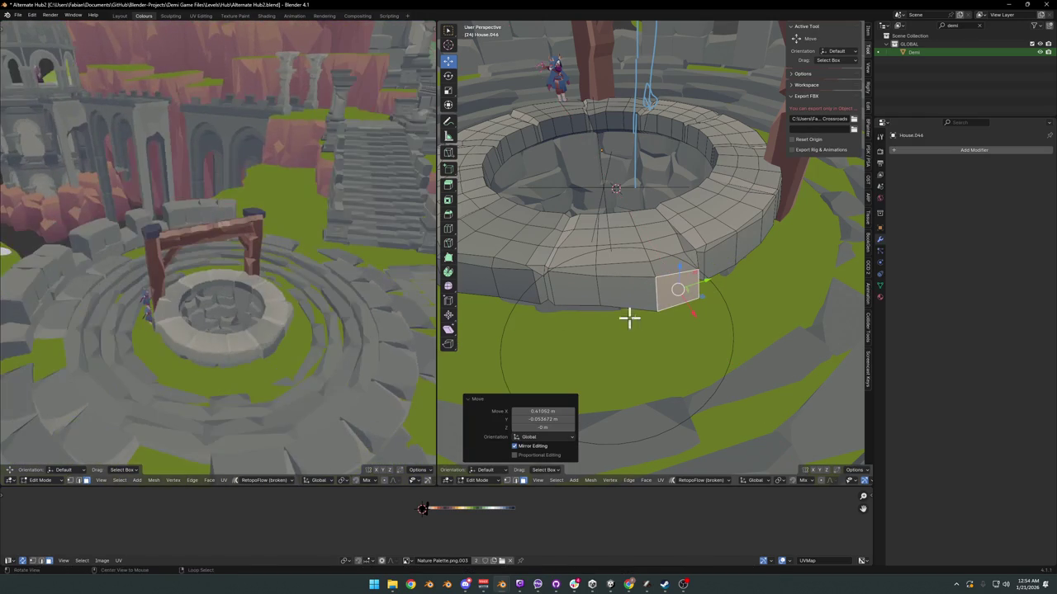
{"action": "mouse_move", "coordinate": [630, 317]}
{"action": "middle_mouse_down"}
{"action": "mouse_move", "coordinate": [696, 306]}
{"action": "mouse_move", "coordinate": [630, 352]}
{"action": "middle_mouse_up"}
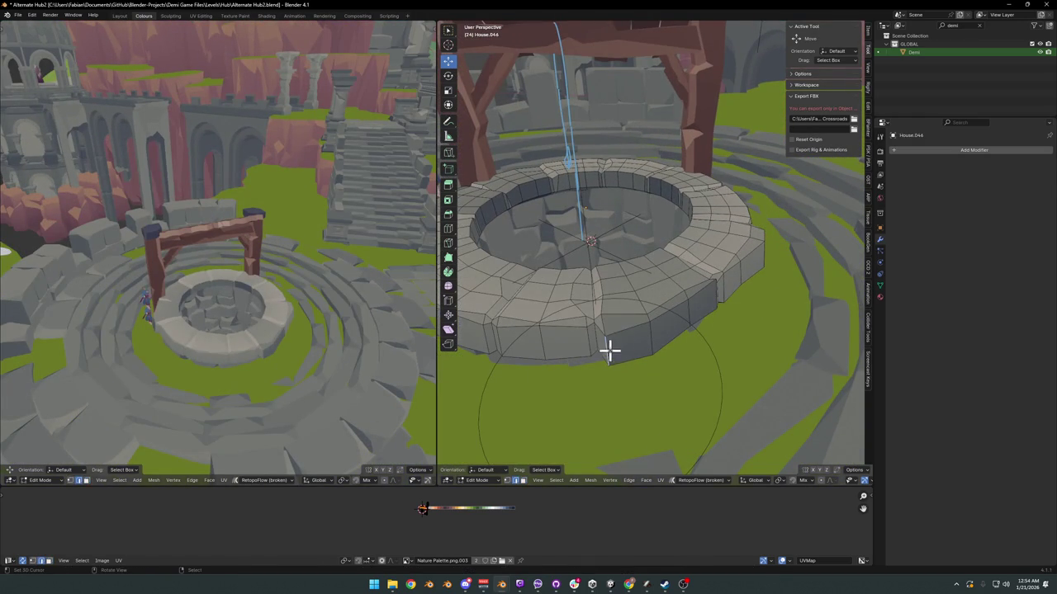
{"action": "key", "text": "g"}
{"action": "key", "text": "shift+z"}
{"action": "left_click", "coordinate": [615, 335]}
{"action": "mouse_move", "coordinate": [270, 309]}
{"action": "middle_mouse_down"}
{"action": "mouse_move", "coordinate": [337, 318]}
{"action": "mouse_move", "coordinate": [334, 328]}
{"action": "mouse_move", "coordinate": [354, 322]}
{"action": "middle_mouse_up"}
{"action": "left_click", "coordinate": [528, 341]}
{"action": "key", "text": "g"}
{"action": "key", "text": "shift+z"}
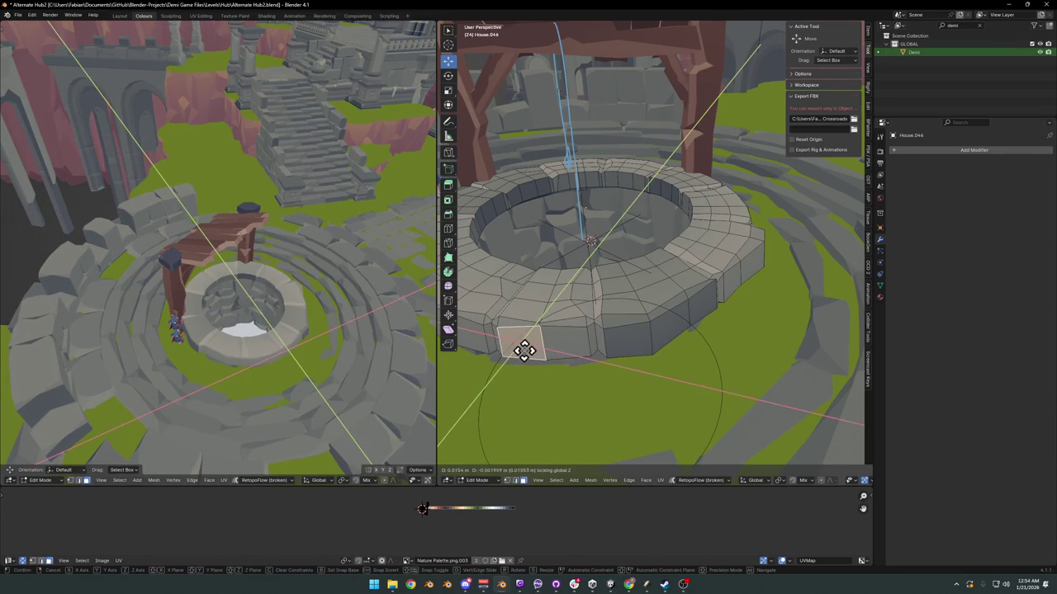
{"action": "left_click", "coordinate": [517, 354]}
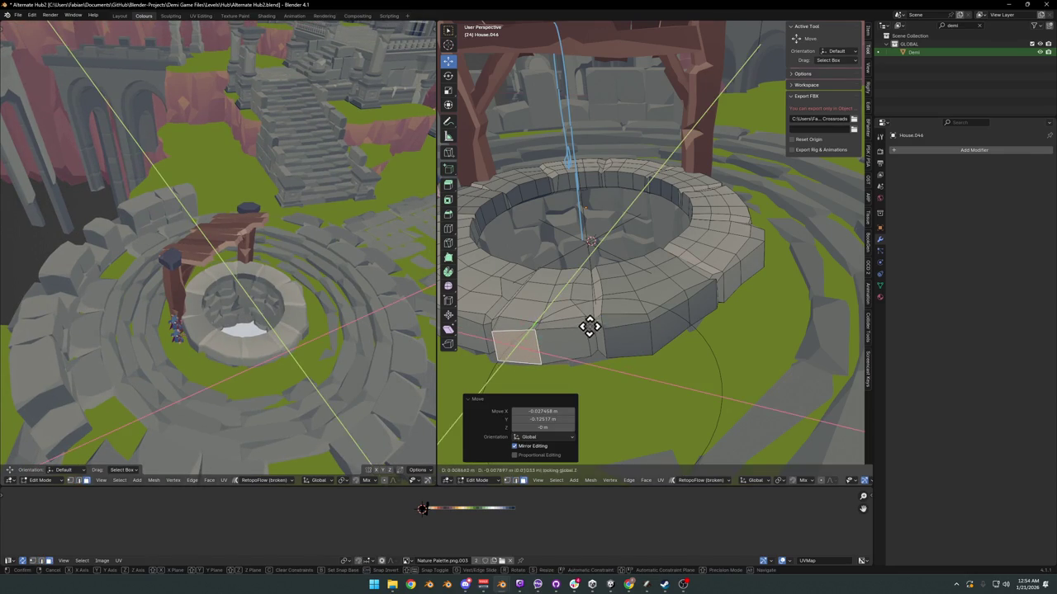
Step: View the whole well and frame from lower and revert a stray front rim selection
{"action": "mouse_move", "coordinate": [333, 314]}
{"action": "middle_mouse_down"}
{"action": "mouse_move", "coordinate": [244, 328]}
{"action": "mouse_move", "coordinate": [300, 311]}
{"action": "mouse_move", "coordinate": [269, 302]}
{"action": "mouse_move", "coordinate": [269, 283]}
{"action": "mouse_move", "coordinate": [342, 264]}
{"action": "mouse_move", "coordinate": [319, 272]}
{"action": "middle_mouse_up"}
{"action": "scroll", "coordinate": [332, 285], "scroll_direction": "up", "scroll_amount": 3}
{"action": "scroll", "coordinate": [603, 258], "scroll_direction": "down", "scroll_amount": 4}
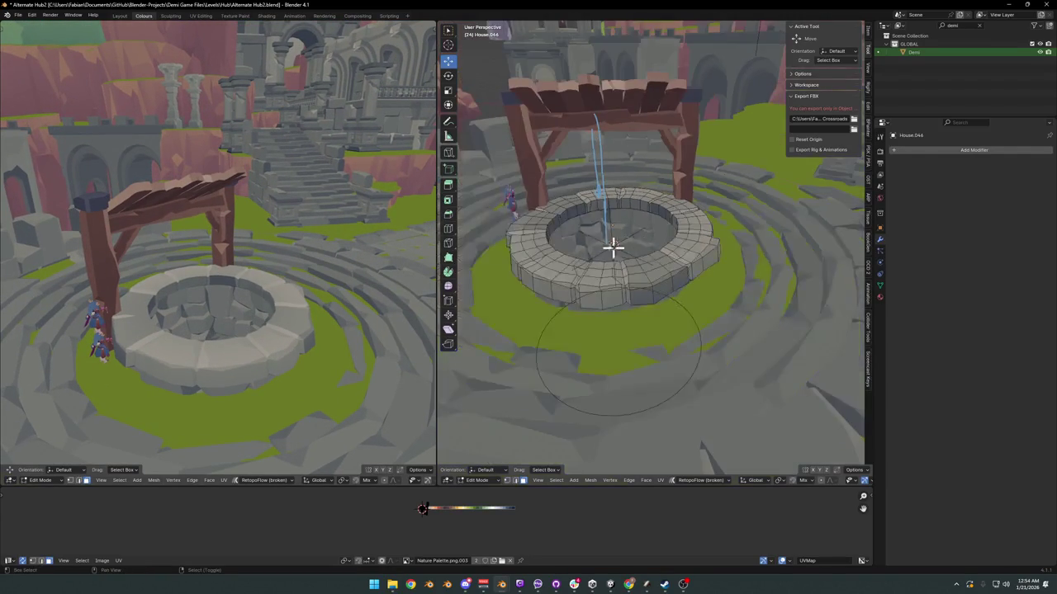
{"action": "middle_click_drag", "start_coordinate": [611, 245], "coordinate": [607, 310]}
{"action": "left_click", "coordinate": [666, 302], "text": "ctrl"}
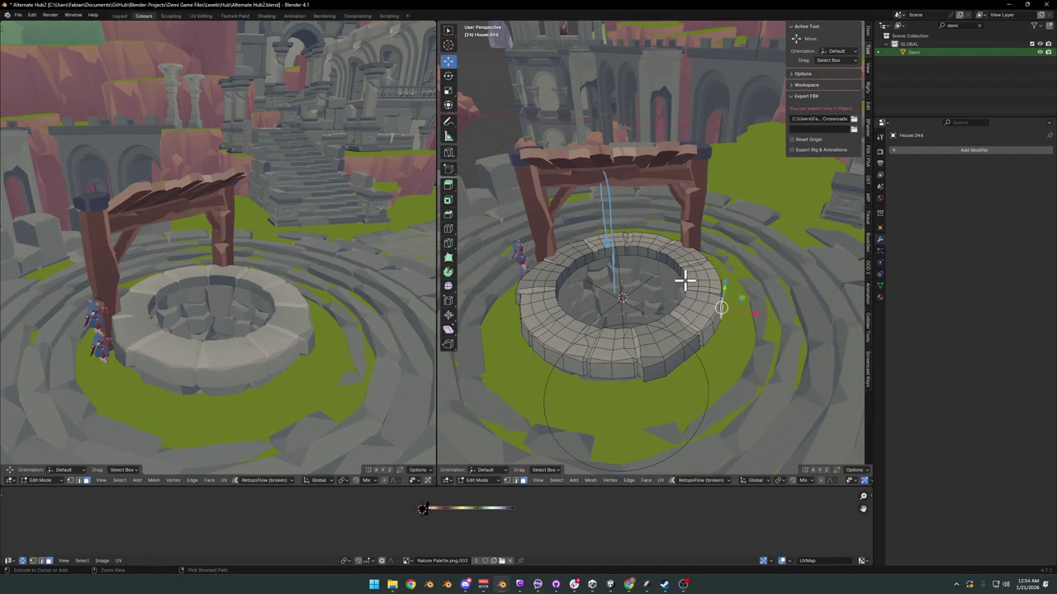
{"action": "key", "text": "ctrl+z"}
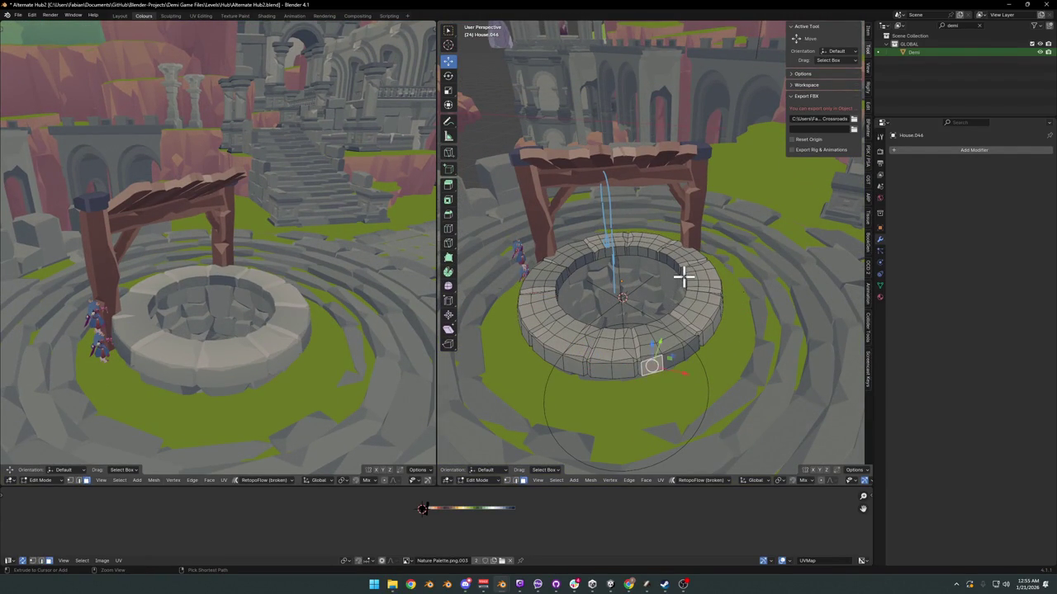
Step: Select the outer rim wall loop, clear it, and cancel an attempted horizontal move
{"action": "middle_click_drag", "start_coordinate": [692, 288], "coordinate": [693, 301]}
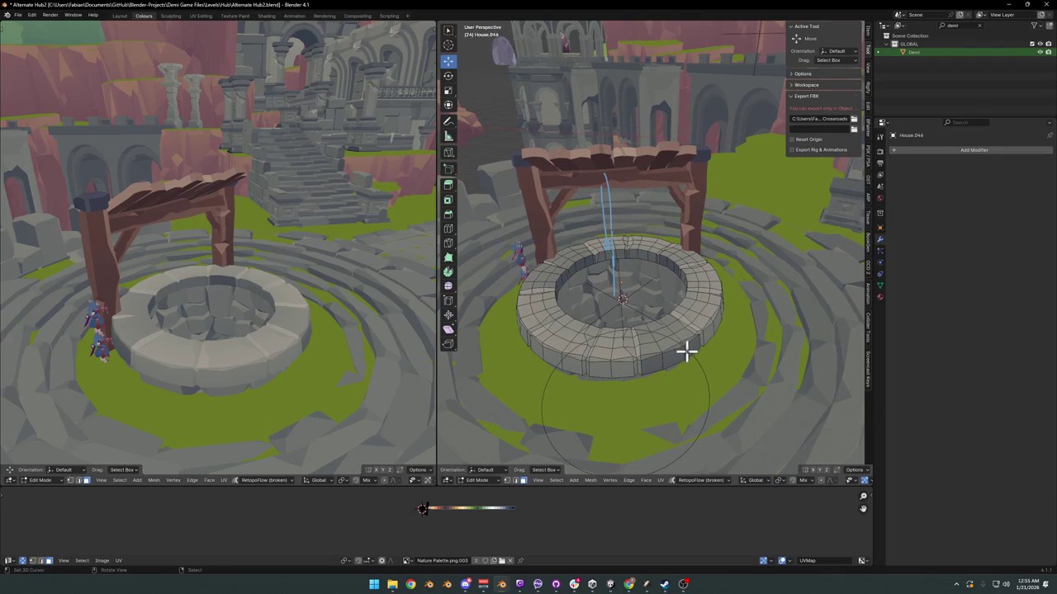
{"action": "scroll", "coordinate": [692, 350], "scroll_direction": "up", "scroll_amount": 2}
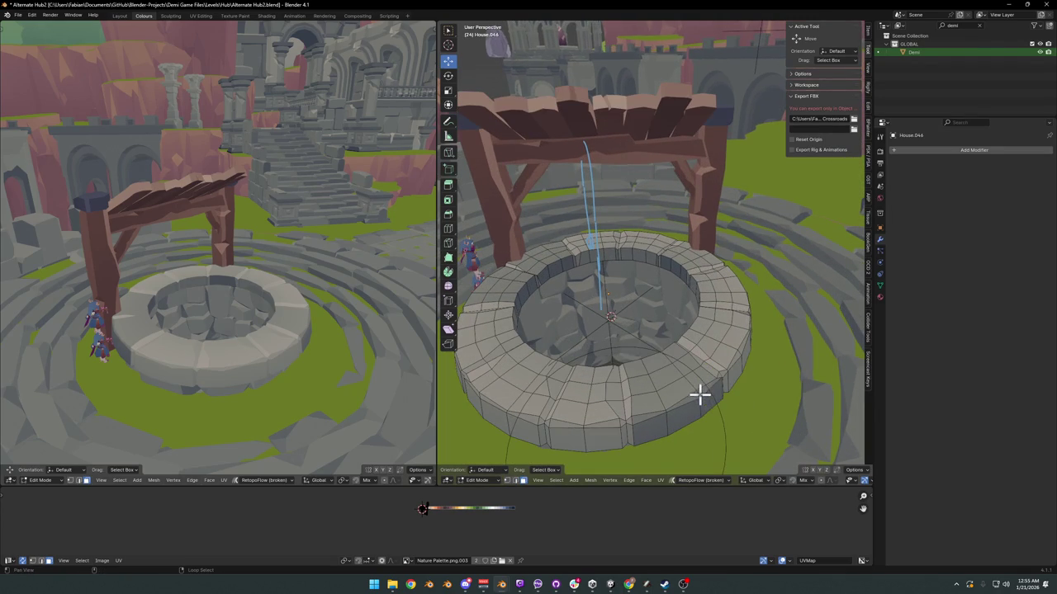
{"action": "left_click", "coordinate": [700, 402], "text": "alt"}
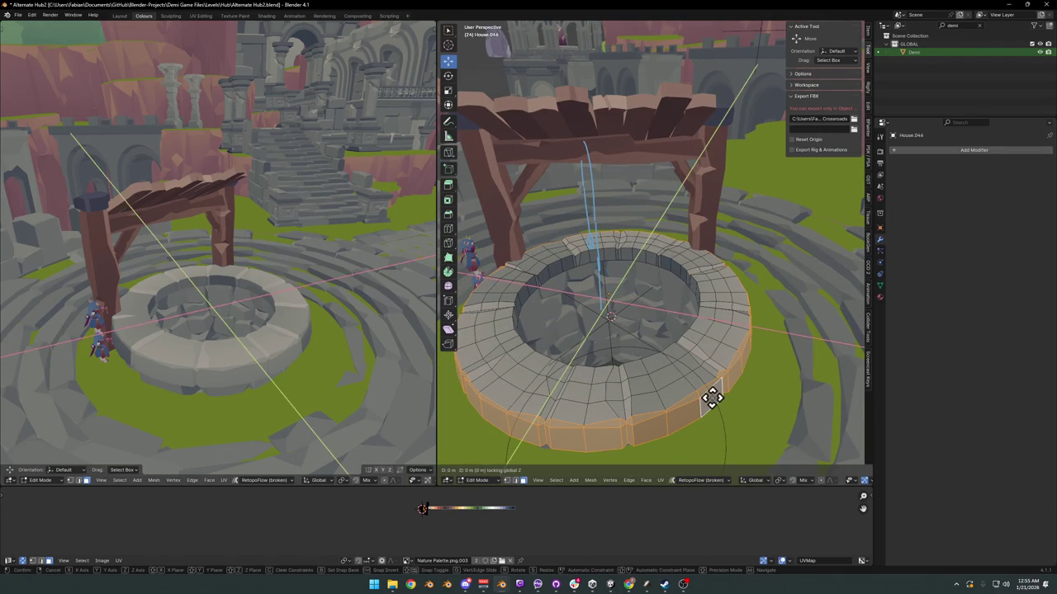
{"action": "key", "text": "alt+a"}
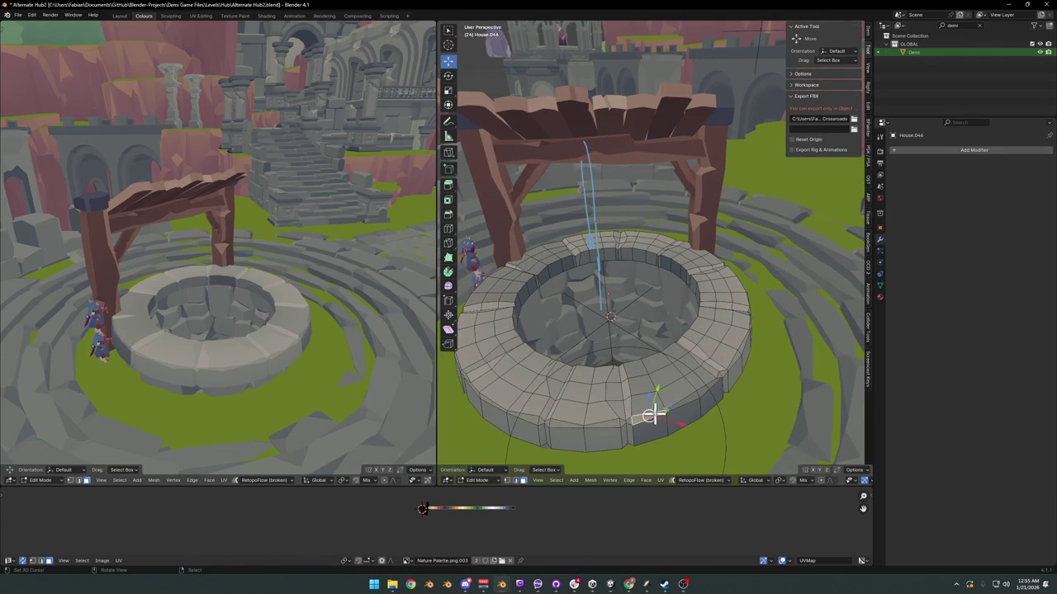
{"action": "key", "text": "g"}
{"action": "key", "text": "shift+z"}
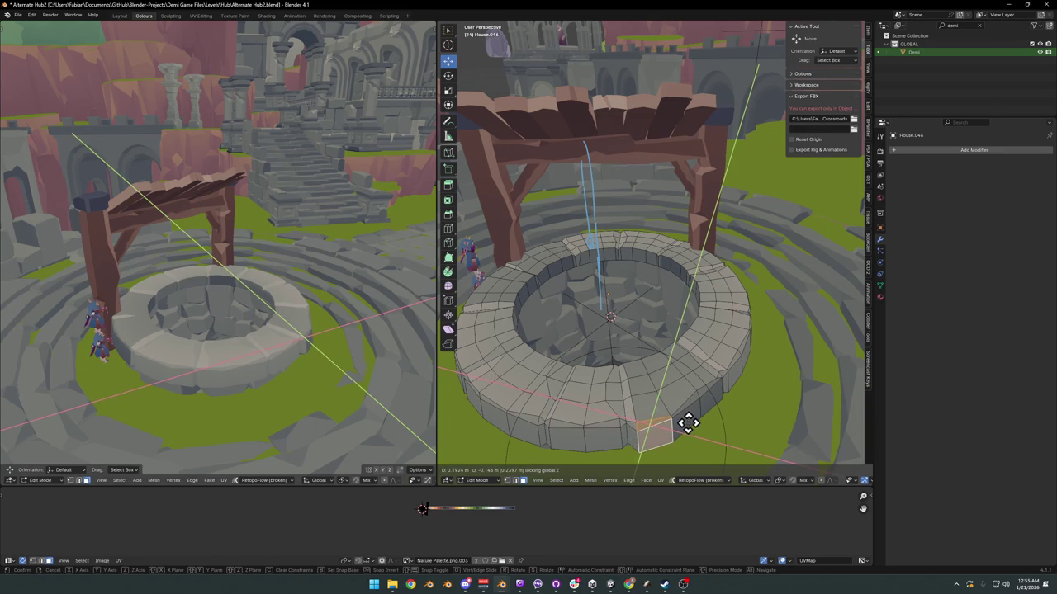
{"action": "key", "text": "Escape"}
Step: Select a front rim face and push it out horizontally
{"action": "middle_click_drag", "start_coordinate": [702, 359], "coordinate": [590, 329]}
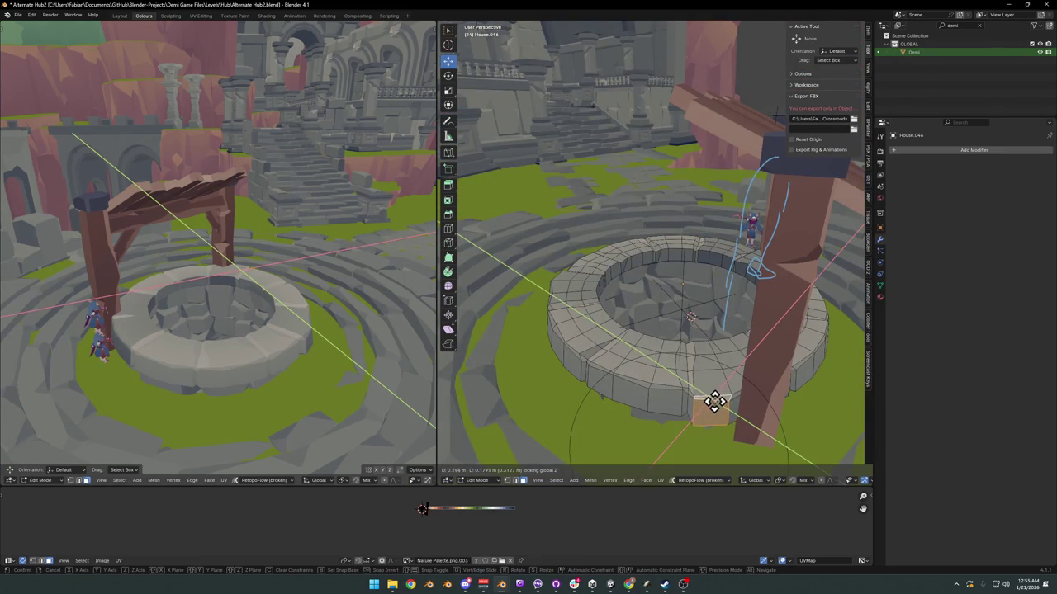
{"action": "middle_click_drag", "start_coordinate": [781, 377], "coordinate": [685, 389]}
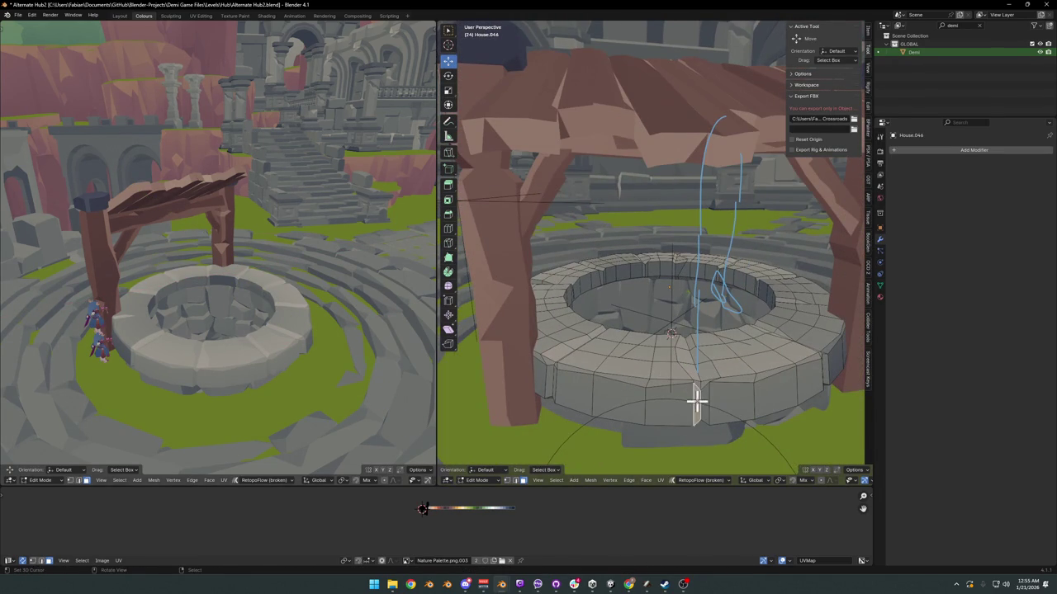
{"action": "left_click", "coordinate": [696, 396]}
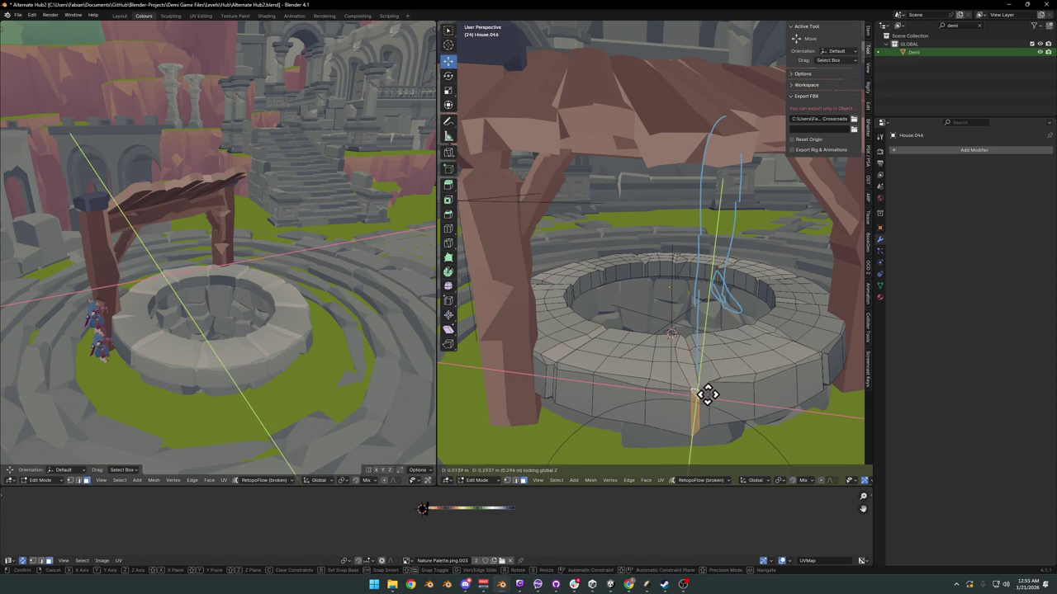
{"action": "left_click", "coordinate": [670, 388]}
{"action": "left_click_drag", "start_coordinate": [672, 401], "coordinate": [669, 410]}
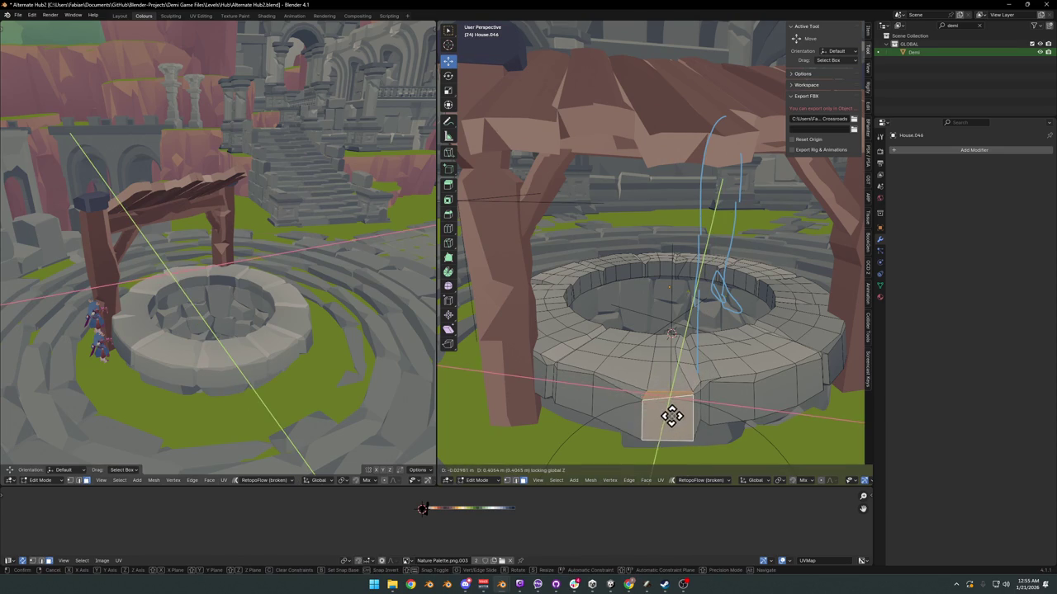
{"action": "mouse_move", "coordinate": [324, 323]}
{"action": "middle_mouse_down"}
{"action": "mouse_move", "coordinate": [205, 339]}
{"action": "mouse_move", "coordinate": [274, 329]}
{"action": "middle_mouse_up"}
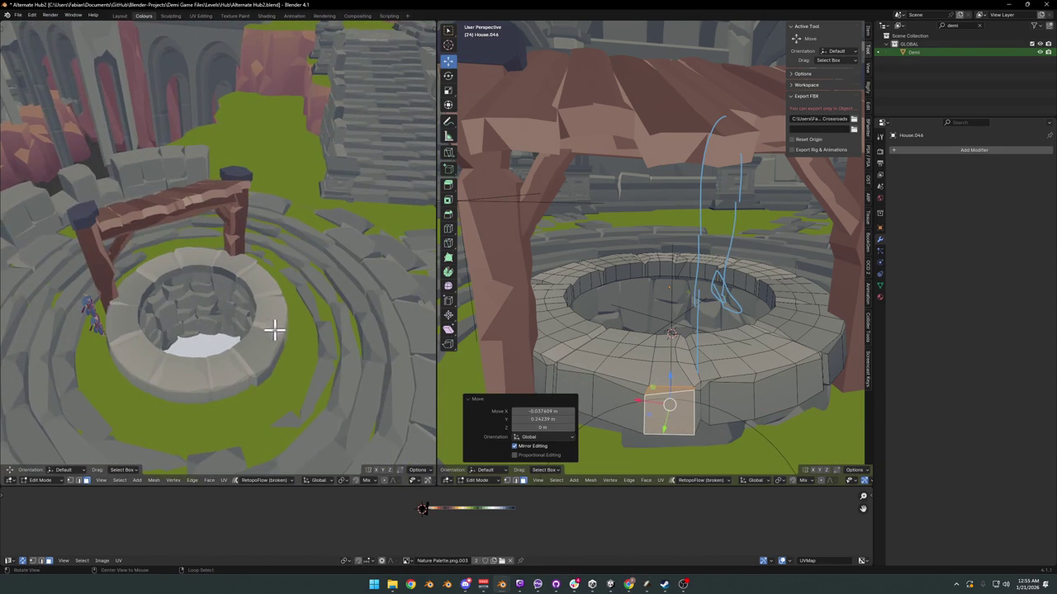
{"action": "mouse_move", "coordinate": [734, 305]}
{"action": "middle_mouse_down"}
{"action": "mouse_move", "coordinate": [724, 371]}
{"action": "mouse_move", "coordinate": [618, 344]}
{"action": "middle_mouse_up"}
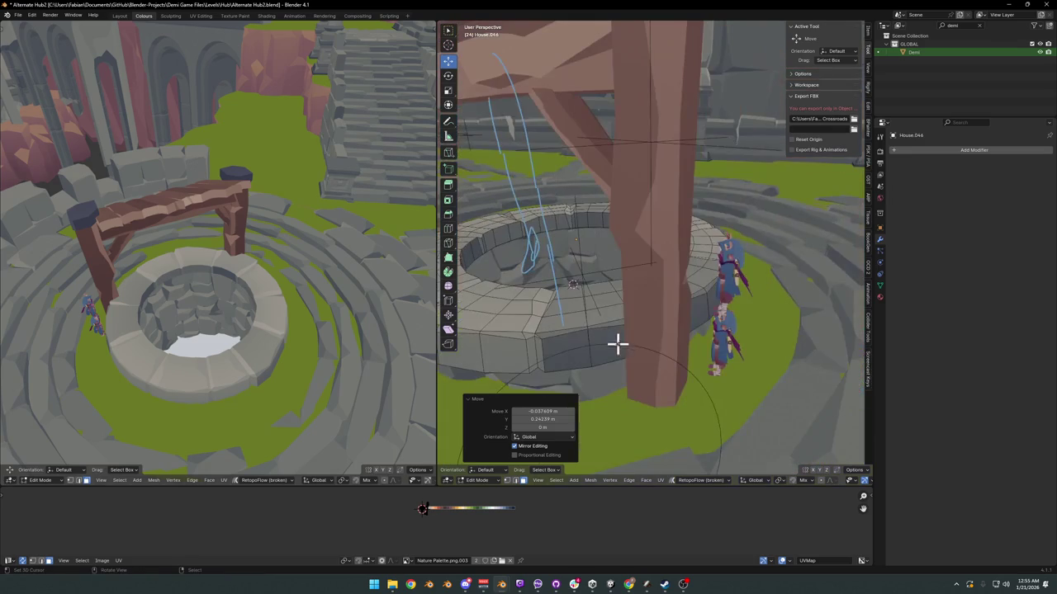
{"action": "key", "text": "g"}
{"action": "key", "text": "shift+z"}
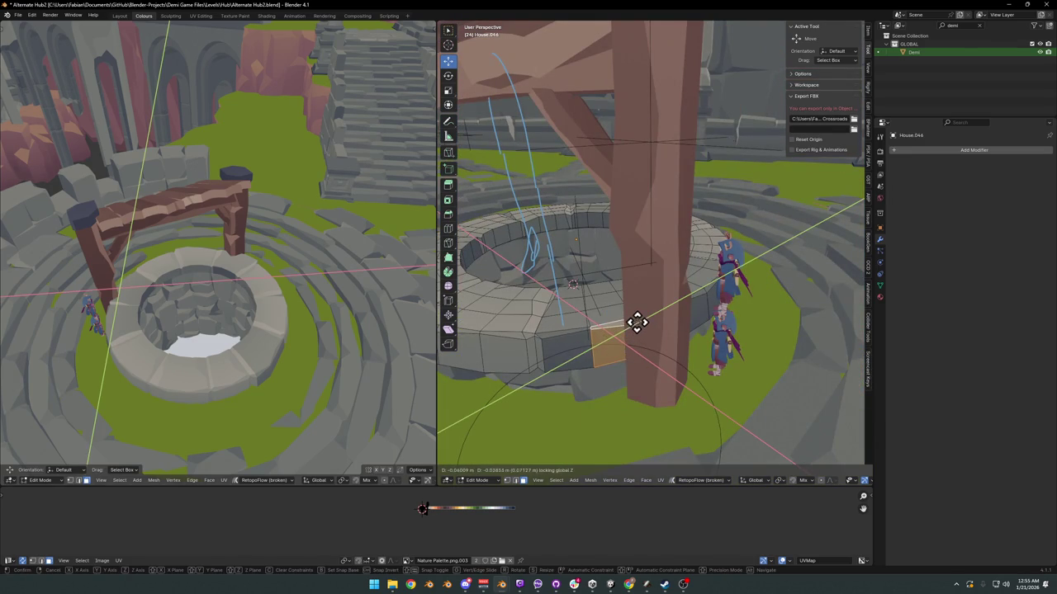
{"action": "left_click", "coordinate": [637, 322]}
{"action": "scroll", "coordinate": [627, 314], "scroll_direction": "down", "scroll_amount": 5}
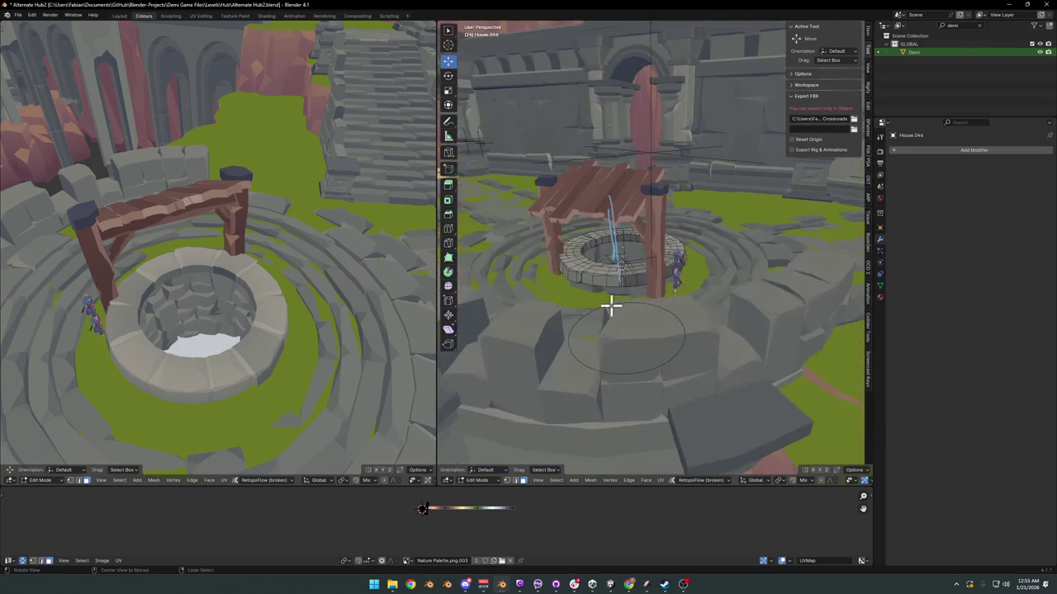
{"action": "middle_click_drag", "start_coordinate": [608, 302], "coordinate": [704, 303]}
Step: Return to Object Mode and save Alternate Hub2, then zoom in on the well
{"action": "key", "text": "Tab"}
{"action": "middle_click_drag", "start_coordinate": [712, 259], "coordinate": [714, 259]}
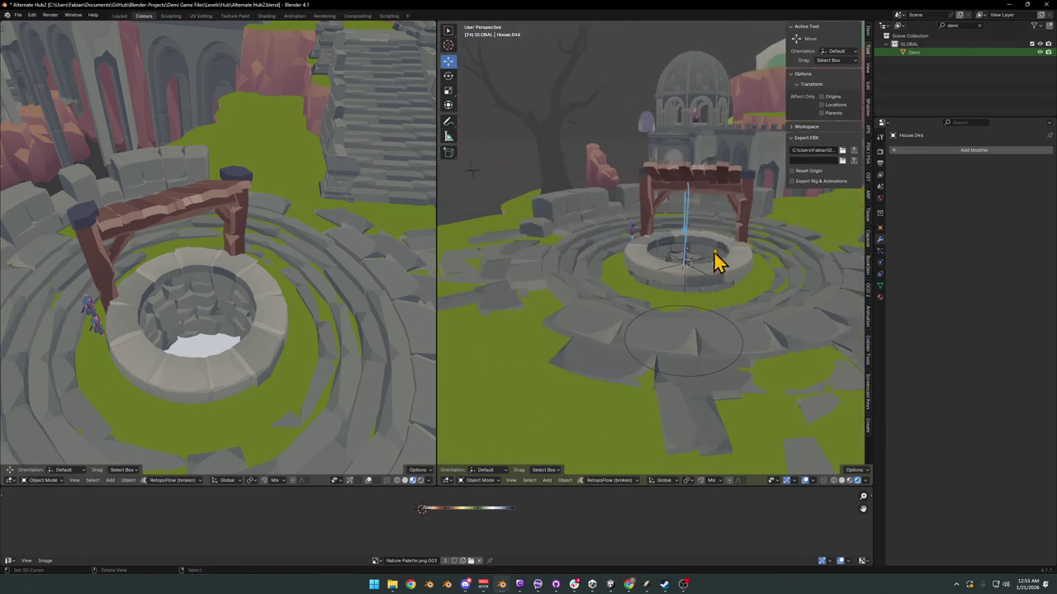
{"action": "middle_click_drag", "start_coordinate": [696, 196], "coordinate": [613, 272]}
{"action": "key", "text": "ctrl+s"}
{"action": "mouse_move", "coordinate": [217, 312]}
{"action": "middle_mouse_down"}
{"action": "mouse_move", "coordinate": [290, 284]}
{"action": "mouse_move", "coordinate": [226, 283]}
{"action": "mouse_move", "coordinate": [259, 286]}
{"action": "mouse_move", "coordinate": [219, 303]}
{"action": "mouse_move", "coordinate": [390, 256]}
{"action": "middle_mouse_up"}
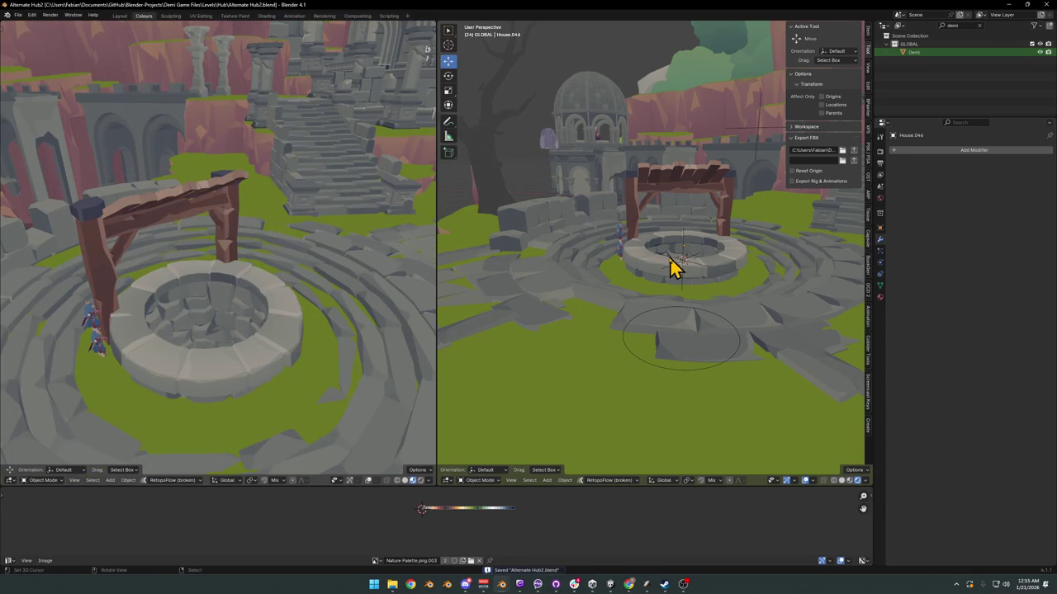
{"action": "scroll", "coordinate": [675, 264], "scroll_direction": "up", "scroll_amount": 2}
{"action": "scroll", "coordinate": [743, 263], "scroll_direction": "up", "scroll_amount": 2}
{"action": "scroll", "coordinate": [793, 251], "scroll_direction": "up", "scroll_amount": 2}
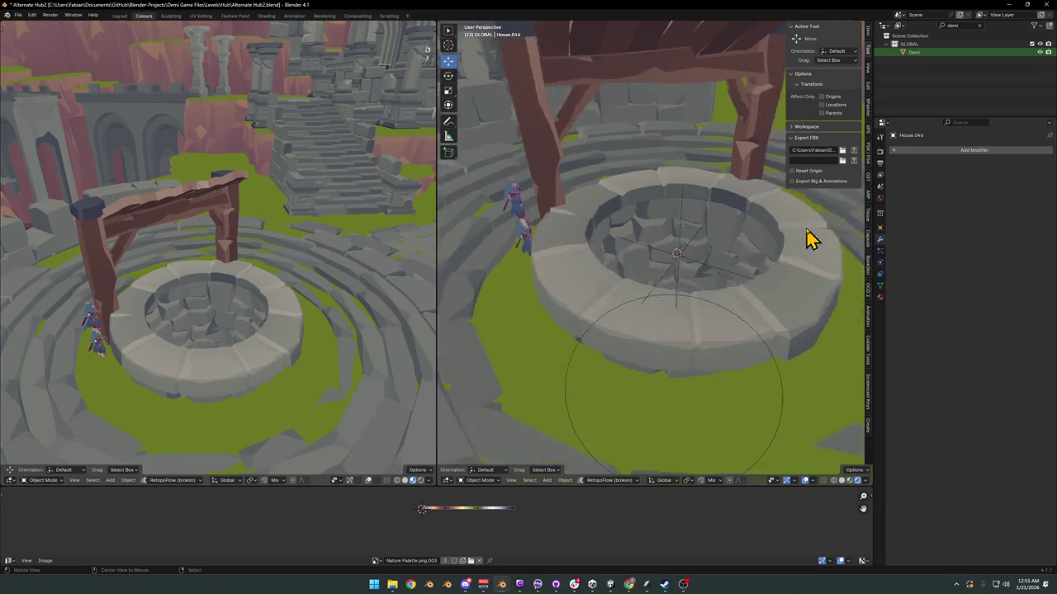
{"action": "scroll", "coordinate": [743, 241], "scroll_direction": "up", "scroll_amount": 4}
Step: Bevel the inner rim edge loop into a narrow strip and shift its UVs along X
{"action": "key", "text": "Tab"}
{"action": "left_click", "coordinate": [655, 224], "text": "alt"}
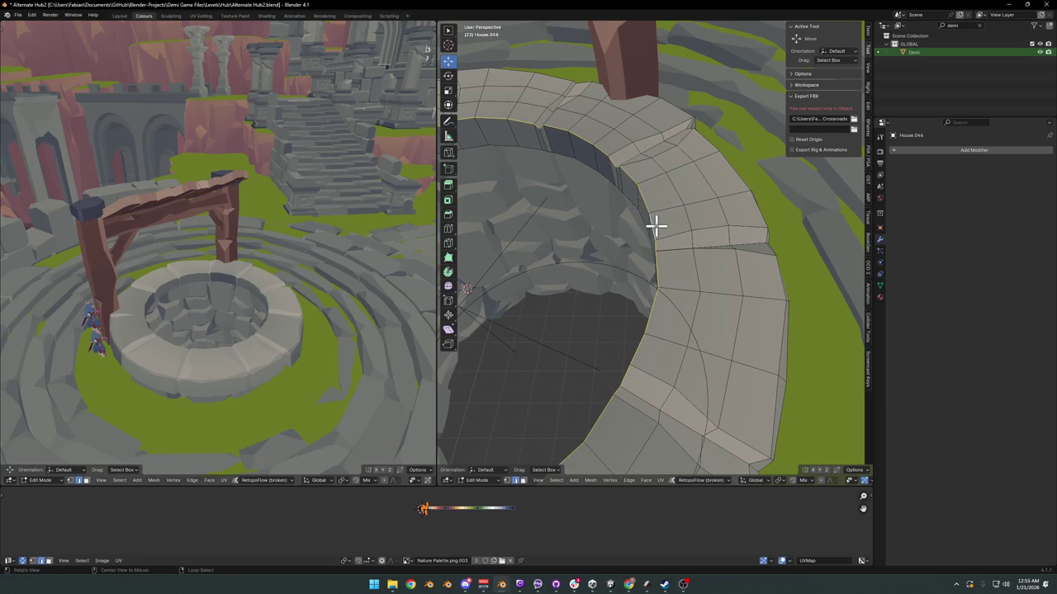
{"action": "key", "text": "ctrl+b"}
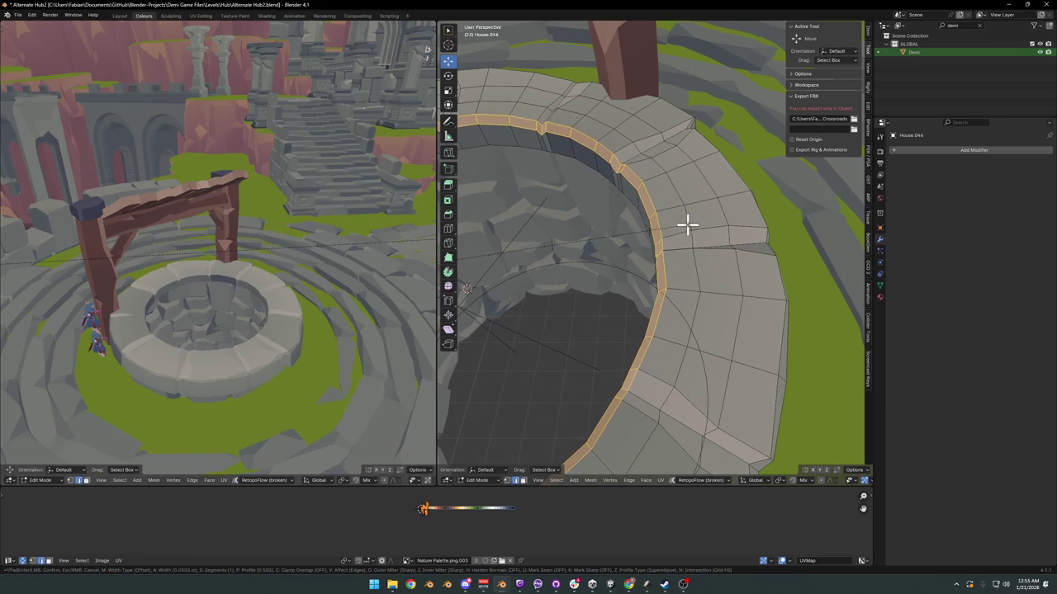
{"action": "left_click", "coordinate": [688, 223]}
{"action": "key", "text": "g"}
{"action": "key", "text": "x"}
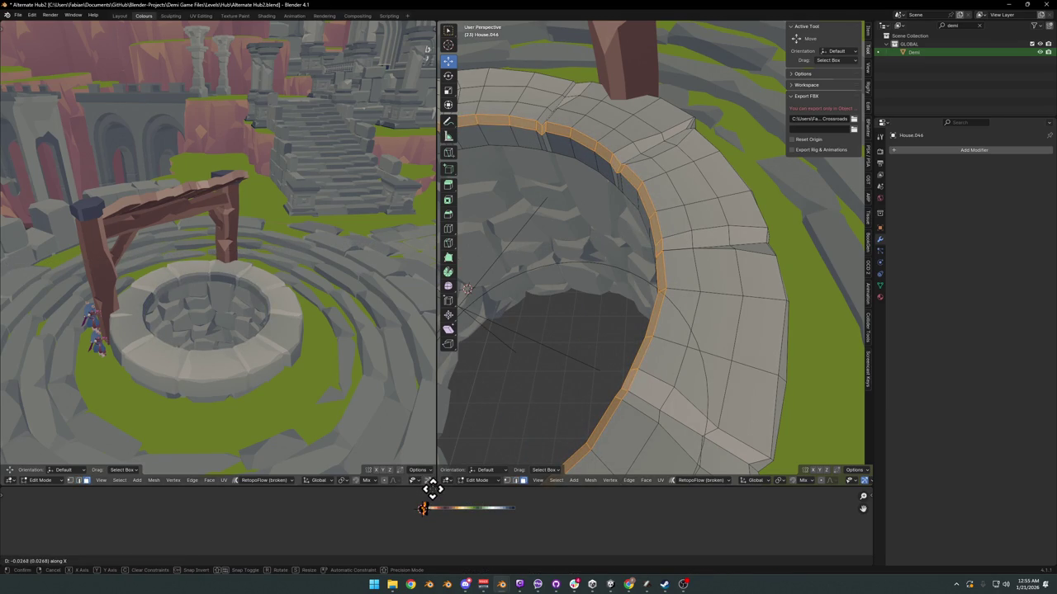
{"action": "left_click", "coordinate": [436, 487]}
Step: Edge-slide the new rim loop inward to a factor of about 0.44
{"action": "key", "text": "g"}
{"action": "key", "text": "g"}
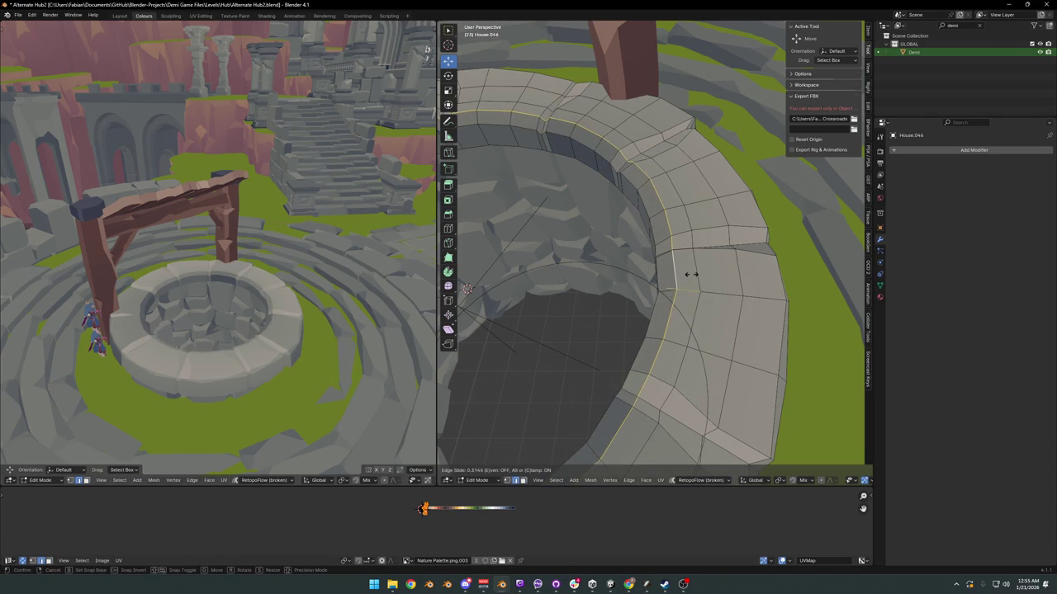
{"action": "left_click", "coordinate": [691, 275]}
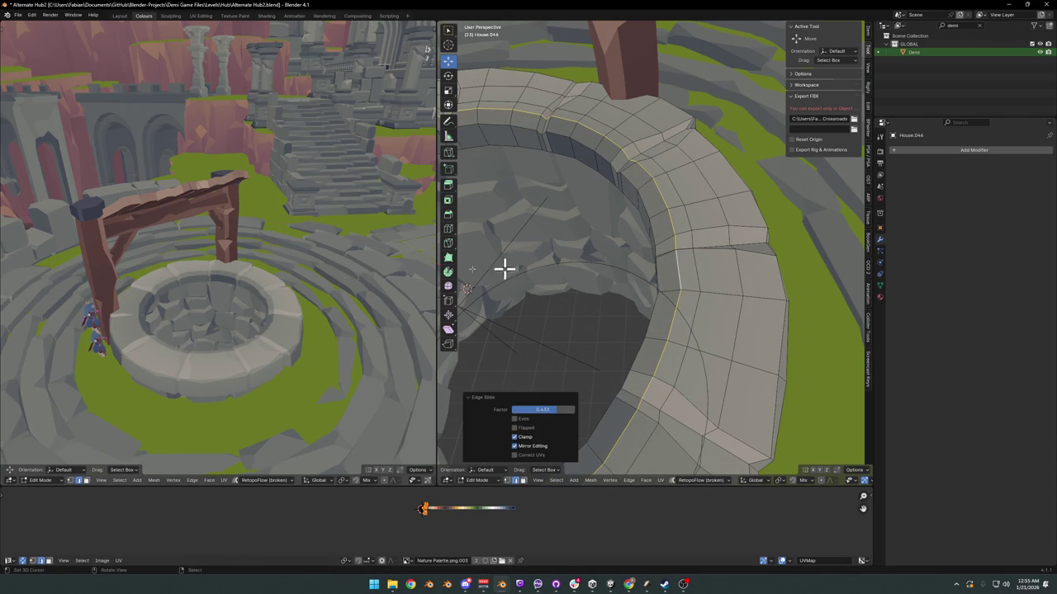
{"action": "scroll", "coordinate": [294, 282], "scroll_direction": "up", "scroll_amount": 5}
{"action": "mouse_move", "coordinate": [294, 282]}
{"action": "middle_mouse_down"}
{"action": "mouse_move", "coordinate": [306, 272]}
{"action": "mouse_move", "coordinate": [368, 292]}
{"action": "middle_mouse_up"}
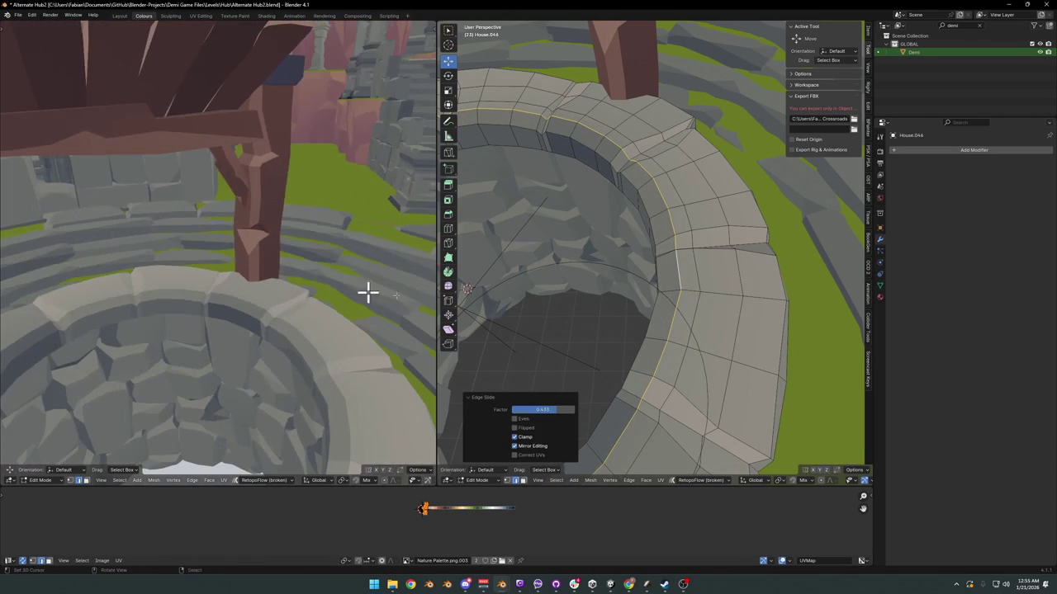
Step: Slide a single rim vertex and a rim edge out of line
{"action": "left_click", "coordinate": [676, 312]}
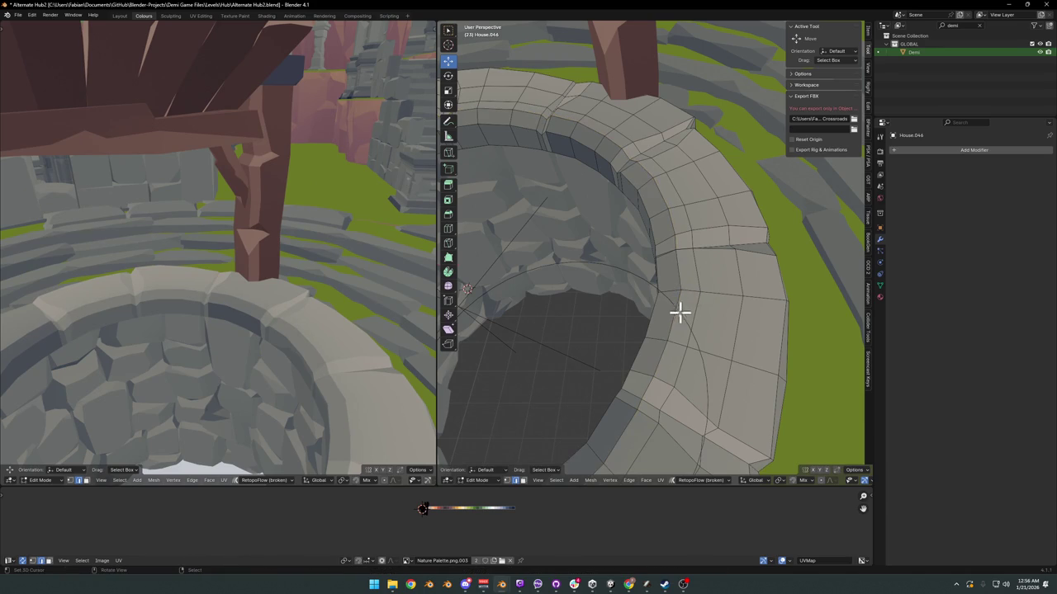
{"action": "key", "text": "g"}
{"action": "left_click", "coordinate": [672, 314]}
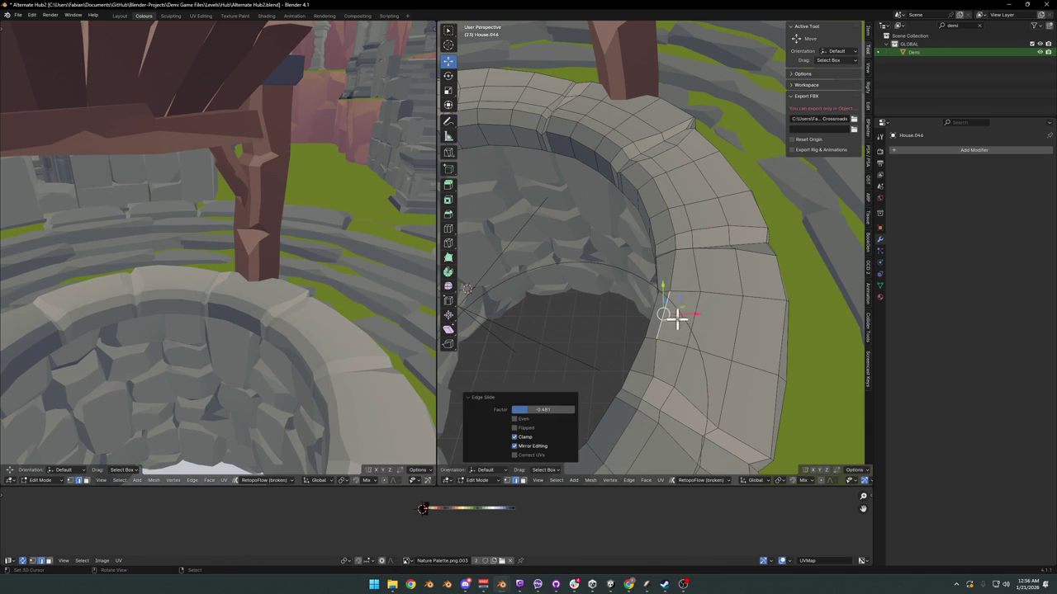
{"action": "middle_click_drag", "start_coordinate": [671, 314], "coordinate": [634, 190]}
{"action": "key", "text": "g"}
{"action": "key", "text": "g"}
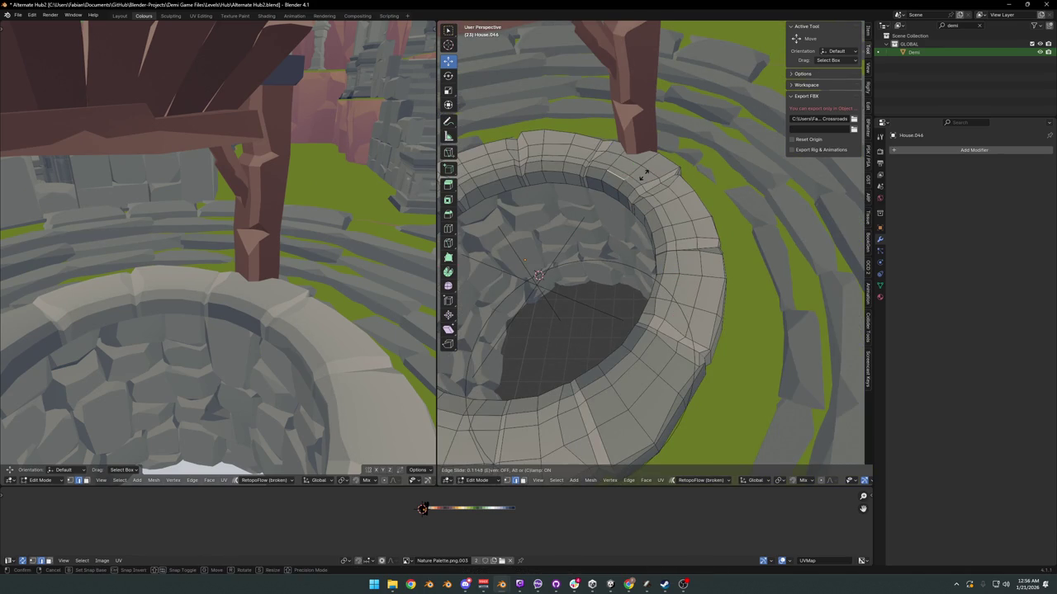
{"action": "left_click", "coordinate": [643, 175]}
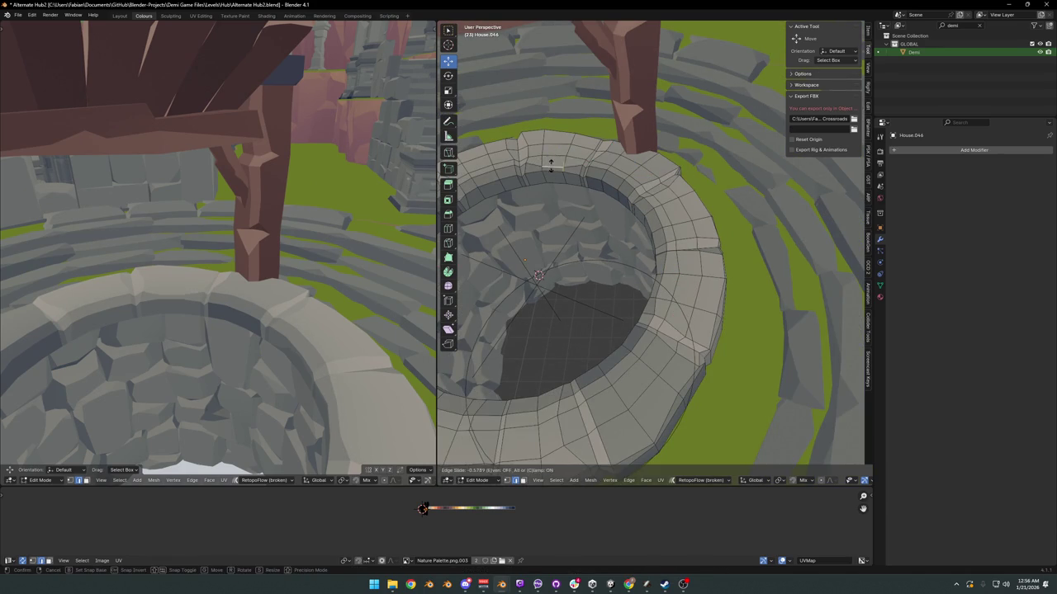
{"action": "middle_click_drag", "start_coordinate": [553, 165], "coordinate": [560, 194]}
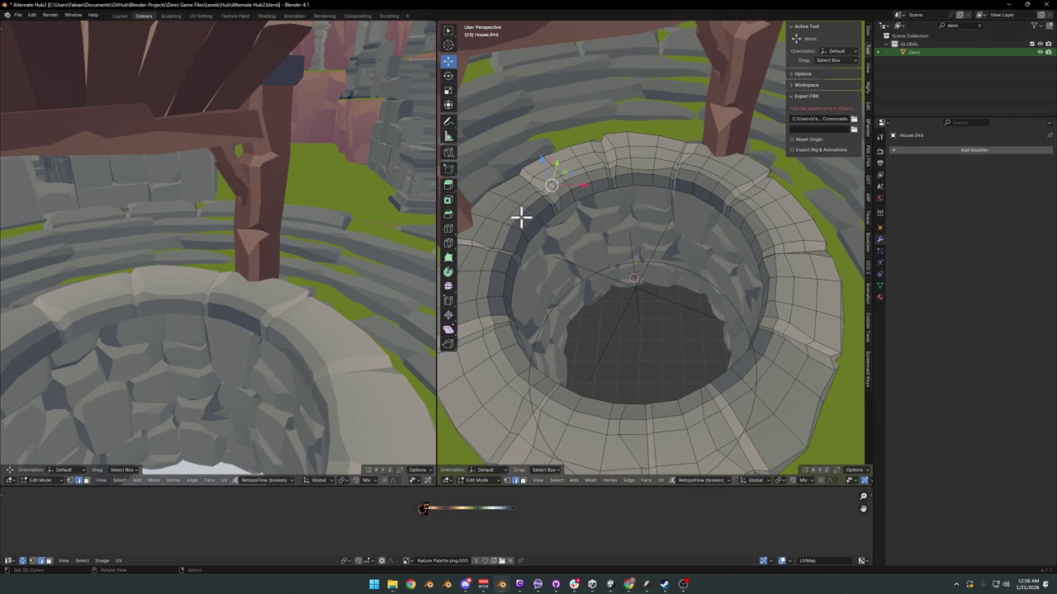
{"action": "left_click", "coordinate": [567, 205]}
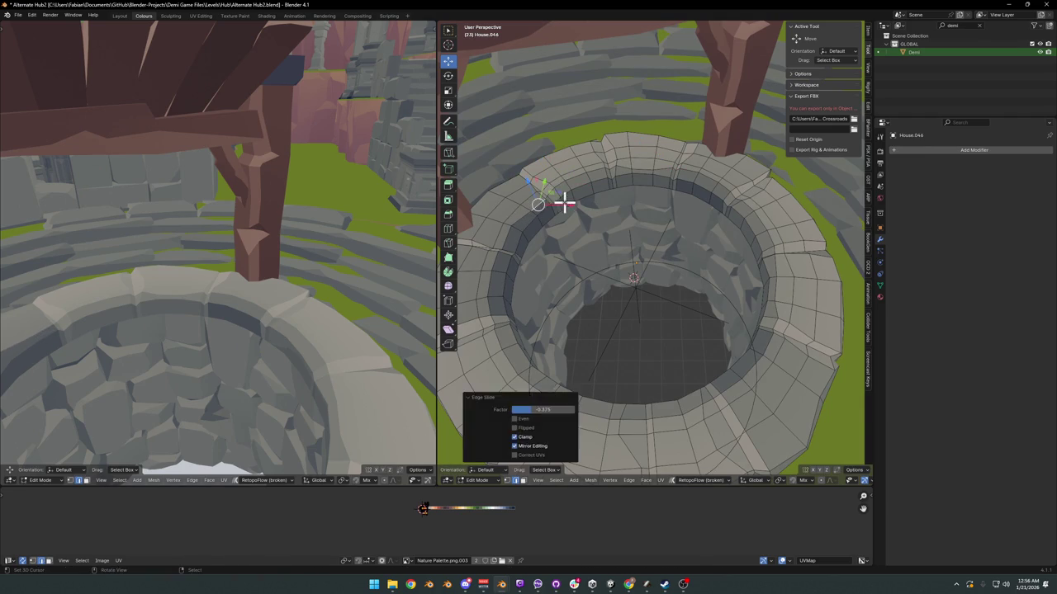
Step: Try sliding a front rim vertex, then undo it
{"action": "left_click", "coordinate": [500, 341]}
{"action": "key", "text": "ctrl+z"}
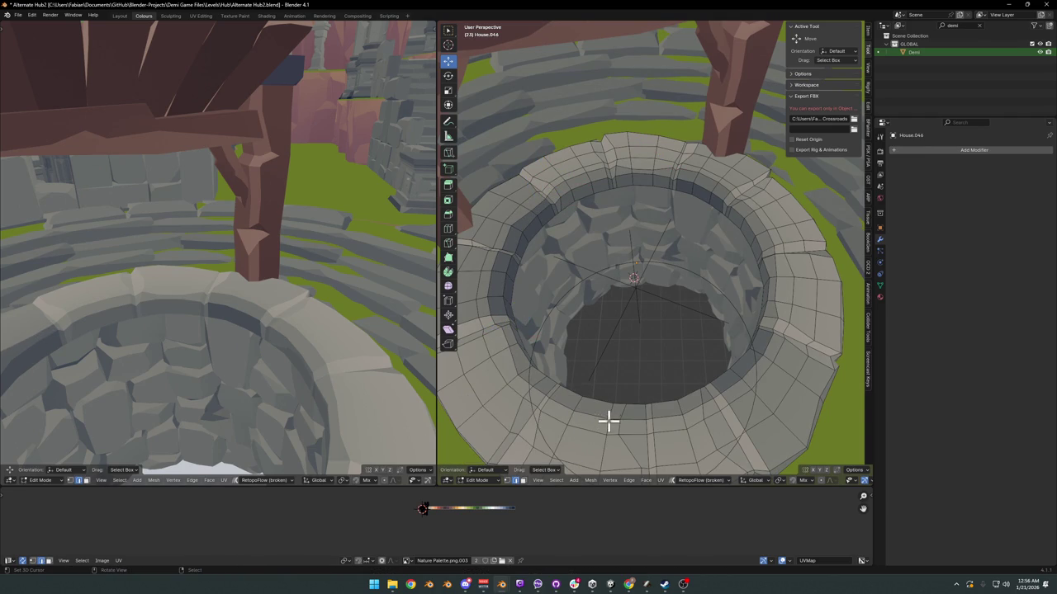
{"action": "key", "text": "g"}
{"action": "key", "text": "g"}
{"action": "left_click", "coordinate": [698, 408]}
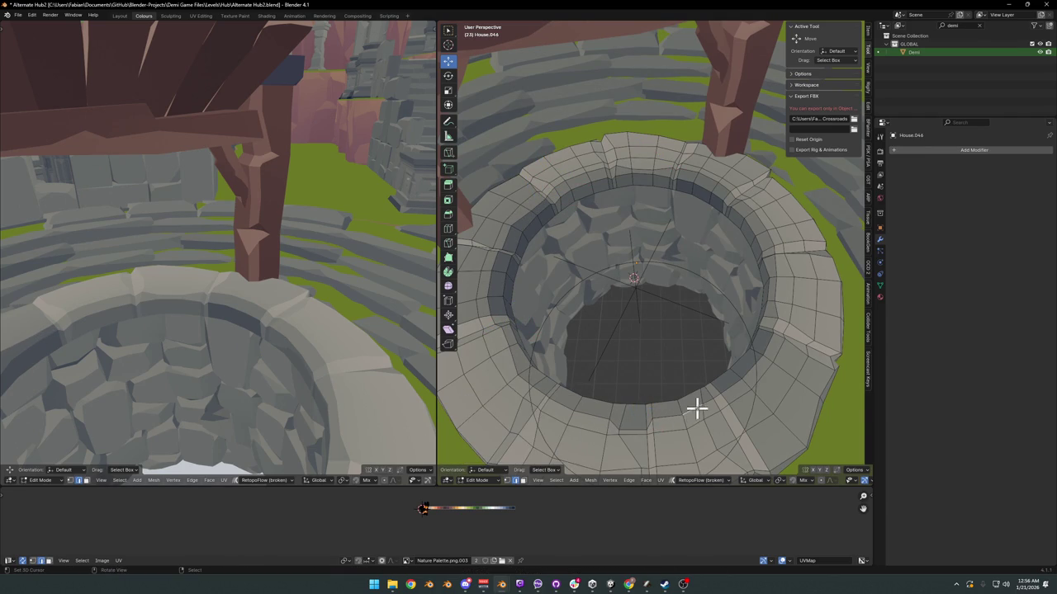
{"action": "key", "text": "ctrl+z"}
{"action": "key", "text": "ctrl+z"}
{"action": "mouse_move", "coordinate": [311, 323]}
{"action": "middle_mouse_down"}
{"action": "mouse_move", "coordinate": [360, 300]}
{"action": "mouse_move", "coordinate": [342, 313]}
{"action": "middle_mouse_up"}
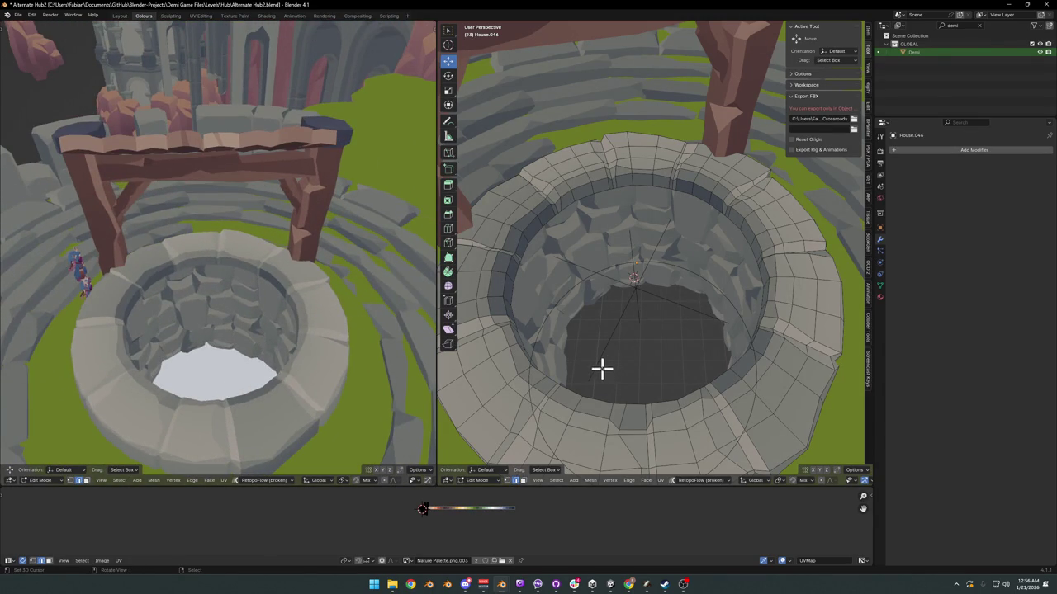
{"action": "middle_click_drag", "start_coordinate": [267, 319], "coordinate": [363, 298]}
Step: Edge-slide edges on the right and left sides of the rim, then save the file
{"action": "mouse_move", "coordinate": [684, 275]}
{"action": "middle_mouse_down"}
{"action": "mouse_move", "coordinate": [750, 302]}
{"action": "mouse_move", "coordinate": [746, 327]}
{"action": "middle_mouse_up"}
{"action": "key", "text": "g"}
{"action": "key", "text": "g"}
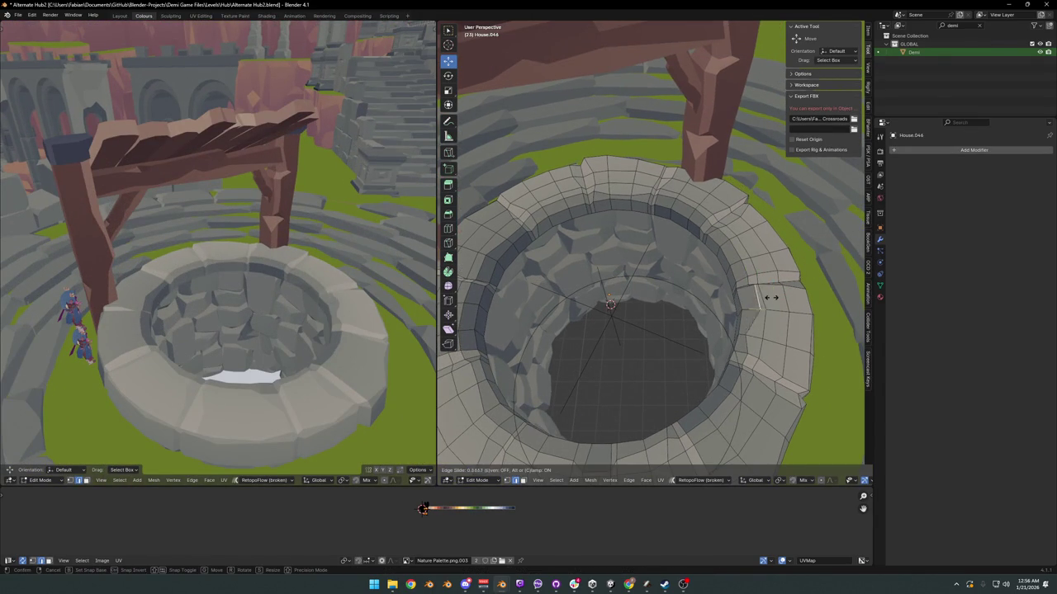
{"action": "left_click", "coordinate": [768, 298]}
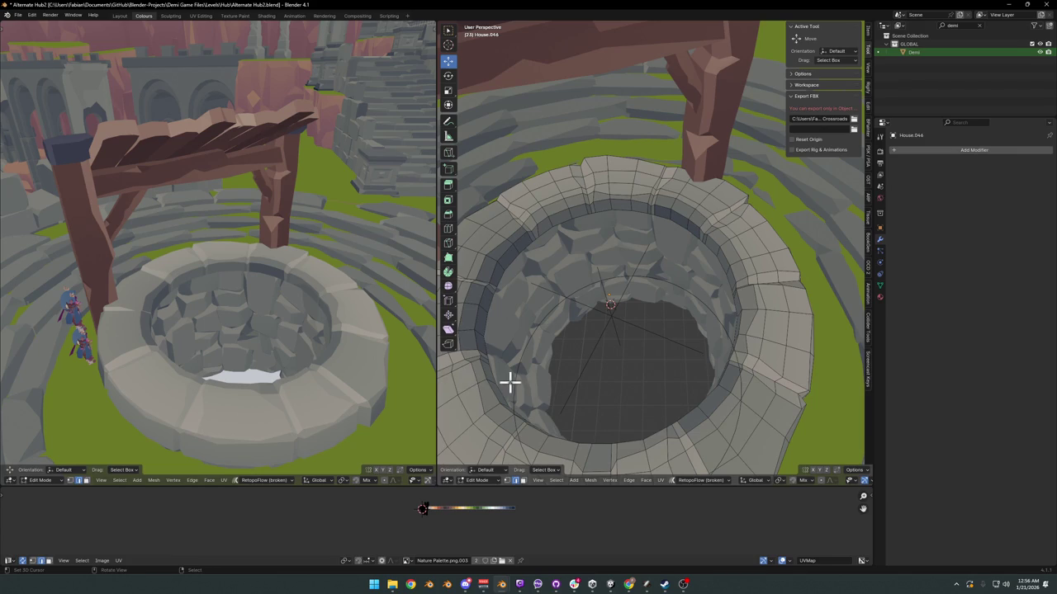
{"action": "mouse_move", "coordinate": [509, 379]}
{"action": "middle_mouse_down"}
{"action": "mouse_move", "coordinate": [533, 354]}
{"action": "mouse_move", "coordinate": [503, 377]}
{"action": "middle_mouse_up"}
{"action": "key", "text": "g"}
{"action": "key", "text": "g"}
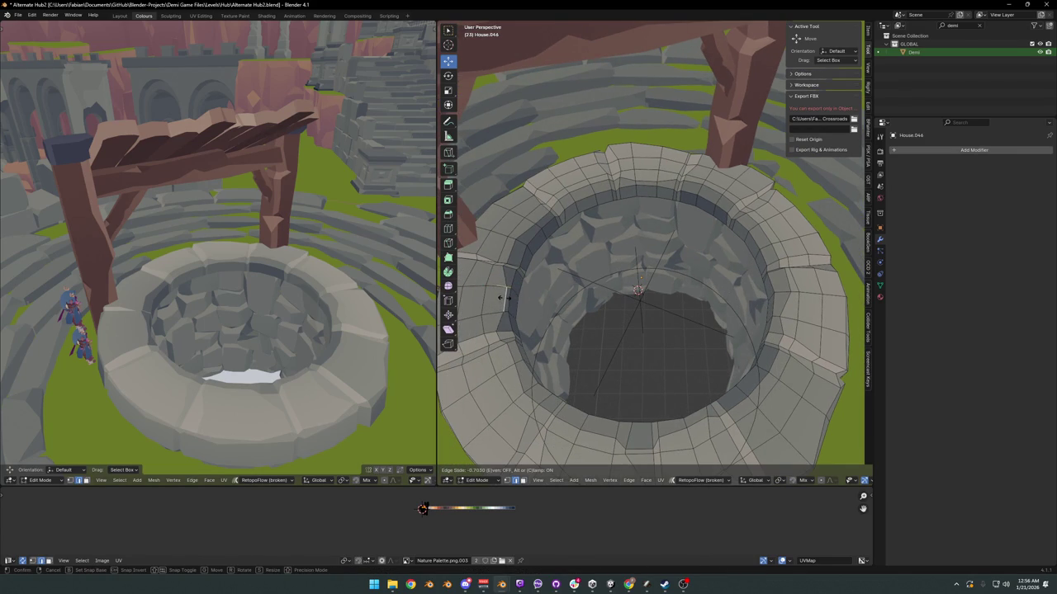
{"action": "left_click", "coordinate": [486, 300]}
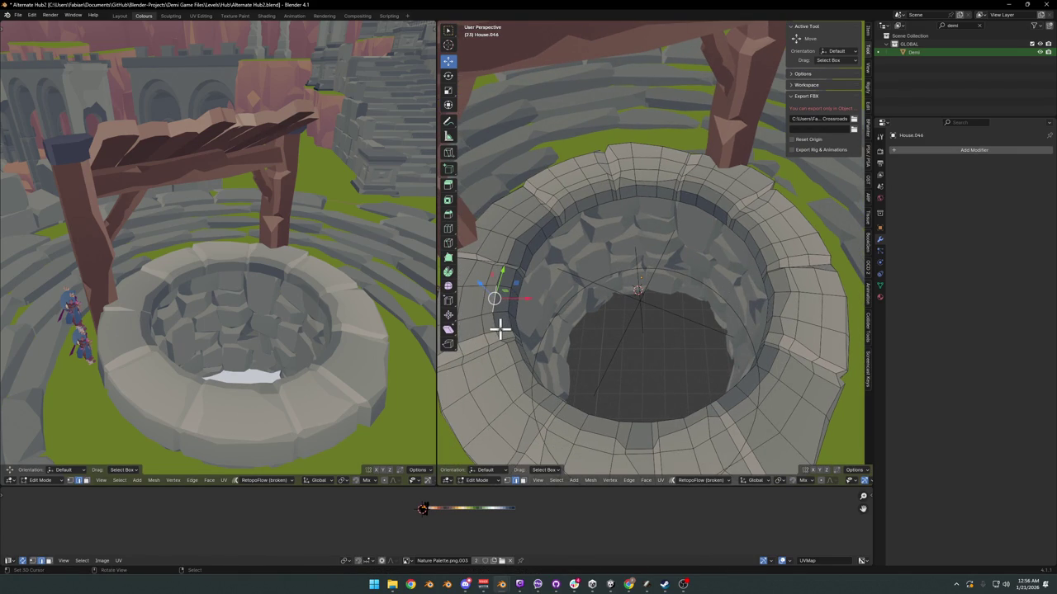
{"action": "key", "text": "g"}
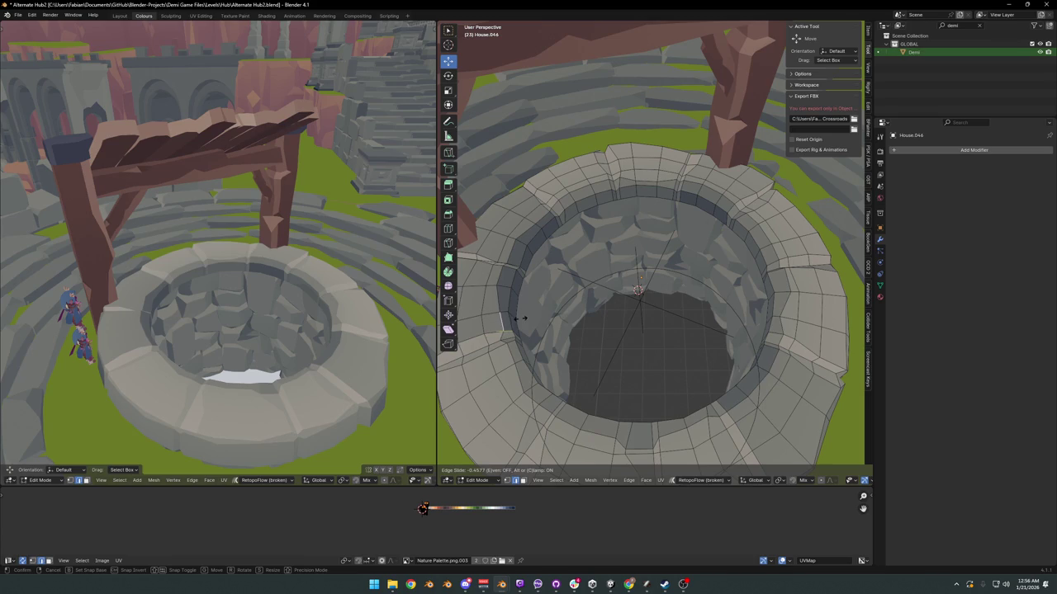
{"action": "left_click", "coordinate": [509, 315]}
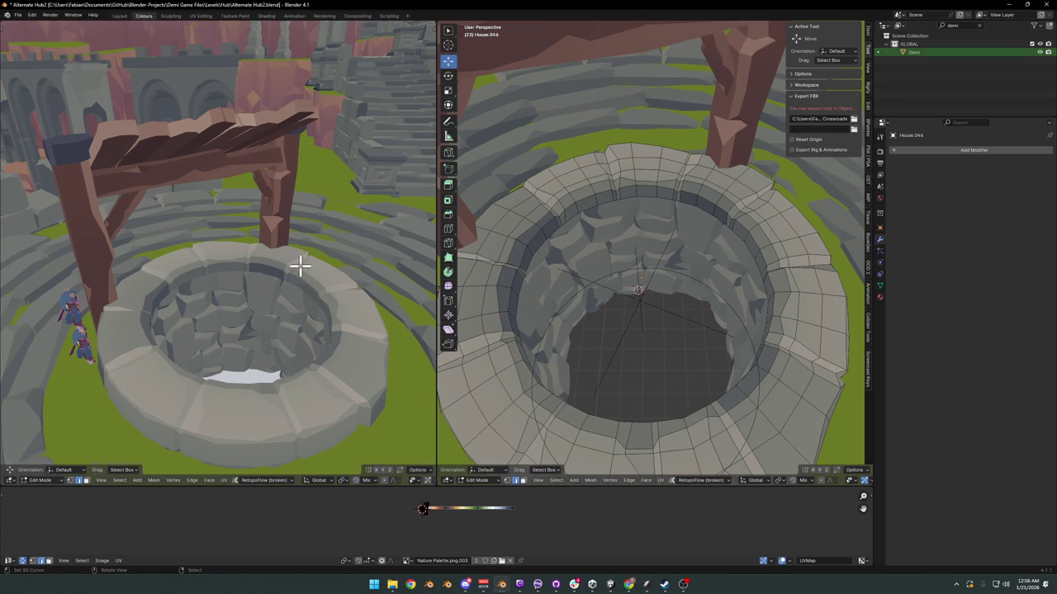
{"action": "key", "text": "ctrl+s"}
{"action": "mouse_move", "coordinate": [299, 264]}
{"action": "middle_mouse_down"}
{"action": "mouse_move", "coordinate": [274, 280]}
{"action": "mouse_move", "coordinate": [299, 275]}
{"action": "mouse_move", "coordinate": [288, 259]}
{"action": "mouse_move", "coordinate": [275, 267]}
{"action": "mouse_move", "coordinate": [323, 253]}
{"action": "mouse_move", "coordinate": [267, 253]}
{"action": "mouse_move", "coordinate": [319, 281]}
{"action": "mouse_move", "coordinate": [280, 273]}
{"action": "mouse_move", "coordinate": [283, 260]}
{"action": "mouse_move", "coordinate": [319, 278]}
{"action": "middle_mouse_up"}
{"action": "scroll", "coordinate": [276, 269], "scroll_direction": "down", "scroll_amount": 3}
{"action": "scroll", "coordinate": [328, 268], "scroll_direction": "down", "scroll_amount": 3}
{"action": "scroll", "coordinate": [281, 273], "scroll_direction": "down", "scroll_amount": 2}
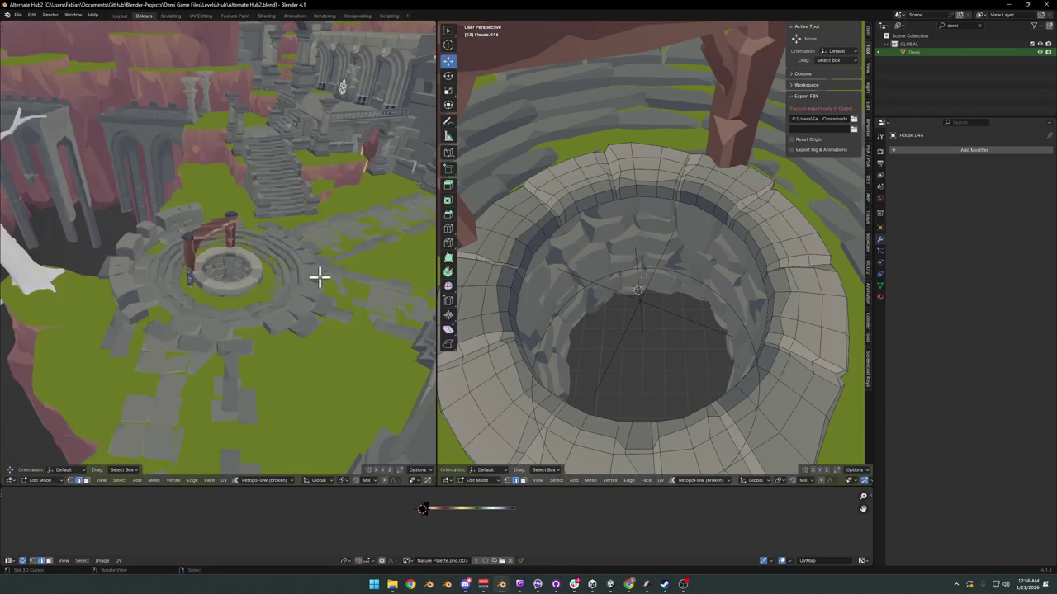
{"action": "scroll", "coordinate": [320, 278], "scroll_direction": "up", "scroll_amount": 3}
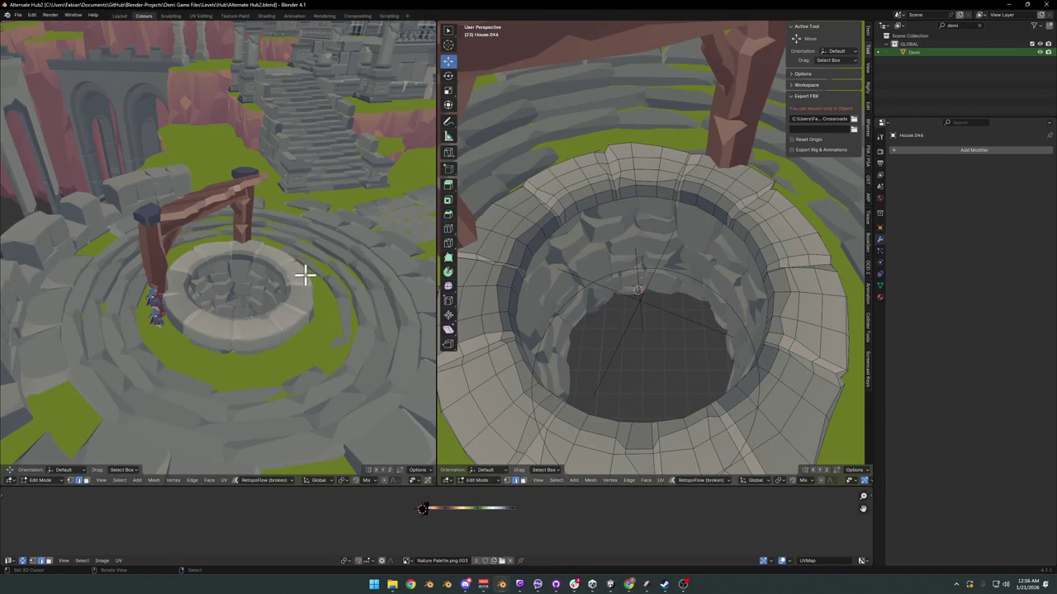
{"action": "scroll", "coordinate": [331, 255], "scroll_direction": "down", "scroll_amount": 3}
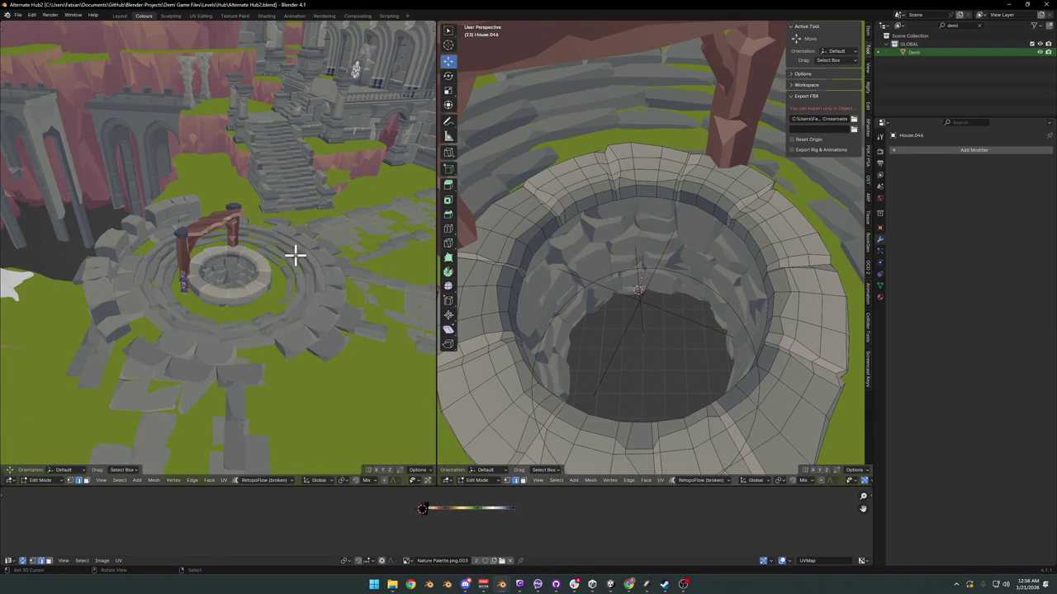
{"action": "mouse_move", "coordinate": [323, 271]}
{"action": "middle_mouse_down"}
{"action": "mouse_move", "coordinate": [308, 257]}
{"action": "mouse_move", "coordinate": [300, 264]}
{"action": "middle_mouse_up"}
{"action": "scroll", "coordinate": [321, 264], "scroll_direction": "up", "scroll_amount": 3}
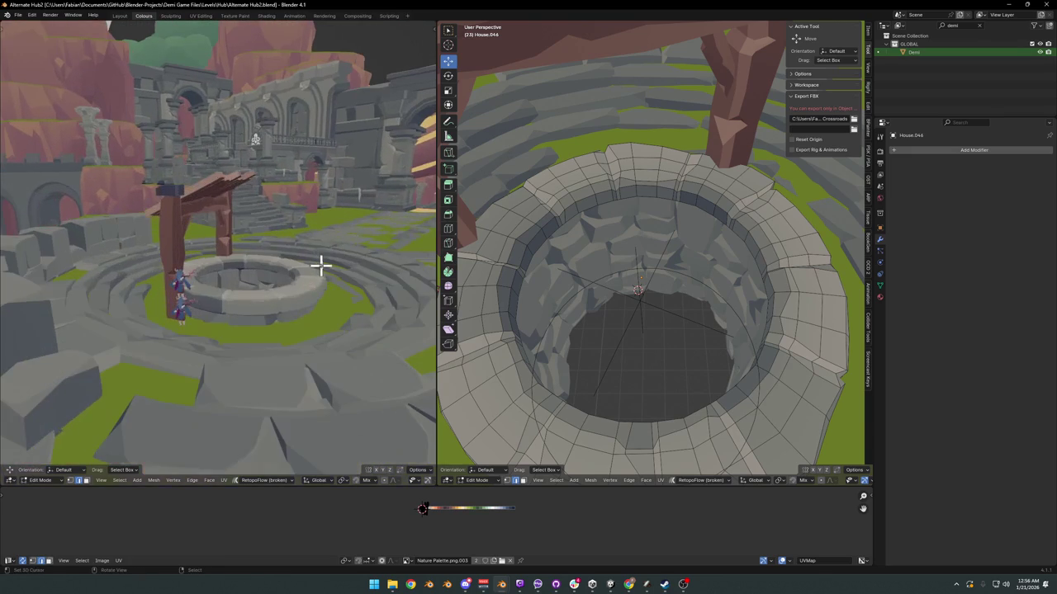
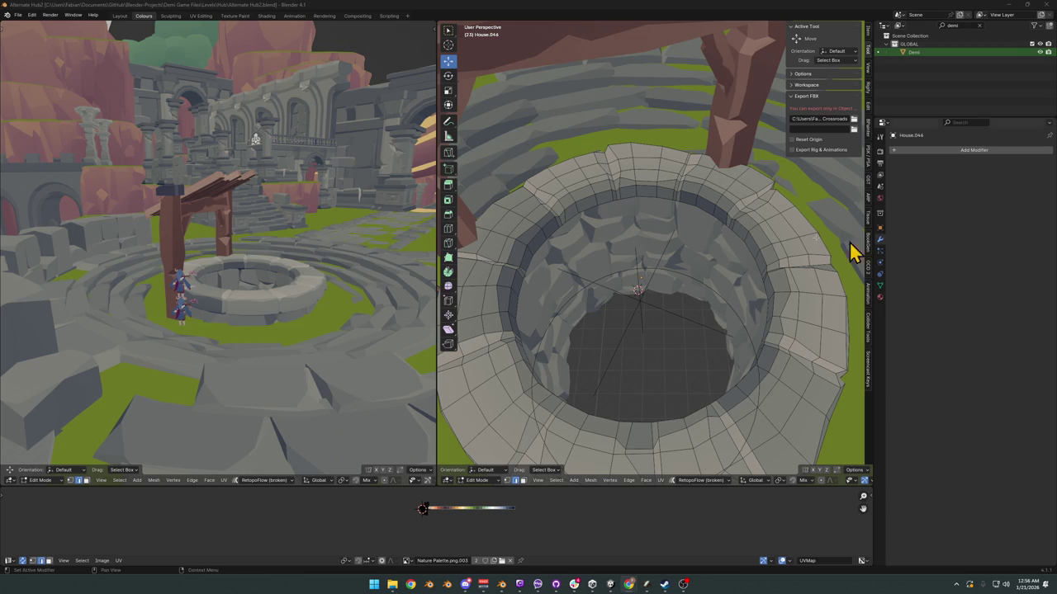
Step: In Edit Mode on the plank mesh, delete a long plank strip from the well cover
{"action": "scroll", "coordinate": [705, 224], "scroll_direction": "down", "scroll_amount": 3}
{"action": "mouse_move", "coordinate": [705, 224]}
{"action": "middle_mouse_down"}
{"action": "mouse_move", "coordinate": [677, 297]}
{"action": "mouse_move", "coordinate": [670, 243]}
{"action": "mouse_move", "coordinate": [685, 240]}
{"action": "mouse_move", "coordinate": [691, 276]}
{"action": "mouse_move", "coordinate": [685, 265]}
{"action": "middle_mouse_up"}
{"action": "scroll", "coordinate": [686, 240], "scroll_direction": "down", "scroll_amount": 1}
{"action": "key", "text": "Tab"}
{"action": "scroll", "coordinate": [682, 256], "scroll_direction": "up", "scroll_amount": 2}
{"action": "key", "text": "alt+a"}
{"action": "key", "text": "Tab"}
{"action": "scroll", "coordinate": [685, 264], "scroll_direction": "up", "scroll_amount": 2}
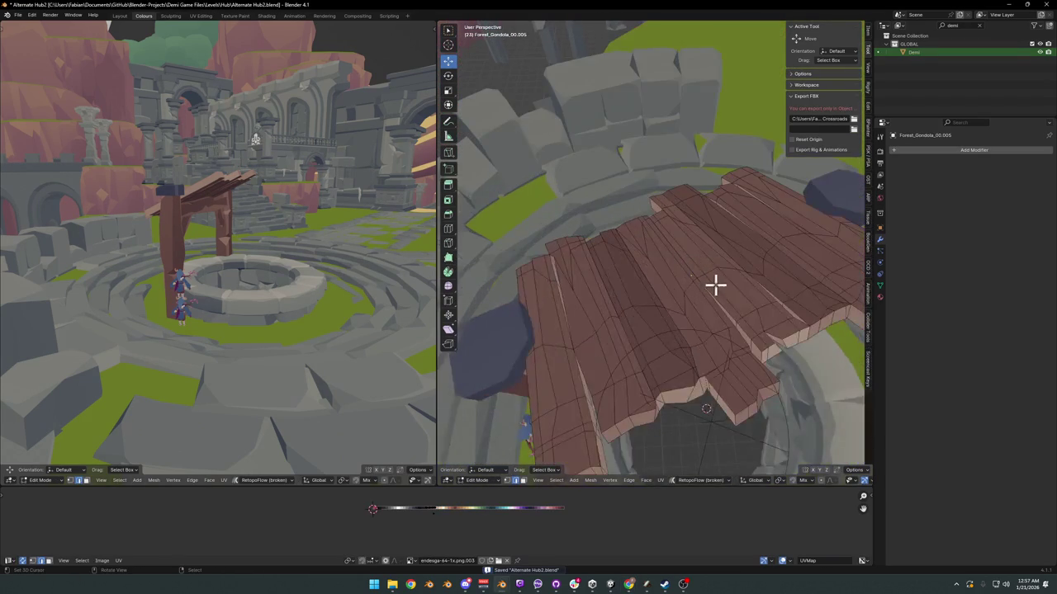
{"action": "scroll", "coordinate": [715, 283], "scroll_direction": "up", "scroll_amount": 2}
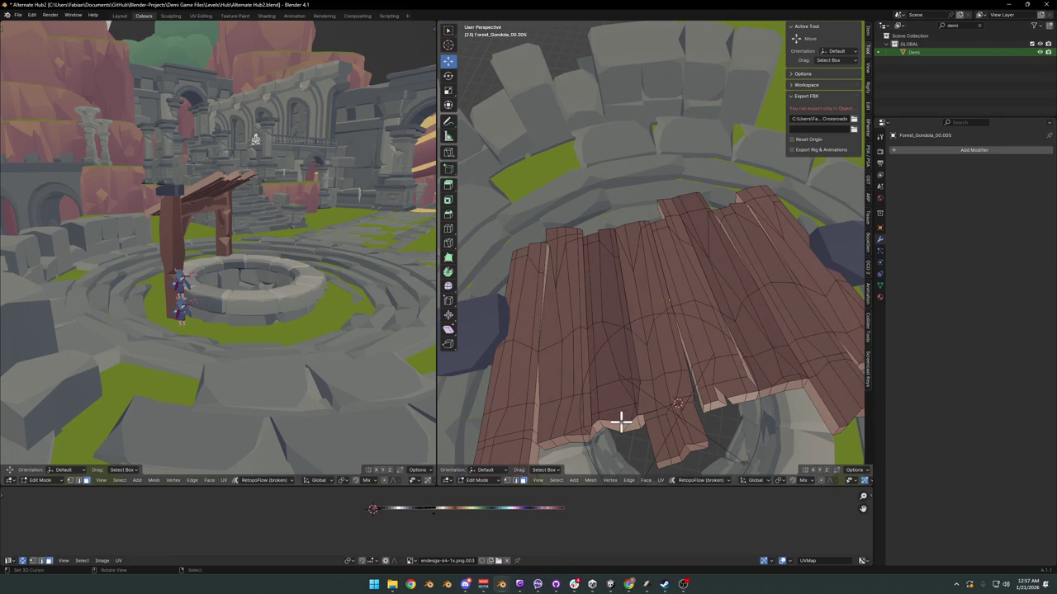
{"action": "left_click", "coordinate": [626, 420], "text": "alt"}
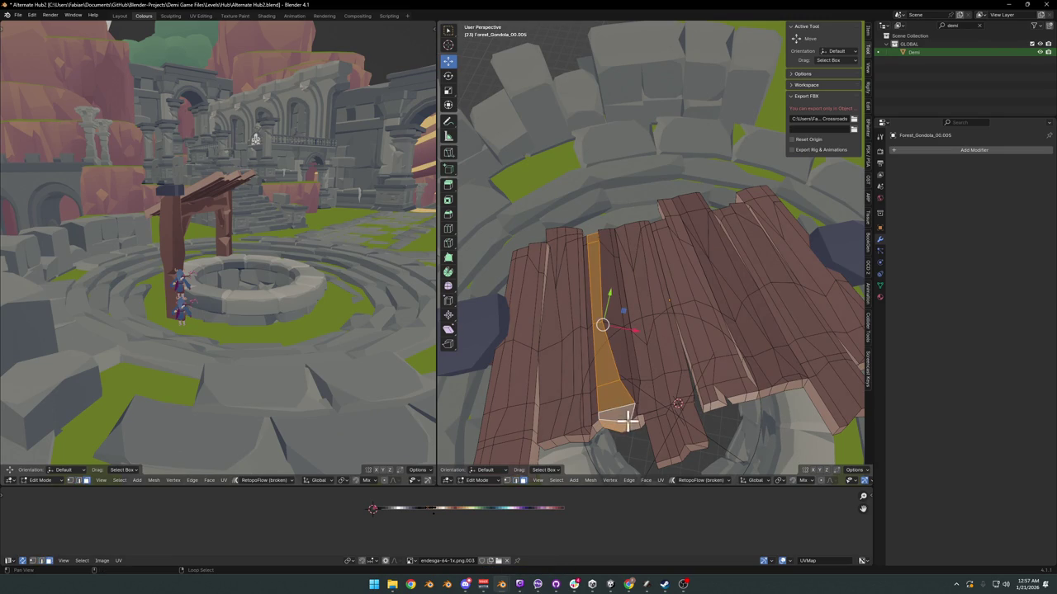
{"action": "key", "text": "x"}
{"action": "left_click", "coordinate": [623, 366]}
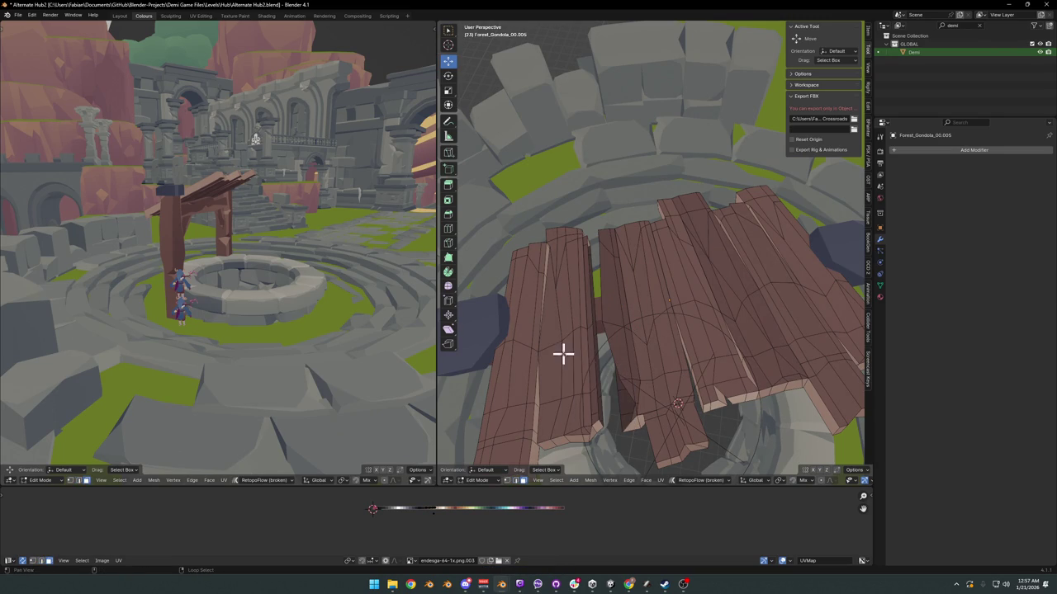
Step: Delete the faces of a second plank strip
{"action": "mouse_move", "coordinate": [388, 272]}
{"action": "middle_mouse_down"}
{"action": "mouse_move", "coordinate": [195, 215]}
{"action": "mouse_move", "coordinate": [160, 214]}
{"action": "mouse_move", "coordinate": [176, 219]}
{"action": "middle_mouse_up"}
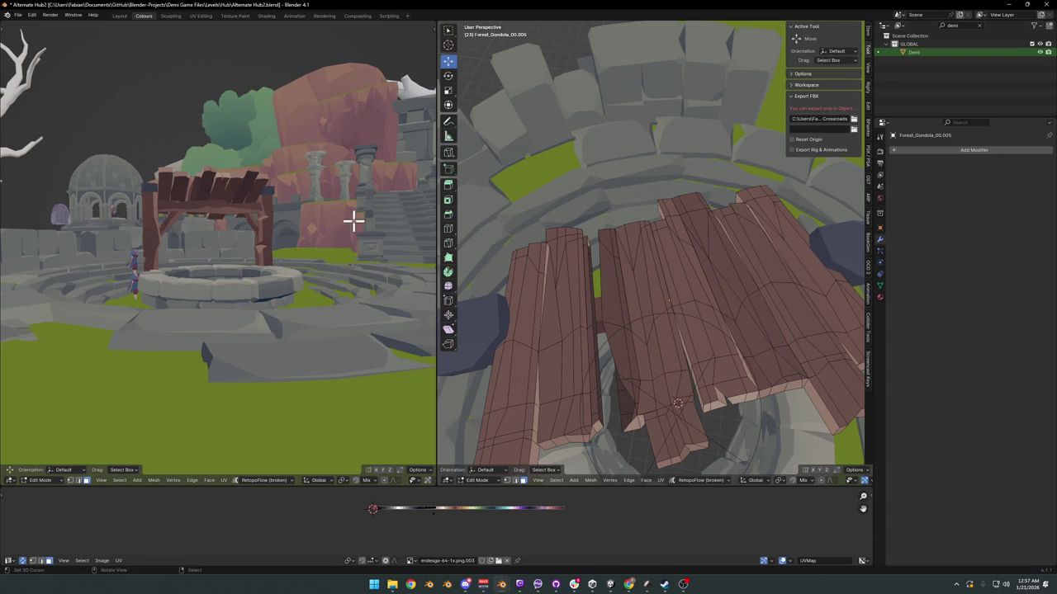
{"action": "key", "text": "a"}
{"action": "left_click", "coordinate": [741, 395], "text": "alt"}
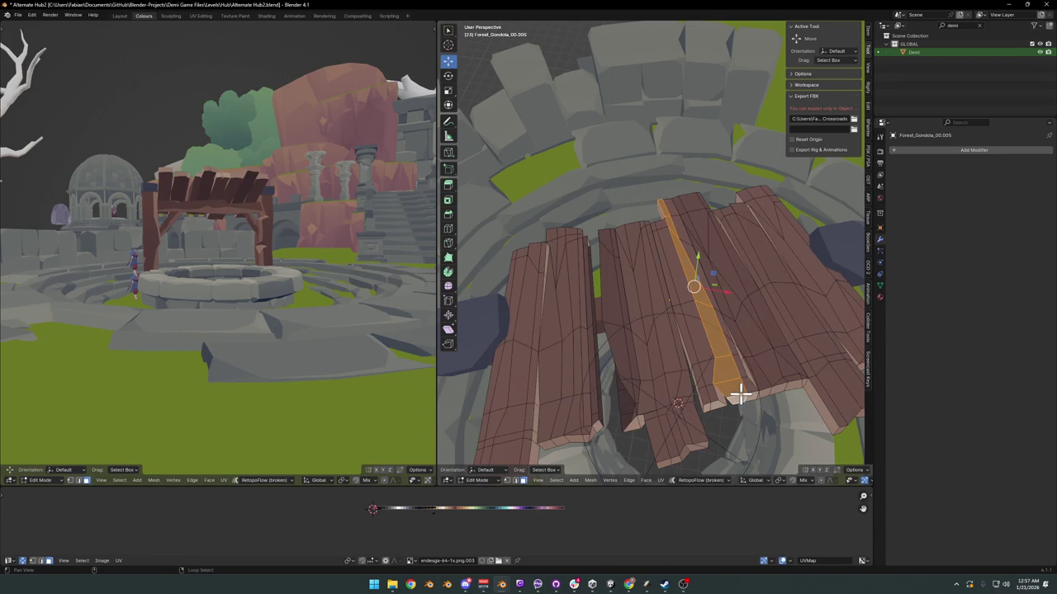
{"action": "key", "text": "x"}
{"action": "left_click", "coordinate": [751, 352]}
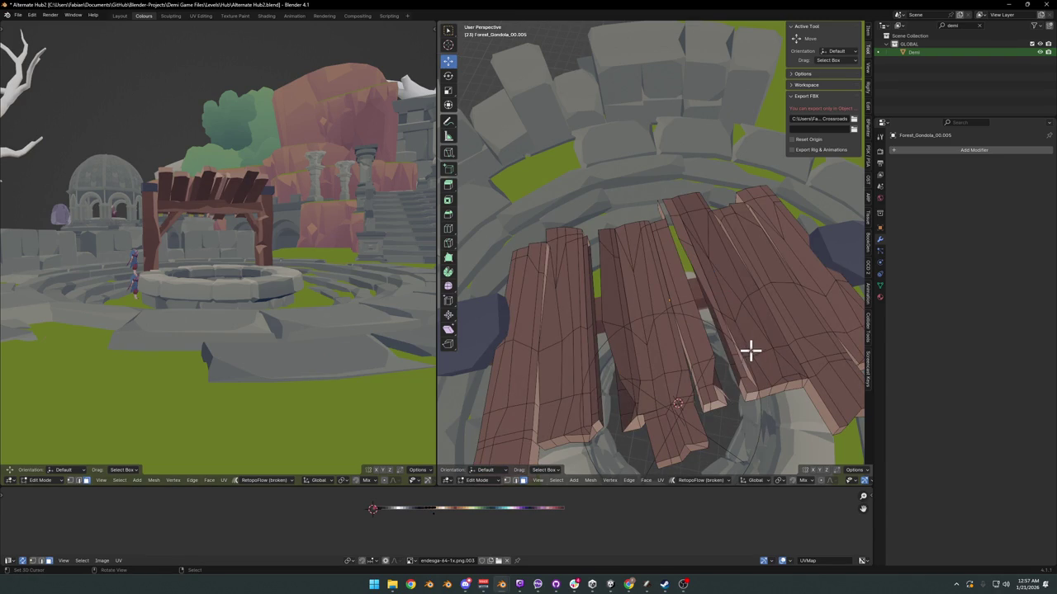
Step: Select the linked central plank and hide it to expose the crossbeam
{"action": "key", "text": "l"}
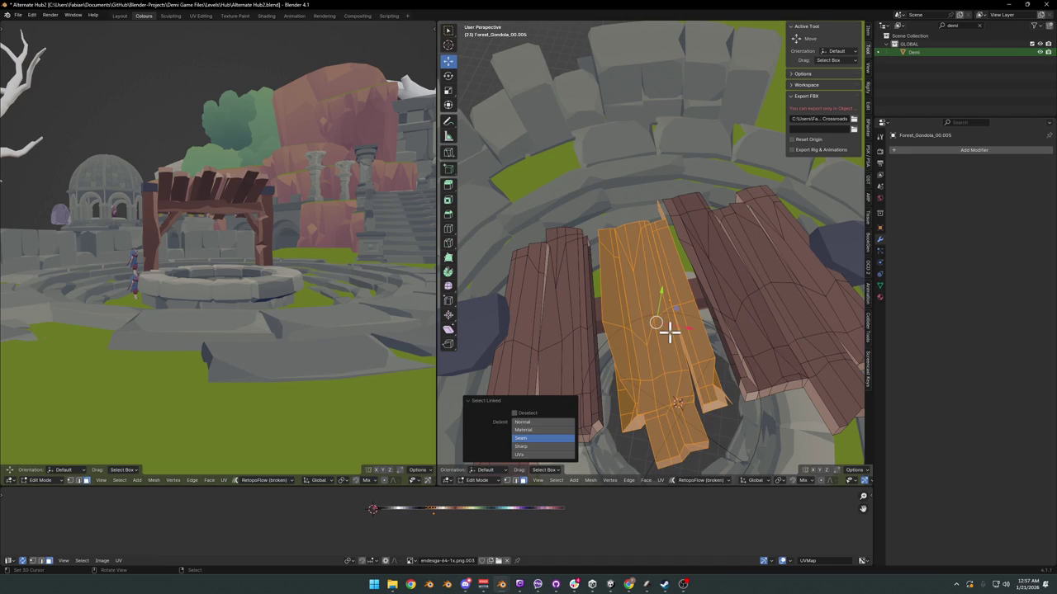
{"action": "key", "text": "h"}
{"action": "mouse_move", "coordinate": [236, 173]}
{"action": "middle_mouse_down"}
{"action": "mouse_move", "coordinate": [313, 223]}
{"action": "mouse_move", "coordinate": [196, 212]}
{"action": "mouse_move", "coordinate": [141, 193]}
{"action": "mouse_move", "coordinate": [179, 203]}
{"action": "mouse_move", "coordinate": [277, 190]}
{"action": "mouse_move", "coordinate": [259, 189]}
{"action": "mouse_move", "coordinate": [259, 177]}
{"action": "mouse_move", "coordinate": [278, 181]}
{"action": "mouse_move", "coordinate": [264, 202]}
{"action": "middle_mouse_up"}
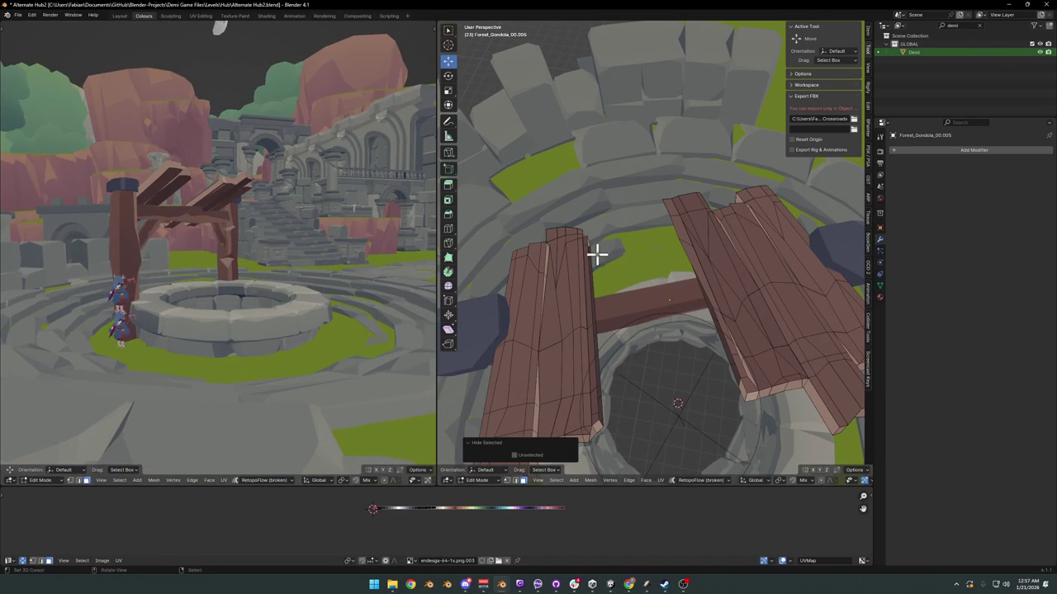
Step: Select the beam's face strip and slide its UVs along X to a different wood shade
{"action": "middle_click_drag", "start_coordinate": [712, 320], "coordinate": [695, 342]}
{"action": "mouse_move", "coordinate": [273, 189]}
{"action": "middle_mouse_down"}
{"action": "mouse_move", "coordinate": [224, 177]}
{"action": "mouse_move", "coordinate": [252, 208]}
{"action": "middle_mouse_up"}
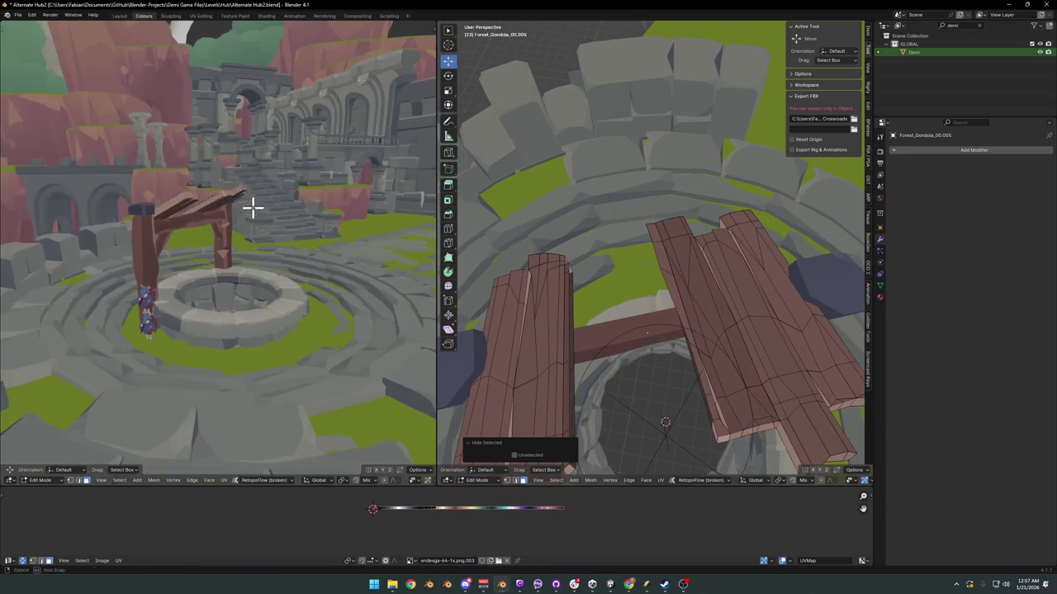
{"action": "mouse_move", "coordinate": [720, 341]}
{"action": "middle_mouse_down"}
{"action": "mouse_move", "coordinate": [769, 203]}
{"action": "mouse_move", "coordinate": [644, 255]}
{"action": "mouse_move", "coordinate": [769, 220]}
{"action": "mouse_move", "coordinate": [692, 255]}
{"action": "middle_mouse_up"}
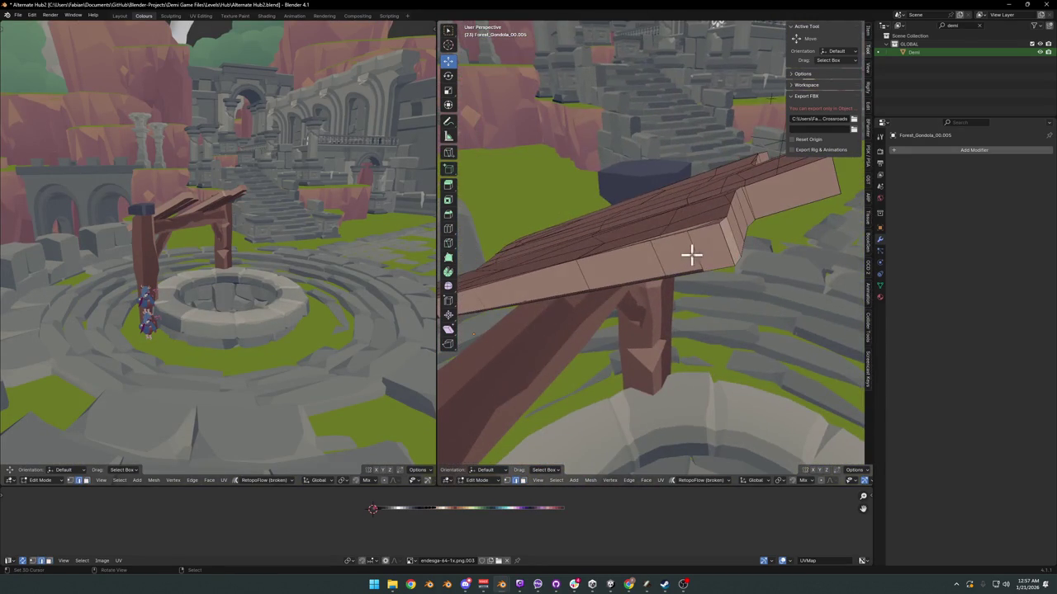
{"action": "key", "text": "shift+ctrl+KP_Add"}
{"action": "key", "text": "shift+ctrl+KP_Add"}
{"action": "key", "text": "shift+ctrl+KP_Add"}
{"action": "mouse_move", "coordinate": [522, 262]}
{"action": "middle_mouse_down"}
{"action": "mouse_move", "coordinate": [689, 251]}
{"action": "mouse_move", "coordinate": [649, 271]}
{"action": "mouse_move", "coordinate": [690, 250]}
{"action": "mouse_move", "coordinate": [653, 265]}
{"action": "mouse_move", "coordinate": [653, 300]}
{"action": "mouse_move", "coordinate": [681, 275]}
{"action": "middle_mouse_up"}
{"action": "left_click", "coordinate": [730, 239], "text": "ctrl"}
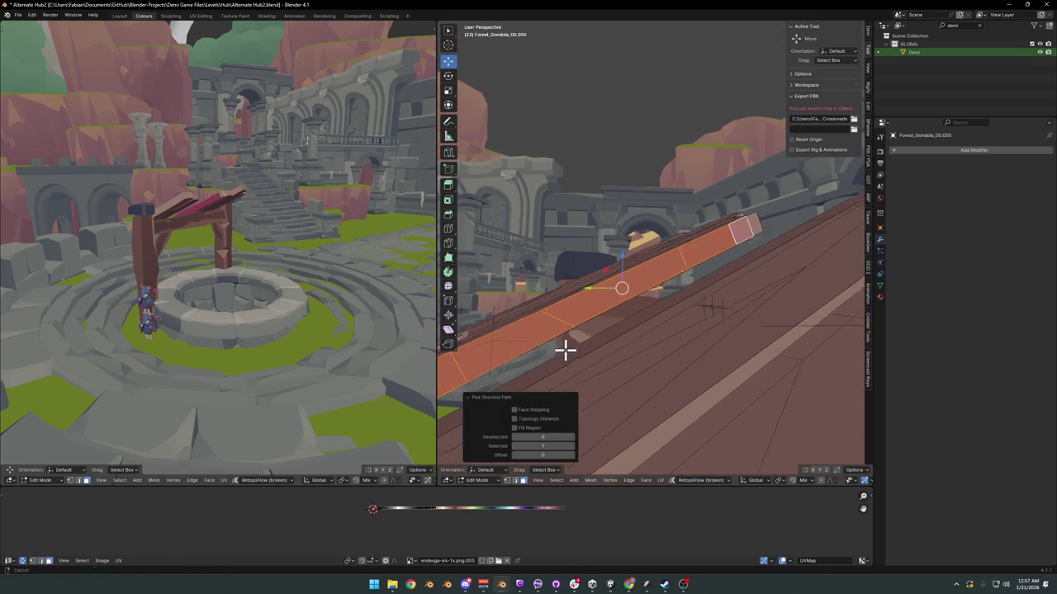
{"action": "key", "text": "g"}
{"action": "key", "text": "x"}
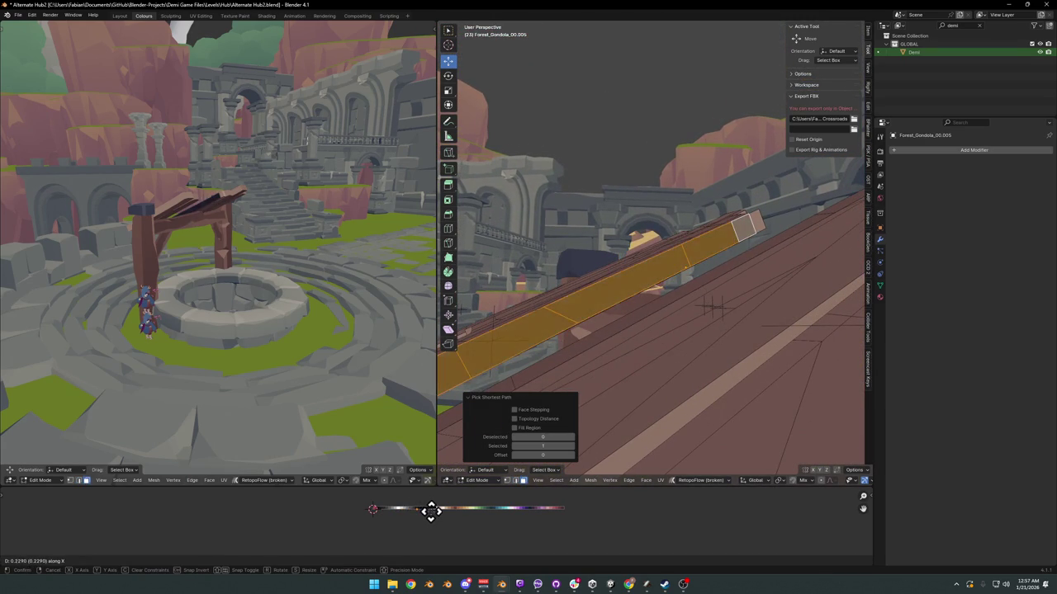
{"action": "left_click", "coordinate": [583, 520]}
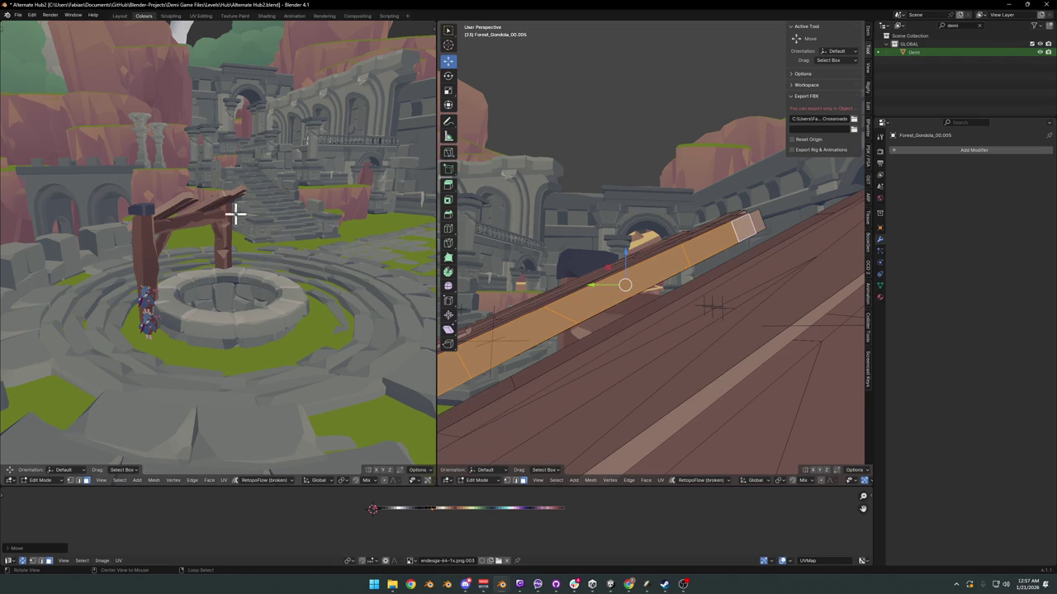
Step: Nudge the beam strip's texture slightly further along X and save Alternate Hub2.blend
{"action": "middle_click_drag", "start_coordinate": [236, 212], "coordinate": [255, 207]}
{"action": "scroll", "coordinate": [273, 218], "scroll_direction": "up", "scroll_amount": 6}
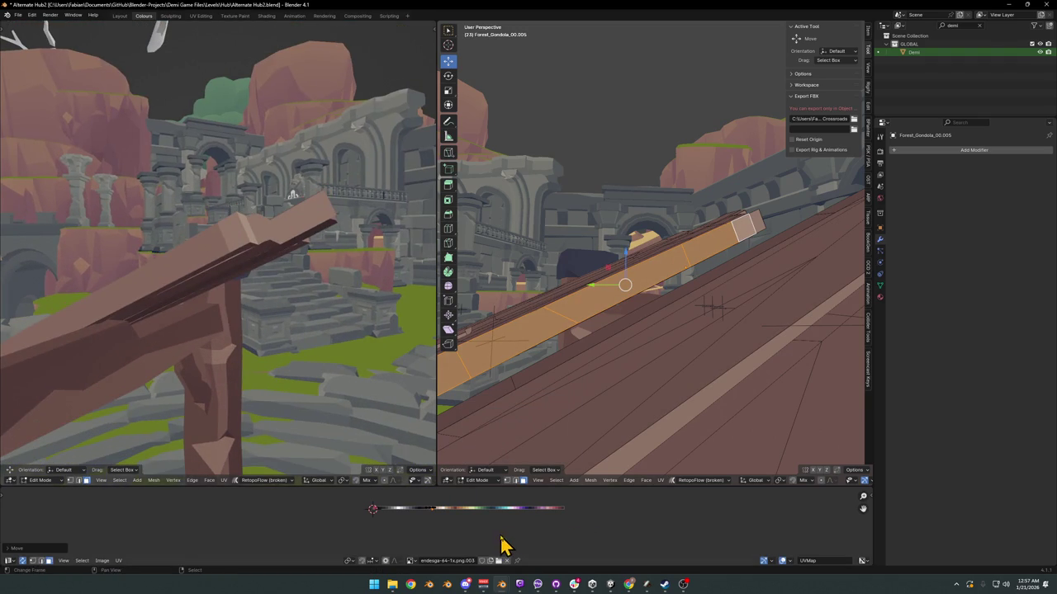
{"action": "key", "text": "g"}
{"action": "key", "text": "x"}
{"action": "left_click", "coordinate": [495, 532]}
{"action": "mouse_move", "coordinate": [190, 231]}
{"action": "middle_mouse_down"}
{"action": "mouse_move", "coordinate": [158, 315]}
{"action": "mouse_move", "coordinate": [52, 293]}
{"action": "mouse_move", "coordinate": [431, 276]}
{"action": "mouse_move", "coordinate": [135, 273]}
{"action": "mouse_move", "coordinate": [224, 236]}
{"action": "mouse_move", "coordinate": [243, 255]}
{"action": "mouse_move", "coordinate": [243, 217]}
{"action": "mouse_move", "coordinate": [252, 249]}
{"action": "middle_mouse_up"}
{"action": "mouse_move", "coordinate": [686, 255]}
{"action": "middle_mouse_down"}
{"action": "mouse_move", "coordinate": [677, 264]}
{"action": "mouse_move", "coordinate": [700, 305]}
{"action": "mouse_move", "coordinate": [682, 248]}
{"action": "mouse_move", "coordinate": [599, 259]}
{"action": "mouse_move", "coordinate": [698, 262]}
{"action": "mouse_move", "coordinate": [622, 250]}
{"action": "mouse_move", "coordinate": [651, 250]}
{"action": "mouse_move", "coordinate": [609, 282]}
{"action": "mouse_move", "coordinate": [620, 275]}
{"action": "middle_mouse_up"}
{"action": "key", "text": "ctrl+s"}
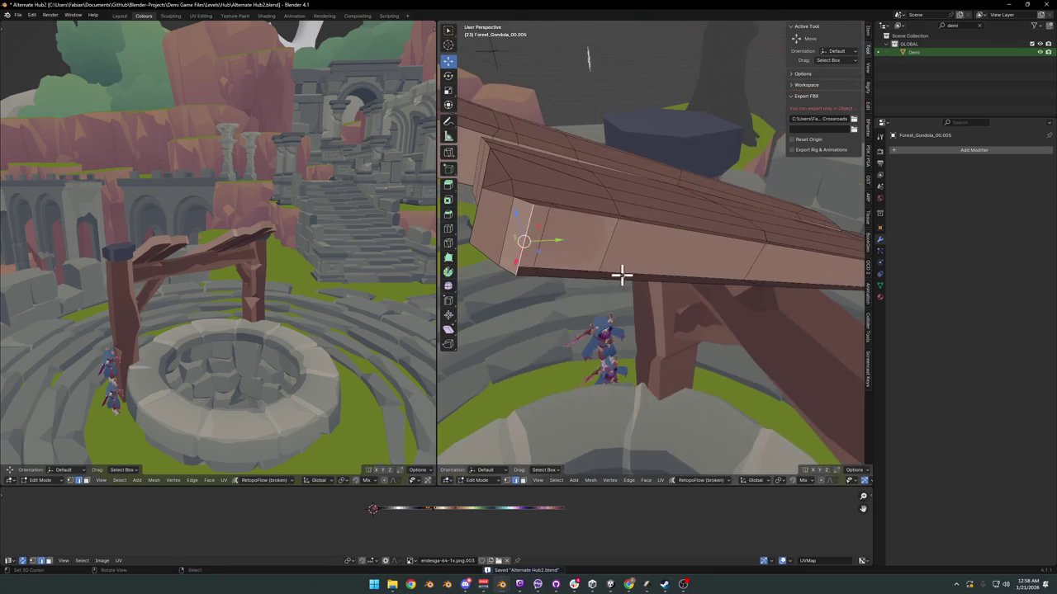
Step: Select the whole plank over the frame and slide its texture along X to a new shade
{"action": "left_click_drag", "start_coordinate": [620, 276], "coordinate": [736, 272]}
{"action": "mouse_move", "coordinate": [736, 272]}
{"action": "middle_mouse_down"}
{"action": "mouse_move", "coordinate": [651, 277]}
{"action": "mouse_move", "coordinate": [684, 278]}
{"action": "mouse_move", "coordinate": [609, 240]}
{"action": "mouse_move", "coordinate": [689, 257]}
{"action": "mouse_move", "coordinate": [633, 236]}
{"action": "mouse_move", "coordinate": [580, 263]}
{"action": "middle_mouse_up"}
{"action": "left_click", "coordinate": [730, 305], "text": "shift"}
{"action": "left_click", "coordinate": [702, 280], "text": "shift"}
{"action": "left_click", "coordinate": [523, 223], "text": "ctrl"}
{"action": "mouse_move", "coordinate": [246, 233]}
{"action": "middle_mouse_down"}
{"action": "mouse_move", "coordinate": [158, 239]}
{"action": "mouse_move", "coordinate": [217, 222]}
{"action": "mouse_move", "coordinate": [351, 342]}
{"action": "middle_mouse_up"}
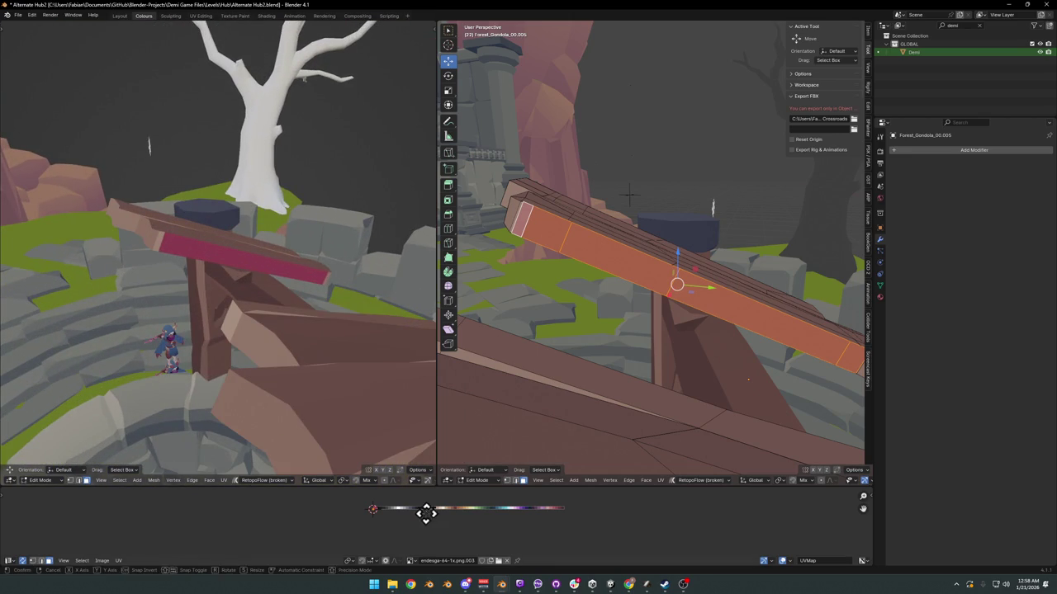
{"action": "key", "text": "x"}
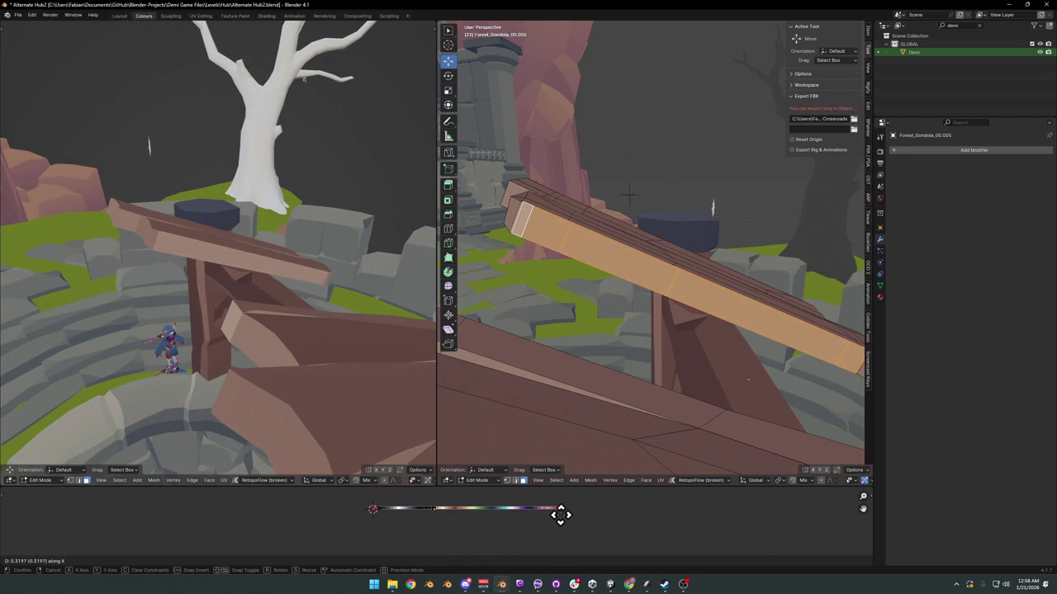
{"action": "left_click", "coordinate": [561, 515]}
{"action": "mouse_move", "coordinate": [319, 360]}
{"action": "middle_mouse_down"}
{"action": "mouse_move", "coordinate": [253, 243]}
{"action": "mouse_move", "coordinate": [377, 306]}
{"action": "mouse_move", "coordinate": [244, 273]}
{"action": "mouse_move", "coordinate": [297, 255]}
{"action": "mouse_move", "coordinate": [207, 259]}
{"action": "middle_mouse_up"}
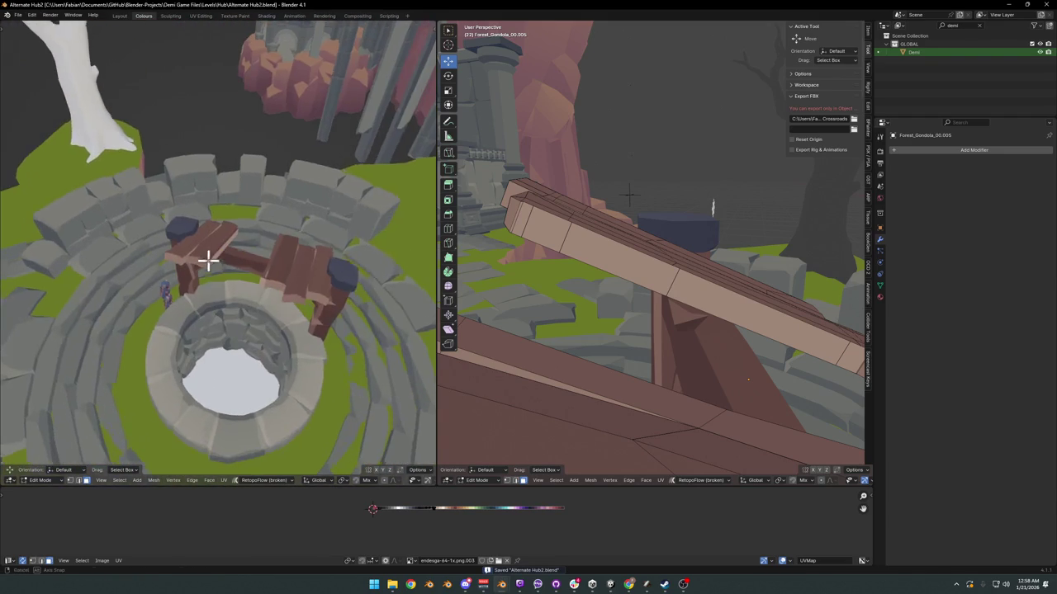
{"action": "middle_click_drag", "start_coordinate": [495, 273], "coordinate": [670, 269]}
Step: Move the plank part twice horizontally, keeping its height unchanged
{"action": "key", "text": "g"}
{"action": "key", "text": "z"}
{"action": "key", "text": "shift+z"}
{"action": "left_click", "coordinate": [670, 269]}
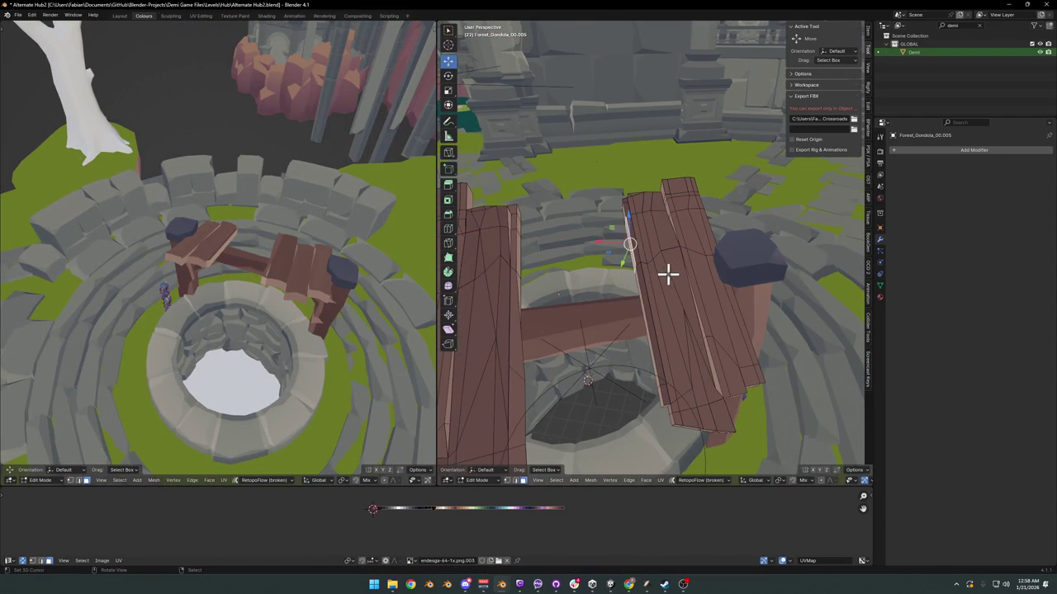
{"action": "key", "text": "g"}
{"action": "key", "text": "shift+z"}
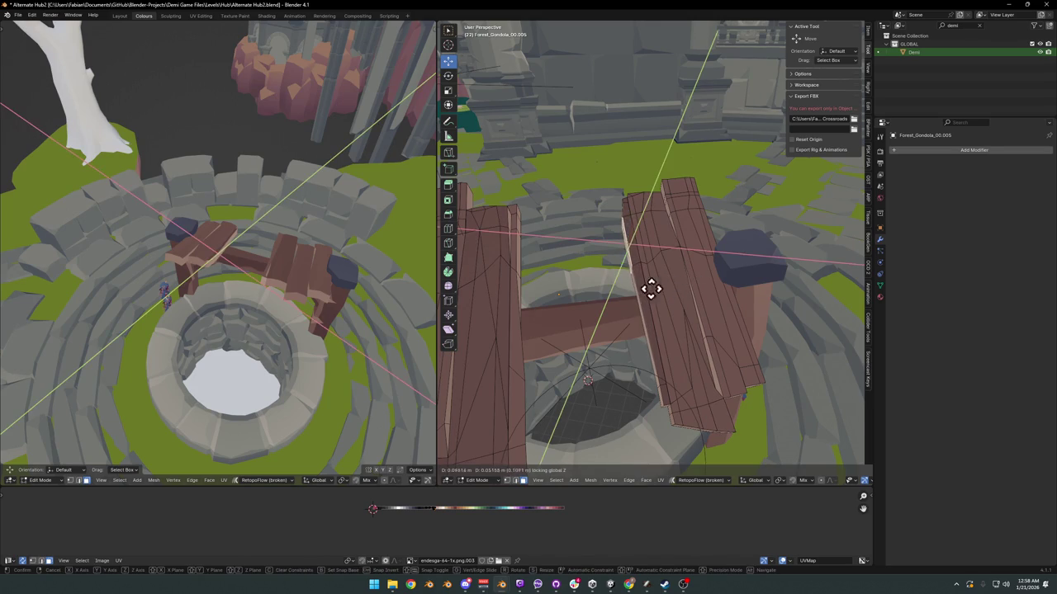
{"action": "left_click", "coordinate": [634, 293]}
{"action": "mouse_move", "coordinate": [294, 229]}
{"action": "middle_mouse_down"}
{"action": "mouse_move", "coordinate": [267, 253]}
{"action": "mouse_move", "coordinate": [157, 238]}
{"action": "middle_mouse_up"}
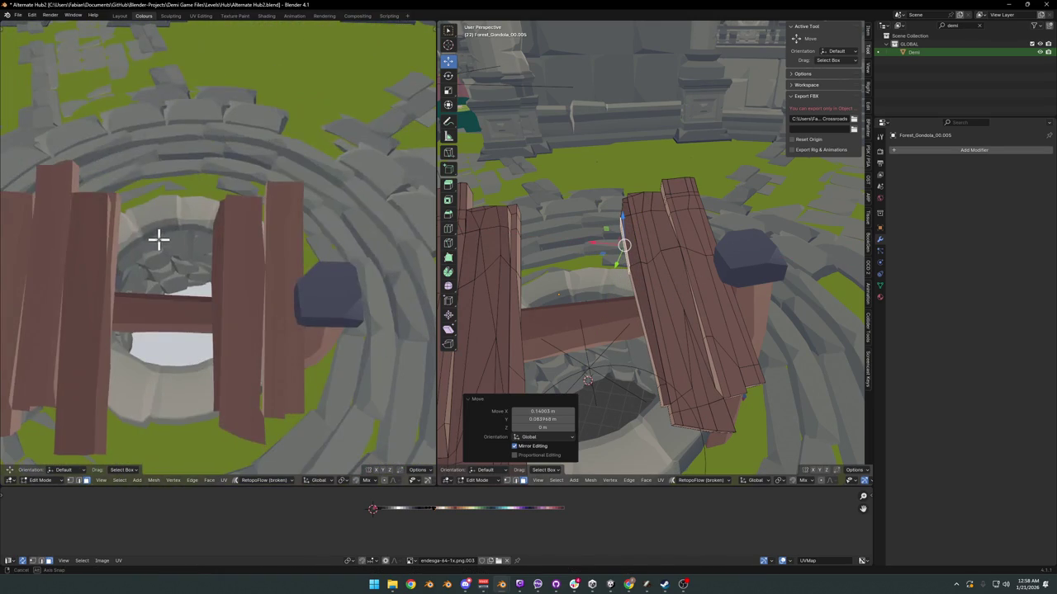
{"action": "mouse_move", "coordinate": [644, 275]}
{"action": "middle_mouse_down", "text": "ctrl"}
{"action": "mouse_move", "coordinate": [607, 244]}
{"action": "mouse_move", "coordinate": [636, 259]}
{"action": "middle_mouse_up", "text": "ctrl"}
{"action": "left_click", "coordinate": [605, 239]}
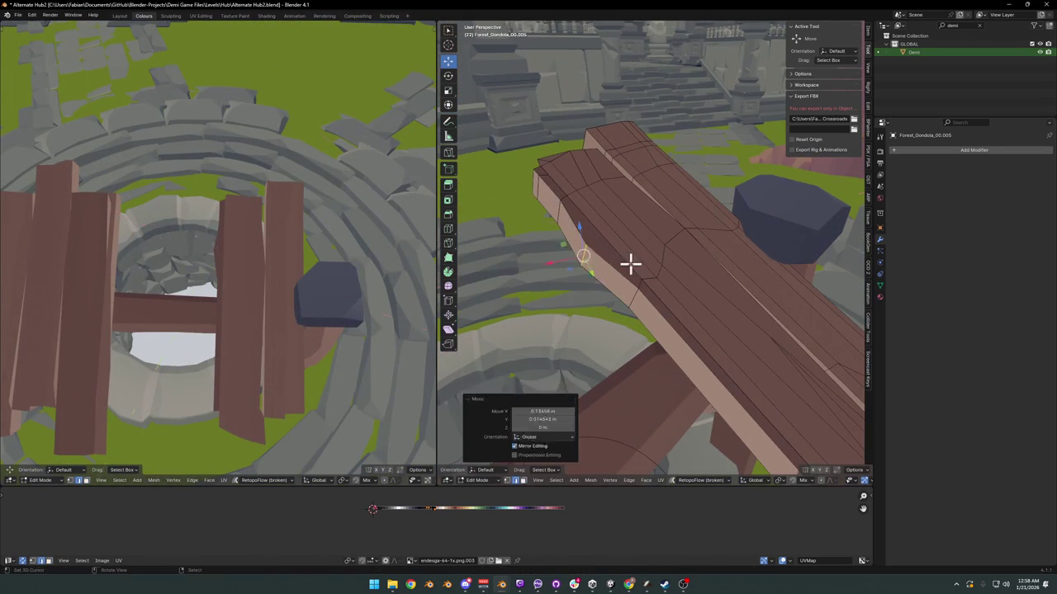
Step: Add a loop cut across the plank and slide it horizontally into place
{"action": "key", "text": "ctrl+r"}
{"action": "left_click", "coordinate": [581, 241]}
{"action": "key", "text": "g"}
{"action": "key", "text": "shift+z"}
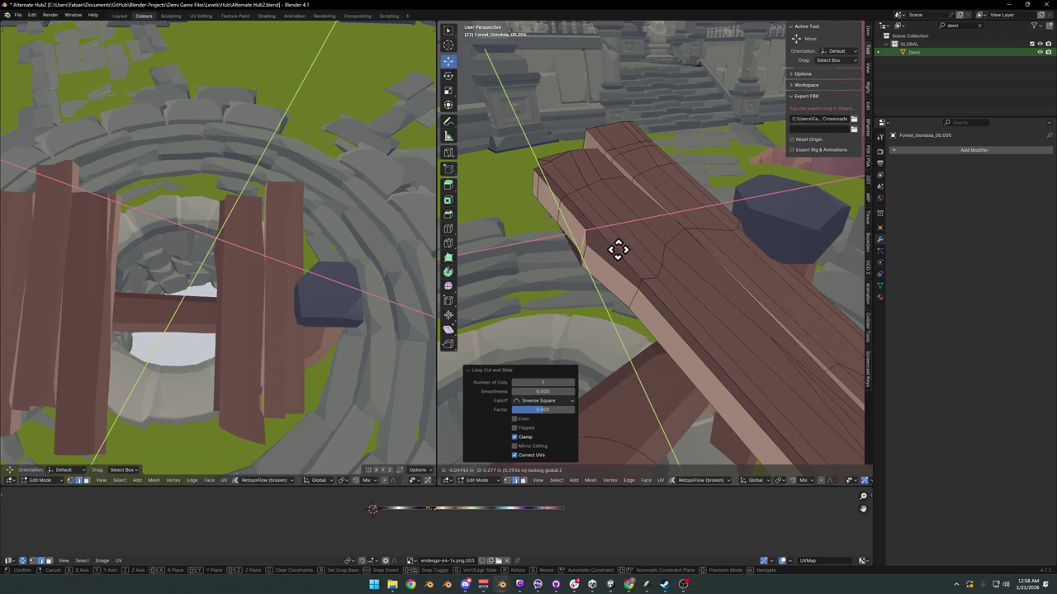
{"action": "left_click", "coordinate": [611, 254]}
Step: Select another part of the plank and shift it twice horizontally
{"action": "middle_click_drag", "start_coordinate": [269, 242], "coordinate": [233, 221]}
{"action": "middle_click_drag", "start_coordinate": [588, 240], "coordinate": [603, 259]}
{"action": "left_click", "coordinate": [585, 252]}
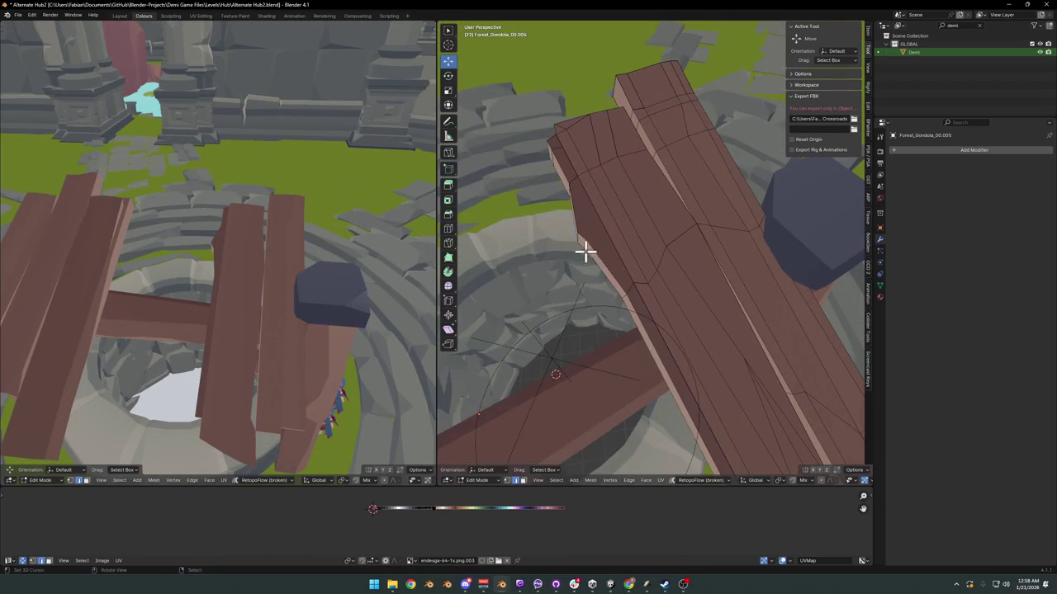
{"action": "key", "text": "g"}
{"action": "key", "text": "shift+z"}
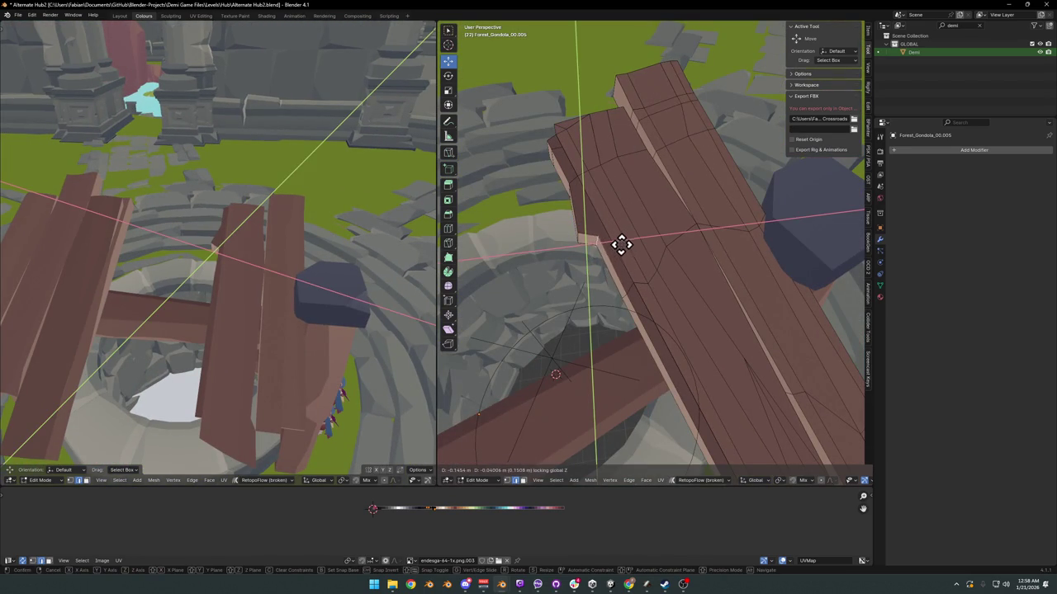
{"action": "left_click", "coordinate": [620, 244]}
{"action": "left_click", "coordinate": [574, 227]}
{"action": "middle_click_drag", "start_coordinate": [561, 217], "coordinate": [553, 221]}
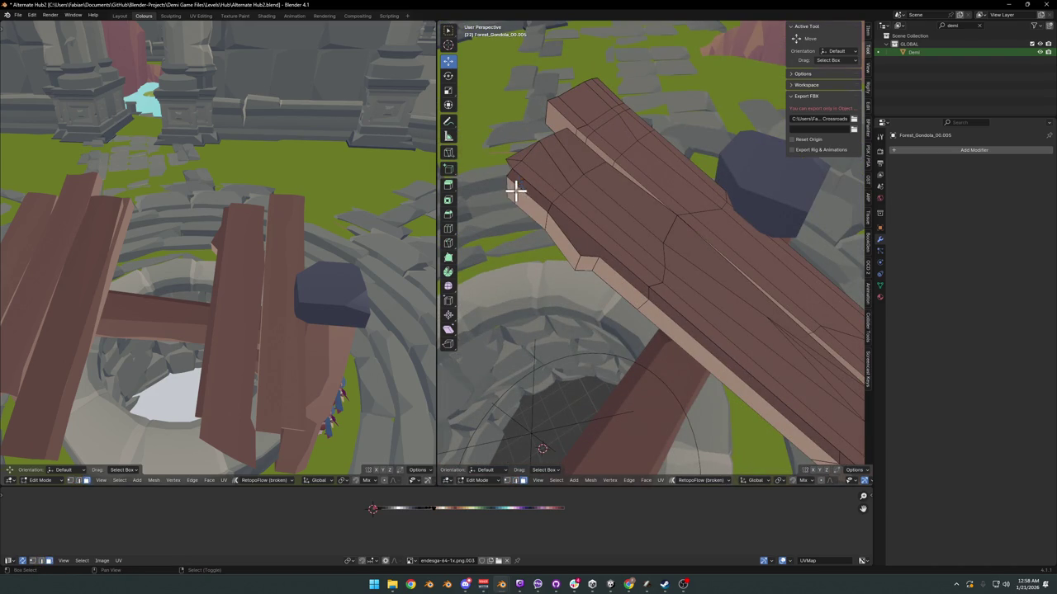
{"action": "middle_click_drag", "start_coordinate": [529, 197], "coordinate": [522, 220]}
{"action": "key", "text": "g"}
{"action": "key", "text": "shift+z"}
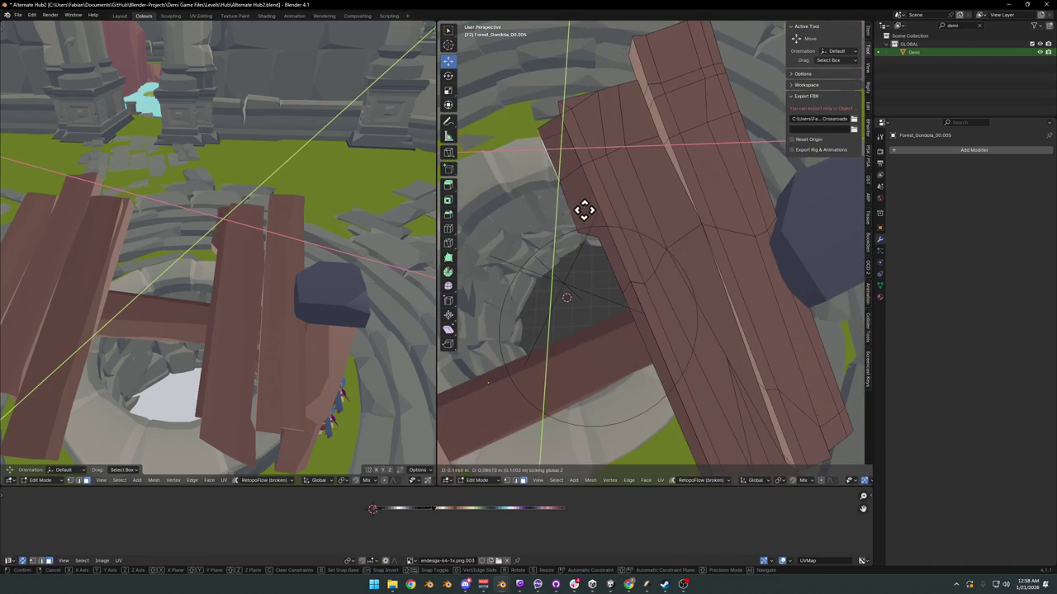
{"action": "left_click", "coordinate": [584, 210]}
Step: Reposition an edge loop along the plank in three small moves, then save the file
{"action": "mouse_move", "coordinate": [269, 248]}
{"action": "middle_mouse_down"}
{"action": "mouse_move", "coordinate": [302, 247]}
{"action": "mouse_move", "coordinate": [236, 239]}
{"action": "mouse_move", "coordinate": [322, 246]}
{"action": "mouse_move", "coordinate": [288, 223]}
{"action": "mouse_move", "coordinate": [346, 231]}
{"action": "middle_mouse_up"}
{"action": "mouse_move", "coordinate": [652, 222]}
{"action": "middle_mouse_down"}
{"action": "mouse_move", "coordinate": [693, 217]}
{"action": "mouse_move", "coordinate": [684, 239]}
{"action": "middle_mouse_up"}
{"action": "scroll", "coordinate": [697, 213], "scroll_direction": "down", "scroll_amount": 3}
{"action": "left_click", "coordinate": [629, 279], "text": "alt"}
{"action": "middle_click_drag", "start_coordinate": [630, 278], "coordinate": [689, 239]}
{"action": "key", "text": "g"}
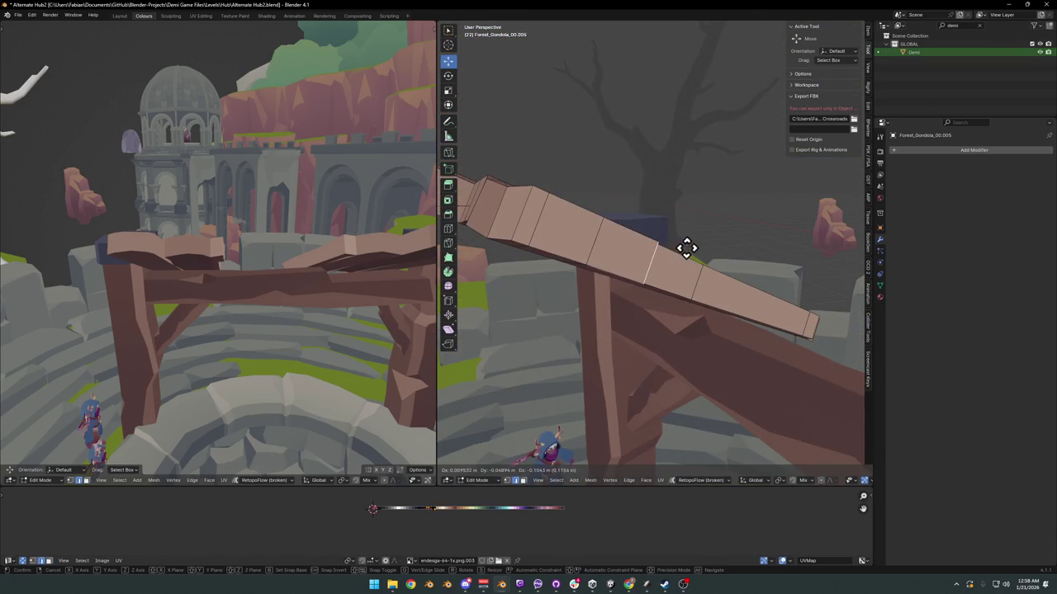
{"action": "left_click", "coordinate": [686, 247]}
{"action": "key", "text": "g"}
{"action": "left_click", "coordinate": [668, 242]}
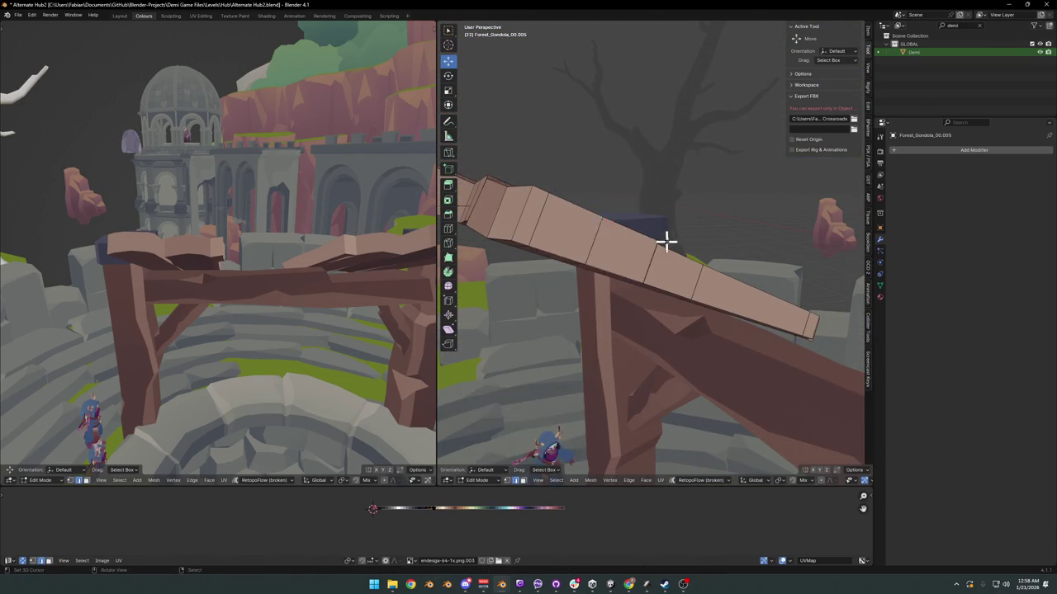
{"action": "mouse_move", "coordinate": [668, 243]}
{"action": "middle_mouse_down"}
{"action": "mouse_move", "coordinate": [599, 243]}
{"action": "mouse_move", "coordinate": [688, 269]}
{"action": "mouse_move", "coordinate": [677, 253]}
{"action": "mouse_move", "coordinate": [734, 308]}
{"action": "mouse_move", "coordinate": [748, 295]}
{"action": "middle_mouse_up"}
{"action": "key", "text": "g"}
{"action": "left_click", "coordinate": [629, 248]}
{"action": "key", "text": "ctrl+s"}
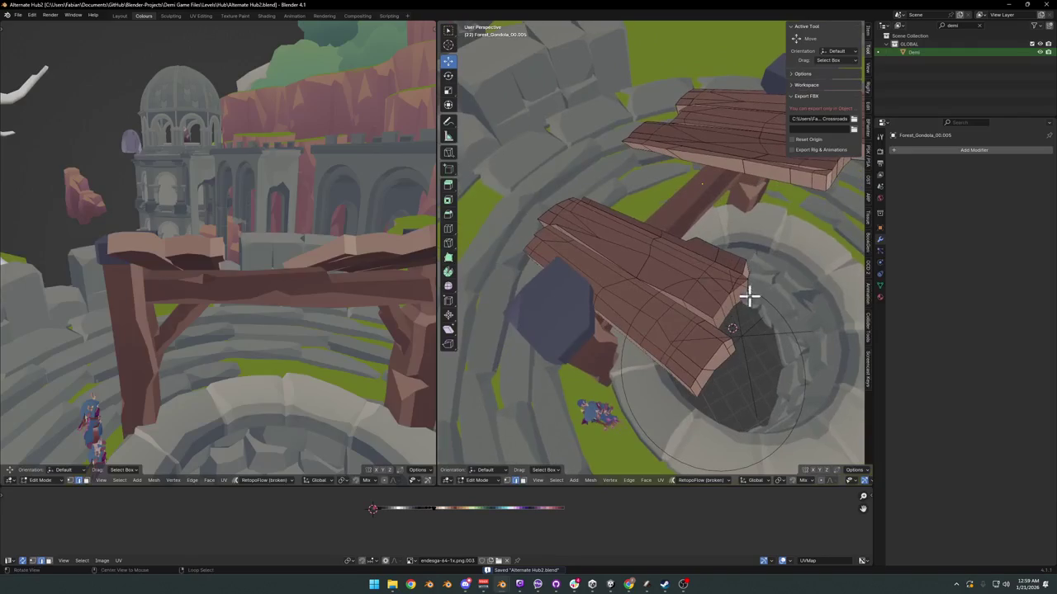
Step: Save Alternate Hub2.blend while switching the plank mesh in and out of Edit Mode
{"action": "mouse_move", "coordinate": [244, 261]}
{"action": "middle_mouse_down"}
{"action": "mouse_move", "coordinate": [242, 314]}
{"action": "mouse_move", "coordinate": [137, 306]}
{"action": "mouse_move", "coordinate": [224, 240]}
{"action": "mouse_move", "coordinate": [259, 269]}
{"action": "mouse_move", "coordinate": [300, 248]}
{"action": "mouse_move", "coordinate": [299, 259]}
{"action": "mouse_move", "coordinate": [207, 273]}
{"action": "mouse_move", "coordinate": [288, 259]}
{"action": "mouse_move", "coordinate": [276, 231]}
{"action": "mouse_move", "coordinate": [278, 243]}
{"action": "mouse_move", "coordinate": [259, 250]}
{"action": "mouse_move", "coordinate": [309, 264]}
{"action": "mouse_move", "coordinate": [300, 234]}
{"action": "mouse_move", "coordinate": [311, 254]}
{"action": "mouse_move", "coordinate": [275, 267]}
{"action": "mouse_move", "coordinate": [297, 264]}
{"action": "middle_mouse_up"}
{"action": "key", "text": "ctrl+s"}
{"action": "middle_click_drag", "start_coordinate": [702, 248], "coordinate": [724, 236]}
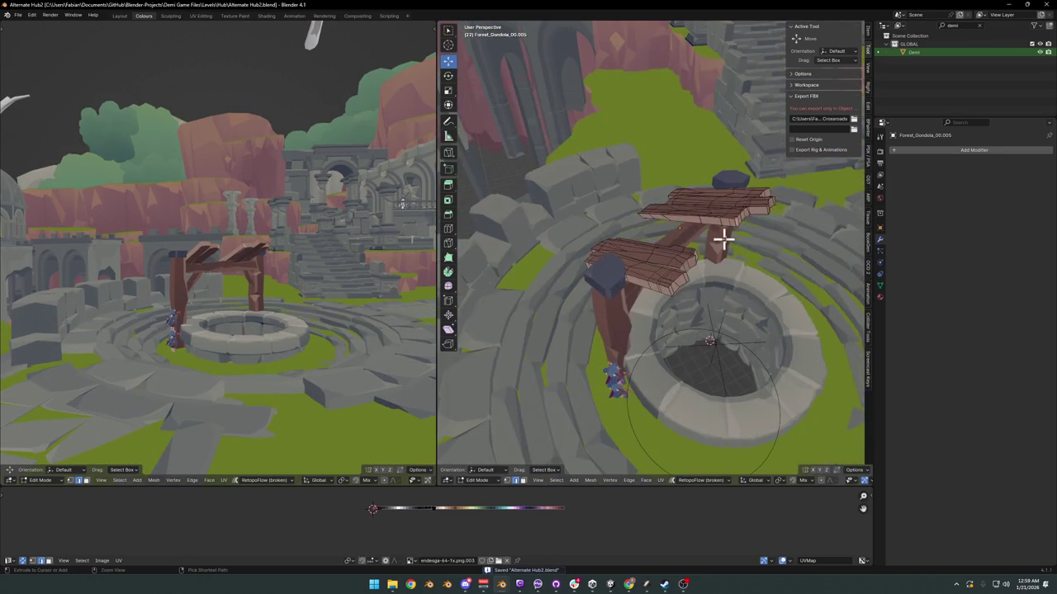
{"action": "key", "text": "Tab"}
{"action": "key", "text": "Tab"}
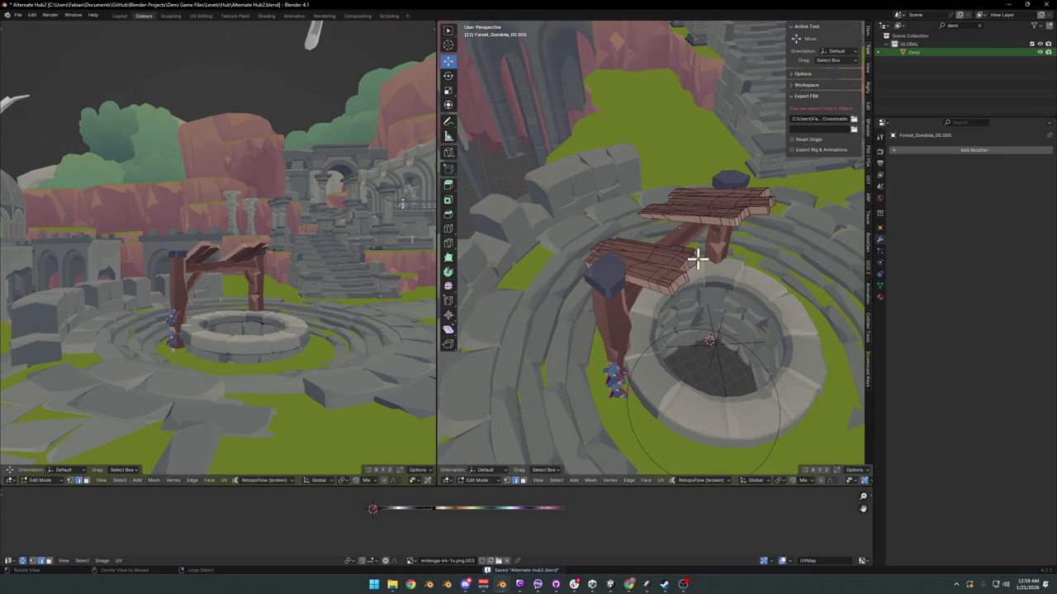
{"action": "key", "text": "Tab"}
{"action": "right_click", "coordinate": [689, 247]}
{"action": "key", "text": "Escape"}
{"action": "key", "text": "Tab"}
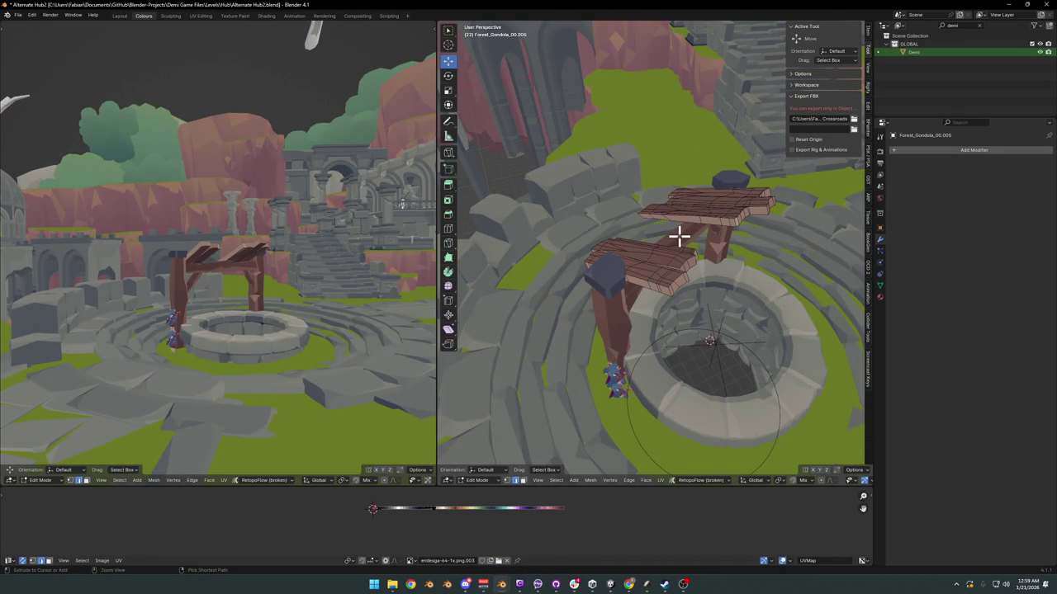
{"action": "key", "text": "ctrl+s"}
{"action": "key", "text": "Tab"}
Step: Select all of the arch-top planks and recalculate normals outside so the faces turn brown
{"action": "left_click", "coordinate": [608, 312]}
{"action": "mouse_move", "coordinate": [608, 311]}
{"action": "left_mouse_down", "text": "alt"}
{"action": "mouse_move", "coordinate": [630, 289]}
{"action": "mouse_move", "coordinate": [671, 302]}
{"action": "left_mouse_up", "text": "alt"}
{"action": "key", "text": "alt+a"}
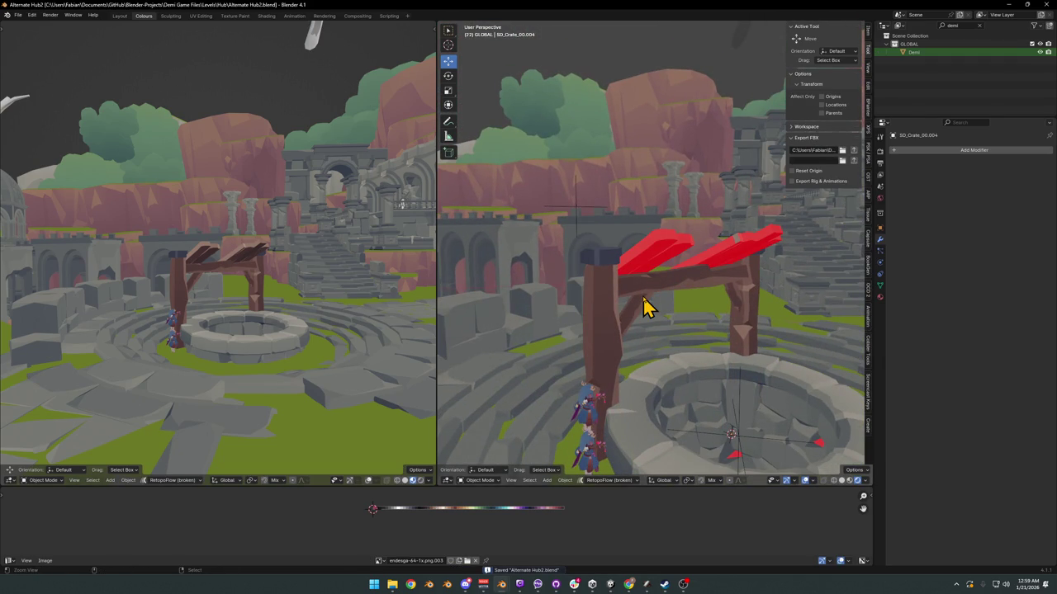
{"action": "mouse_move", "coordinate": [692, 289]}
{"action": "middle_mouse_down", "text": "shift"}
{"action": "mouse_move", "coordinate": [681, 248]}
{"action": "mouse_move", "coordinate": [667, 264]}
{"action": "mouse_move", "coordinate": [661, 241]}
{"action": "middle_mouse_up", "text": "shift"}
{"action": "scroll", "coordinate": [692, 247], "scroll_direction": "up", "scroll_amount": 4}
{"action": "scroll", "coordinate": [683, 229], "scroll_direction": "up", "scroll_amount": 2}
{"action": "key", "text": "Tab"}
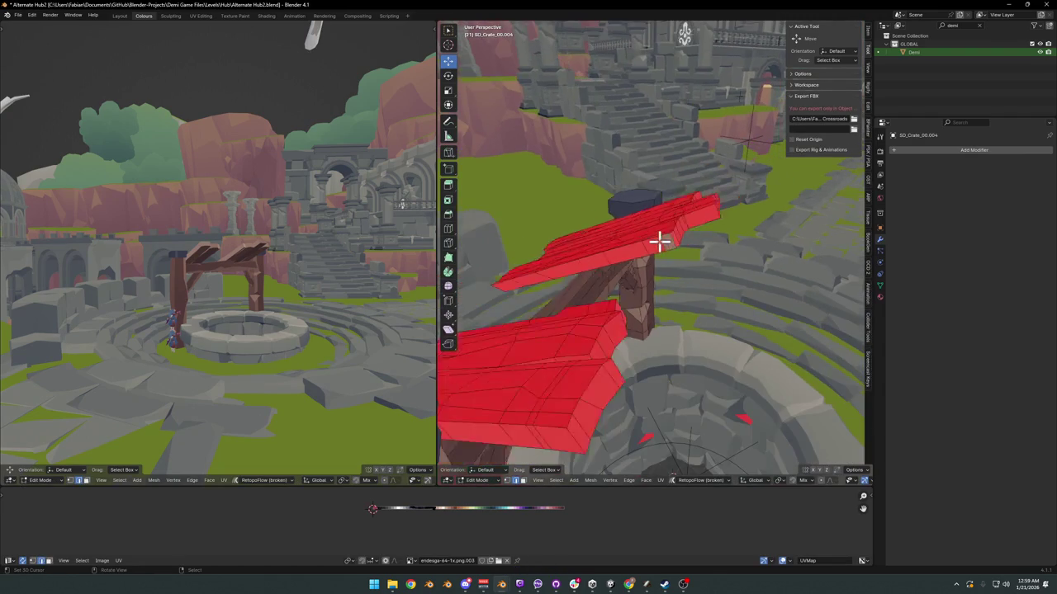
{"action": "key", "text": "a"}
{"action": "key", "text": "alt+n"}
{"action": "left_click", "coordinate": [660, 246]}
{"action": "key", "text": "Tab"}
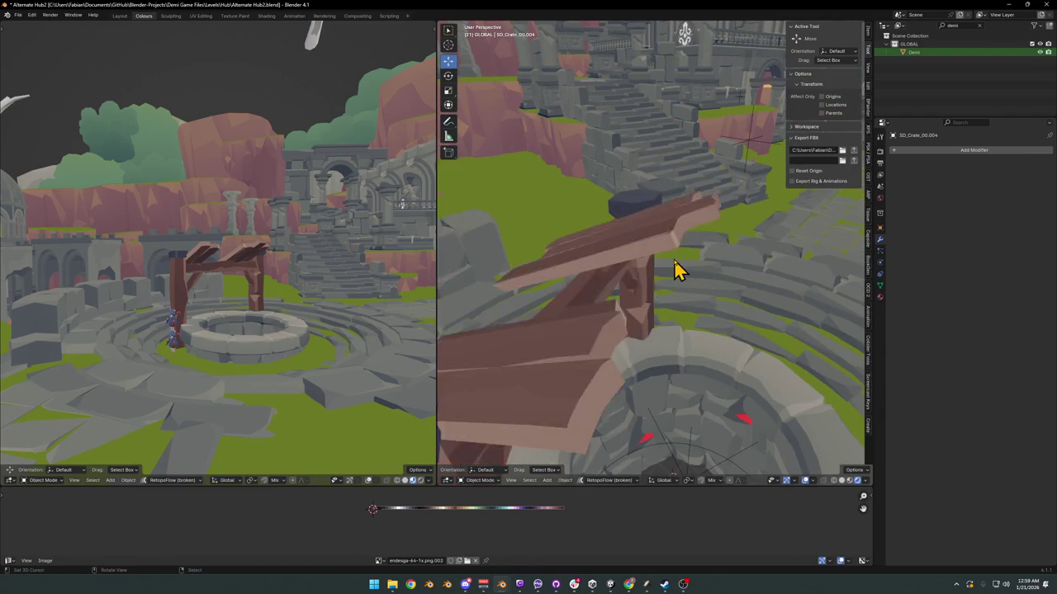
{"action": "scroll", "coordinate": [673, 268], "scroll_direction": "down", "scroll_amount": 4}
{"action": "mouse_move", "coordinate": [698, 306]}
{"action": "middle_mouse_down"}
{"action": "mouse_move", "coordinate": [693, 372]}
{"action": "mouse_move", "coordinate": [646, 325]}
{"action": "mouse_move", "coordinate": [703, 290]}
{"action": "middle_mouse_up"}
Step: Edit the well's rock wall Plane.007 and move the red face's corner vertex to close it
{"action": "left_click", "coordinate": [704, 290]}
{"action": "scroll", "coordinate": [697, 283], "scroll_direction": "up", "scroll_amount": 5}
{"action": "key", "text": "Tab"}
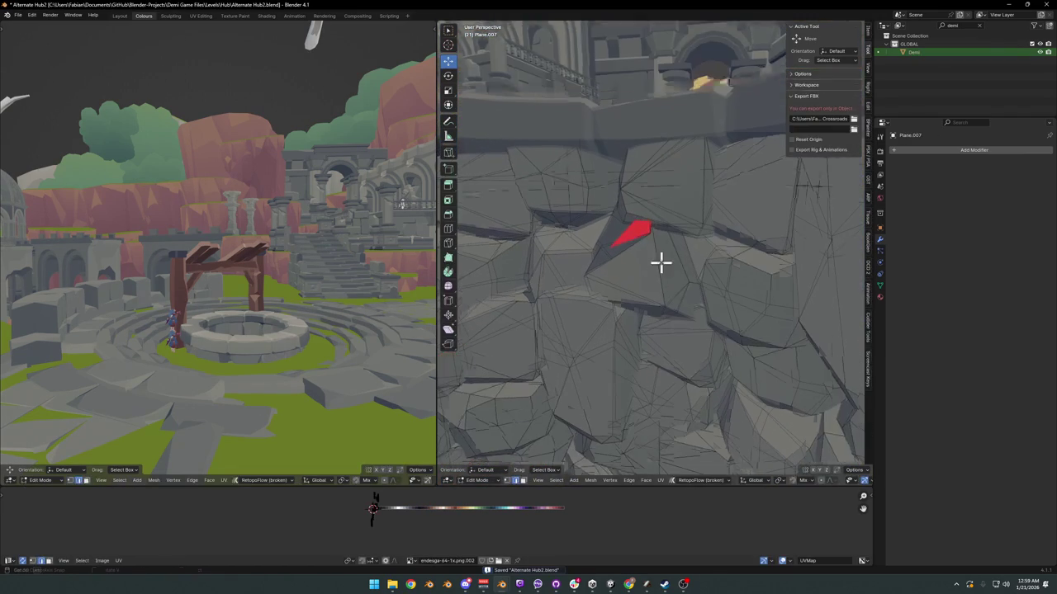
{"action": "scroll", "coordinate": [691, 245], "scroll_direction": "up", "scroll_amount": 2}
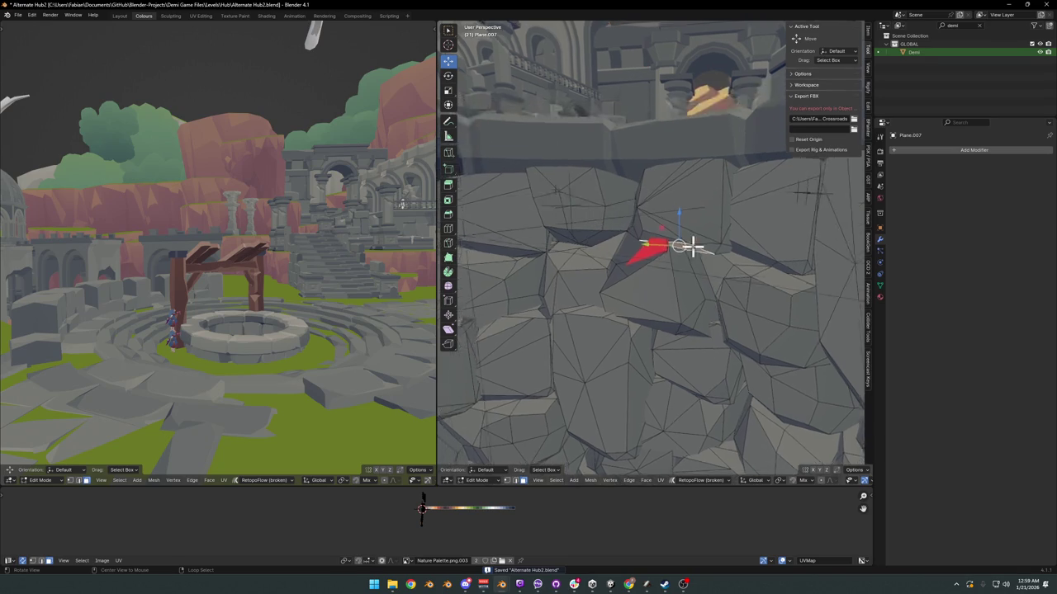
{"action": "scroll", "coordinate": [680, 276], "scroll_direction": "up", "scroll_amount": 4}
{"action": "left_click", "coordinate": [668, 264]}
{"action": "middle_click_drag", "start_coordinate": [660, 243], "coordinate": [621, 239]}
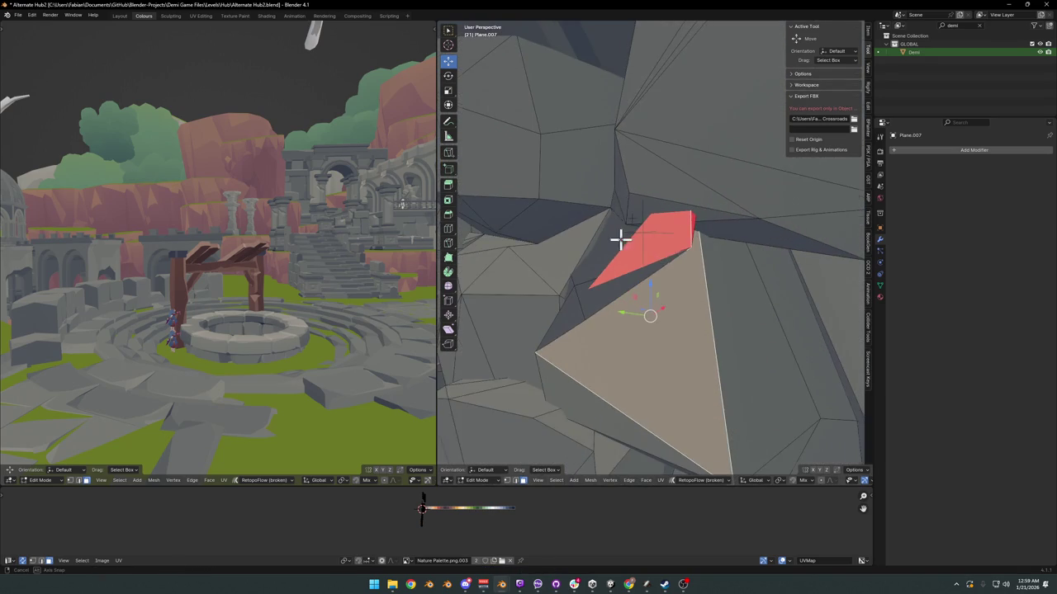
{"action": "mouse_move", "coordinate": [684, 262]}
{"action": "left_mouse_down", "text": "alt"}
{"action": "mouse_move", "coordinate": [639, 255]}
{"action": "mouse_move", "coordinate": [623, 269]}
{"action": "left_mouse_up", "text": "alt"}
{"action": "left_click", "coordinate": [691, 259]}
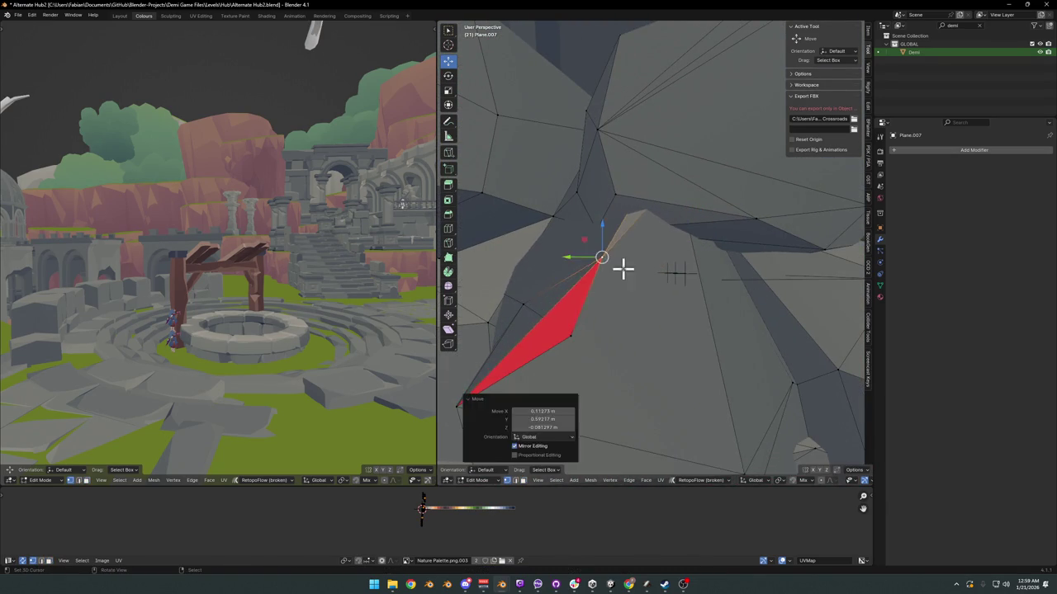
{"action": "left_click_drag", "start_coordinate": [578, 347], "coordinate": [601, 322]}
{"action": "left_click", "coordinate": [580, 308]}
{"action": "middle_click_drag", "start_coordinate": [580, 308], "coordinate": [604, 319]}
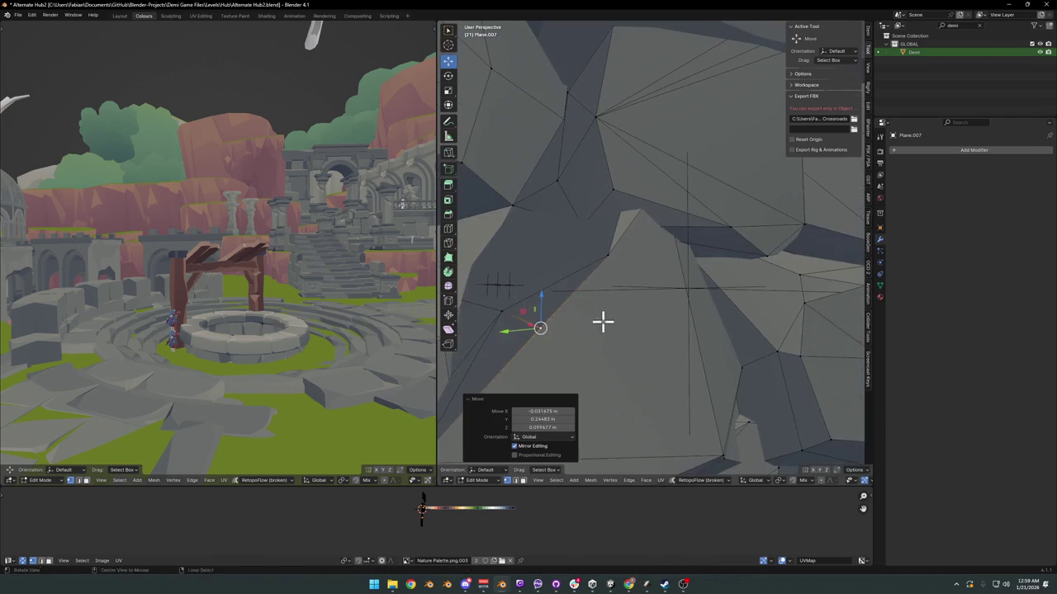
Step: Slide and move more rock wall vertices around the red face to reshape the gap
{"action": "key", "text": "g"}
{"action": "key", "text": "g"}
{"action": "left_click", "coordinate": [559, 318]}
{"action": "scroll", "coordinate": [644, 278], "scroll_direction": "down", "scroll_amount": 3}
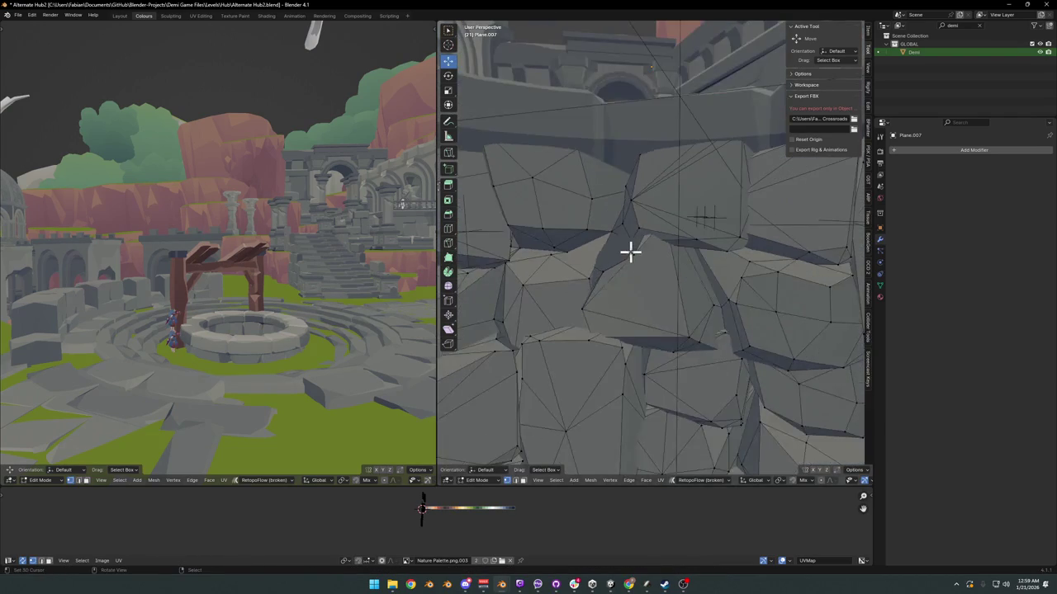
{"action": "scroll", "coordinate": [569, 267], "scroll_direction": "up", "scroll_amount": 3}
{"action": "key", "text": "g"}
{"action": "left_click", "coordinate": [619, 274]}
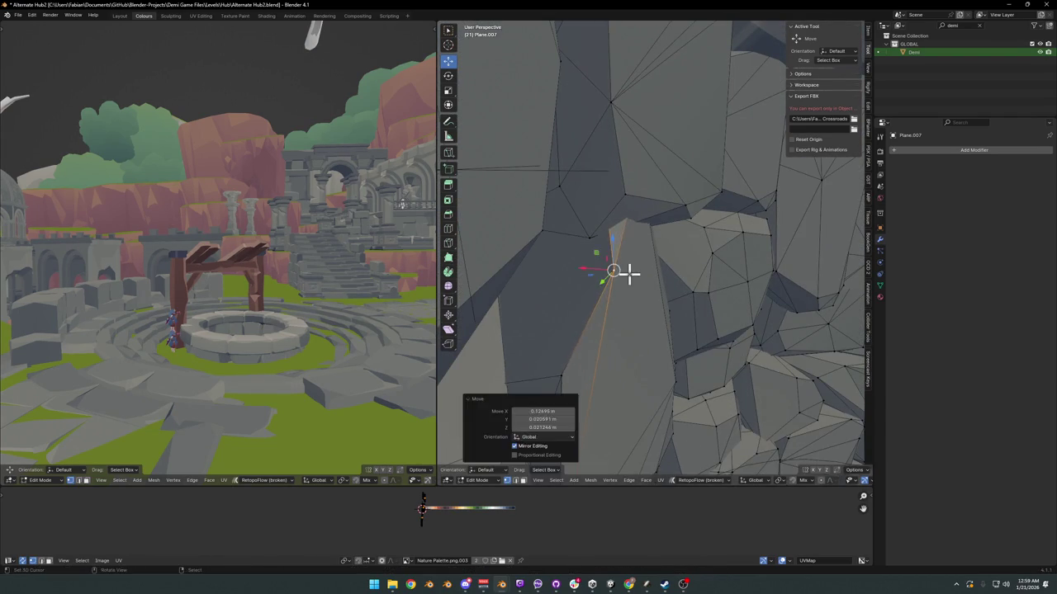
{"action": "mouse_move", "coordinate": [625, 276]}
{"action": "middle_mouse_down"}
{"action": "mouse_move", "coordinate": [608, 278]}
{"action": "mouse_move", "coordinate": [665, 295]}
{"action": "mouse_move", "coordinate": [618, 342]}
{"action": "middle_mouse_up"}
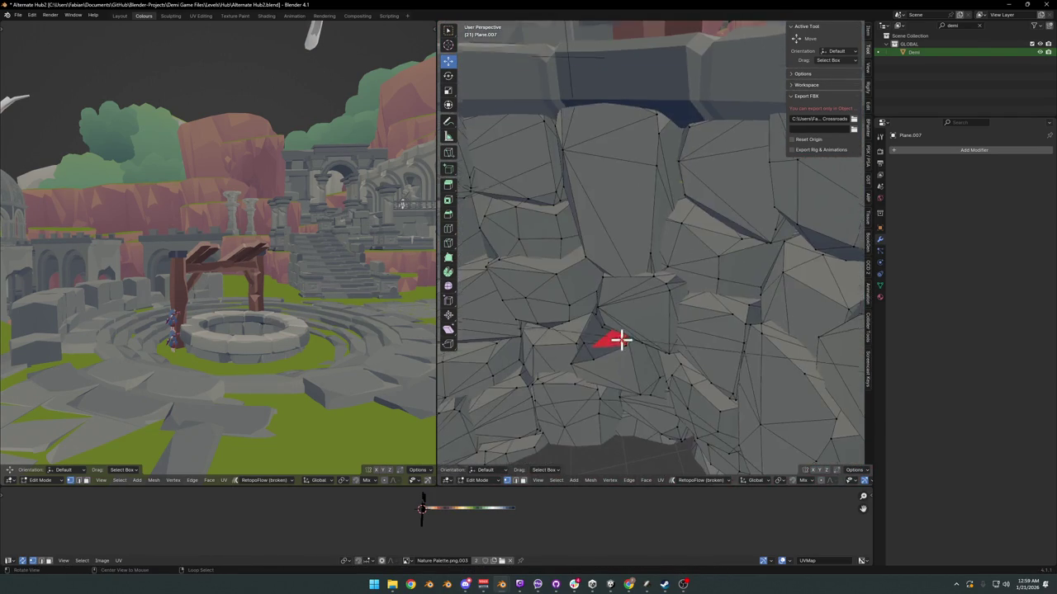
{"action": "scroll", "coordinate": [628, 322], "scroll_direction": "up", "scroll_amount": 4}
{"action": "left_click", "coordinate": [675, 264]}
{"action": "mouse_move", "coordinate": [637, 299]}
{"action": "middle_mouse_down"}
{"action": "mouse_move", "coordinate": [675, 265]}
{"action": "mouse_move", "coordinate": [531, 286]}
{"action": "mouse_move", "coordinate": [701, 288]}
{"action": "mouse_move", "coordinate": [566, 293]}
{"action": "middle_mouse_up"}
{"action": "scroll", "coordinate": [667, 273], "scroll_direction": "down", "scroll_amount": 4}
{"action": "scroll", "coordinate": [632, 274], "scroll_direction": "down", "scroll_amount": 2}
{"action": "left_click", "coordinate": [700, 285]}
{"action": "key", "text": "g"}
{"action": "left_click", "coordinate": [735, 257]}
Step: Undo the last move to clear the leftover red face, then return to Object Mode
{"action": "scroll", "coordinate": [606, 304], "scroll_direction": "up", "scroll_amount": 3}
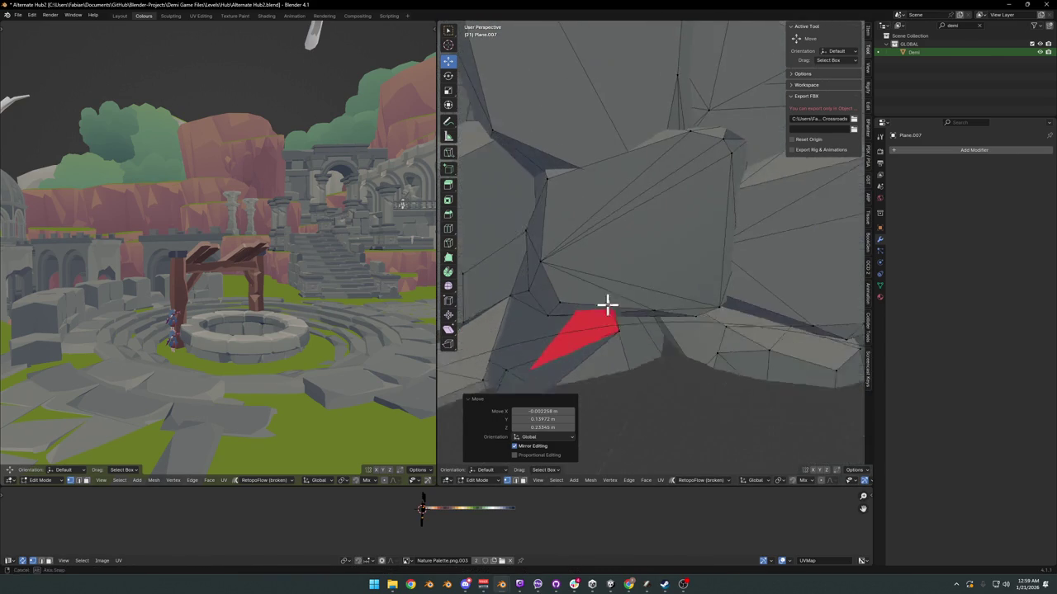
{"action": "scroll", "coordinate": [627, 334], "scroll_direction": "up", "scroll_amount": 2}
{"action": "key", "text": "ctrl+z"}
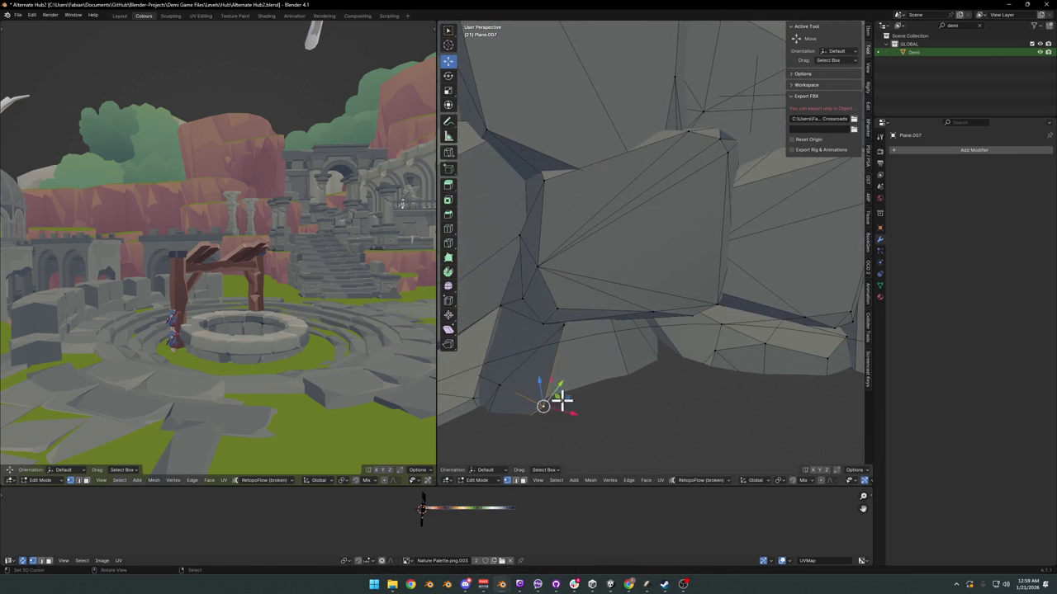
{"action": "key", "text": "g"}
{"action": "right_click", "coordinate": [535, 379]}
{"action": "middle_click_drag", "start_coordinate": [554, 311], "coordinate": [692, 322]}
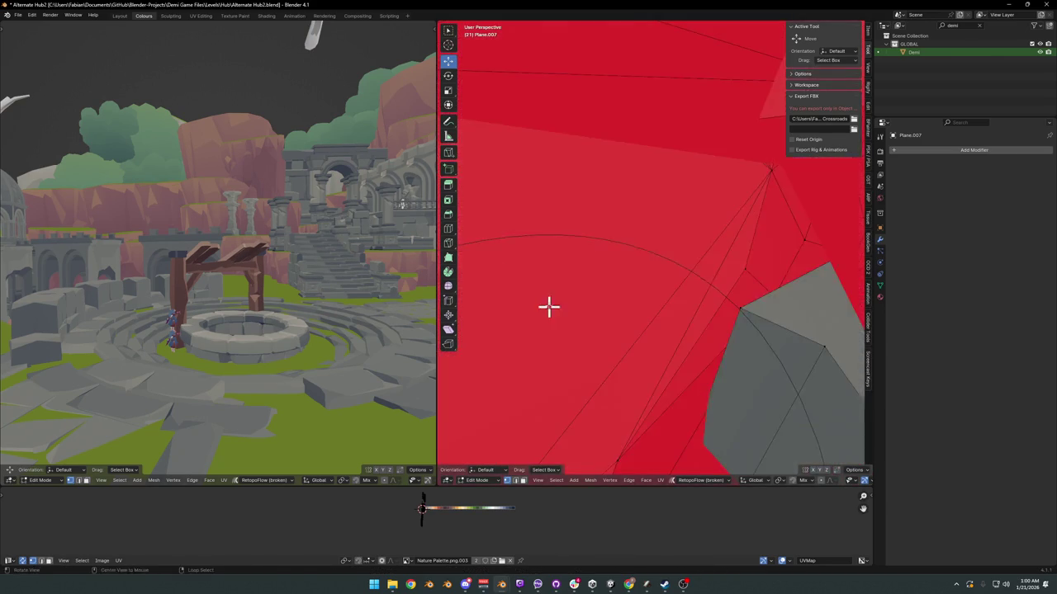
{"action": "scroll", "coordinate": [692, 321], "scroll_direction": "down", "scroll_amount": 4}
{"action": "scroll", "coordinate": [651, 290], "scroll_direction": "down", "scroll_amount": 3}
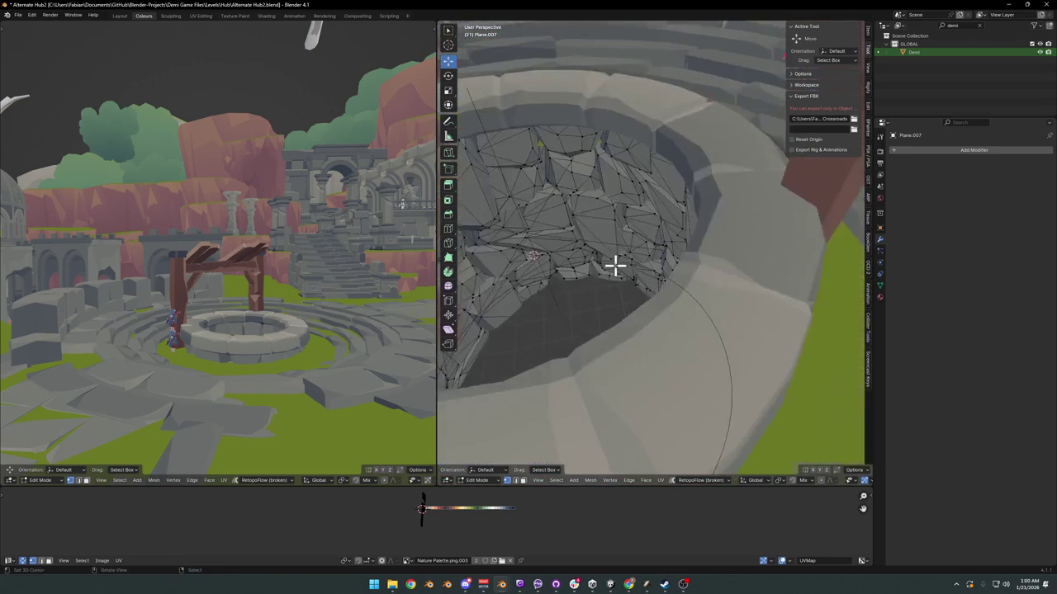
{"action": "scroll", "coordinate": [613, 267], "scroll_direction": "down", "scroll_amount": 3}
{"action": "scroll", "coordinate": [649, 325], "scroll_direction": "down", "scroll_amount": 1}
{"action": "key", "text": "Tab"}
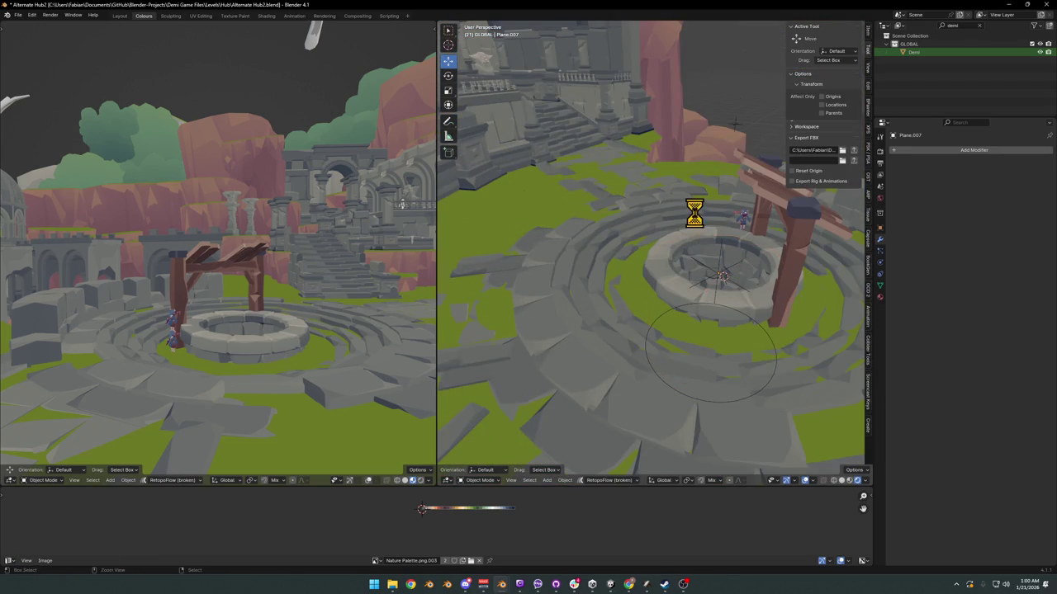
Step: Save, then recalculate the Cube.098 door emblem's normals outward to remove the red block
{"action": "key", "text": "ctrl+s"}
{"action": "mouse_move", "coordinate": [696, 212]}
{"action": "middle_mouse_down"}
{"action": "mouse_move", "coordinate": [657, 238]}
{"action": "mouse_move", "coordinate": [692, 254]}
{"action": "mouse_move", "coordinate": [625, 276]}
{"action": "mouse_move", "coordinate": [771, 297]}
{"action": "mouse_move", "coordinate": [670, 318]}
{"action": "mouse_move", "coordinate": [595, 309]}
{"action": "mouse_move", "coordinate": [667, 285]}
{"action": "mouse_move", "coordinate": [648, 297]}
{"action": "middle_mouse_up"}
{"action": "left_click", "coordinate": [608, 198]}
{"action": "key", "text": "KP_Decimal"}
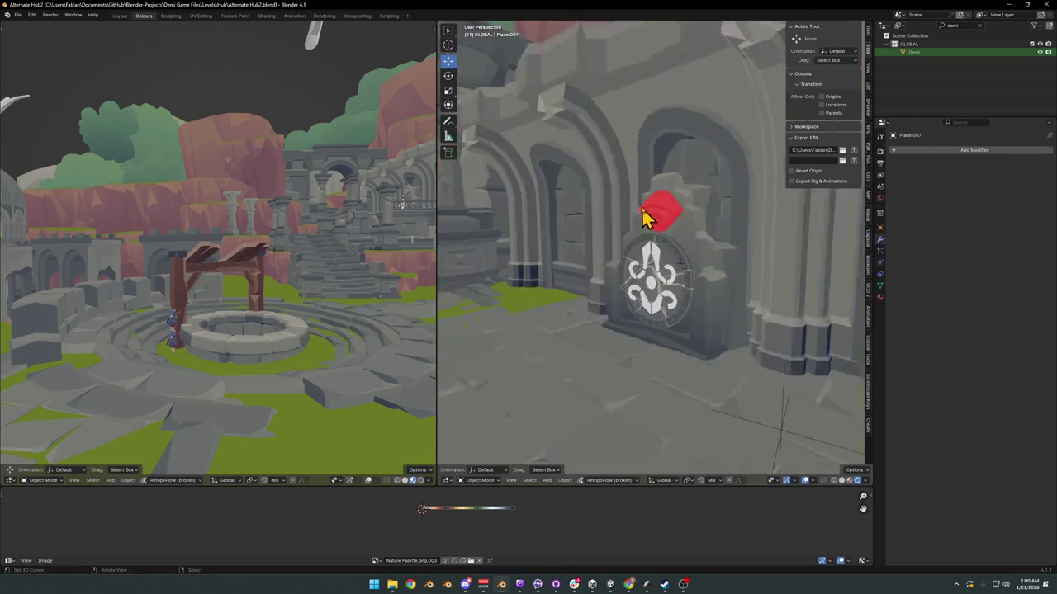
{"action": "key", "text": "Tab"}
{"action": "key", "text": "a"}
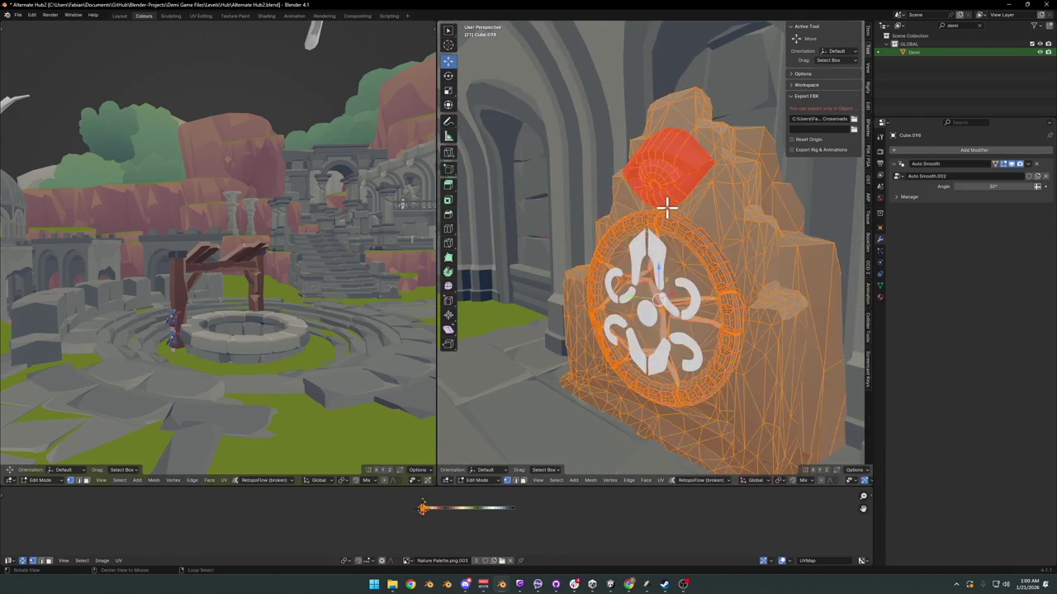
{"action": "key", "text": "x"}
{"action": "left_click", "coordinate": [667, 207]}
{"action": "key", "text": "Tab"}
{"action": "scroll", "coordinate": [677, 230], "scroll_direction": "down", "scroll_amount": 5}
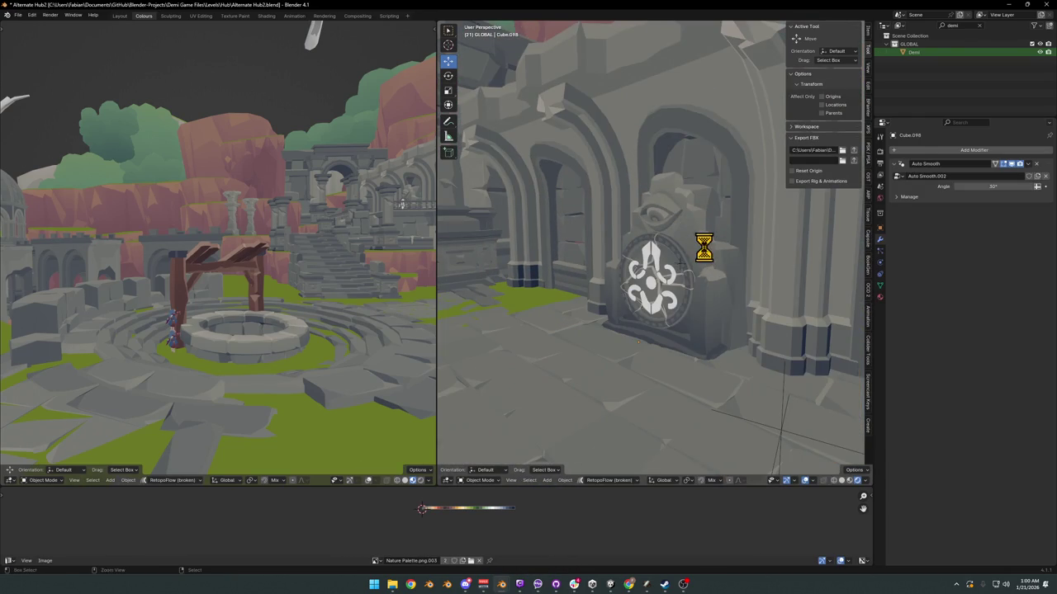
Step: Save Alternate Hub2.blend again and bring the view around toward the archway
{"action": "key", "text": "ctrl+s"}
{"action": "mouse_move", "coordinate": [702, 245]}
{"action": "middle_mouse_down"}
{"action": "mouse_move", "coordinate": [691, 271]}
{"action": "mouse_move", "coordinate": [667, 277]}
{"action": "middle_mouse_up"}
{"action": "scroll", "coordinate": [669, 269], "scroll_direction": "down", "scroll_amount": 4}
{"action": "scroll", "coordinate": [670, 261], "scroll_direction": "down", "scroll_amount": 1}
{"action": "scroll", "coordinate": [664, 265], "scroll_direction": "down", "scroll_amount": 4}
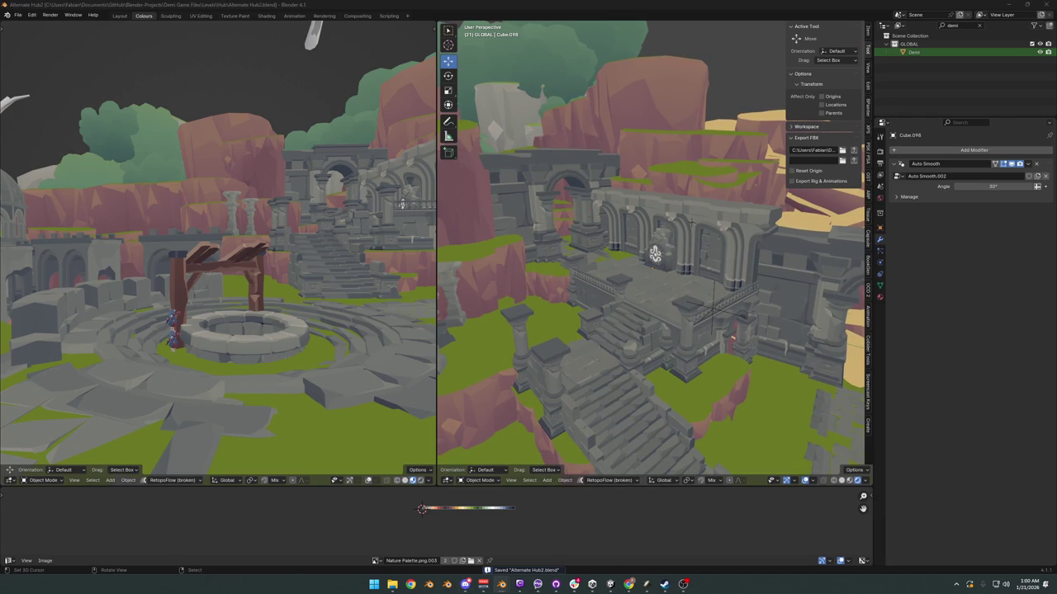
{"action": "scroll", "coordinate": [573, 242], "scroll_direction": "down", "scroll_amount": 2}
{"action": "scroll", "coordinate": [597, 330], "scroll_direction": "down", "scroll_amount": 2}
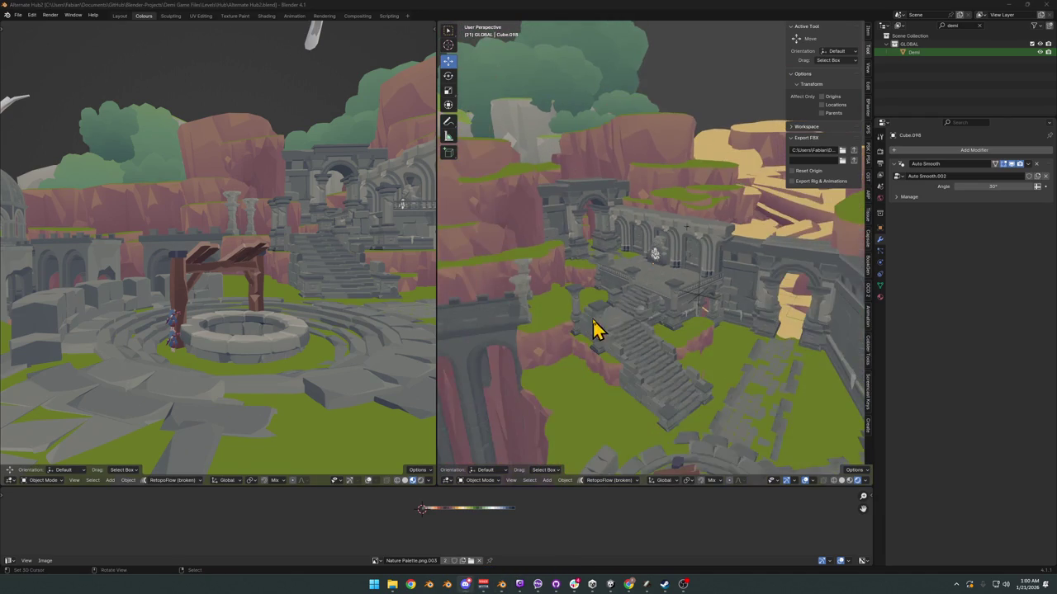
{"action": "scroll", "coordinate": [700, 308], "scroll_direction": "down", "scroll_amount": 2}
{"action": "scroll", "coordinate": [709, 289], "scroll_direction": "down", "scroll_amount": 2}
{"action": "scroll", "coordinate": [708, 289], "scroll_direction": "up", "scroll_amount": 3}
{"action": "scroll", "coordinate": [731, 283], "scroll_direction": "up", "scroll_amount": 3}
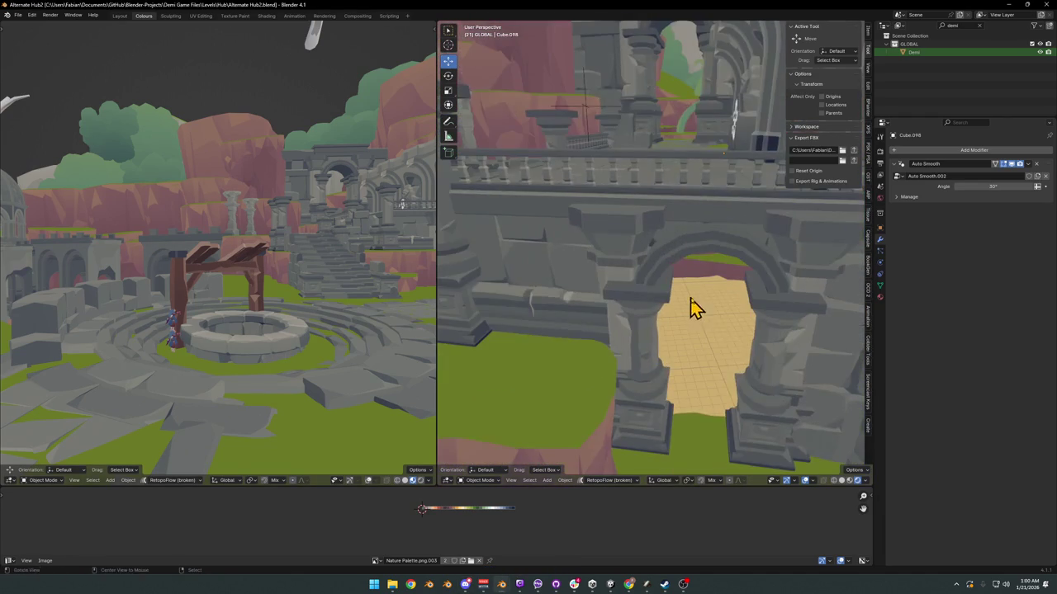
{"action": "mouse_move", "coordinate": [768, 368]}
{"action": "middle_mouse_down"}
{"action": "mouse_move", "coordinate": [705, 364]}
{"action": "mouse_move", "coordinate": [621, 276]}
{"action": "mouse_move", "coordinate": [729, 297]}
{"action": "middle_mouse_up"}
Step: Edit the terrain piece beside the arch, shifting cliff vertices horizontally with proportional falloff
{"action": "left_click", "coordinate": [621, 276]}
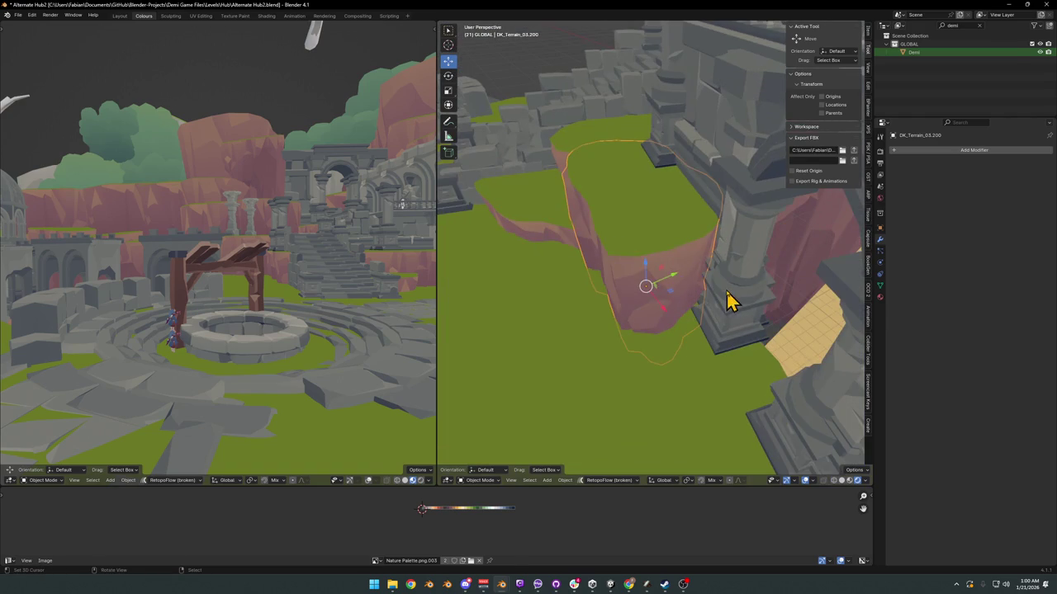
{"action": "key", "text": "Tab"}
{"action": "key", "text": "s"}
{"action": "right_click", "coordinate": [727, 289]}
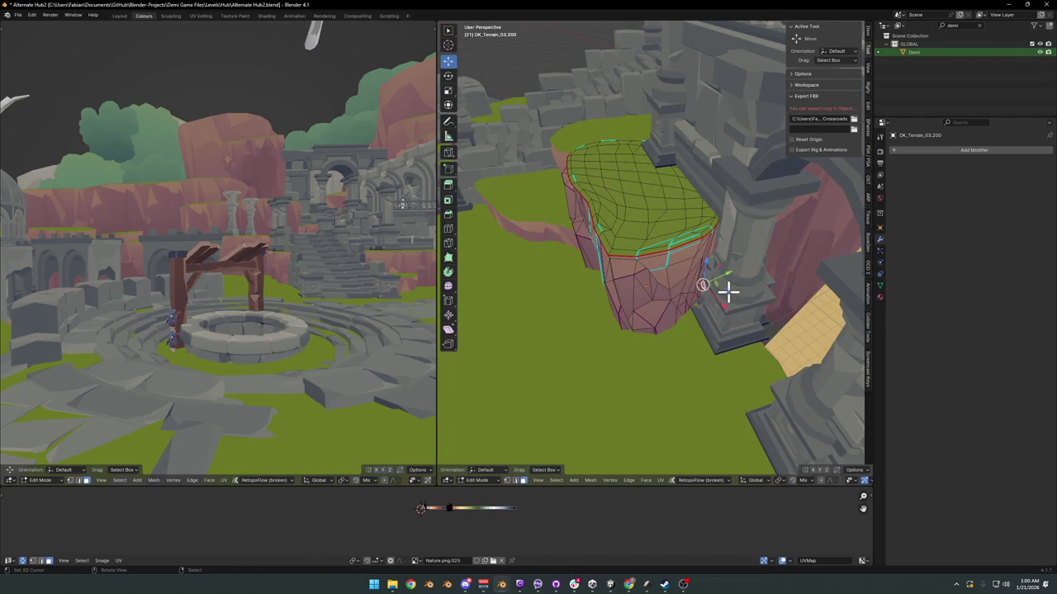
{"action": "key", "text": "g"}
{"action": "key", "text": "shift+z"}
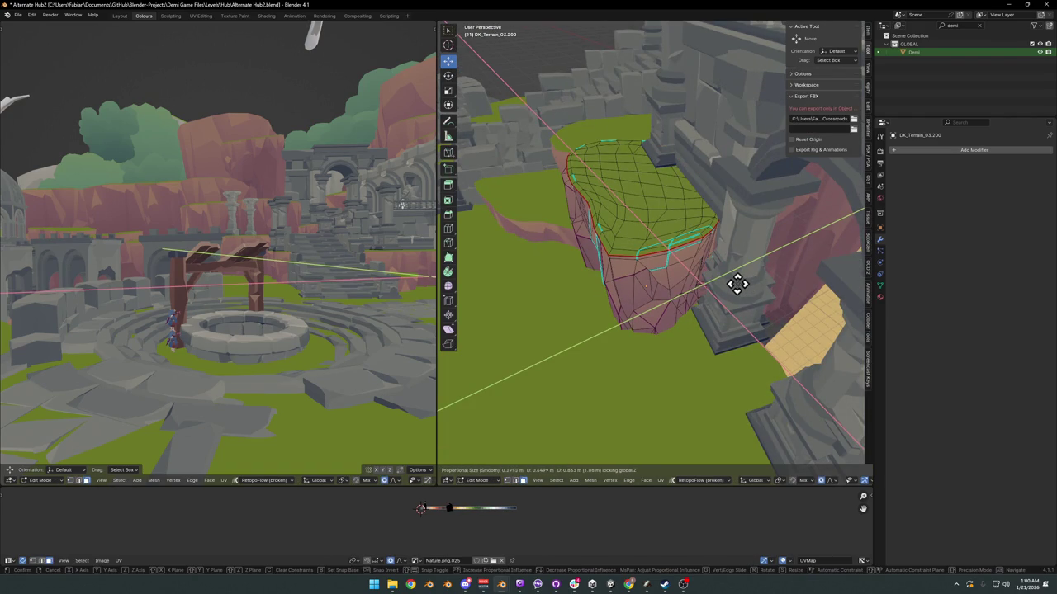
{"action": "scroll", "coordinate": [738, 281], "scroll_direction": "down", "scroll_amount": 10}
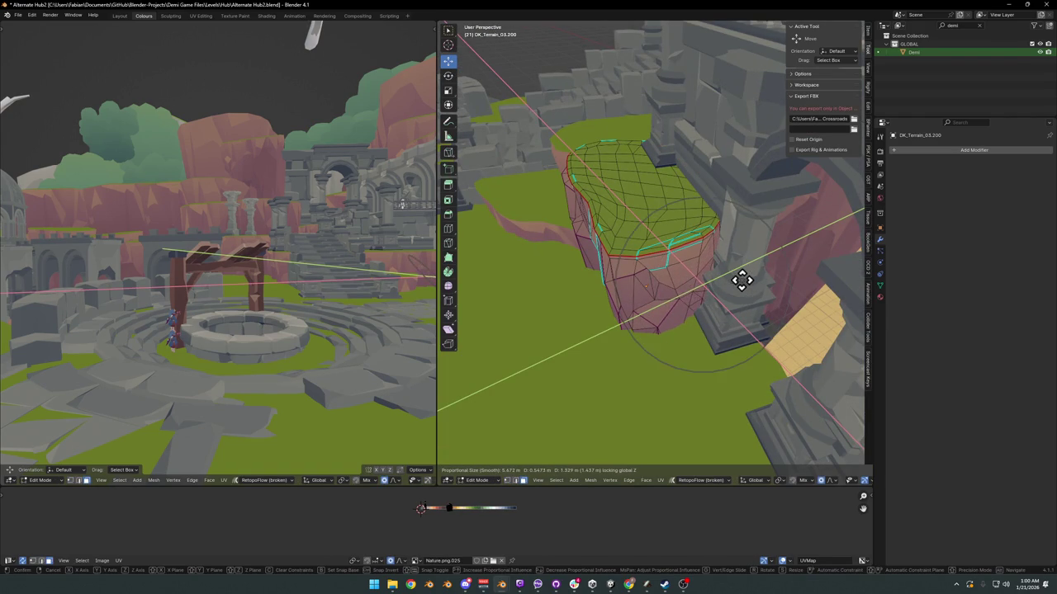
{"action": "scroll", "coordinate": [740, 278], "scroll_direction": "down", "scroll_amount": 15}
{"action": "left_click", "coordinate": [738, 281]}
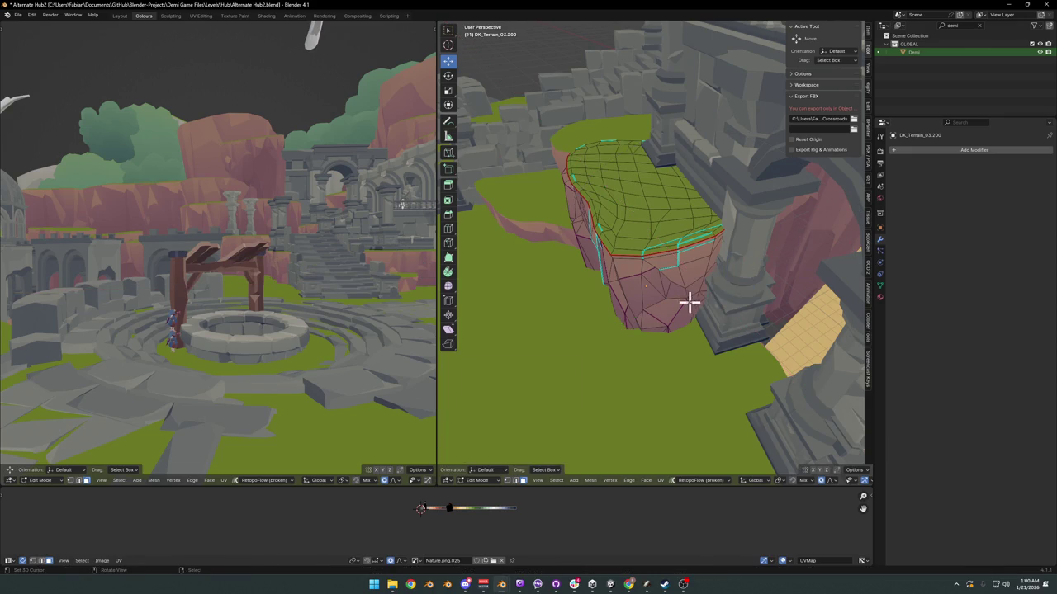
{"action": "middle_click_drag", "start_coordinate": [691, 302], "coordinate": [690, 304]}
Step: Narrow the cliff vertices along X and raise or lower them along Z with smooth falloff
{"action": "key", "text": "s"}
{"action": "key", "text": "x"}
{"action": "left_click", "coordinate": [700, 306]}
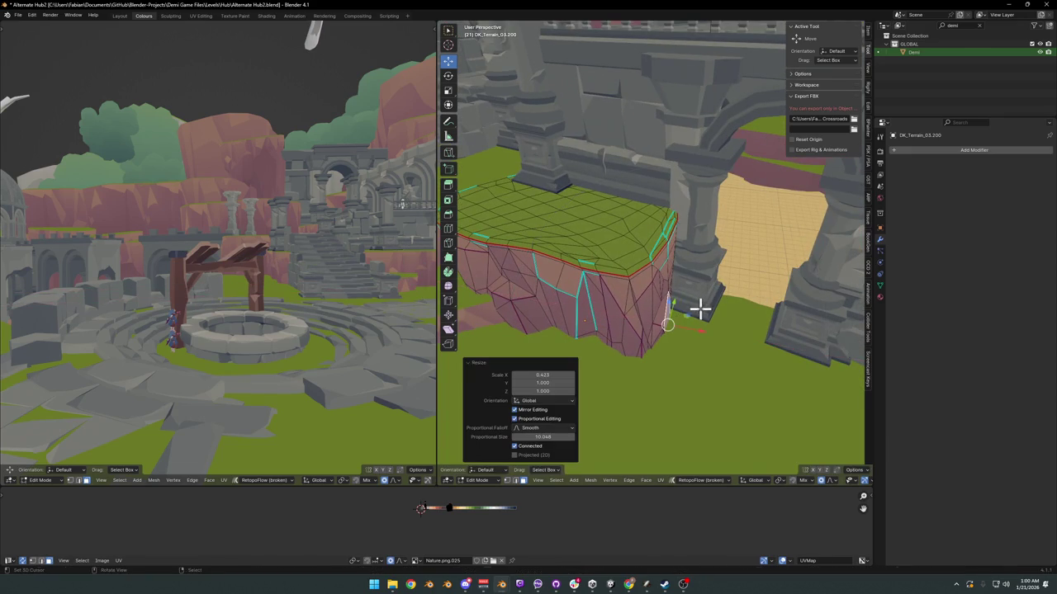
{"action": "key", "text": "s"}
{"action": "key", "text": "x"}
{"action": "right_click", "coordinate": [688, 300]}
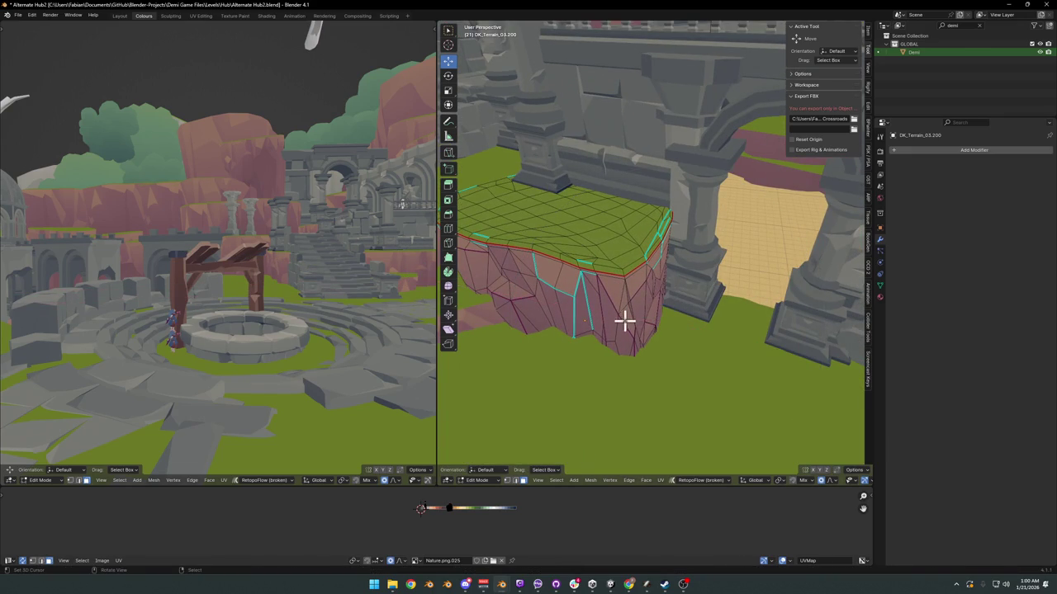
{"action": "key", "text": "g"}
{"action": "key", "text": "z"}
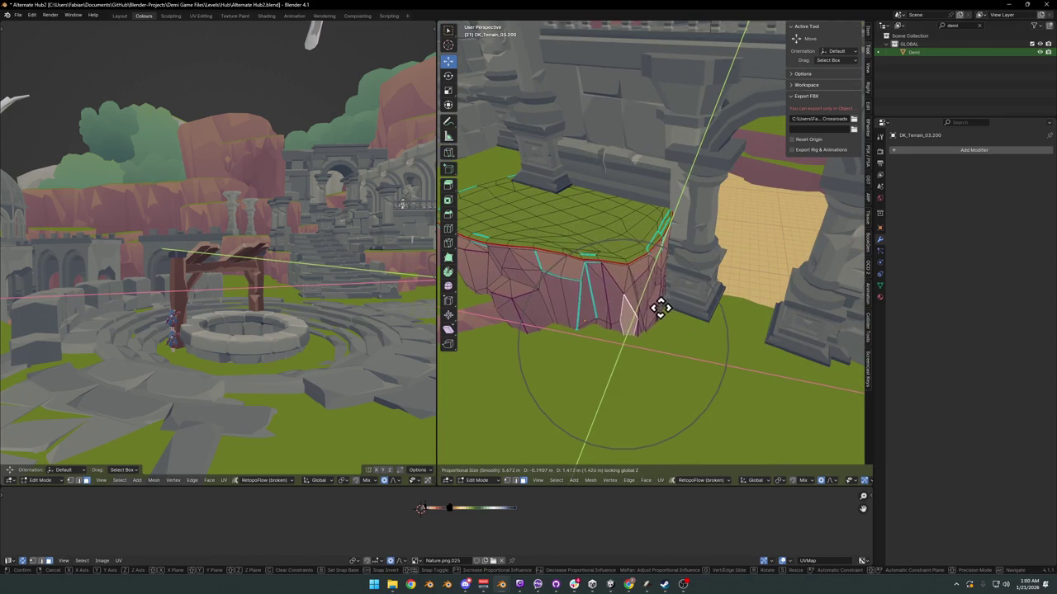
{"action": "left_click", "coordinate": [657, 310]}
{"action": "mouse_move", "coordinate": [657, 311]}
{"action": "middle_mouse_down"}
{"action": "mouse_move", "coordinate": [644, 302]}
{"action": "mouse_move", "coordinate": [665, 267]}
{"action": "mouse_move", "coordinate": [650, 303]}
{"action": "mouse_move", "coordinate": [684, 289]}
{"action": "middle_mouse_up"}
Step: Rotate a small cliff-side face by -8.44° with proportional editing, then return to Object Mode
{"action": "left_click", "coordinate": [623, 352]}
{"action": "key", "text": "r"}
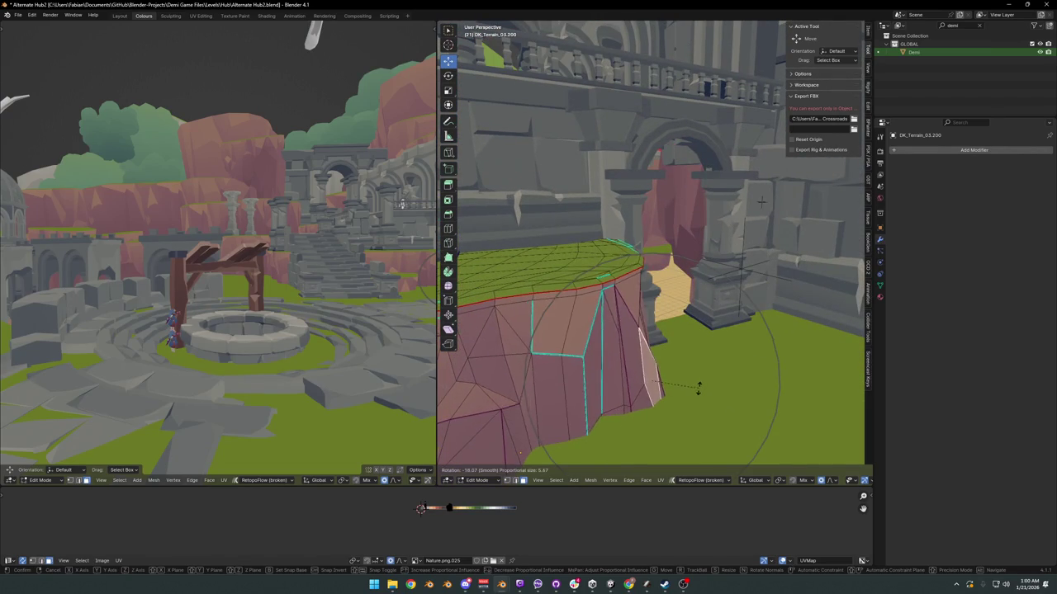
{"action": "left_click", "coordinate": [695, 391]}
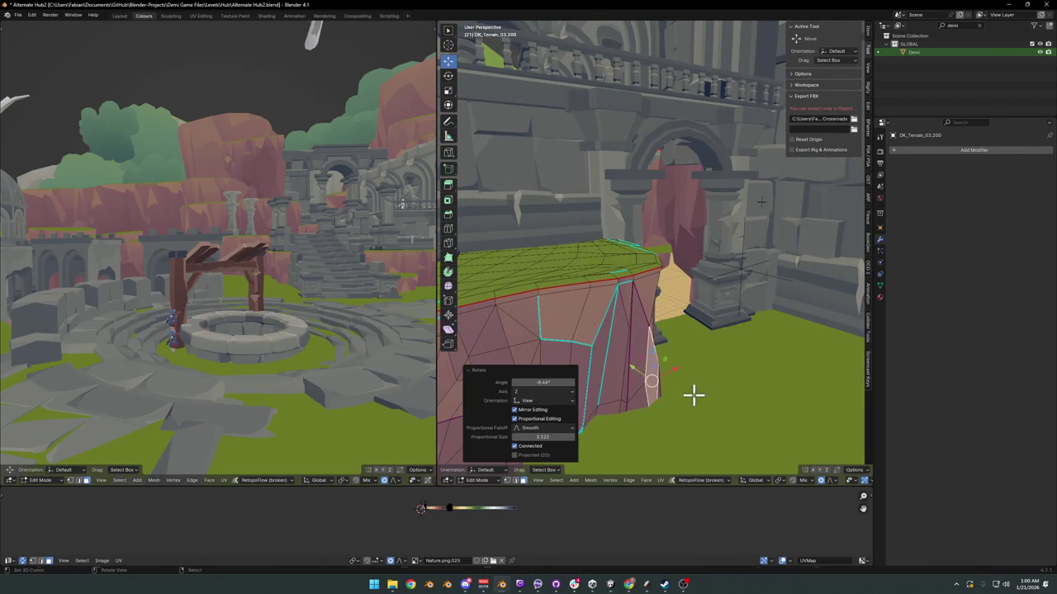
{"action": "key", "text": "g"}
{"action": "key", "text": "shift+z"}
{"action": "key", "text": "Escape"}
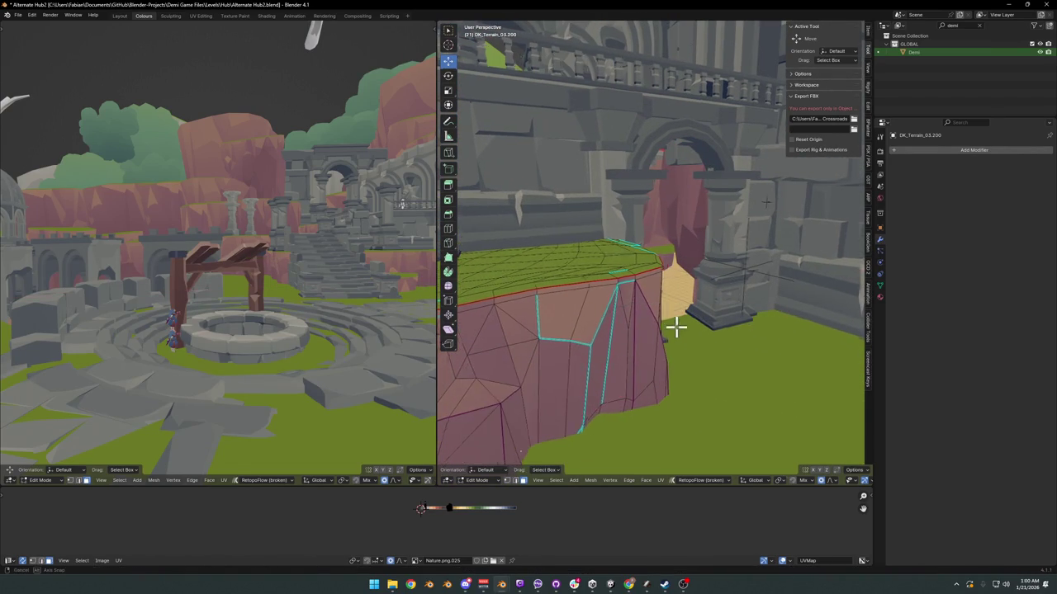
{"action": "mouse_move", "coordinate": [672, 325]}
{"action": "middle_mouse_down"}
{"action": "mouse_move", "coordinate": [632, 324]}
{"action": "mouse_move", "coordinate": [639, 358]}
{"action": "middle_mouse_up"}
{"action": "left_click", "coordinate": [632, 374]}
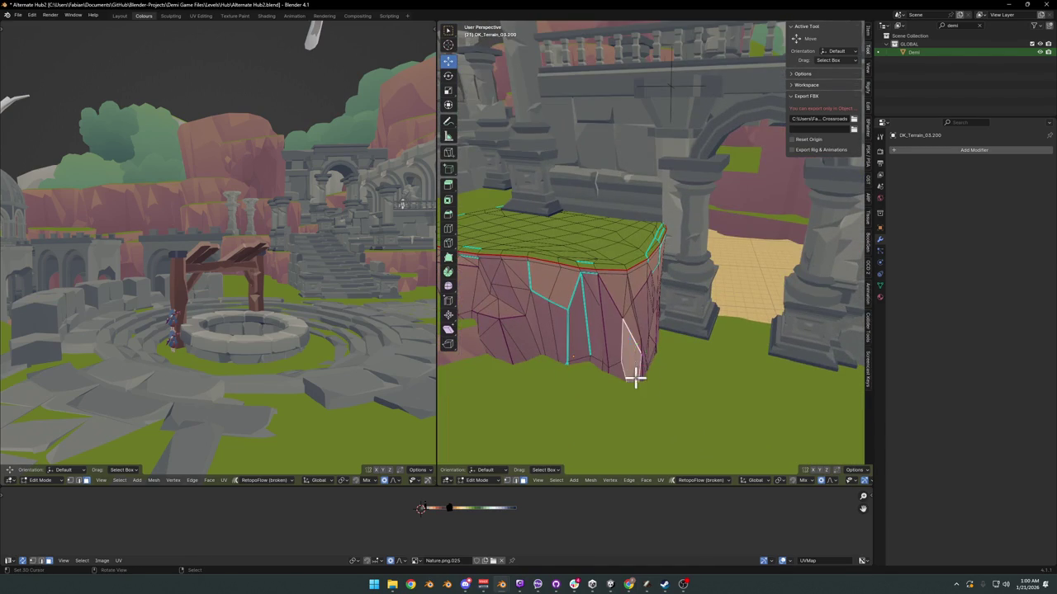
{"action": "key", "text": "g"}
{"action": "key", "text": "shift+z"}
{"action": "key", "text": "Escape"}
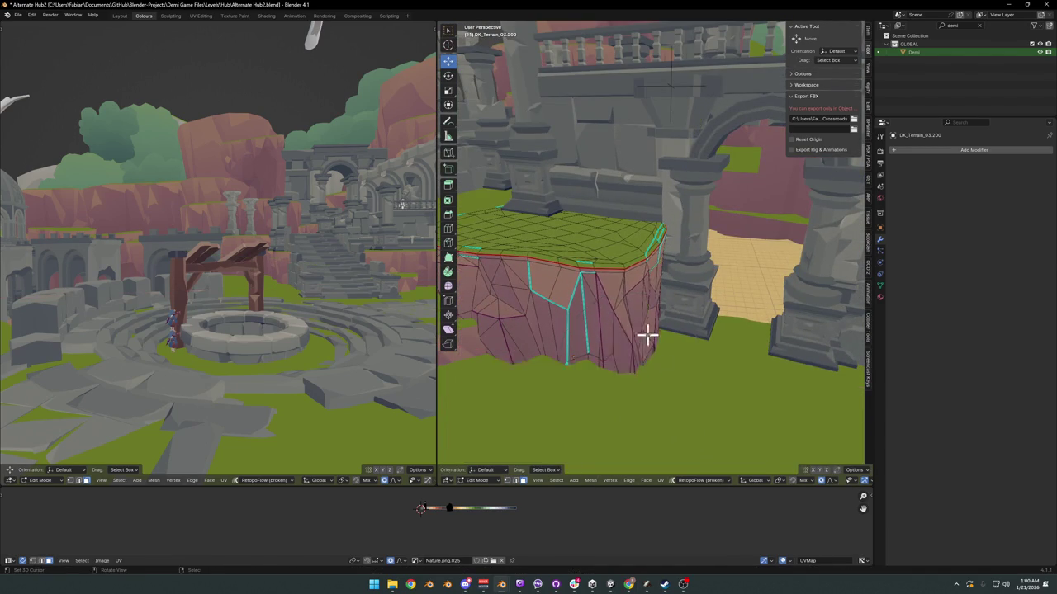
{"action": "scroll", "coordinate": [644, 335], "scroll_direction": "down", "scroll_amount": 3}
{"action": "middle_click_drag", "start_coordinate": [643, 335], "coordinate": [711, 317]}
{"action": "key", "text": "Tab"}
Step: Turn the cliff piece 28.2° about Z and slide it about 0.545 m X, 0.159 m Y
{"action": "key", "text": "r"}
{"action": "key", "text": "z"}
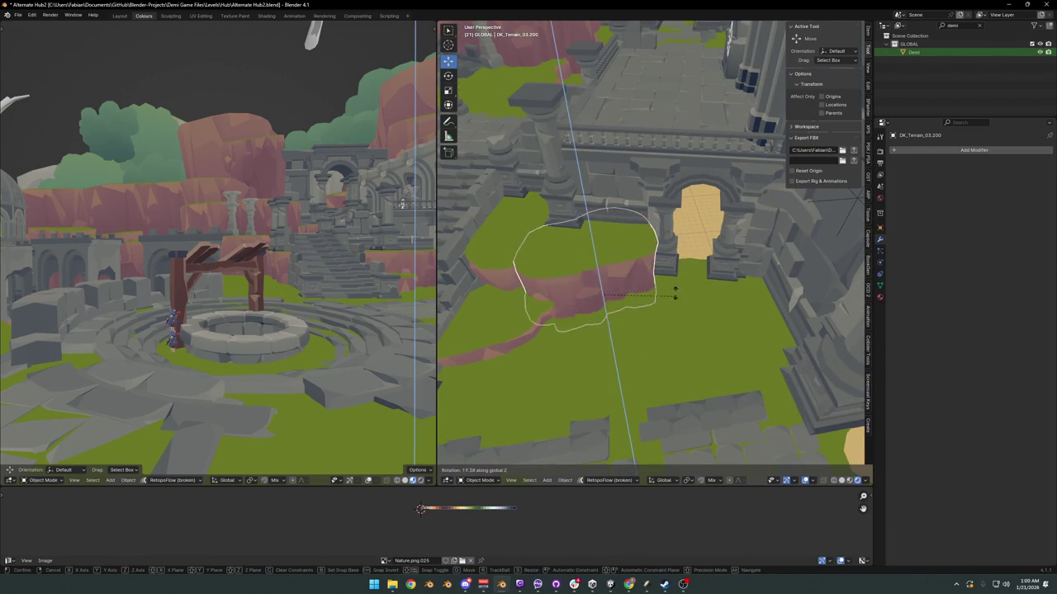
{"action": "left_click", "coordinate": [669, 289]}
{"action": "key", "text": "g"}
{"action": "key", "text": "shift+z"}
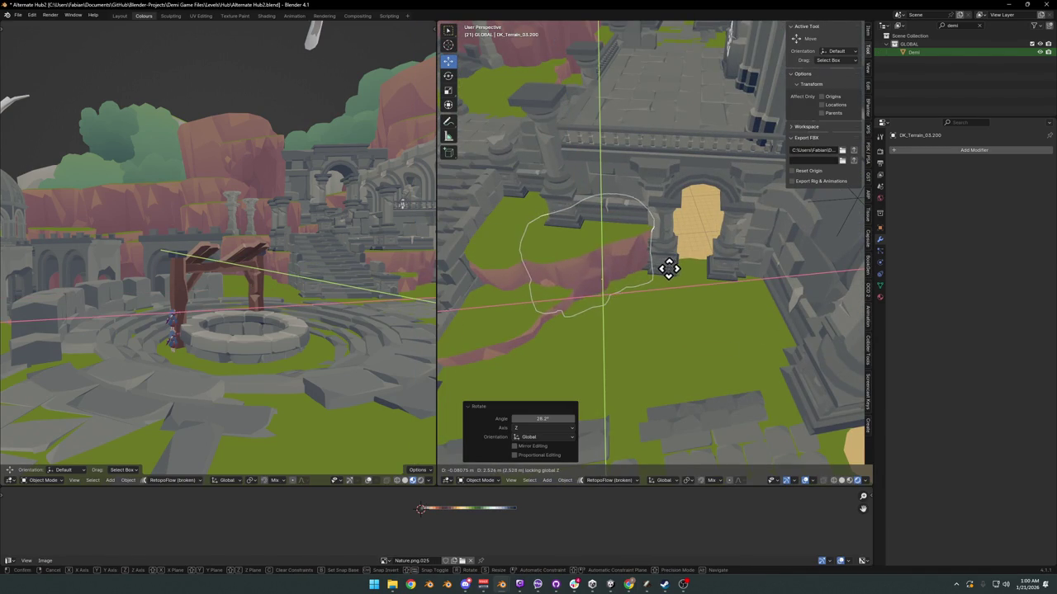
{"action": "mouse_move", "coordinate": [665, 278]}
{"action": "middle_mouse_down"}
{"action": "mouse_move", "coordinate": [625, 300]}
{"action": "mouse_move", "coordinate": [653, 281]}
{"action": "mouse_move", "coordinate": [632, 314]}
{"action": "mouse_move", "coordinate": [632, 288]}
{"action": "middle_mouse_up"}
{"action": "left_click", "coordinate": [613, 286]}
{"action": "scroll", "coordinate": [653, 285], "scroll_direction": "up", "scroll_amount": 4}
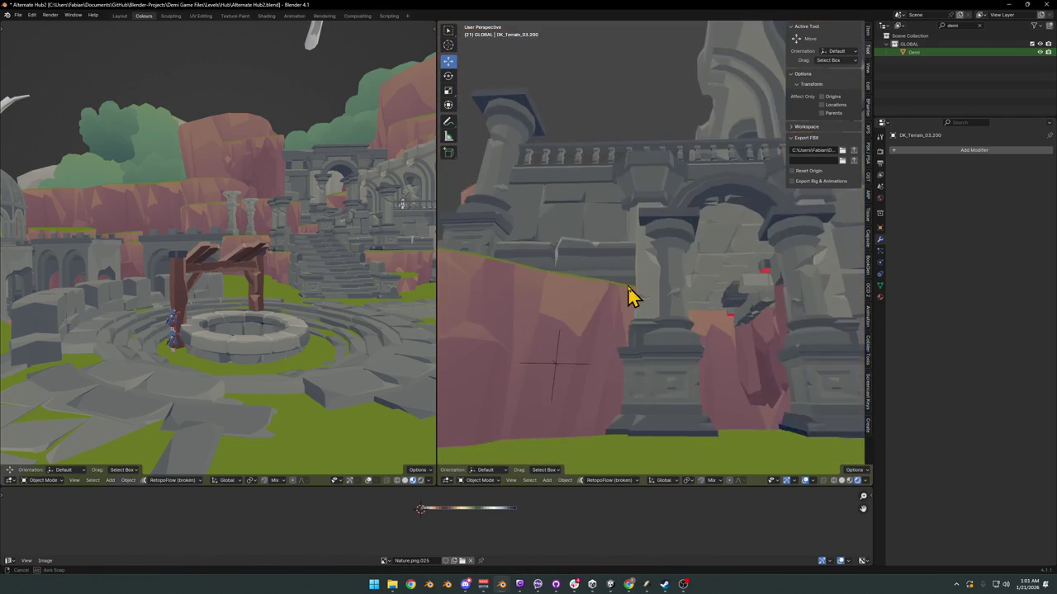
Step: Save, walk the left viewport's camera toward the well, then save again
{"action": "scroll", "coordinate": [632, 296], "scroll_direction": "down", "scroll_amount": 5}
{"action": "key", "text": "ctrl+s"}
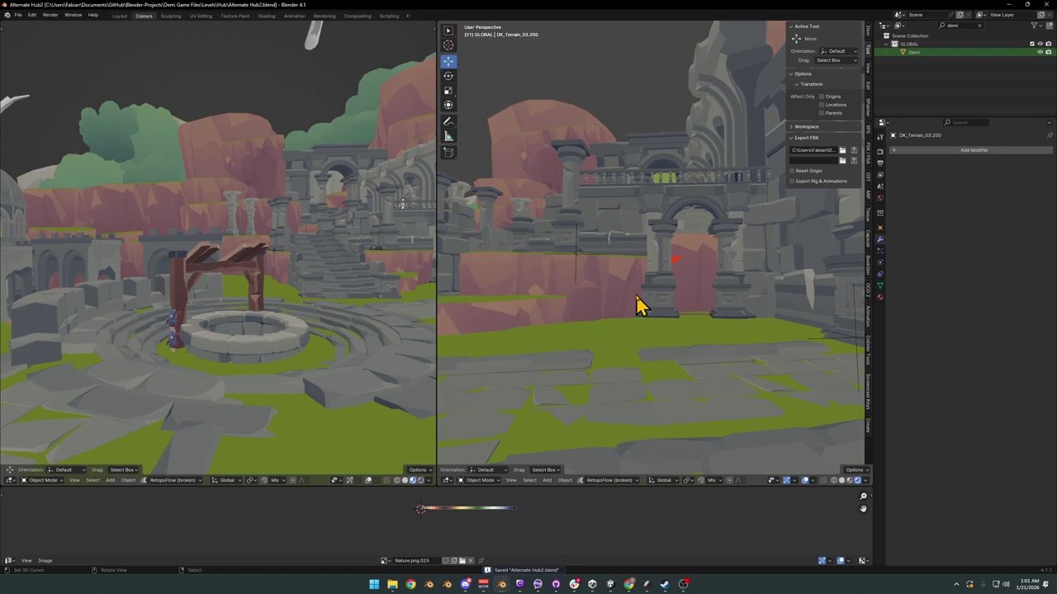
{"action": "mouse_move", "coordinate": [640, 304]}
{"action": "middle_mouse_down"}
{"action": "mouse_move", "coordinate": [653, 325]}
{"action": "mouse_move", "coordinate": [682, 327]}
{"action": "middle_mouse_up"}
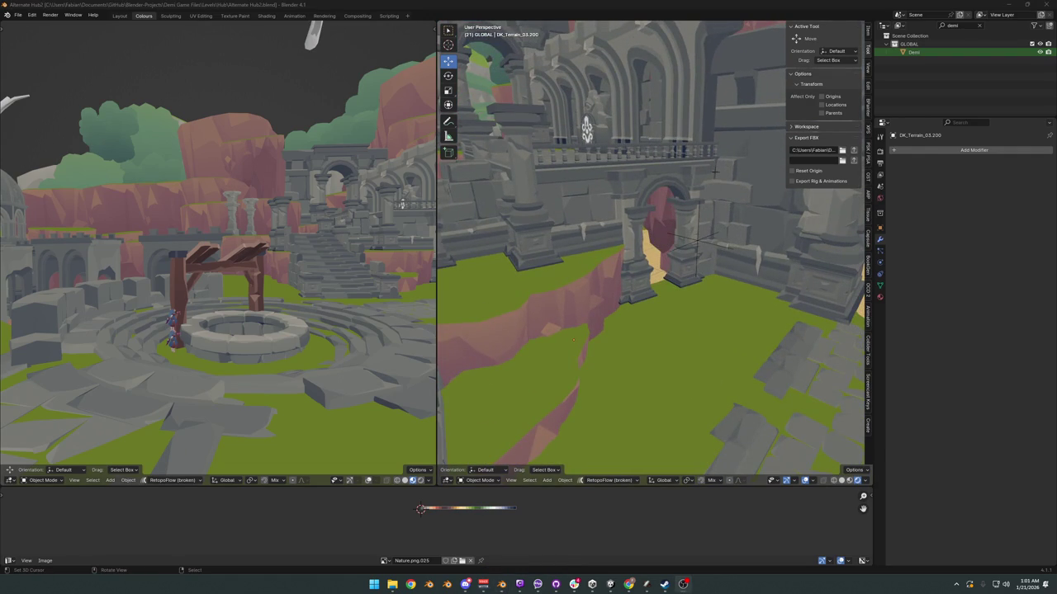
{"action": "key", "text": "shift+grave"}
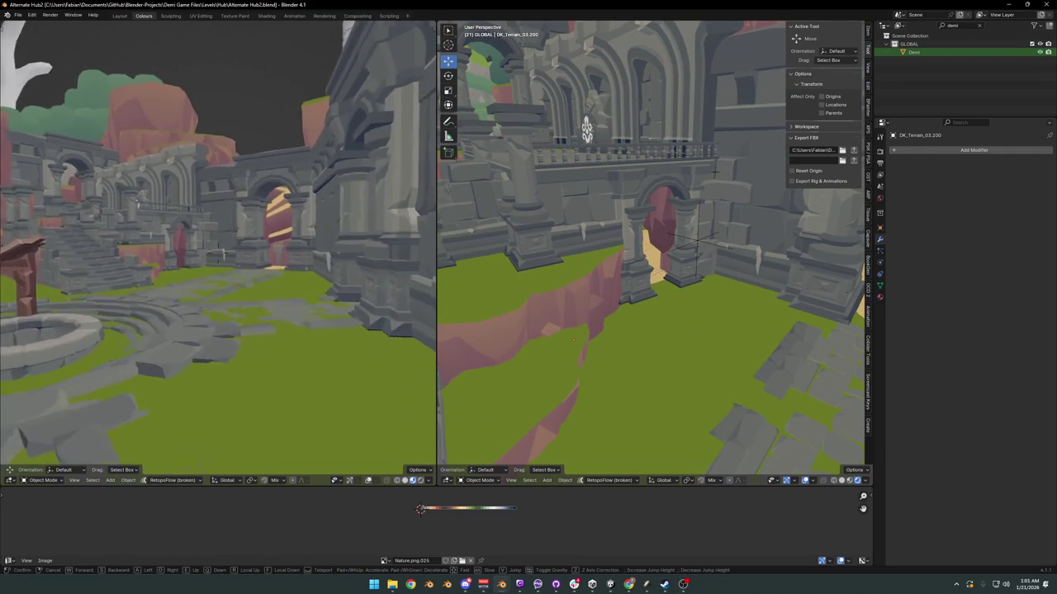
{"action": "key", "text": "w"}
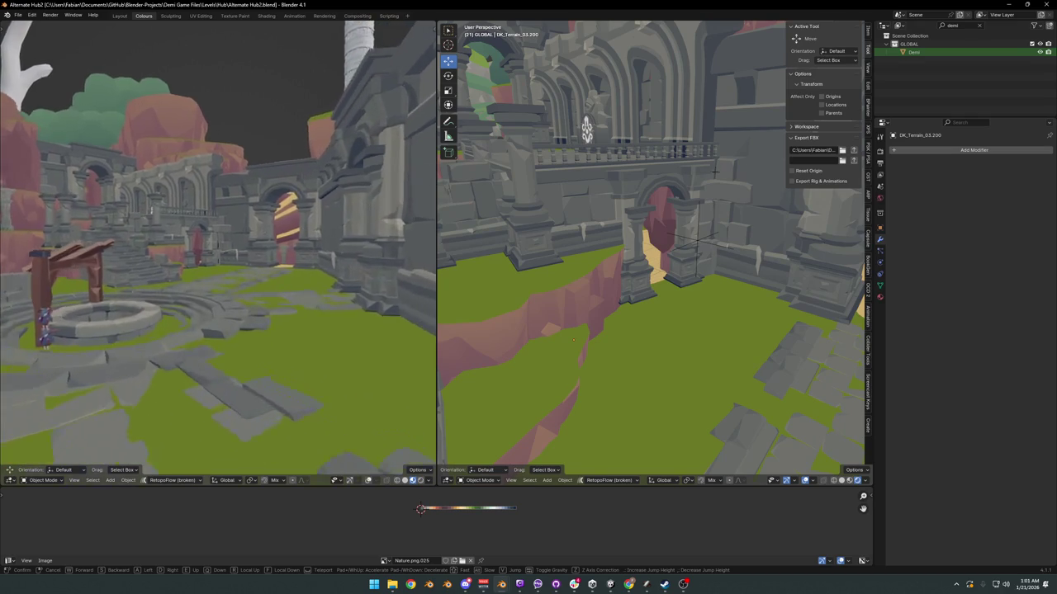
{"action": "key", "text": "Escape"}
{"action": "key", "text": "ctrl+s"}
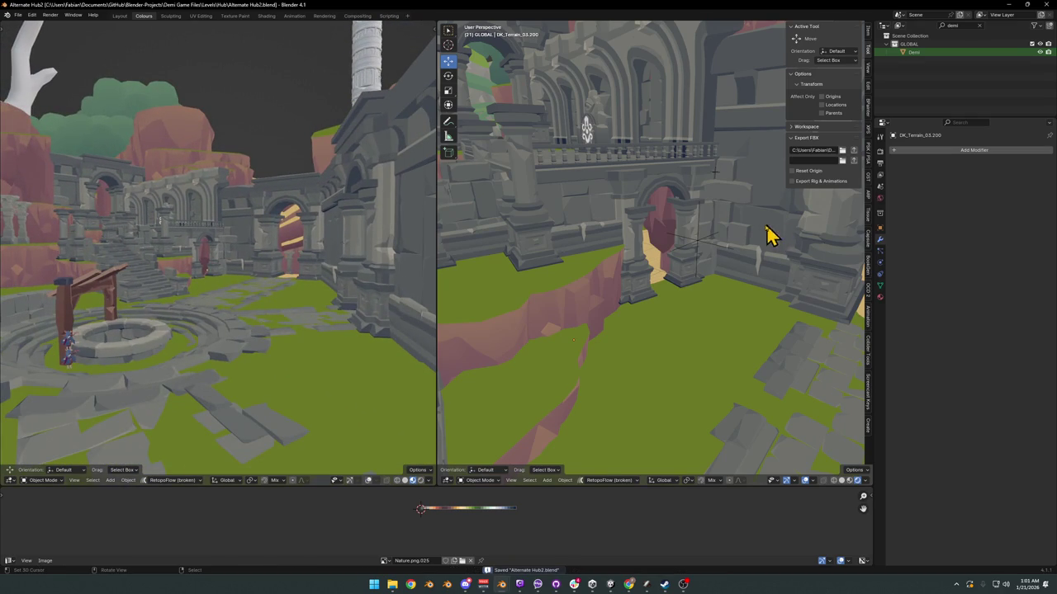
Step: Walk the right viewport through the arches, then pull back to view the long staircase
{"action": "mouse_move", "coordinate": [769, 233]}
{"action": "middle_mouse_down"}
{"action": "mouse_move", "coordinate": [696, 269]}
{"action": "mouse_move", "coordinate": [711, 262]}
{"action": "middle_mouse_up"}
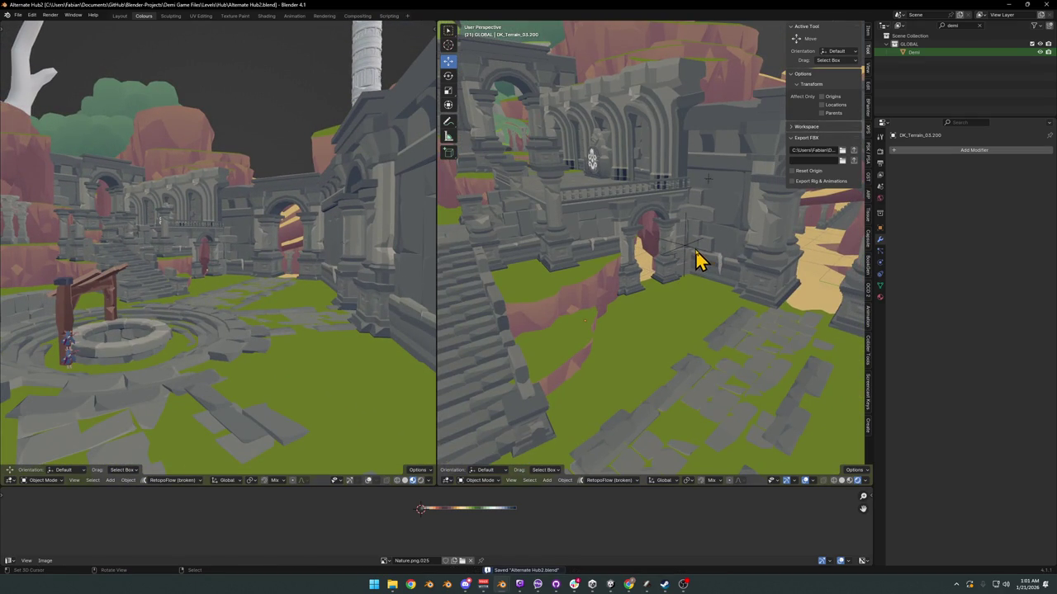
{"action": "key", "text": "shift+grave"}
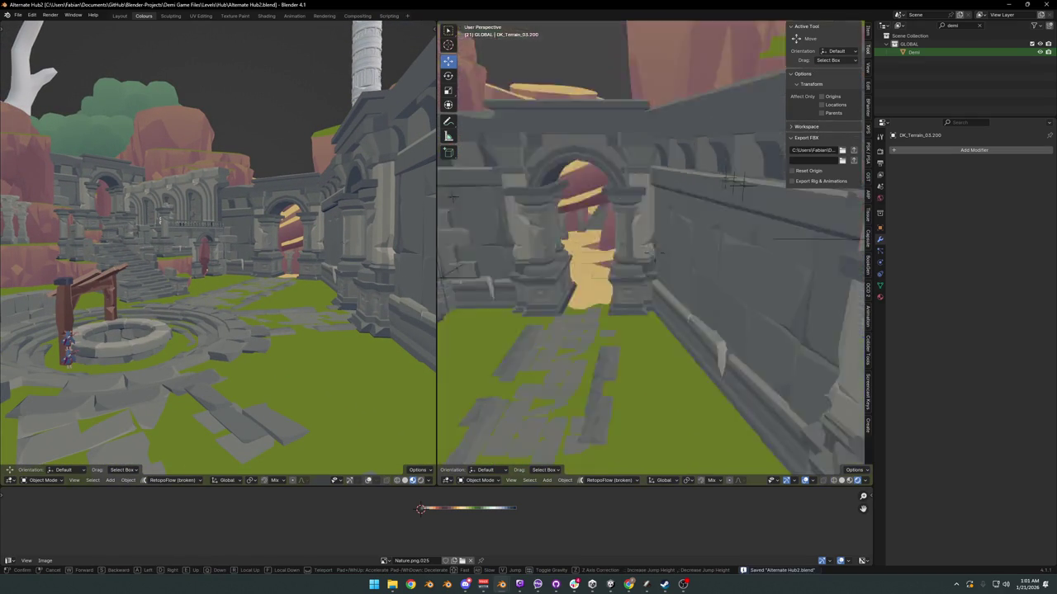
{"action": "key", "text": "w"}
{"action": "key", "text": "w"}
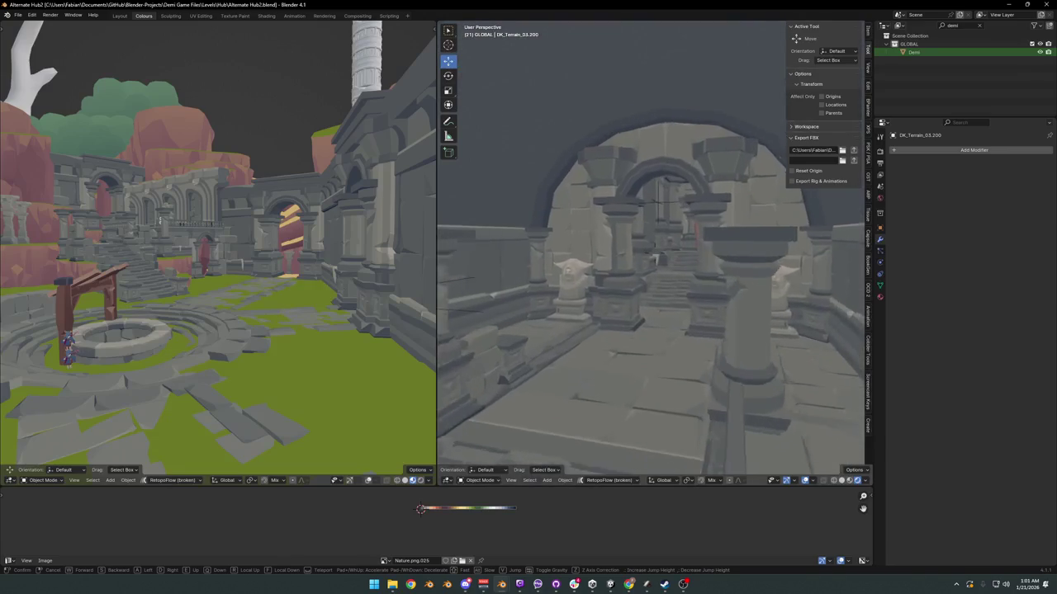
{"action": "key", "text": "Escape"}
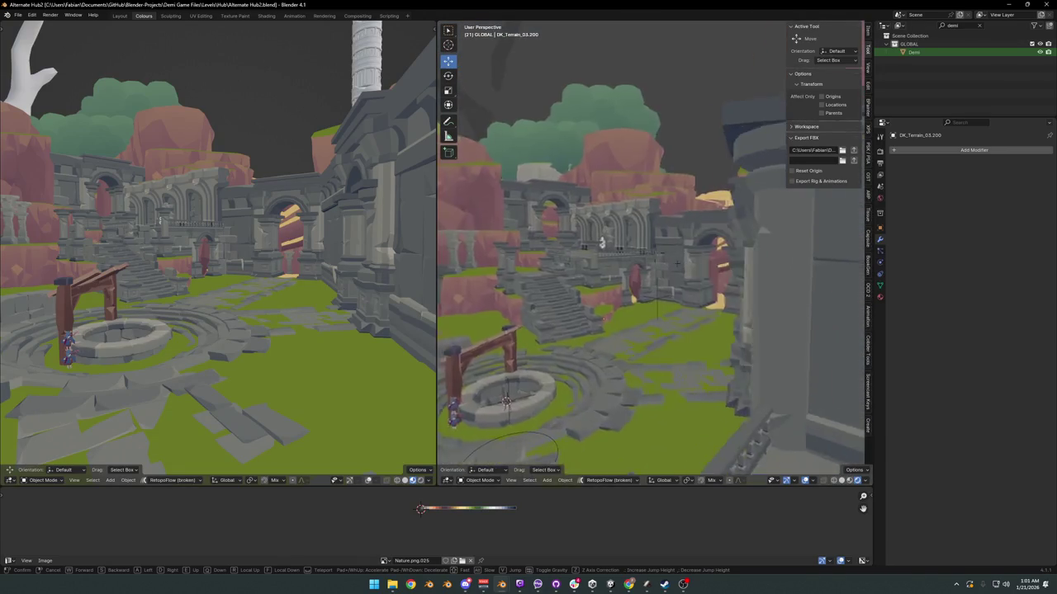
{"action": "key", "text": "shift+grave"}
{"action": "key", "text": "w"}
{"action": "key", "text": "s"}
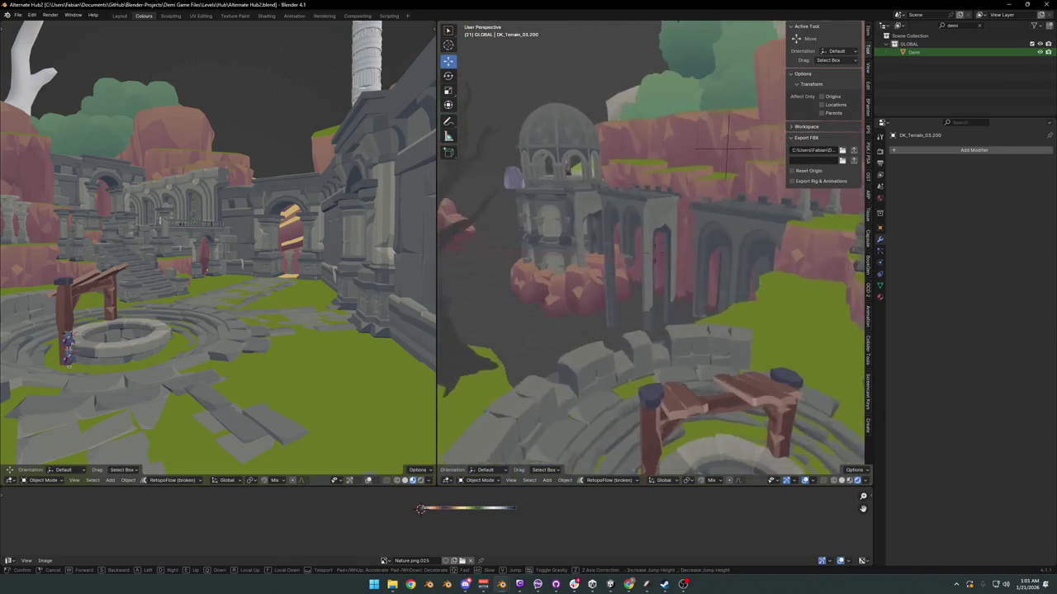
{"action": "key", "text": "Escape"}
{"action": "key", "text": "ctrl+s"}
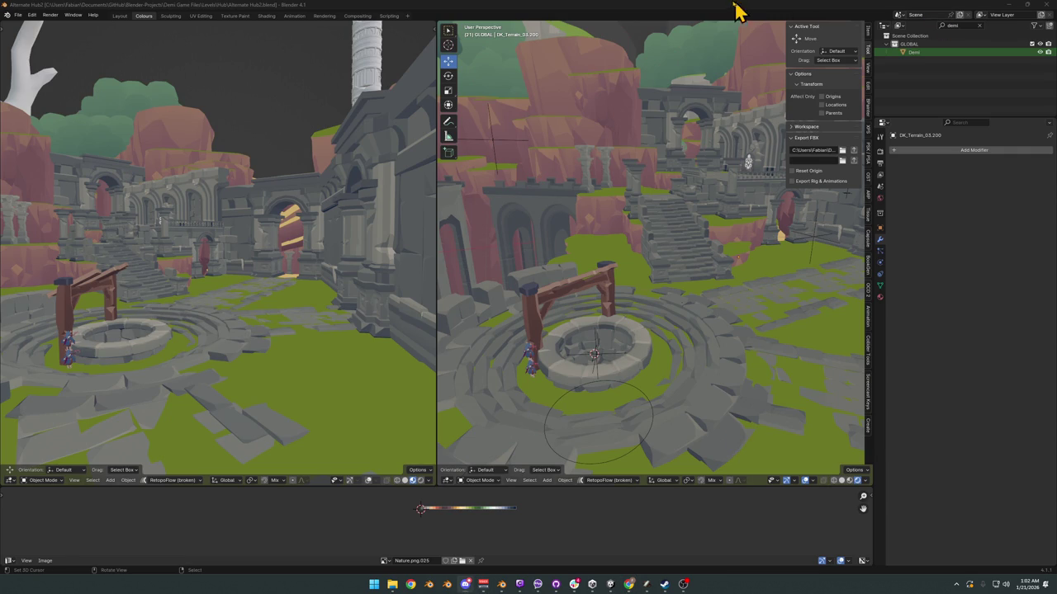
{"action": "mouse_move", "coordinate": [671, 271]}
{"action": "middle_mouse_down", "text": "ctrl"}
{"action": "mouse_move", "coordinate": [625, 205]}
{"action": "mouse_move", "coordinate": [660, 212]}
{"action": "mouse_move", "coordinate": [670, 239]}
{"action": "mouse_move", "coordinate": [698, 252]}
{"action": "mouse_move", "coordinate": [632, 253]}
{"action": "mouse_move", "coordinate": [632, 235]}
{"action": "mouse_move", "coordinate": [663, 250]}
{"action": "mouse_move", "coordinate": [679, 224]}
{"action": "mouse_move", "coordinate": [699, 246]}
{"action": "mouse_move", "coordinate": [635, 237]}
{"action": "mouse_move", "coordinate": [627, 245]}
{"action": "mouse_move", "coordinate": [655, 255]}
{"action": "mouse_move", "coordinate": [655, 245]}
{"action": "mouse_move", "coordinate": [625, 250]}
{"action": "mouse_move", "coordinate": [721, 244]}
{"action": "middle_mouse_up", "text": "ctrl"}
{"action": "key", "text": "ctrl+s"}
{"action": "scroll", "coordinate": [660, 245], "scroll_direction": "up", "scroll_amount": 3}
{"action": "scroll", "coordinate": [649, 247], "scroll_direction": "up", "scroll_amount": 3}
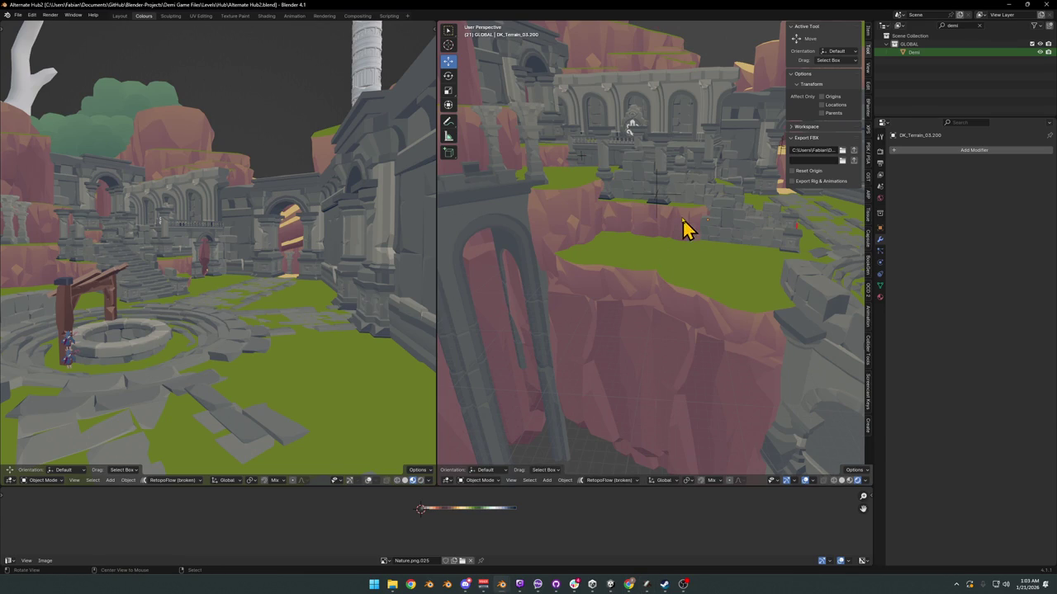
{"action": "scroll", "coordinate": [685, 229], "scroll_direction": "up", "scroll_amount": 2}
Step: Duplicate the ruin wall piece beside the stairs onto the cliff and turn it about -85° around Z
{"action": "scroll", "coordinate": [690, 217], "scroll_direction": "up", "scroll_amount": 3}
{"action": "scroll", "coordinate": [712, 236], "scroll_direction": "up", "scroll_amount": 3}
{"action": "left_click", "coordinate": [701, 332]}
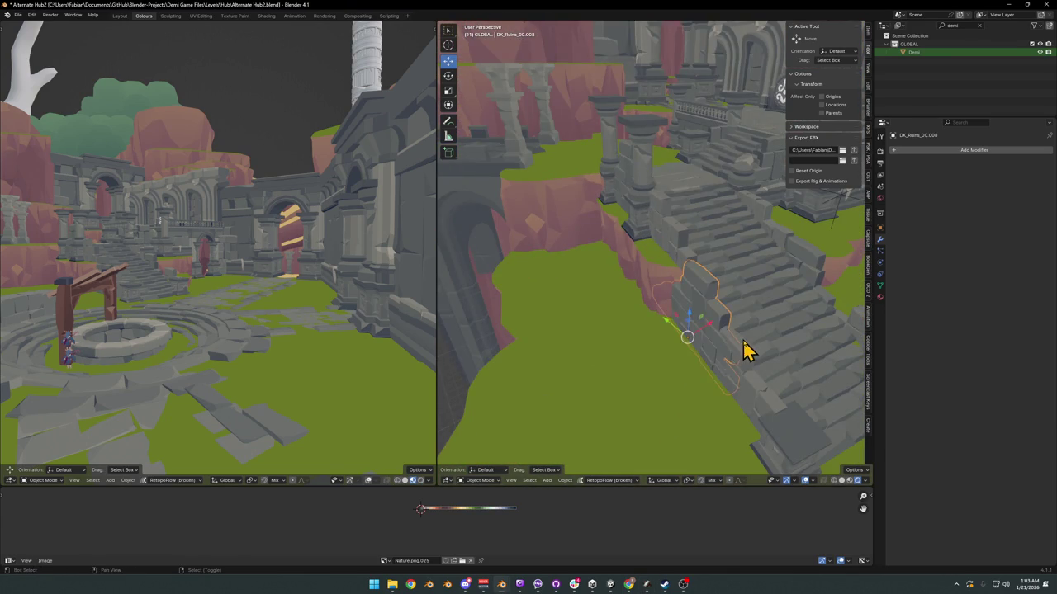
{"action": "key", "text": "shift+d"}
{"action": "left_click", "coordinate": [611, 281]}
{"action": "key", "text": "r"}
{"action": "key", "text": "z"}
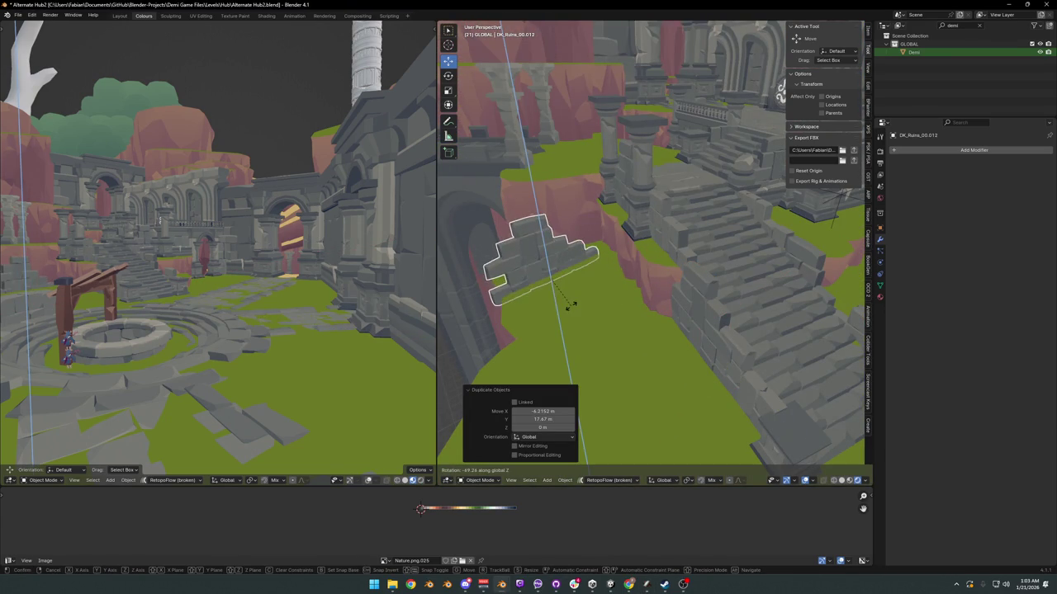
{"action": "left_click", "coordinate": [570, 302]}
Step: Slide the duplicate to the cliff edge along the ground and give it a roughly 178° half-turn
{"action": "key", "text": "g"}
{"action": "key", "text": "shift+z"}
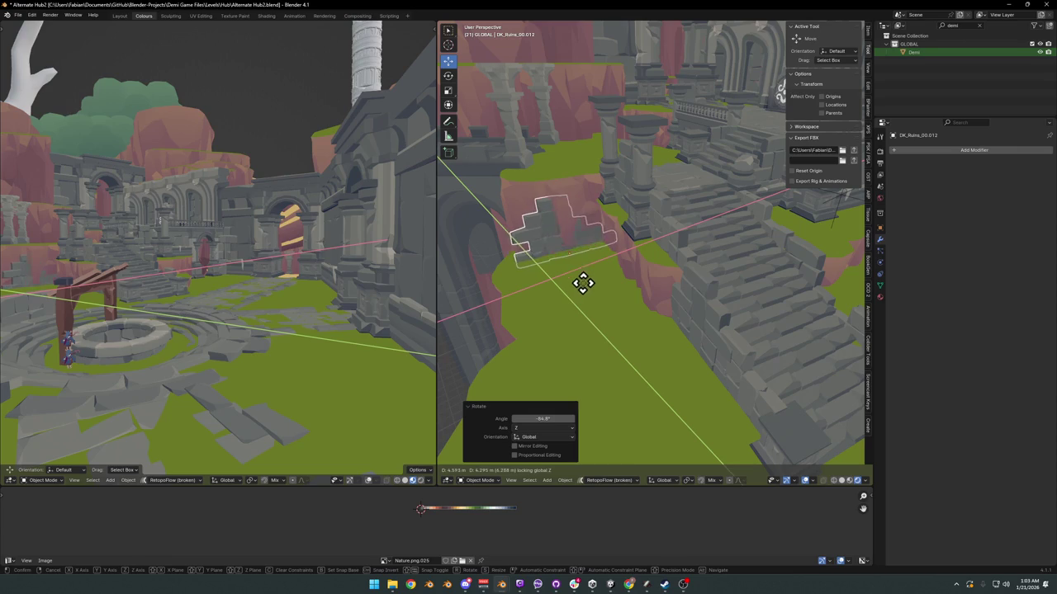
{"action": "left_click", "coordinate": [582, 285]}
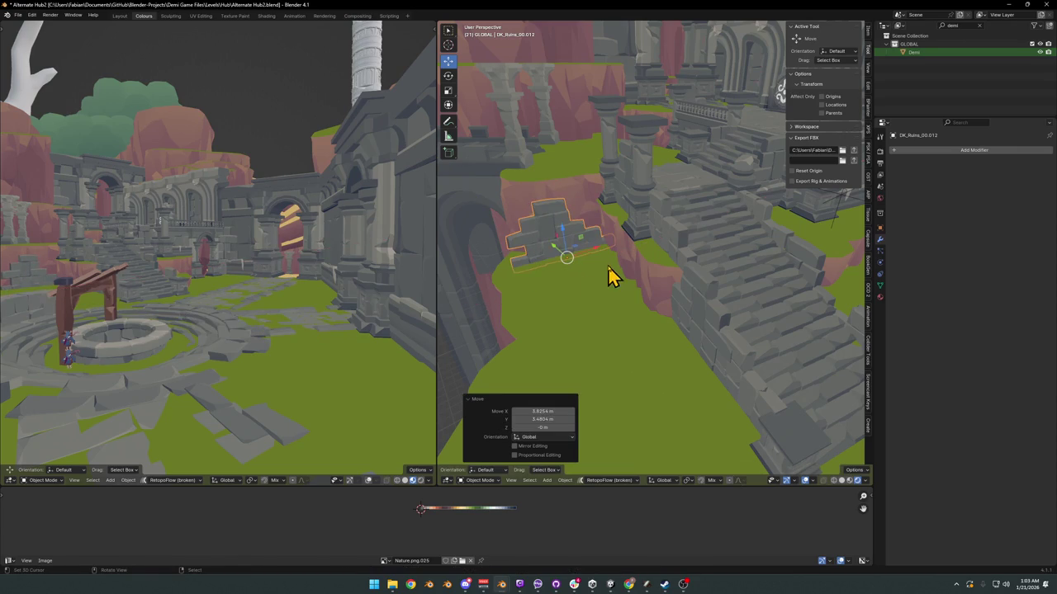
{"action": "key", "text": "r"}
{"action": "key", "text": "z"}
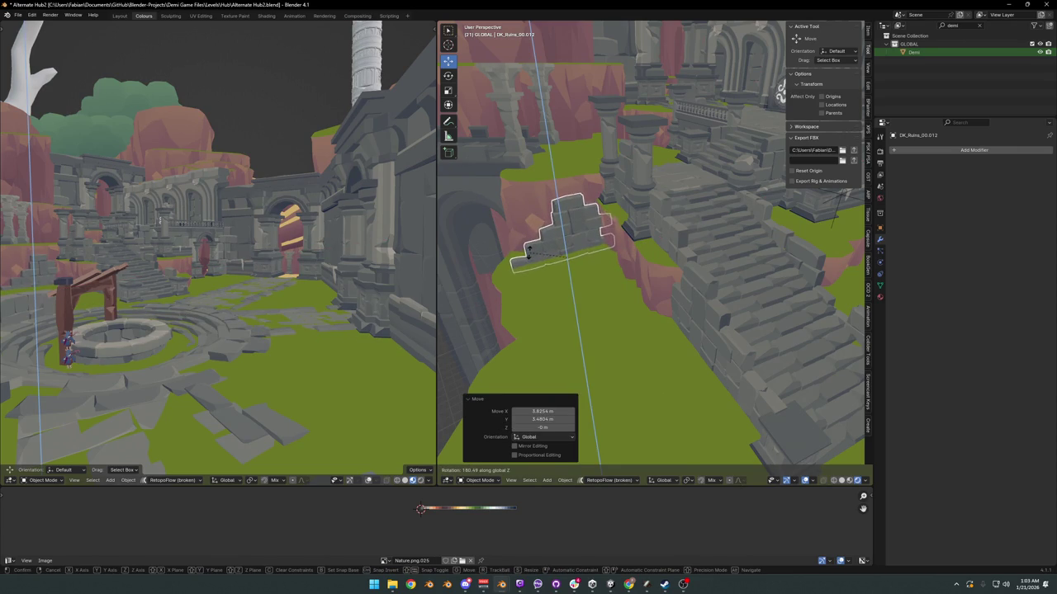
{"action": "left_click", "coordinate": [600, 267]}
{"action": "key", "text": "g"}
{"action": "key", "text": "shift+z"}
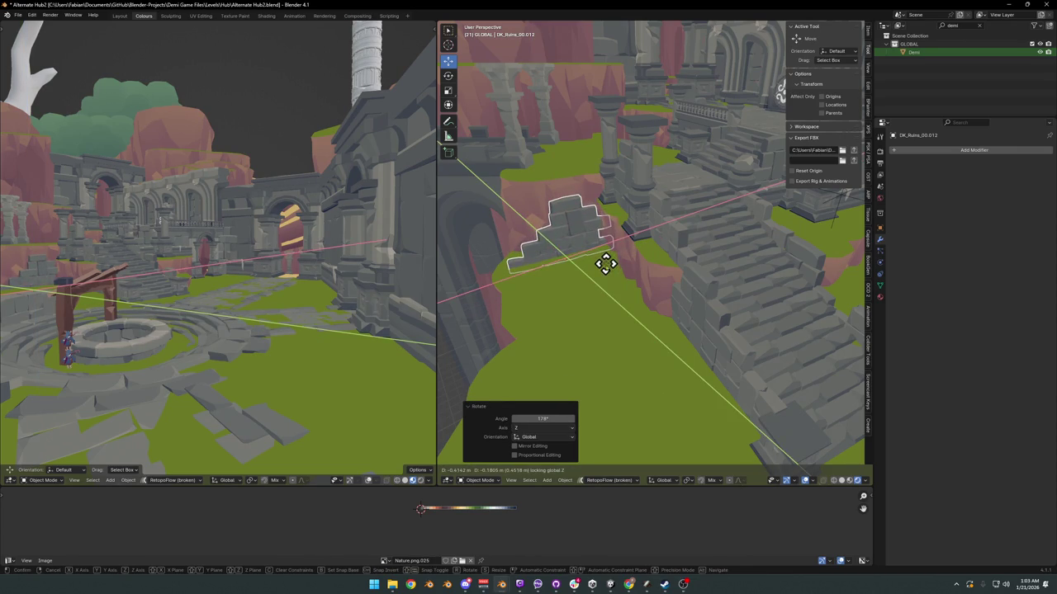
{"action": "key", "text": "Escape"}
Step: Reposition the ruin piece on the grass, moving it level with the ground
{"action": "mouse_move", "coordinate": [605, 263]}
{"action": "middle_mouse_down"}
{"action": "mouse_move", "coordinate": [607, 244]}
{"action": "mouse_move", "coordinate": [649, 267]}
{"action": "mouse_move", "coordinate": [649, 276]}
{"action": "mouse_move", "coordinate": [608, 271]}
{"action": "mouse_move", "coordinate": [669, 265]}
{"action": "mouse_move", "coordinate": [660, 269]}
{"action": "middle_mouse_up"}
{"action": "left_click", "coordinate": [653, 260]}
{"action": "key", "text": "g"}
{"action": "key", "text": "shift+z"}
{"action": "left_click", "coordinate": [660, 267]}
{"action": "scroll", "coordinate": [661, 266], "scroll_direction": "down", "scroll_amount": 4}
{"action": "scroll", "coordinate": [679, 263], "scroll_direction": "up", "scroll_amount": 3}
{"action": "key", "text": "g"}
{"action": "key", "text": "shift+z"}
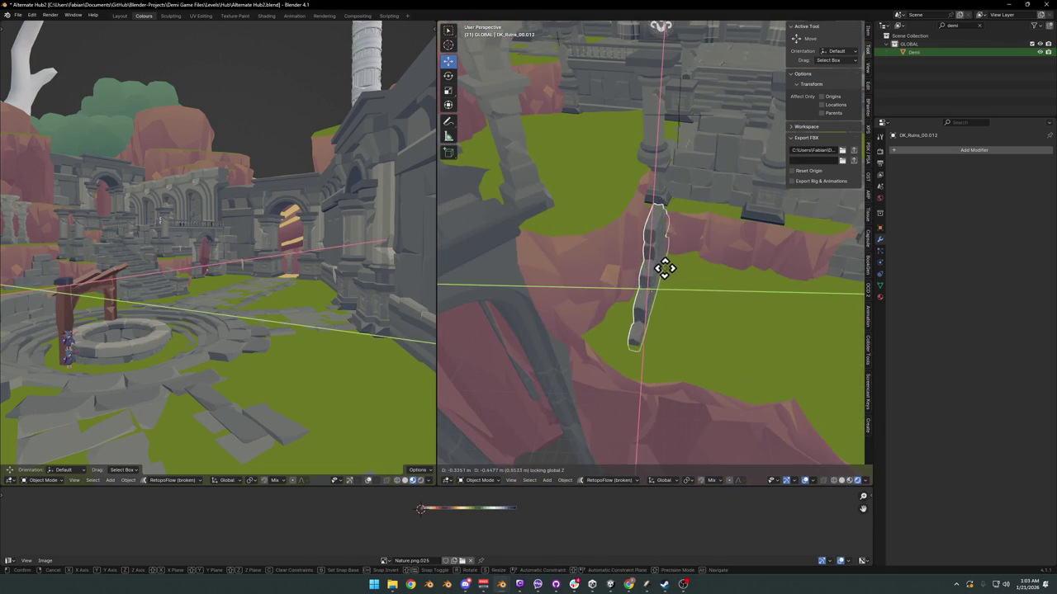
{"action": "left_click", "coordinate": [677, 275]}
Step: Adjust the piece's Z and X rotation and place it beside the staircase
{"action": "key", "text": "r"}
{"action": "key", "text": "z"}
{"action": "left_click", "coordinate": [697, 262]}
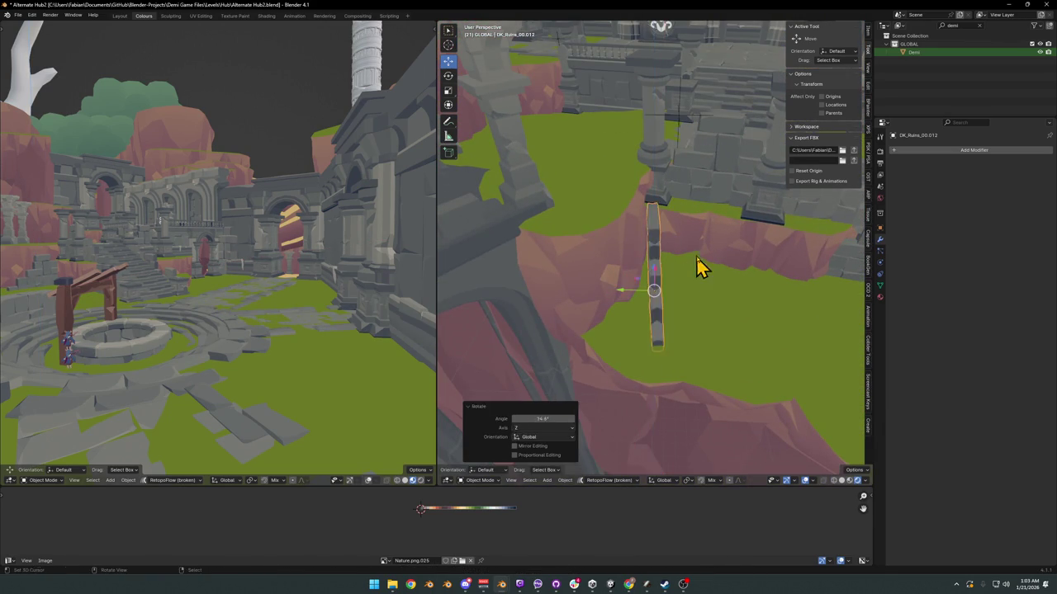
{"action": "mouse_move", "coordinate": [698, 267]}
{"action": "middle_mouse_down"}
{"action": "mouse_move", "coordinate": [632, 278]}
{"action": "mouse_move", "coordinate": [719, 302]}
{"action": "mouse_move", "coordinate": [632, 283]}
{"action": "mouse_move", "coordinate": [587, 311]}
{"action": "mouse_move", "coordinate": [653, 252]}
{"action": "mouse_move", "coordinate": [630, 234]}
{"action": "mouse_move", "coordinate": [644, 266]}
{"action": "middle_mouse_up"}
{"action": "key", "text": "r"}
{"action": "key", "text": "x"}
{"action": "left_click", "coordinate": [624, 267]}
{"action": "key", "text": "g"}
{"action": "key", "text": "shift+z"}
{"action": "left_click", "coordinate": [654, 244]}
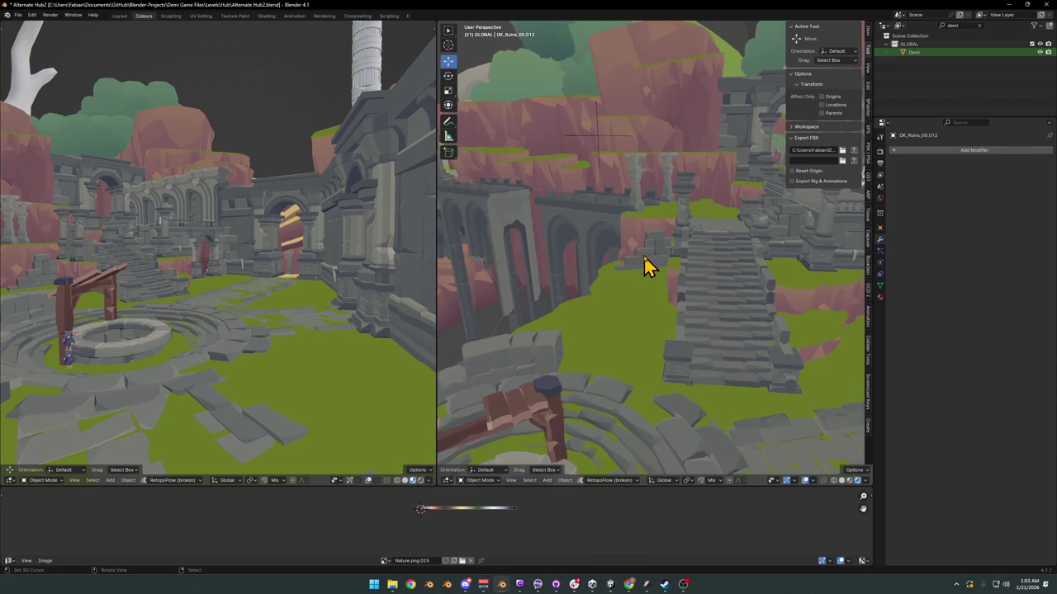
Step: Duplicate the ruin piece, turn it around Z and place it in front of the stairs
{"action": "key", "text": "shift+d"}
{"action": "key", "text": "shift+z"}
{"action": "left_click", "coordinate": [615, 357]}
{"action": "key", "text": "r"}
{"action": "key", "text": "z"}
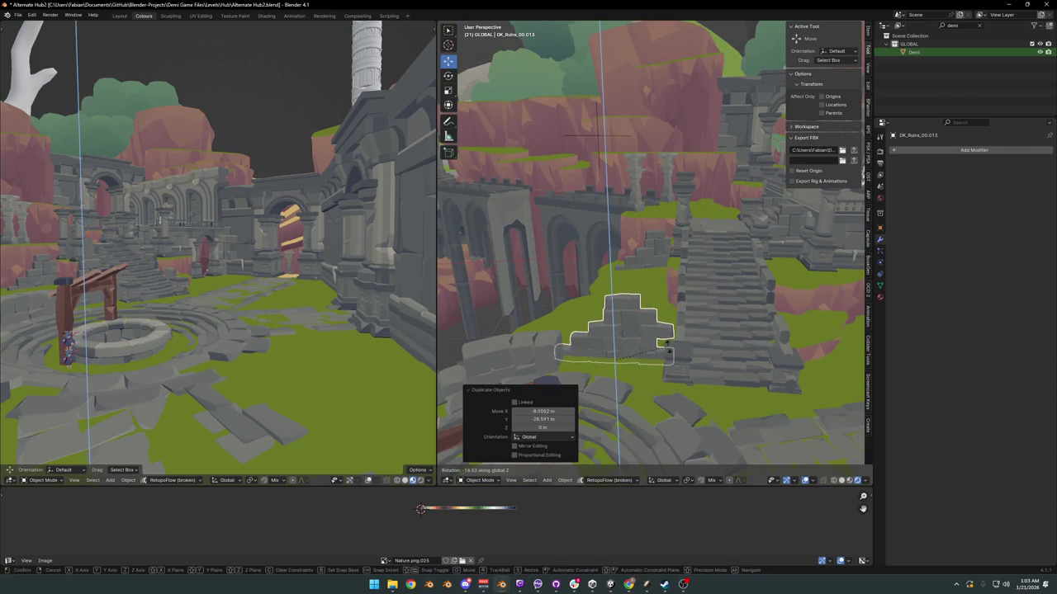
{"action": "left_click", "coordinate": [659, 351]}
{"action": "key", "text": "g"}
{"action": "key", "text": "shift+z"}
{"action": "left_click", "coordinate": [660, 371]}
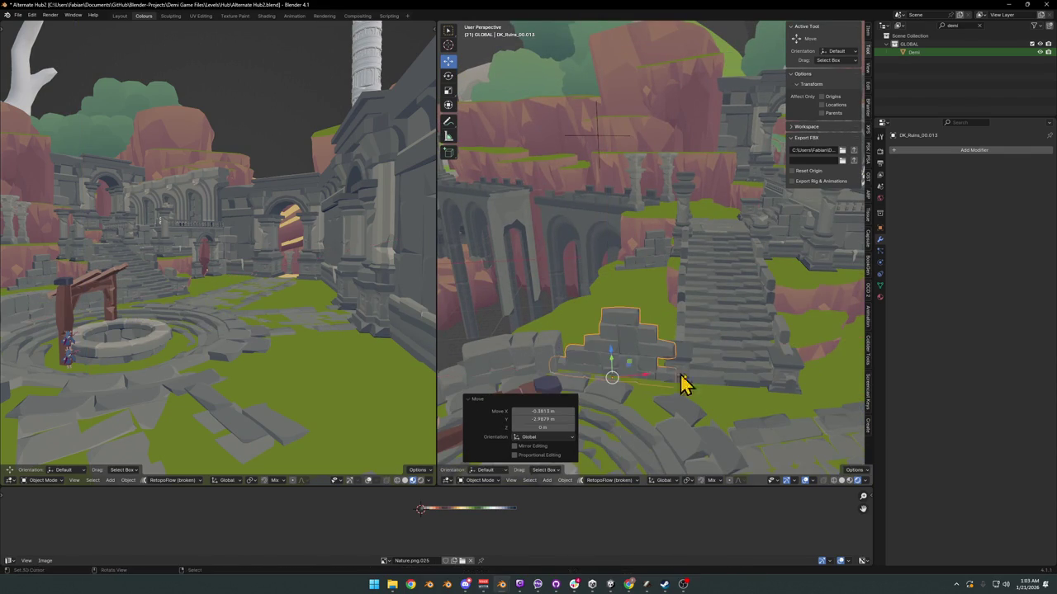
{"action": "key", "text": "r"}
{"action": "key", "text": "z"}
{"action": "mouse_move", "coordinate": [703, 369]}
{"action": "middle_mouse_down"}
{"action": "mouse_move", "coordinate": [682, 299]}
{"action": "mouse_move", "coordinate": [649, 300]}
{"action": "mouse_move", "coordinate": [715, 290]}
{"action": "mouse_move", "coordinate": [679, 272]}
{"action": "middle_mouse_up"}
Step: Save the file, then scale the rock wall piece thinner along Y
{"action": "key", "text": "ctrl+s"}
{"action": "scroll", "coordinate": [649, 286], "scroll_direction": "up", "scroll_amount": 3}
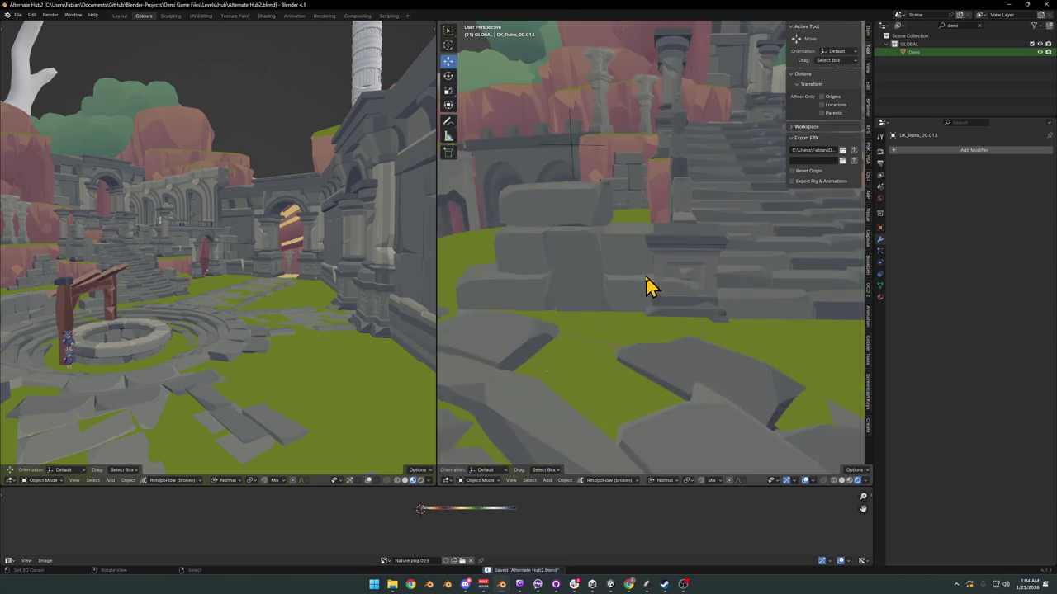
{"action": "scroll", "coordinate": [571, 290], "scroll_direction": "up", "scroll_amount": 3}
{"action": "left_click", "coordinate": [571, 289]}
{"action": "key", "text": "s"}
{"action": "key", "text": "y"}
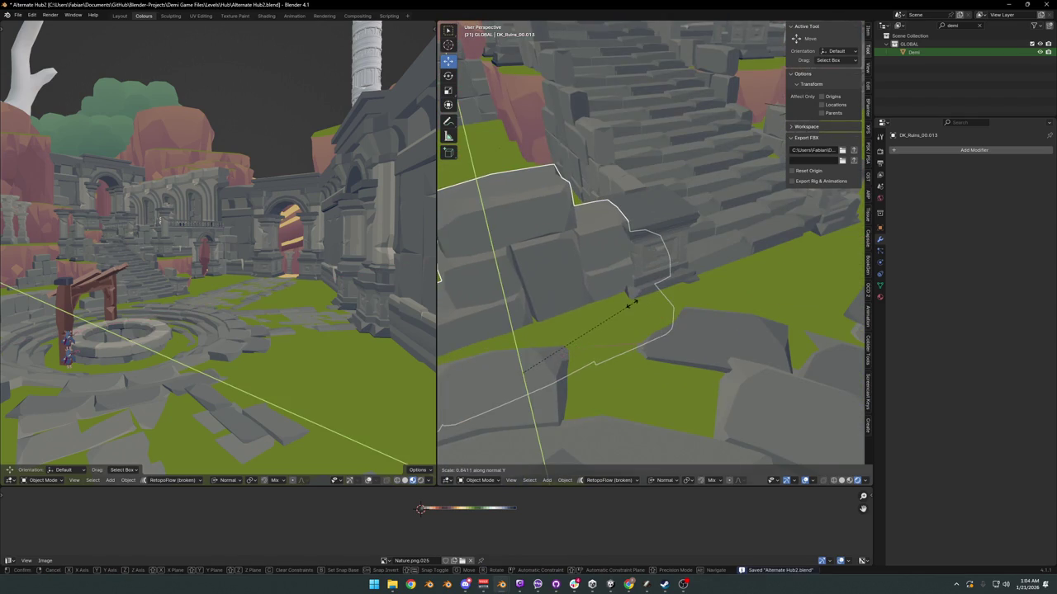
{"action": "left_click", "coordinate": [624, 304]}
Step: Raise the ruin block vertically, undoing and cancelling trial sideways moves
{"action": "mouse_move", "coordinate": [624, 304]}
{"action": "middle_mouse_down"}
{"action": "mouse_move", "coordinate": [631, 292]}
{"action": "mouse_move", "coordinate": [580, 280]}
{"action": "mouse_move", "coordinate": [611, 262]}
{"action": "middle_mouse_up"}
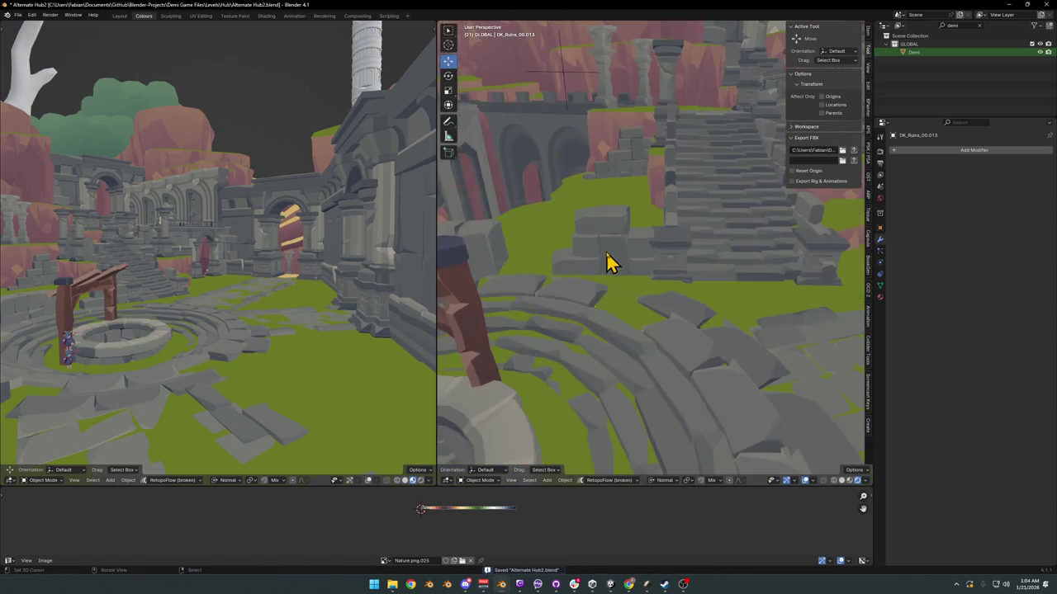
{"action": "key", "text": "g"}
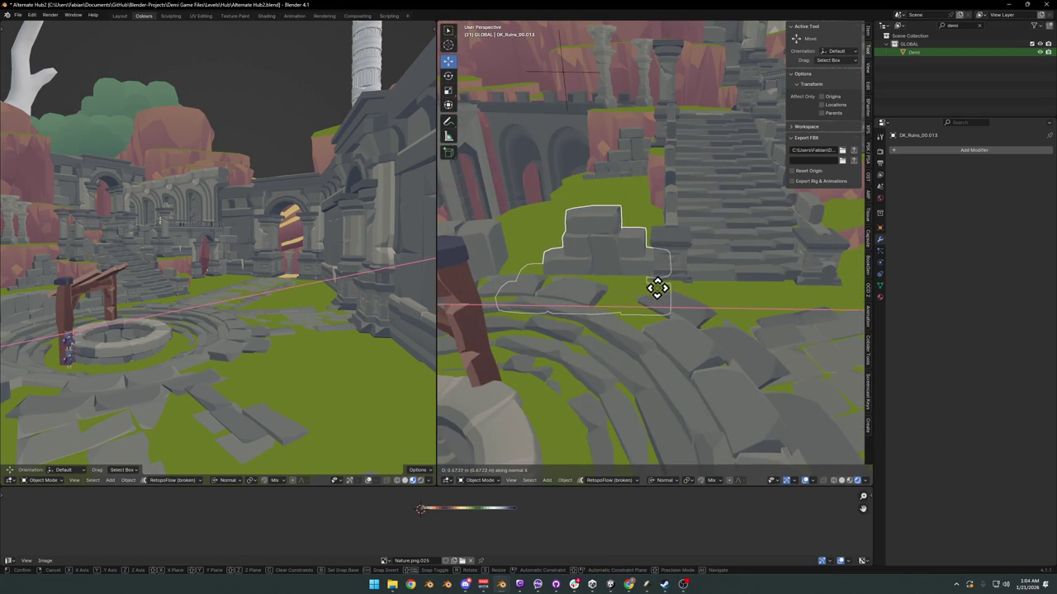
{"action": "key", "text": "z"}
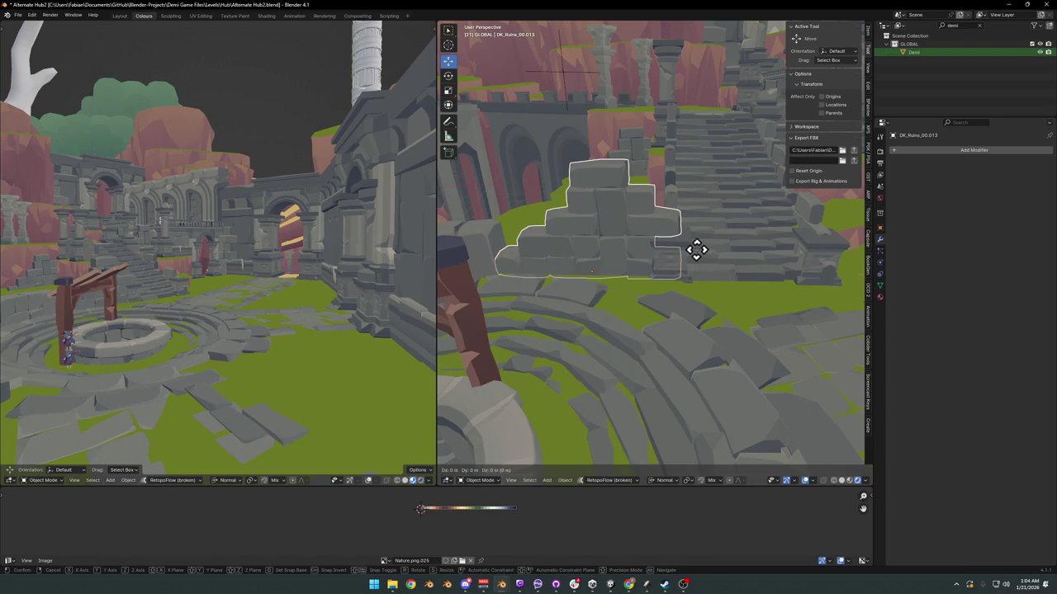
{"action": "key", "text": "x"}
{"action": "left_click", "coordinate": [684, 254]}
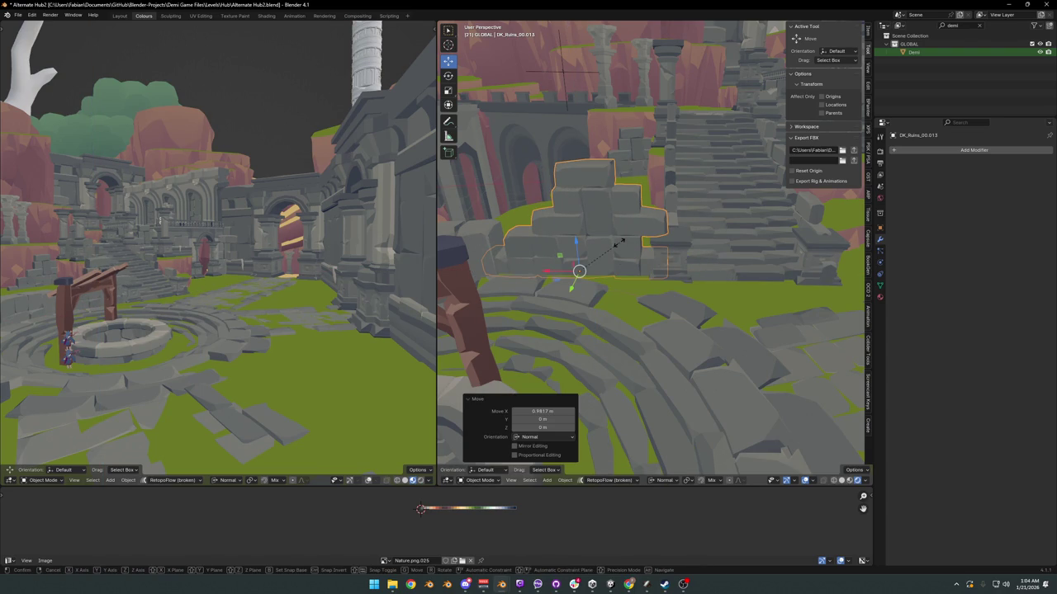
{"action": "key", "text": "ctrl+z"}
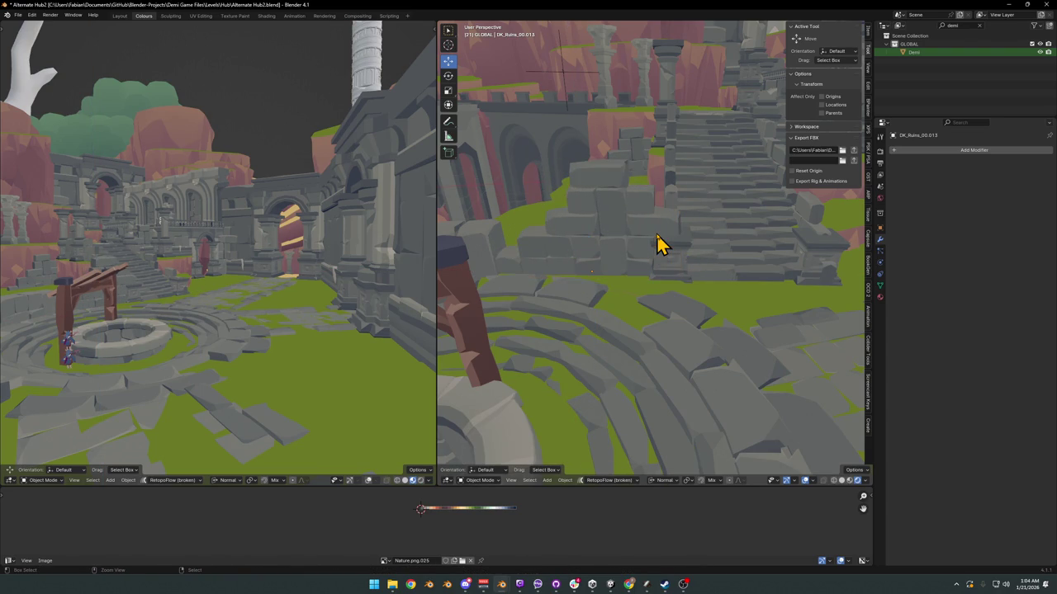
{"action": "key", "text": "g"}
{"action": "key", "text": "z"}
{"action": "key", "text": "z"}
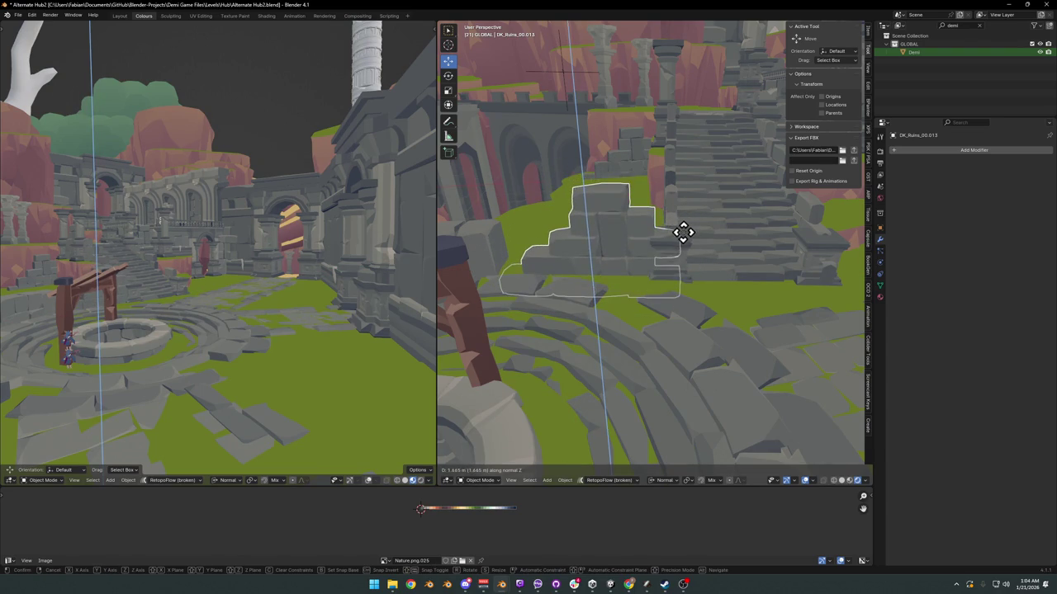
{"action": "left_click", "coordinate": [685, 235]}
{"action": "key", "text": "g"}
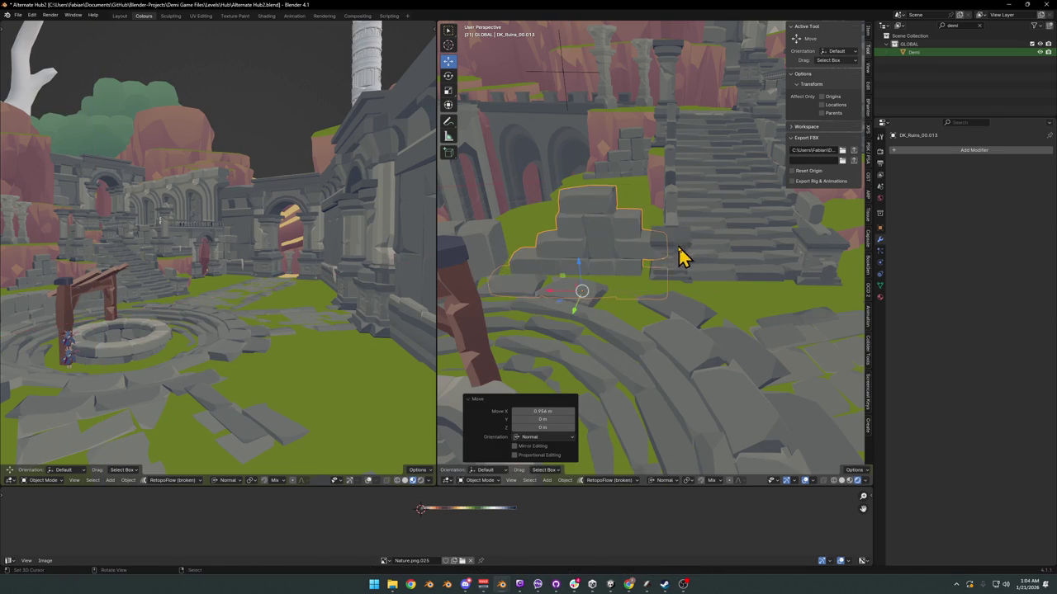
{"action": "key", "text": "x"}
{"action": "key", "text": "x"}
{"action": "key", "text": "Escape"}
{"action": "key", "text": "g"}
{"action": "key", "text": "z"}
{"action": "key", "text": "Escape"}
Step: Enlarge the ruin block to 1.118 scale and shift it sideways along X
{"action": "key", "text": "s"}
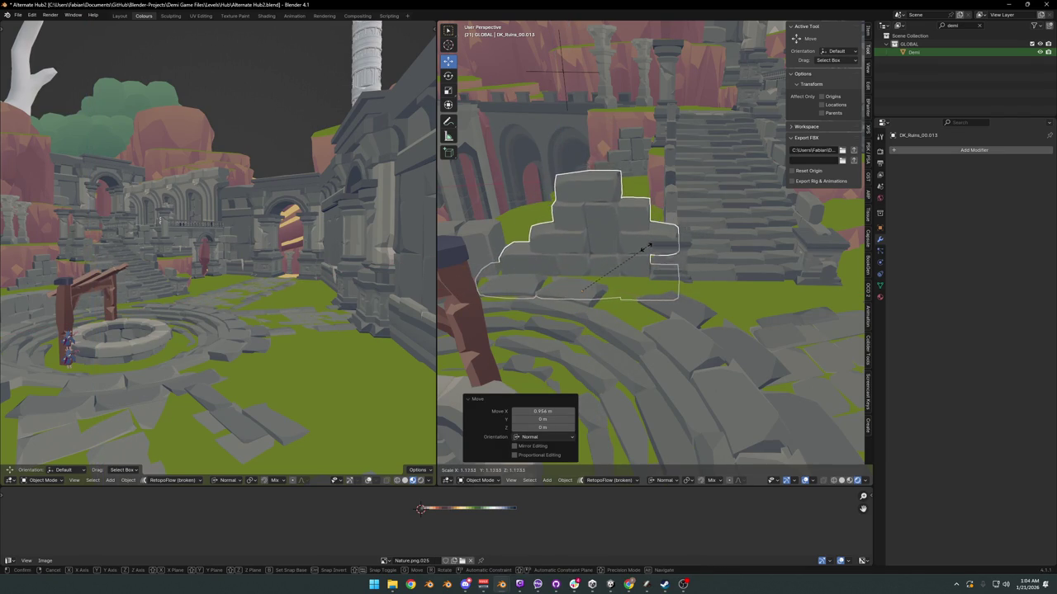
{"action": "left_click", "coordinate": [648, 247]}
{"action": "key", "text": "g"}
{"action": "key", "text": "x"}
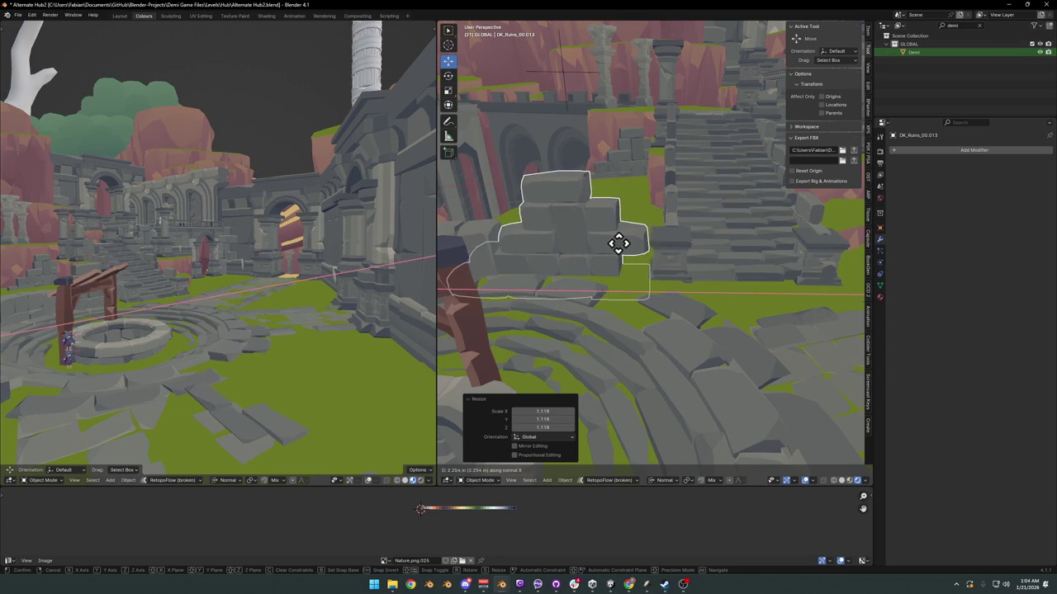
{"action": "left_click", "coordinate": [629, 250]}
Step: Mirror the block along X and slide it to its final spot near the stairs
{"action": "key", "text": "ctrl+m"}
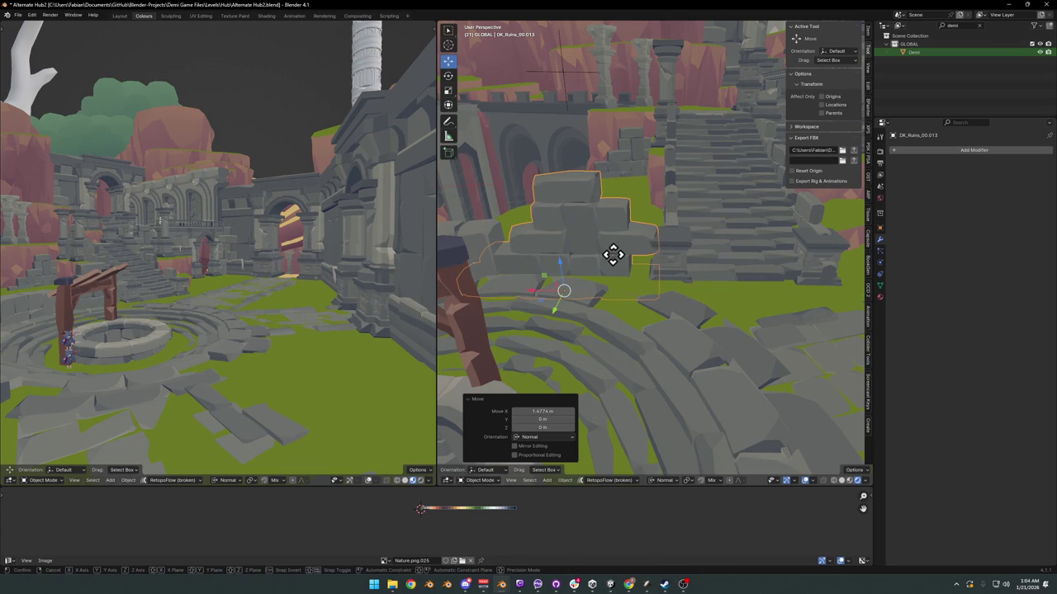
{"action": "key", "text": "x"}
{"action": "left_click", "coordinate": [618, 264]}
{"action": "key", "text": "g"}
{"action": "key", "text": "x"}
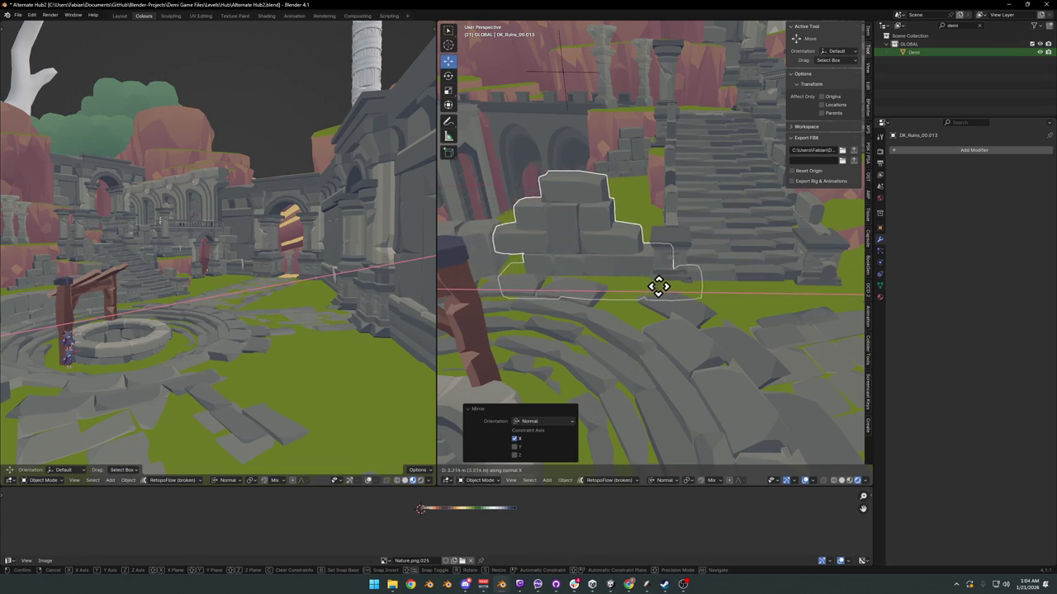
{"action": "left_click", "coordinate": [632, 293]}
{"action": "scroll", "coordinate": [631, 293], "scroll_direction": "down", "scroll_amount": 5}
{"action": "mouse_move", "coordinate": [542, 275]}
{"action": "middle_mouse_down"}
{"action": "mouse_move", "coordinate": [629, 281]}
{"action": "mouse_move", "coordinate": [565, 286]}
{"action": "middle_mouse_up"}
{"action": "scroll", "coordinate": [627, 281], "scroll_direction": "up", "scroll_amount": 3}
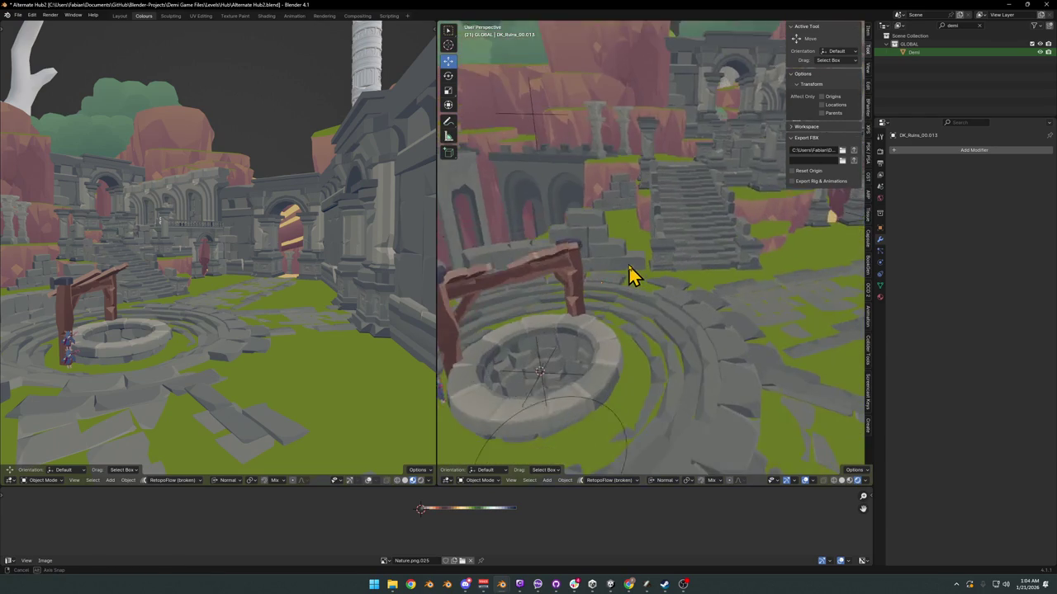
Step: Inspect the well plaza with orbiting and walk navigation, then save Alternate Hub2.blend
{"action": "scroll", "coordinate": [567, 283], "scroll_direction": "up", "scroll_amount": 2}
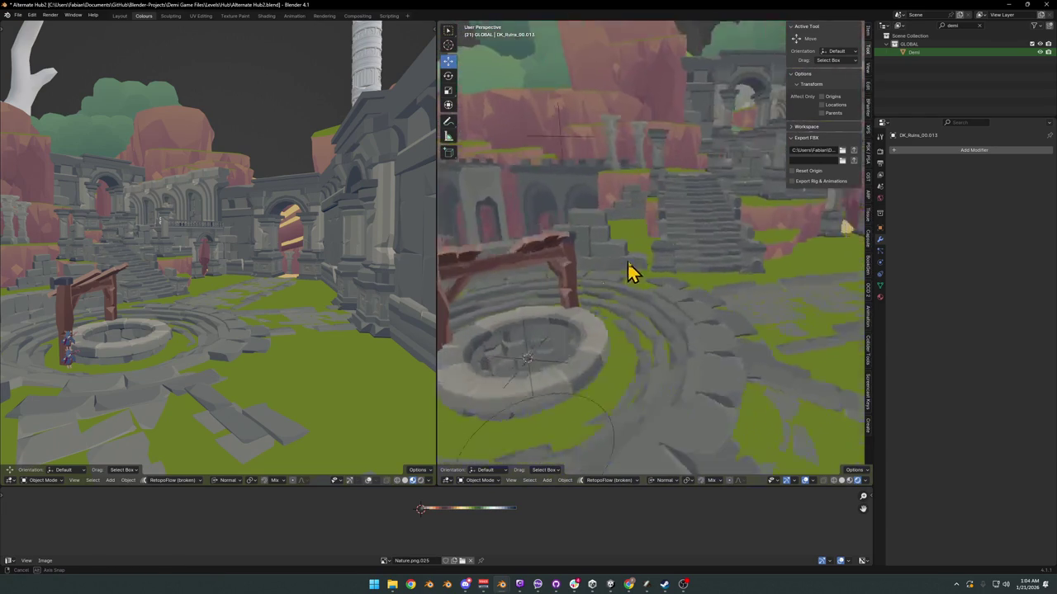
{"action": "mouse_move", "coordinate": [633, 271]}
{"action": "middle_mouse_down"}
{"action": "mouse_move", "coordinate": [753, 271]}
{"action": "mouse_move", "coordinate": [618, 278]}
{"action": "middle_mouse_up"}
{"action": "scroll", "coordinate": [768, 266], "scroll_direction": "down", "scroll_amount": 3}
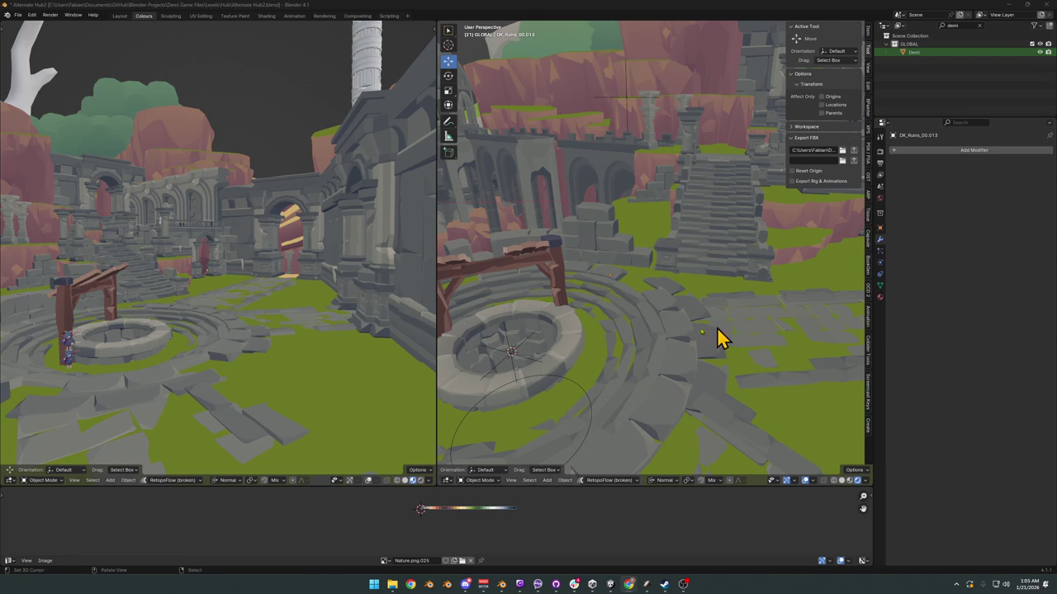
{"action": "key", "text": "shift+grave"}
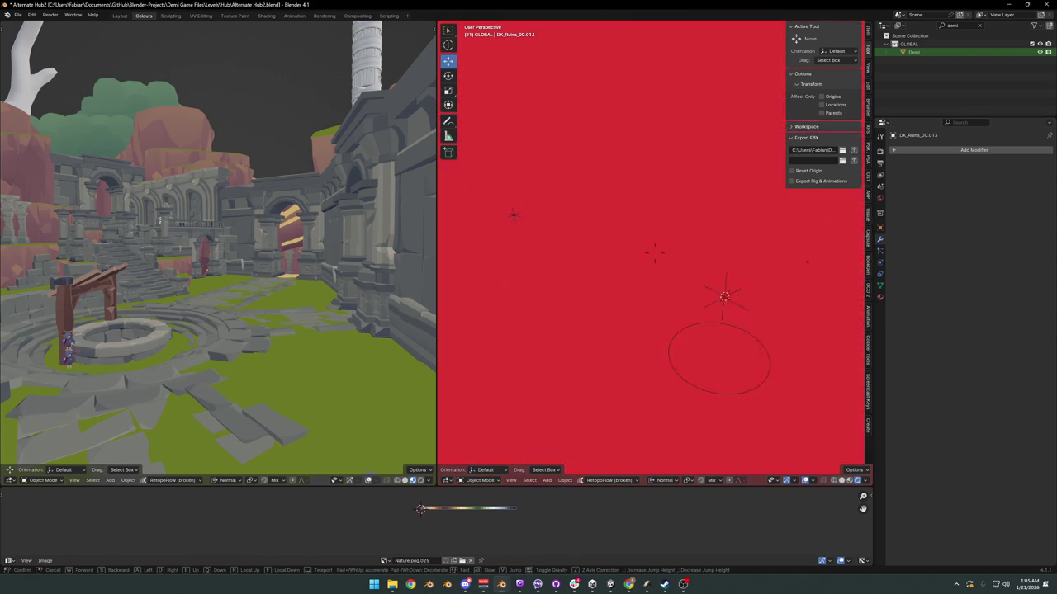
{"action": "key", "text": "s"}
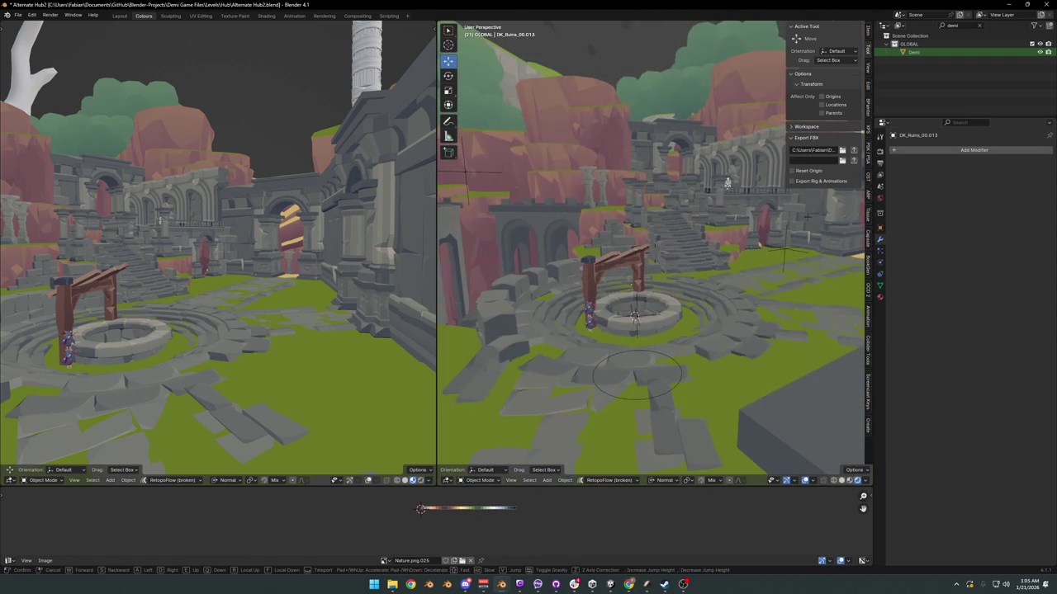
{"action": "key", "text": "Return"}
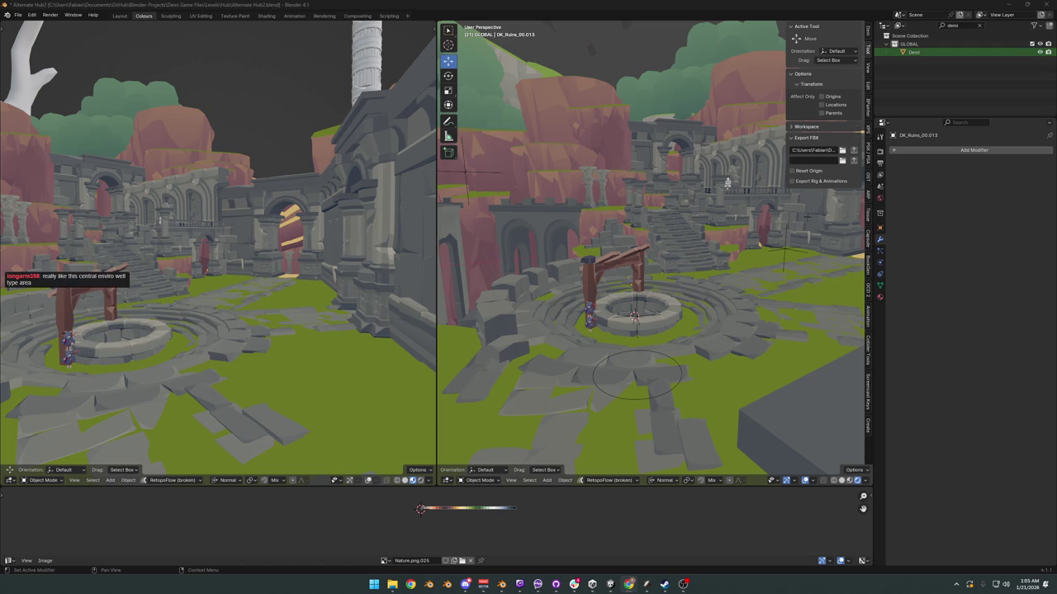
{"action": "left_click", "coordinate": [261, 6]}
{"action": "key", "text": "ctrl+s"}
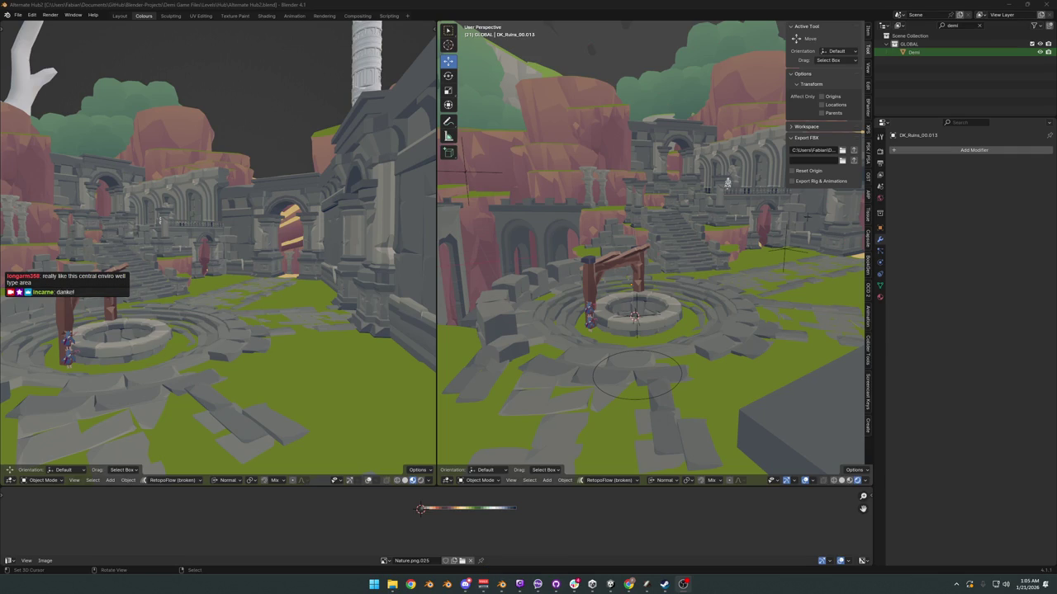
Step: Scale the stone ring around the well up slightly, keeping its height unchanged
{"action": "left_click", "coordinate": [721, 322]}
{"action": "middle_click_drag", "start_coordinate": [724, 330], "coordinate": [738, 349]}
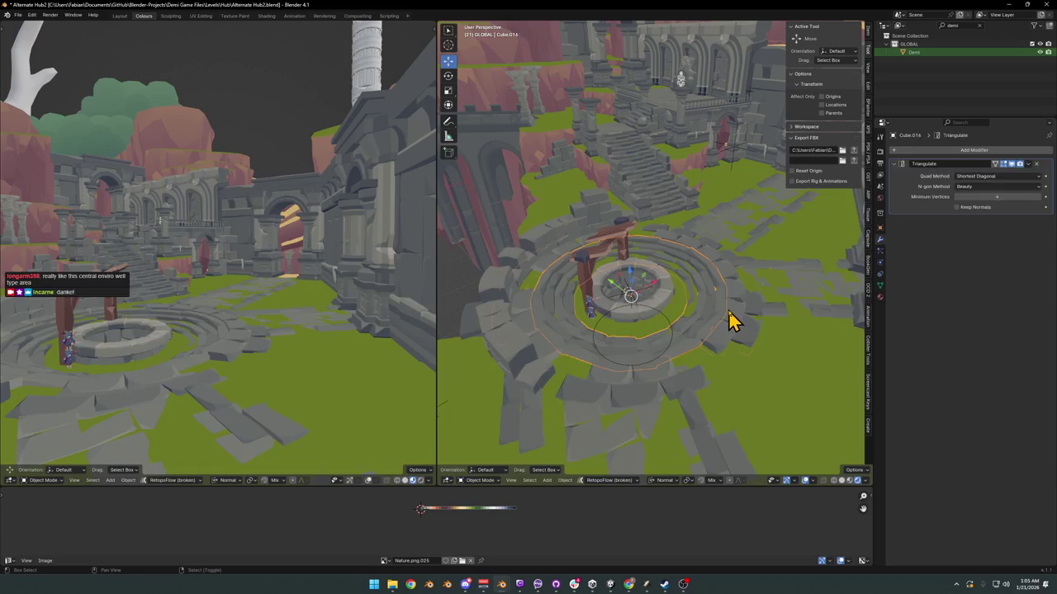
{"action": "key", "text": "s"}
{"action": "key", "text": "shift+z"}
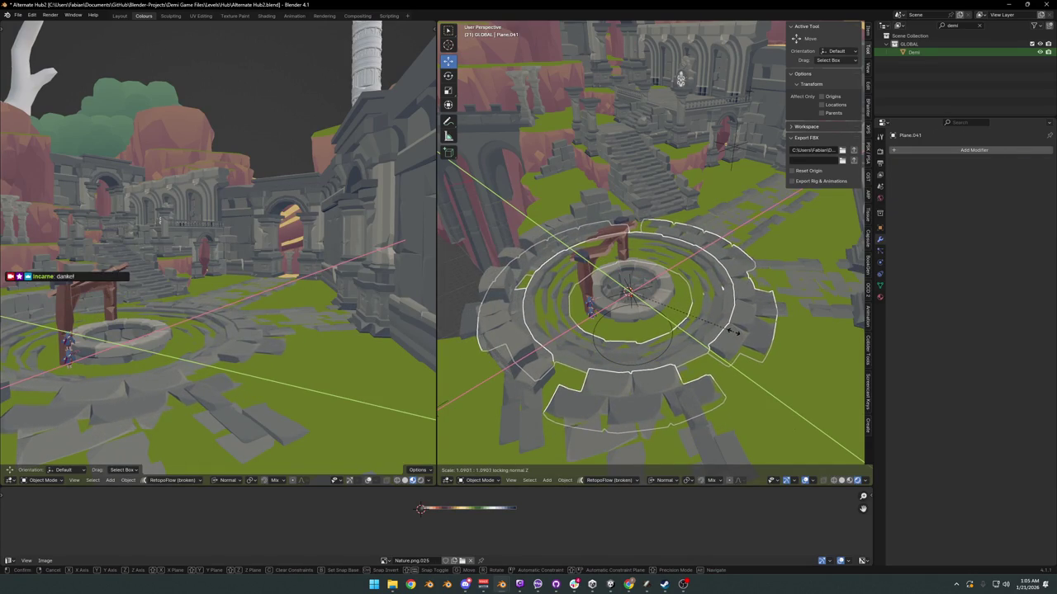
{"action": "left_click", "coordinate": [734, 332]}
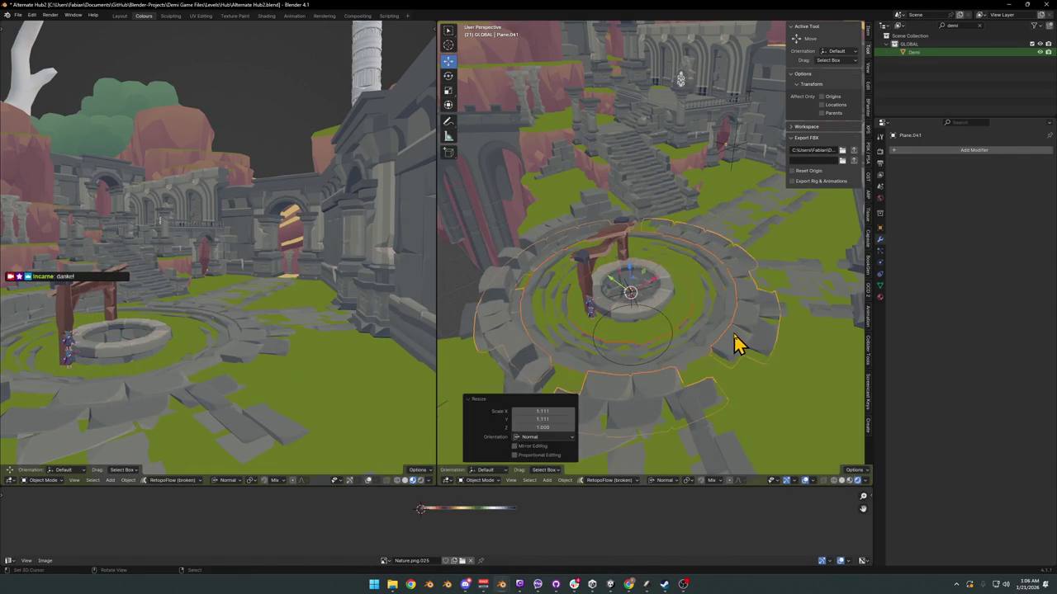
Step: Enlarge the outer ring Plane.041 to about 1.064 horizontally, then select the inner ring
{"action": "mouse_move", "coordinate": [662, 342]}
{"action": "middle_mouse_down"}
{"action": "mouse_move", "coordinate": [693, 334]}
{"action": "mouse_move", "coordinate": [677, 338]}
{"action": "middle_mouse_up"}
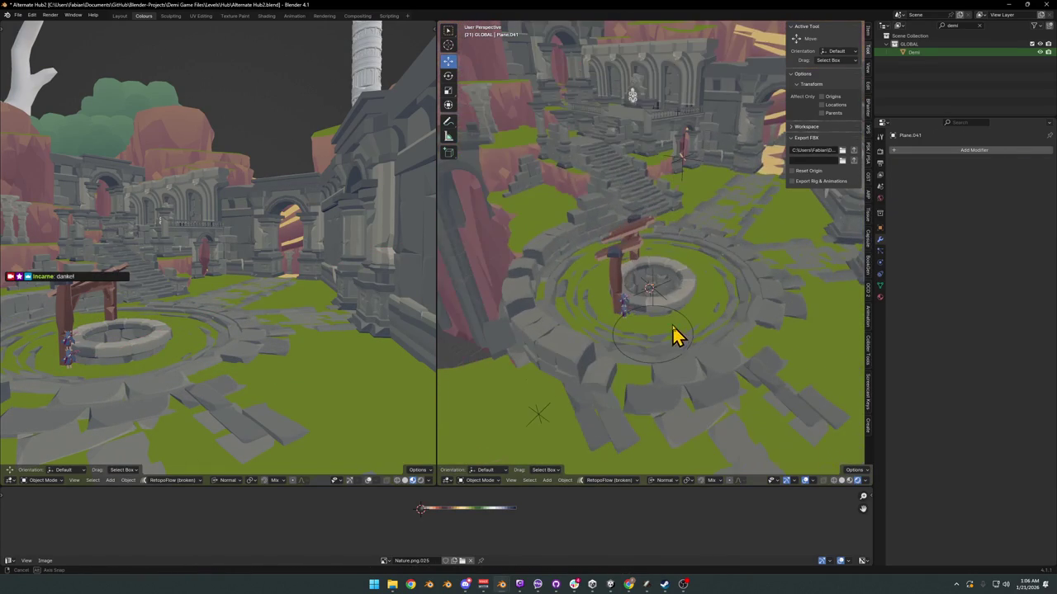
{"action": "left_click", "coordinate": [766, 330]}
{"action": "key", "text": "s"}
{"action": "key", "text": "shift+z"}
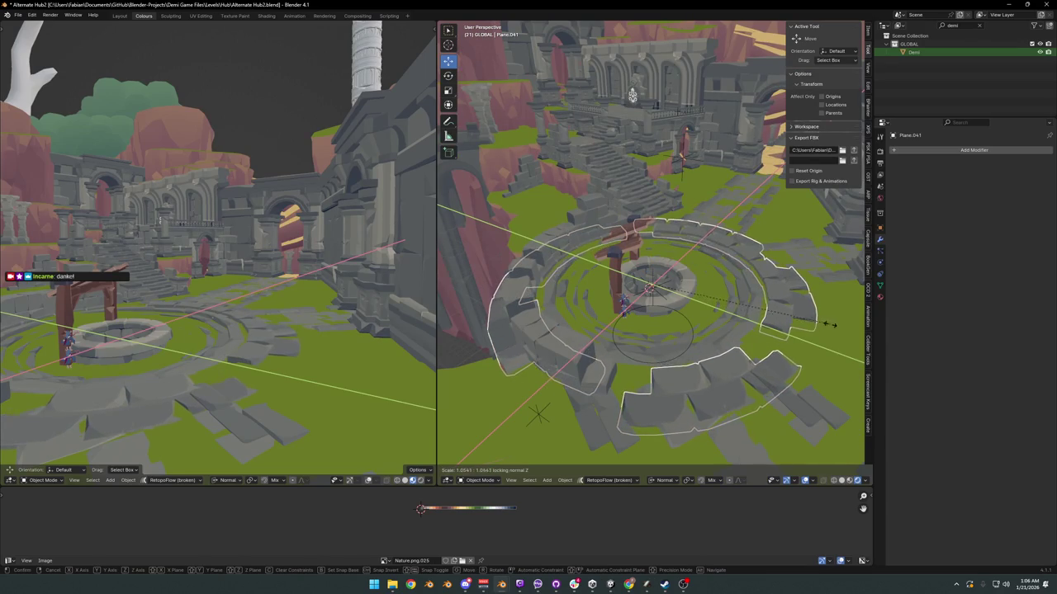
{"action": "left_click", "coordinate": [754, 319]}
{"action": "left_click", "coordinate": [730, 318]}
{"action": "mouse_move", "coordinate": [733, 317]}
{"action": "middle_mouse_down"}
{"action": "mouse_move", "coordinate": [495, 283]}
{"action": "mouse_move", "coordinate": [510, 274]}
{"action": "mouse_move", "coordinate": [583, 289]}
{"action": "mouse_move", "coordinate": [625, 278]}
{"action": "mouse_move", "coordinate": [653, 297]}
{"action": "mouse_move", "coordinate": [665, 266]}
{"action": "mouse_move", "coordinate": [652, 256]}
{"action": "middle_mouse_up"}
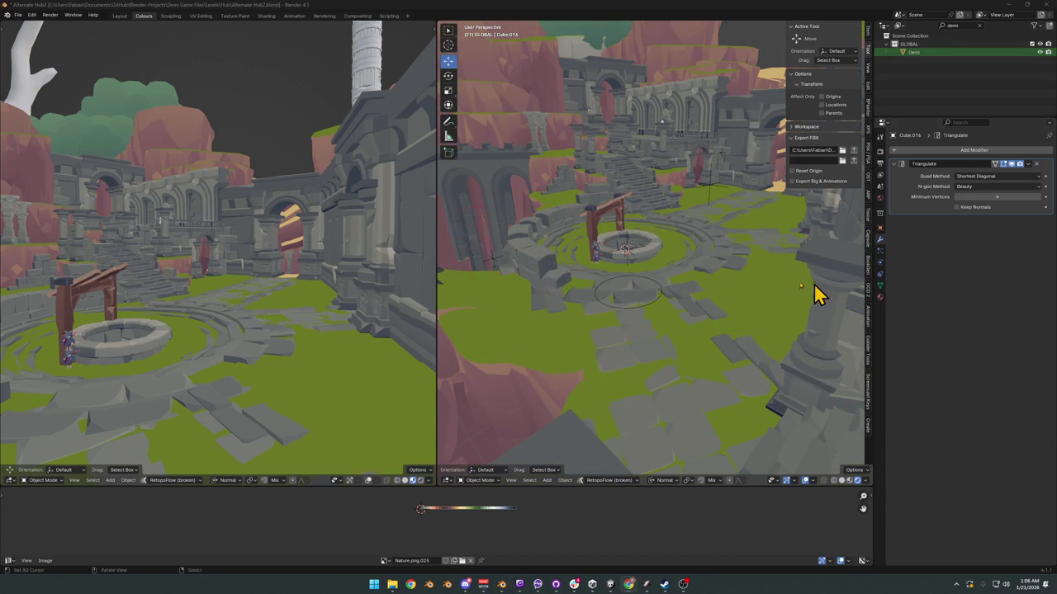
Step: Select and frame the well House.044, enter Edit Mode, and look down onto its rim
{"action": "left_click", "coordinate": [650, 252]}
{"action": "key", "text": "KP_Decimal"}
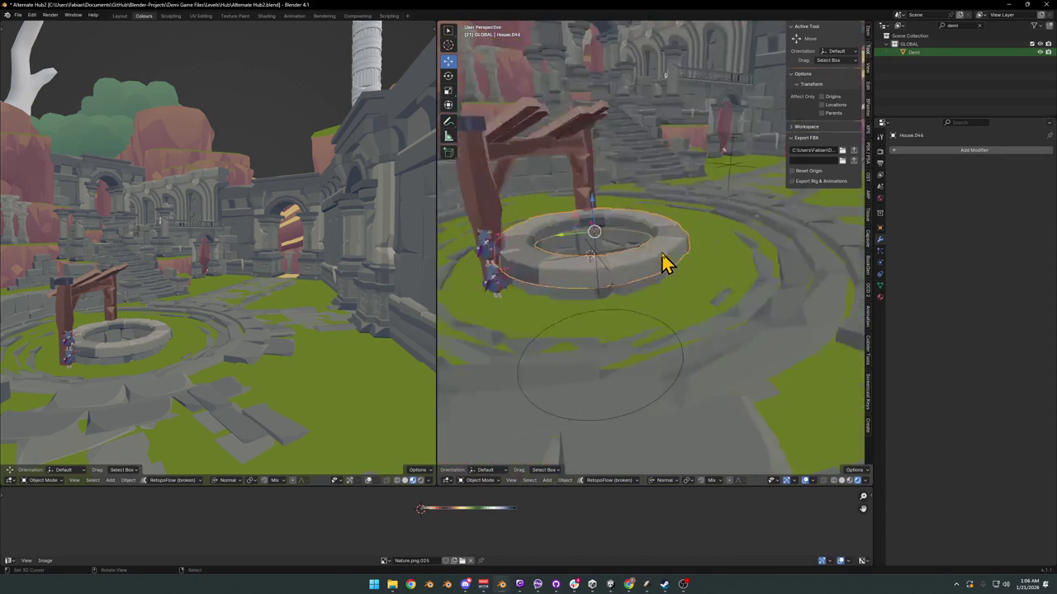
{"action": "key", "text": "Tab"}
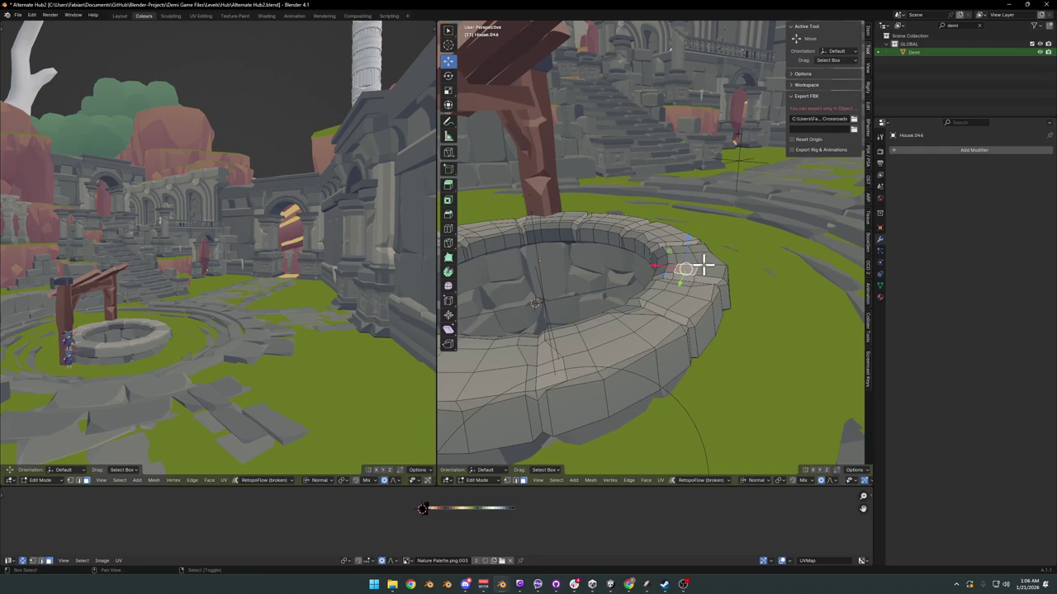
{"action": "scroll", "coordinate": [688, 256], "scroll_direction": "up", "scroll_amount": 3}
{"action": "middle_click_drag", "start_coordinate": [691, 272], "coordinate": [670, 305]}
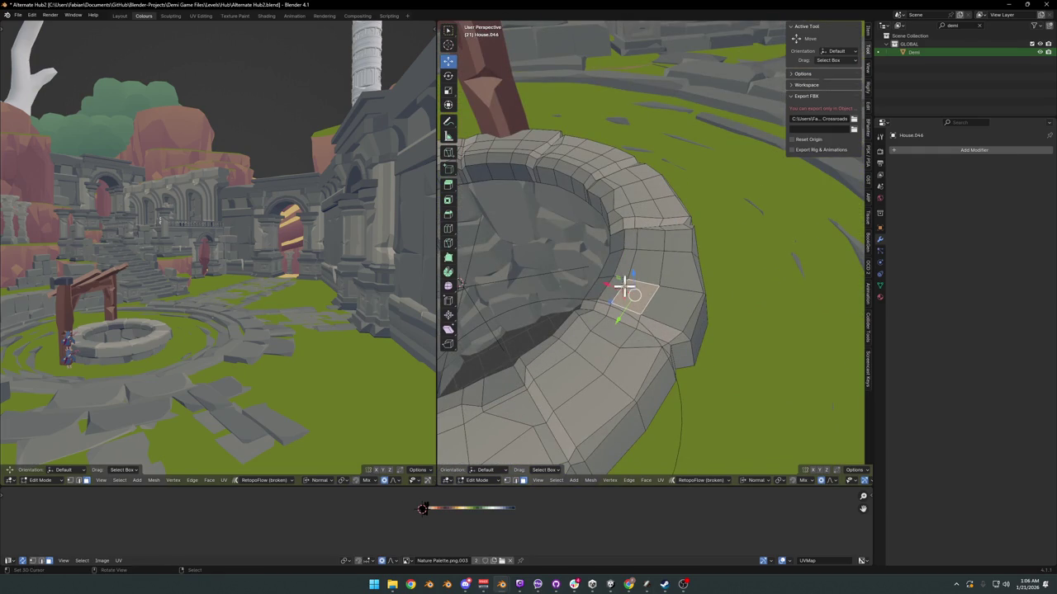
Step: Select a path of rim faces and raise it along Z with proportional falloff
{"action": "left_click", "coordinate": [669, 240], "text": "ctrl"}
{"action": "left_click", "coordinate": [656, 309], "text": "ctrl"}
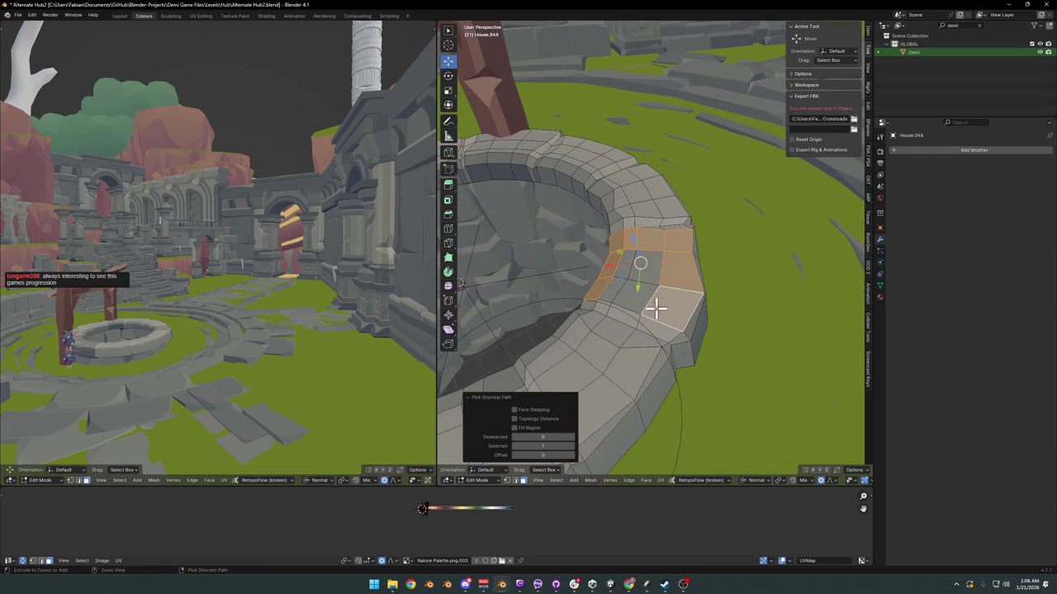
{"action": "left_click", "coordinate": [634, 265], "text": "ctrl"}
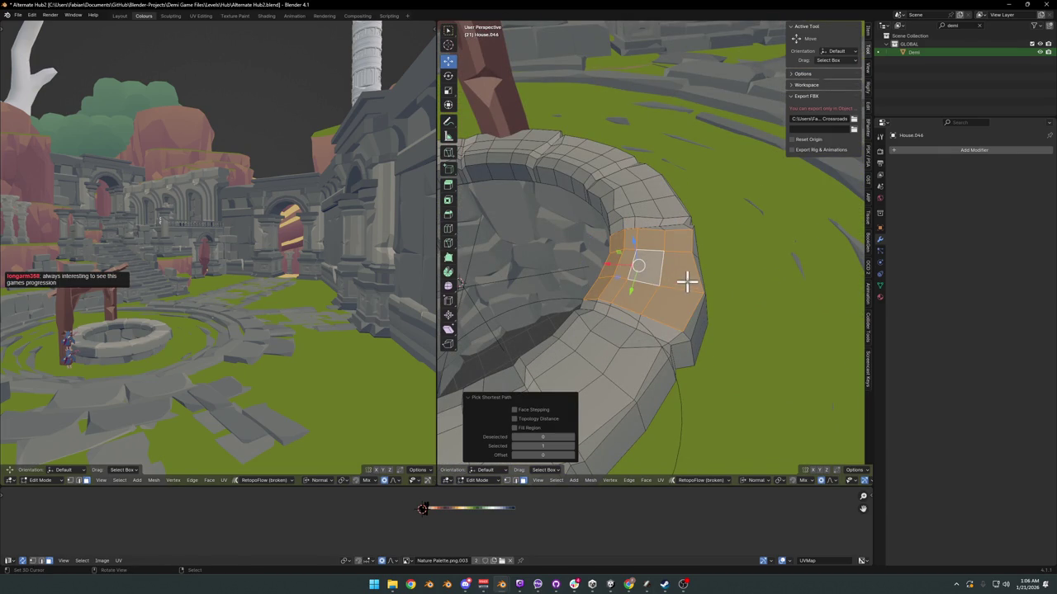
{"action": "key", "text": "g"}
{"action": "key", "text": "z"}
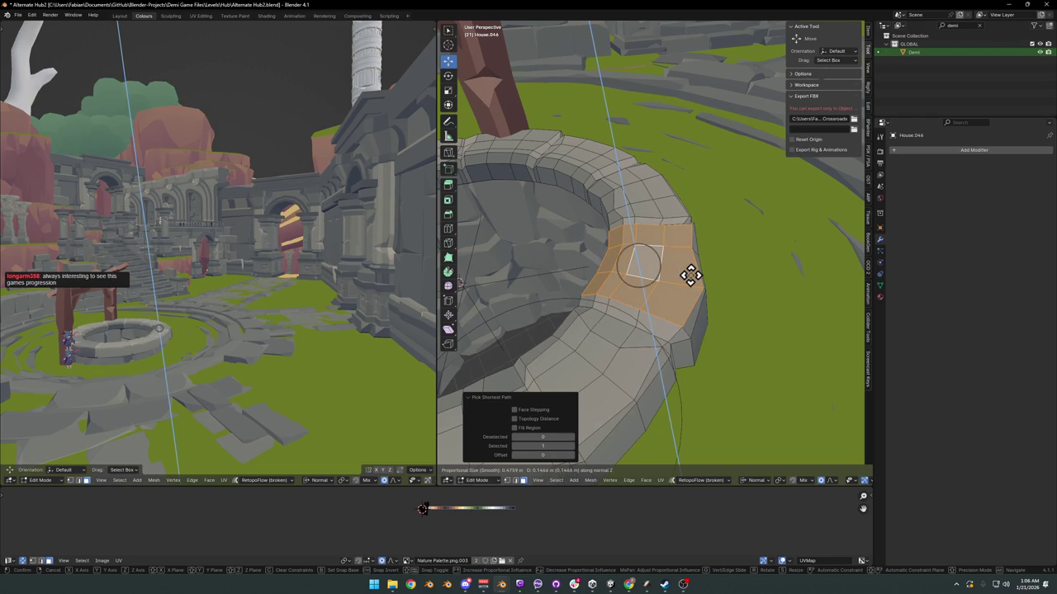
{"action": "scroll", "coordinate": [690, 275], "scroll_direction": "up", "scroll_amount": 5}
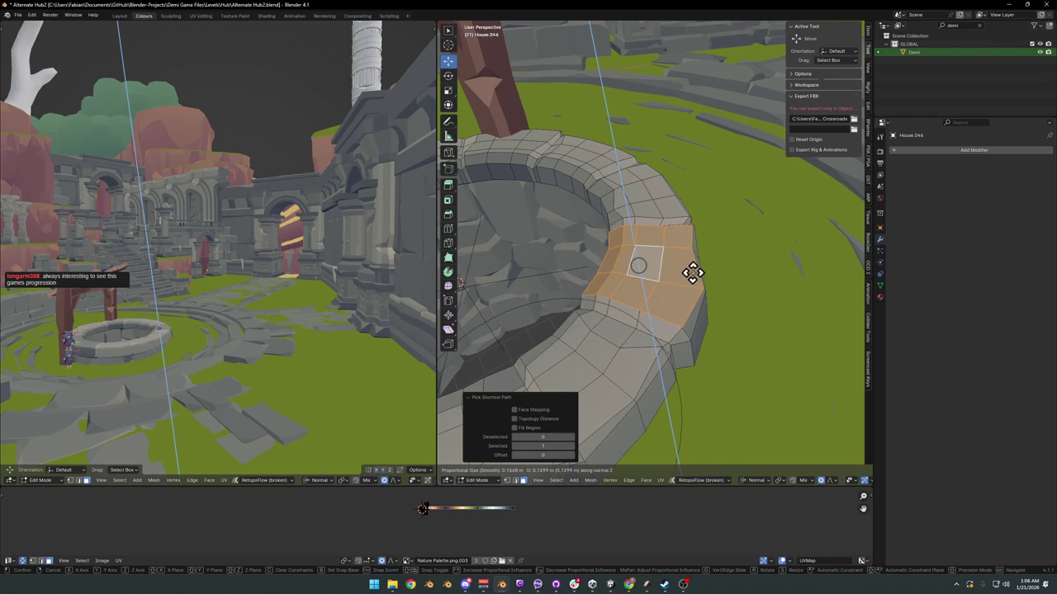
{"action": "left_click", "coordinate": [690, 276]}
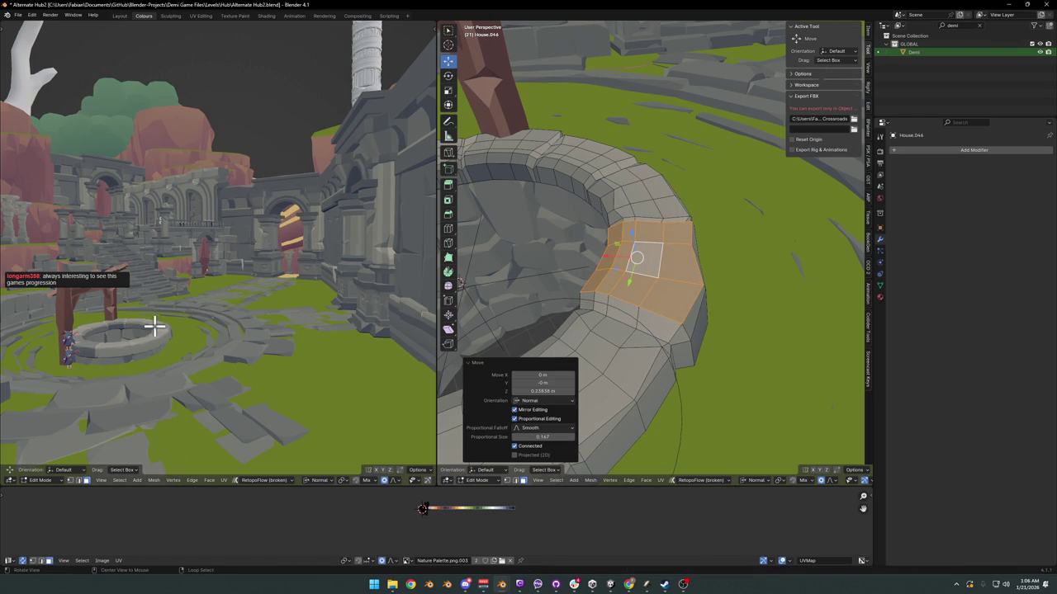
{"action": "middle_click_drag", "start_coordinate": [154, 326], "coordinate": [252, 297]}
{"action": "scroll", "coordinate": [253, 289], "scroll_direction": "up", "scroll_amount": 3}
{"action": "scroll", "coordinate": [251, 277], "scroll_direction": "up", "scroll_amount": 2}
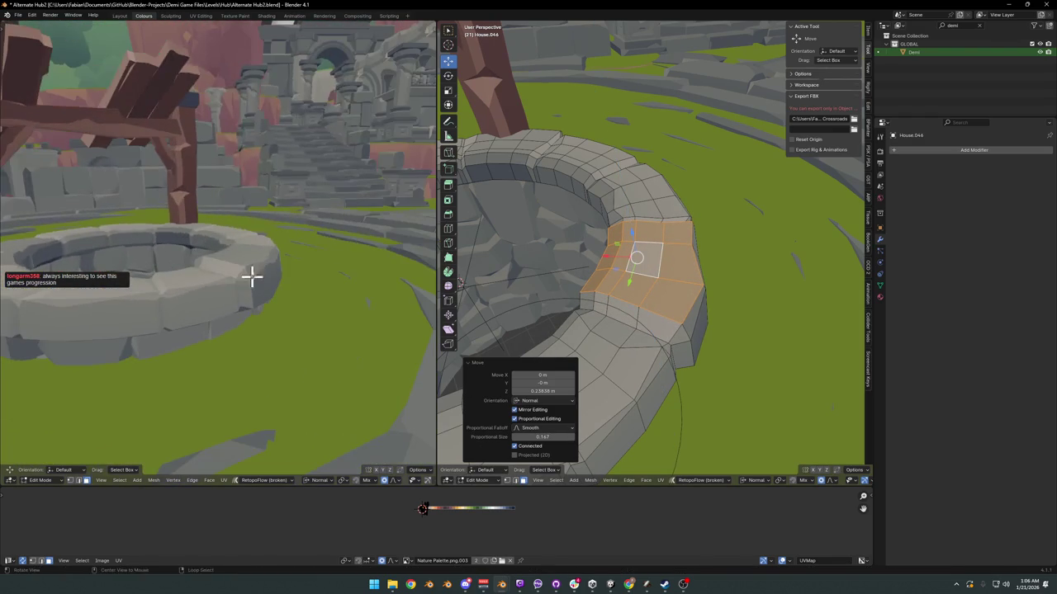
{"action": "key", "text": "g"}
{"action": "key", "text": "z"}
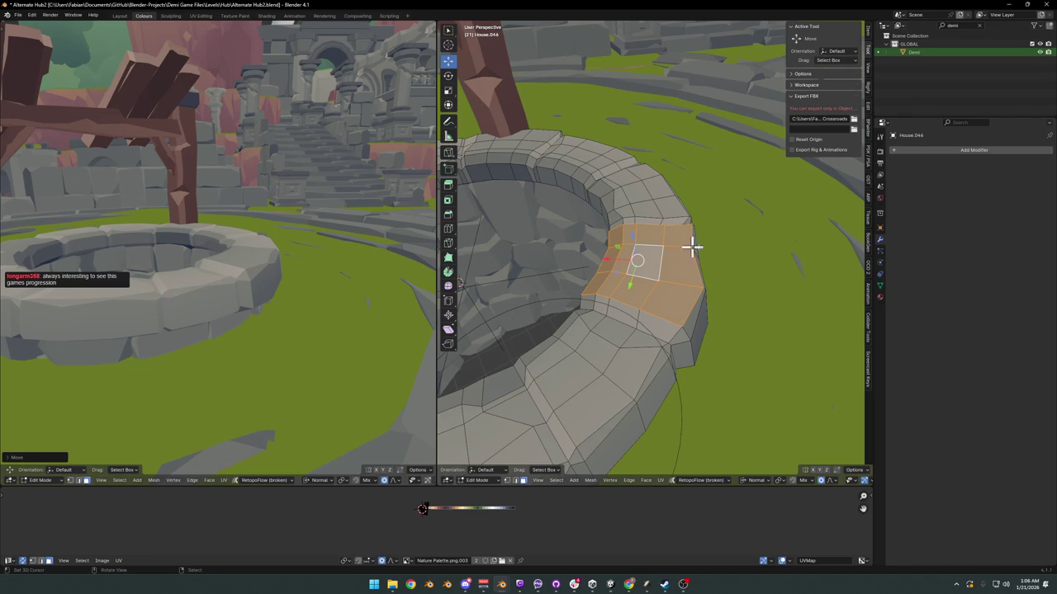
Step: Select a second stretch of rim faces across the well and raise it vertically
{"action": "mouse_move", "coordinate": [691, 246]}
{"action": "middle_mouse_down"}
{"action": "mouse_move", "coordinate": [658, 283]}
{"action": "mouse_move", "coordinate": [655, 243]}
{"action": "mouse_move", "coordinate": [637, 270]}
{"action": "middle_mouse_up"}
{"action": "scroll", "coordinate": [694, 240], "scroll_direction": "up", "scroll_amount": 2}
{"action": "left_click", "coordinate": [633, 293]}
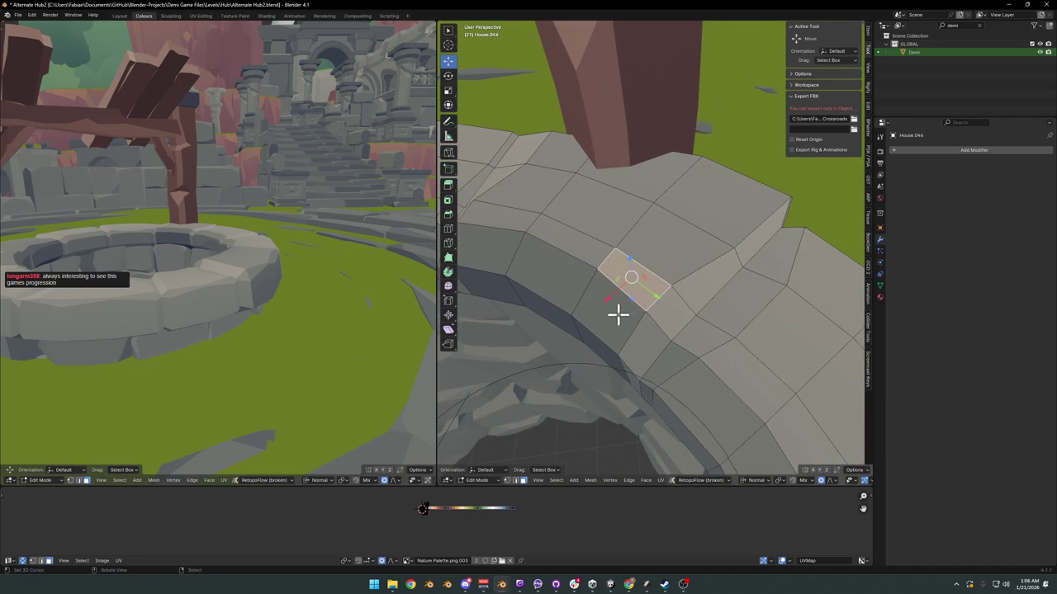
{"action": "left_click", "coordinate": [667, 211], "text": "ctrl"}
{"action": "left_click", "coordinate": [567, 162], "text": "ctrl"}
{"action": "middle_click_drag", "start_coordinate": [543, 224], "coordinate": [597, 255]}
{"action": "left_click", "coordinate": [597, 254], "text": "ctrl"}
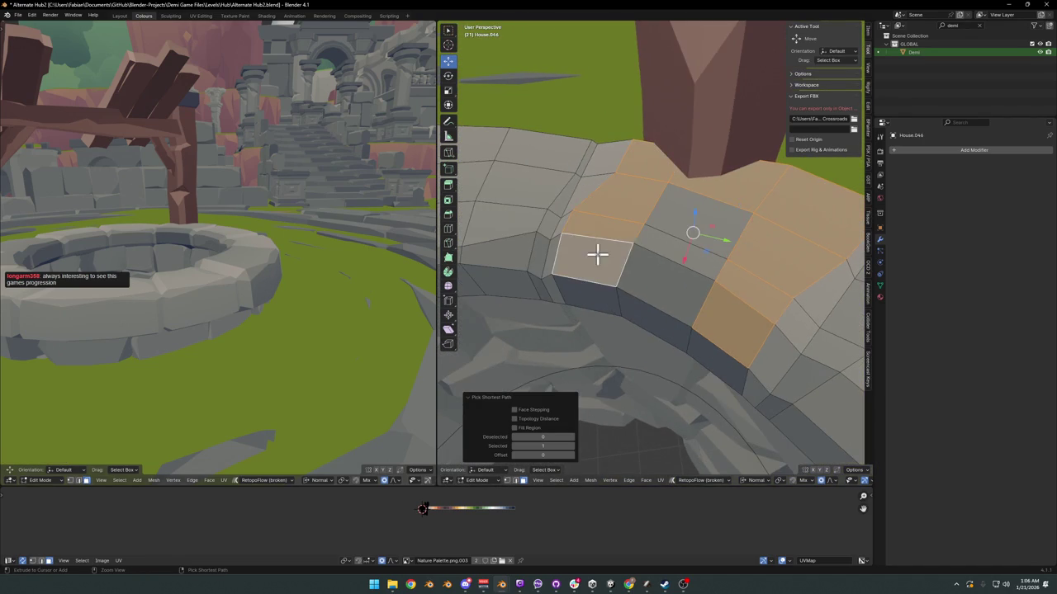
{"action": "scroll", "coordinate": [670, 265], "scroll_direction": "down", "scroll_amount": 2}
{"action": "mouse_move", "coordinate": [691, 212]}
{"action": "middle_mouse_down"}
{"action": "mouse_move", "coordinate": [721, 283]}
{"action": "mouse_move", "coordinate": [722, 240]}
{"action": "middle_mouse_up"}
{"action": "key", "text": "g"}
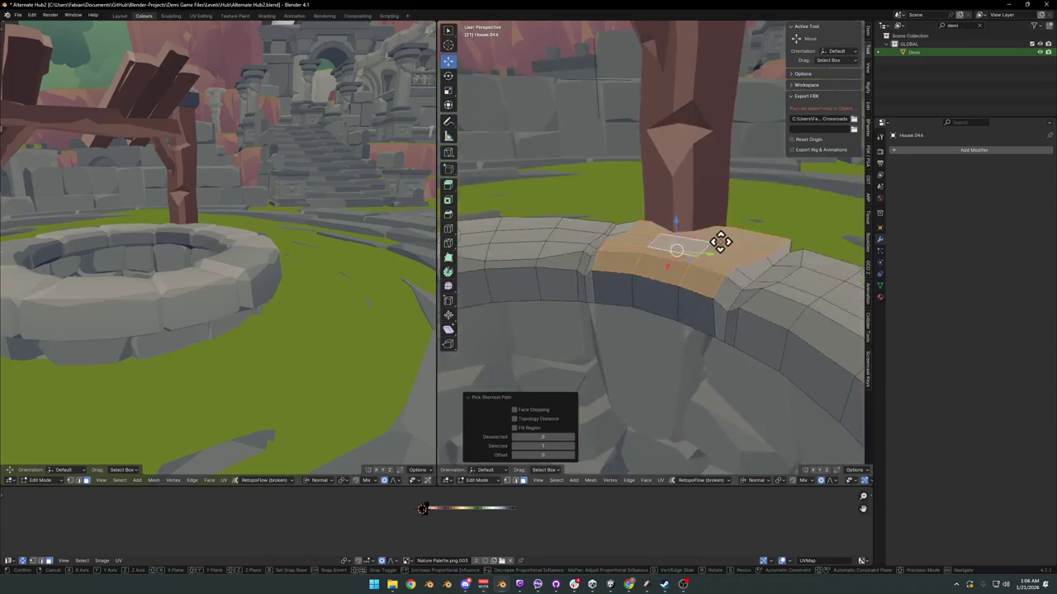
{"action": "key", "text": "z"}
{"action": "left_click", "coordinate": [722, 236]}
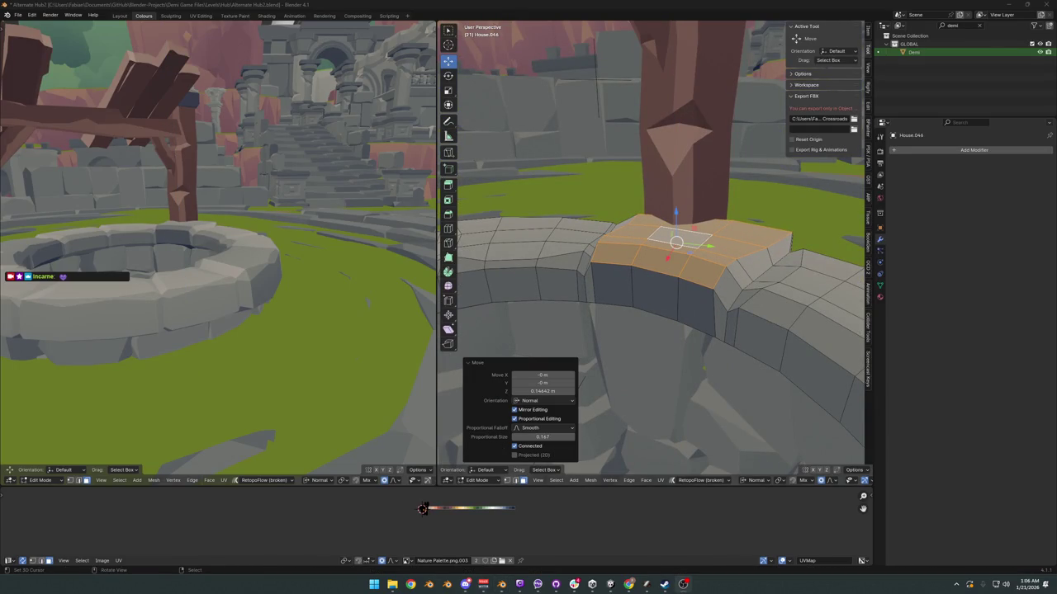
Step: Raise a third stretch of rim faces about 0.24 m along Z, then deselect everything
{"action": "mouse_move", "coordinate": [709, 209]}
{"action": "middle_mouse_down"}
{"action": "mouse_move", "coordinate": [622, 285]}
{"action": "mouse_move", "coordinate": [756, 281]}
{"action": "middle_mouse_up"}
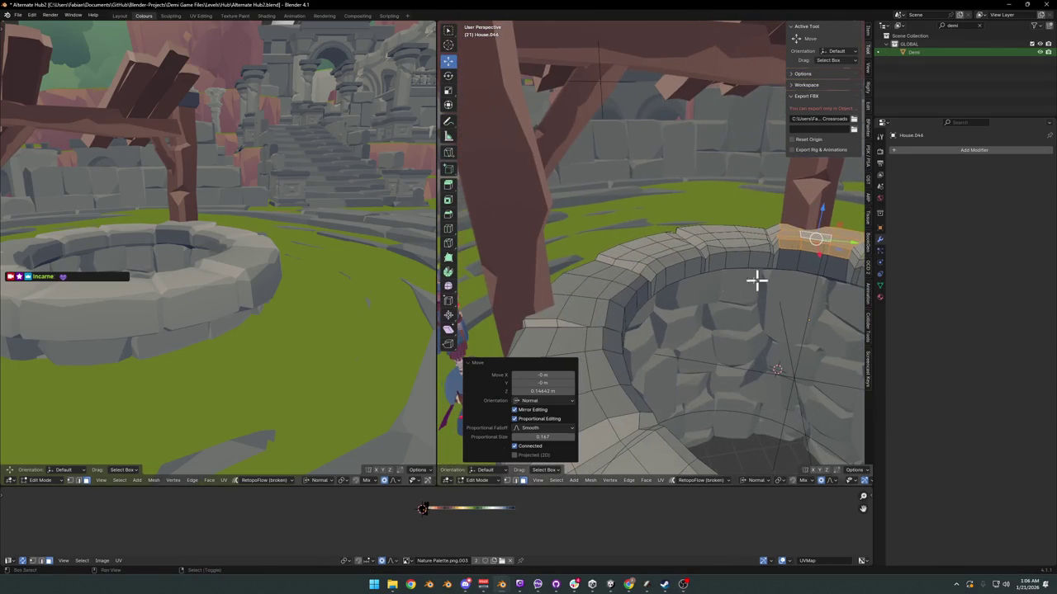
{"action": "left_click", "coordinate": [622, 278]}
{"action": "mouse_move", "coordinate": [625, 272]}
{"action": "middle_mouse_down"}
{"action": "mouse_move", "coordinate": [698, 264]}
{"action": "mouse_move", "coordinate": [636, 271]}
{"action": "mouse_move", "coordinate": [677, 283]}
{"action": "middle_mouse_up"}
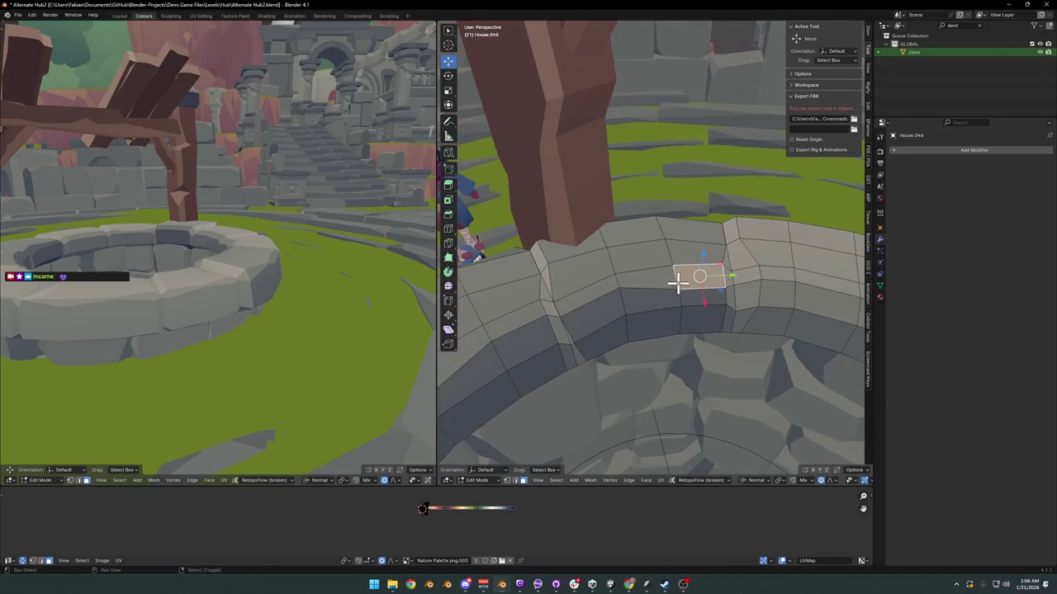
{"action": "left_click", "coordinate": [588, 314], "text": "ctrl"}
{"action": "left_click", "coordinate": [573, 243], "text": "ctrl"}
{"action": "left_click", "coordinate": [686, 228], "text": "ctrl"}
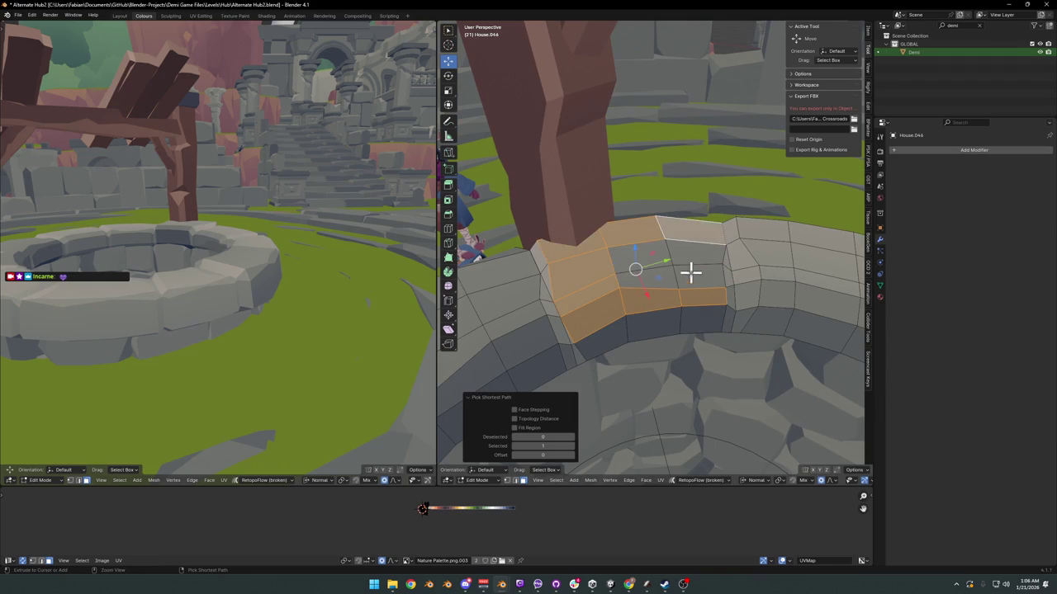
{"action": "left_click", "coordinate": [690, 272], "text": "ctrl"}
{"action": "left_click", "coordinate": [639, 272], "text": "ctrl"}
{"action": "key", "text": "g"}
{"action": "key", "text": "z"}
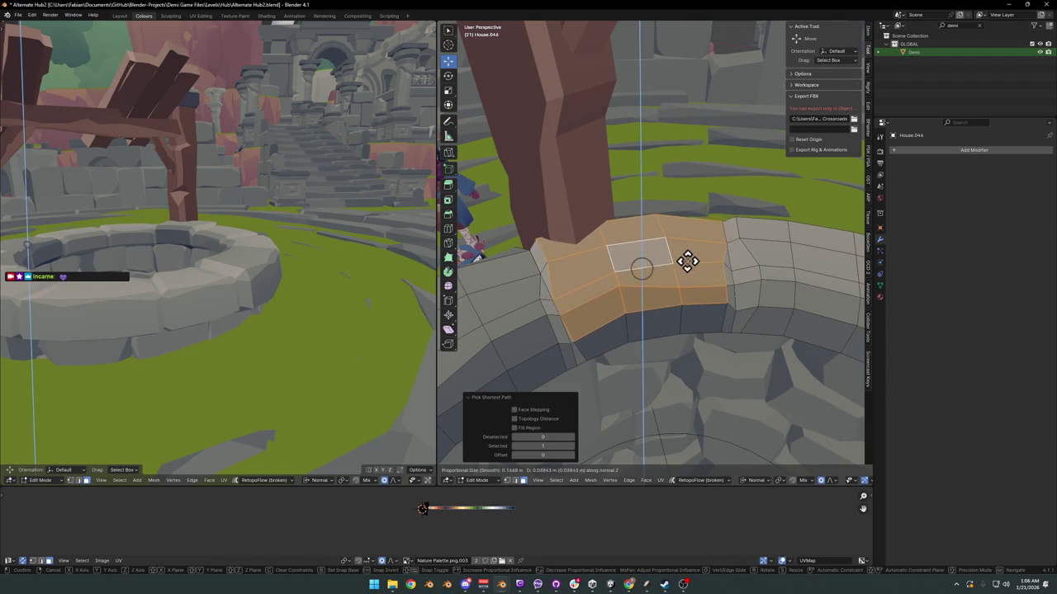
{"action": "left_click", "coordinate": [690, 249]}
{"action": "mouse_move", "coordinate": [214, 223]}
{"action": "middle_mouse_down"}
{"action": "mouse_move", "coordinate": [177, 215]}
{"action": "mouse_move", "coordinate": [212, 236]}
{"action": "mouse_move", "coordinate": [239, 236]}
{"action": "mouse_move", "coordinate": [192, 236]}
{"action": "middle_mouse_up"}
{"action": "key", "text": "alt+a"}
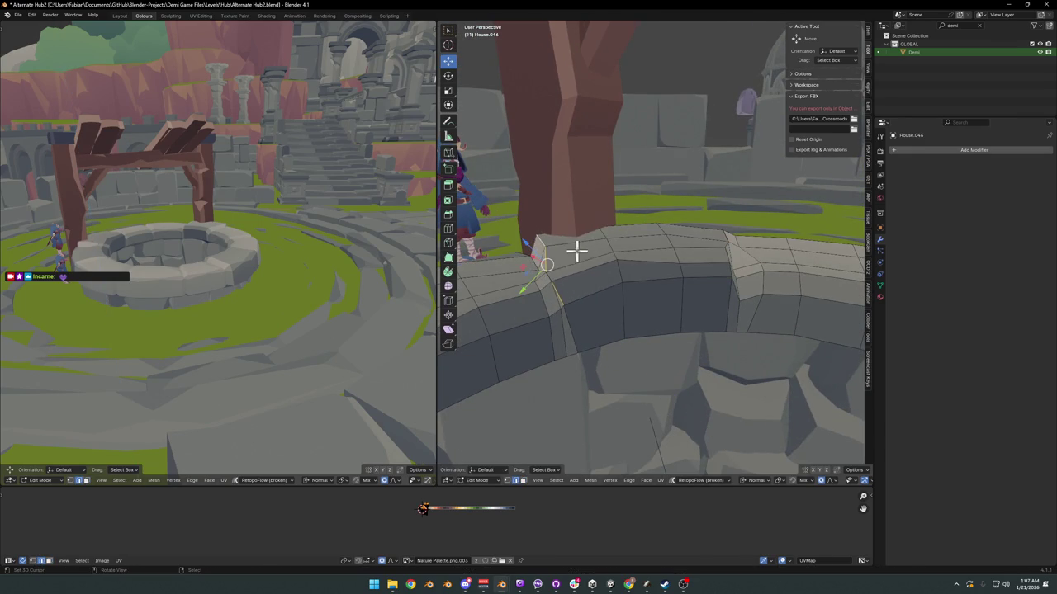
Step: Switch transform orientation to Global and lower a rim vertex along Z
{"action": "key", "text": "comma"}
{"action": "left_click", "coordinate": [567, 279]}
{"action": "mouse_move", "coordinate": [585, 239]}
{"action": "middle_mouse_down"}
{"action": "mouse_move", "coordinate": [582, 297]}
{"action": "mouse_move", "coordinate": [618, 290]}
{"action": "middle_mouse_up"}
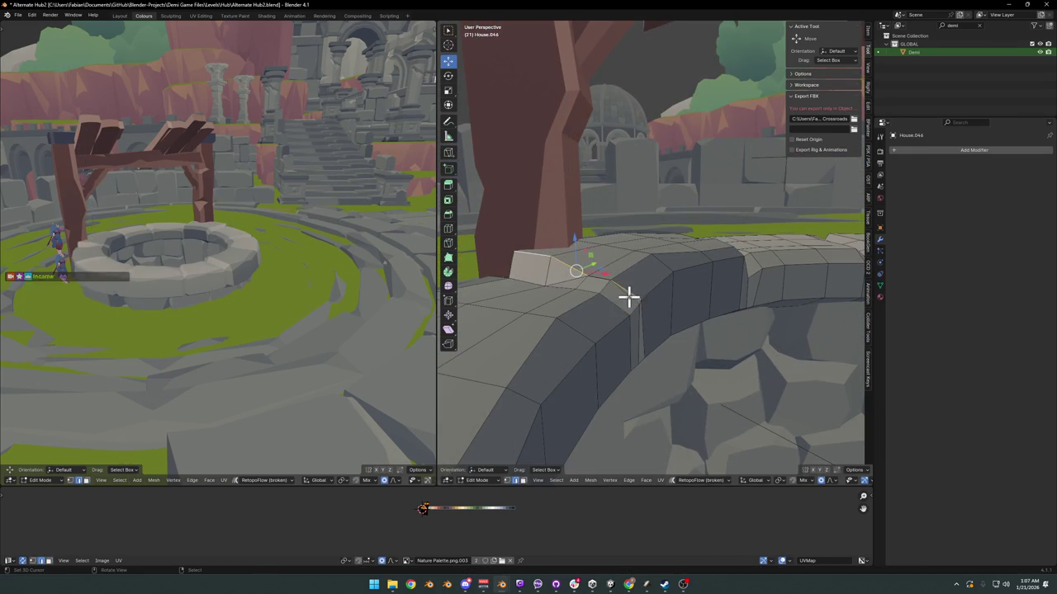
{"action": "key", "text": "g"}
{"action": "key", "text": "z"}
{"action": "left_click", "coordinate": [633, 283]}
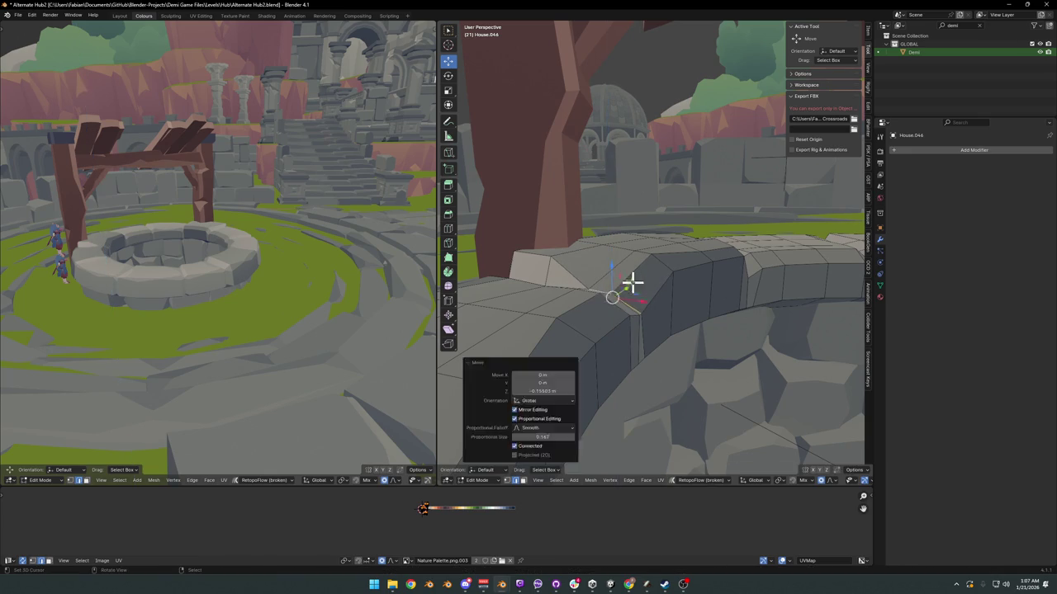
Step: Lower the rim's corner vertex and a neighbouring vertex vertically
{"action": "left_click", "coordinate": [592, 249]}
{"action": "key", "text": "g"}
{"action": "key", "text": "z"}
{"action": "left_click", "coordinate": [634, 258]}
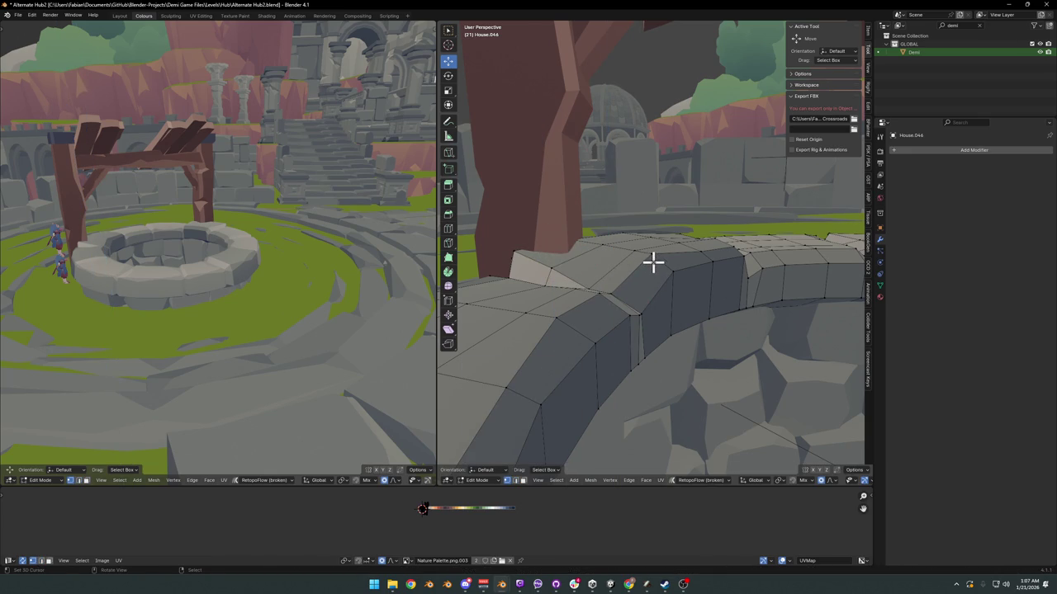
{"action": "middle_click_drag", "start_coordinate": [196, 240], "coordinate": [375, 237]}
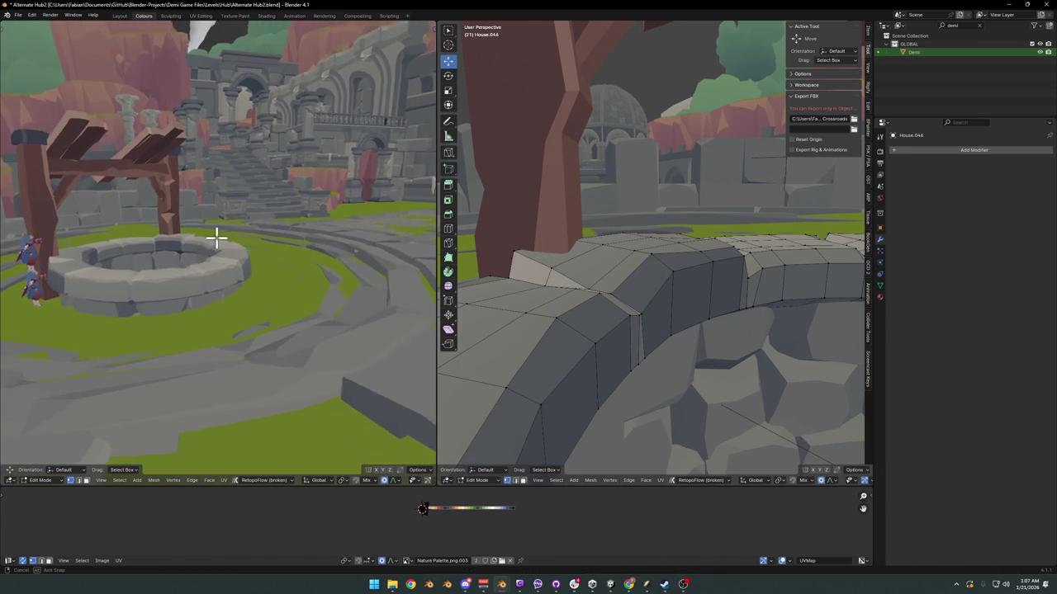
{"action": "key", "text": "g"}
{"action": "key", "text": "z"}
{"action": "left_click", "coordinate": [658, 271]}
Step: Lower the next rim vertex along Z and inspect the bumpy edge from both views
{"action": "left_click", "coordinate": [635, 250]}
{"action": "key", "text": "g"}
{"action": "key", "text": "z"}
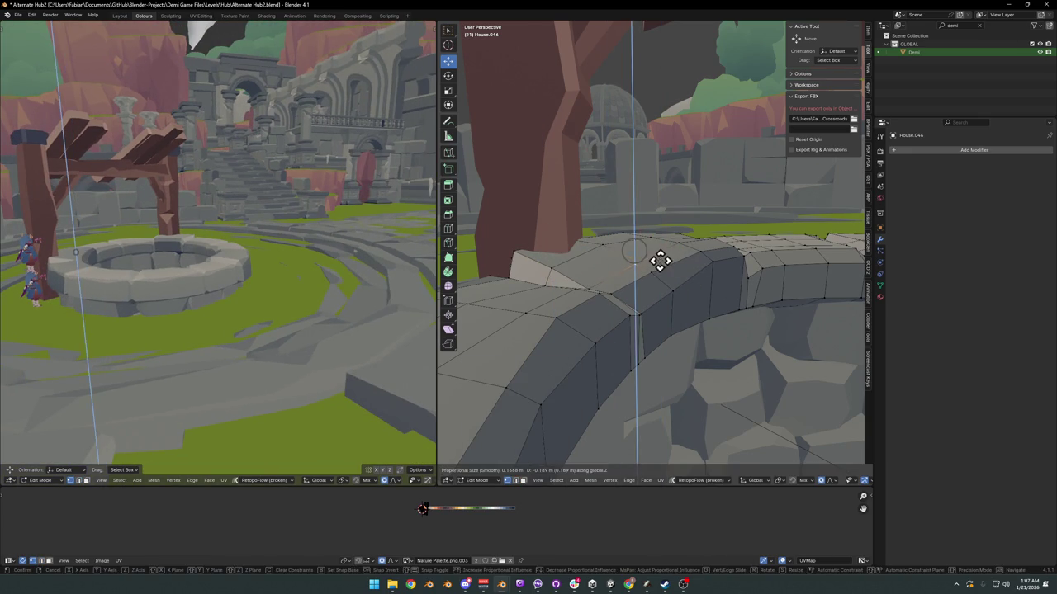
{"action": "left_click", "coordinate": [659, 261]}
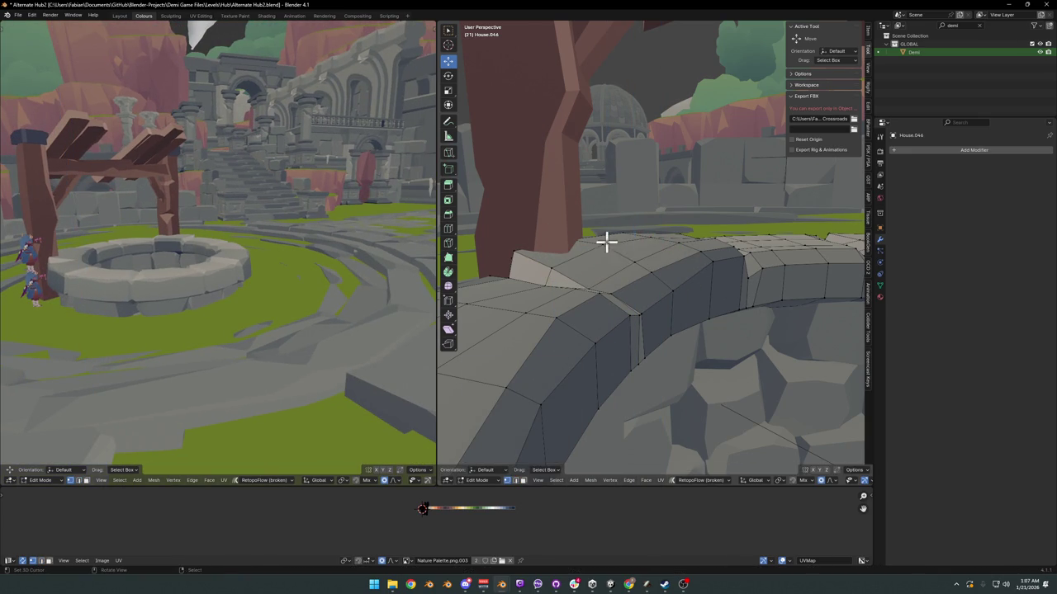
{"action": "key", "text": "g"}
{"action": "key", "text": "z"}
{"action": "left_click", "coordinate": [653, 262]}
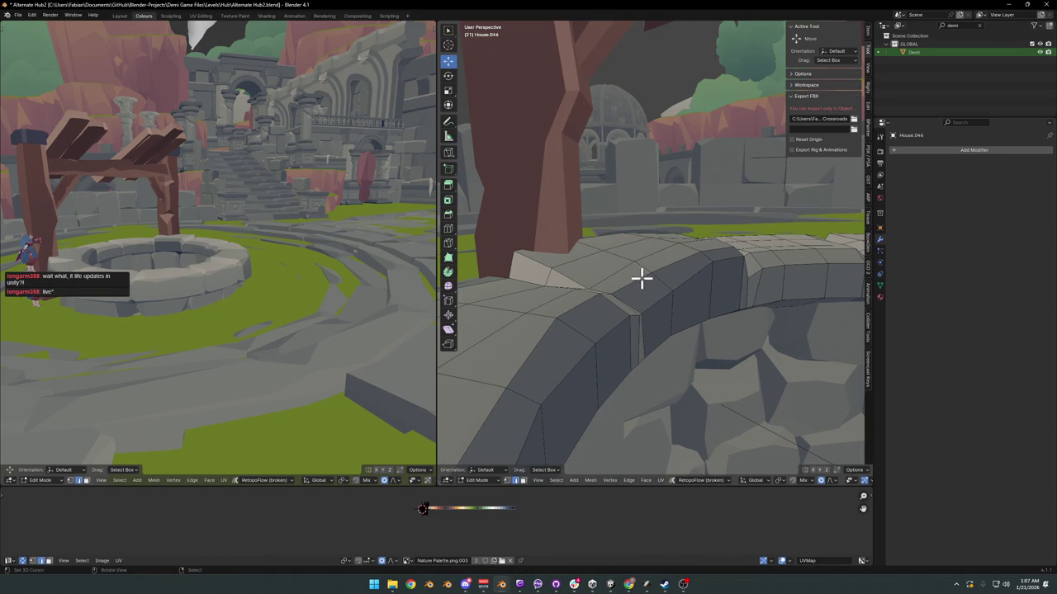
{"action": "mouse_move", "coordinate": [623, 306]}
{"action": "middle_mouse_down"}
{"action": "mouse_move", "coordinate": [675, 291]}
{"action": "mouse_move", "coordinate": [667, 273]}
{"action": "middle_mouse_up"}
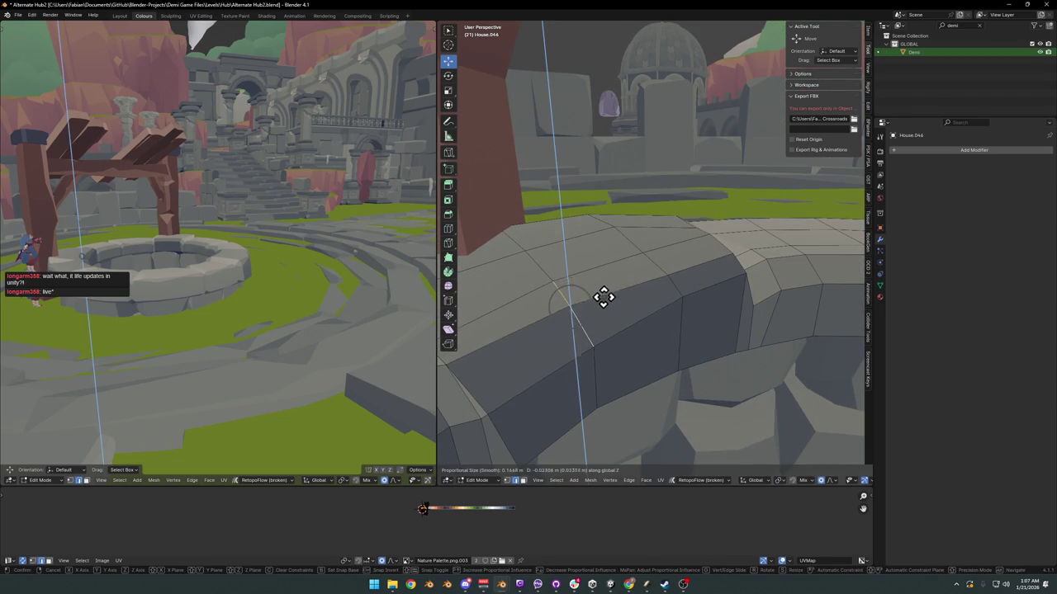
{"action": "mouse_move", "coordinate": [203, 226]}
{"action": "middle_mouse_down"}
{"action": "mouse_move", "coordinate": [284, 252]}
{"action": "mouse_move", "coordinate": [349, 245]}
{"action": "mouse_move", "coordinate": [266, 262]}
{"action": "middle_mouse_up"}
Step: Save Alternate Hub2.blend and orbit around the well to inspect the rim
{"action": "key", "text": "ctrl+s"}
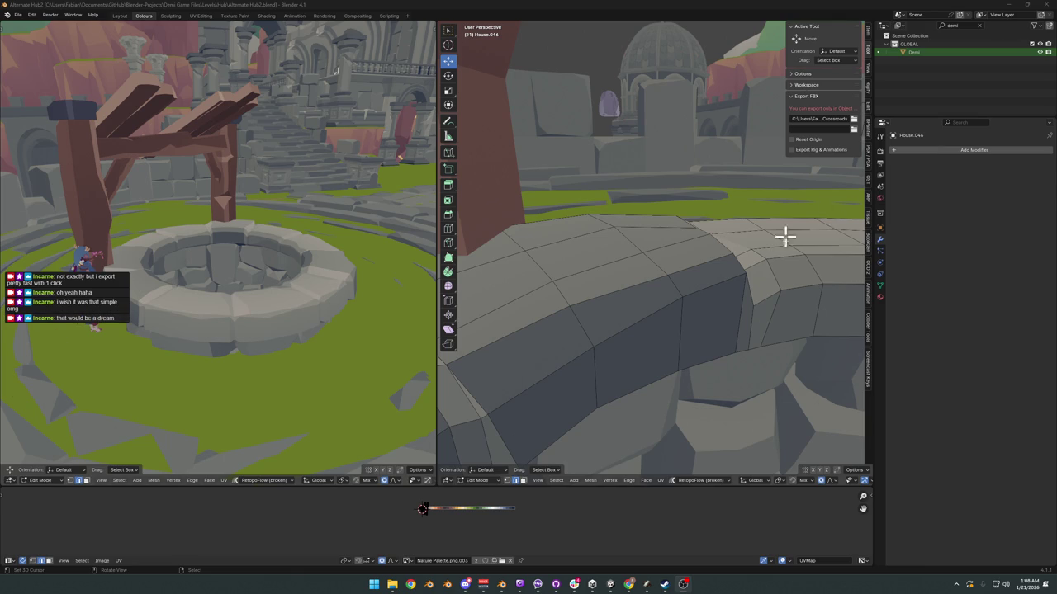
{"action": "mouse_move", "coordinate": [766, 252]}
{"action": "middle_mouse_down"}
{"action": "mouse_move", "coordinate": [675, 293]}
{"action": "mouse_move", "coordinate": [672, 283]}
{"action": "mouse_move", "coordinate": [734, 248]}
{"action": "mouse_move", "coordinate": [606, 262]}
{"action": "mouse_move", "coordinate": [689, 242]}
{"action": "mouse_move", "coordinate": [721, 255]}
{"action": "mouse_move", "coordinate": [667, 255]}
{"action": "middle_mouse_up"}
Step: Raise a rim vertex slightly along Z, then fine-tune its height
{"action": "left_click", "coordinate": [587, 232]}
{"action": "key", "text": "g"}
{"action": "key", "text": "z"}
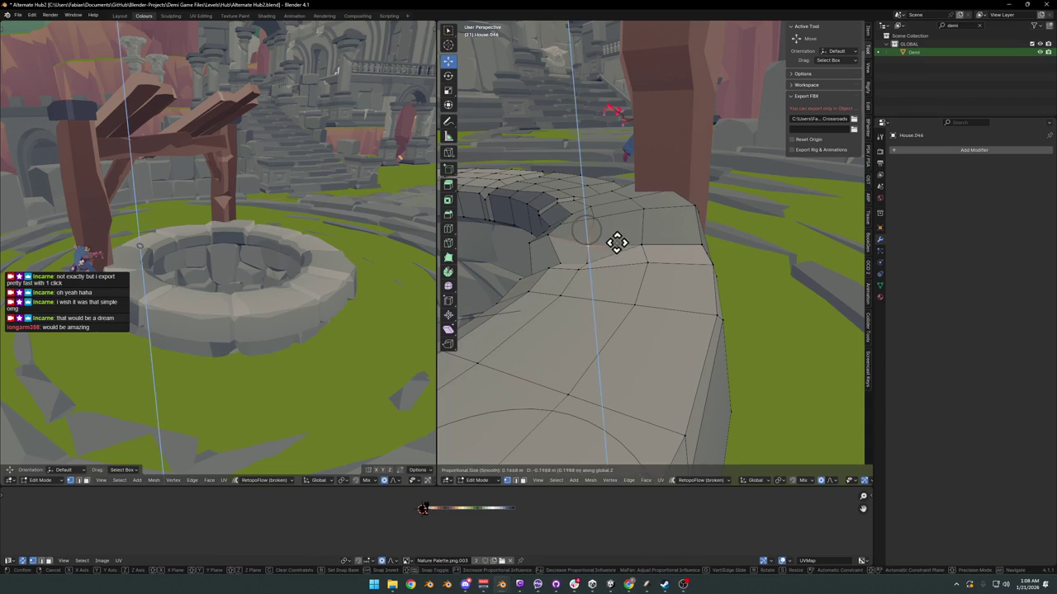
{"action": "left_click", "coordinate": [617, 242]}
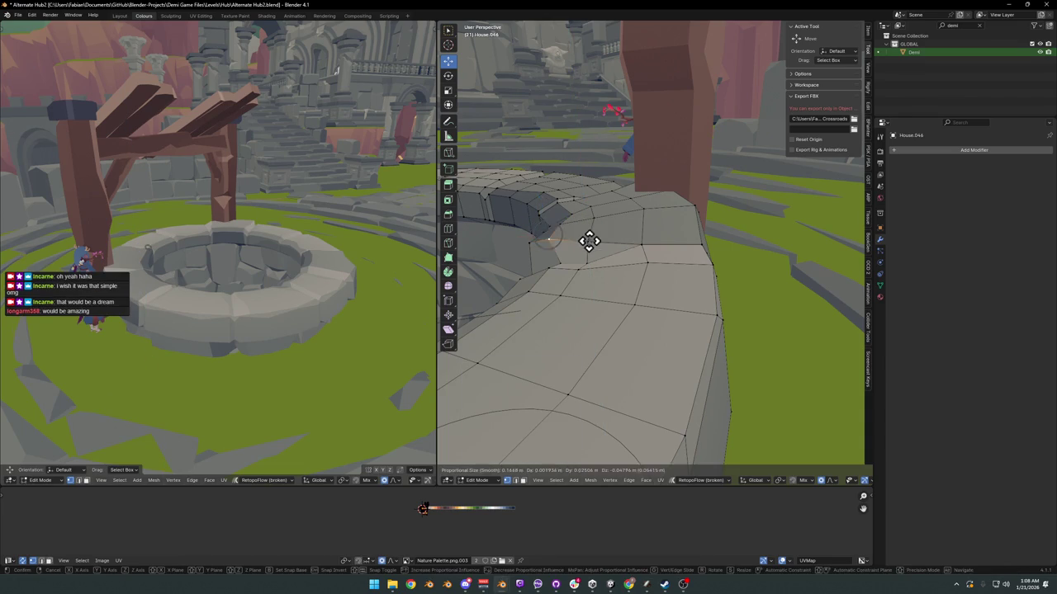
{"action": "key", "text": "g"}
{"action": "key", "text": "z"}
{"action": "left_click", "coordinate": [590, 239]}
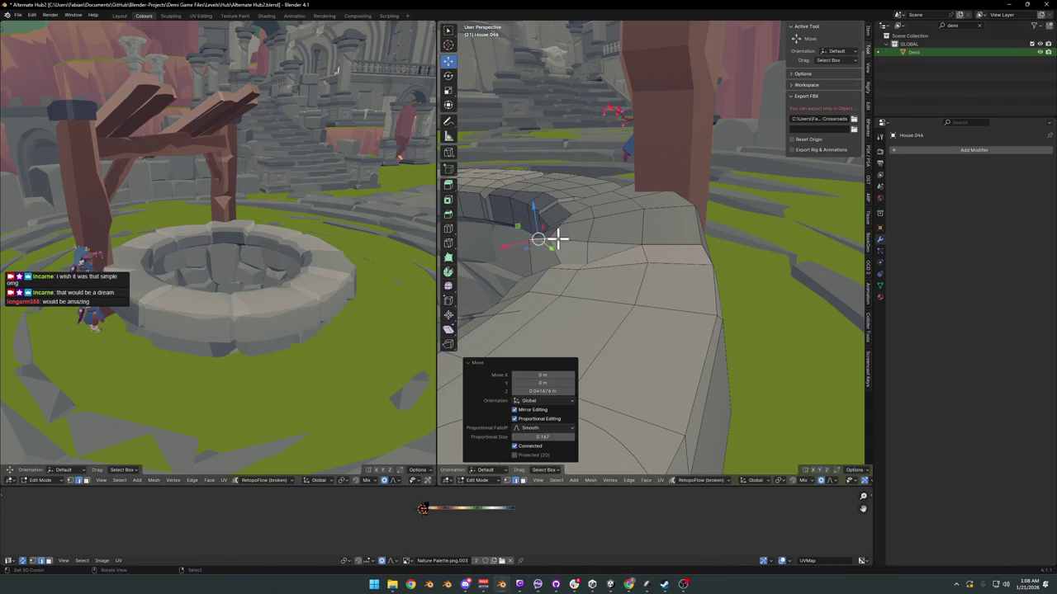
Step: Select a face on the rim wall and place the 3D cursor on the well rim
{"action": "mouse_move", "coordinate": [573, 237]}
{"action": "middle_mouse_down"}
{"action": "mouse_move", "coordinate": [649, 240]}
{"action": "mouse_move", "coordinate": [606, 318]}
{"action": "middle_mouse_up"}
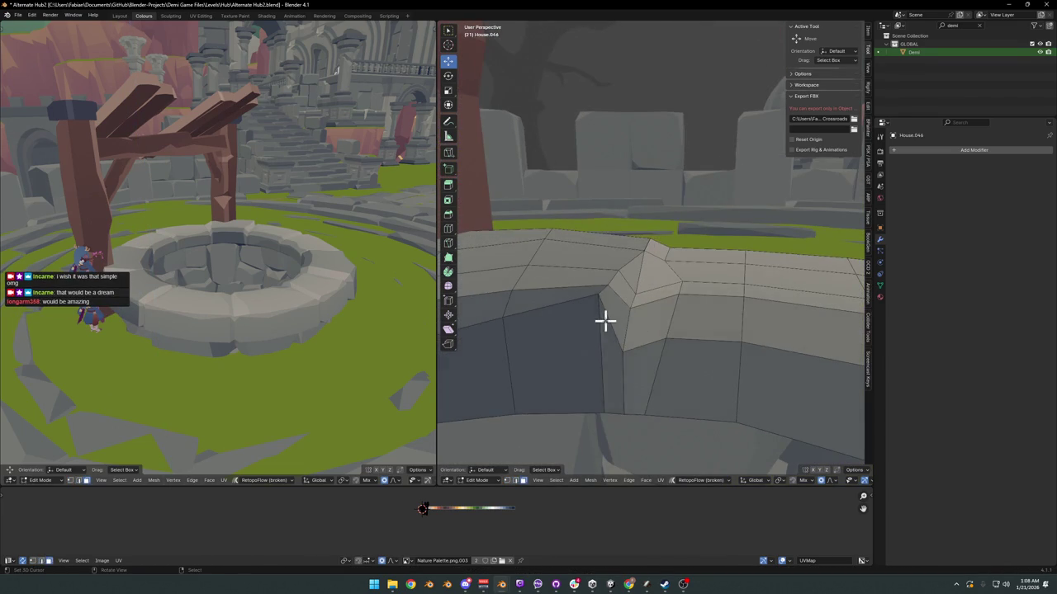
{"action": "left_click", "coordinate": [611, 312]}
{"action": "mouse_move", "coordinate": [264, 287]}
{"action": "middle_mouse_down"}
{"action": "mouse_move", "coordinate": [289, 264]}
{"action": "mouse_move", "coordinate": [267, 273]}
{"action": "mouse_move", "coordinate": [207, 259]}
{"action": "middle_mouse_up"}
{"action": "scroll", "coordinate": [302, 272], "scroll_direction": "up", "scroll_amount": 5}
{"action": "scroll", "coordinate": [207, 259], "scroll_direction": "down", "scroll_amount": 5}
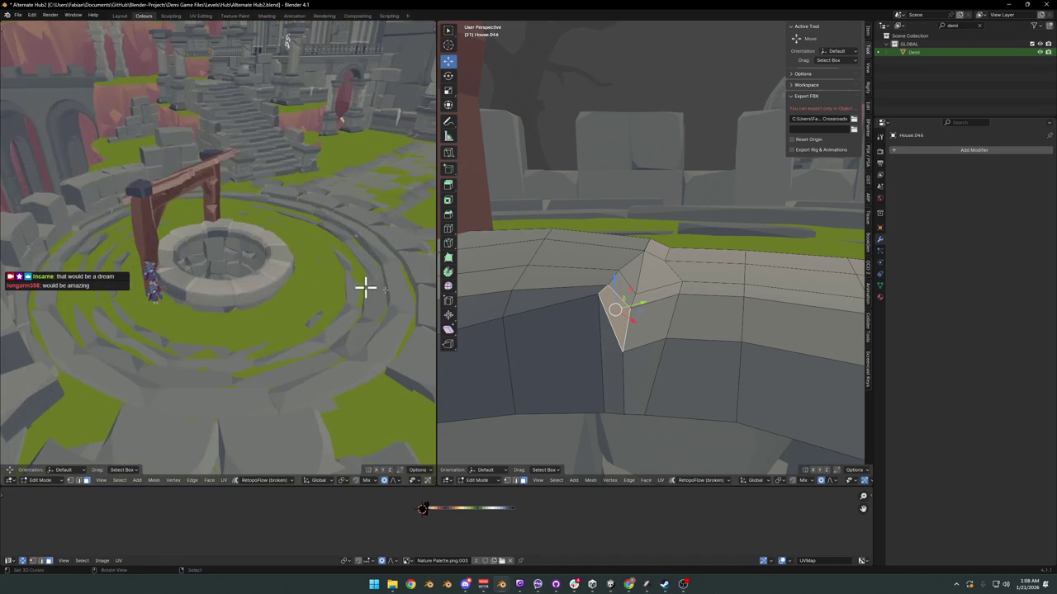
{"action": "scroll", "coordinate": [649, 323], "scroll_direction": "down", "scroll_amount": 3}
{"action": "mouse_move", "coordinate": [649, 323]}
{"action": "middle_mouse_down"}
{"action": "mouse_move", "coordinate": [606, 314]}
{"action": "mouse_move", "coordinate": [582, 369]}
{"action": "mouse_move", "coordinate": [667, 281]}
{"action": "mouse_move", "coordinate": [644, 284]}
{"action": "middle_mouse_up"}
{"action": "scroll", "coordinate": [644, 299], "scroll_direction": "up", "scroll_amount": 2}
{"action": "right_click", "coordinate": [643, 304], "text": "shift"}
{"action": "scroll", "coordinate": [698, 278], "scroll_direction": "up", "scroll_amount": 2}
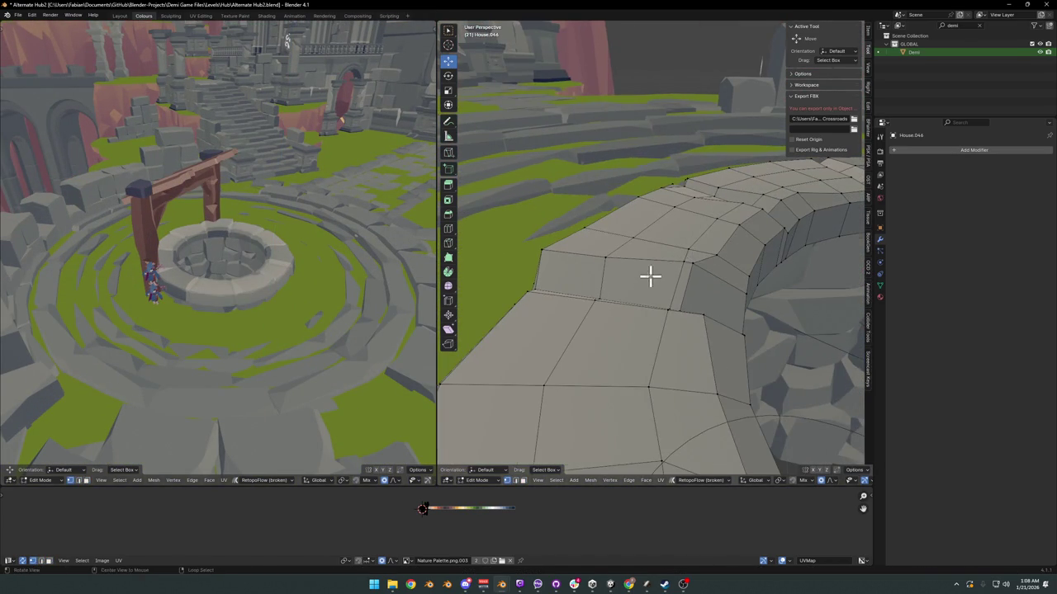
{"action": "scroll", "coordinate": [685, 266], "scroll_direction": "down", "scroll_amount": 2}
Step: In vertex select mode, raise a rim vertex about 0.077 m along Z
{"action": "key", "text": "1"}
{"action": "key", "text": "g"}
{"action": "key", "text": "z"}
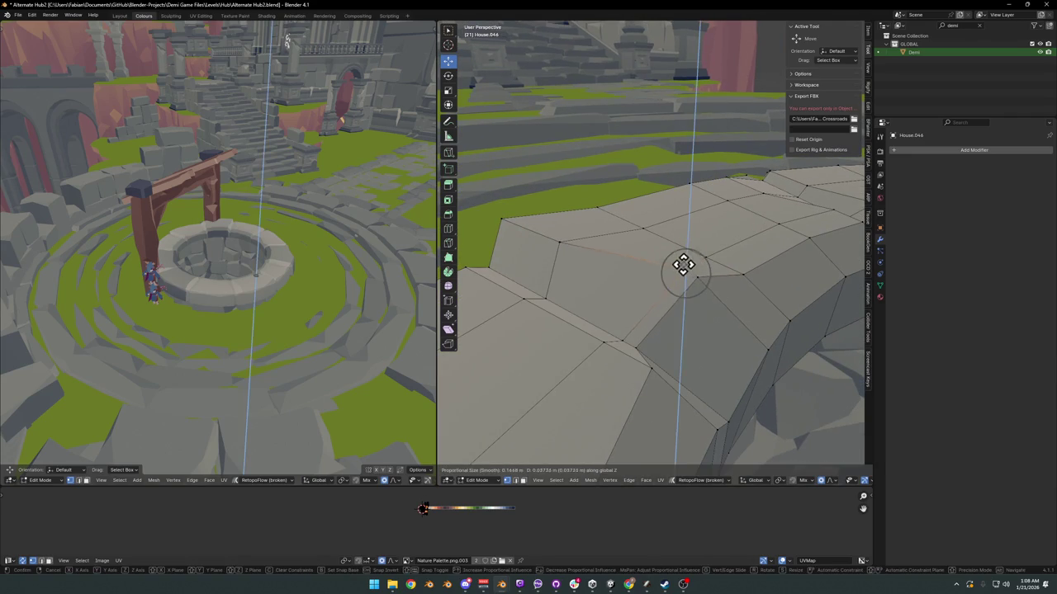
{"action": "left_click", "coordinate": [649, 275]}
{"action": "mouse_move", "coordinate": [649, 276]}
{"action": "middle_mouse_down"}
{"action": "mouse_move", "coordinate": [710, 259]}
{"action": "mouse_move", "coordinate": [783, 266]}
{"action": "mouse_move", "coordinate": [718, 253]}
{"action": "middle_mouse_up"}
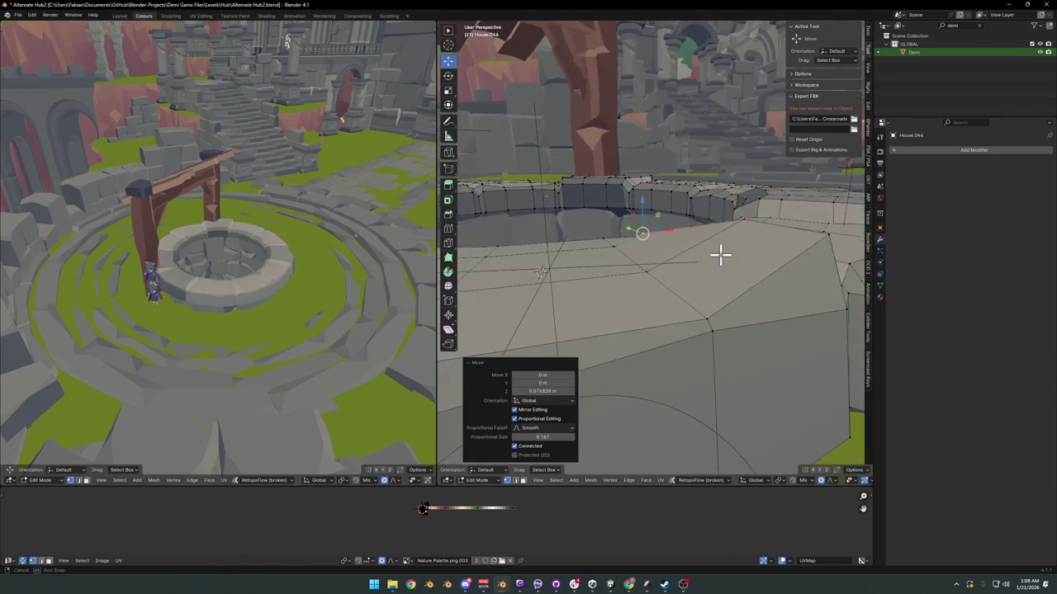
Step: Raise another rim vertex about 0.127 m along Z
{"action": "key", "text": "g"}
{"action": "key", "text": "z"}
{"action": "key", "text": "Escape"}
{"action": "left_click", "coordinate": [672, 278]}
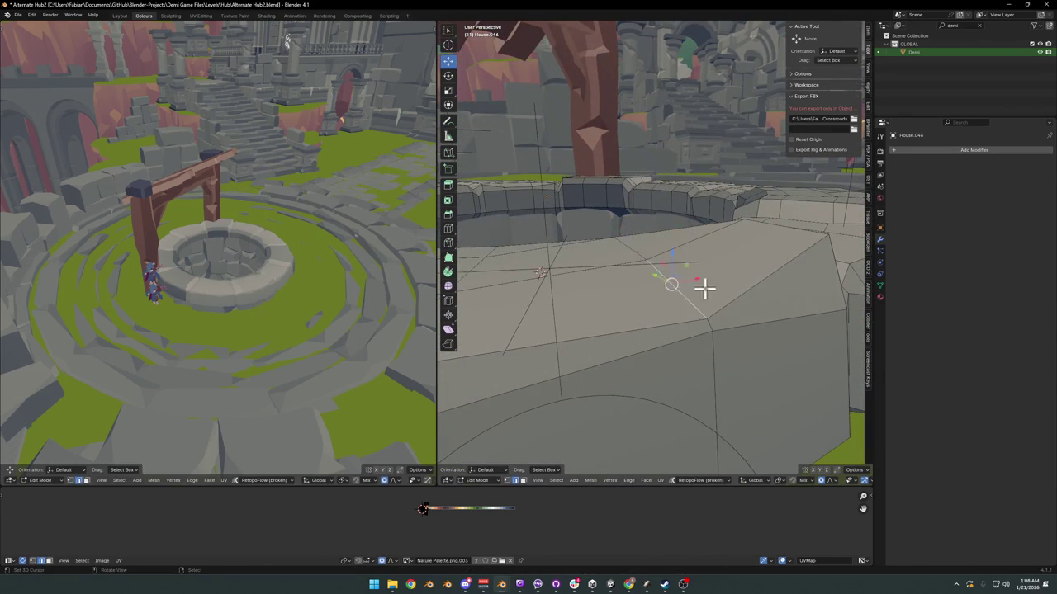
{"action": "key", "text": "g"}
{"action": "key", "text": "z"}
{"action": "left_click", "coordinate": [675, 265]}
{"action": "scroll", "coordinate": [252, 292], "scroll_direction": "up", "scroll_amount": 5}
{"action": "mouse_move", "coordinate": [253, 292]}
{"action": "middle_mouse_down"}
{"action": "mouse_move", "coordinate": [240, 265]}
{"action": "mouse_move", "coordinate": [289, 271]}
{"action": "middle_mouse_up"}
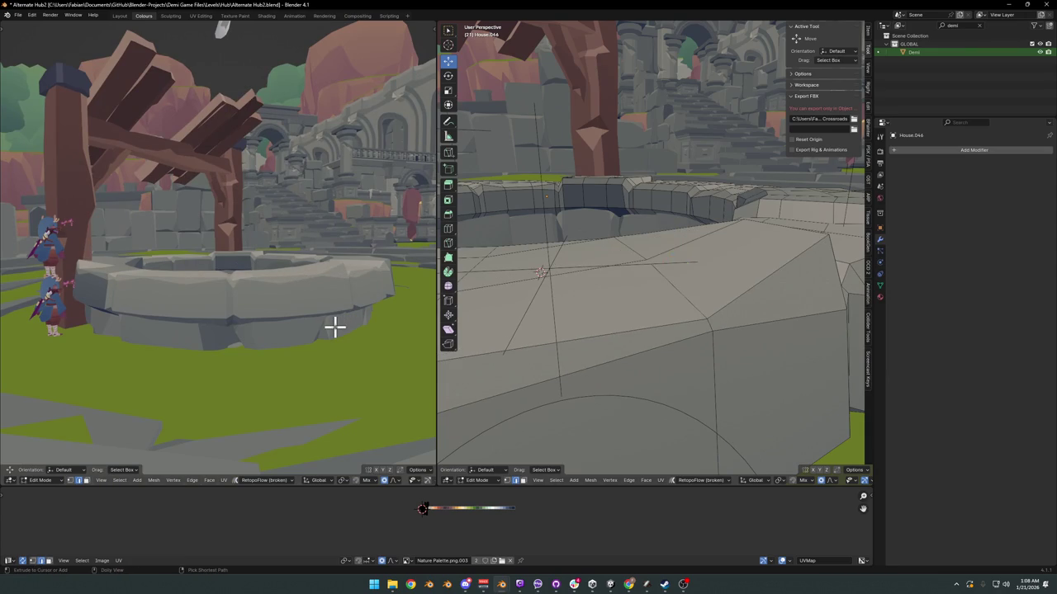
Step: Move a rim vertex to a new height along Z, redoing a cancelled attempt
{"action": "scroll", "coordinate": [759, 291], "scroll_direction": "down", "scroll_amount": 4}
{"action": "mouse_move", "coordinate": [758, 291]}
{"action": "middle_mouse_down"}
{"action": "mouse_move", "coordinate": [636, 295]}
{"action": "mouse_move", "coordinate": [663, 292]}
{"action": "middle_mouse_up"}
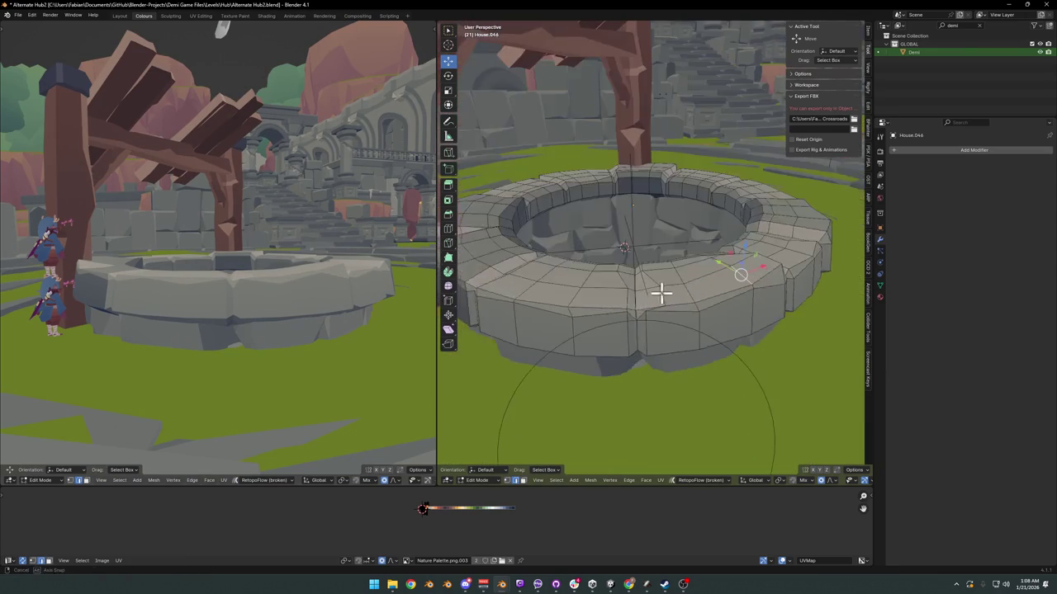
{"action": "scroll", "coordinate": [652, 296], "scroll_direction": "up", "scroll_amount": 2}
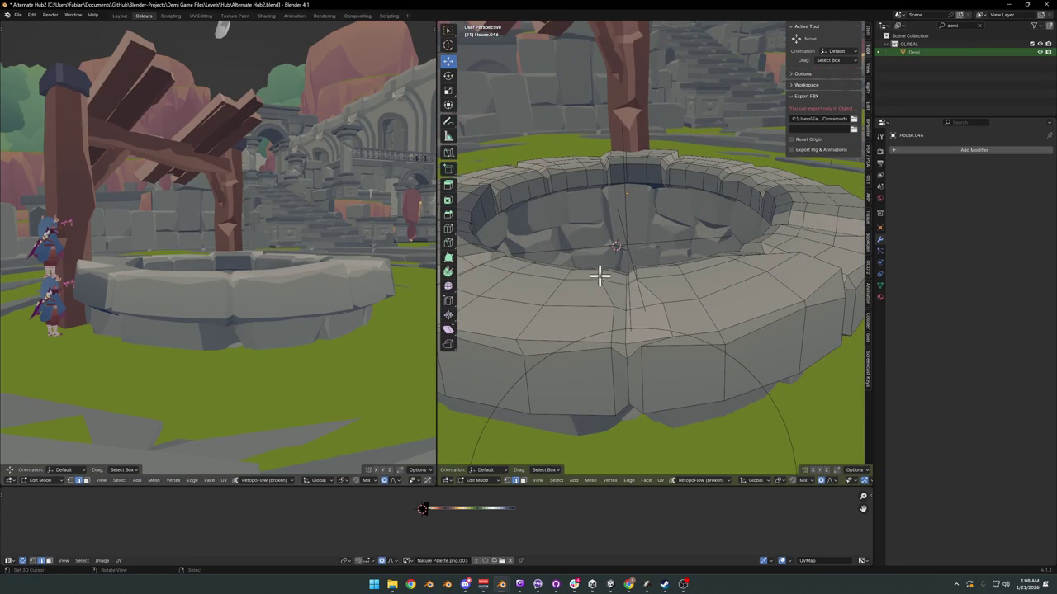
{"action": "key", "text": "g"}
{"action": "key", "text": "z"}
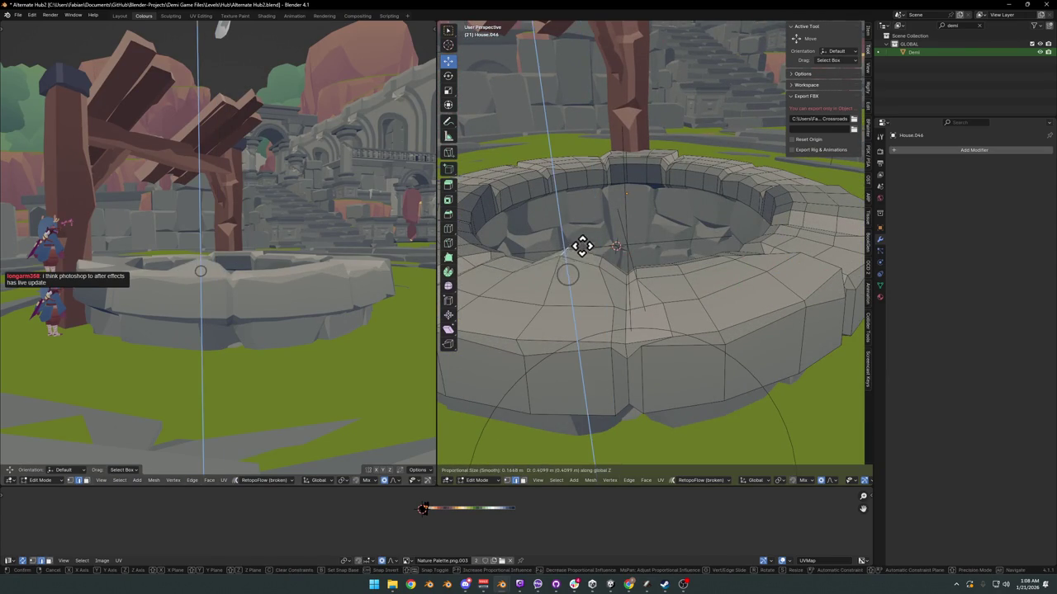
{"action": "right_click", "coordinate": [583, 256]}
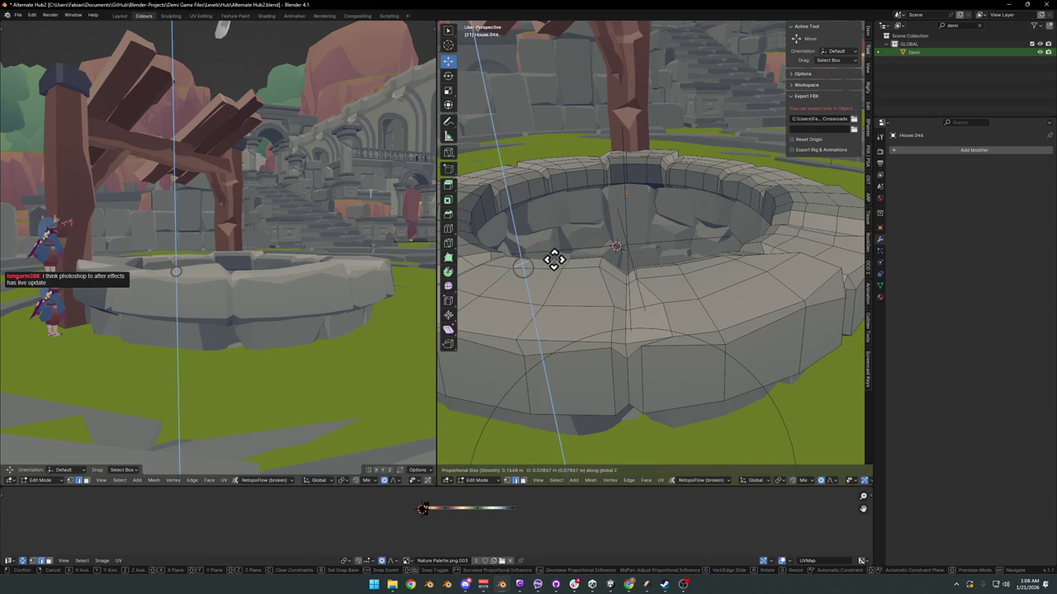
{"action": "key", "text": "g"}
{"action": "key", "text": "z"}
{"action": "left_click", "coordinate": [603, 259]}
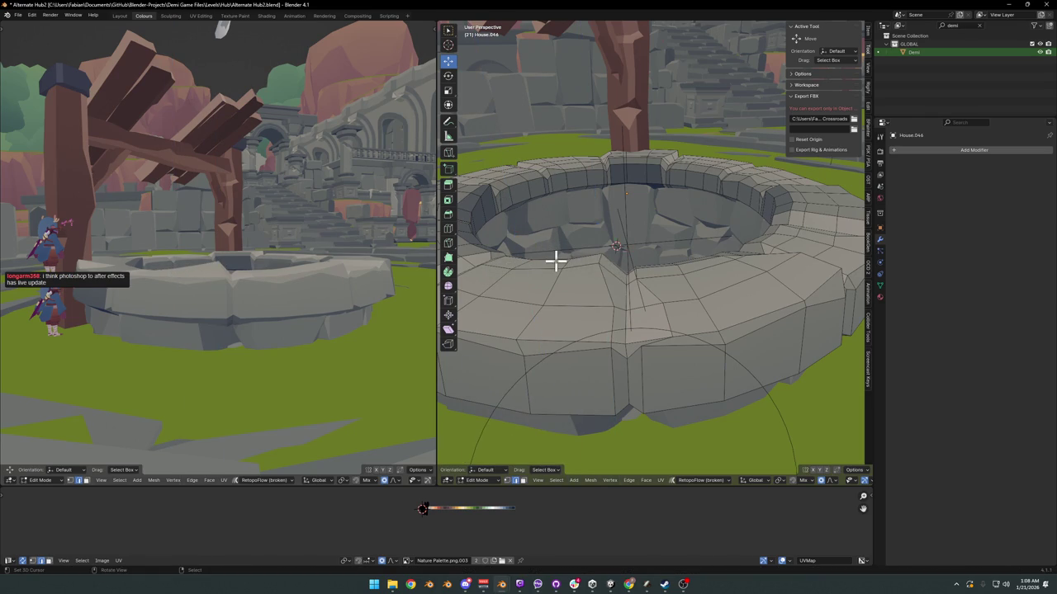
Step: Undo a bad rim move, then shift a different rim vertex vertically
{"action": "key", "text": "g"}
{"action": "key", "text": "z"}
{"action": "left_click", "coordinate": [584, 259]}
{"action": "key", "text": "ctrl+z"}
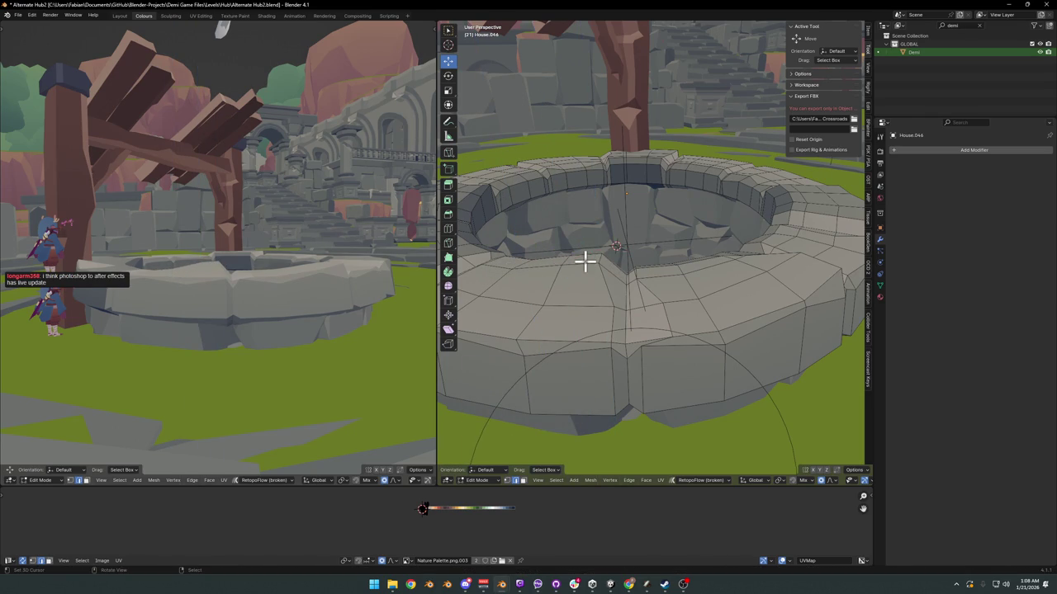
{"action": "key", "text": "ctrl+z"}
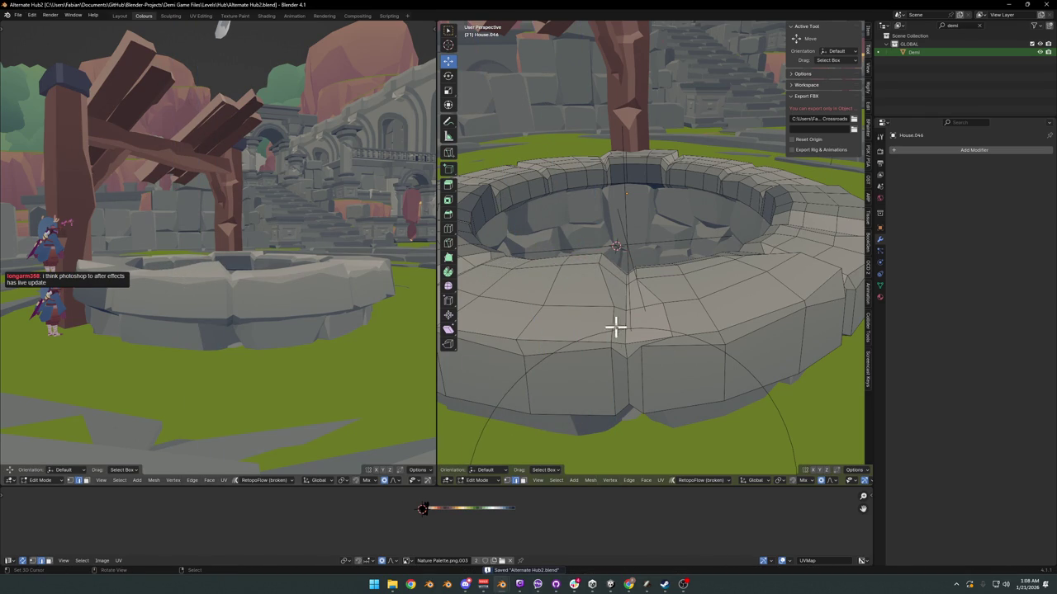
{"action": "left_click", "coordinate": [611, 306]}
{"action": "mouse_move", "coordinate": [611, 306]}
{"action": "middle_mouse_down"}
{"action": "mouse_move", "coordinate": [646, 300]}
{"action": "mouse_move", "coordinate": [611, 286]}
{"action": "mouse_move", "coordinate": [620, 267]}
{"action": "mouse_move", "coordinate": [542, 275]}
{"action": "mouse_move", "coordinate": [559, 272]}
{"action": "middle_mouse_up"}
{"action": "key", "text": "g"}
{"action": "key", "text": "z"}
{"action": "left_click", "coordinate": [643, 285]}
Step: Nudge one more rim vertex along Z and save Alternate Hub2.blend
{"action": "key", "text": "g"}
{"action": "key", "text": "z"}
{"action": "left_click", "coordinate": [588, 266]}
{"action": "key", "text": "g"}
{"action": "key", "text": "z"}
{"action": "left_click", "coordinate": [580, 267]}
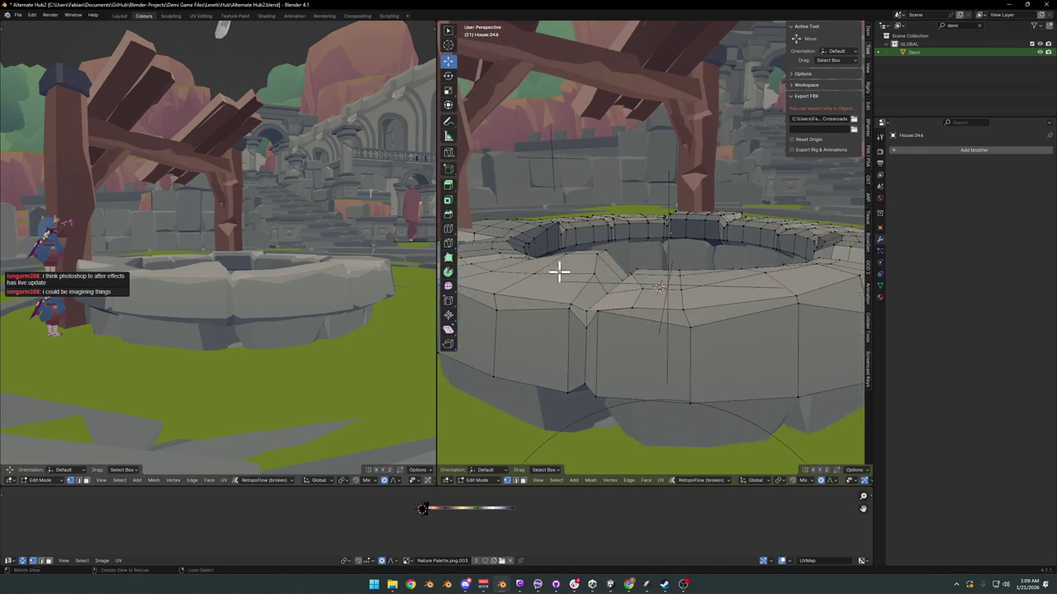
{"action": "key", "text": "ctrl+s"}
{"action": "scroll", "coordinate": [635, 276], "scroll_direction": "down", "scroll_amount": 5}
Step: Return to Object Mode and deselect the well
{"action": "middle_click_drag", "start_coordinate": [647, 281], "coordinate": [745, 289]}
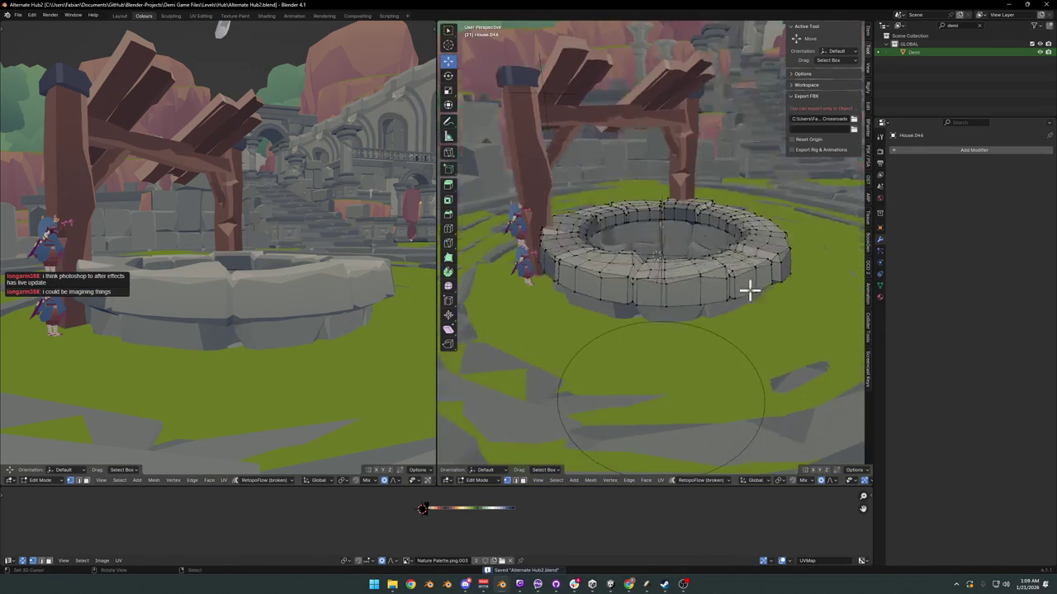
{"action": "key", "text": "Tab"}
{"action": "key", "text": "alt+a"}
Step: Reframe the viewports around the well and save the level file
{"action": "mouse_move", "coordinate": [231, 271]}
{"action": "middle_mouse_down"}
{"action": "mouse_move", "coordinate": [266, 286]}
{"action": "mouse_move", "coordinate": [232, 290]}
{"action": "mouse_move", "coordinate": [182, 272]}
{"action": "middle_mouse_up"}
{"action": "scroll", "coordinate": [264, 278], "scroll_direction": "down", "scroll_amount": 2}
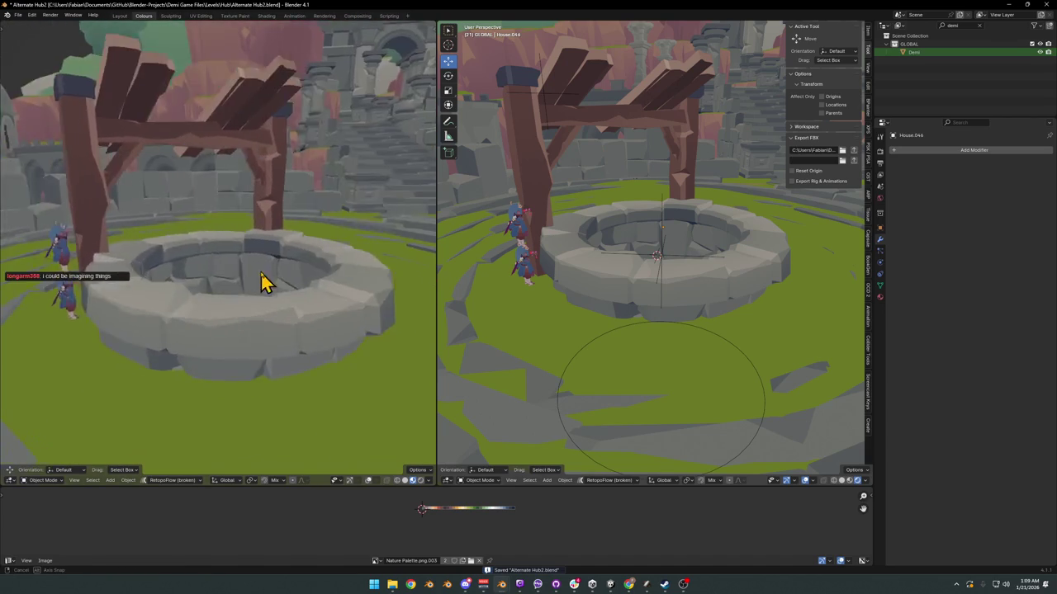
{"action": "scroll", "coordinate": [283, 264], "scroll_direction": "down", "scroll_amount": 3}
{"action": "scroll", "coordinate": [284, 265], "scroll_direction": "down", "scroll_amount": 2}
{"action": "scroll", "coordinate": [302, 260], "scroll_direction": "down", "scroll_amount": 2}
{"action": "mouse_move", "coordinate": [292, 267]}
{"action": "middle_mouse_down"}
{"action": "mouse_move", "coordinate": [302, 278]}
{"action": "mouse_move", "coordinate": [322, 267]}
{"action": "mouse_move", "coordinate": [295, 286]}
{"action": "mouse_move", "coordinate": [283, 277]}
{"action": "middle_mouse_up"}
{"action": "scroll", "coordinate": [323, 266], "scroll_direction": "up", "scroll_amount": 2}
{"action": "key", "text": "ctrl+s"}
{"action": "scroll", "coordinate": [297, 278], "scroll_direction": "up", "scroll_amount": 2}
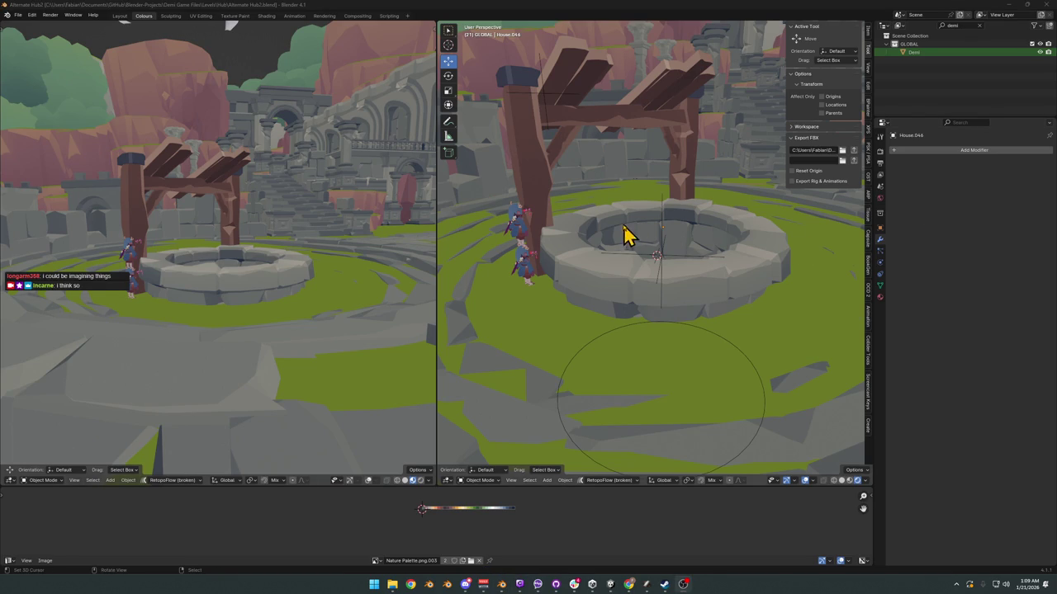
{"action": "scroll", "coordinate": [627, 231], "scroll_direction": "down", "scroll_amount": 2}
{"action": "mouse_move", "coordinate": [627, 231]}
{"action": "middle_mouse_down"}
{"action": "mouse_move", "coordinate": [632, 295]}
{"action": "mouse_move", "coordinate": [674, 205]}
{"action": "mouse_move", "coordinate": [636, 323]}
{"action": "middle_mouse_up"}
{"action": "key", "text": "ctrl+s"}
{"action": "scroll", "coordinate": [696, 181], "scroll_direction": "up", "scroll_amount": 5}
Step: Select the staircase Cube.029, switch to face select in Edit Mode, then return
{"action": "left_click", "coordinate": [633, 323]}
{"action": "key", "text": "Tab"}
{"action": "key", "text": "2"}
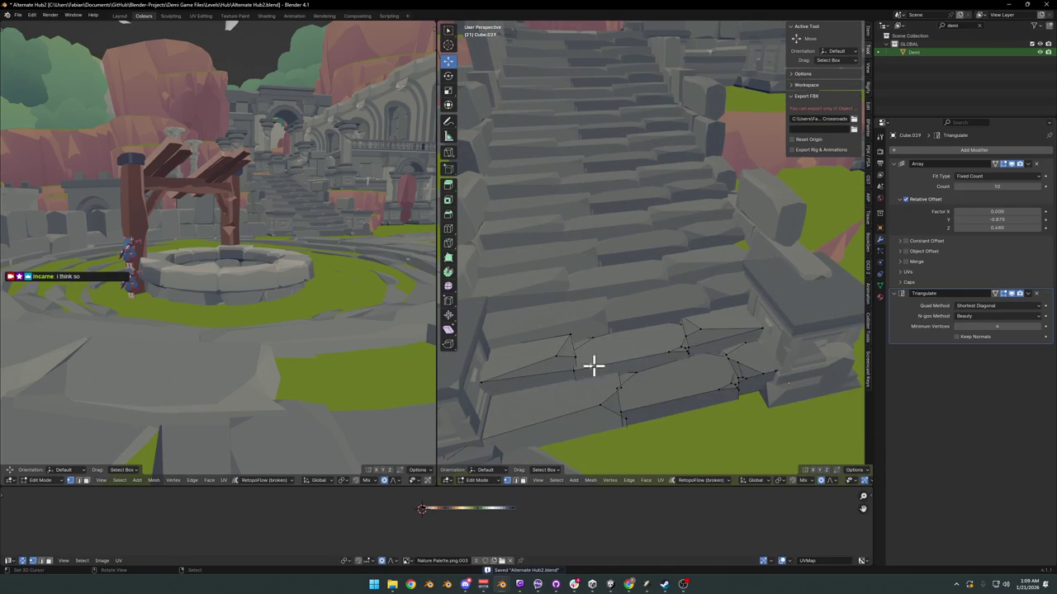
{"action": "key", "text": "Tab"}
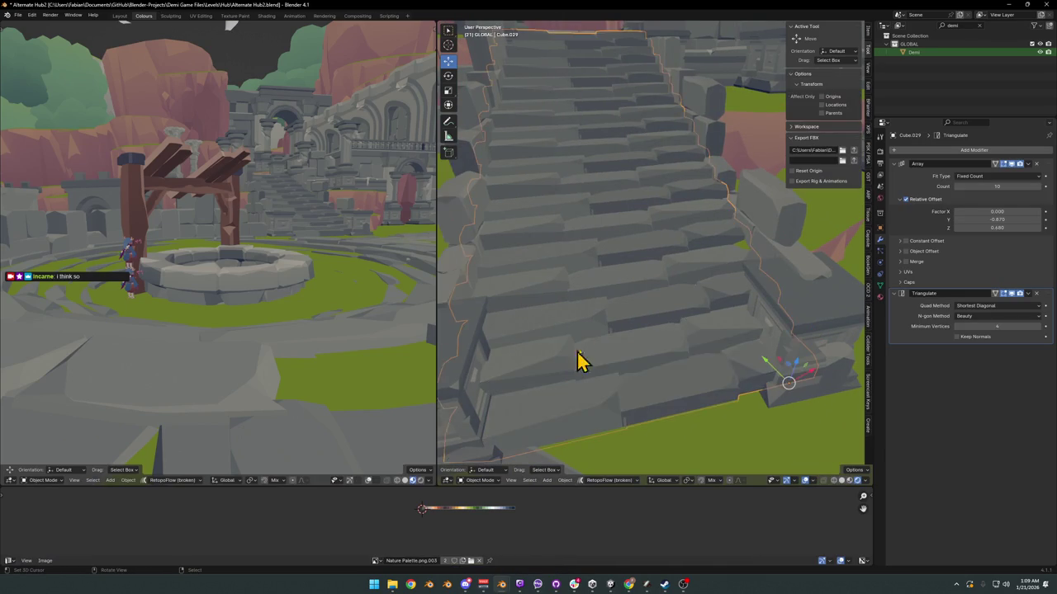
{"action": "scroll", "coordinate": [654, 380], "scroll_direction": "up", "scroll_amount": 3}
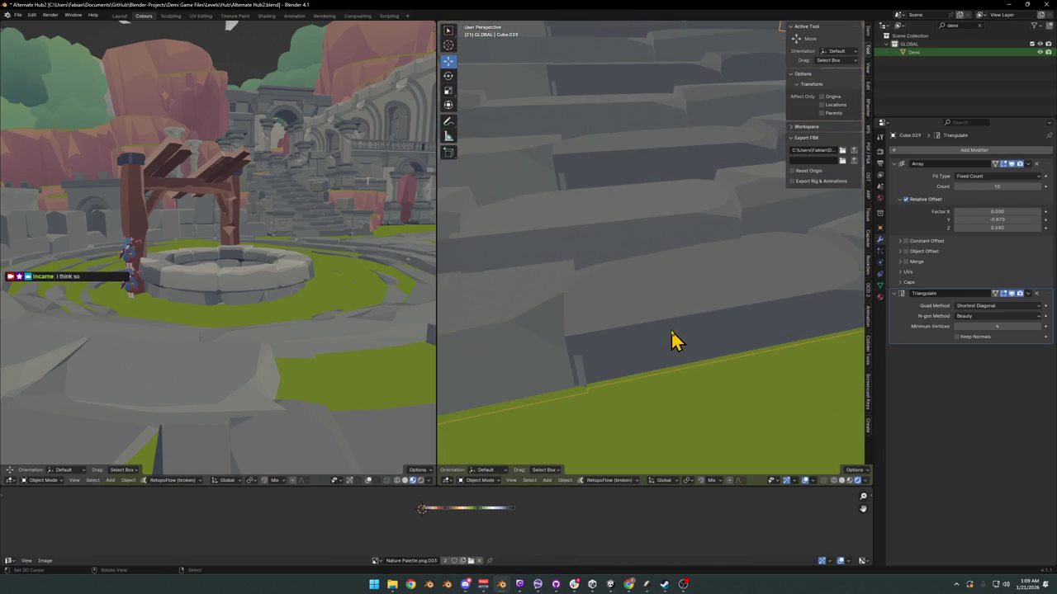
{"action": "scroll", "coordinate": [661, 323], "scroll_direction": "down", "scroll_amount": 3}
Step: Add and undo a level-1 subdivision, then select the lowest step face in Edit Mode
{"action": "key", "text": "ctrl+1"}
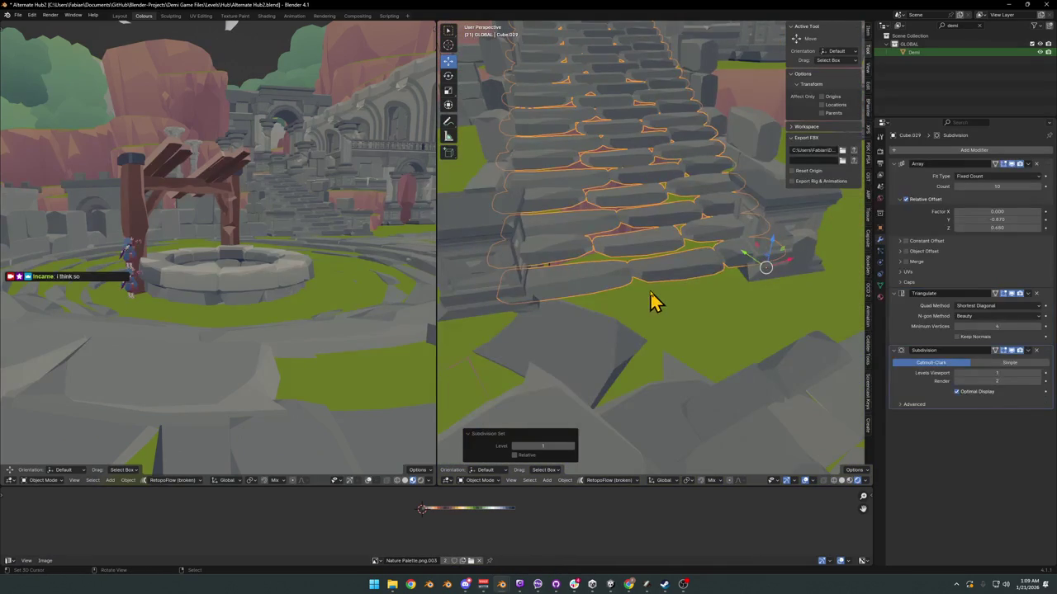
{"action": "key", "text": "ctrl+z"}
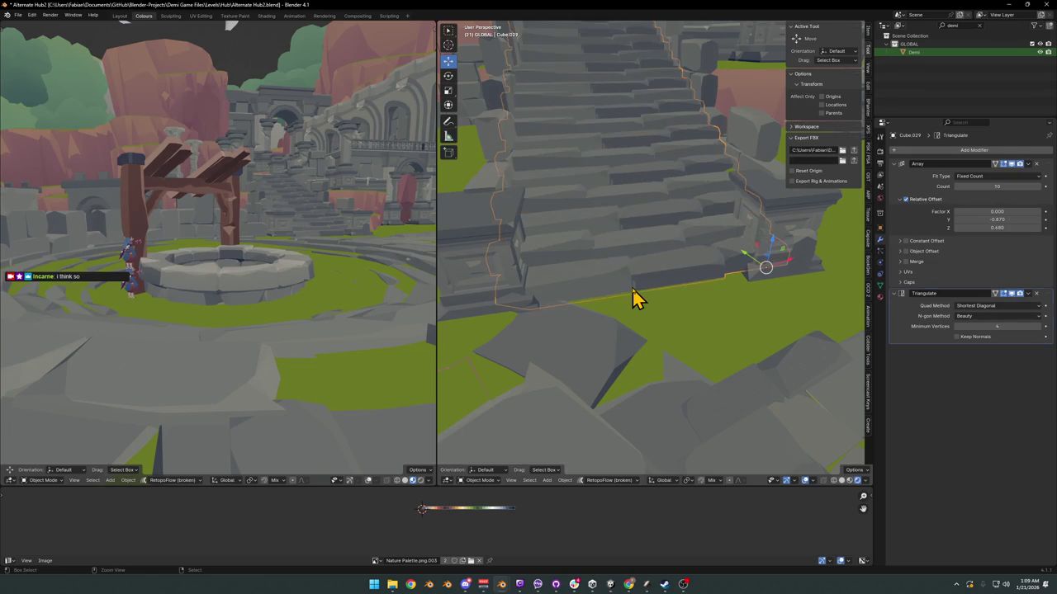
{"action": "scroll", "coordinate": [633, 287], "scroll_direction": "up", "scroll_amount": 3}
{"action": "key", "text": "Tab"}
{"action": "left_click", "coordinate": [609, 327]}
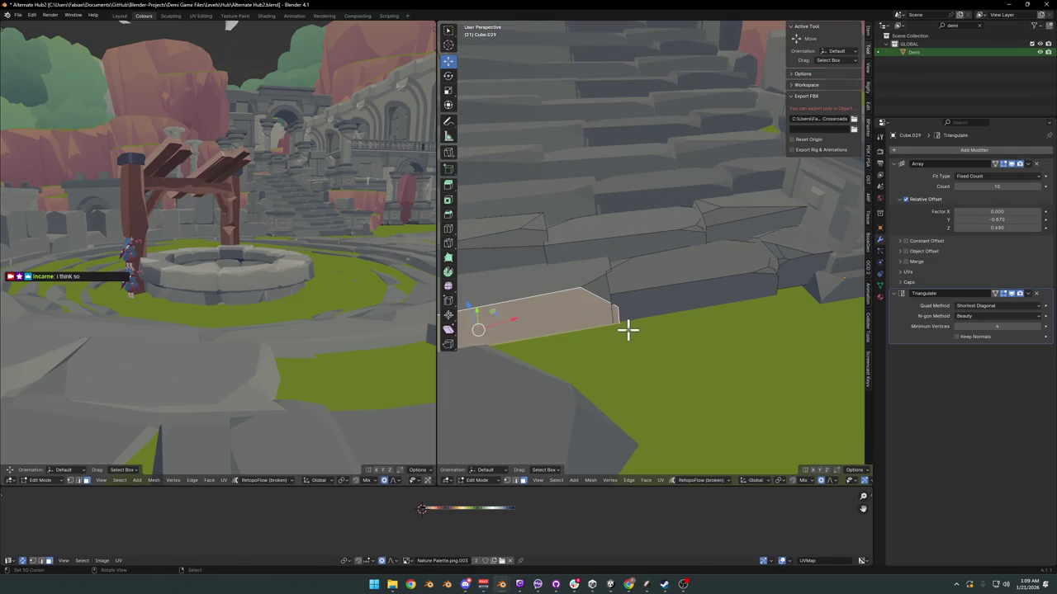
Step: Cancel a Y-axis move, then select a lower step face and slide it along X
{"action": "key", "text": "g"}
{"action": "key", "text": "y"}
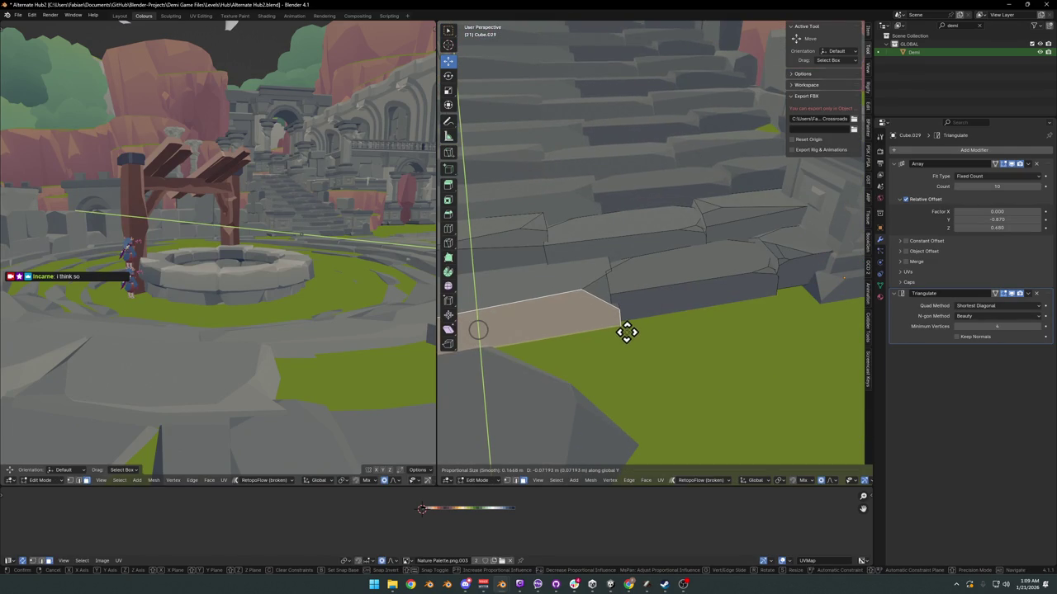
{"action": "right_click", "coordinate": [623, 325]}
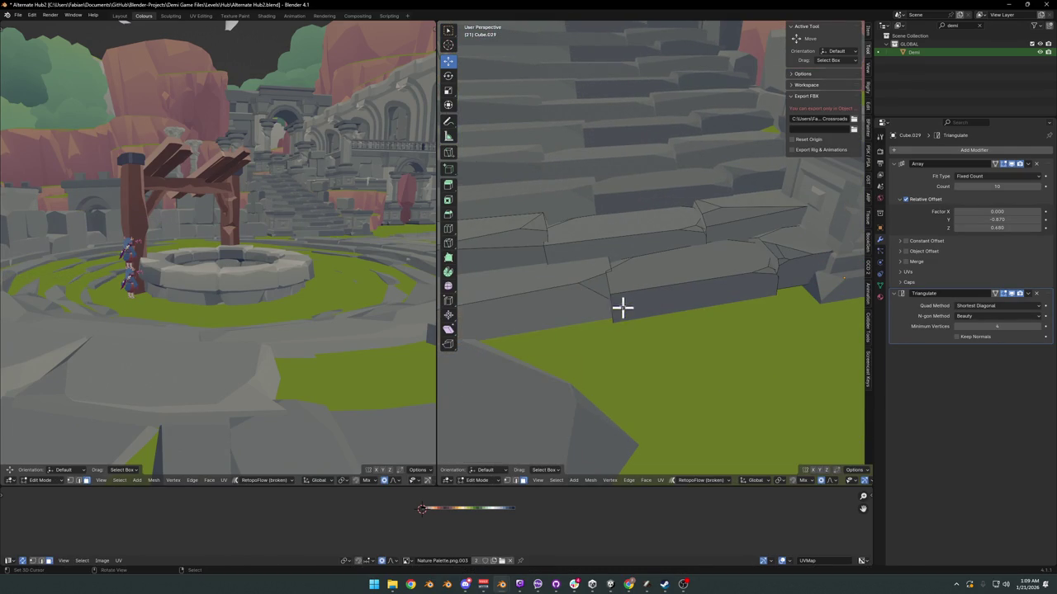
{"action": "left_click", "coordinate": [590, 254]}
{"action": "left_click", "coordinate": [608, 236], "text": "shift"}
{"action": "mouse_move", "coordinate": [608, 236]}
{"action": "middle_mouse_down"}
{"action": "mouse_move", "coordinate": [636, 283]}
{"action": "mouse_move", "coordinate": [662, 291]}
{"action": "middle_mouse_up"}
{"action": "left_click", "coordinate": [581, 300], "text": "shift"}
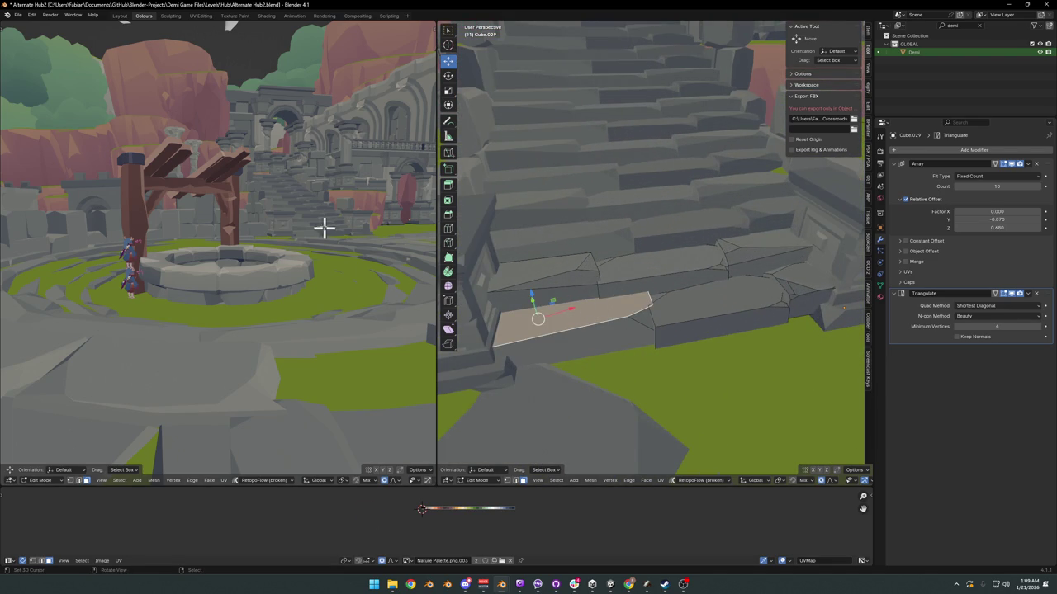
{"action": "mouse_move", "coordinate": [324, 228]}
{"action": "middle_mouse_down"}
{"action": "mouse_move", "coordinate": [273, 242]}
{"action": "mouse_move", "coordinate": [279, 470]}
{"action": "middle_mouse_up"}
{"action": "key", "text": "g"}
{"action": "key", "text": "x"}
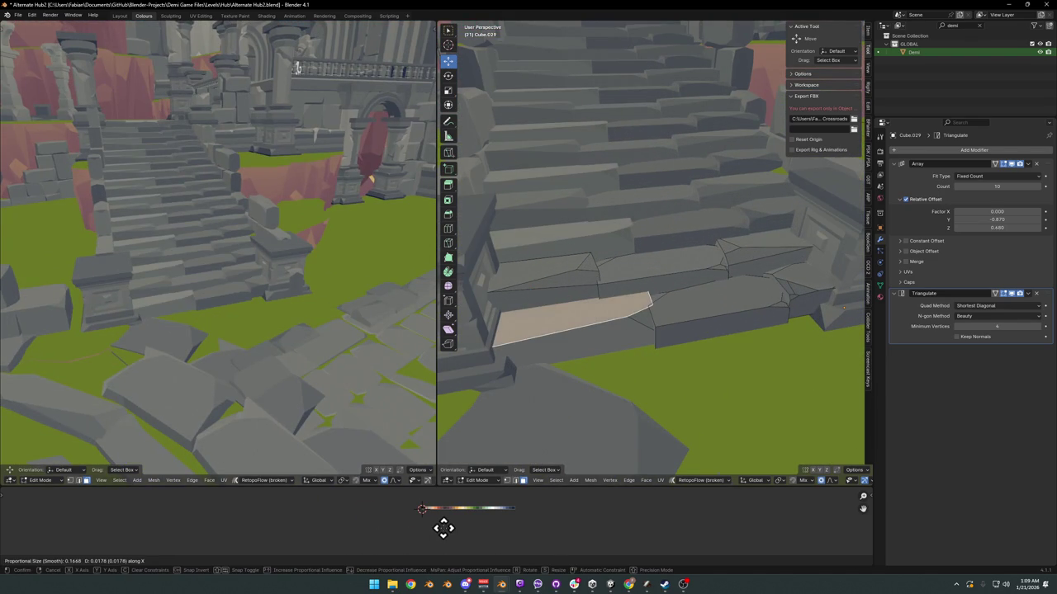
{"action": "left_click", "coordinate": [444, 517]}
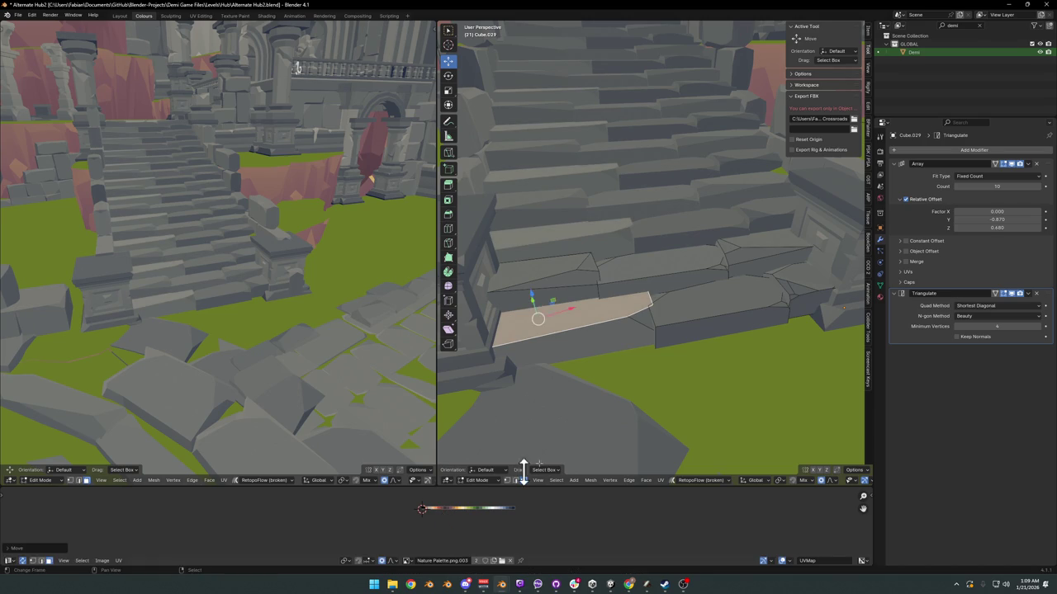
Step: Select another step face and slide it sideways along X
{"action": "left_click", "coordinate": [702, 326]}
{"action": "left_click", "coordinate": [702, 266]}
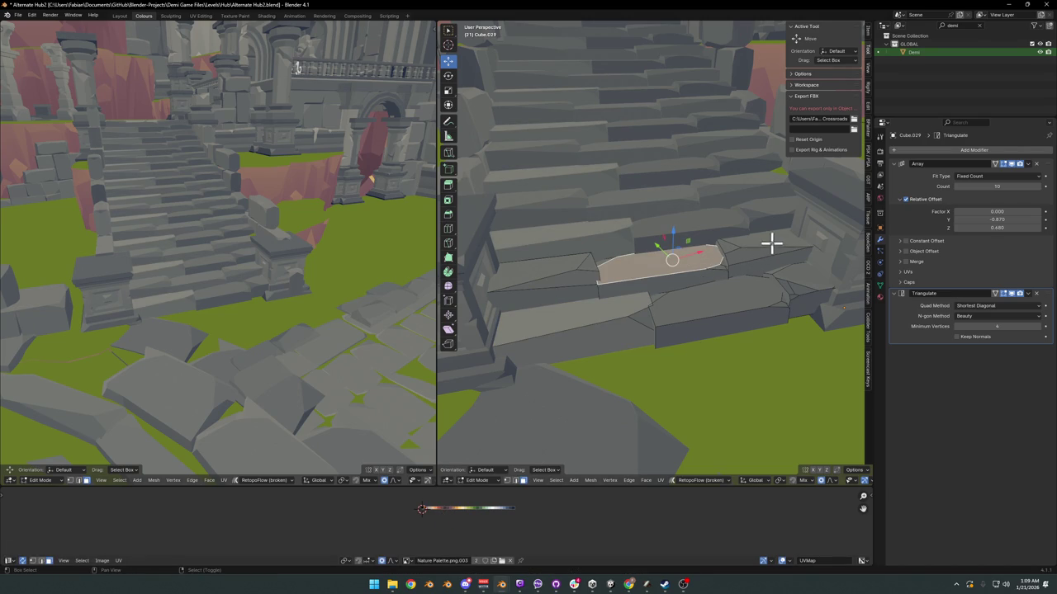
{"action": "key", "text": "g"}
{"action": "key", "text": "x"}
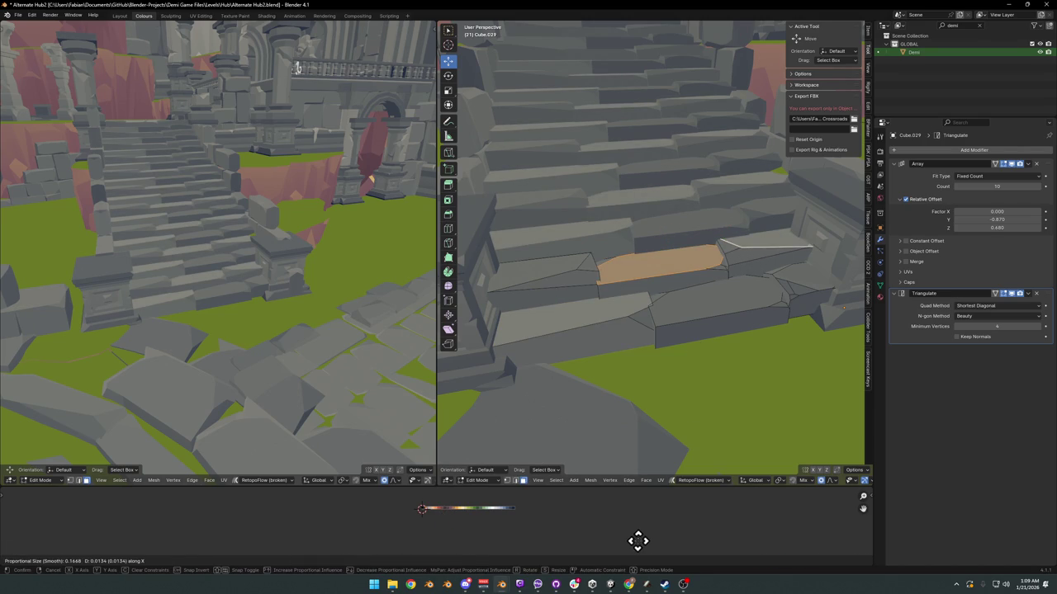
{"action": "left_click", "coordinate": [635, 541]}
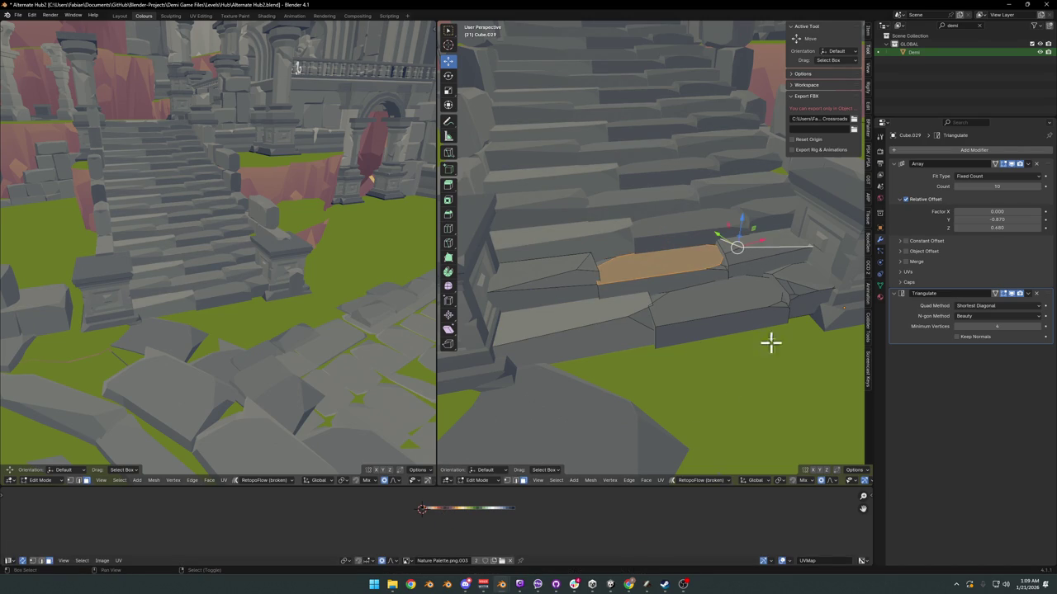
Step: Slide a lower step face and the small triangle face together along X
{"action": "left_click", "coordinate": [743, 299], "text": "shift"}
{"action": "left_click", "coordinate": [809, 276], "text": "shift"}
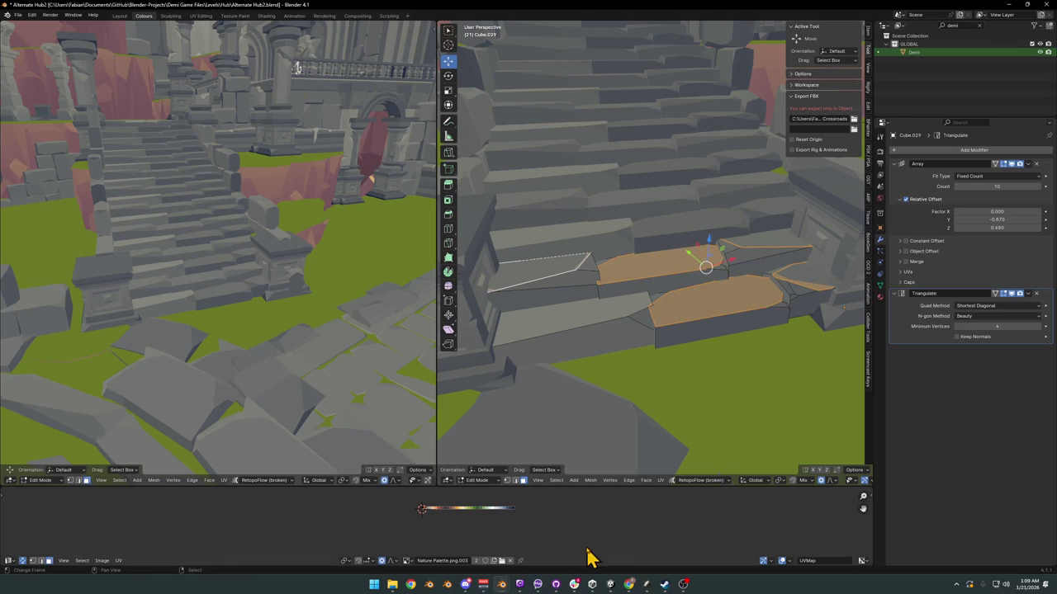
{"action": "key", "text": "g"}
{"action": "key", "text": "x"}
{"action": "left_click", "coordinate": [586, 543]}
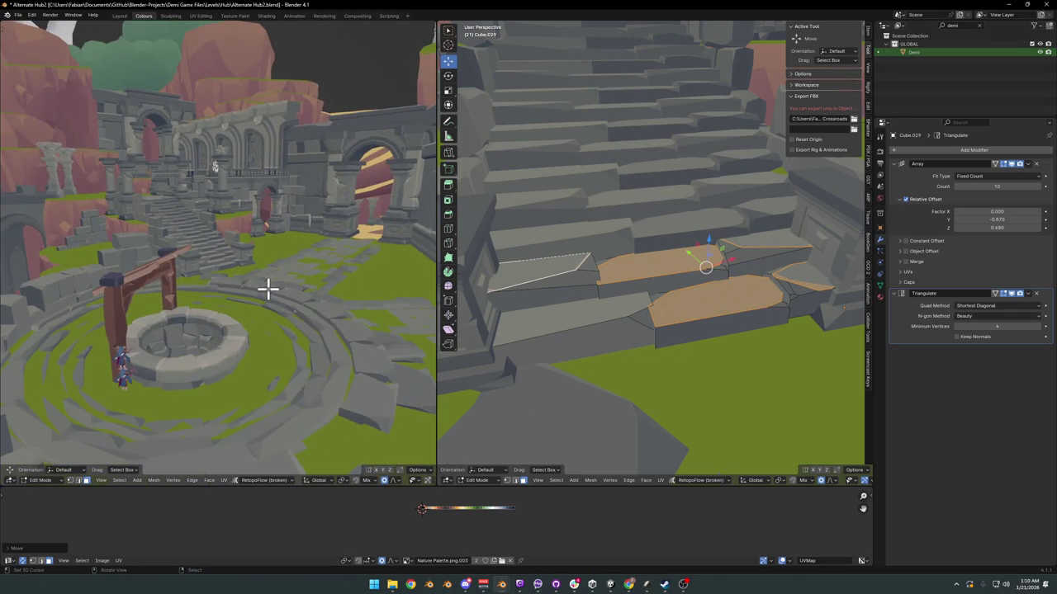
{"action": "mouse_move", "coordinate": [268, 288]}
{"action": "middle_mouse_down"}
{"action": "mouse_move", "coordinate": [269, 327]}
{"action": "mouse_move", "coordinate": [233, 299]}
{"action": "middle_mouse_up"}
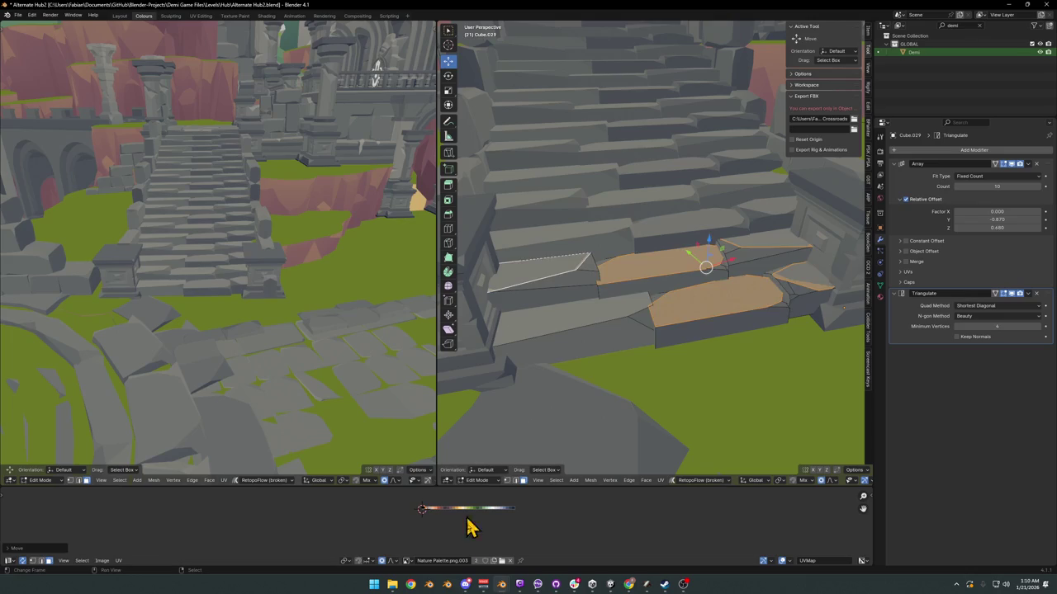
Step: Grow the selection to the whole step blocks and slide them along X
{"action": "key", "text": "ctrl+l"}
{"action": "key", "text": "g"}
{"action": "key", "text": "x"}
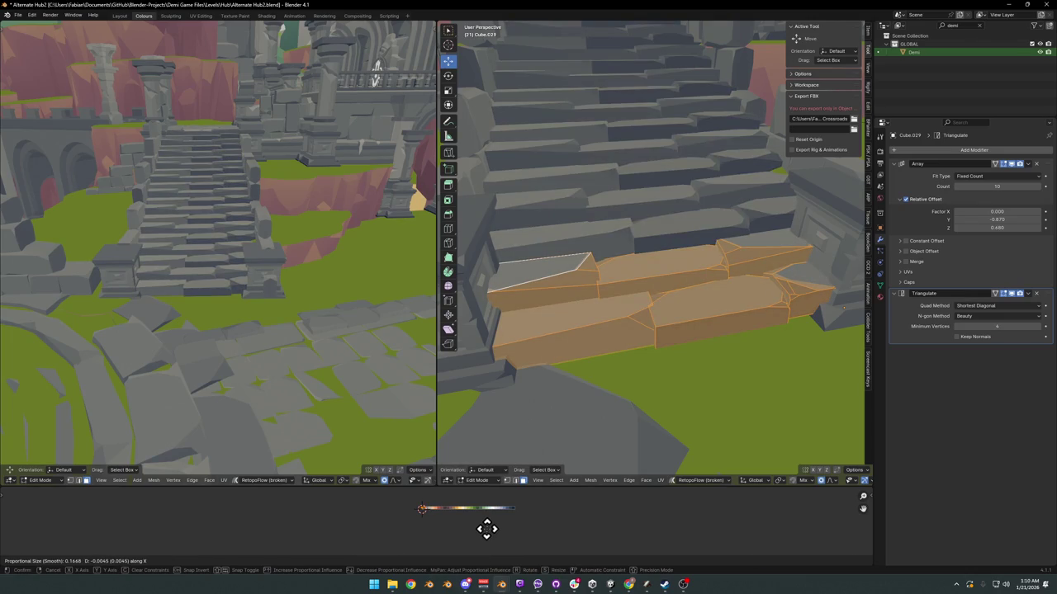
{"action": "left_click", "coordinate": [487, 529]}
{"action": "mouse_move", "coordinate": [255, 318]}
{"action": "middle_mouse_down"}
{"action": "mouse_move", "coordinate": [158, 239]}
{"action": "mouse_move", "coordinate": [235, 291]}
{"action": "middle_mouse_up"}
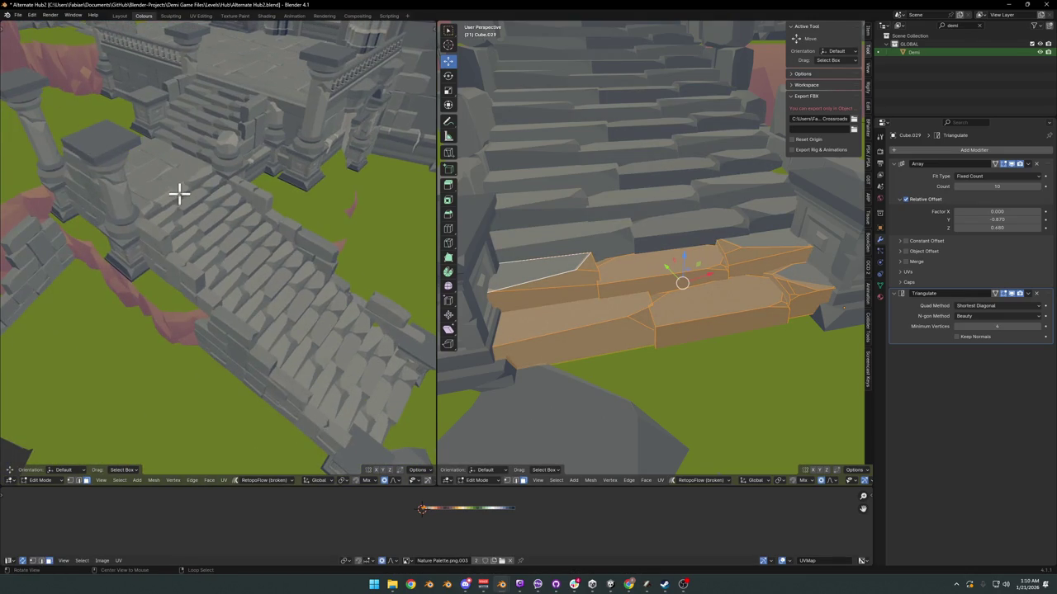
{"action": "mouse_move", "coordinate": [179, 193]}
{"action": "middle_mouse_down"}
{"action": "mouse_move", "coordinate": [264, 278]}
{"action": "mouse_move", "coordinate": [256, 297]}
{"action": "mouse_move", "coordinate": [220, 266]}
{"action": "mouse_move", "coordinate": [288, 316]}
{"action": "mouse_move", "coordinate": [253, 250]}
{"action": "middle_mouse_up"}
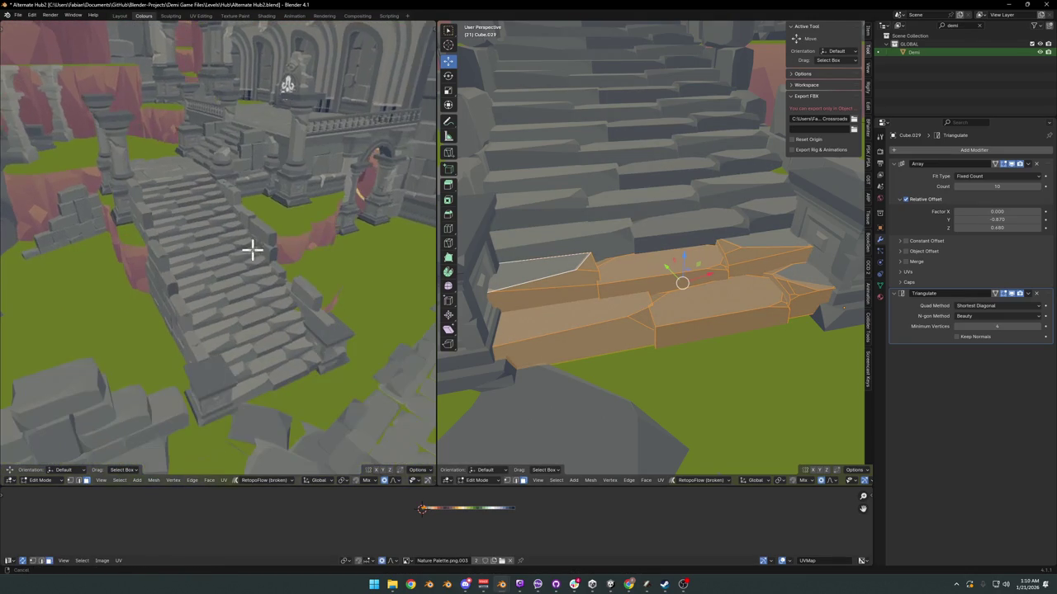
Step: Rescale the step blocks slightly and shift them along X again
{"action": "key", "text": "s"}
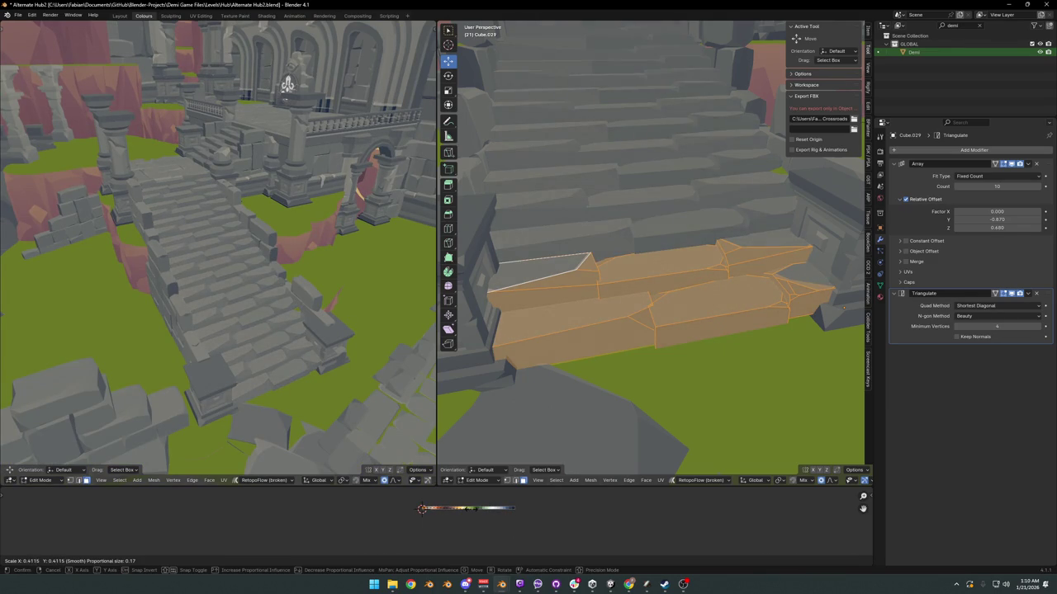
{"action": "left_click", "coordinate": [474, 519]}
{"action": "key", "text": "g"}
{"action": "key", "text": "x"}
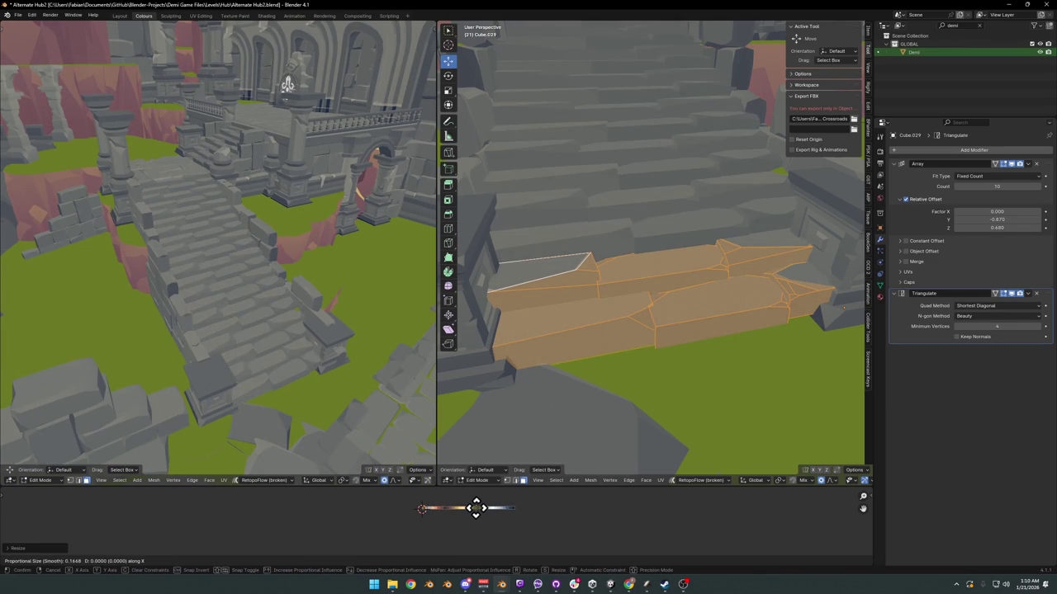
{"action": "left_click", "coordinate": [478, 507]}
{"action": "mouse_move", "coordinate": [273, 337]}
{"action": "middle_mouse_down"}
{"action": "mouse_move", "coordinate": [256, 294]}
{"action": "mouse_move", "coordinate": [281, 325]}
{"action": "mouse_move", "coordinate": [299, 326]}
{"action": "middle_mouse_up"}
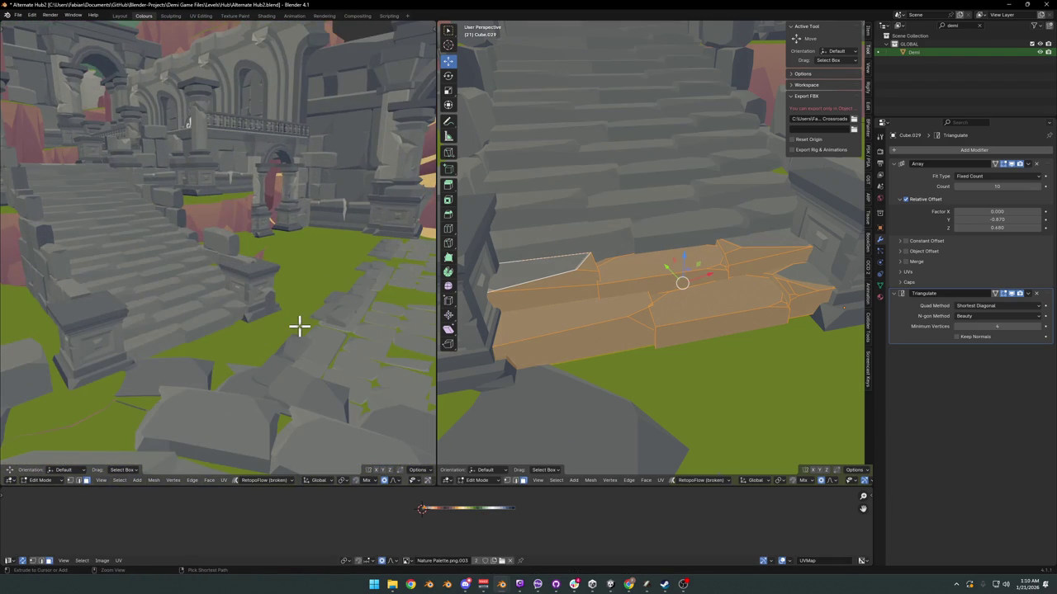
Step: Select six lower and upper front step faces and slide them along X
{"action": "key", "text": "alt+a"}
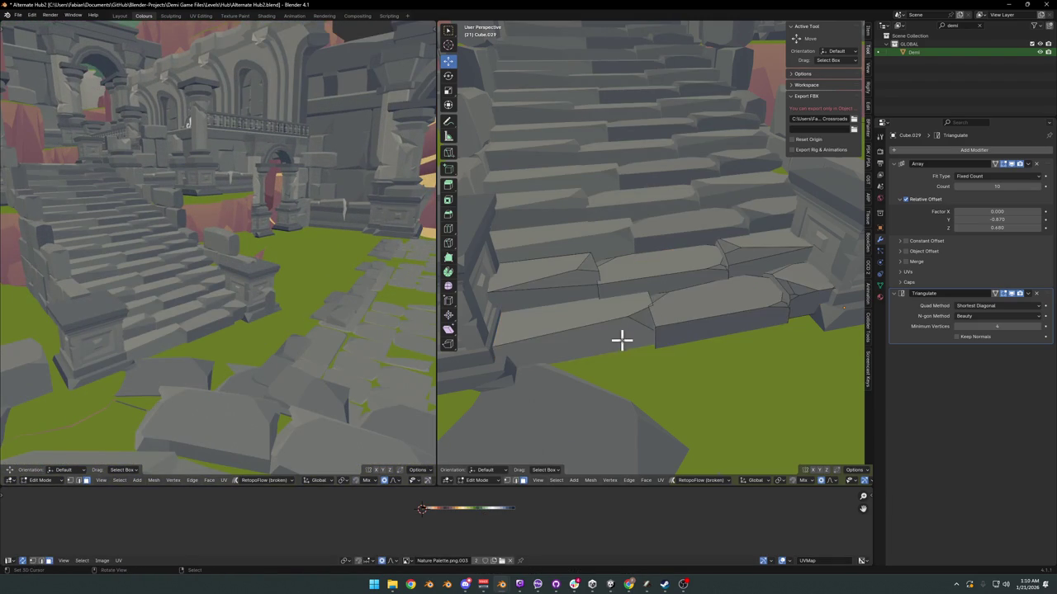
{"action": "left_click", "coordinate": [620, 342]}
{"action": "left_click", "coordinate": [691, 342], "text": "shift"}
{"action": "left_click", "coordinate": [815, 306], "text": "shift"}
{"action": "left_click", "coordinate": [681, 283], "text": "shift"}
{"action": "left_click", "coordinate": [752, 273], "text": "shift"}
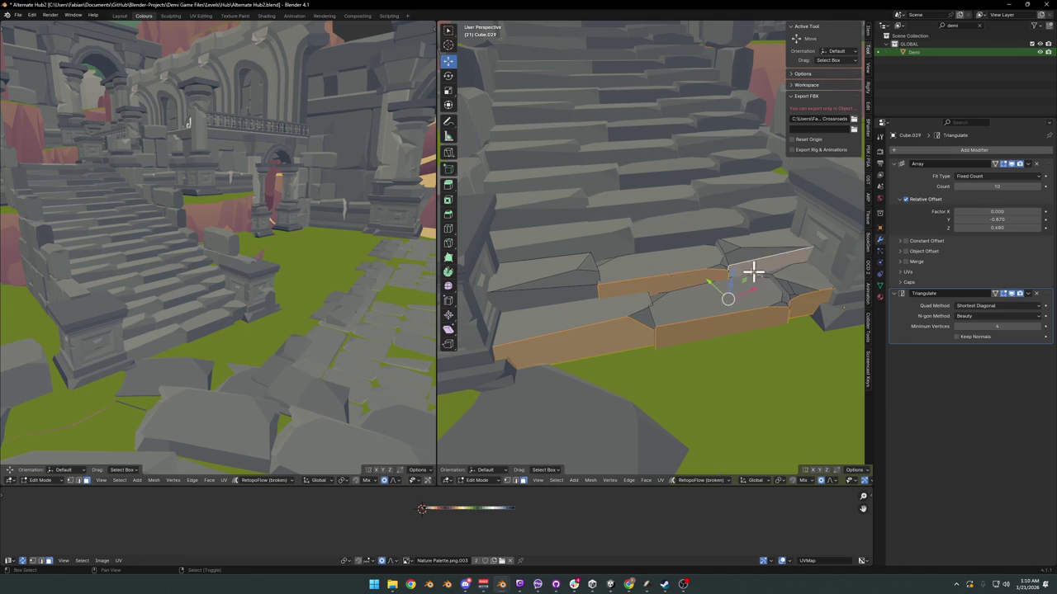
{"action": "left_click", "coordinate": [559, 298], "text": "shift"}
{"action": "key", "text": "g"}
{"action": "key", "text": "x"}
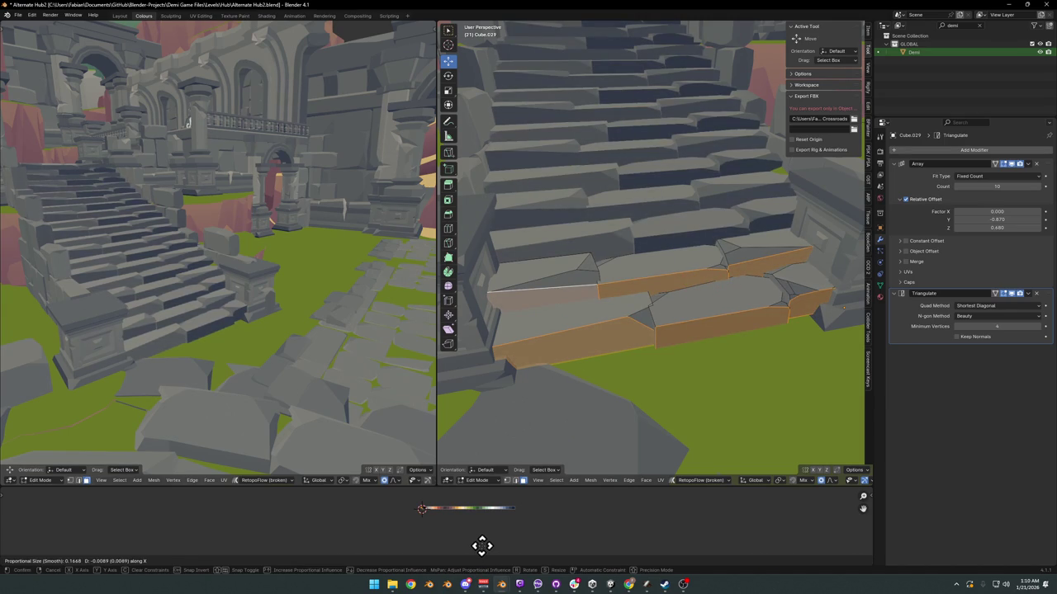
{"action": "left_click", "coordinate": [482, 545]}
Step: Select the whole step mesh and shift it along X
{"action": "key", "text": "alt+a"}
{"action": "key", "text": "a"}
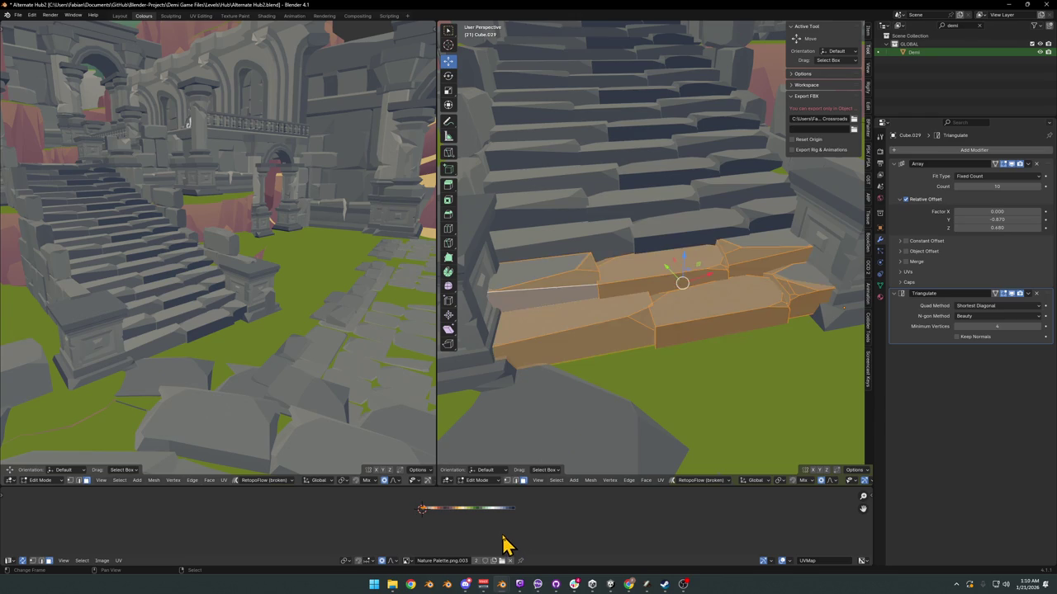
{"action": "key", "text": "g"}
{"action": "key", "text": "x"}
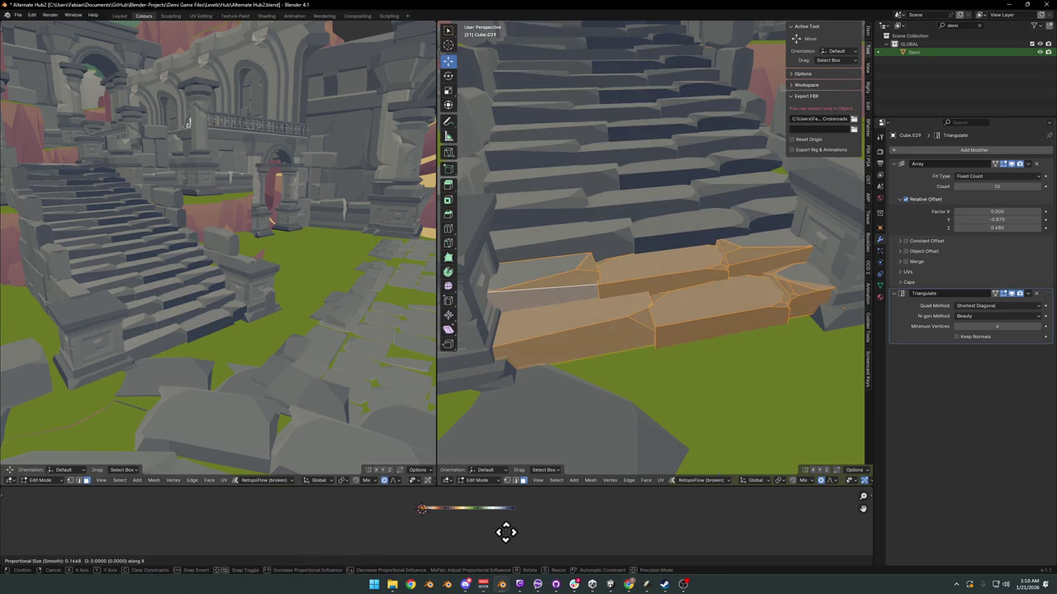
{"action": "left_click", "coordinate": [511, 542]}
{"action": "key", "text": "shift+grave"}
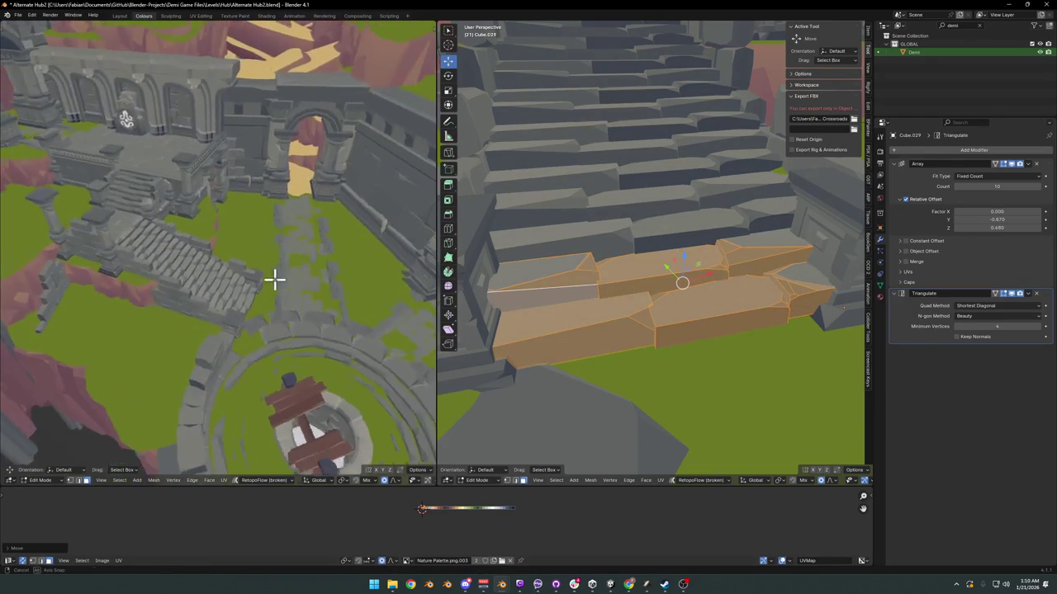
{"action": "left_click", "coordinate": [275, 306]}
Step: Scale the steps excluding Z, then shift them along X again
{"action": "key", "text": "s"}
{"action": "key", "text": "shift+z"}
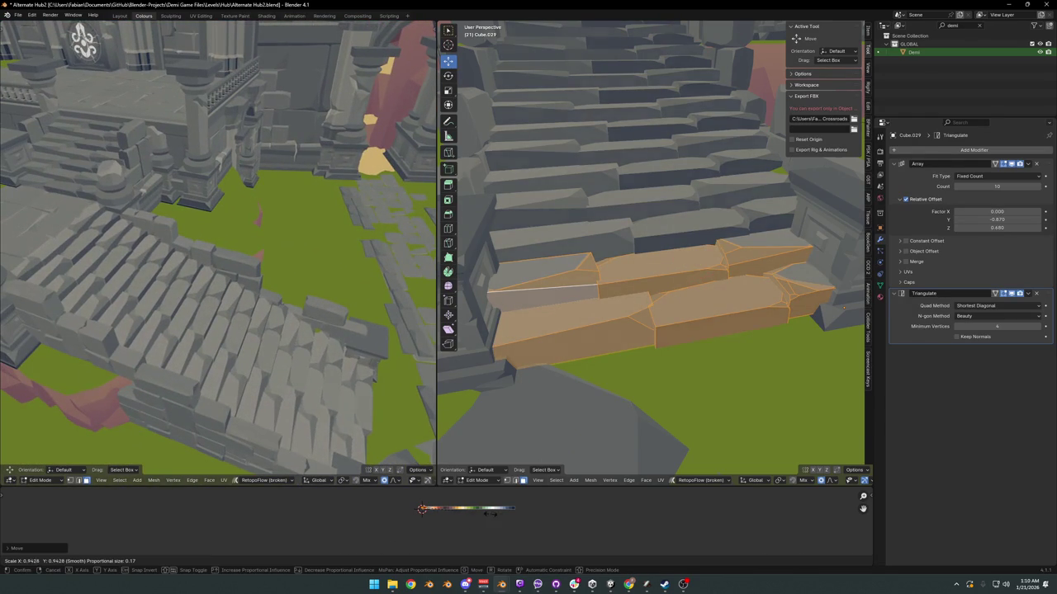
{"action": "left_click", "coordinate": [484, 510]}
{"action": "key", "text": "g"}
{"action": "key", "text": "x"}
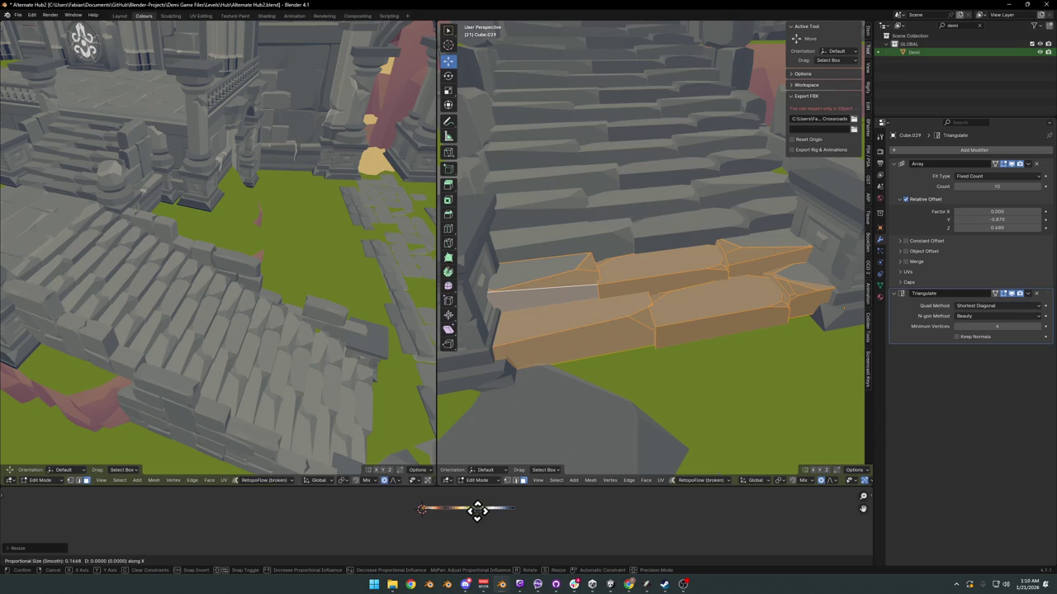
{"action": "left_click", "coordinate": [474, 507]}
Step: Fly the left view over the stairs, leave Edit Mode and save Alternate Hub2.blend
{"action": "key", "text": "shift+grave"}
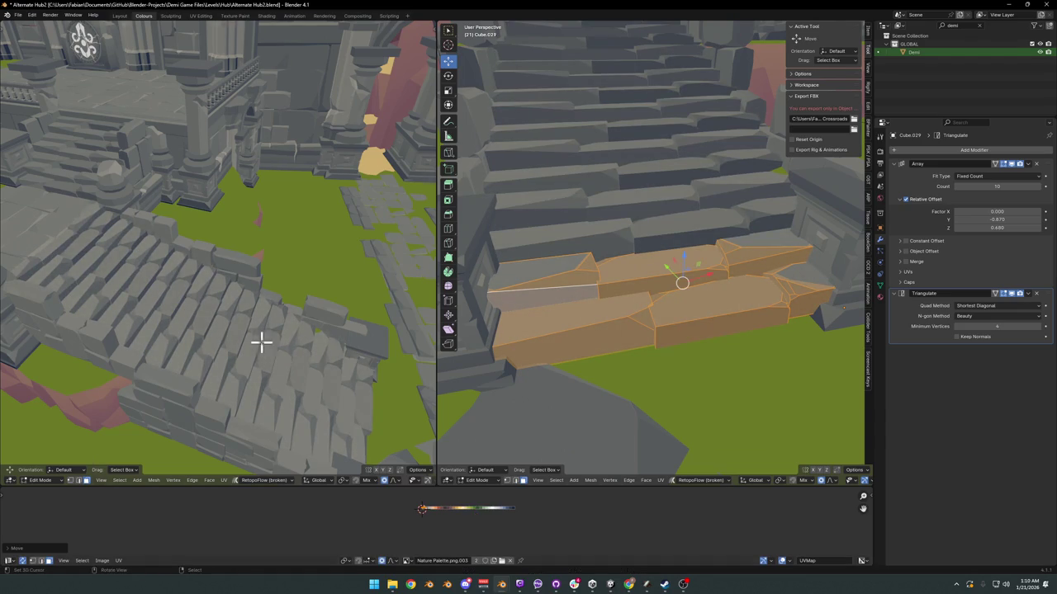
{"action": "key", "text": "w"}
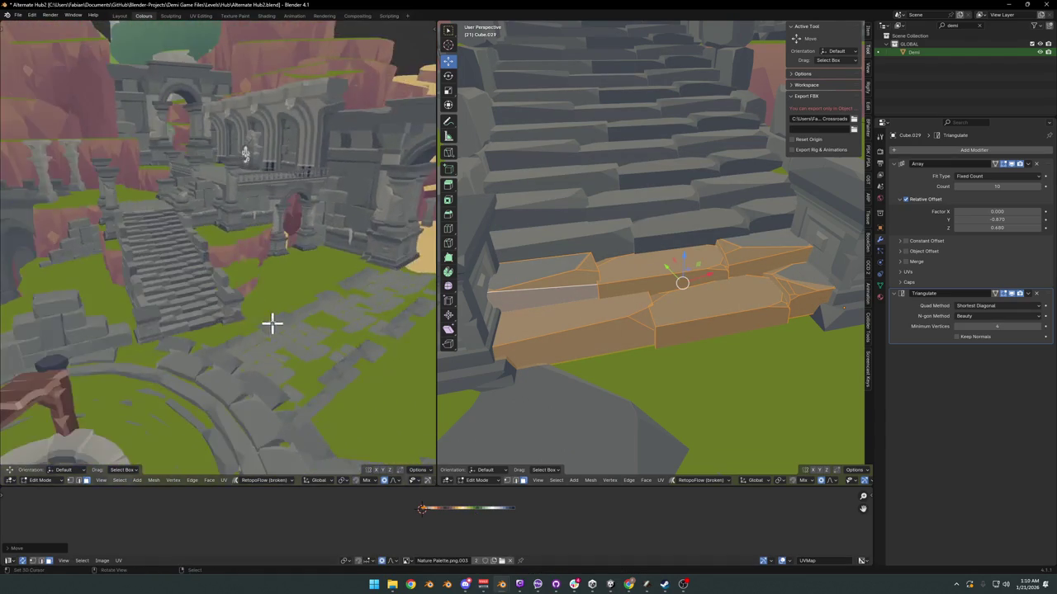
{"action": "left_click", "coordinate": [305, 289]}
{"action": "key", "text": "shift+grave"}
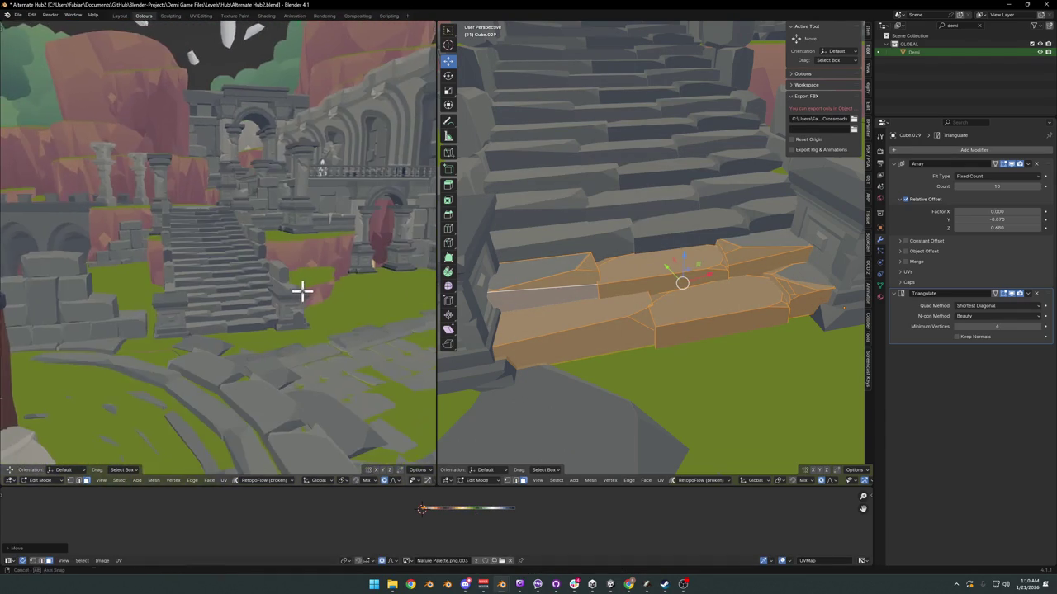
{"action": "left_click", "coordinate": [306, 293]}
{"action": "key", "text": "shift+grave"}
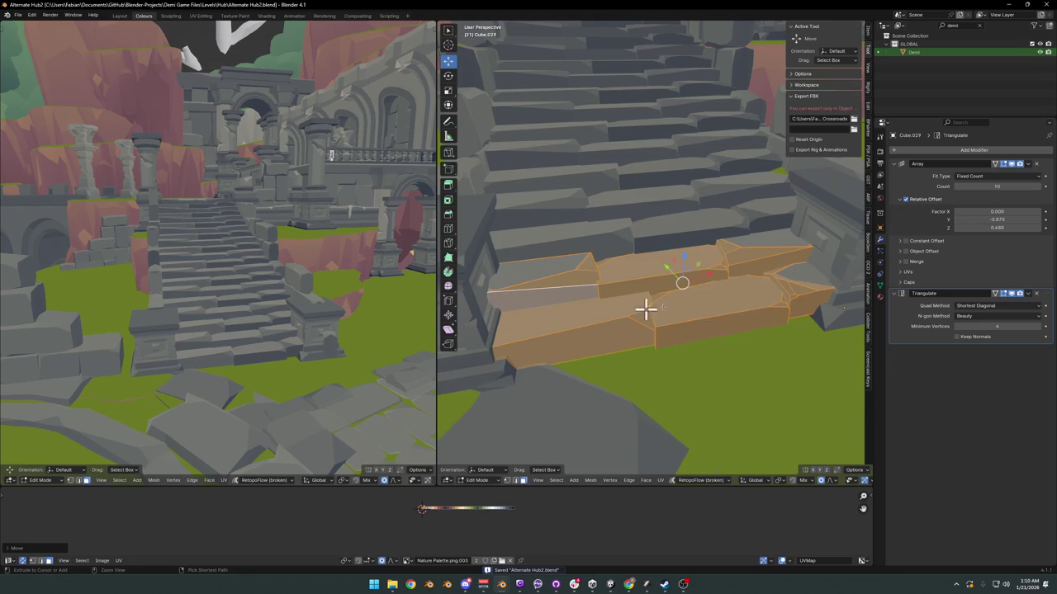
{"action": "key", "text": "Tab"}
{"action": "key", "text": "shift+grave"}
Step: Select the ruin piece DK_Ruins_00.011 at the end of the stairs
{"action": "left_click", "coordinate": [681, 252]}
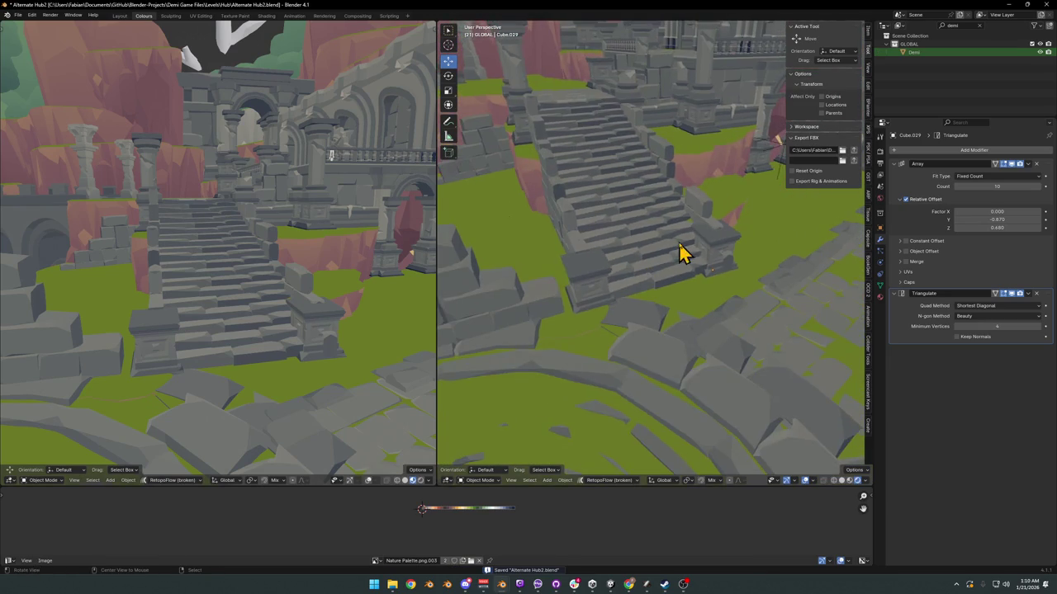
{"action": "scroll", "coordinate": [681, 251], "scroll_direction": "up", "scroll_amount": 3}
{"action": "scroll", "coordinate": [702, 297], "scroll_direction": "up", "scroll_amount": 2}
{"action": "left_click", "coordinate": [716, 301]}
{"action": "middle_click_drag", "start_coordinate": [719, 299], "coordinate": [691, 293]}
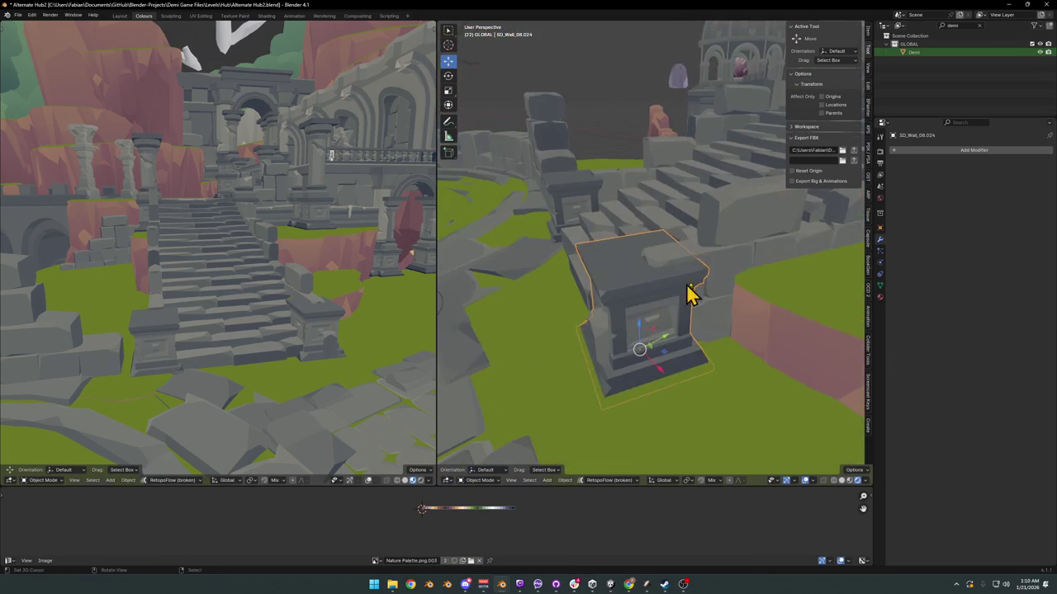
Step: In Edit Mode, select the linked thin slab by the pedestal, frame it and delete it
{"action": "key", "text": "Tab"}
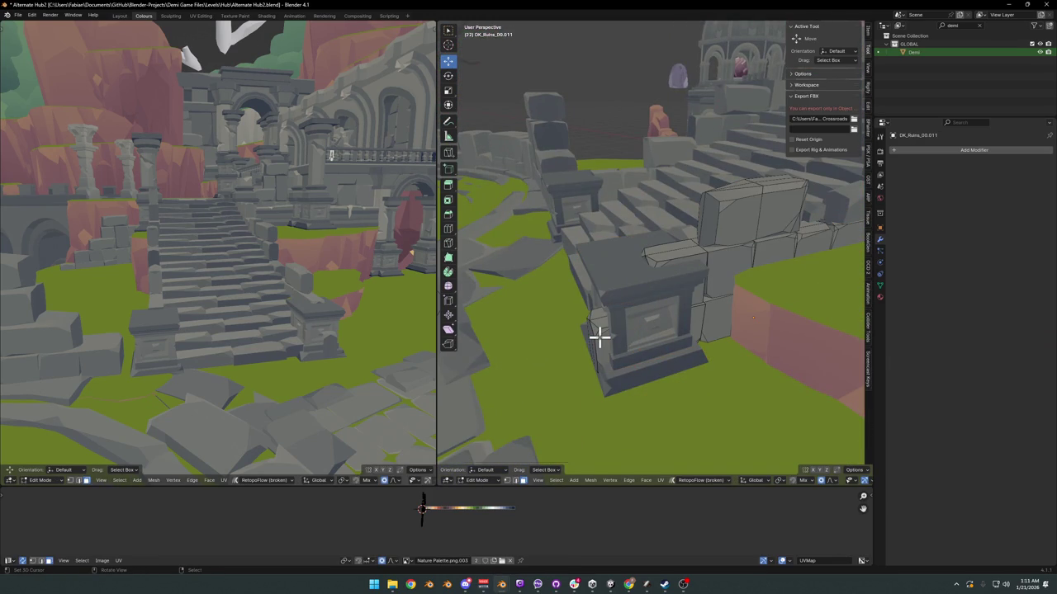
{"action": "key", "text": "l"}
{"action": "middle_click_drag", "start_coordinate": [612, 334], "coordinate": [629, 339]}
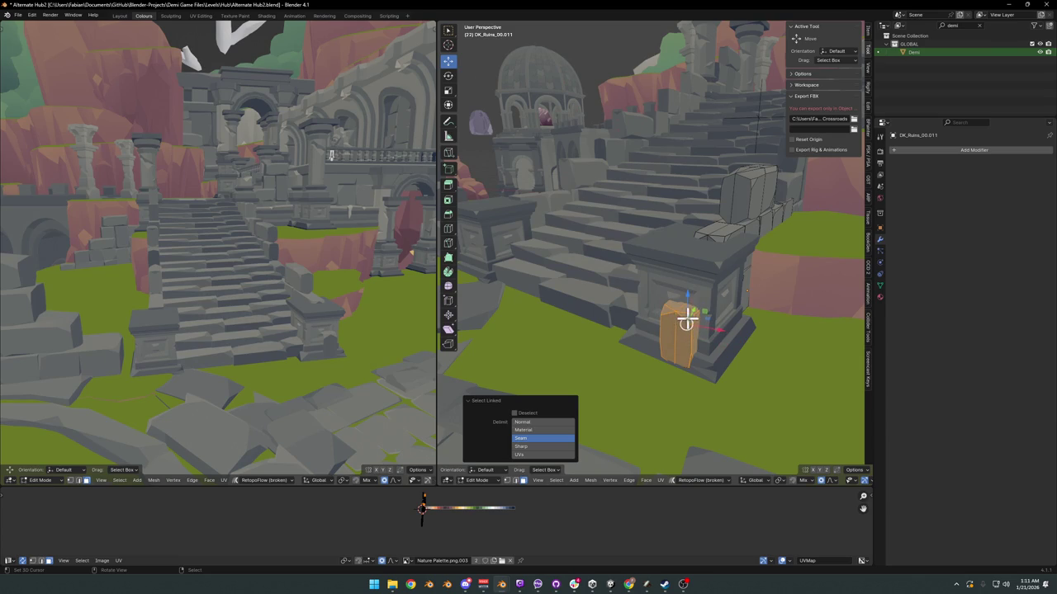
{"action": "middle_click_drag", "start_coordinate": [686, 321], "coordinate": [752, 298]}
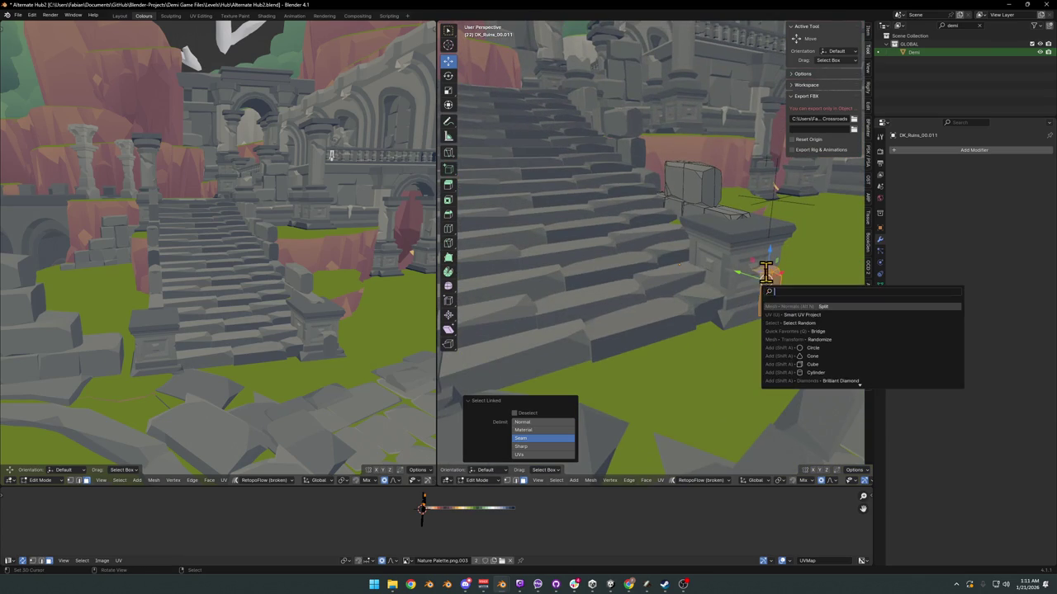
{"action": "key", "text": "KP_Decimal"}
{"action": "key", "text": "x"}
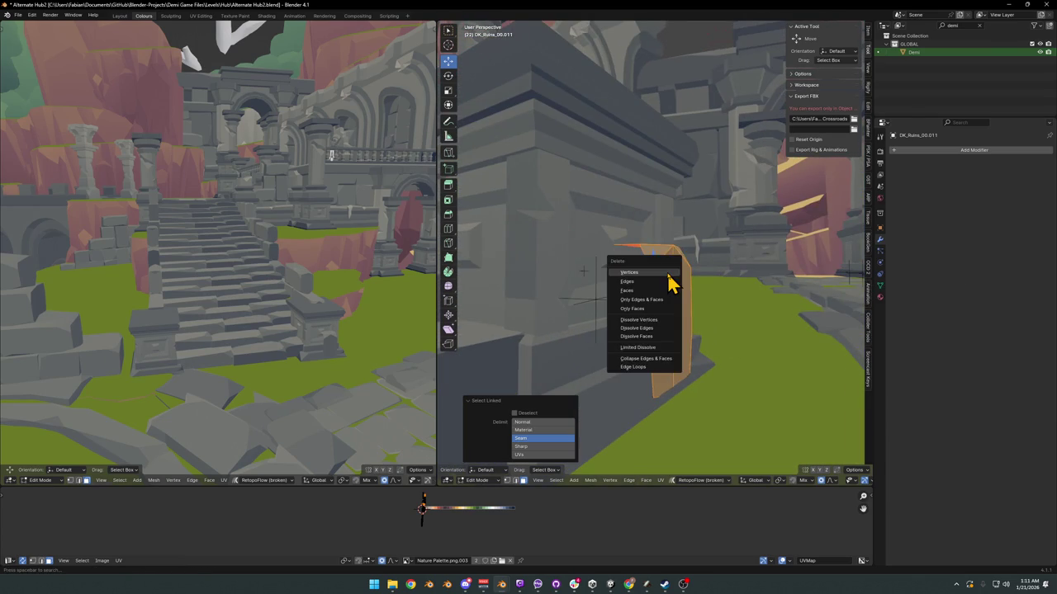
{"action": "left_click", "coordinate": [670, 279]}
Step: Check the pedestal stone, clear the selection, return to Object Mode and save
{"action": "mouse_move", "coordinate": [674, 306]}
{"action": "middle_mouse_down"}
{"action": "mouse_move", "coordinate": [675, 330]}
{"action": "mouse_move", "coordinate": [658, 338]}
{"action": "middle_mouse_up"}
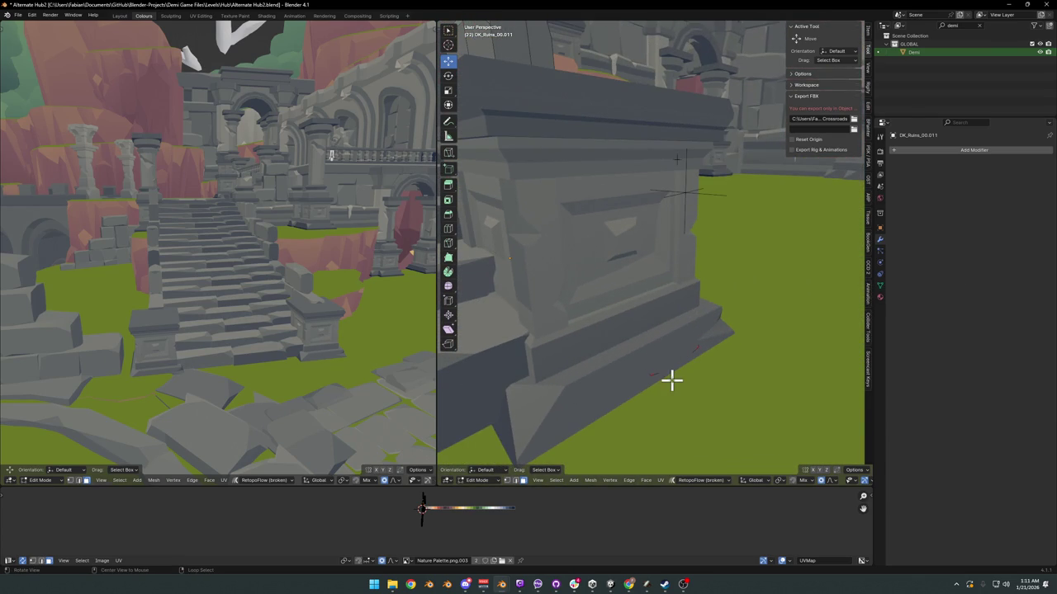
{"action": "key", "text": "l"}
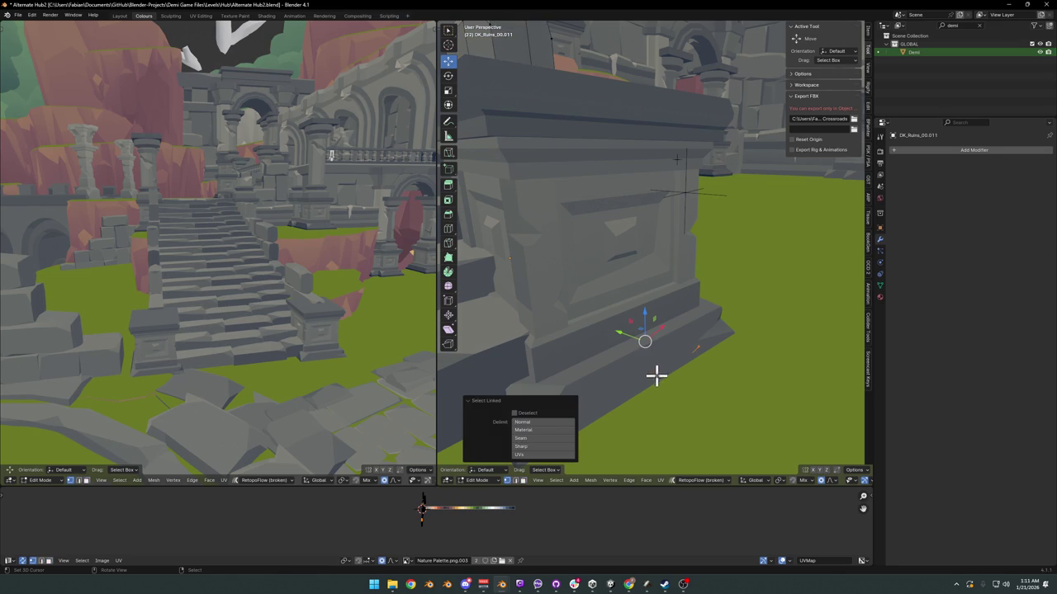
{"action": "mouse_move", "coordinate": [703, 336]}
{"action": "middle_mouse_down"}
{"action": "mouse_move", "coordinate": [691, 295]}
{"action": "mouse_move", "coordinate": [590, 292]}
{"action": "mouse_move", "coordinate": [717, 295]}
{"action": "mouse_move", "coordinate": [609, 358]}
{"action": "mouse_move", "coordinate": [644, 323]}
{"action": "mouse_move", "coordinate": [707, 309]}
{"action": "mouse_move", "coordinate": [655, 311]}
{"action": "mouse_move", "coordinate": [648, 327]}
{"action": "mouse_move", "coordinate": [675, 295]}
{"action": "middle_mouse_up"}
{"action": "right_click", "coordinate": [717, 295]}
{"action": "left_click", "coordinate": [715, 288]}
{"action": "key", "text": "Tab"}
{"action": "key", "text": "ctrl+s"}
{"action": "scroll", "coordinate": [677, 275], "scroll_direction": "up", "scroll_amount": 3}
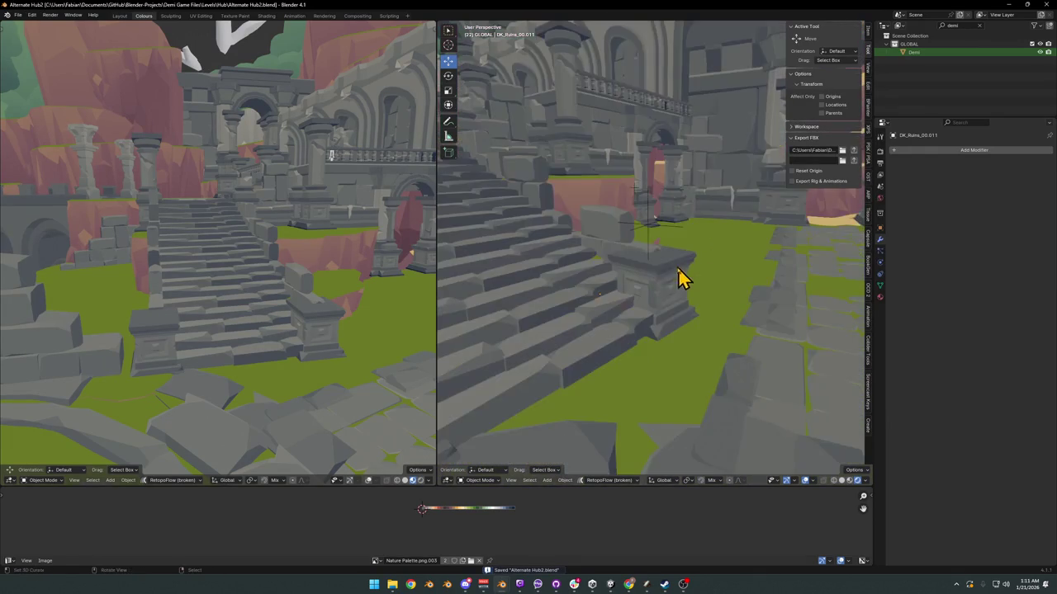
{"action": "scroll", "coordinate": [620, 289], "scroll_direction": "up", "scroll_amount": 2}
{"action": "scroll", "coordinate": [642, 289], "scroll_direction": "up", "scroll_amount": 2}
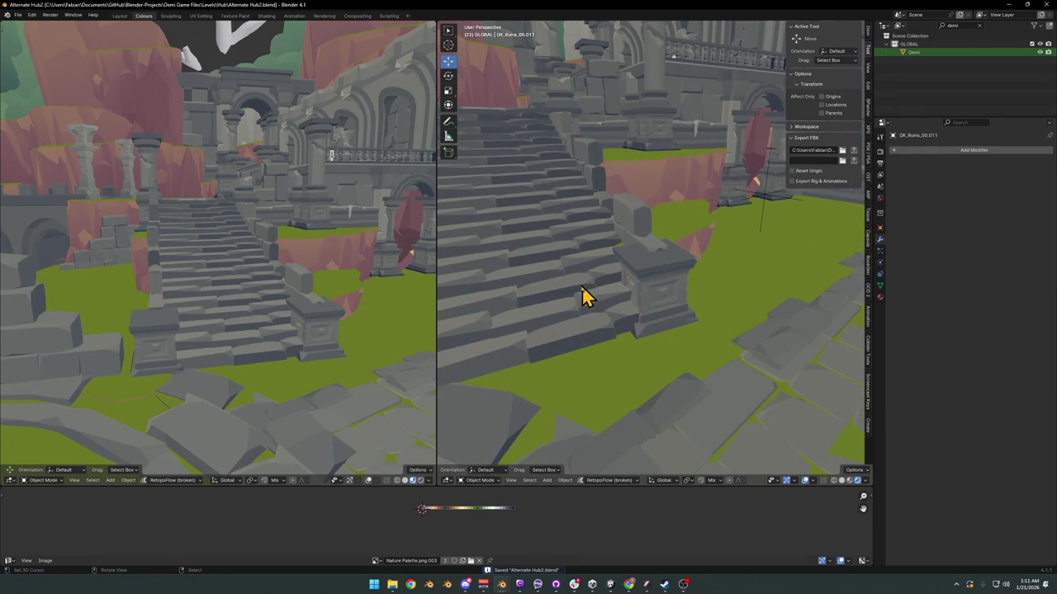
{"action": "scroll", "coordinate": [573, 299], "scroll_direction": "down", "scroll_amount": 3}
{"action": "scroll", "coordinate": [610, 288], "scroll_direction": "down", "scroll_amount": 2}
{"action": "scroll", "coordinate": [632, 300], "scroll_direction": "down", "scroll_amount": 2}
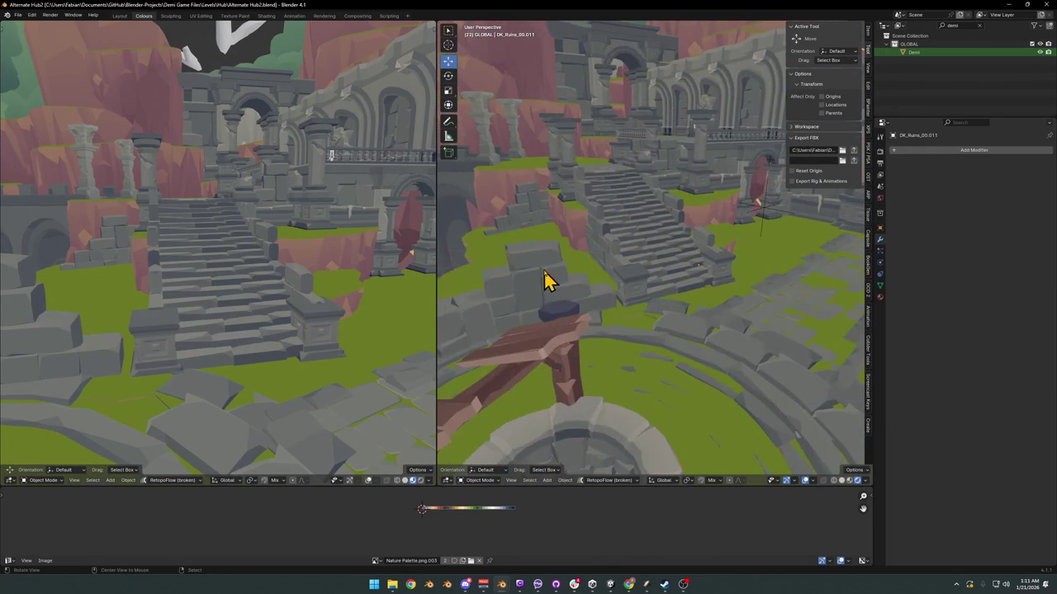
{"action": "scroll", "coordinate": [660, 302], "scroll_direction": "up", "scroll_amount": 3}
{"action": "scroll", "coordinate": [682, 286], "scroll_direction": "up", "scroll_amount": 2}
{"action": "left_click", "coordinate": [682, 286]}
{"action": "key", "text": "Tab"}
{"action": "middle_click_drag", "start_coordinate": [682, 281], "coordinate": [661, 299]}
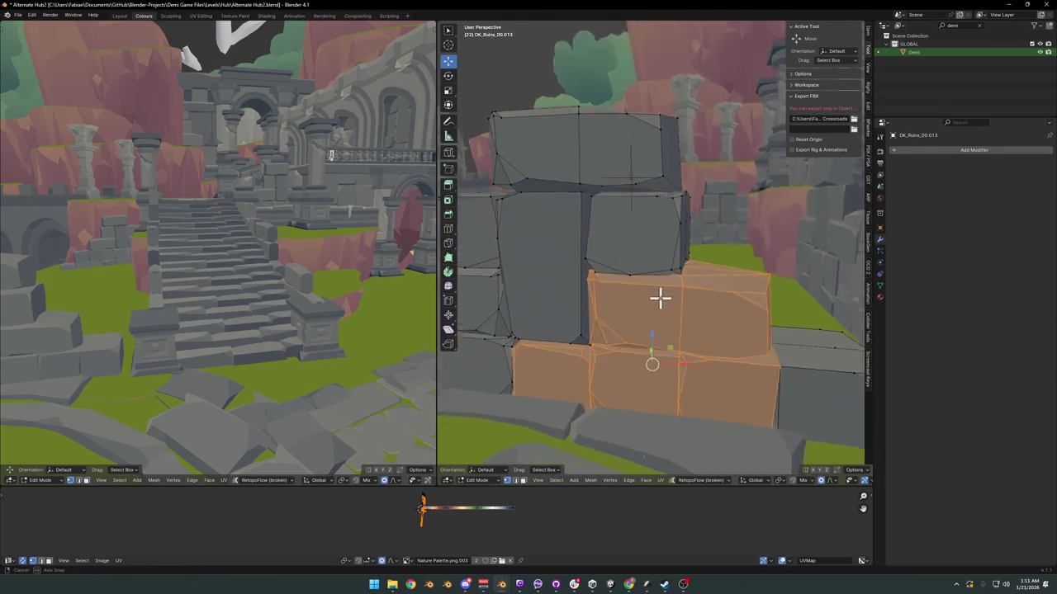
{"action": "key", "text": "h"}
{"action": "scroll", "coordinate": [702, 309], "scroll_direction": "down", "scroll_amount": 3}
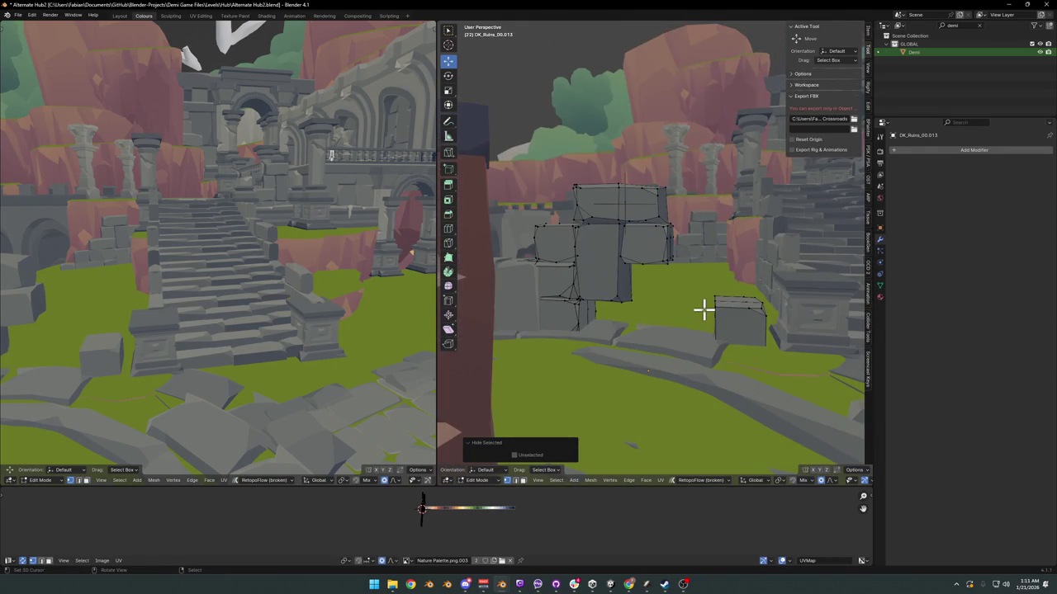
{"action": "left_click", "coordinate": [751, 323]}
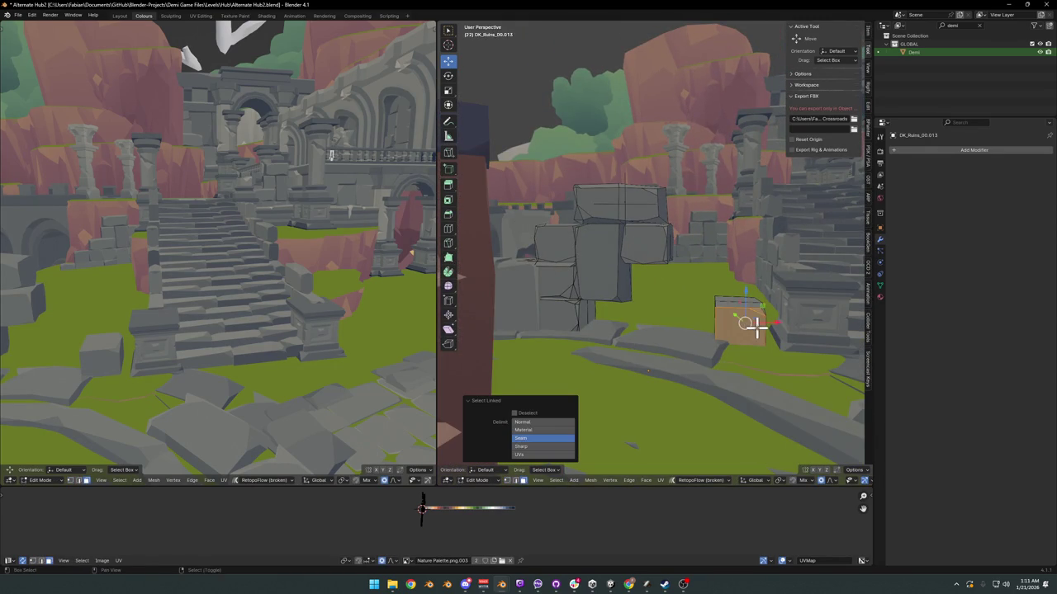
{"action": "mouse_move", "coordinate": [749, 323]}
{"action": "middle_mouse_down"}
{"action": "mouse_move", "coordinate": [727, 361]}
{"action": "mouse_move", "coordinate": [721, 323]}
{"action": "middle_mouse_up"}
{"action": "key", "text": "alt+h"}
{"action": "key", "text": "alt+a"}
{"action": "scroll", "coordinate": [715, 300], "scroll_direction": "up", "scroll_amount": 3}
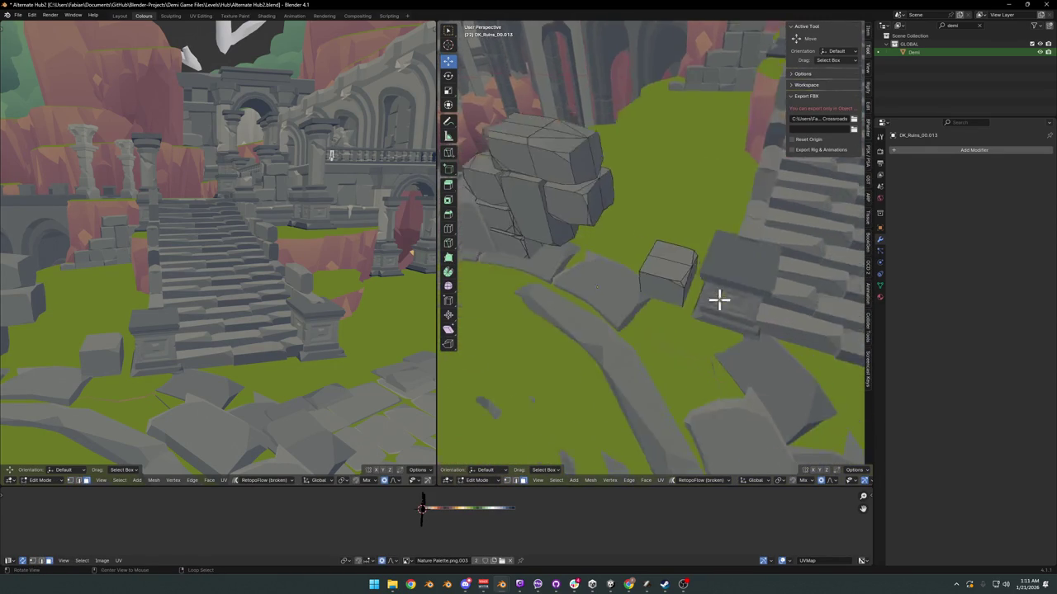
{"action": "scroll", "coordinate": [658, 290], "scroll_direction": "up", "scroll_amount": 3}
{"action": "key", "text": "l"}
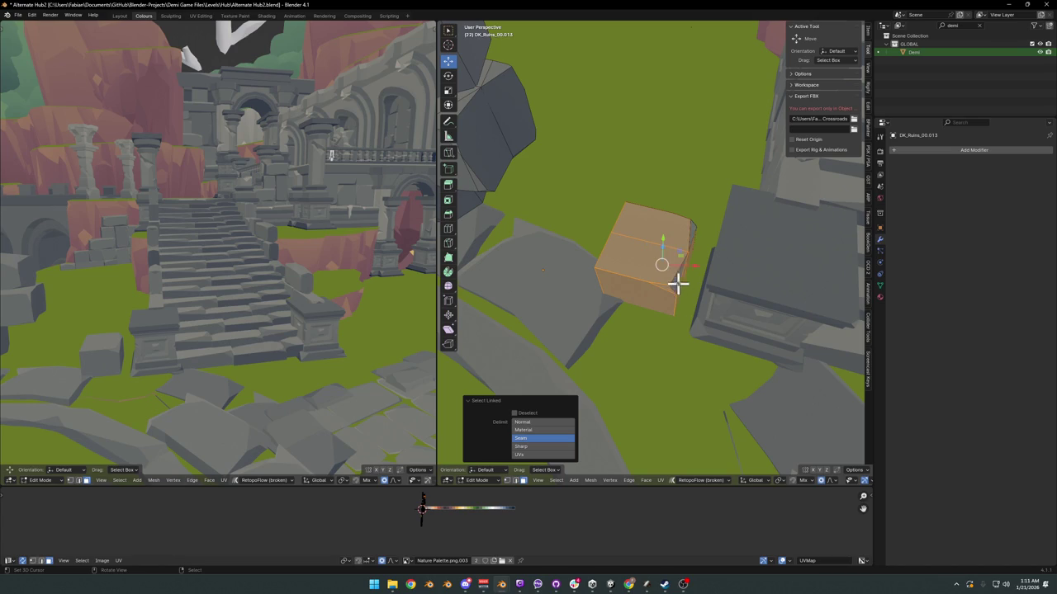
{"action": "scroll", "coordinate": [687, 248], "scroll_direction": "down", "scroll_amount": 5}
{"action": "middle_click_drag", "start_coordinate": [653, 248], "coordinate": [652, 252]}
{"action": "key", "text": "q"}
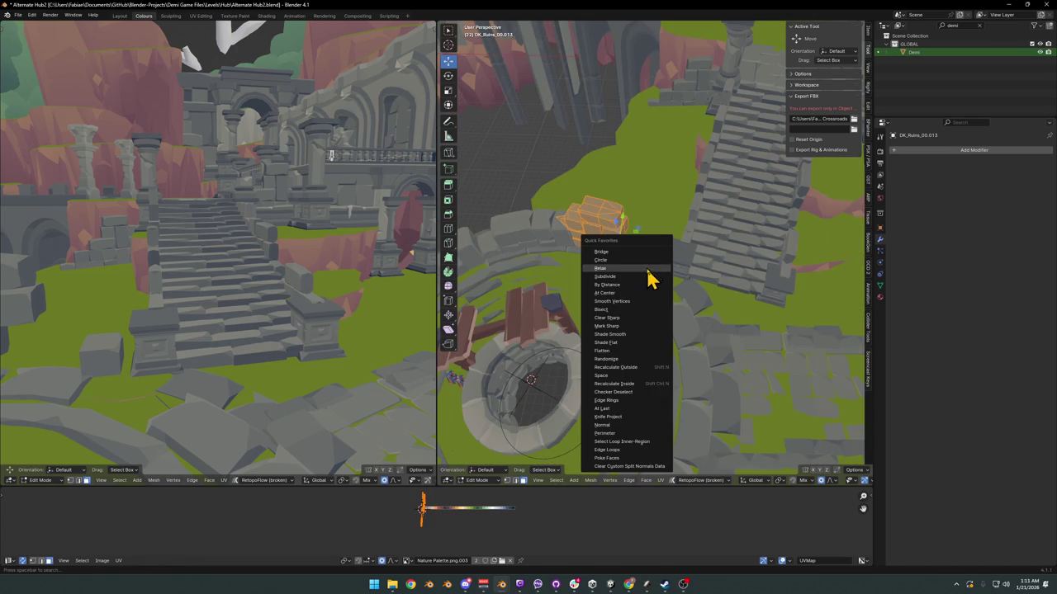
{"action": "key", "text": "Escape"}
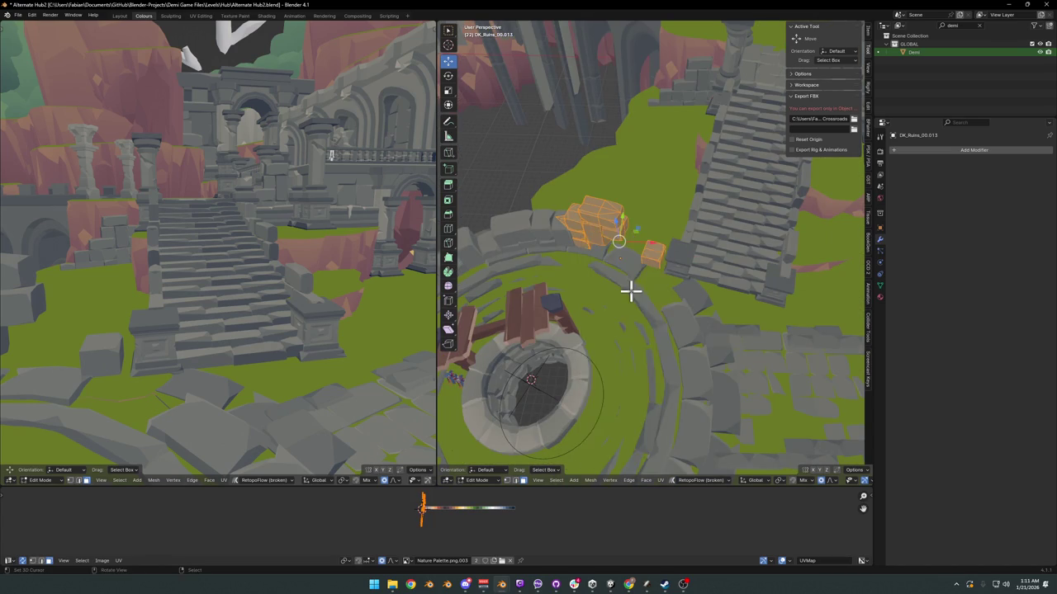
{"action": "scroll", "coordinate": [632, 288], "scroll_direction": "up", "scroll_amount": 4}
{"action": "middle_click_drag", "start_coordinate": [590, 276], "coordinate": [627, 260]}
{"action": "key", "text": "alt+a"}
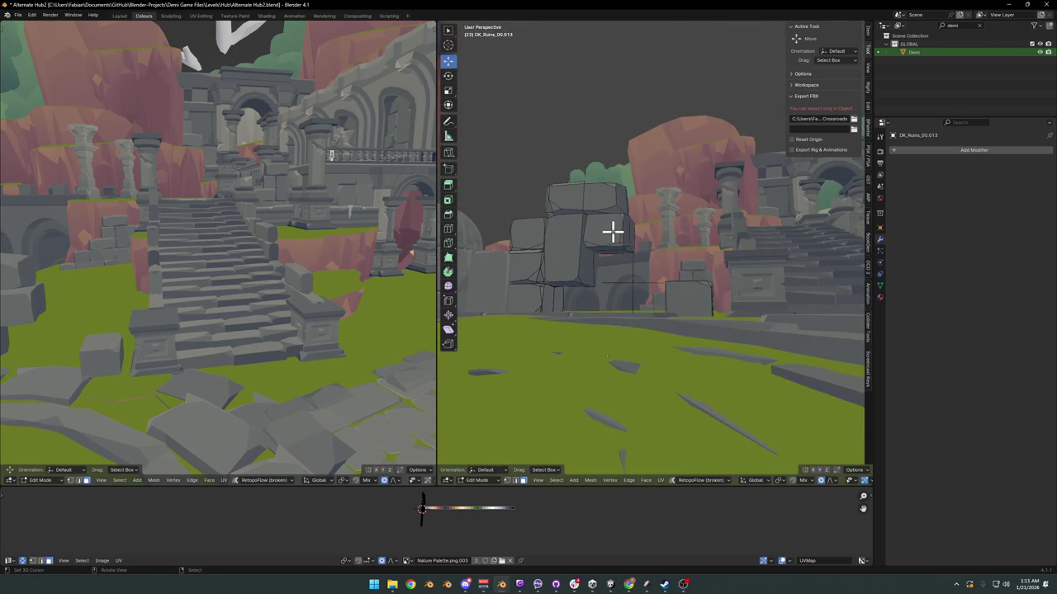
{"action": "key", "text": "l"}
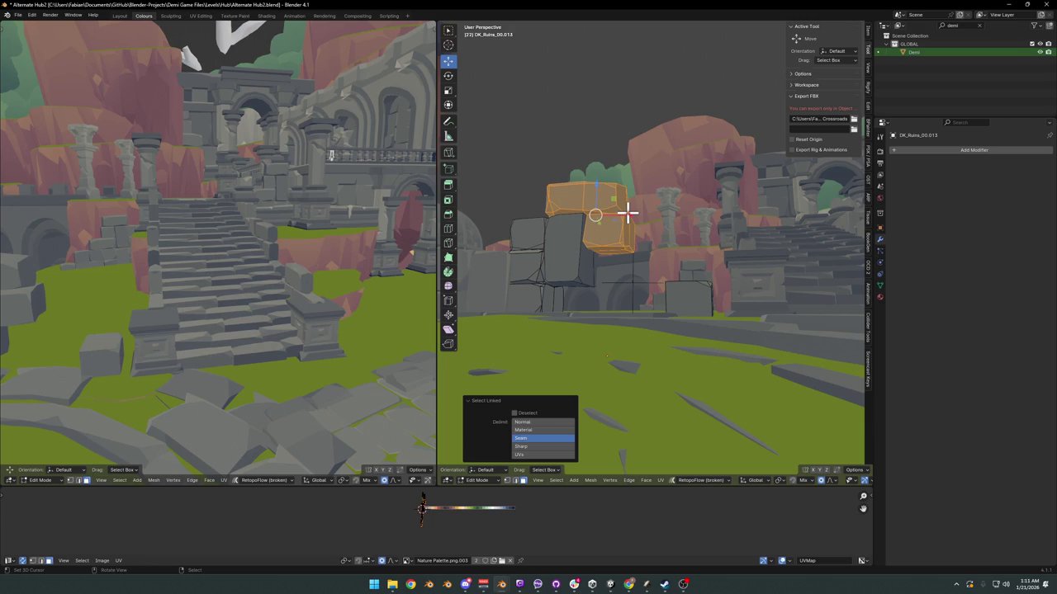
{"action": "key", "text": "h"}
{"action": "mouse_move", "coordinate": [649, 238]}
{"action": "middle_mouse_down"}
{"action": "mouse_move", "coordinate": [666, 278]}
{"action": "mouse_move", "coordinate": [644, 263]}
{"action": "middle_mouse_up"}
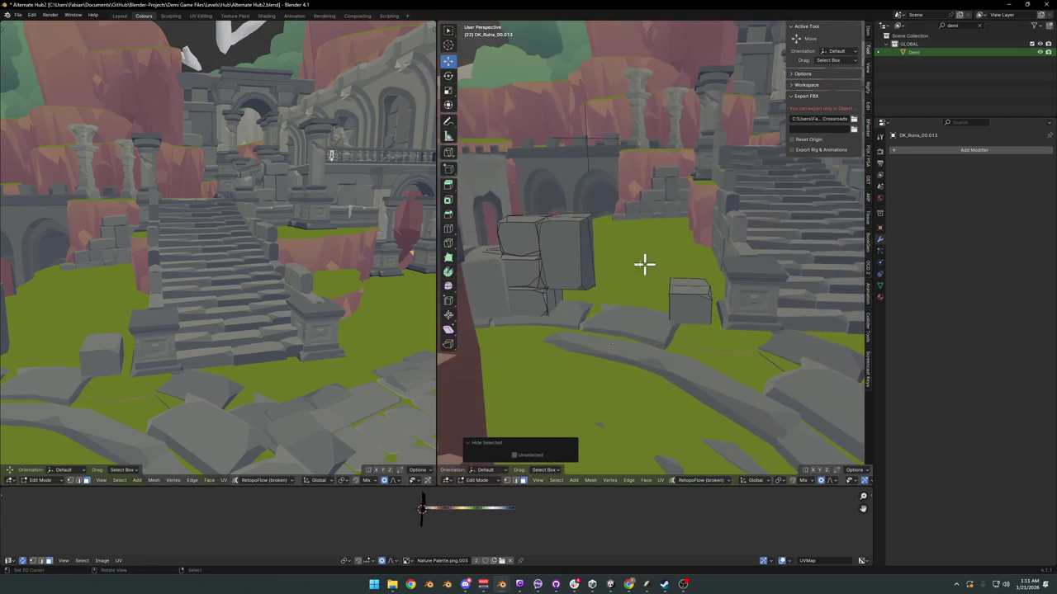
{"action": "key", "text": "l"}
{"action": "key", "text": "g"}
{"action": "key", "text": "z"}
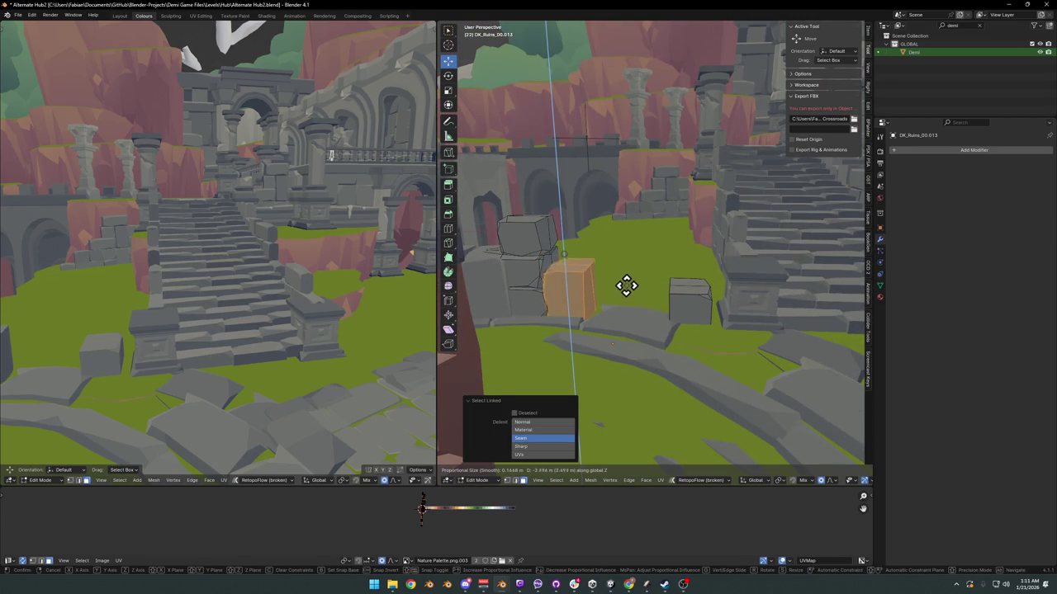
{"action": "left_click", "coordinate": [627, 285]}
{"action": "mouse_move", "coordinate": [222, 239]}
{"action": "middle_mouse_down"}
{"action": "mouse_move", "coordinate": [222, 305]}
{"action": "mouse_move", "coordinate": [284, 286]}
{"action": "mouse_move", "coordinate": [278, 306]}
{"action": "mouse_move", "coordinate": [286, 300]}
{"action": "mouse_move", "coordinate": [276, 299]}
{"action": "middle_mouse_up"}
{"action": "key", "text": "ctrl+z"}
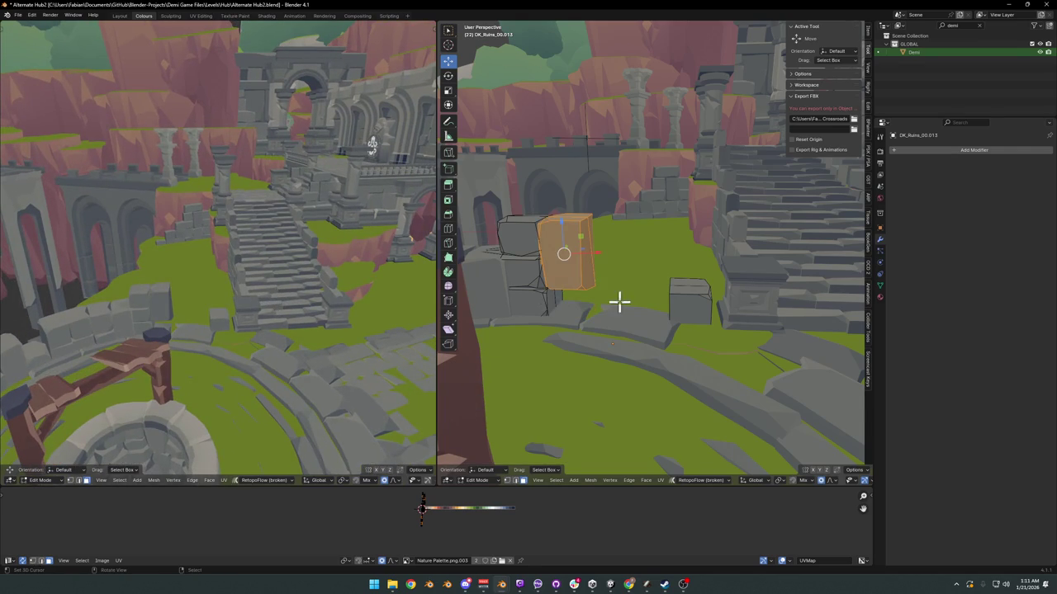
{"action": "key", "text": "ctrl+z"}
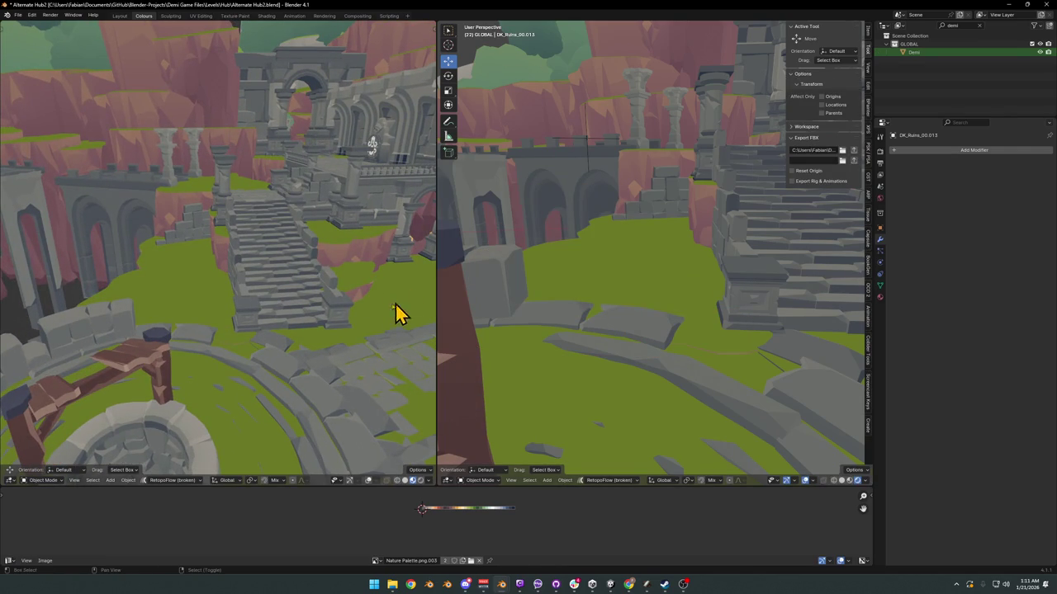
Step: Restore the stone-wall ruin, set orientation to Normal and slide it 1.793 m along X
{"action": "middle_click_drag", "start_coordinate": [397, 312], "coordinate": [285, 318]}
{"action": "key", "text": "ctrl+shift+z"}
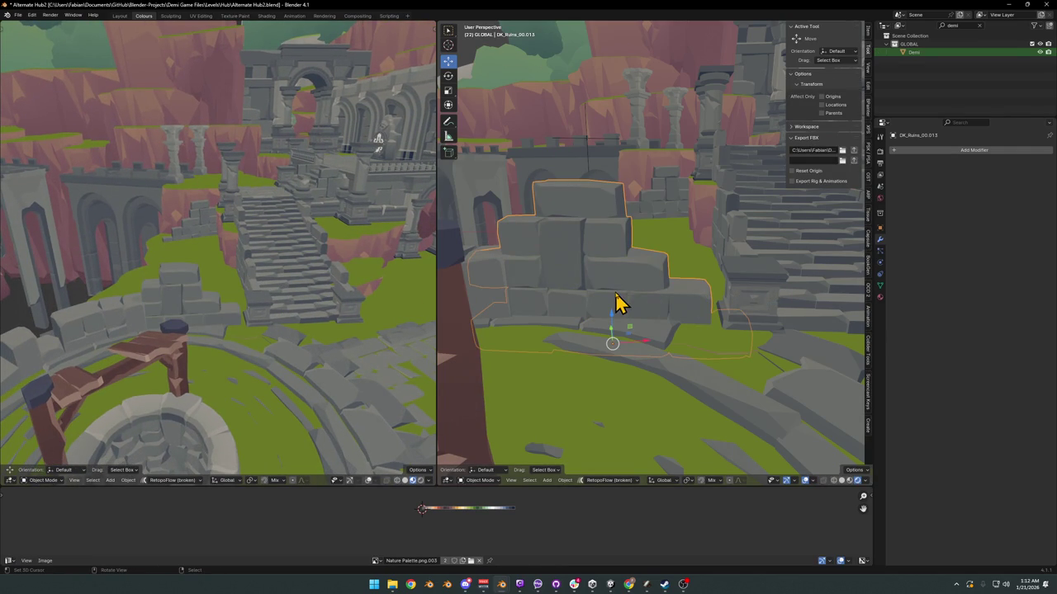
{"action": "mouse_move", "coordinate": [619, 304]}
{"action": "middle_mouse_down"}
{"action": "mouse_move", "coordinate": [630, 319]}
{"action": "mouse_move", "coordinate": [667, 306]}
{"action": "middle_mouse_up"}
{"action": "key", "text": "comma"}
{"action": "left_click", "coordinate": [654, 373]}
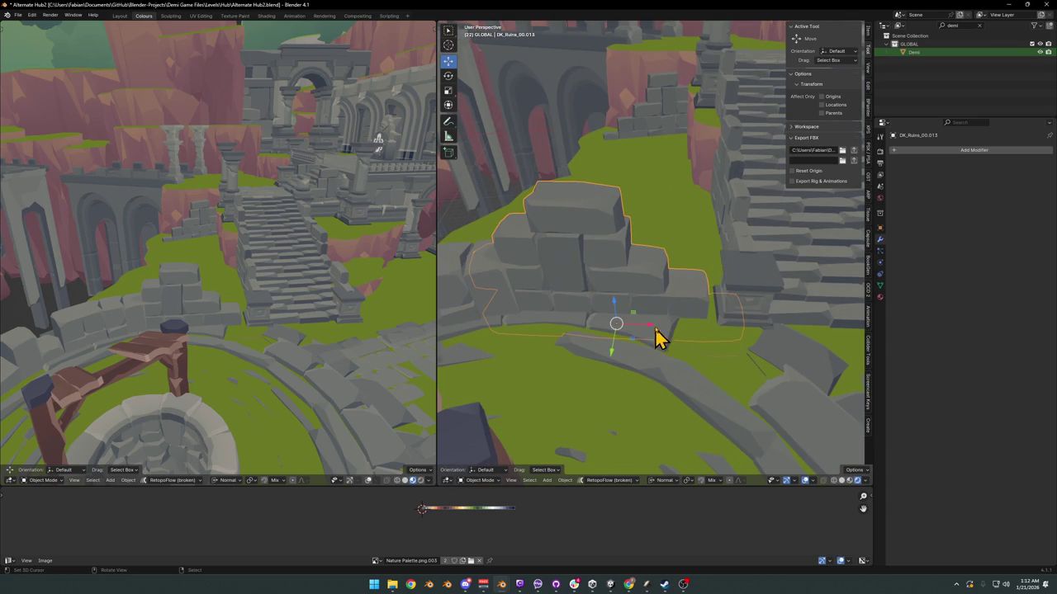
{"action": "key", "text": "g"}
{"action": "key", "text": "x"}
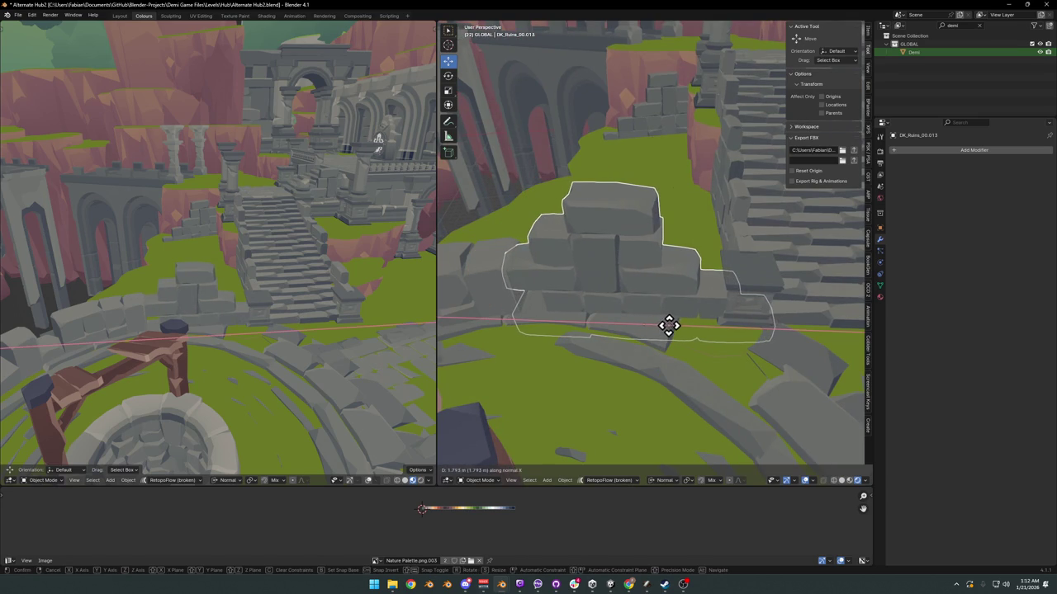
{"action": "left_click", "coordinate": [669, 325]}
Step: Mirror the wall along X and move it along its Z axis beside the path
{"action": "key", "text": "ctrl+m"}
{"action": "key", "text": "x"}
{"action": "key", "text": "Return"}
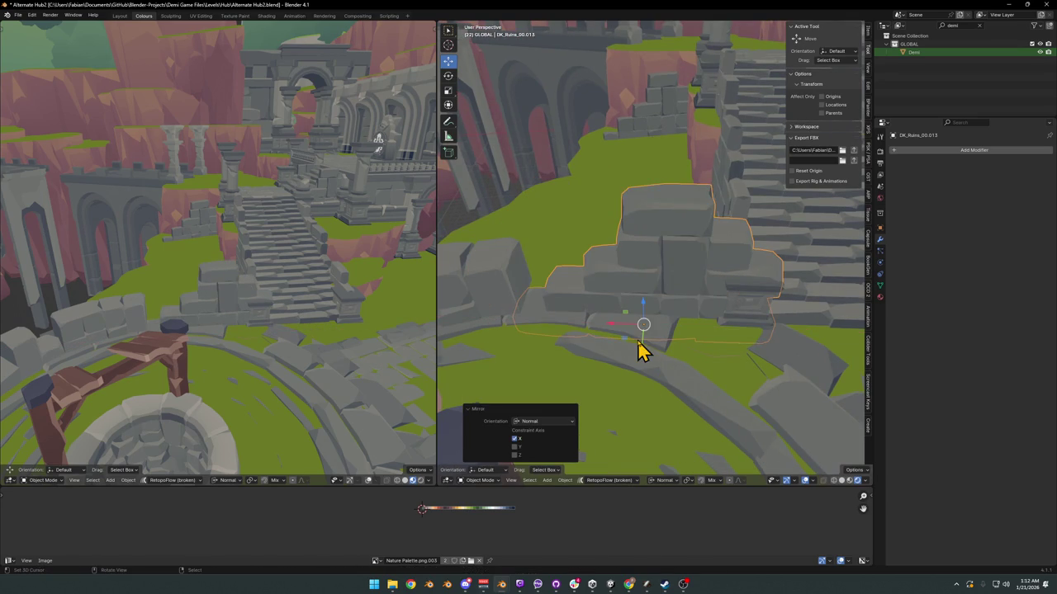
{"action": "key", "text": "g"}
{"action": "key", "text": "z"}
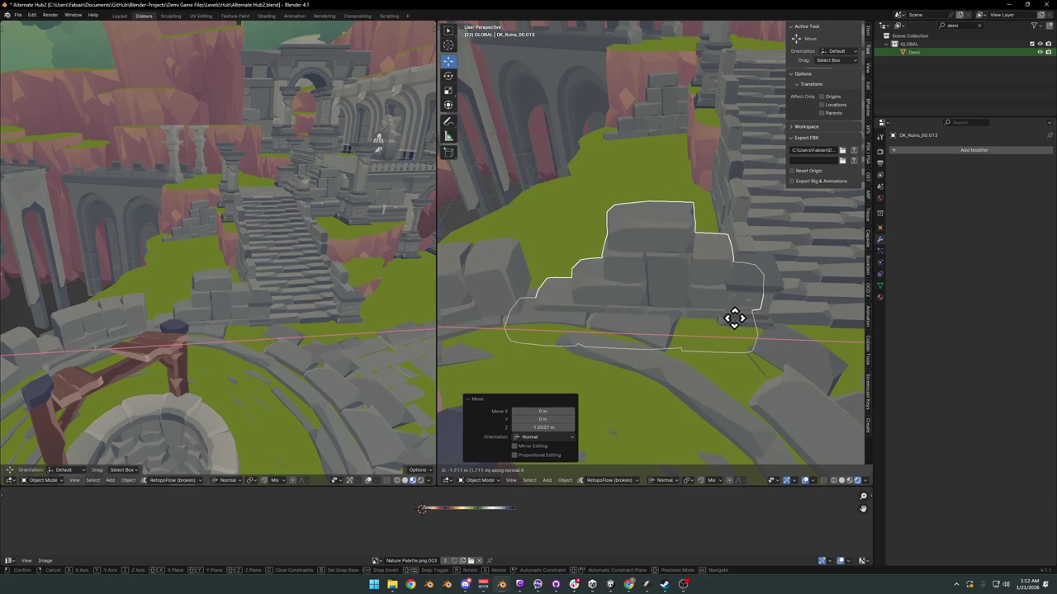
{"action": "left_click", "coordinate": [733, 322]}
{"action": "key", "text": "shift+grave"}
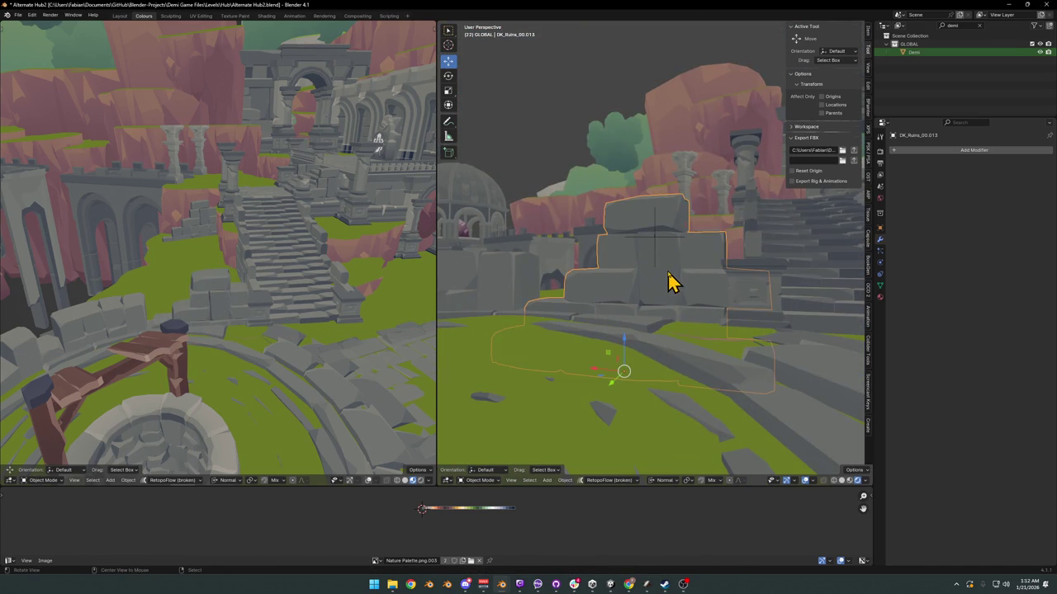
Step: Move closer to the ruin wall in Edit Mode, test-hide one linked stone, then reveal all stones again
{"action": "key", "text": "w"}
{"action": "left_click", "coordinate": [656, 288]}
{"action": "key", "text": "Tab"}
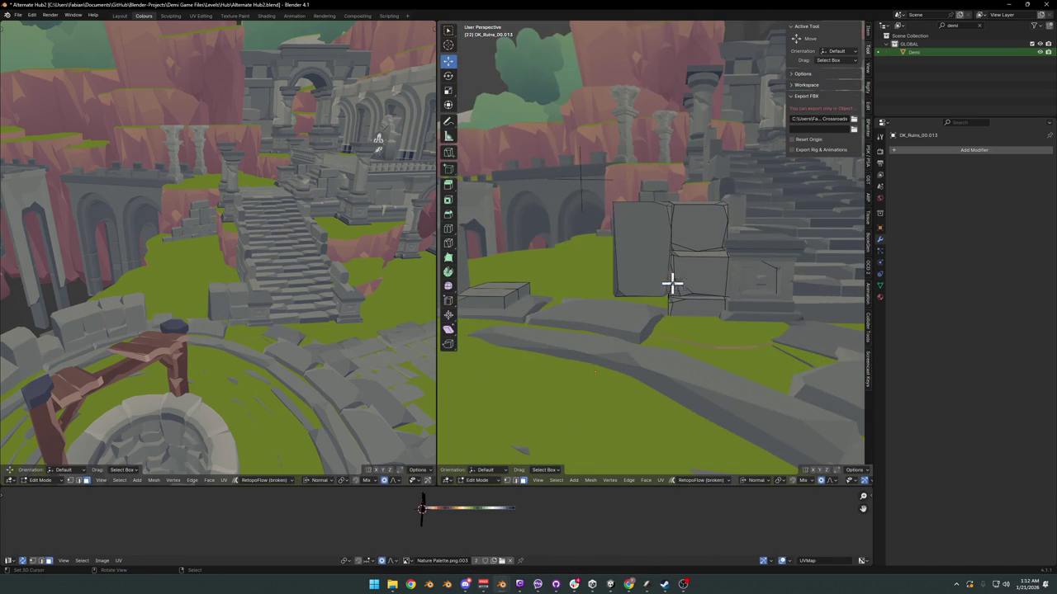
{"action": "scroll", "coordinate": [671, 283], "scroll_direction": "down", "scroll_amount": 3}
{"action": "key", "text": "l"}
{"action": "scroll", "coordinate": [685, 272], "scroll_direction": "up", "scroll_amount": 3}
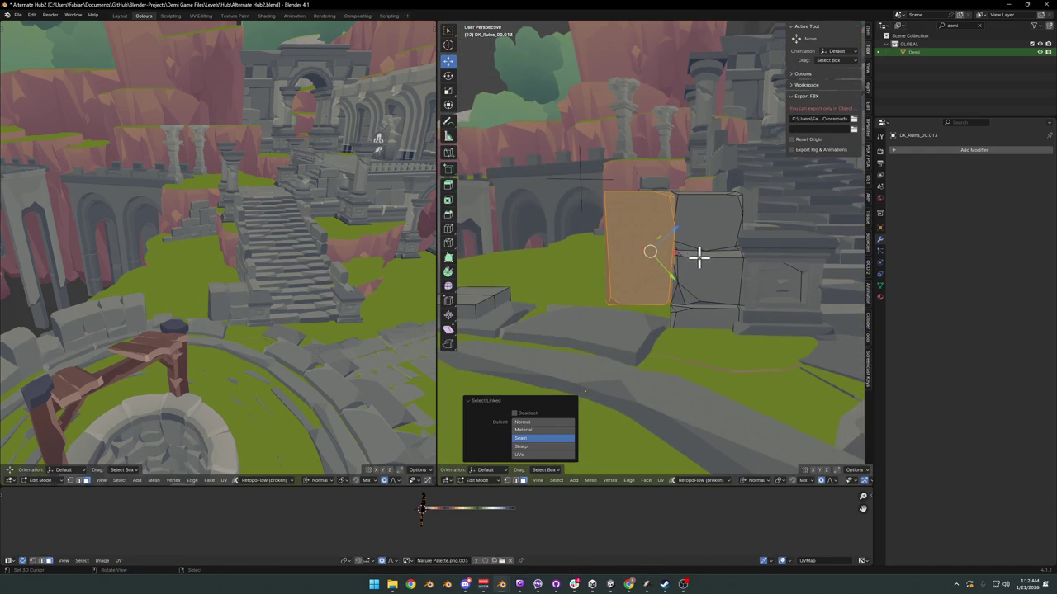
{"action": "key", "text": "h"}
{"action": "key", "text": "alt+h"}
{"action": "scroll", "coordinate": [694, 261], "scroll_direction": "down", "scroll_amount": 2}
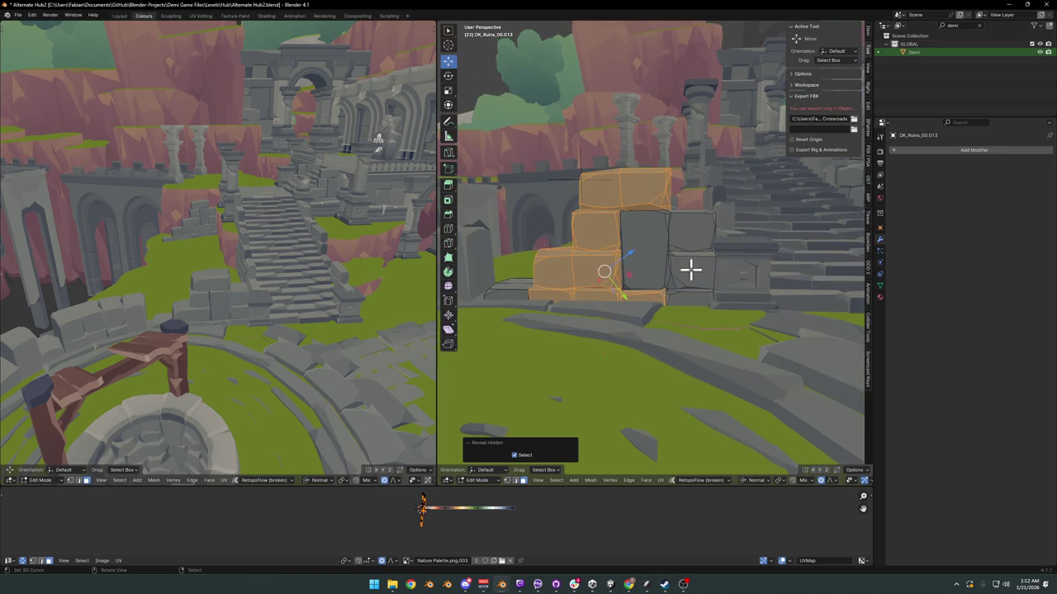
{"action": "key", "text": "alt+a"}
Step: Select the top stone and move it within the horizontal plane to a new spot
{"action": "key", "text": "l"}
{"action": "middle_click_drag", "start_coordinate": [655, 198], "coordinate": [667, 269]}
{"action": "key", "text": "g"}
{"action": "key", "text": "shift+z"}
{"action": "key", "text": "shift+z"}
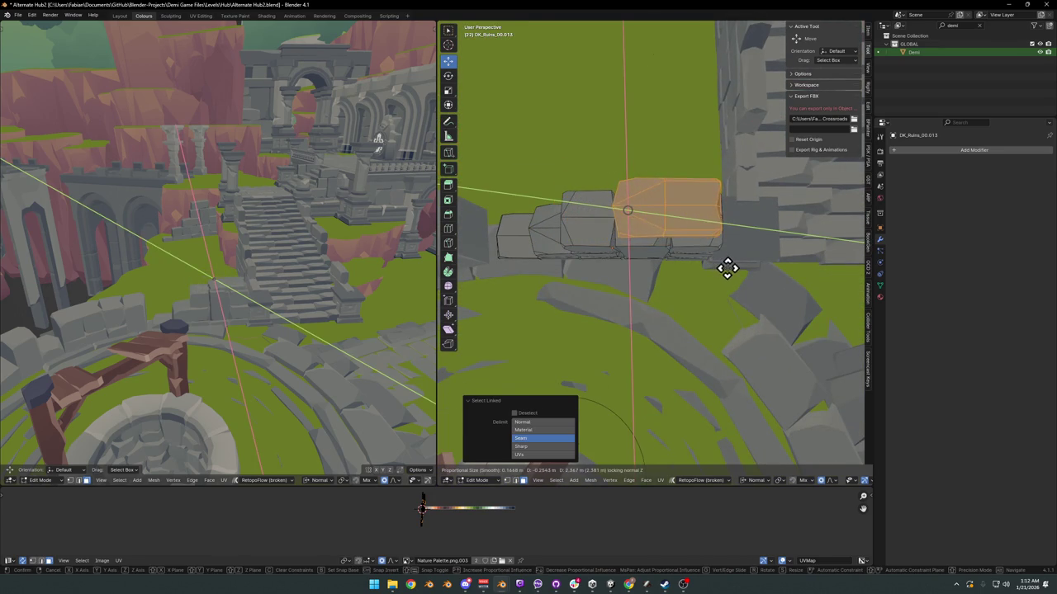
{"action": "right_click", "coordinate": [727, 269]}
{"action": "key", "text": "g"}
{"action": "key", "text": "shift+z"}
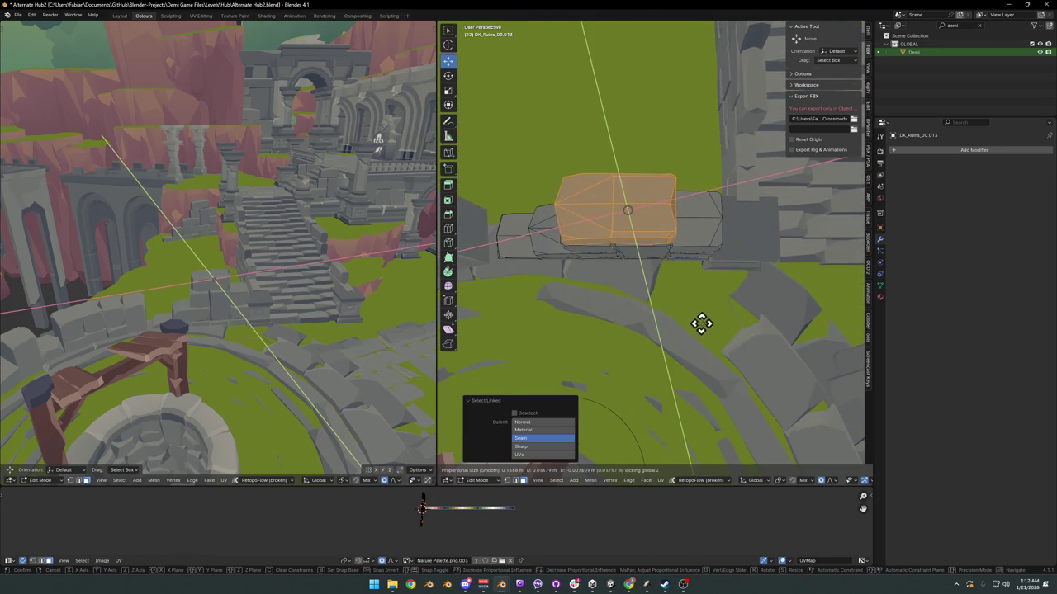
{"action": "left_click", "coordinate": [743, 321]}
{"action": "mouse_move", "coordinate": [726, 323]}
{"action": "middle_mouse_down"}
{"action": "mouse_move", "coordinate": [724, 264]}
{"action": "mouse_move", "coordinate": [607, 271]}
{"action": "middle_mouse_up"}
Step: Remove two stacked stones one by one, leaving the lower flat slab selected, and orbit to check
{"action": "key", "text": "alt+a"}
{"action": "key", "text": "l"}
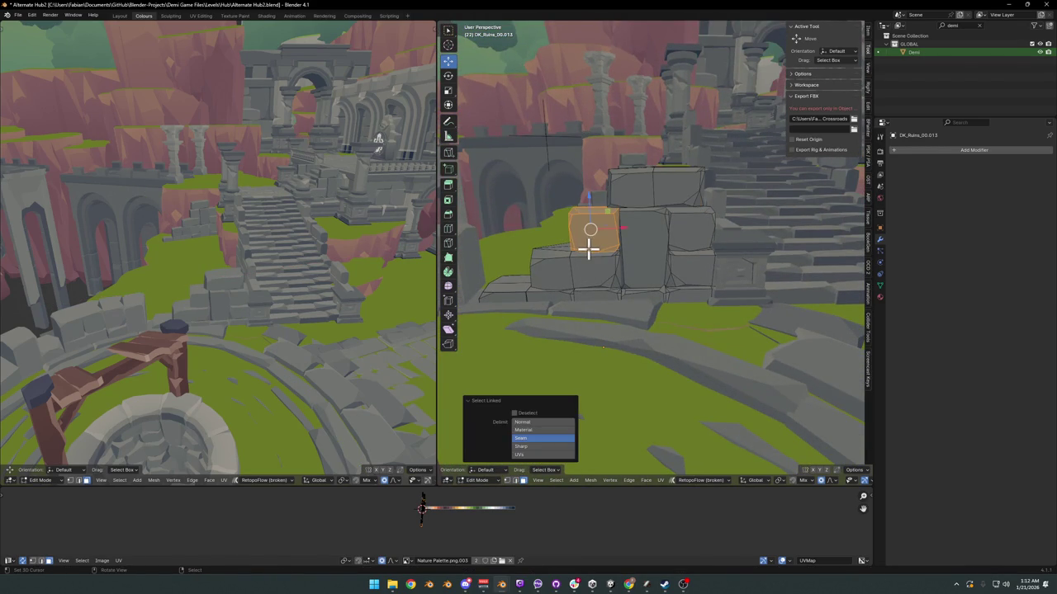
{"action": "key", "text": "Delete"}
{"action": "key", "text": "l"}
{"action": "key", "text": "Delete"}
{"action": "key", "text": "l"}
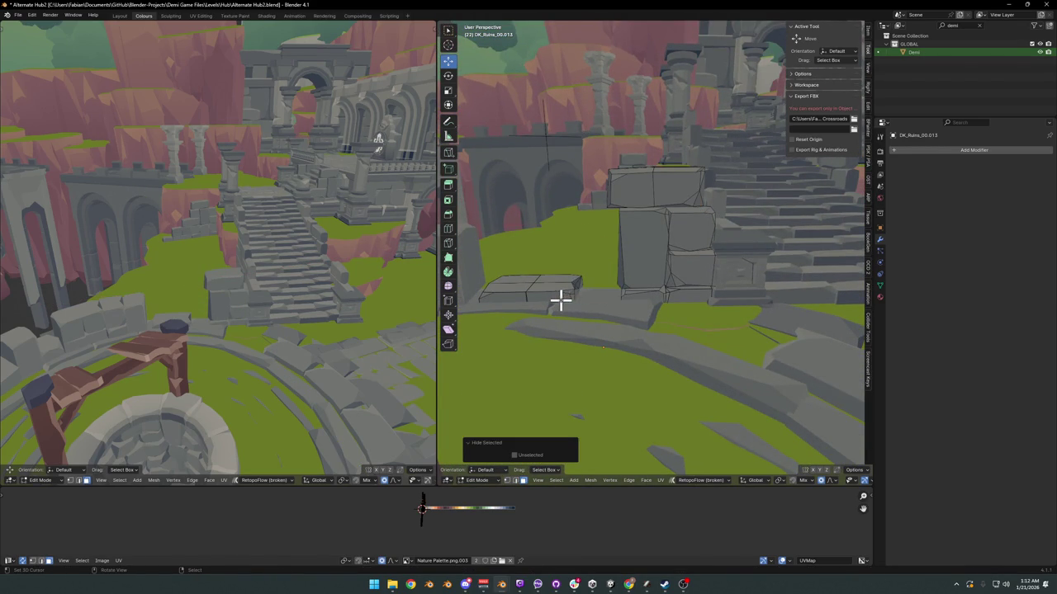
{"action": "mouse_move", "coordinate": [559, 300]}
{"action": "middle_mouse_down"}
{"action": "mouse_move", "coordinate": [630, 273]}
{"action": "mouse_move", "coordinate": [670, 295]}
{"action": "mouse_move", "coordinate": [658, 301]}
{"action": "mouse_move", "coordinate": [782, 278]}
{"action": "mouse_move", "coordinate": [715, 279]}
{"action": "middle_mouse_up"}
Step: In Object Mode, reposition the stone floor-tile strip; the Z rotation attempt is cancelled
{"action": "key", "text": "Tab"}
{"action": "left_click", "coordinate": [715, 278]}
{"action": "key", "text": "g"}
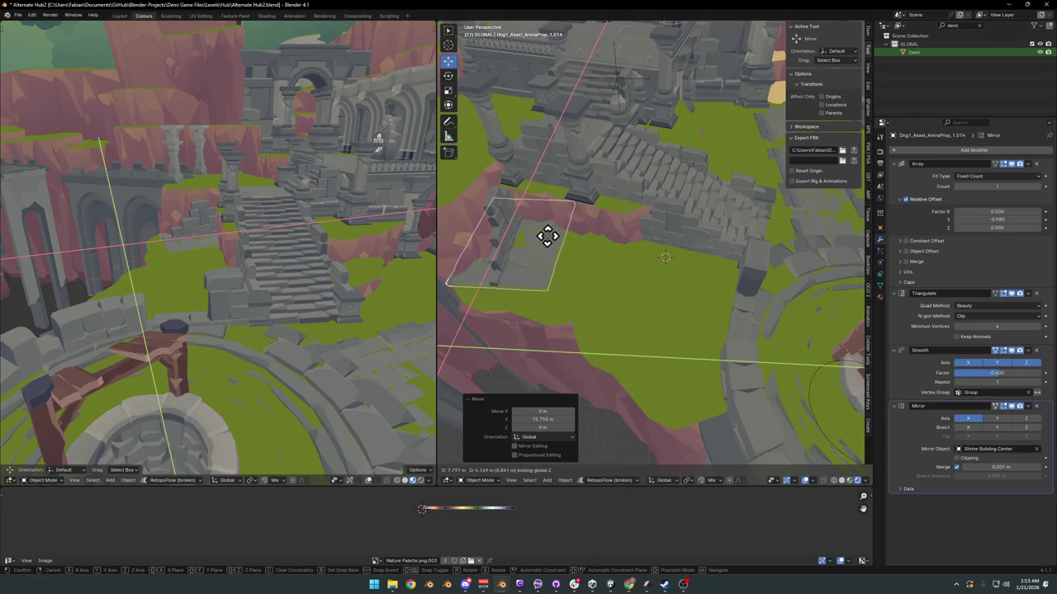
{"action": "left_click", "coordinate": [547, 237]}
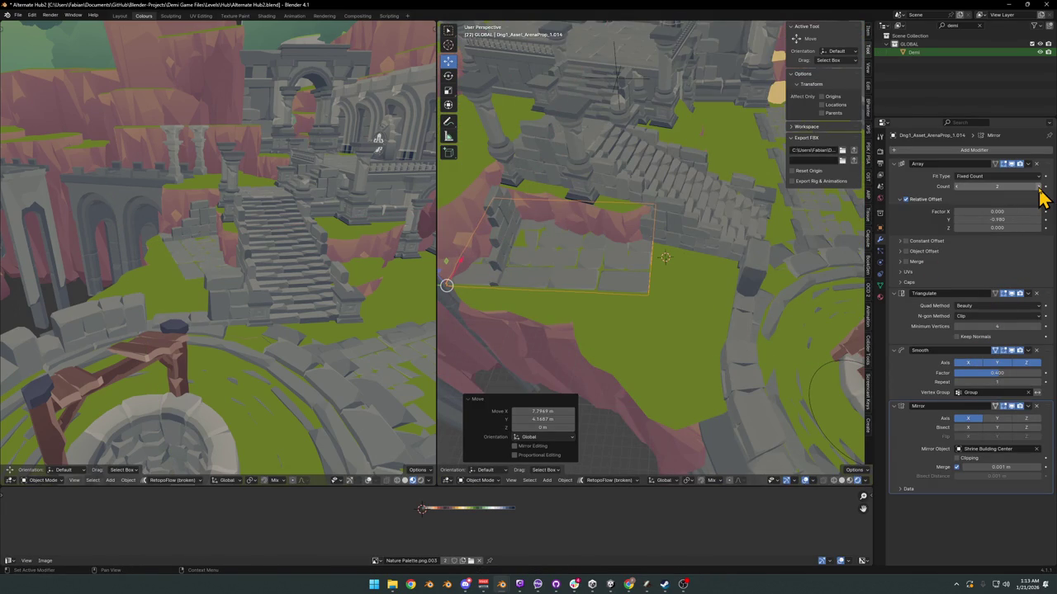
{"action": "key", "text": "r"}
{"action": "key", "text": "z"}
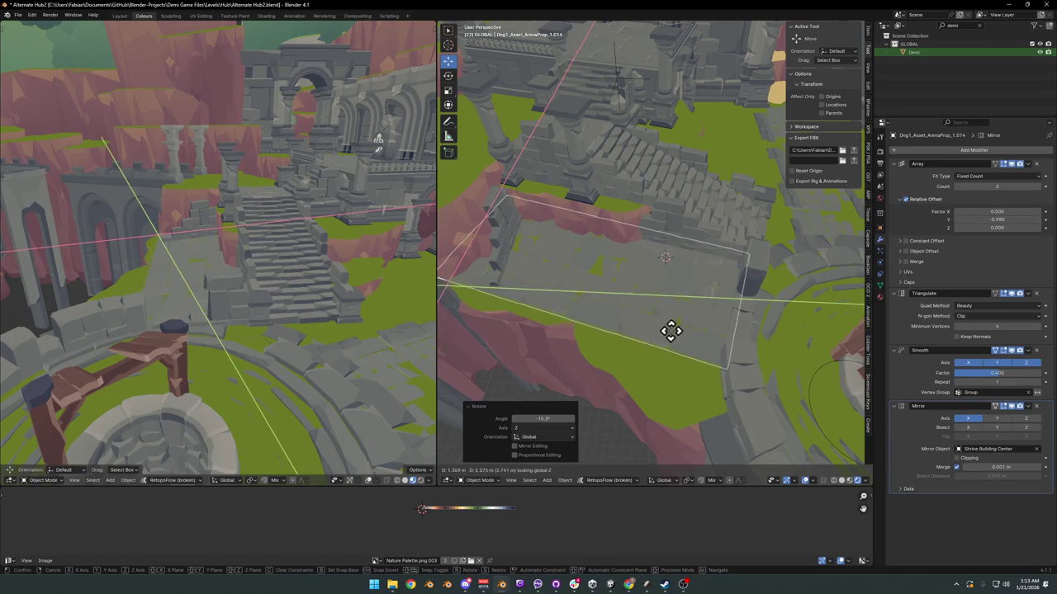
{"action": "right_click", "coordinate": [667, 333]}
Step: Duplicate the floor-tile strip and drop the copy on the grass beside the staircase
{"action": "mouse_move", "coordinate": [657, 327]}
{"action": "middle_mouse_down"}
{"action": "mouse_move", "coordinate": [601, 256]}
{"action": "mouse_move", "coordinate": [606, 288]}
{"action": "mouse_move", "coordinate": [655, 266]}
{"action": "mouse_move", "coordinate": [658, 295]}
{"action": "mouse_move", "coordinate": [653, 286]}
{"action": "middle_mouse_up"}
{"action": "scroll", "coordinate": [712, 266], "scroll_direction": "down", "scroll_amount": 5}
{"action": "mouse_move", "coordinate": [712, 266]}
{"action": "middle_mouse_down"}
{"action": "mouse_move", "coordinate": [702, 278]}
{"action": "mouse_move", "coordinate": [715, 283]}
{"action": "mouse_move", "coordinate": [602, 318]}
{"action": "mouse_move", "coordinate": [605, 291]}
{"action": "mouse_move", "coordinate": [578, 287]}
{"action": "middle_mouse_up"}
{"action": "scroll", "coordinate": [685, 277], "scroll_direction": "up", "scroll_amount": 3}
{"action": "key", "text": "shift+d"}
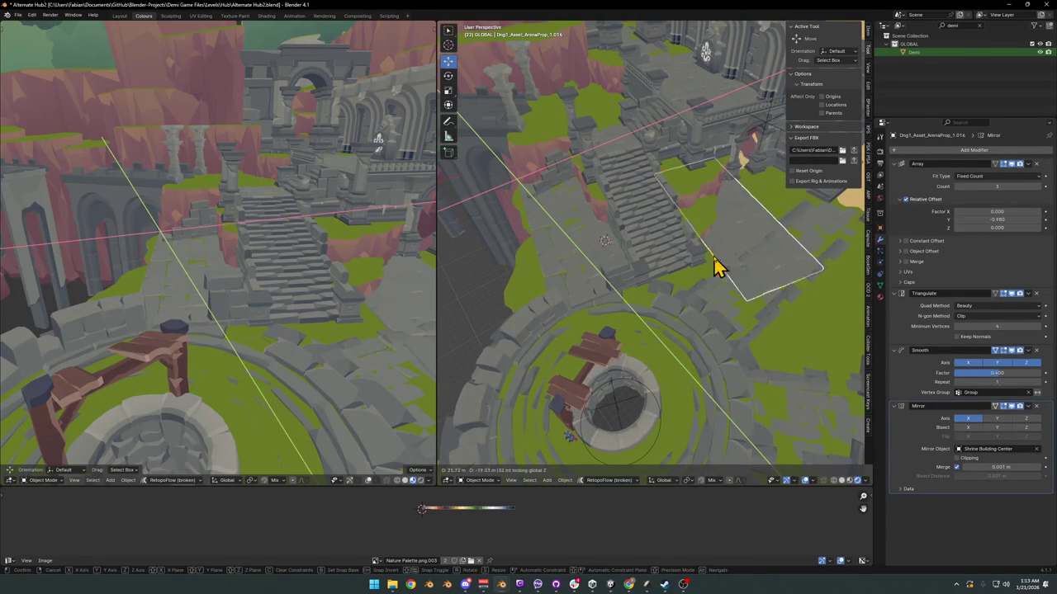
{"action": "left_click", "coordinate": [783, 258]}
{"action": "middle_click_drag", "start_coordinate": [783, 263], "coordinate": [705, 321]}
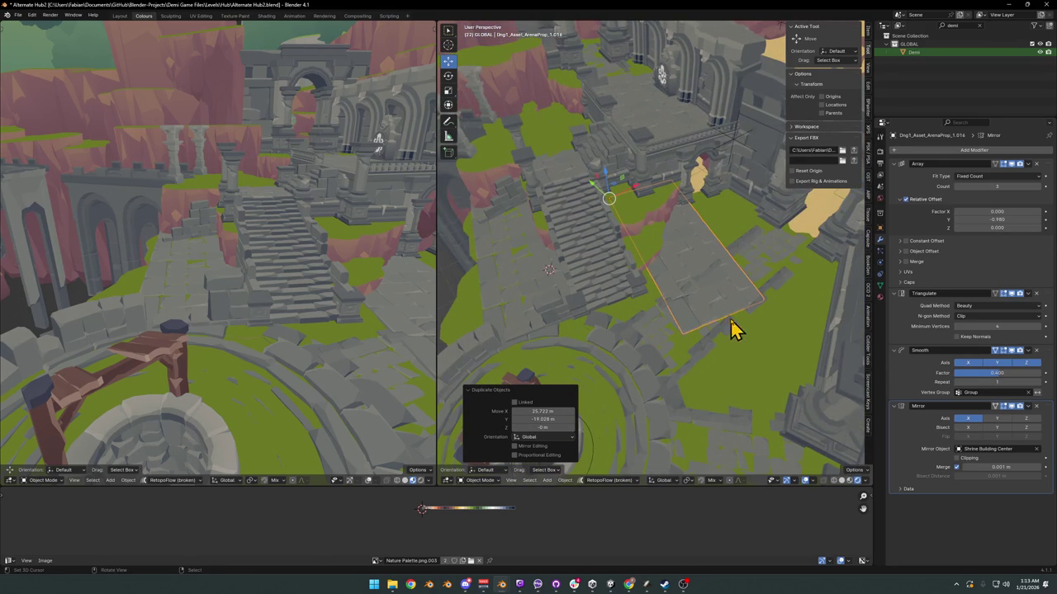
Step: Turn the copied tile strip about -85° on Z, slide it along the ground, then turn it slightly more
{"action": "key", "text": "r"}
{"action": "key", "text": "z"}
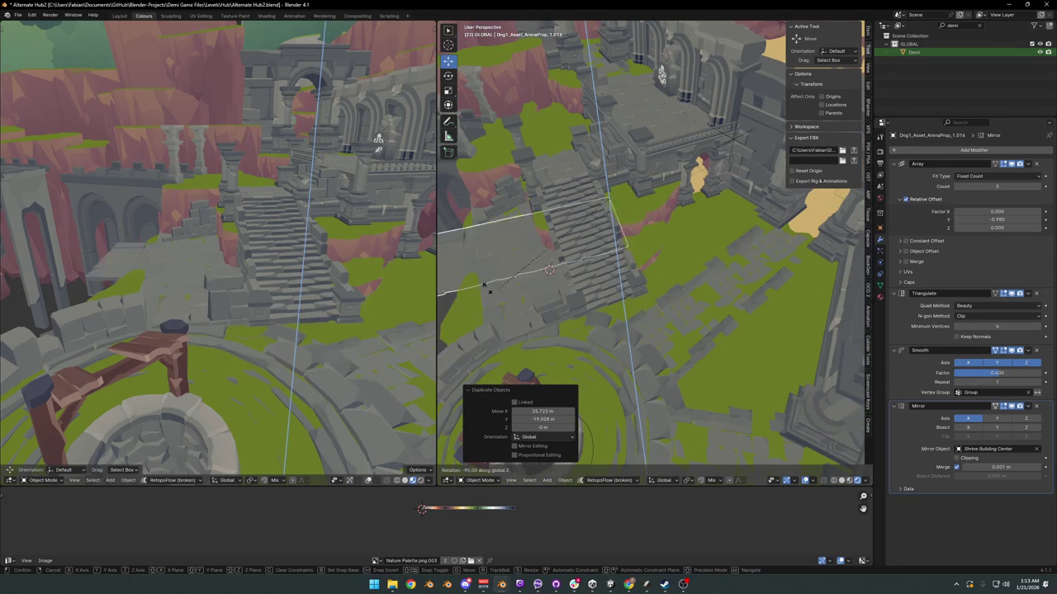
{"action": "left_click", "coordinate": [542, 311]}
{"action": "key", "text": "g"}
{"action": "key", "text": "shift+z"}
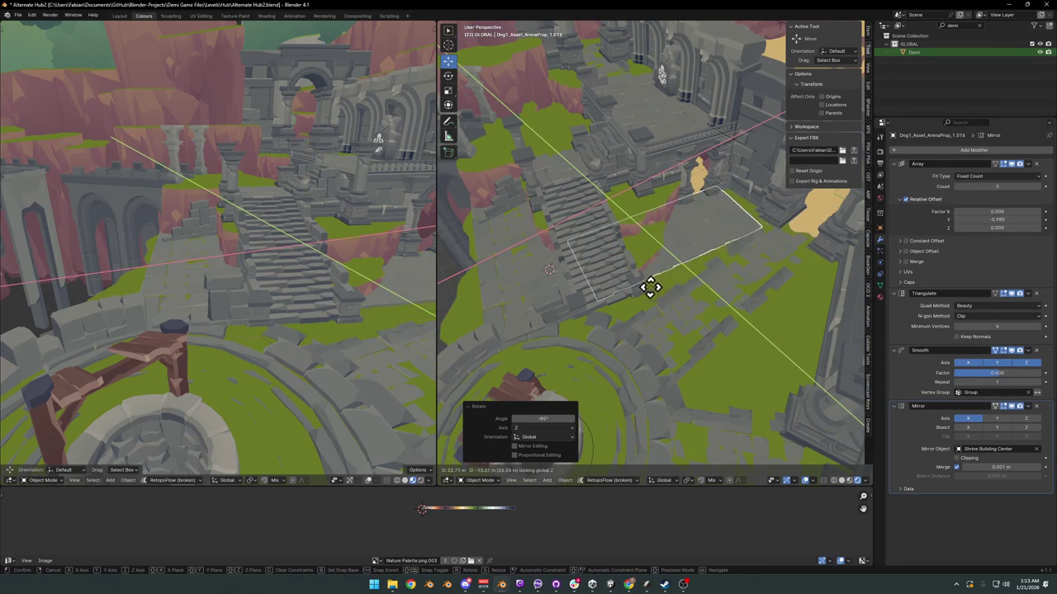
{"action": "left_click", "coordinate": [668, 297]}
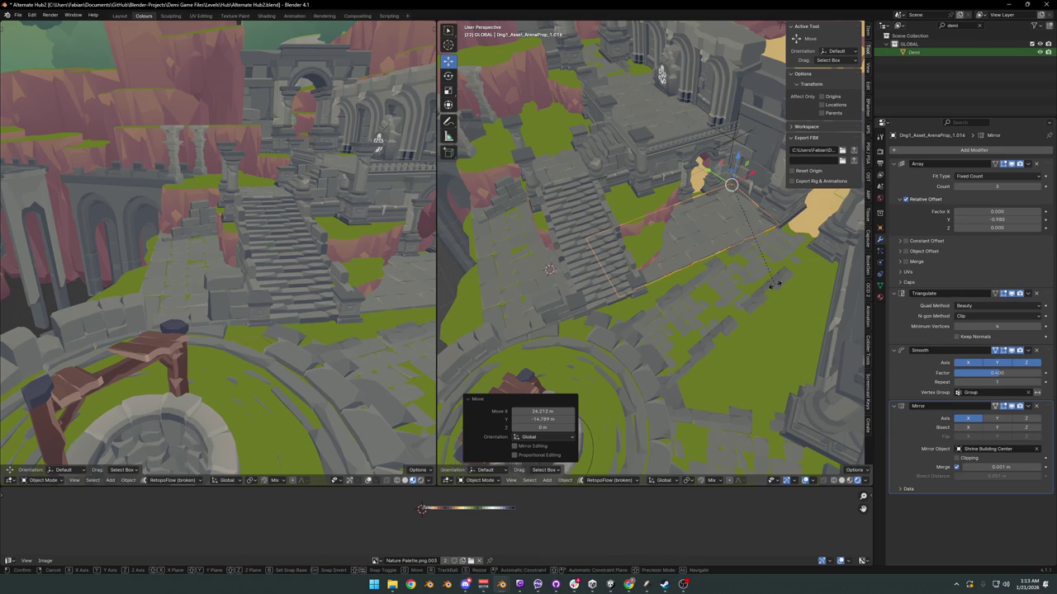
{"action": "key", "text": "r"}
{"action": "key", "text": "z"}
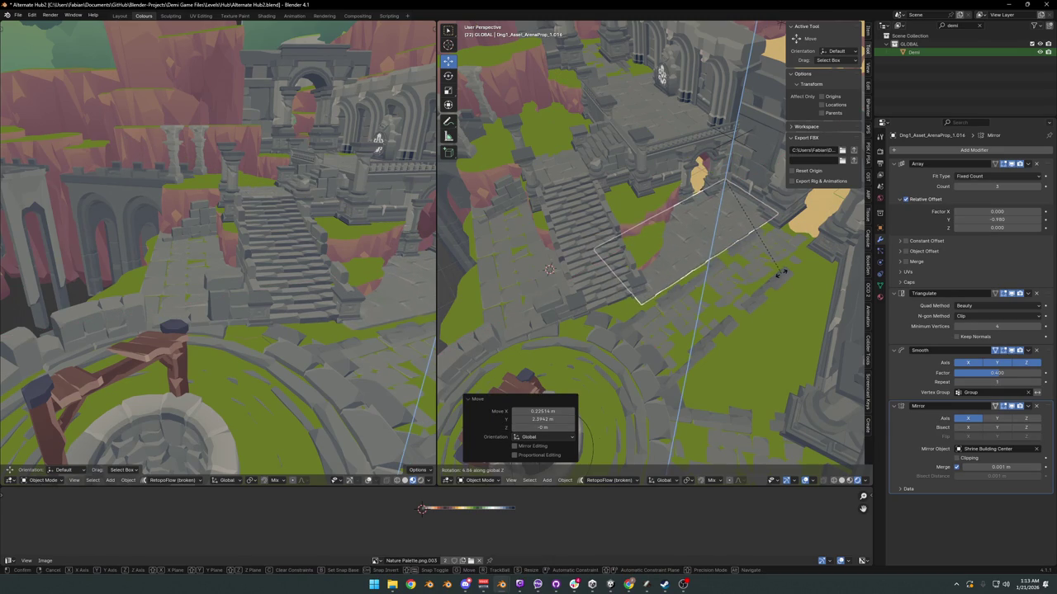
{"action": "left_click", "coordinate": [784, 276]}
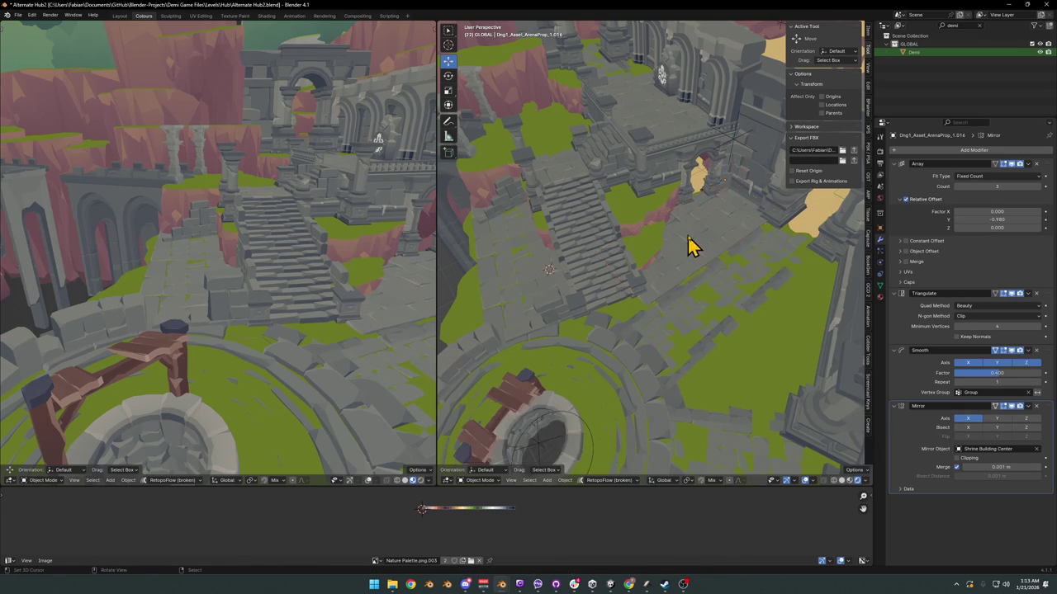
Step: Reselect the floor-tile copy, rotate it about Z and lower it by 0.178 m
{"action": "middle_click_drag", "start_coordinate": [690, 242], "coordinate": [695, 253]}
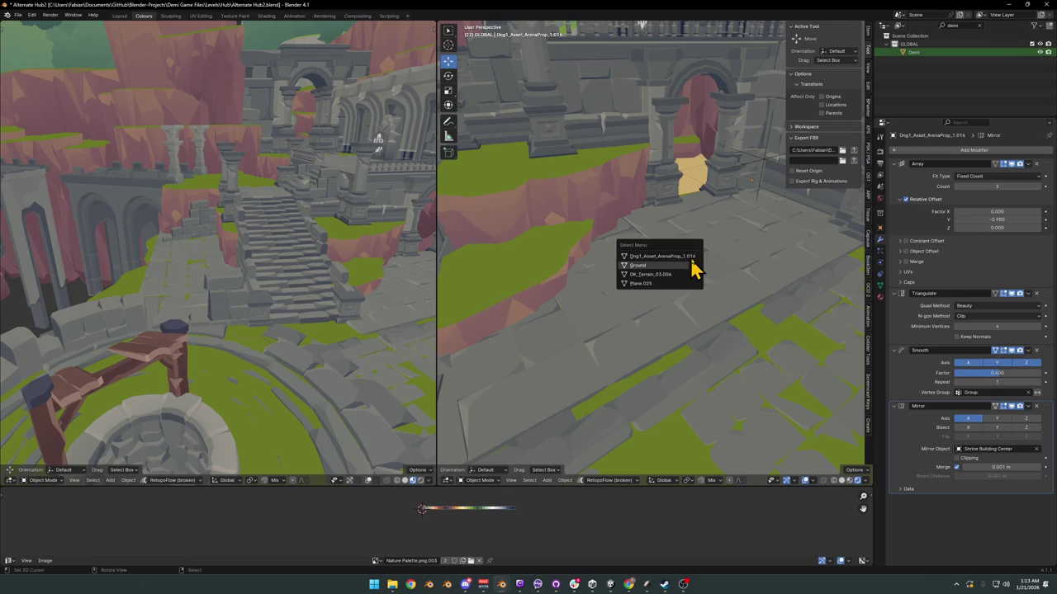
{"action": "left_click", "coordinate": [693, 266]}
{"action": "key", "text": "r"}
{"action": "key", "text": "z"}
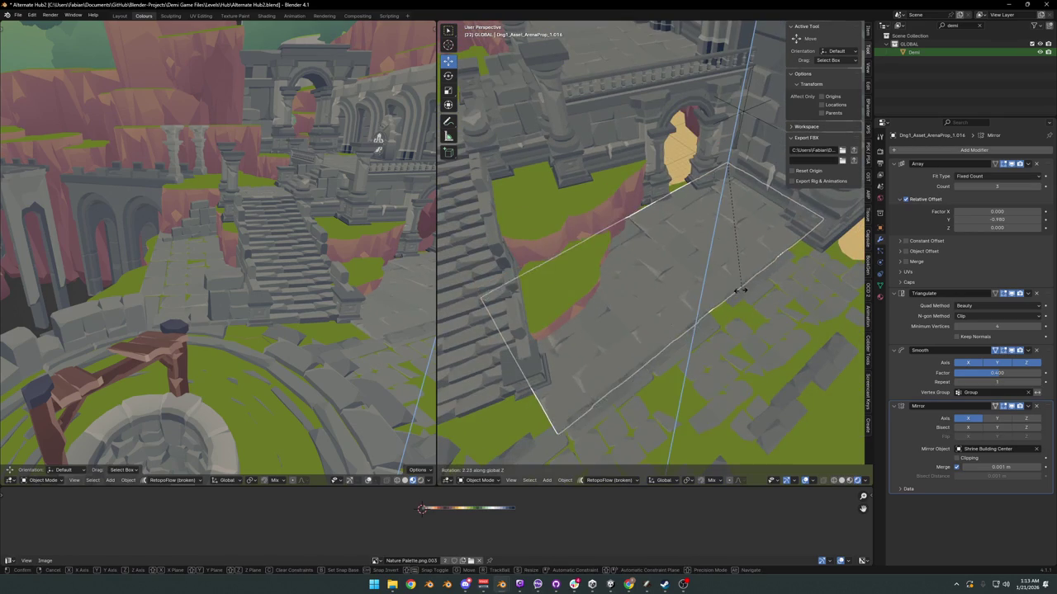
{"action": "left_click", "coordinate": [737, 289]}
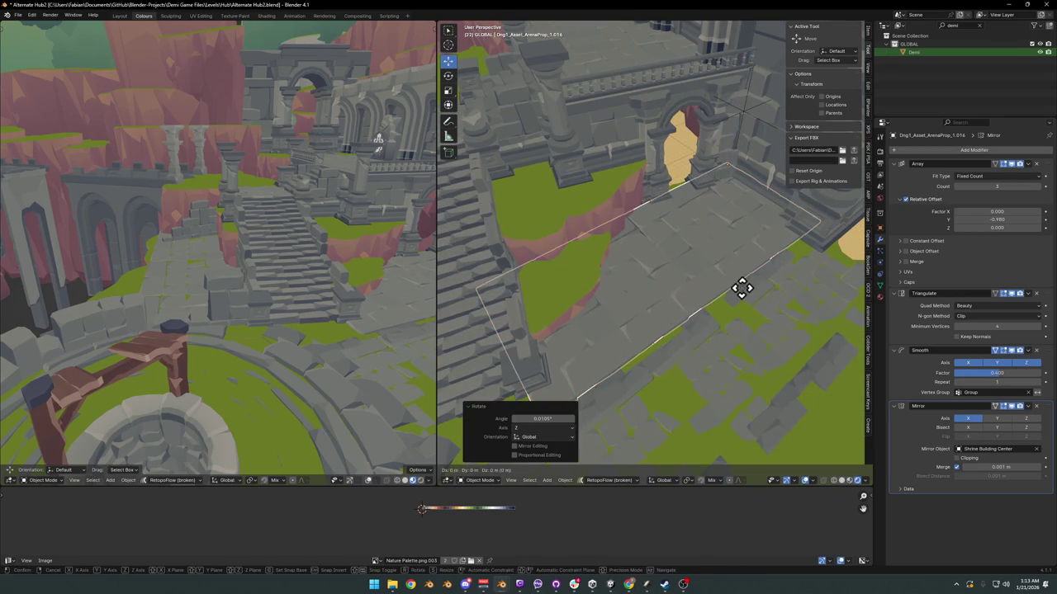
{"action": "key", "text": "g"}
{"action": "key", "text": "z"}
{"action": "left_click", "coordinate": [745, 285]}
Step: Scale the tiles to 1.055, then adjust their horizontal position and height to fit the plaza
{"action": "key", "text": "s"}
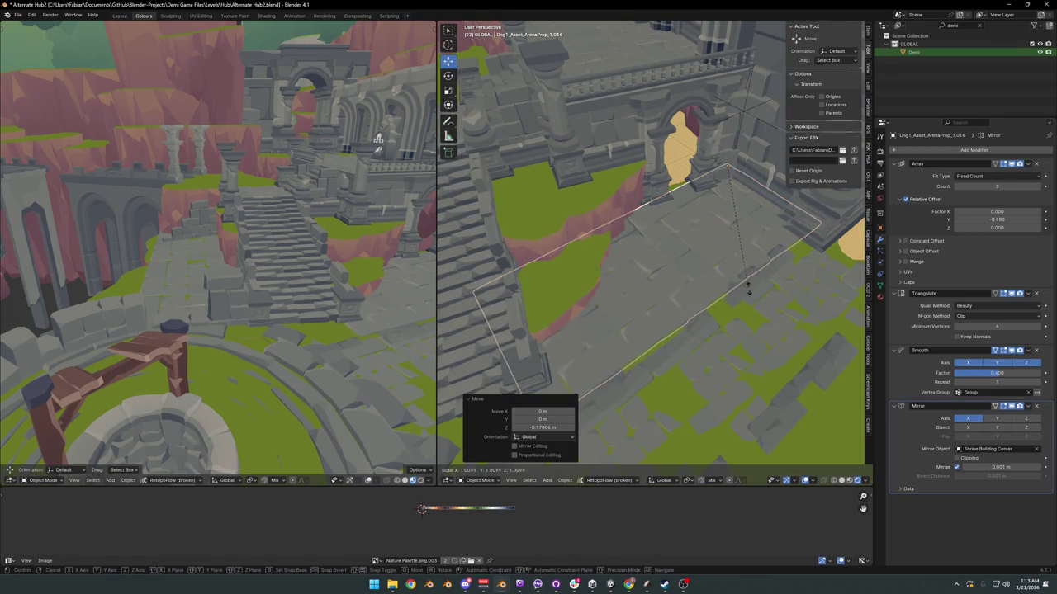
{"action": "left_click", "coordinate": [767, 287]}
{"action": "key", "text": "g"}
{"action": "key", "text": "shift+z"}
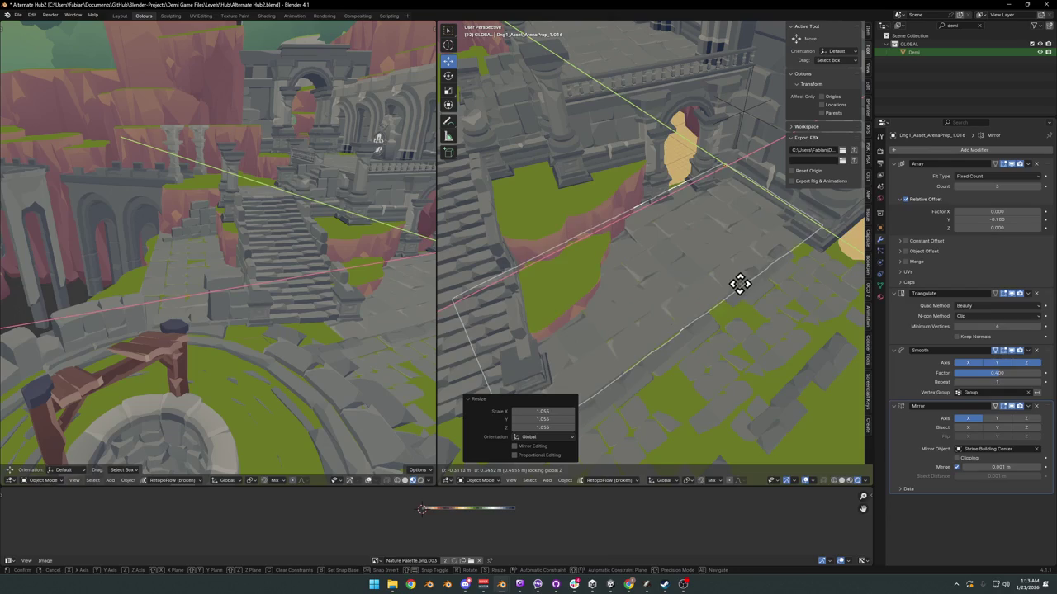
{"action": "left_click", "coordinate": [747, 283]}
{"action": "key", "text": "g"}
{"action": "key", "text": "z"}
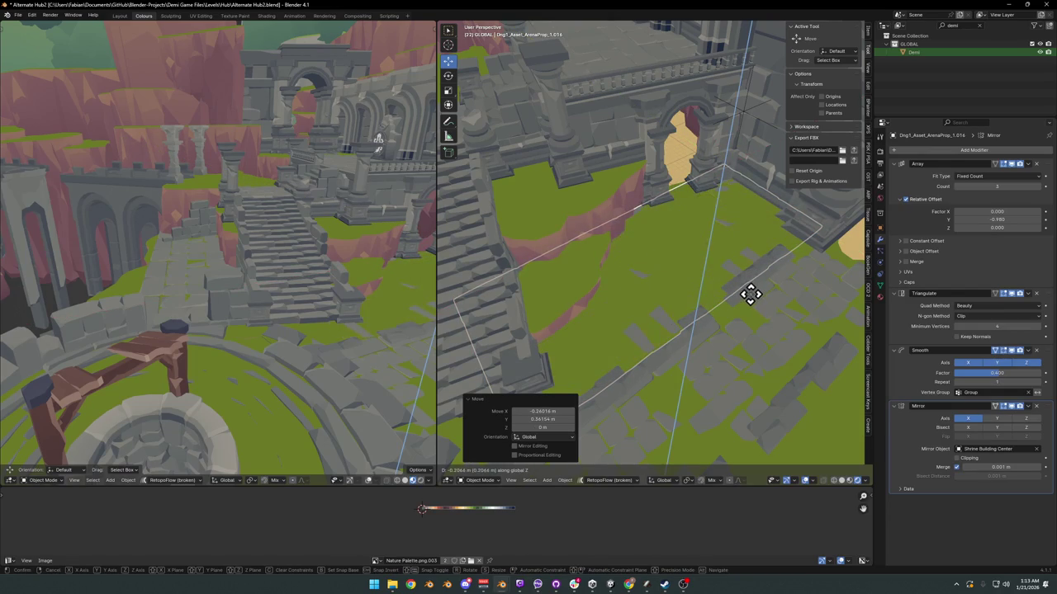
{"action": "left_click", "coordinate": [751, 289]}
Step: Inspect the paving, select terrain piece DK_Terrain_03.202 and save Alternate Hub2.blend
{"action": "mouse_move", "coordinate": [752, 288]}
{"action": "middle_mouse_down"}
{"action": "mouse_move", "coordinate": [750, 302]}
{"action": "mouse_move", "coordinate": [652, 297]}
{"action": "mouse_move", "coordinate": [698, 276]}
{"action": "mouse_move", "coordinate": [698, 295]}
{"action": "mouse_move", "coordinate": [680, 276]}
{"action": "mouse_move", "coordinate": [696, 312]}
{"action": "mouse_move", "coordinate": [686, 332]}
{"action": "mouse_move", "coordinate": [628, 256]}
{"action": "mouse_move", "coordinate": [559, 255]}
{"action": "mouse_move", "coordinate": [719, 240]}
{"action": "mouse_move", "coordinate": [738, 248]}
{"action": "mouse_move", "coordinate": [686, 245]}
{"action": "mouse_move", "coordinate": [768, 260]}
{"action": "mouse_move", "coordinate": [694, 288]}
{"action": "mouse_move", "coordinate": [692, 275]}
{"action": "mouse_move", "coordinate": [703, 274]}
{"action": "mouse_move", "coordinate": [629, 272]}
{"action": "mouse_move", "coordinate": [686, 267]}
{"action": "mouse_move", "coordinate": [658, 273]}
{"action": "mouse_move", "coordinate": [682, 269]}
{"action": "mouse_move", "coordinate": [660, 262]}
{"action": "middle_mouse_up"}
{"action": "scroll", "coordinate": [679, 273], "scroll_direction": "down", "scroll_amount": 2}
{"action": "scroll", "coordinate": [686, 281], "scroll_direction": "down", "scroll_amount": 3}
{"action": "scroll", "coordinate": [658, 277], "scroll_direction": "up", "scroll_amount": 3}
{"action": "left_click", "coordinate": [723, 248]}
{"action": "scroll", "coordinate": [717, 281], "scroll_direction": "down", "scroll_amount": 3}
{"action": "scroll", "coordinate": [700, 274], "scroll_direction": "up", "scroll_amount": 3}
{"action": "scroll", "coordinate": [698, 277], "scroll_direction": "down", "scroll_amount": 4}
{"action": "key", "text": "ctrl+s"}
{"action": "scroll", "coordinate": [613, 262], "scroll_direction": "up", "scroll_amount": 2}
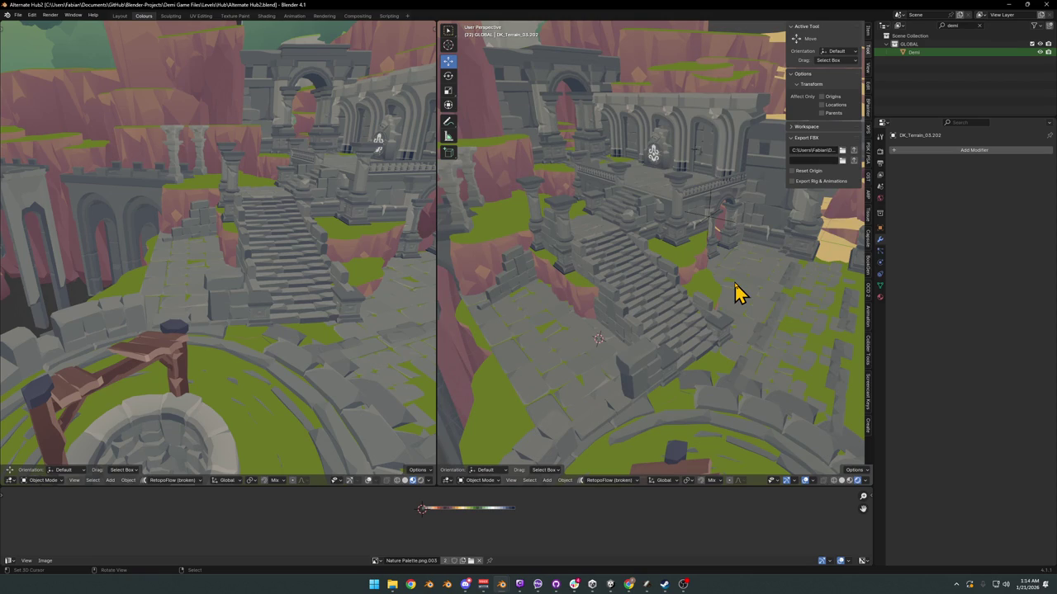
Step: Duplicate the stairs and snap the copy to a spot inside the arch
{"action": "mouse_move", "coordinate": [717, 247]}
{"action": "middle_mouse_down"}
{"action": "mouse_move", "coordinate": [665, 299]}
{"action": "mouse_move", "coordinate": [583, 316]}
{"action": "middle_mouse_up"}
{"action": "left_click", "coordinate": [583, 316]}
{"action": "key", "text": "shift+d"}
{"action": "right_click", "coordinate": [625, 308]}
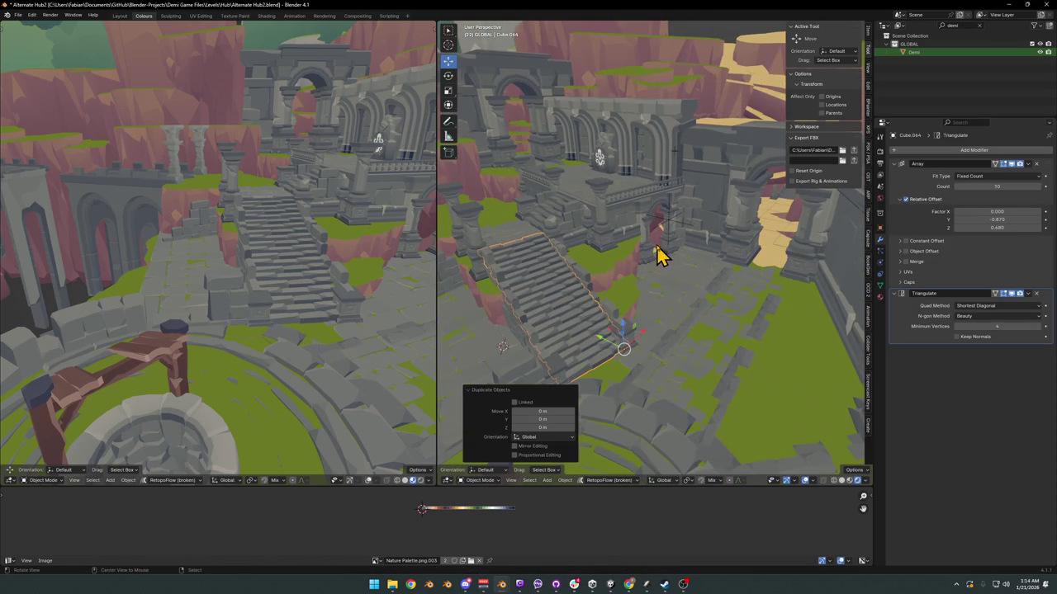
{"action": "scroll", "coordinate": [665, 268], "scroll_direction": "up", "scroll_amount": 5}
{"action": "scroll", "coordinate": [656, 314], "scroll_direction": "up", "scroll_amount": 3}
{"action": "key", "text": "shift+s"}
{"action": "left_click", "coordinate": [666, 338]}
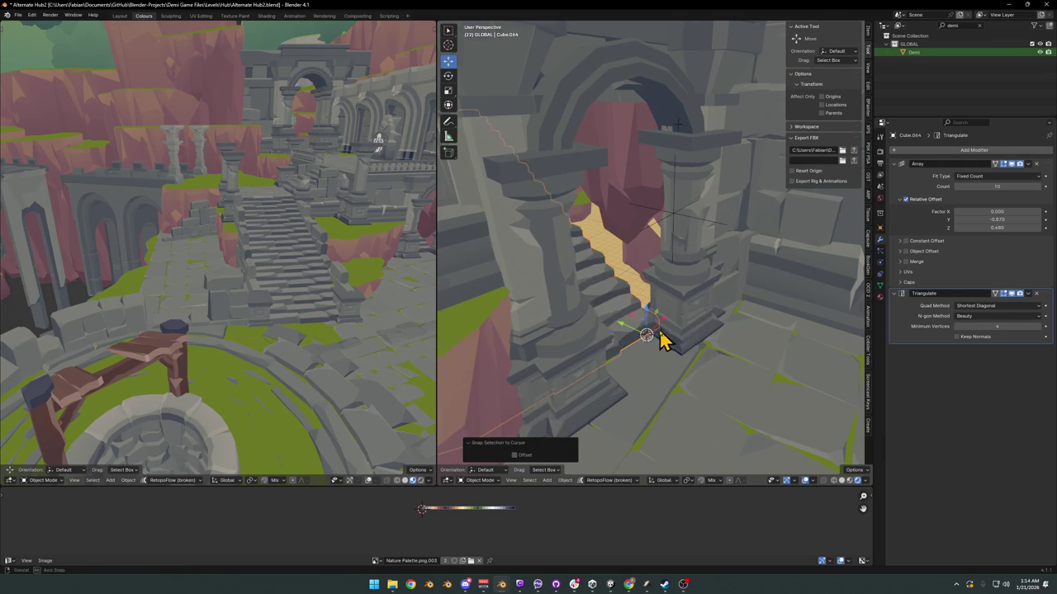
{"action": "mouse_move", "coordinate": [665, 337]}
{"action": "middle_mouse_down"}
{"action": "mouse_move", "coordinate": [576, 365]}
{"action": "mouse_move", "coordinate": [618, 322]}
{"action": "middle_mouse_up"}
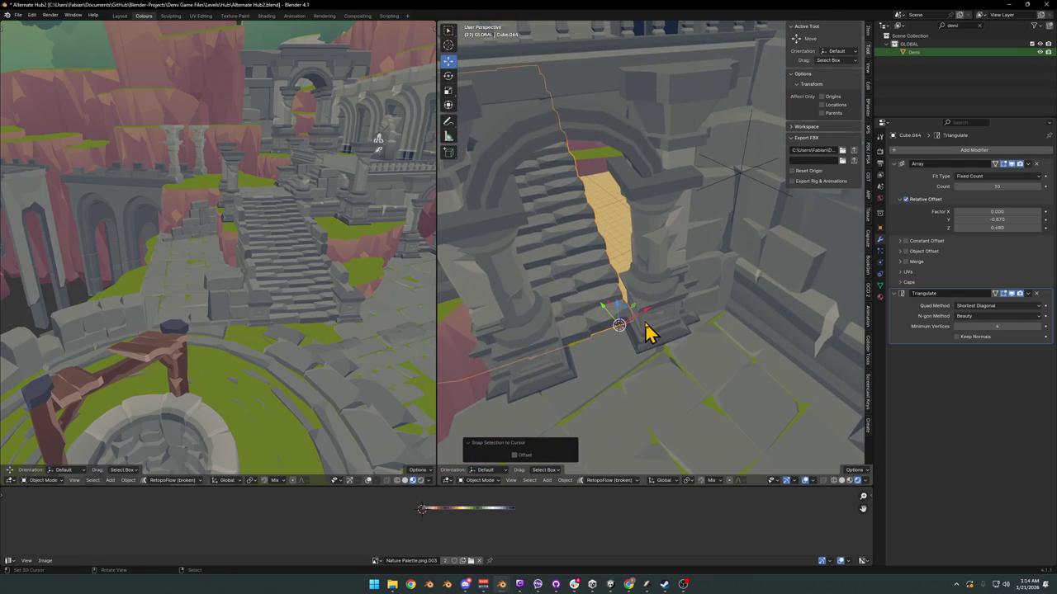
Step: Turn the copied stairs to -175° about Z and position them under the arch
{"action": "key", "text": "r"}
{"action": "key", "text": "z"}
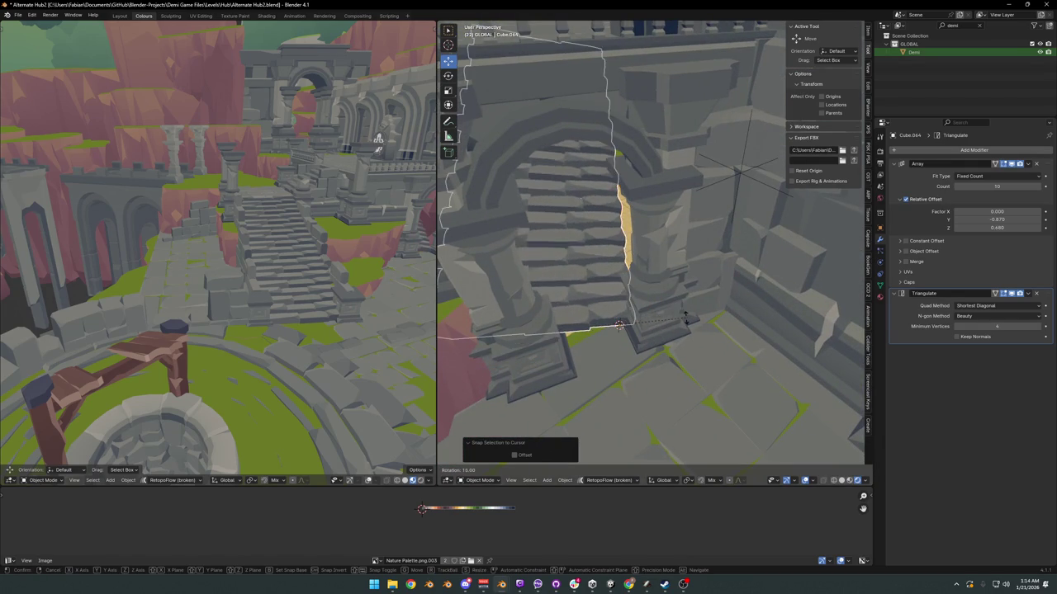
{"action": "left_click", "coordinate": [559, 370]}
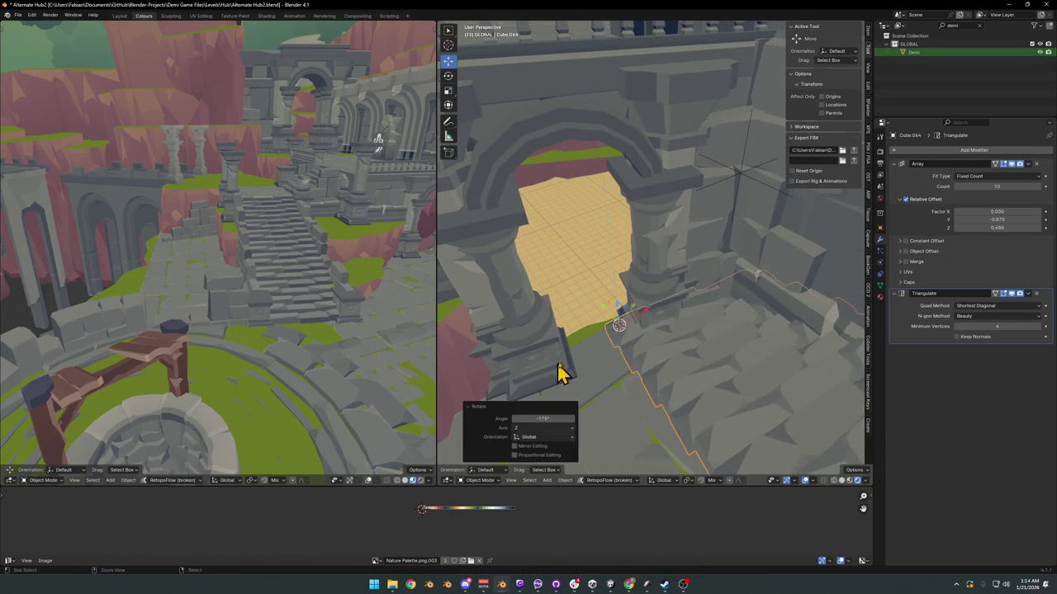
{"action": "scroll", "coordinate": [728, 359], "scroll_direction": "down", "scroll_amount": 5}
{"action": "key", "text": "g"}
{"action": "key", "text": "shift+z"}
{"action": "left_click", "coordinate": [655, 317]}
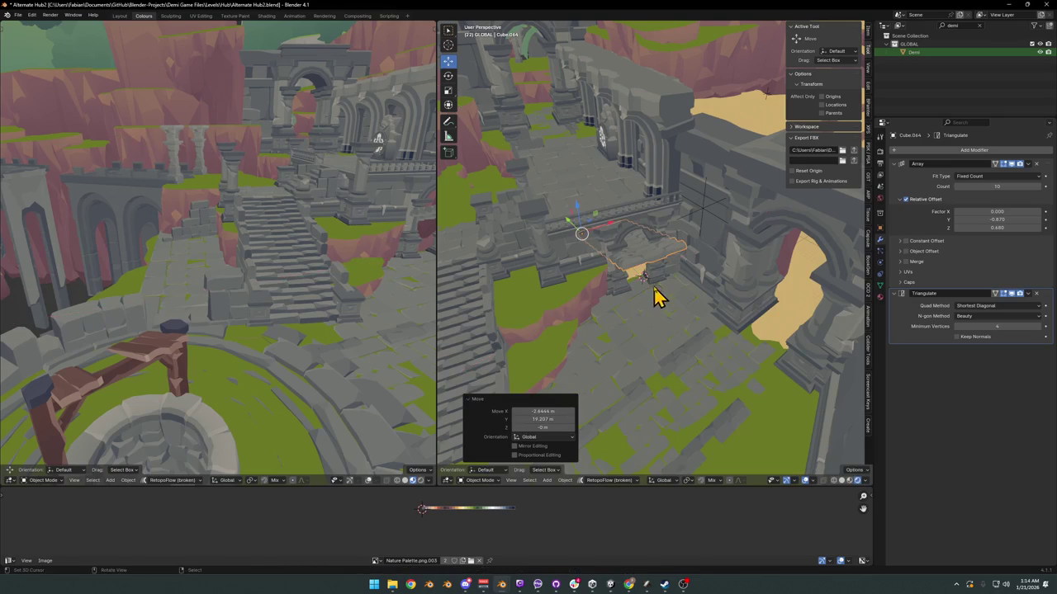
{"action": "key", "text": "g"}
{"action": "key", "text": "z"}
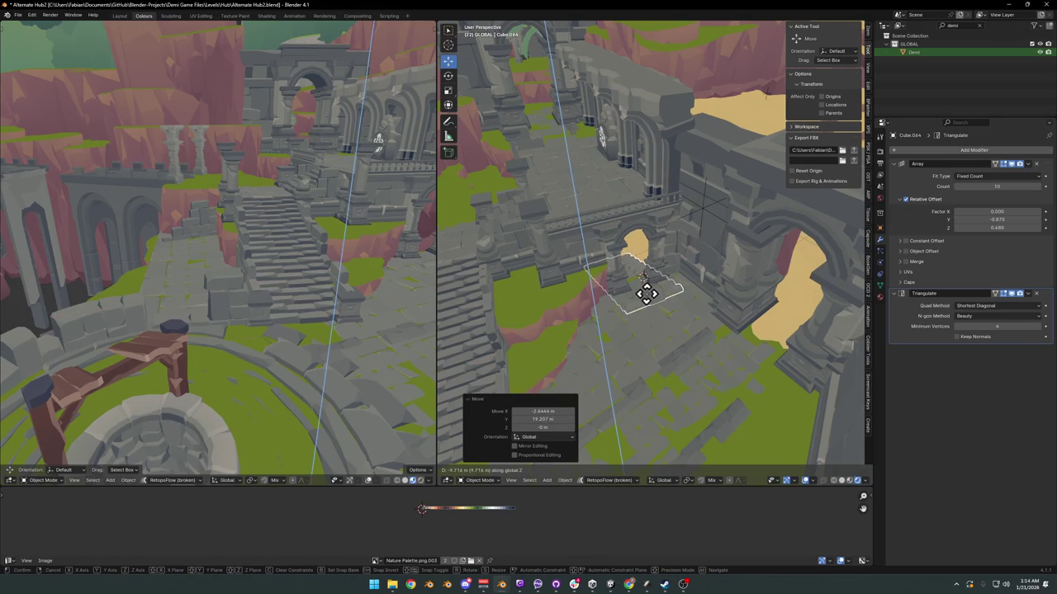
{"action": "key", "text": "shift+z"}
{"action": "left_click", "coordinate": [644, 292]}
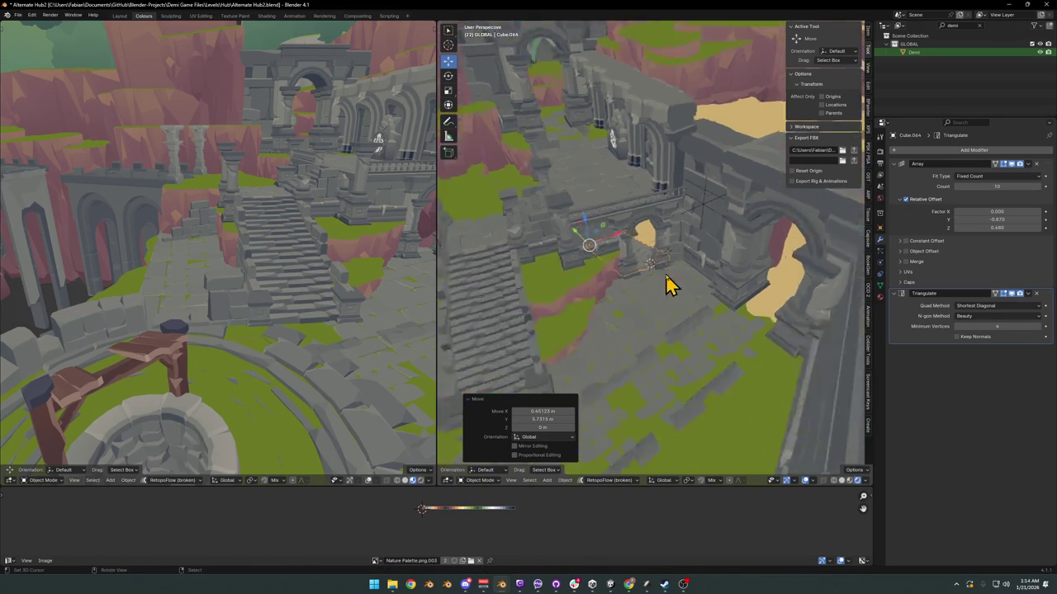
Step: Nudge the stairs along the ground toward the pillar and lower them by 0.44 m
{"action": "scroll", "coordinate": [669, 285], "scroll_direction": "up", "scroll_amount": 5}
{"action": "middle_click_drag", "start_coordinate": [656, 290], "coordinate": [665, 273]}
{"action": "key", "text": "g"}
{"action": "key", "text": "shift+z"}
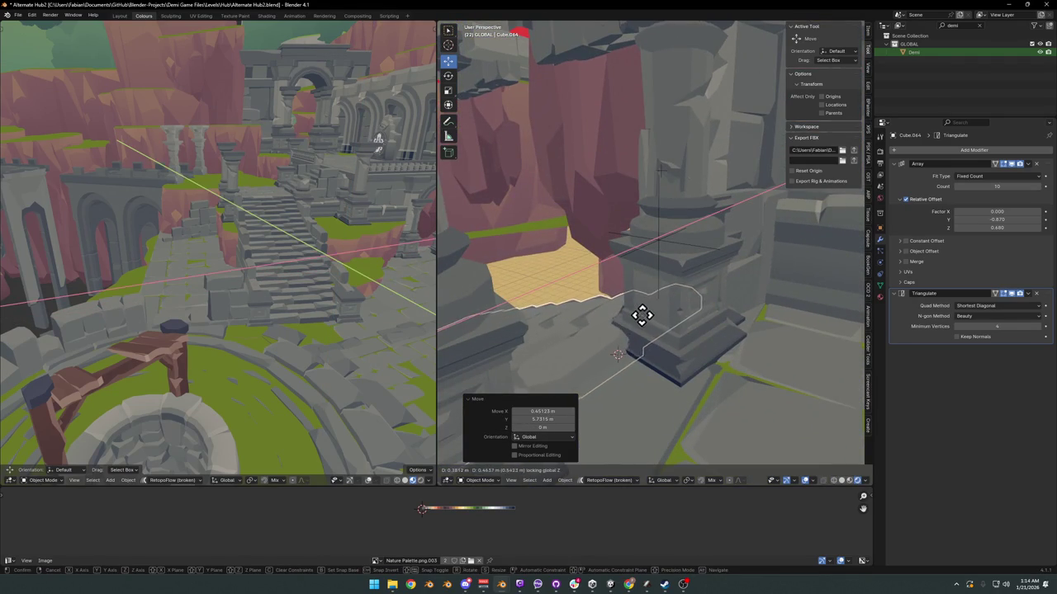
{"action": "left_click", "coordinate": [628, 322]}
{"action": "middle_click_drag", "start_coordinate": [608, 330], "coordinate": [693, 330]}
{"action": "key", "text": "g"}
{"action": "key", "text": "z"}
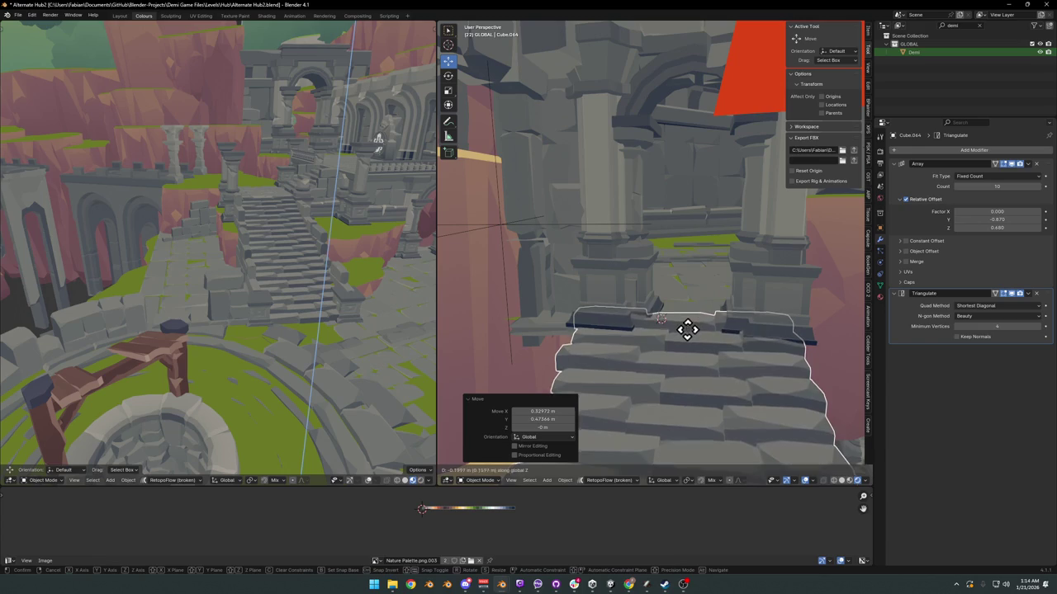
{"action": "left_click", "coordinate": [682, 347]}
Step: Rotate the stairs about -1.08° on Z, abandoning a further horizontal move
{"action": "scroll", "coordinate": [726, 380], "scroll_direction": "up", "scroll_amount": 5}
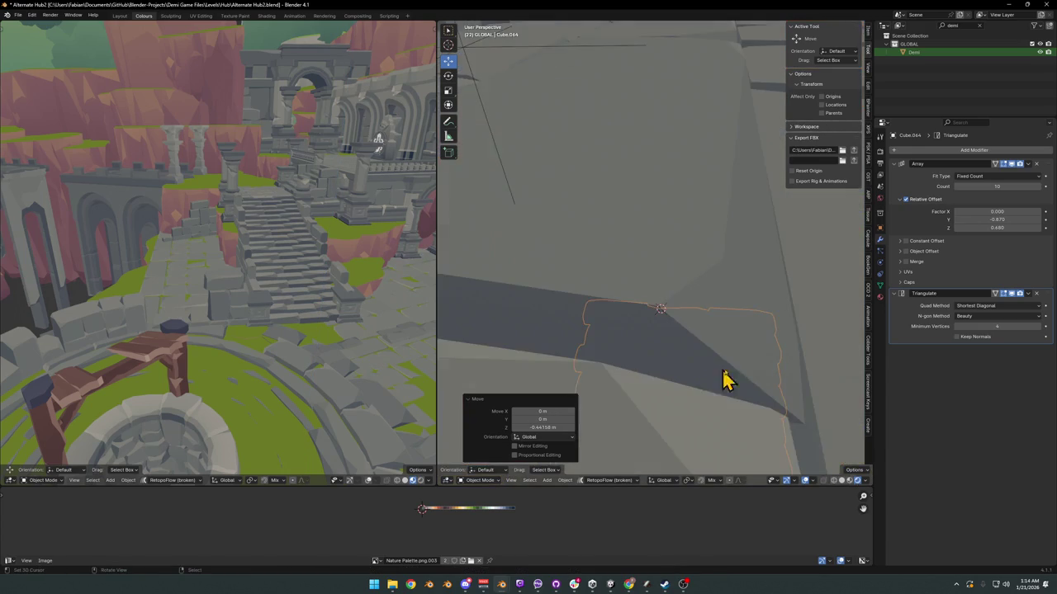
{"action": "scroll", "coordinate": [725, 379], "scroll_direction": "down", "scroll_amount": 3}
{"action": "scroll", "coordinate": [714, 373], "scroll_direction": "down", "scroll_amount": 4}
{"action": "key", "text": "r"}
{"action": "key", "text": "z"}
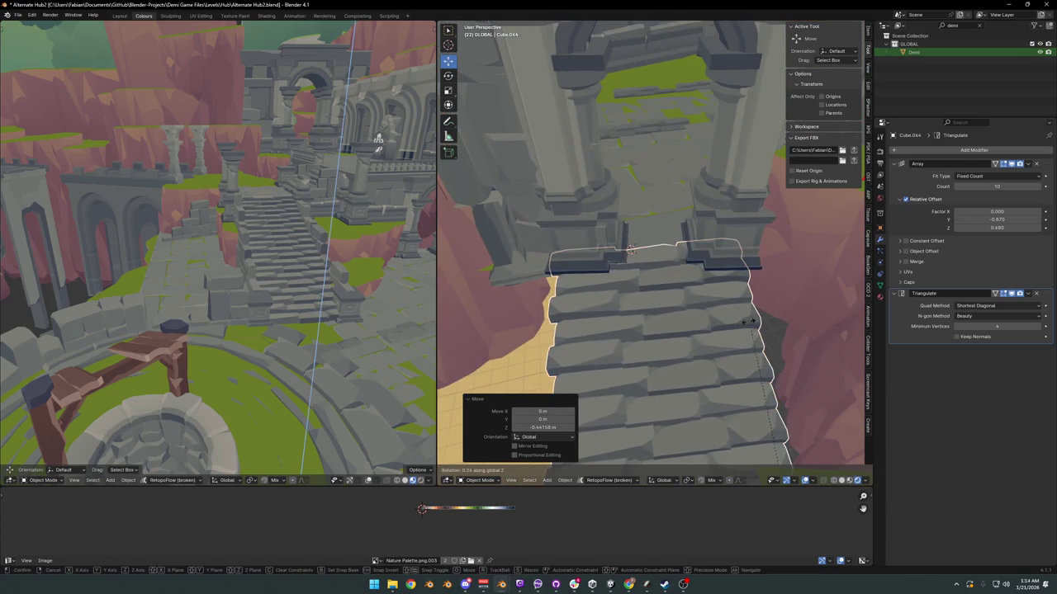
{"action": "left_click", "coordinate": [769, 334]}
{"action": "key", "text": "g"}
{"action": "key", "text": "shift+z"}
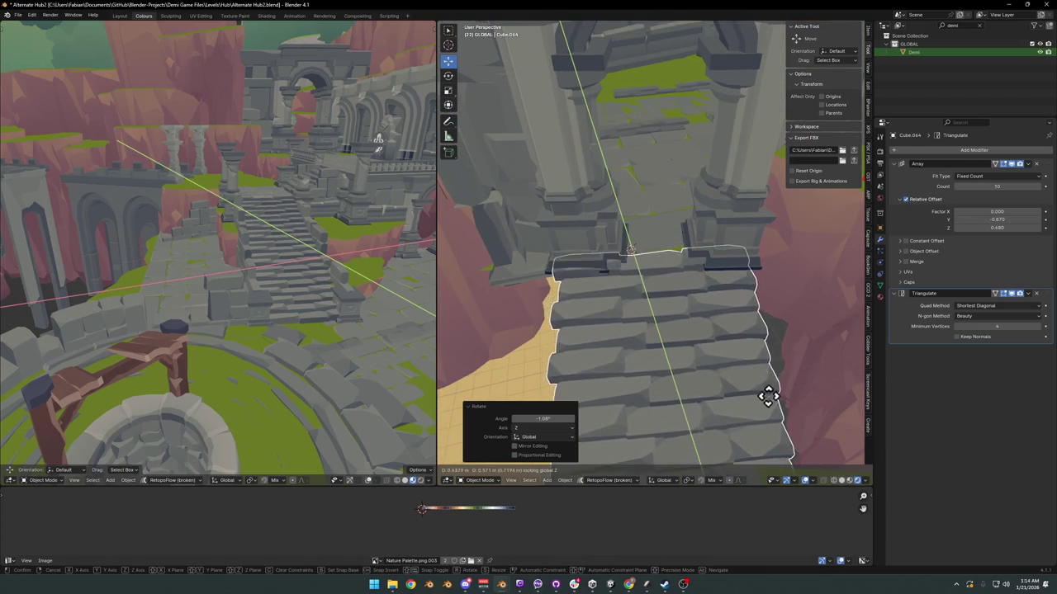
{"action": "right_click", "coordinate": [758, 347]}
Step: Check the pillar bases, save Alternate Hub2.blend, and select the Demi character by the well
{"action": "scroll", "coordinate": [667, 276], "scroll_direction": "up", "scroll_amount": 5}
{"action": "mouse_move", "coordinate": [540, 272]}
{"action": "middle_mouse_down"}
{"action": "mouse_move", "coordinate": [533, 263]}
{"action": "mouse_move", "coordinate": [608, 267]}
{"action": "mouse_move", "coordinate": [653, 288]}
{"action": "mouse_move", "coordinate": [644, 297]}
{"action": "mouse_move", "coordinate": [671, 284]}
{"action": "mouse_move", "coordinate": [656, 308]}
{"action": "mouse_move", "coordinate": [649, 370]}
{"action": "mouse_move", "coordinate": [689, 281]}
{"action": "mouse_move", "coordinate": [646, 318]}
{"action": "middle_mouse_up"}
{"action": "scroll", "coordinate": [608, 266], "scroll_direction": "down", "scroll_amount": 3}
{"action": "key", "text": "ctrl+s"}
{"action": "scroll", "coordinate": [668, 290], "scroll_direction": "down", "scroll_amount": 3}
{"action": "scroll", "coordinate": [655, 309], "scroll_direction": "up", "scroll_amount": 3}
{"action": "scroll", "coordinate": [689, 281], "scroll_direction": "down", "scroll_amount": 4}
{"action": "left_click", "coordinate": [600, 328]}
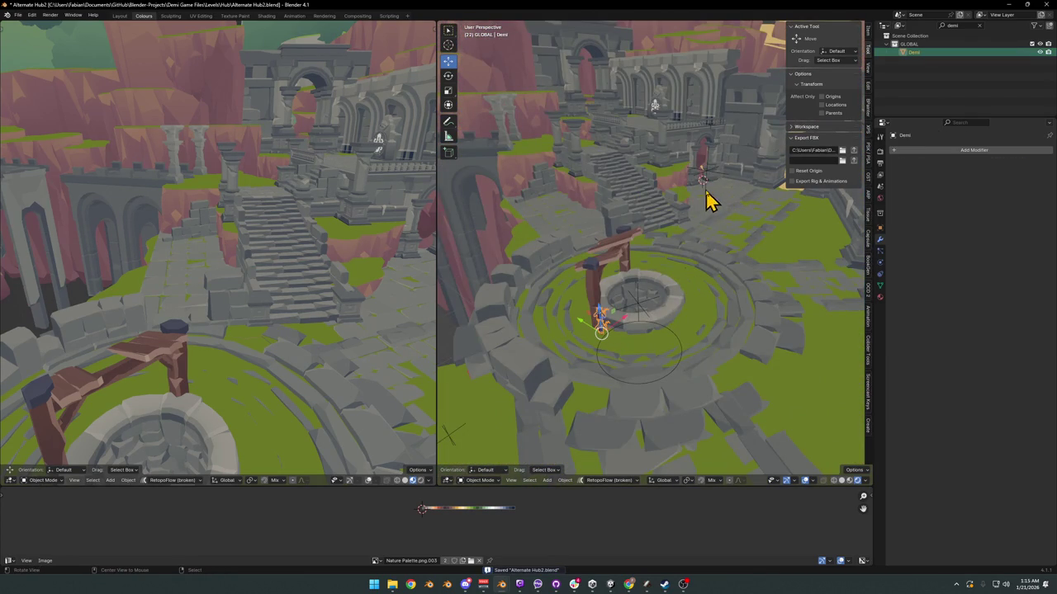
Step: Slide the Demi character along the ground plane to stand between the arch pillars
{"action": "mouse_move", "coordinate": [704, 198]}
{"action": "middle_mouse_down"}
{"action": "mouse_move", "coordinate": [672, 240]}
{"action": "mouse_move", "coordinate": [655, 244]}
{"action": "middle_mouse_up"}
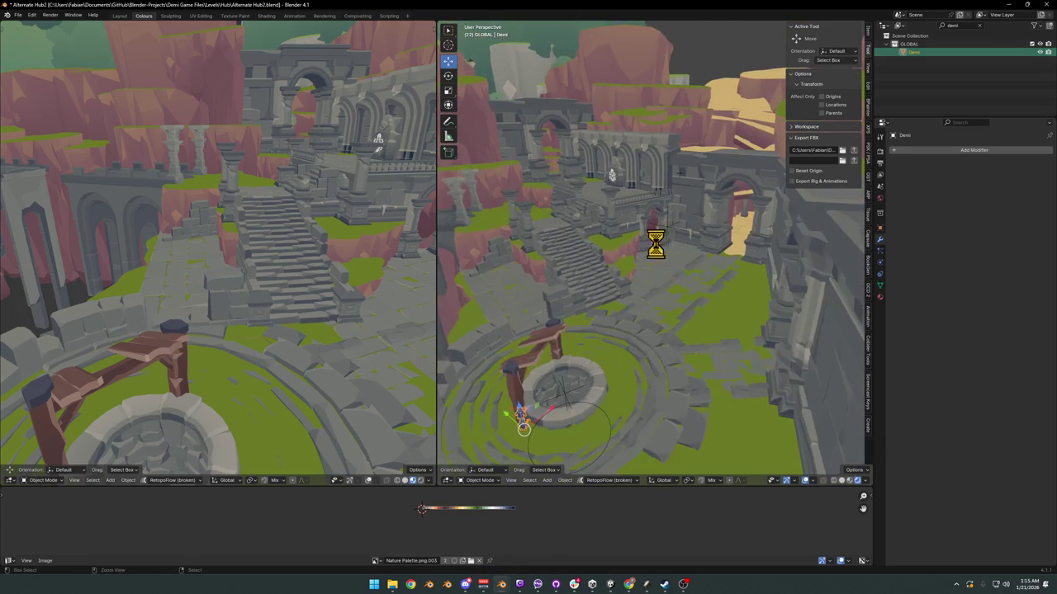
{"action": "scroll", "coordinate": [654, 253], "scroll_direction": "up", "scroll_amount": 5}
{"action": "scroll", "coordinate": [673, 263], "scroll_direction": "up", "scroll_amount": 3}
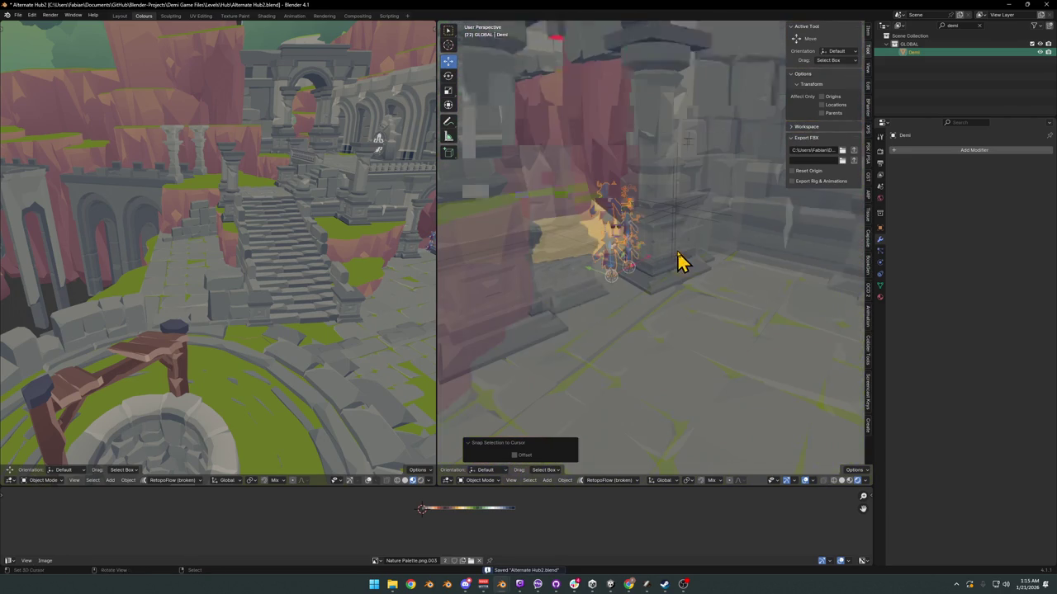
{"action": "scroll", "coordinate": [684, 264], "scroll_direction": "up", "scroll_amount": 2}
{"action": "scroll", "coordinate": [661, 273], "scroll_direction": "up", "scroll_amount": 2}
{"action": "key", "text": "g"}
{"action": "key", "text": "shift+z"}
{"action": "left_click", "coordinate": [660, 354]}
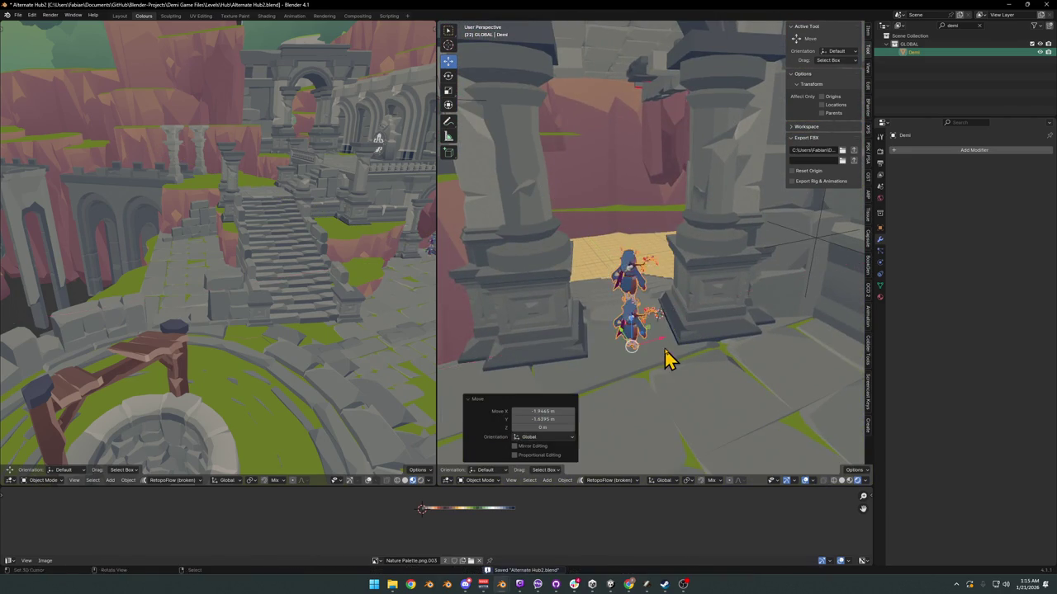
Step: Rotate Demi to its new facing direction and save the file
{"action": "scroll", "coordinate": [677, 342], "scroll_direction": "down", "scroll_amount": 3}
{"action": "scroll", "coordinate": [690, 338], "scroll_direction": "down", "scroll_amount": 3}
{"action": "key", "text": "r"}
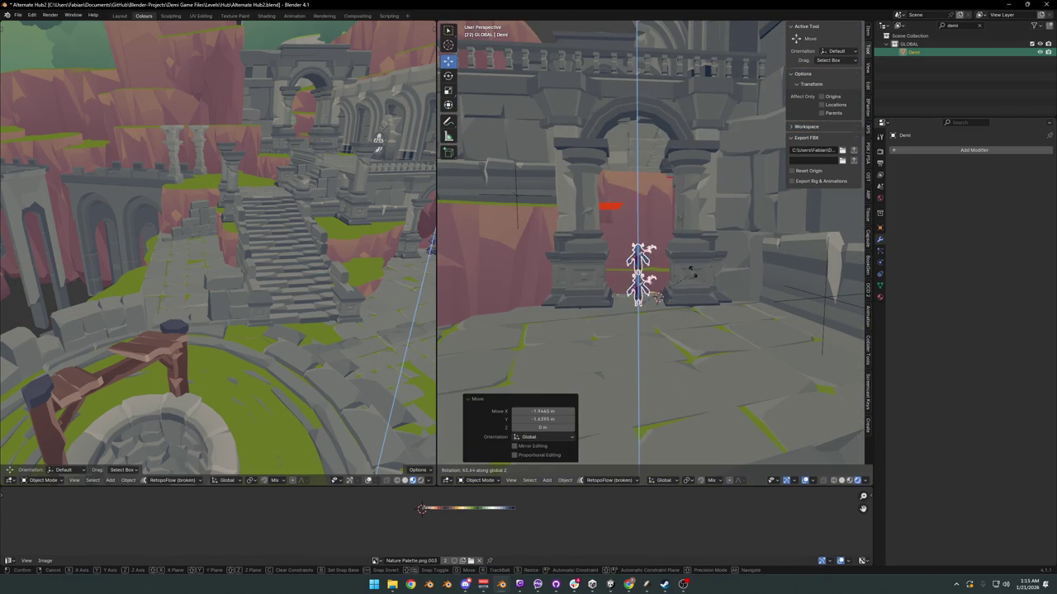
{"action": "left_click", "coordinate": [691, 271]}
{"action": "scroll", "coordinate": [686, 285], "scroll_direction": "up", "scroll_amount": 2}
{"action": "scroll", "coordinate": [702, 300], "scroll_direction": "up", "scroll_amount": 2}
{"action": "key", "text": "ctrl+s"}
Step: Nudge the stairs below the arch across the ground plane and save
{"action": "mouse_move", "coordinate": [701, 300]}
{"action": "middle_mouse_down"}
{"action": "mouse_move", "coordinate": [660, 329]}
{"action": "mouse_move", "coordinate": [809, 303]}
{"action": "mouse_move", "coordinate": [734, 299]}
{"action": "mouse_move", "coordinate": [722, 314]}
{"action": "mouse_move", "coordinate": [703, 312]}
{"action": "mouse_move", "coordinate": [703, 290]}
{"action": "mouse_move", "coordinate": [719, 323]}
{"action": "middle_mouse_up"}
{"action": "left_click", "coordinate": [691, 407]}
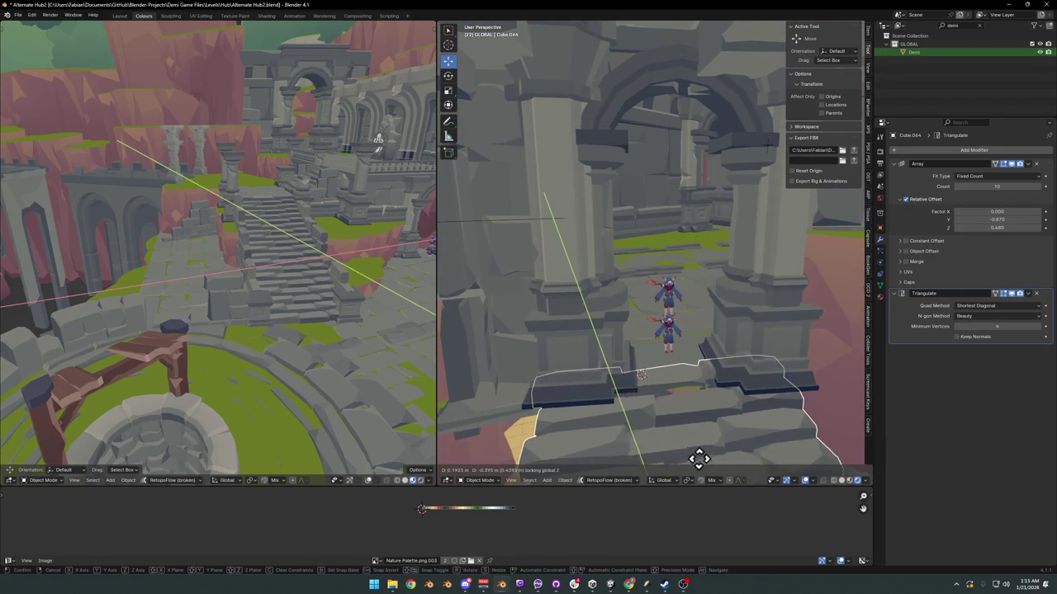
{"action": "key", "text": "shift+grave"}
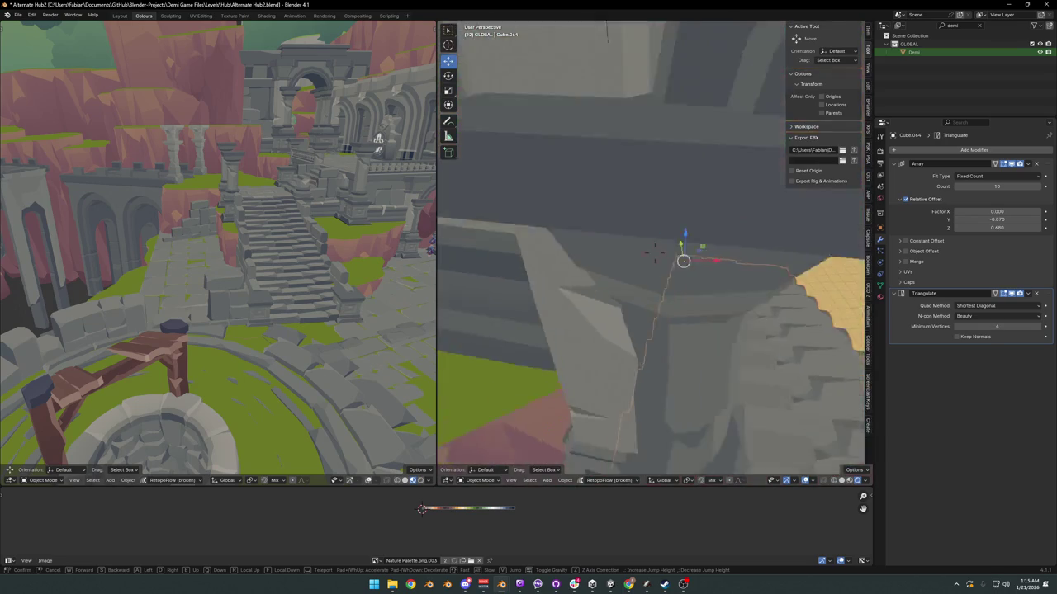
{"action": "left_click", "coordinate": [677, 309]}
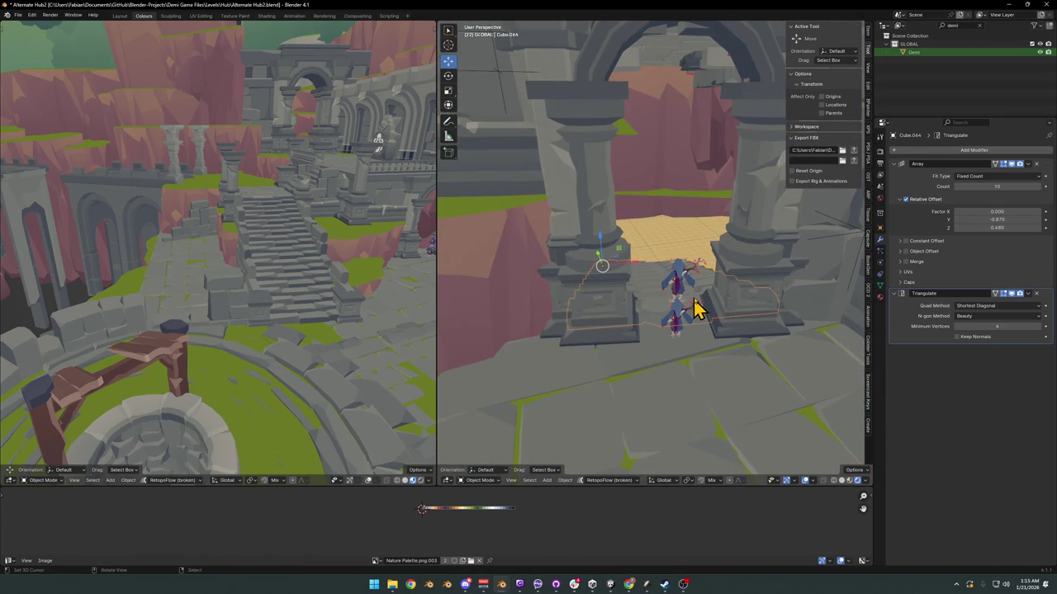
{"action": "key", "text": "shift+z"}
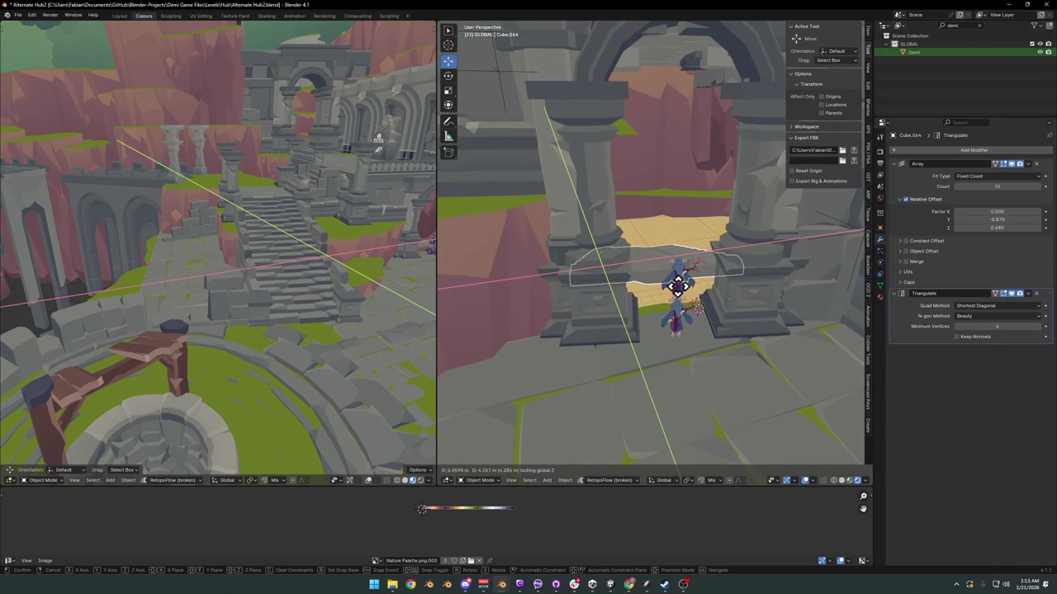
{"action": "left_click", "coordinate": [679, 285]}
{"action": "mouse_move", "coordinate": [667, 283]}
{"action": "middle_mouse_down"}
{"action": "mouse_move", "coordinate": [683, 284]}
{"action": "mouse_move", "coordinate": [566, 312]}
{"action": "mouse_move", "coordinate": [547, 295]}
{"action": "middle_mouse_up"}
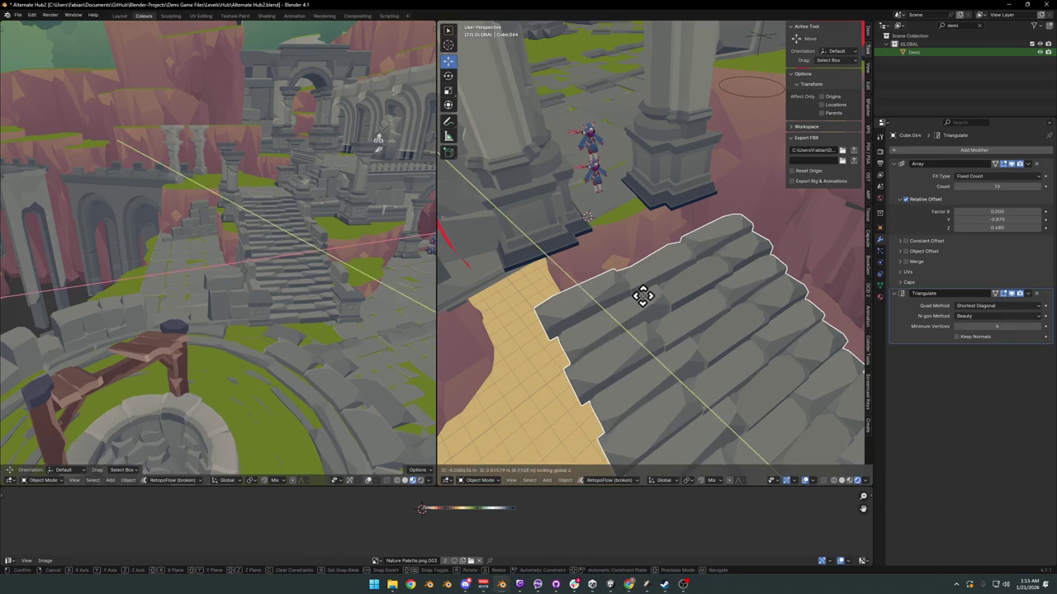
{"action": "mouse_move", "coordinate": [537, 259]}
{"action": "middle_mouse_down"}
{"action": "mouse_move", "coordinate": [566, 240]}
{"action": "mouse_move", "coordinate": [642, 272]}
{"action": "mouse_move", "coordinate": [644, 332]}
{"action": "mouse_move", "coordinate": [679, 309]}
{"action": "mouse_move", "coordinate": [660, 323]}
{"action": "mouse_move", "coordinate": [665, 363]}
{"action": "middle_mouse_up"}
{"action": "key", "text": "ctrl+s"}
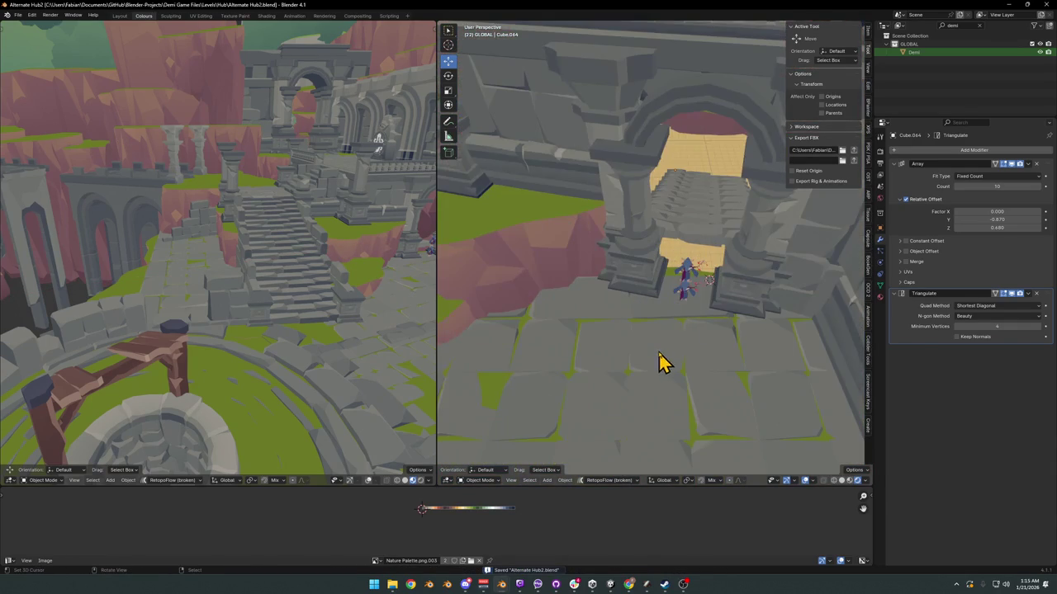
Step: Duplicate the ruin piece near the arch in place as Dng1_Asset_ArenaProp_1.018
{"action": "left_click", "coordinate": [663, 363], "text": "shift"}
{"action": "key", "text": "shift+d"}
{"action": "key", "text": "Escape"}
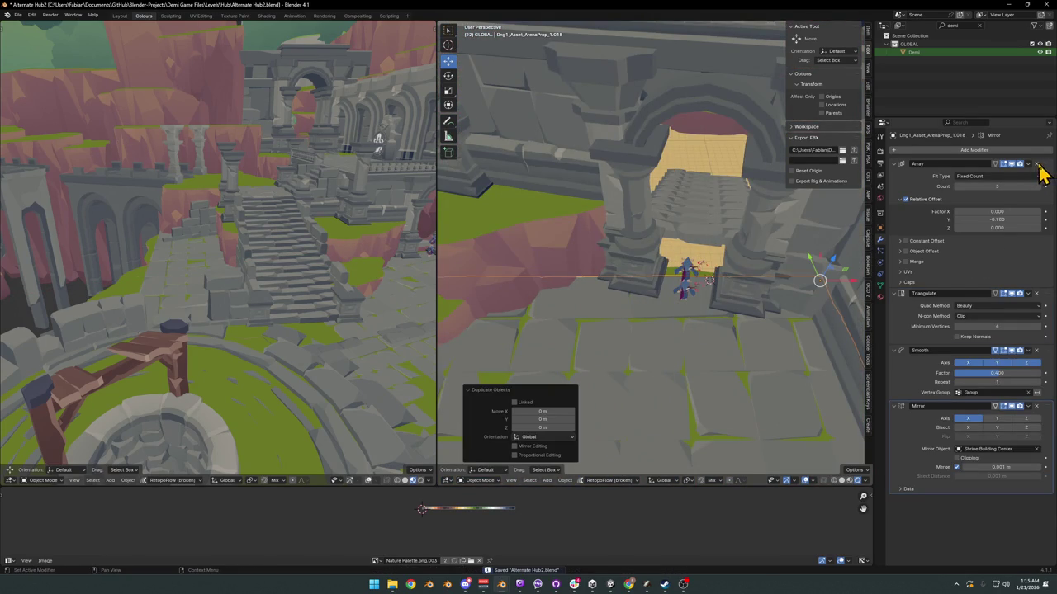
Step: Remove the duplicate's Array modifier and drop it at the top of the stairs
{"action": "left_click", "coordinate": [1037, 163]}
{"action": "key", "text": "g"}
{"action": "key", "text": "shift+z"}
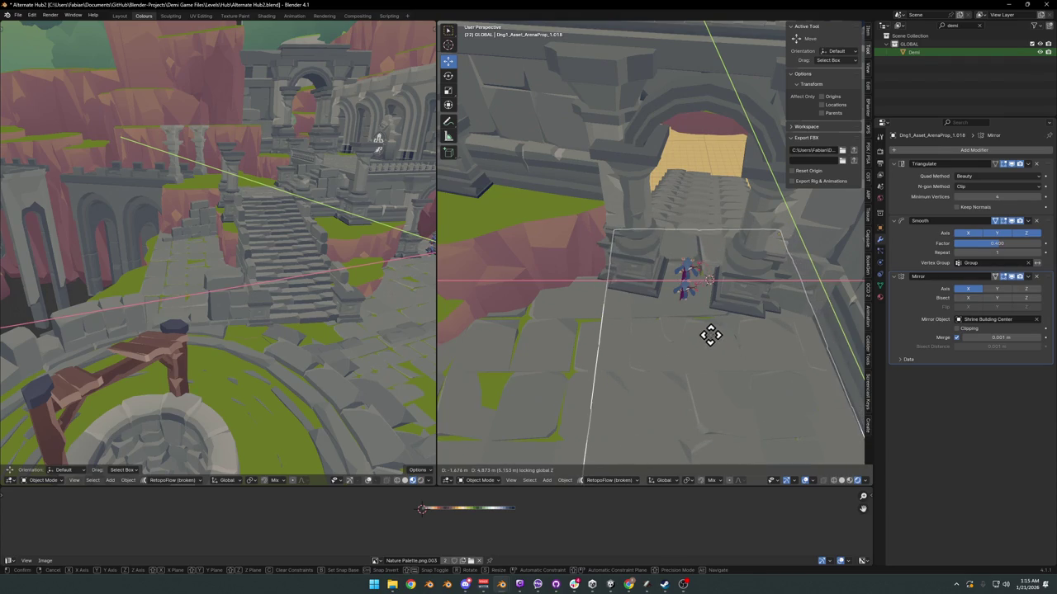
{"action": "left_click", "coordinate": [711, 334]}
{"action": "middle_click_drag", "start_coordinate": [699, 262], "coordinate": [743, 310]}
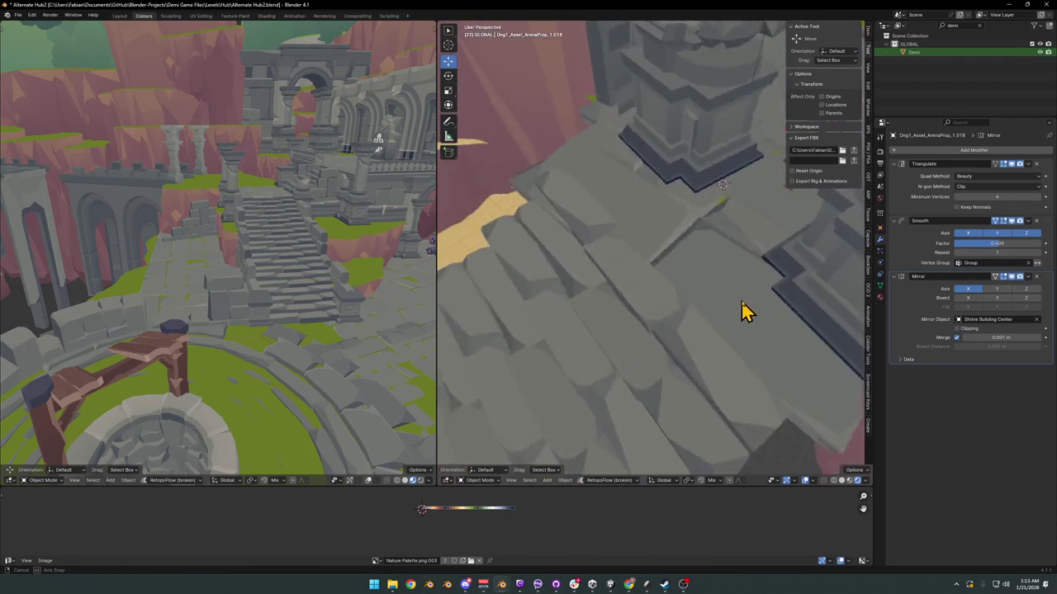
{"action": "middle_click_drag", "start_coordinate": [742, 309], "coordinate": [673, 267]}
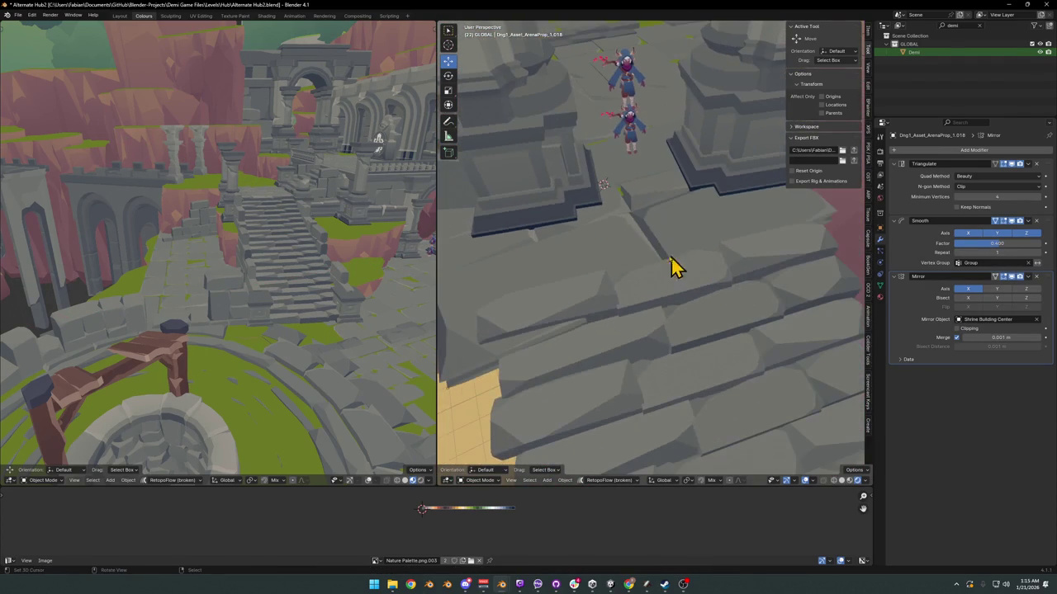
Step: Rotate the slab -10.4° about Z and scale it to 0.742
{"action": "key", "text": "r"}
{"action": "key", "text": "z"}
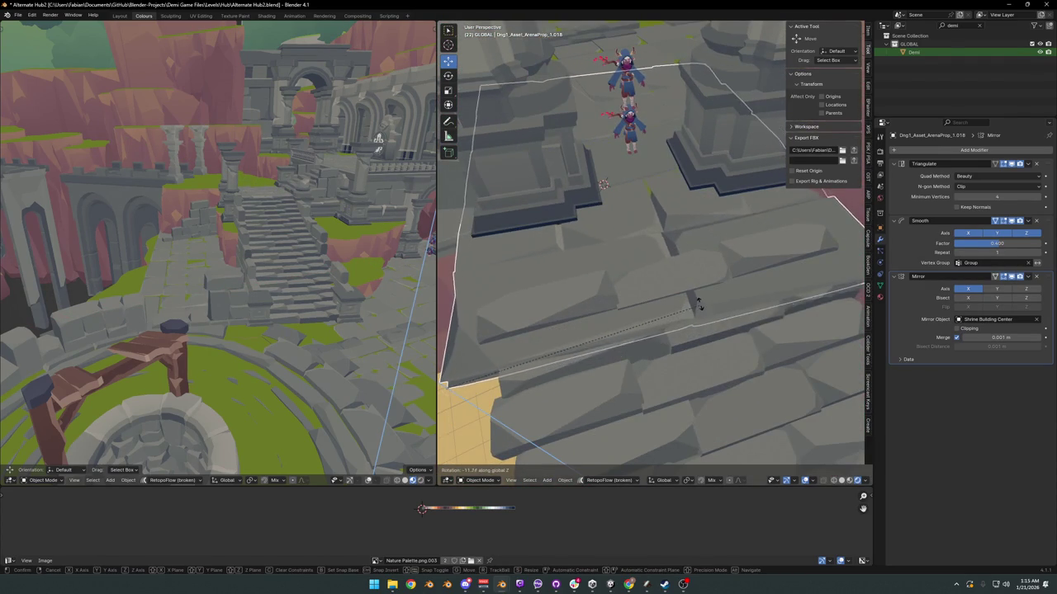
{"action": "left_click", "coordinate": [702, 307]}
{"action": "key", "text": "g"}
{"action": "key", "text": "shift+z"}
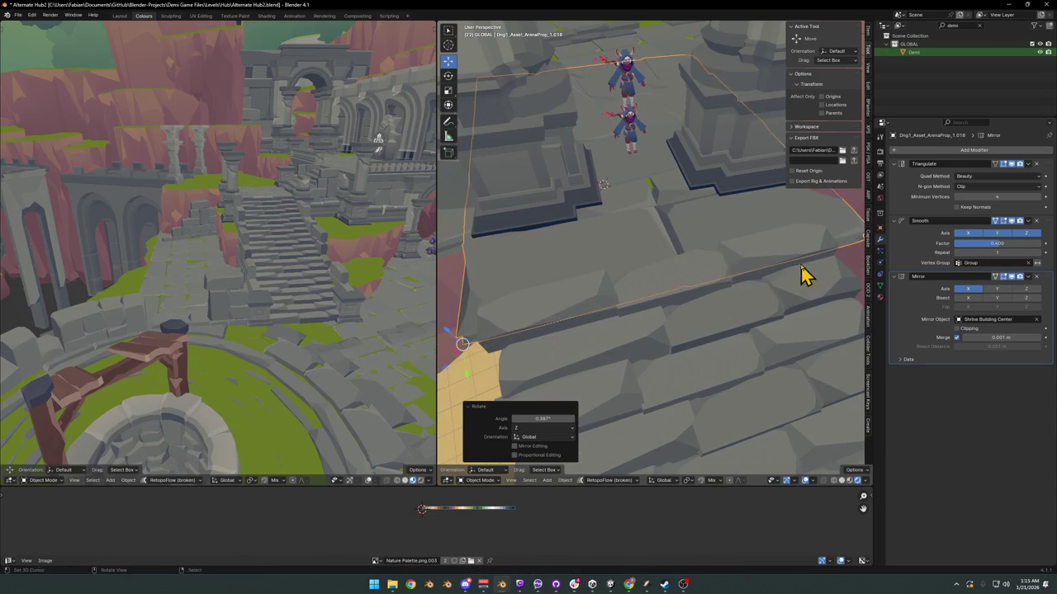
{"action": "key", "text": "s"}
{"action": "left_click", "coordinate": [707, 276]}
Step: Raise the slab 0.167 m and settle it between the pillars as a landing
{"action": "key", "text": "g"}
{"action": "key", "text": "z"}
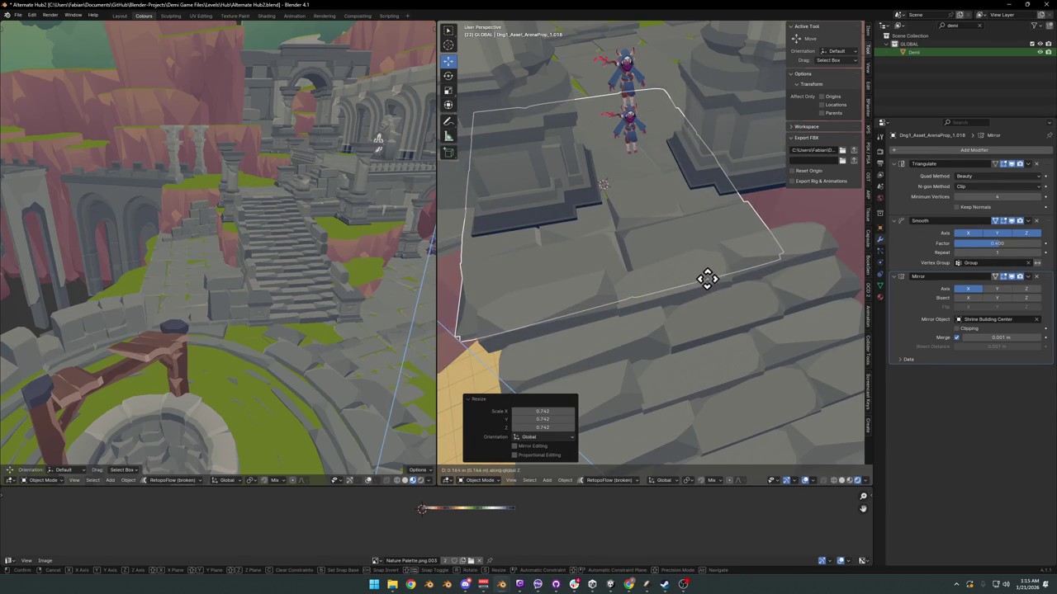
{"action": "left_click", "coordinate": [694, 288]}
{"action": "key", "text": "g"}
{"action": "key", "text": "shift+z"}
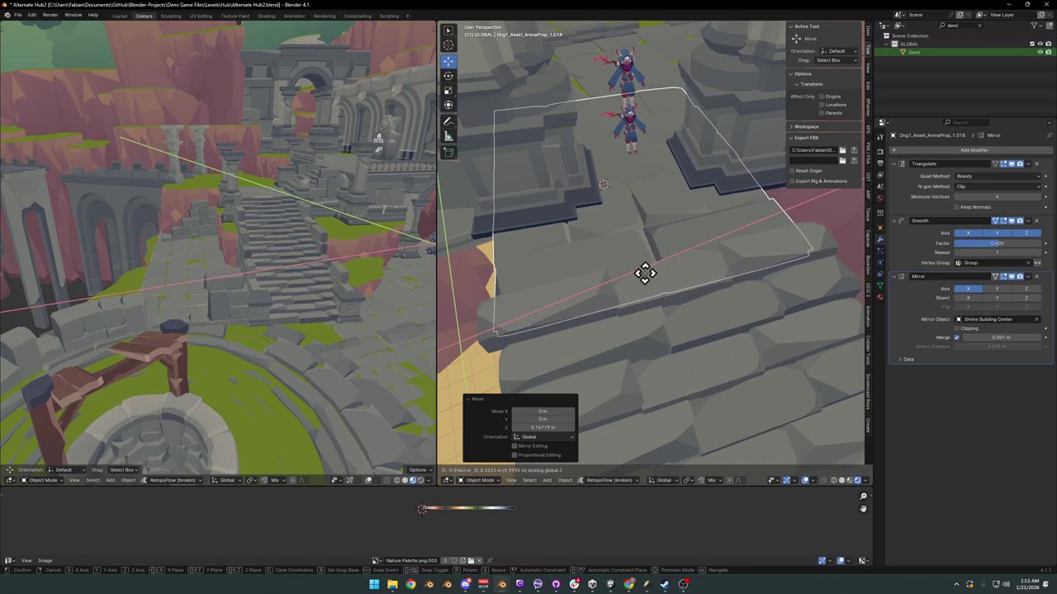
{"action": "left_click", "coordinate": [659, 268]}
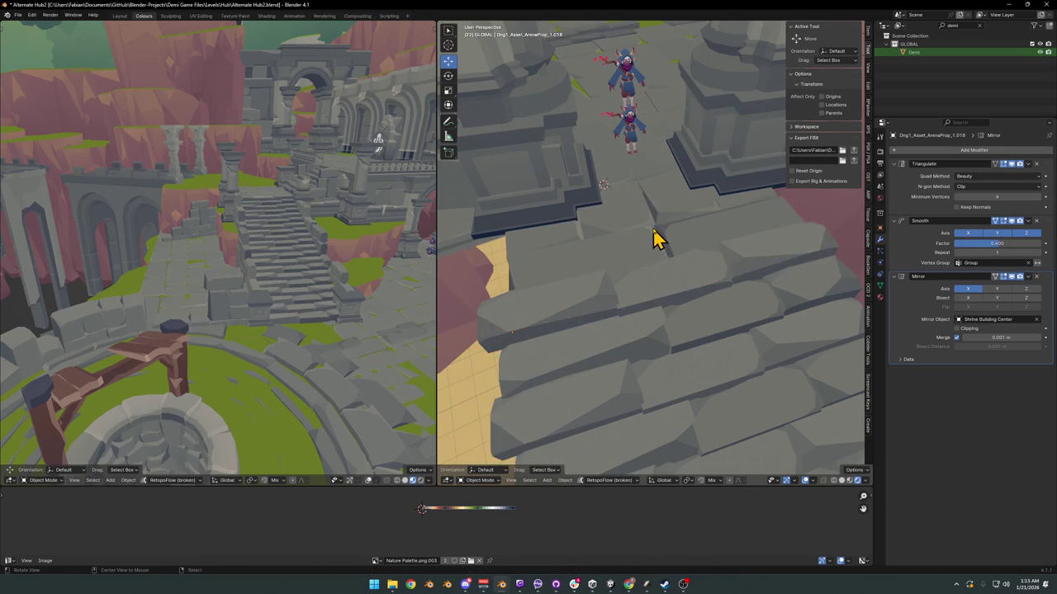
{"action": "mouse_move", "coordinate": [655, 237]}
{"action": "middle_mouse_down"}
{"action": "mouse_move", "coordinate": [700, 246]}
{"action": "mouse_move", "coordinate": [687, 271]}
{"action": "middle_mouse_up"}
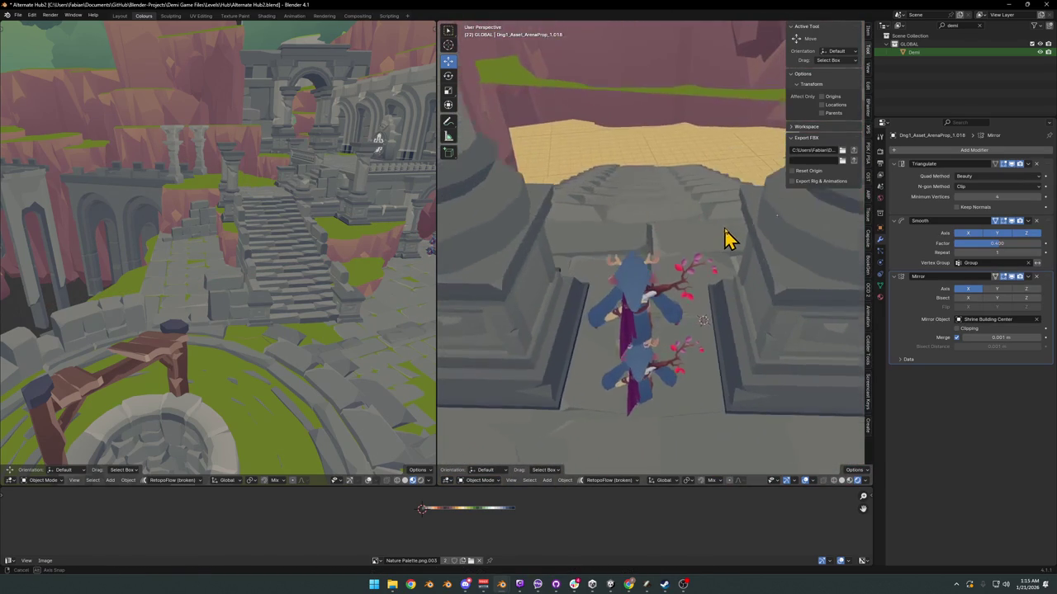
{"action": "scroll", "coordinate": [687, 271], "scroll_direction": "up", "scroll_amount": 4}
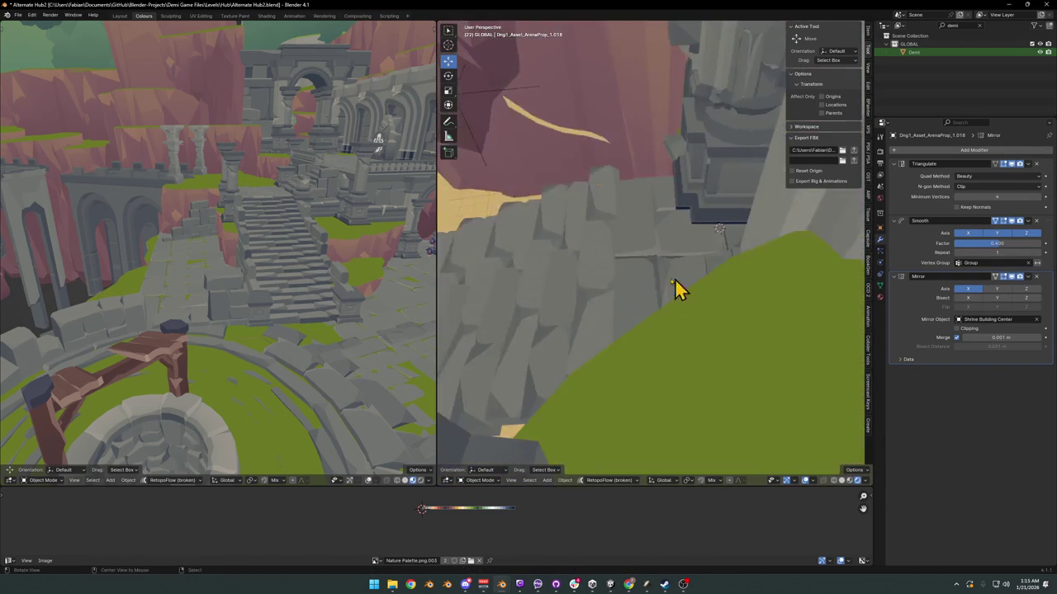
{"action": "mouse_move", "coordinate": [677, 288]}
{"action": "middle_mouse_down"}
{"action": "mouse_move", "coordinate": [719, 279]}
{"action": "mouse_move", "coordinate": [558, 283]}
{"action": "middle_mouse_up"}
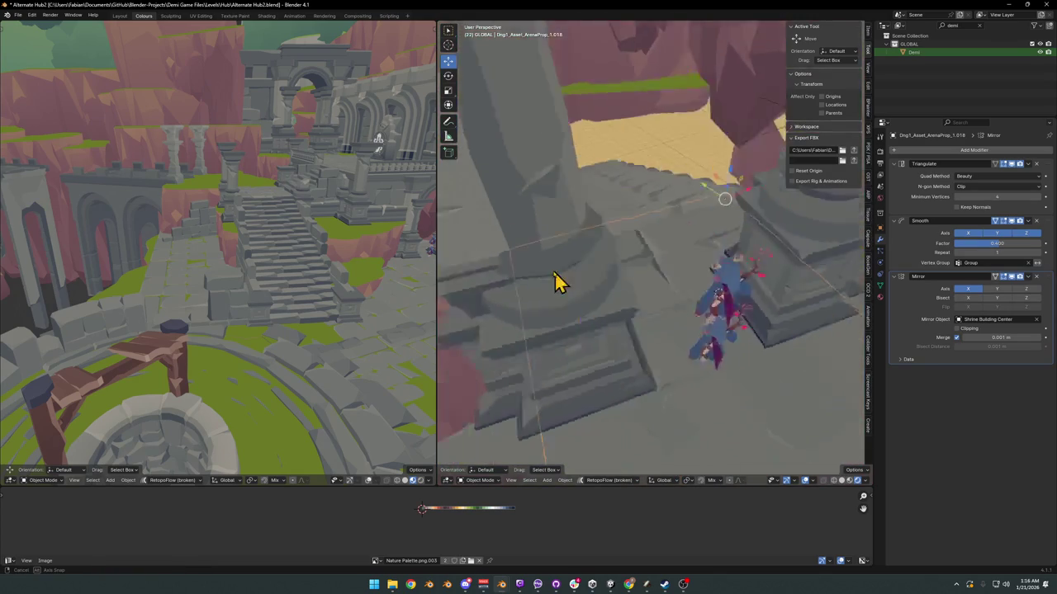
{"action": "scroll", "coordinate": [627, 260], "scroll_direction": "down", "scroll_amount": 3}
{"action": "key", "text": "shift+grave"}
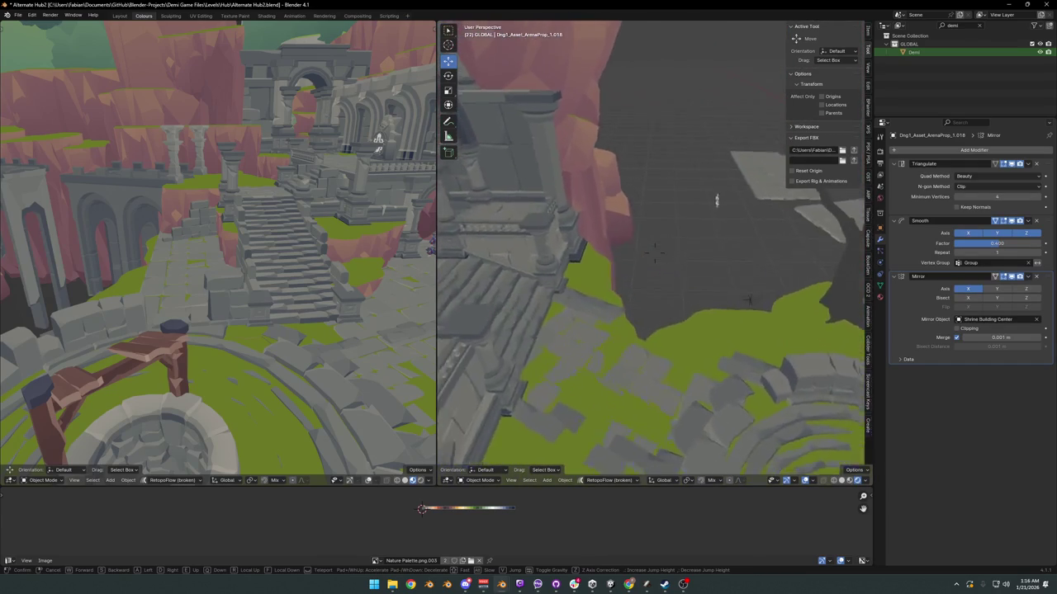
{"action": "key", "text": "w"}
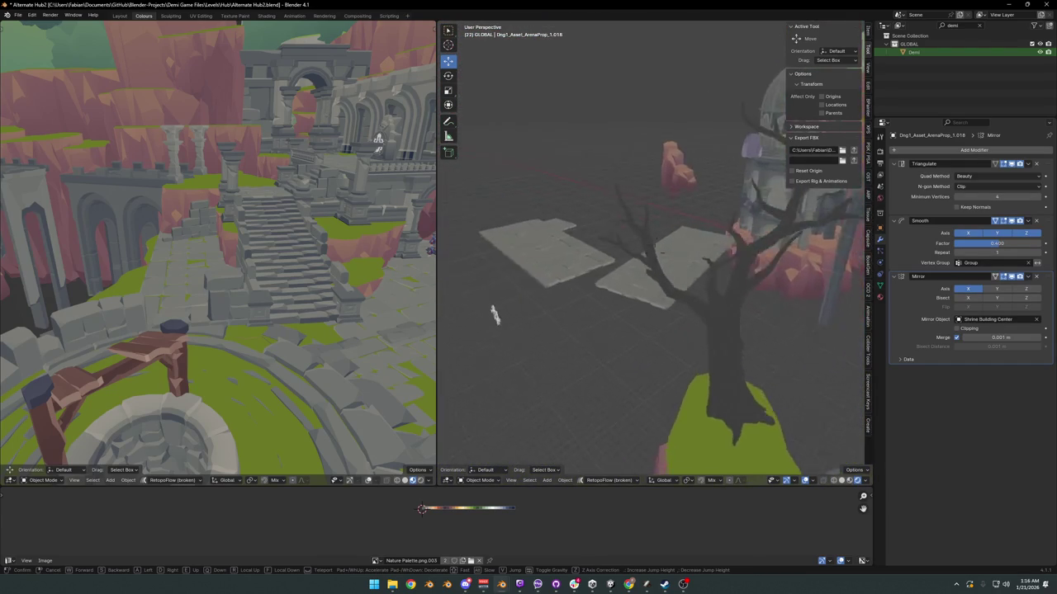